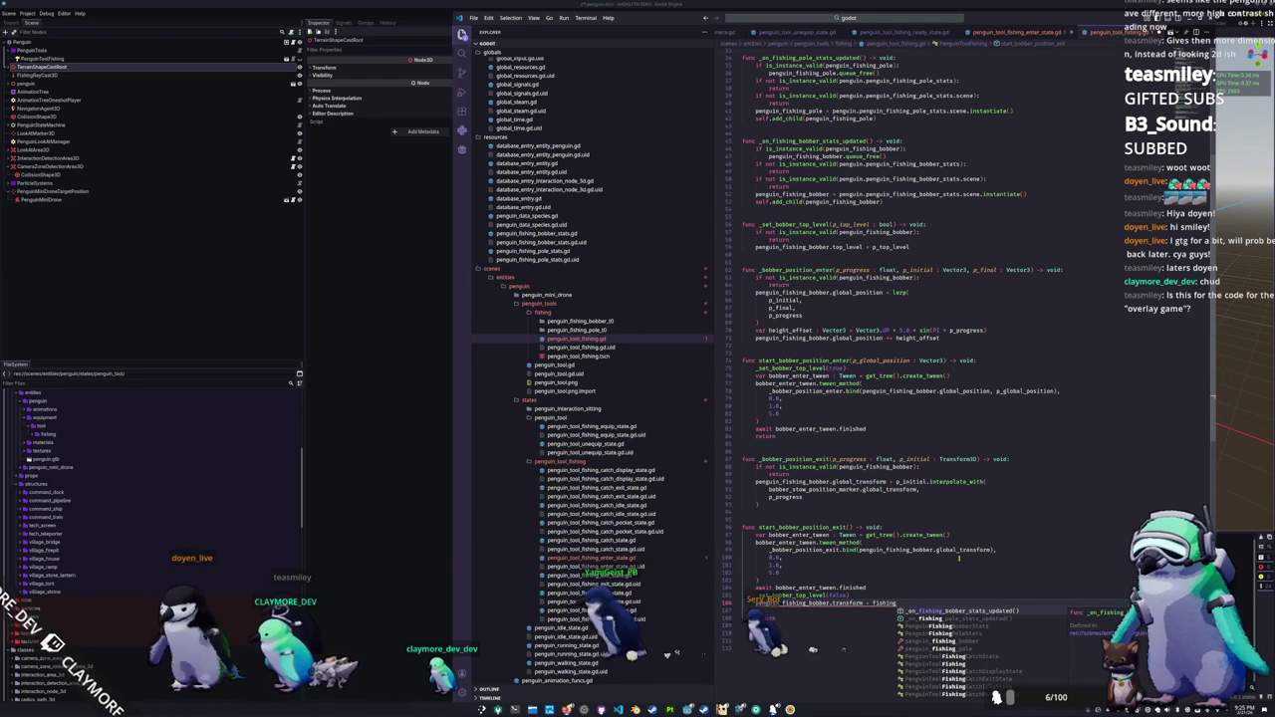
Step: End start_bobber_position_exit with penguin_fishing_bobber.transform = bobber_stow_position_marker.transform
key("BackSpace")
key("BackSpace")
key("BackSpace")
type("bobber")
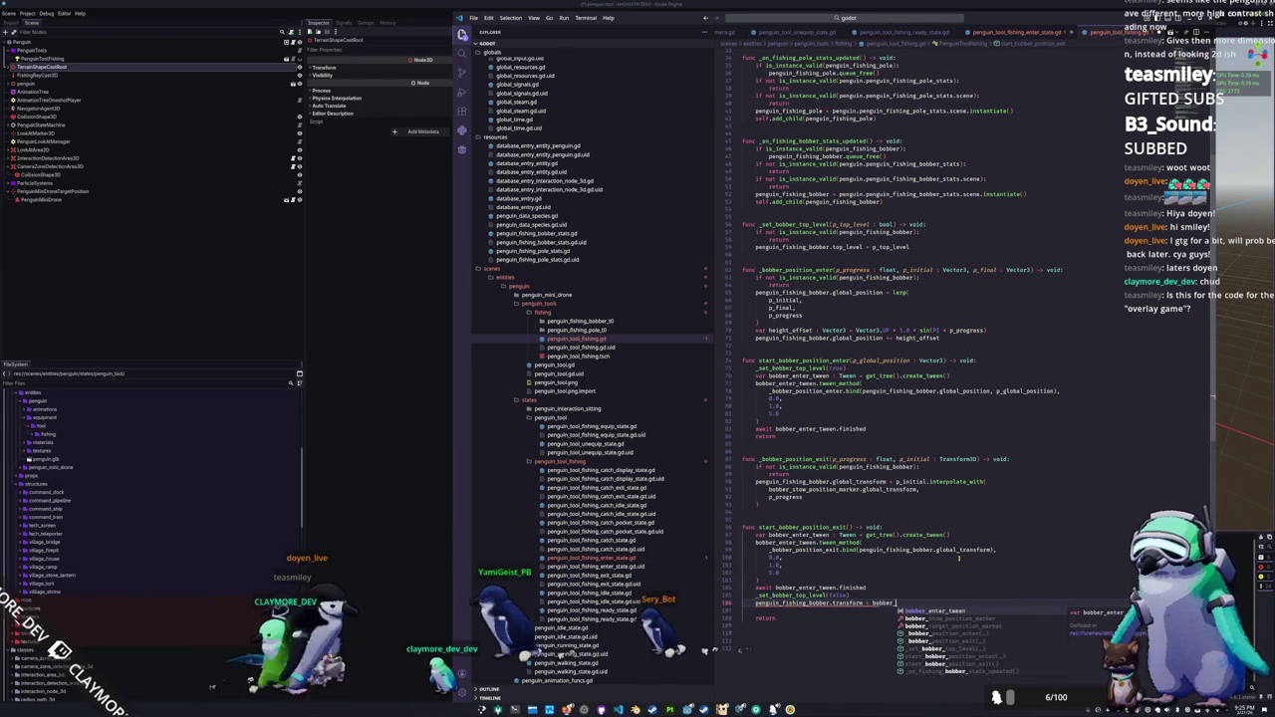
type("_stow_position_marker.transform")
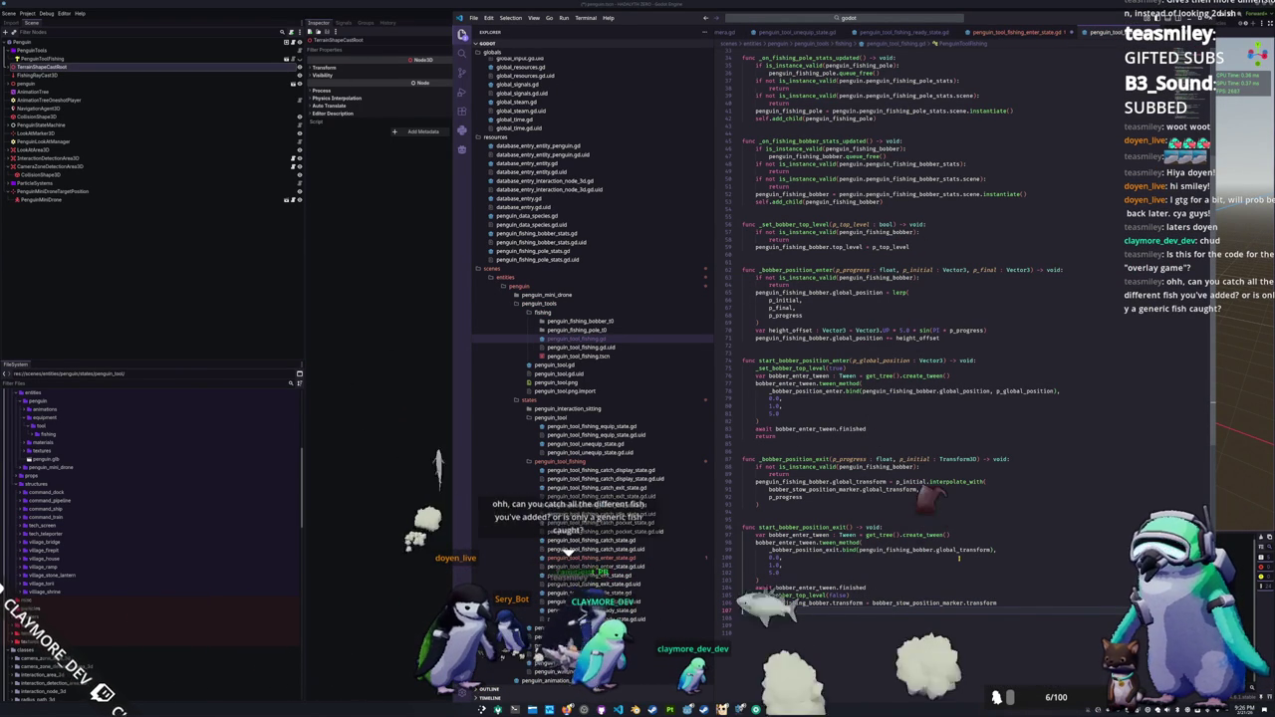
key("Up")
key("Up")
key("Up")
key("Up")
key("Up")
key("Up")
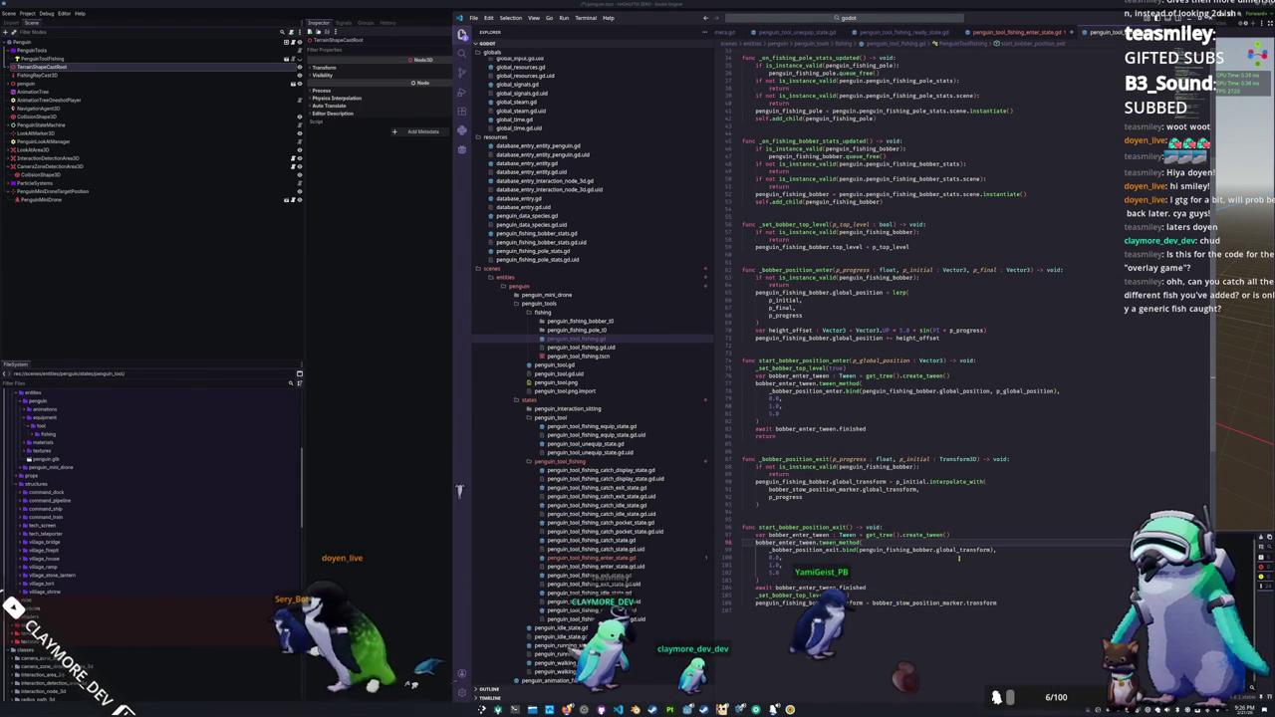
key("Up")
key("Up")
key("Up")
key("Up")
key("Up")
key("Up")
key("Up")
key("Up")
key("Up")
key("Up")
key("Up")
key("Up")
key("Up")
key("Up")
key("Up")
key("Up")
Step: Add a line after the tween_method call in start_bobber_position_enter starting bobber_enter_tween.tween_p
scroll(958, 558, "up", 1)
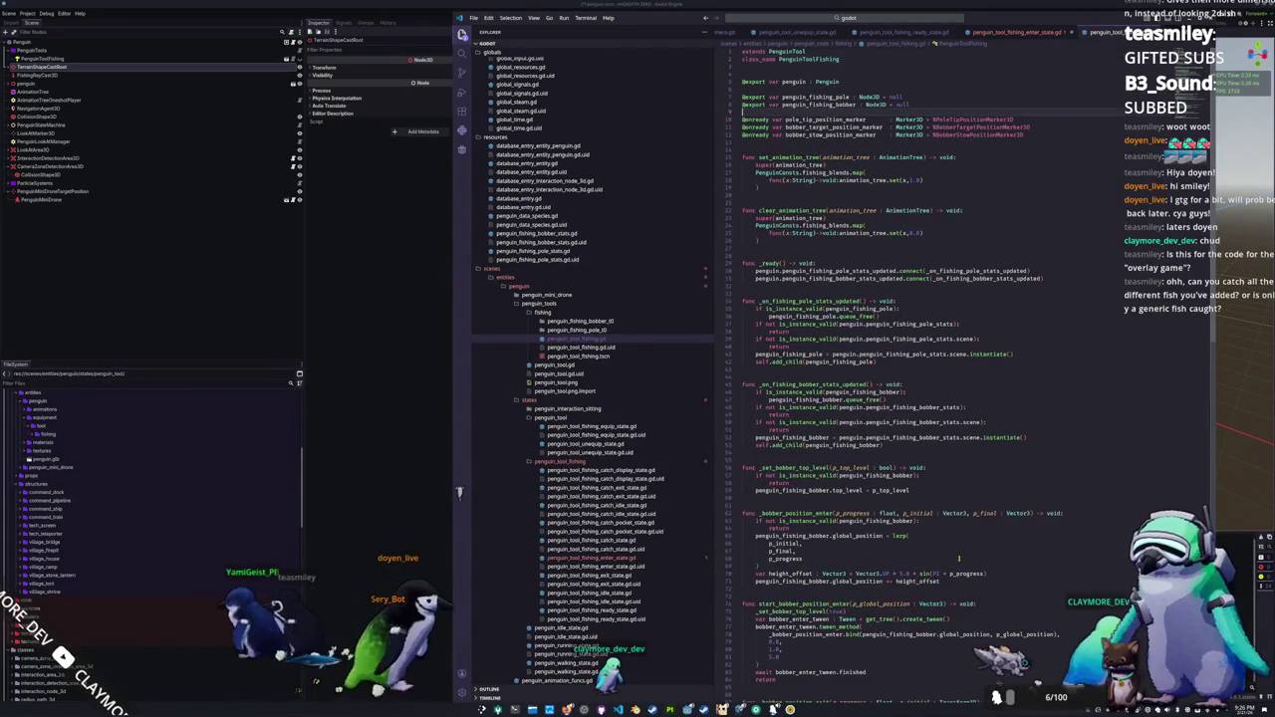
key("Down")
key("Down")
key("Down")
key("Down")
key("Down")
key("Down")
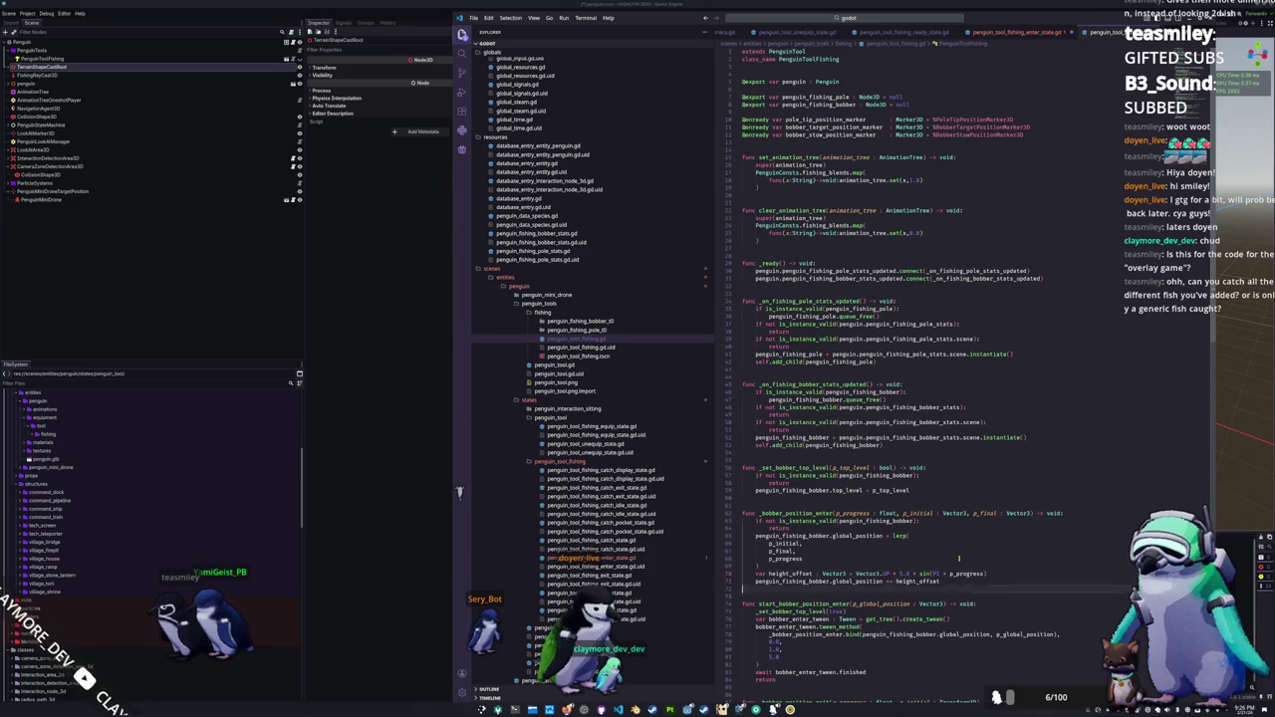
key("Down")
key("Down")
key("Down")
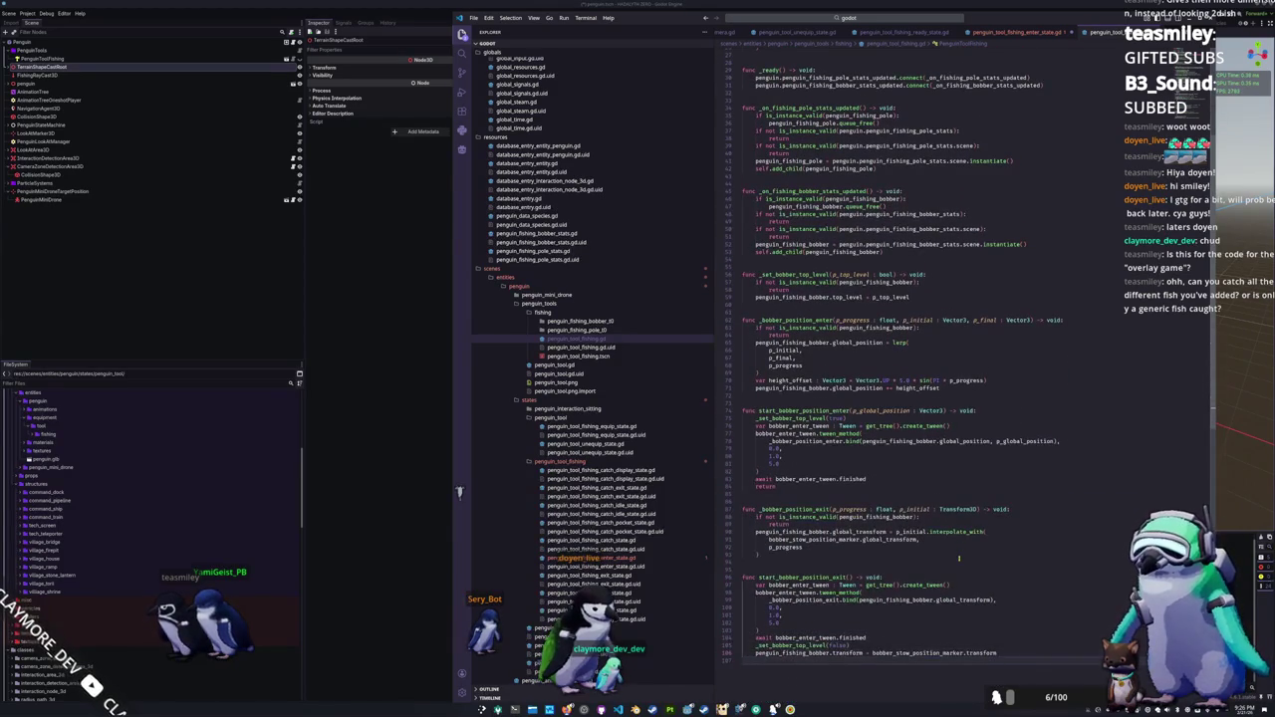
key("Up")
key("Up")
key("Up")
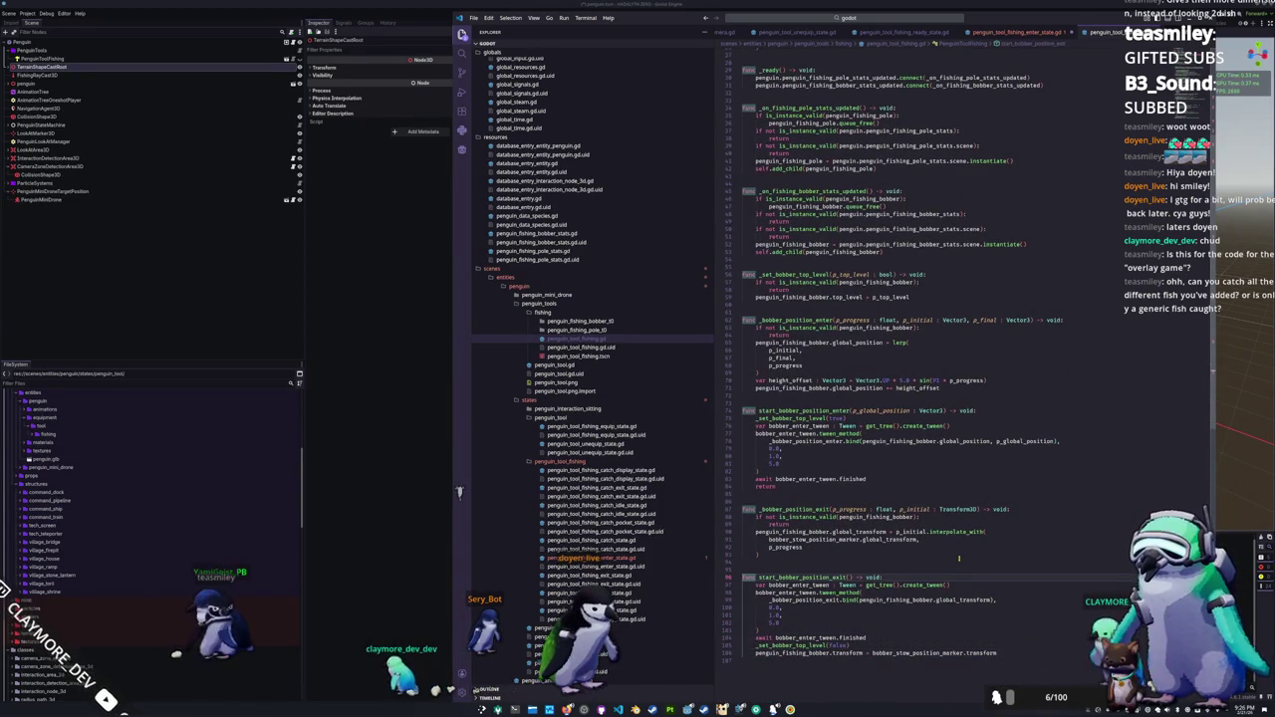
key("Up")
key("Up")
key("Up")
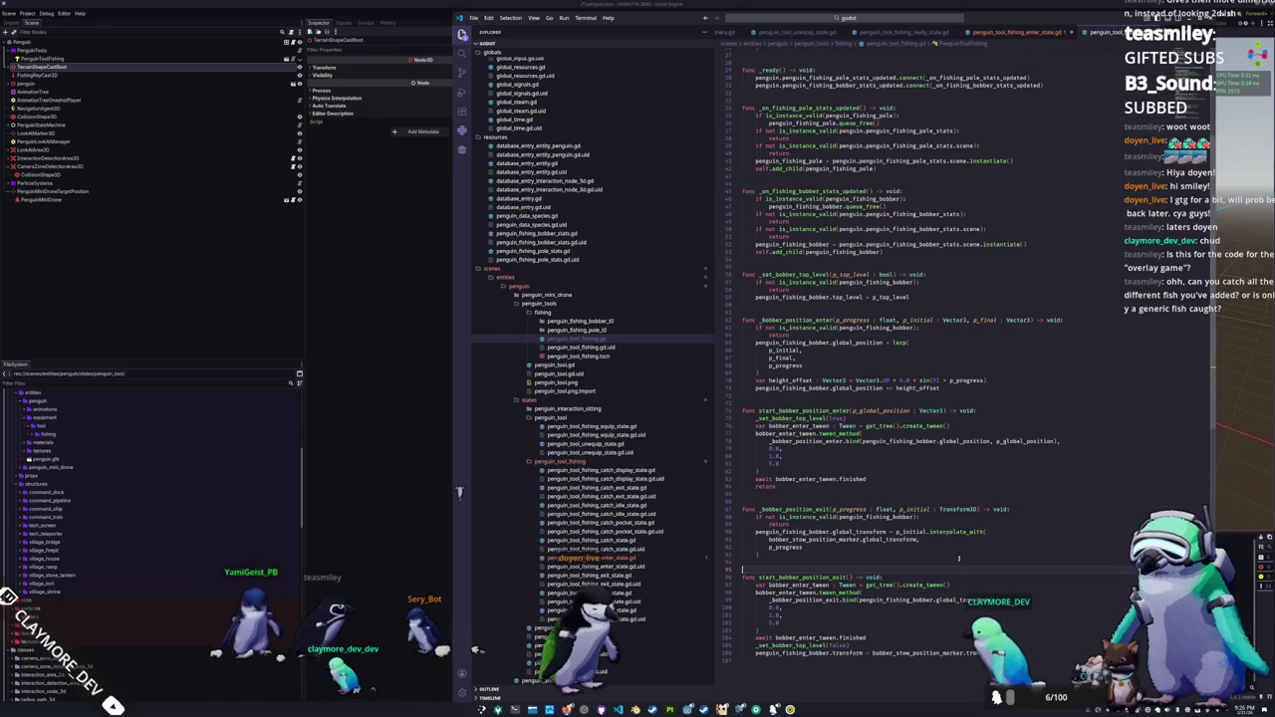
key("Up")
key("Up")
key("Up")
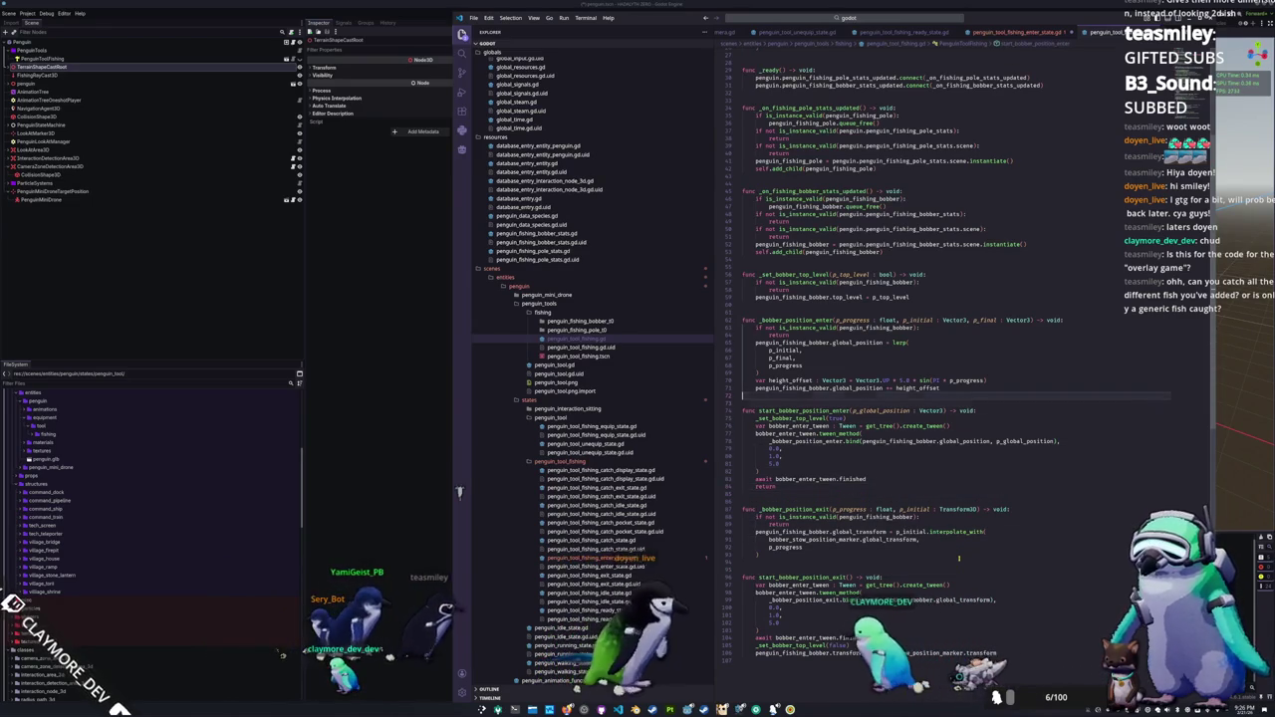
key("Down")
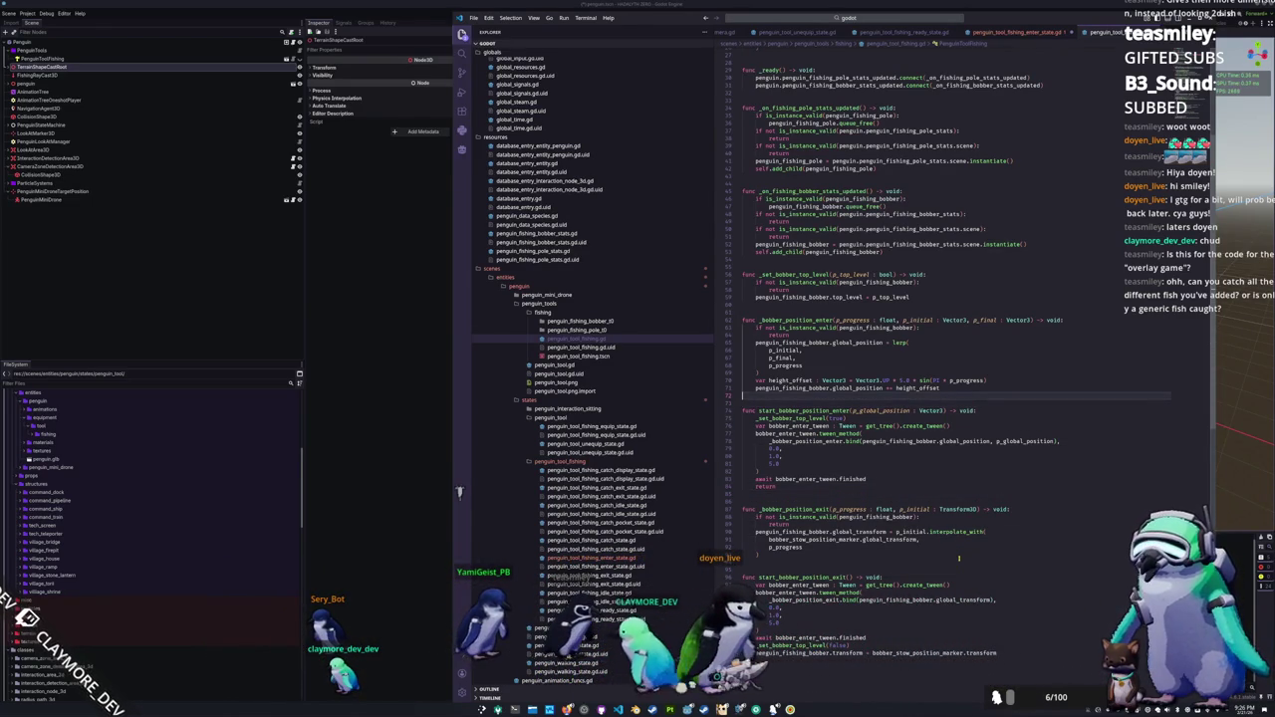
key("Down")
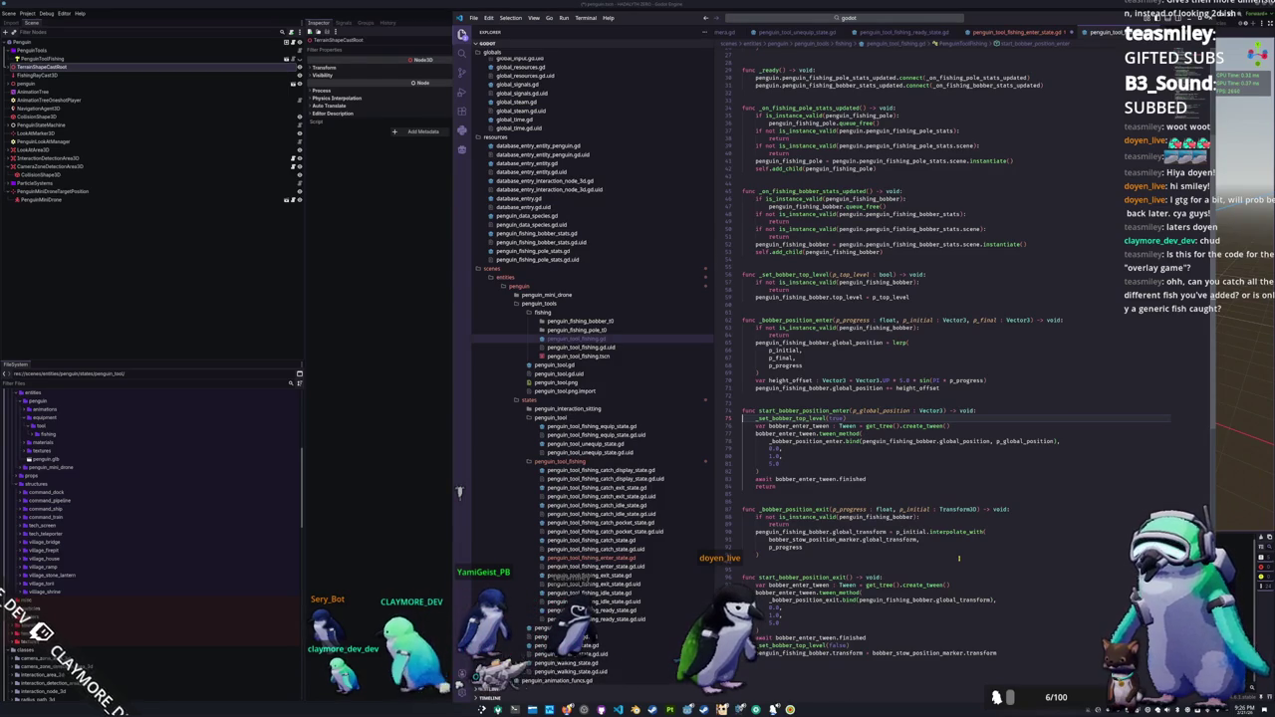
key("Down")
key("Down")
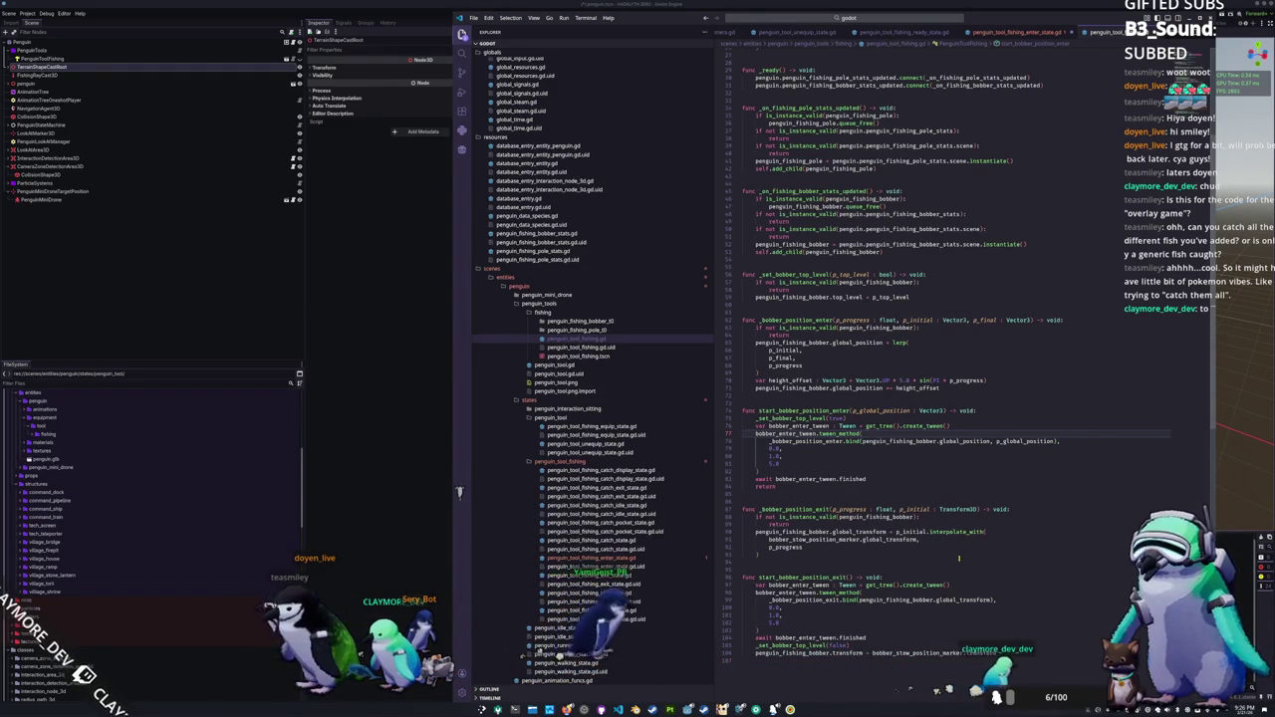
key("Down")
key("Down")
key("Down")
key("Return")
type("bobber_enter_tween.tween")
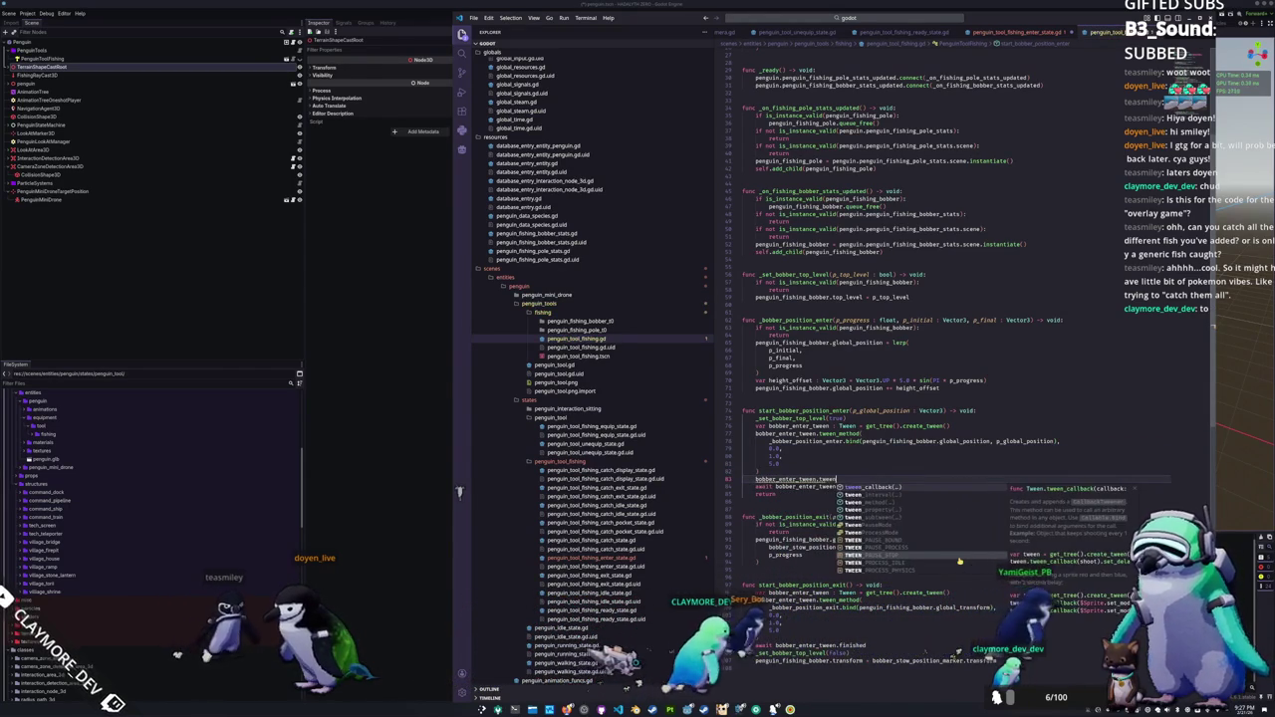
type("_prope")
Step: Write tween_property(penguin_fishing_bobber, "global_rotation", Vector3.ZERO, 5.0) on bobber_enter_tween
key("Return")
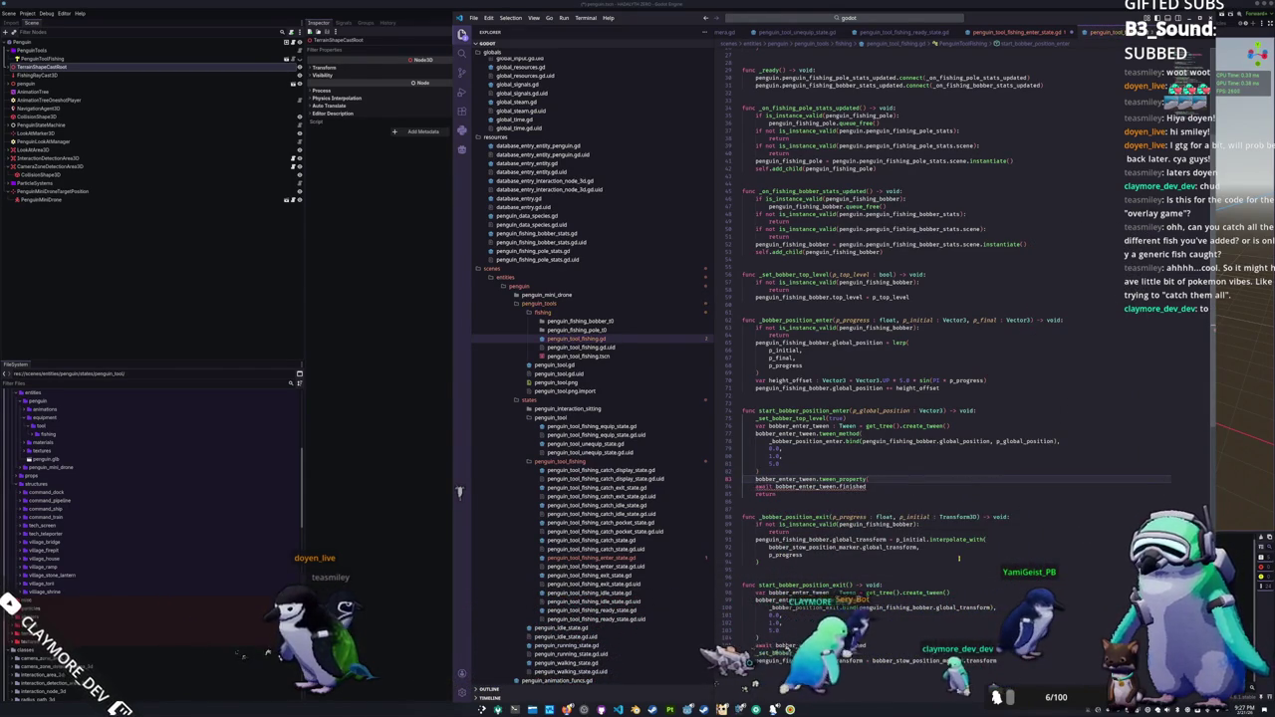
type("penguin_fishing_bobber")
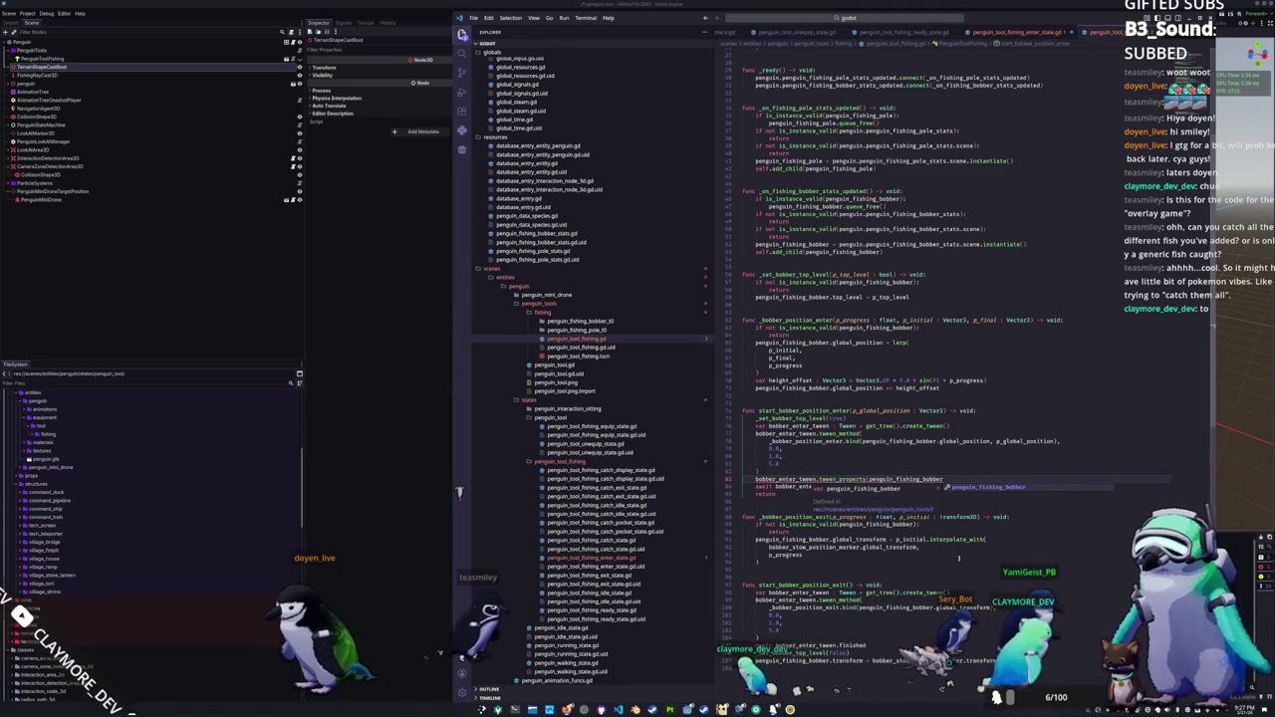
key("Return")
type(", ")
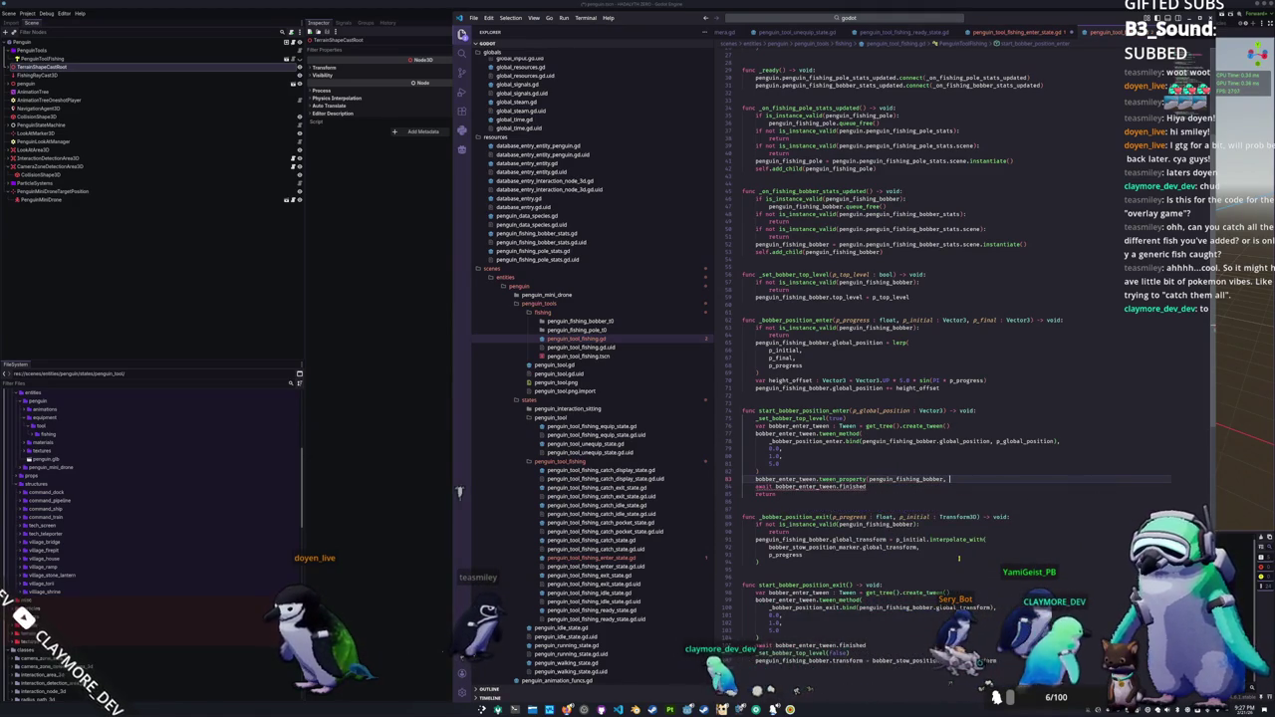
type("\"global_rot")
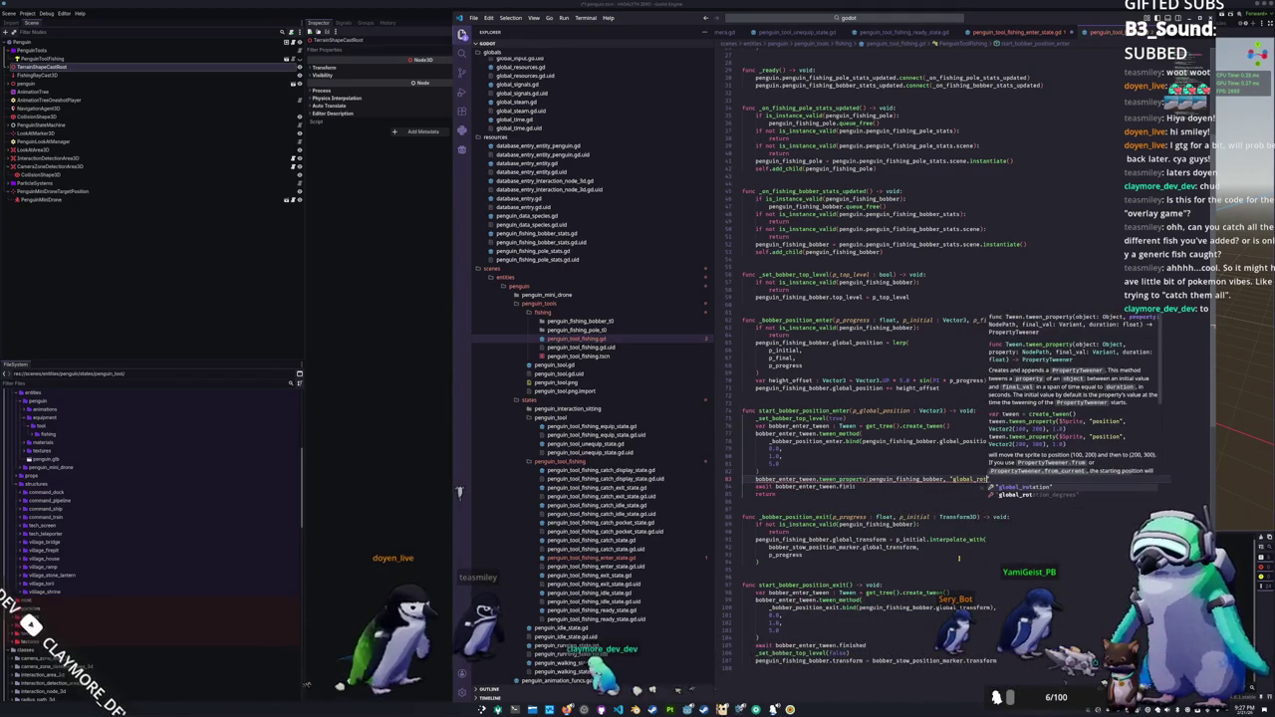
key("Return")
type(", ")
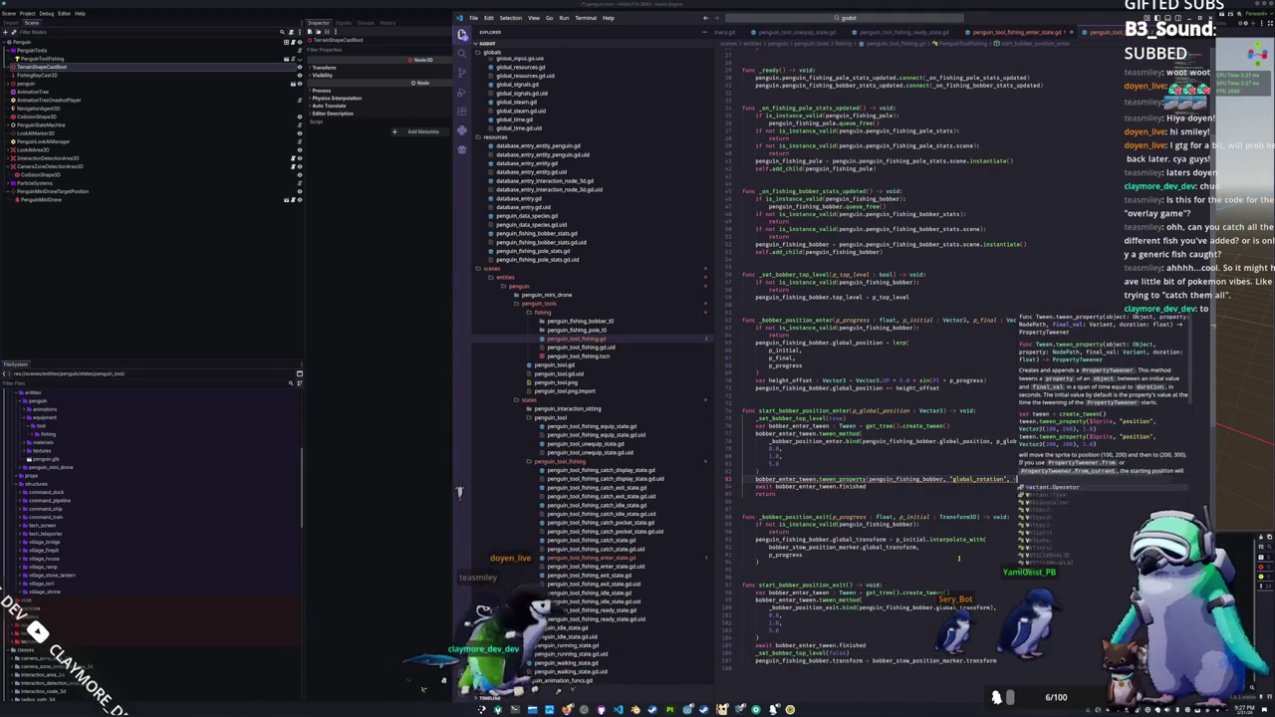
type("Vector3.ZERO,")
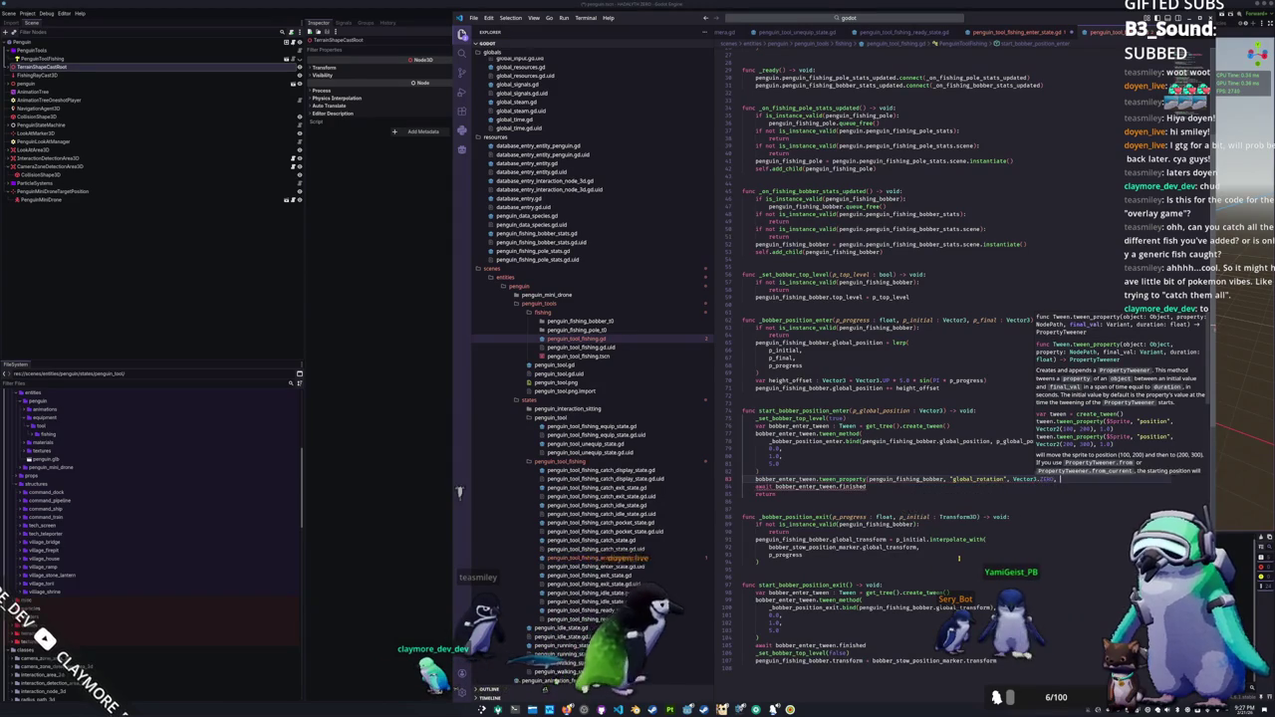
key("Escape")
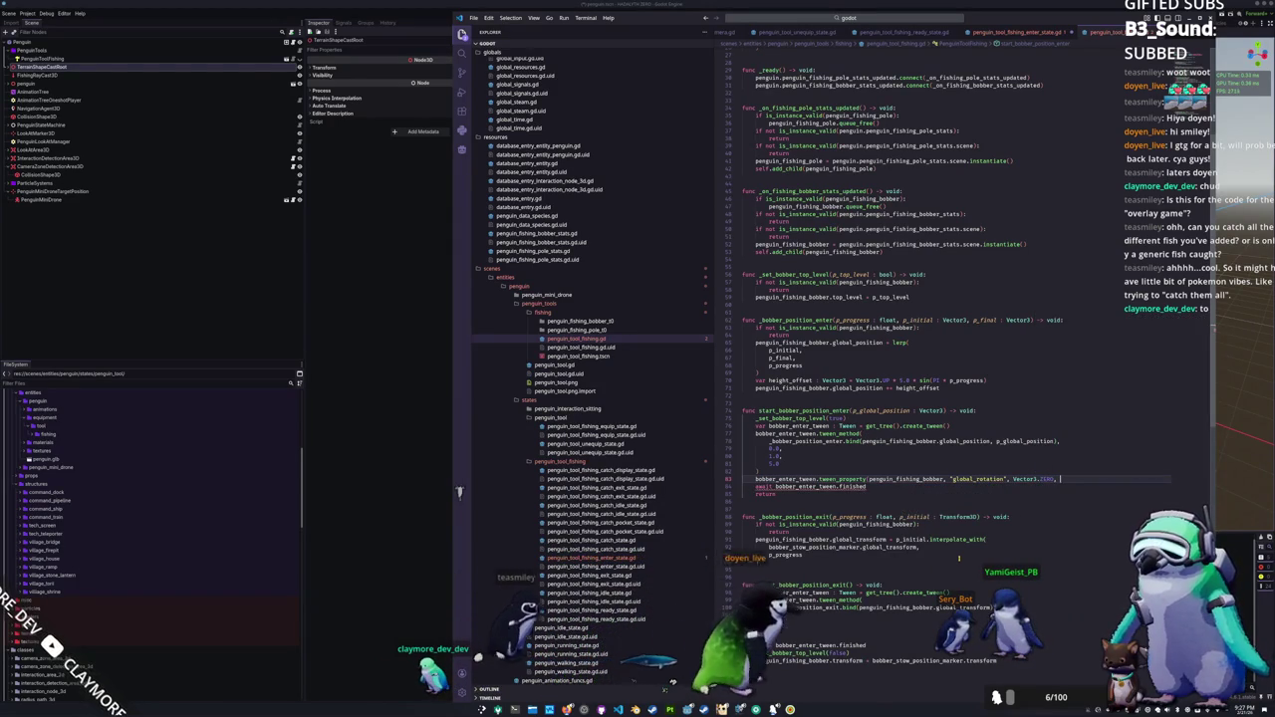
type("5.0")
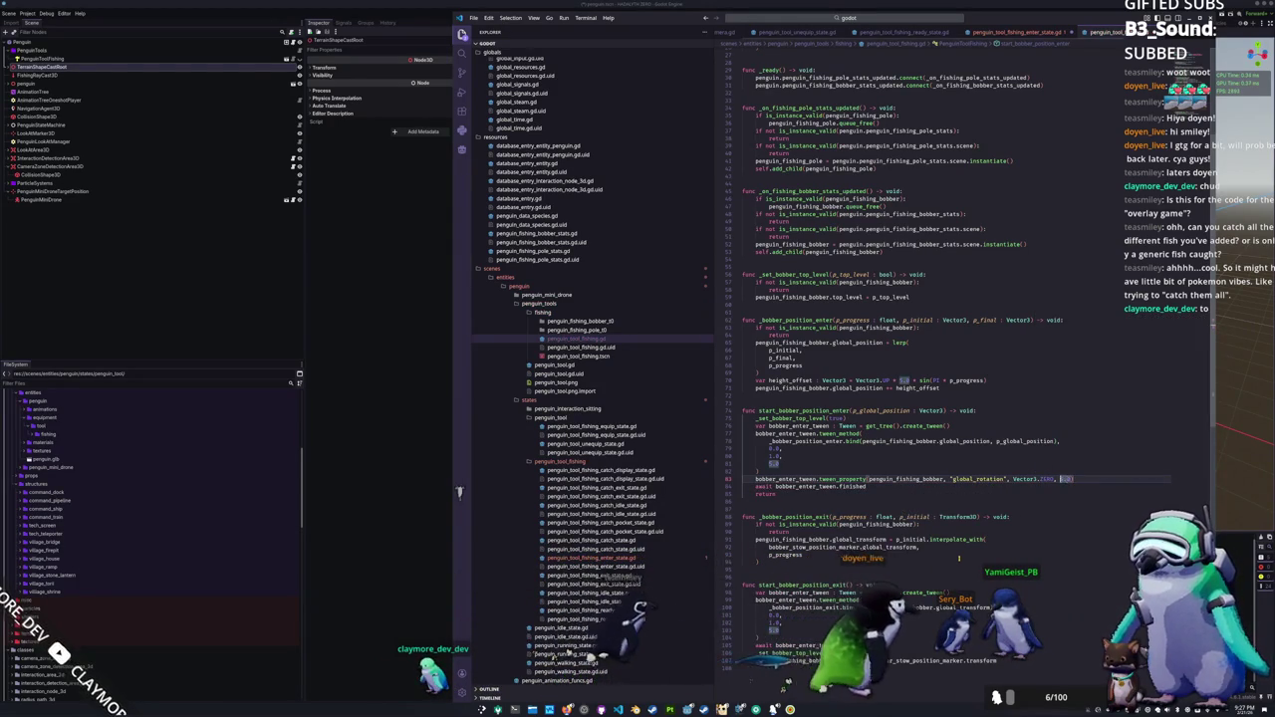
Step: Reformat the tween_property call with each argument and the closing parenthesis on its own line
left_click(869, 480)
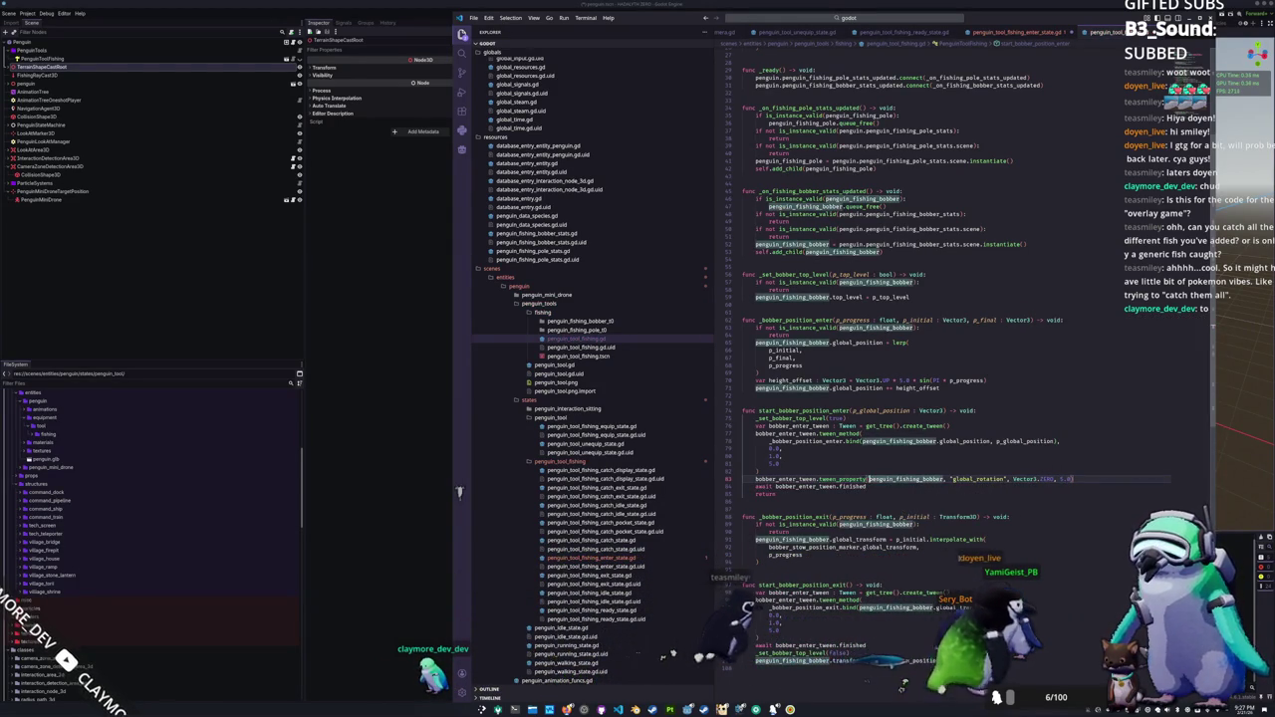
key("Return")
key("ctrl+Right")
key("ctrl+Right")
key("Return")
key("ctrl+Right")
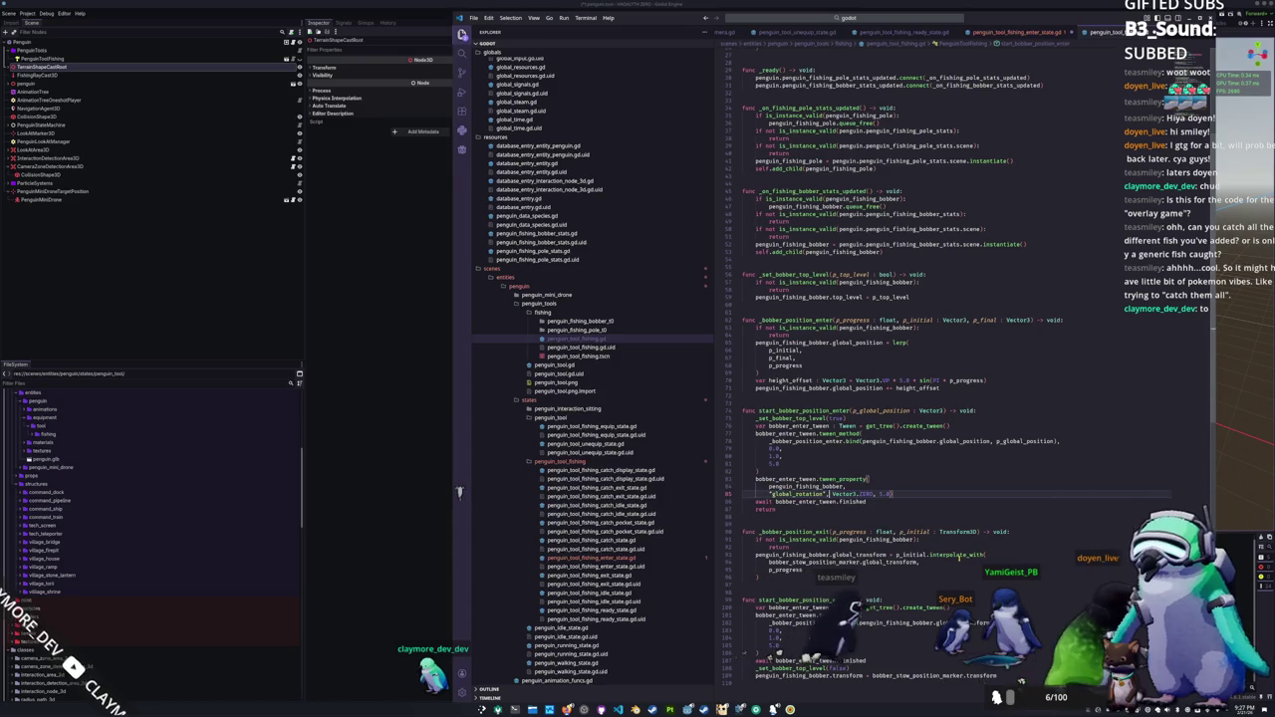
key("Return")
key("ctrl+Right")
key("ctrl+Right")
key("Return")
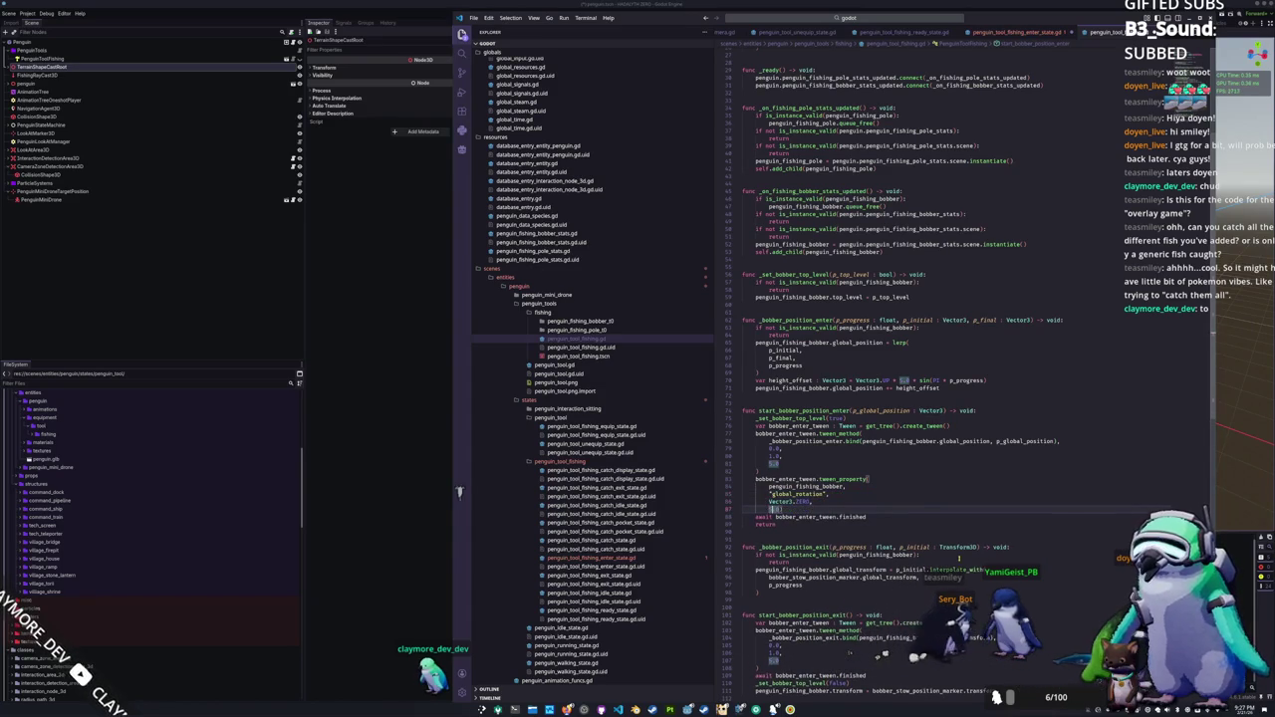
key("Return")
key("Up")
key("Up")
key("Up")
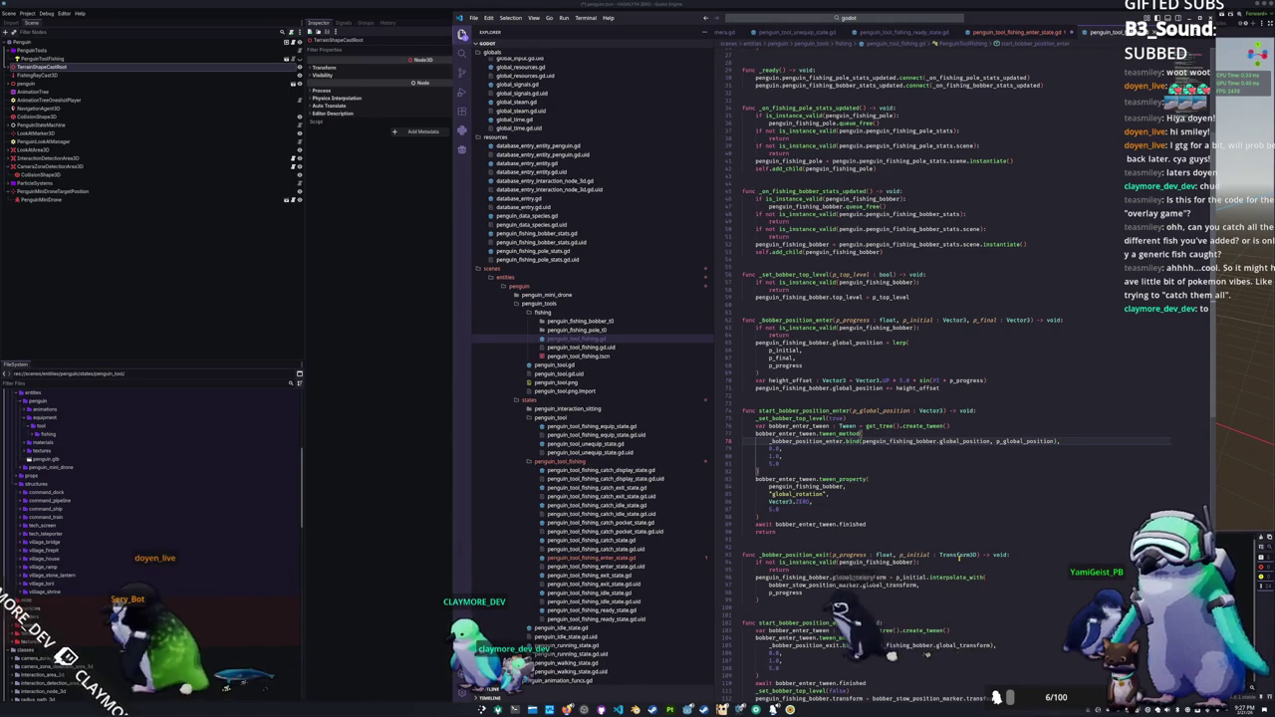
Step: Review the new global_rotation tween code, then bring the Godot editor's 3D scene forward
scroll(797, 469, "down", 2)
left_click(782, 468)
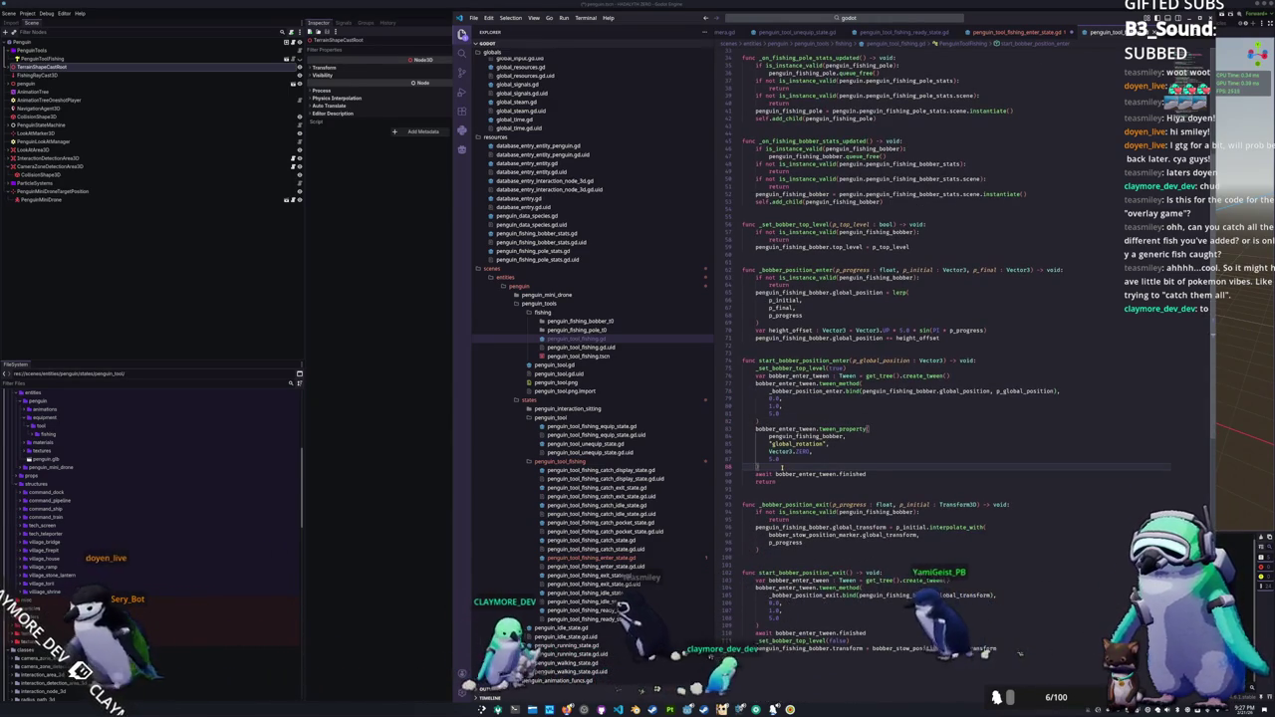
scroll(782, 468, "up", 2)
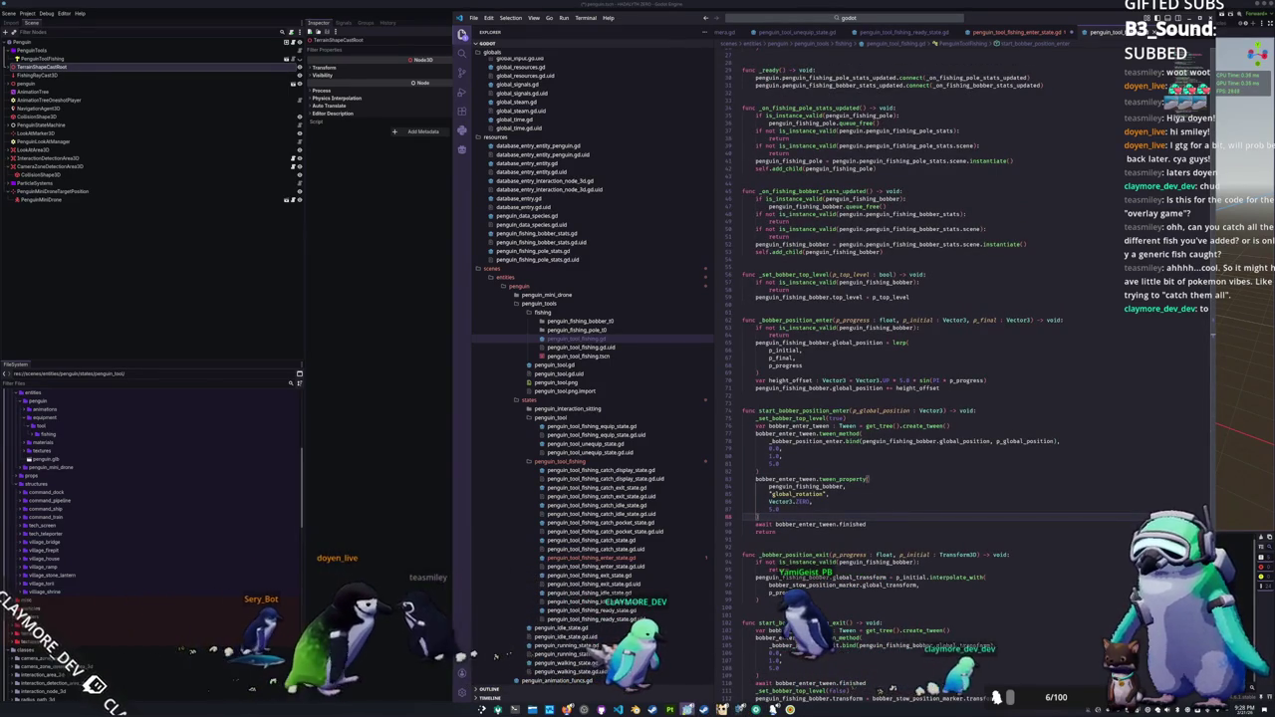
left_click(703, 709)
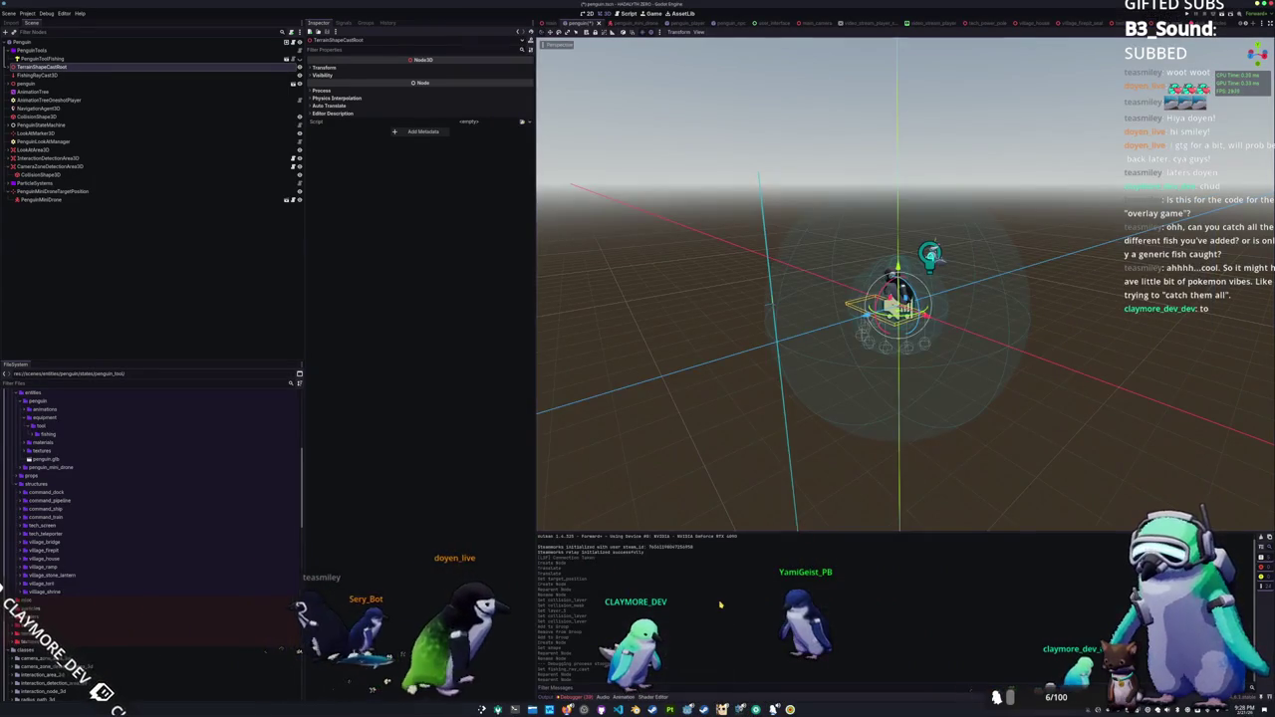
Step: Run the game to test the penguin's bobber cast, then stop it and return to the code
key("F5")
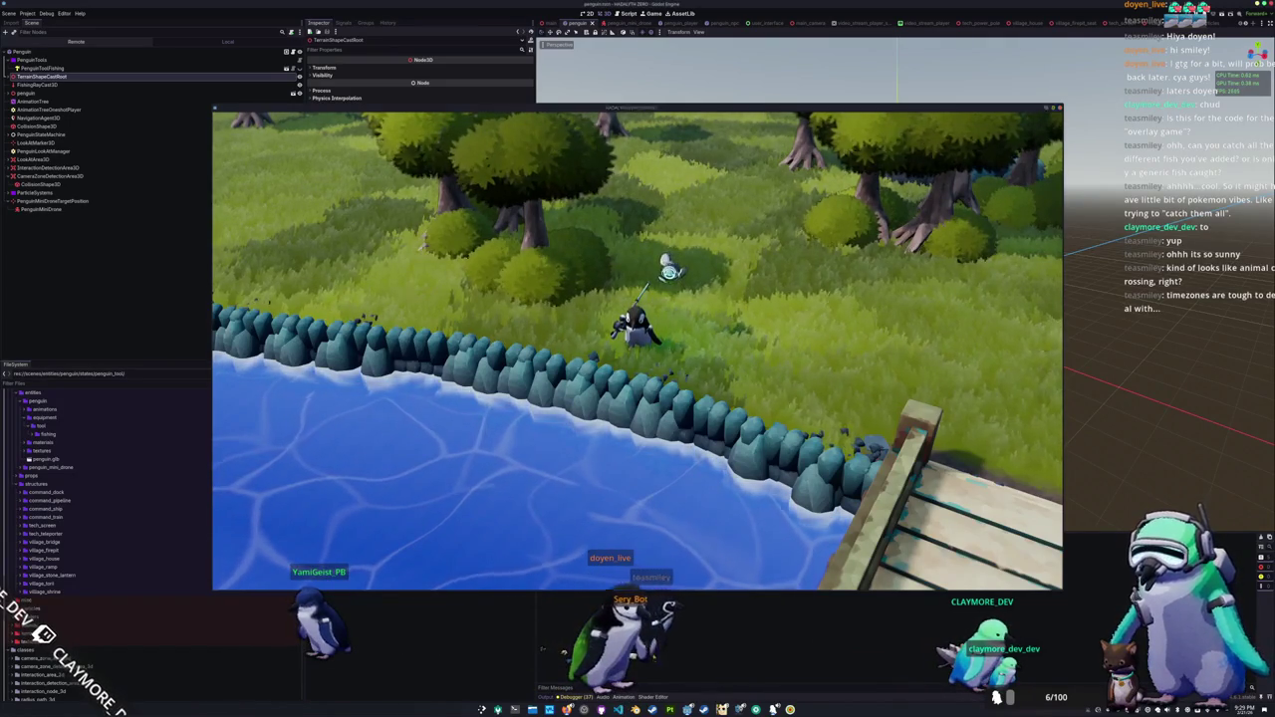
key("F8")
key("alt+Tab")
Step: Review the tween_property block and p_global_position usage, locating the interpolate_with call in _bobber_position_exit
scroll(816, 514, "down", 4)
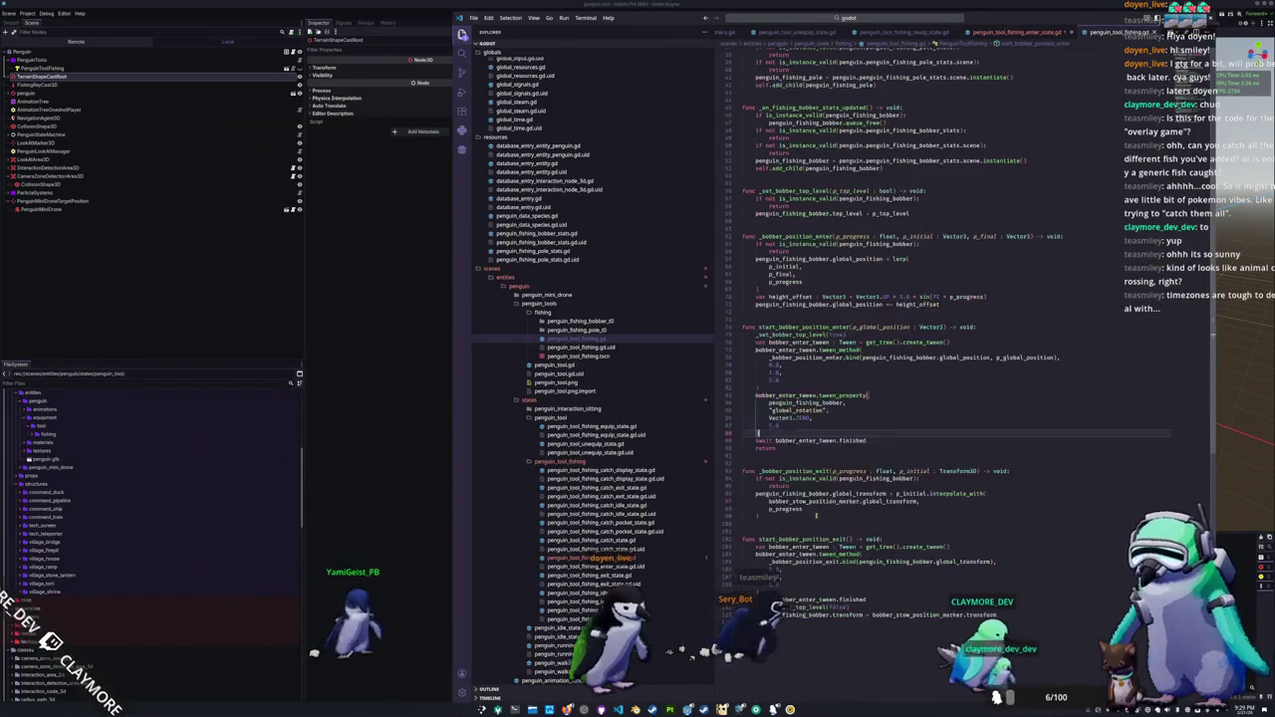
left_click(783, 387)
left_click_drag(784, 387, 792, 423)
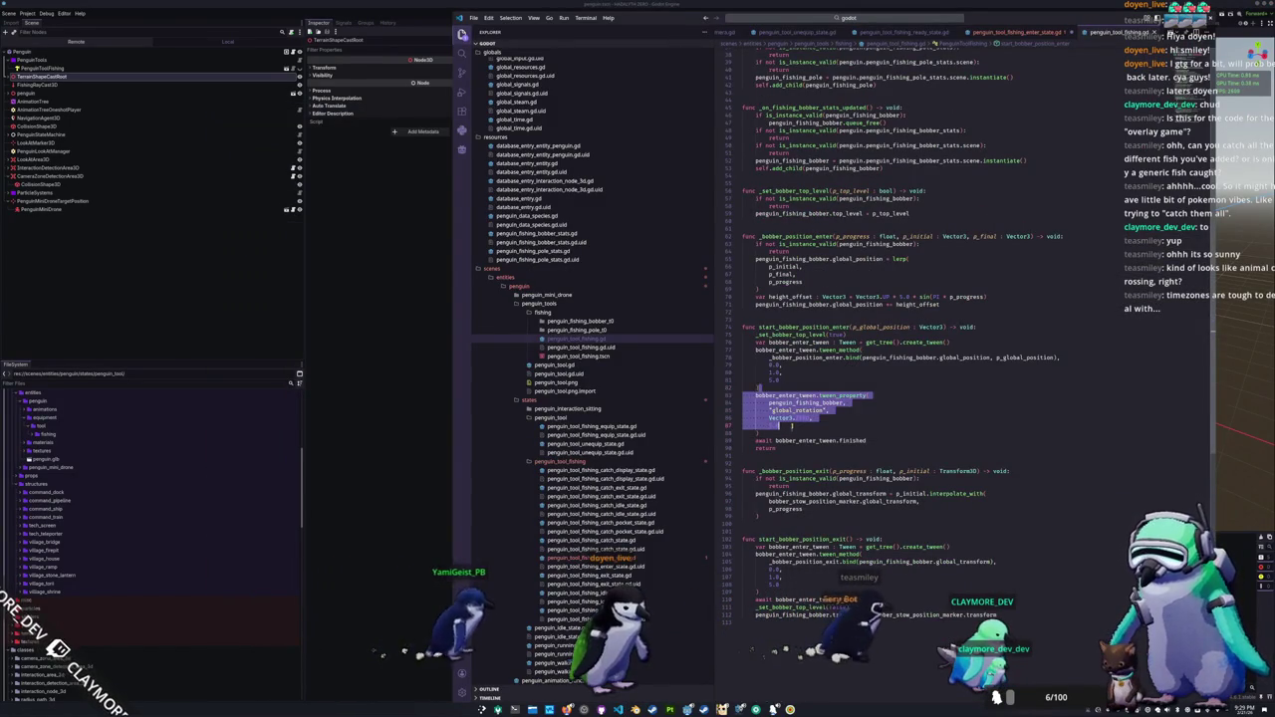
left_click(1042, 357)
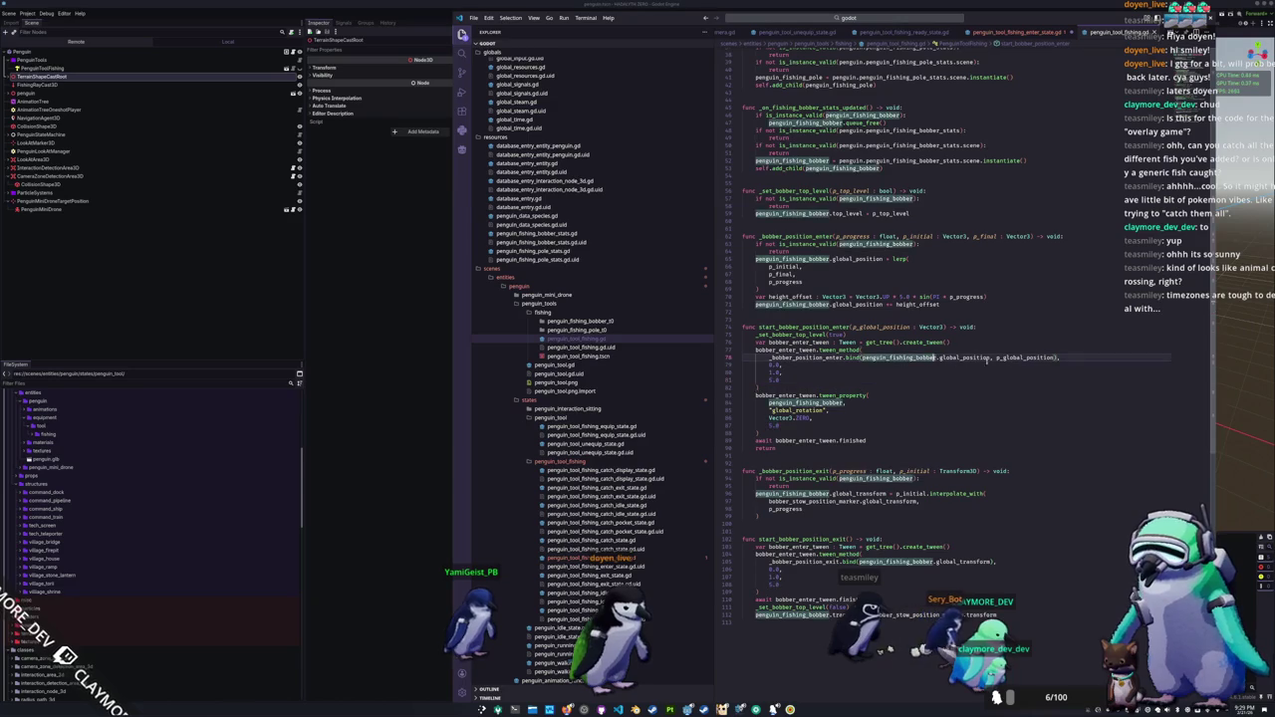
left_click(806, 385)
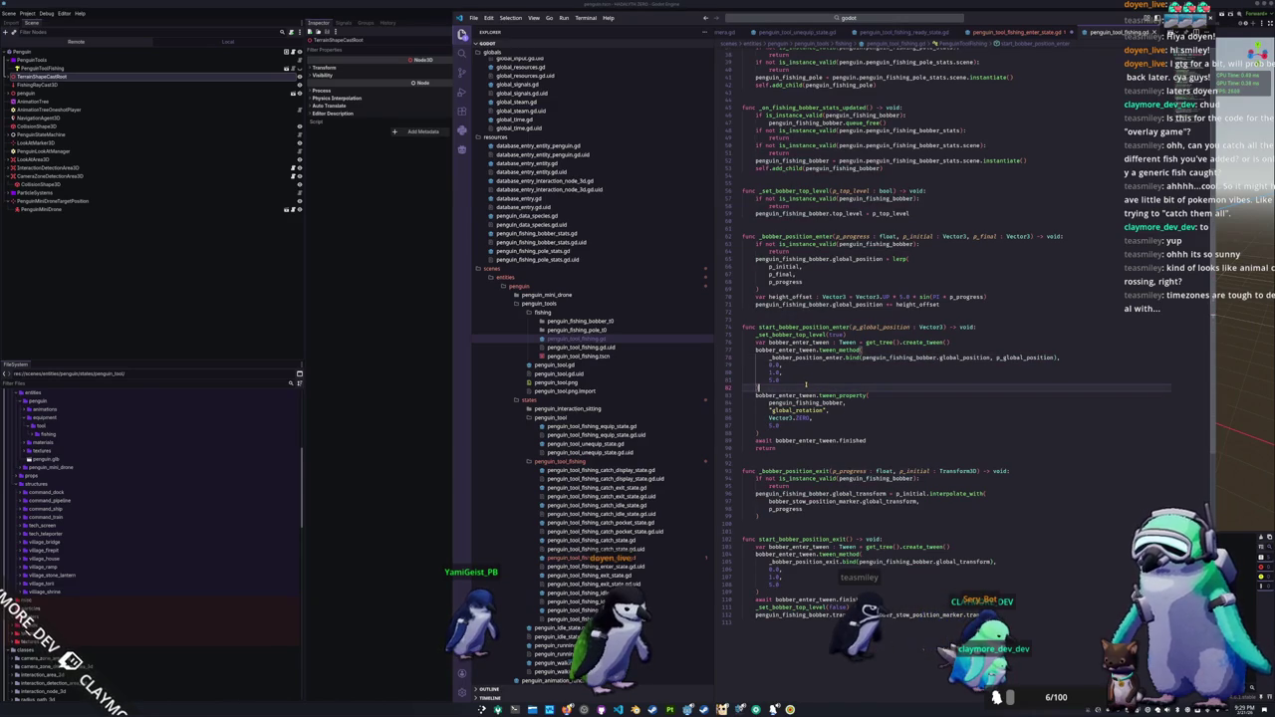
scroll(806, 384, "down", 2)
left_click(816, 396, "shift")
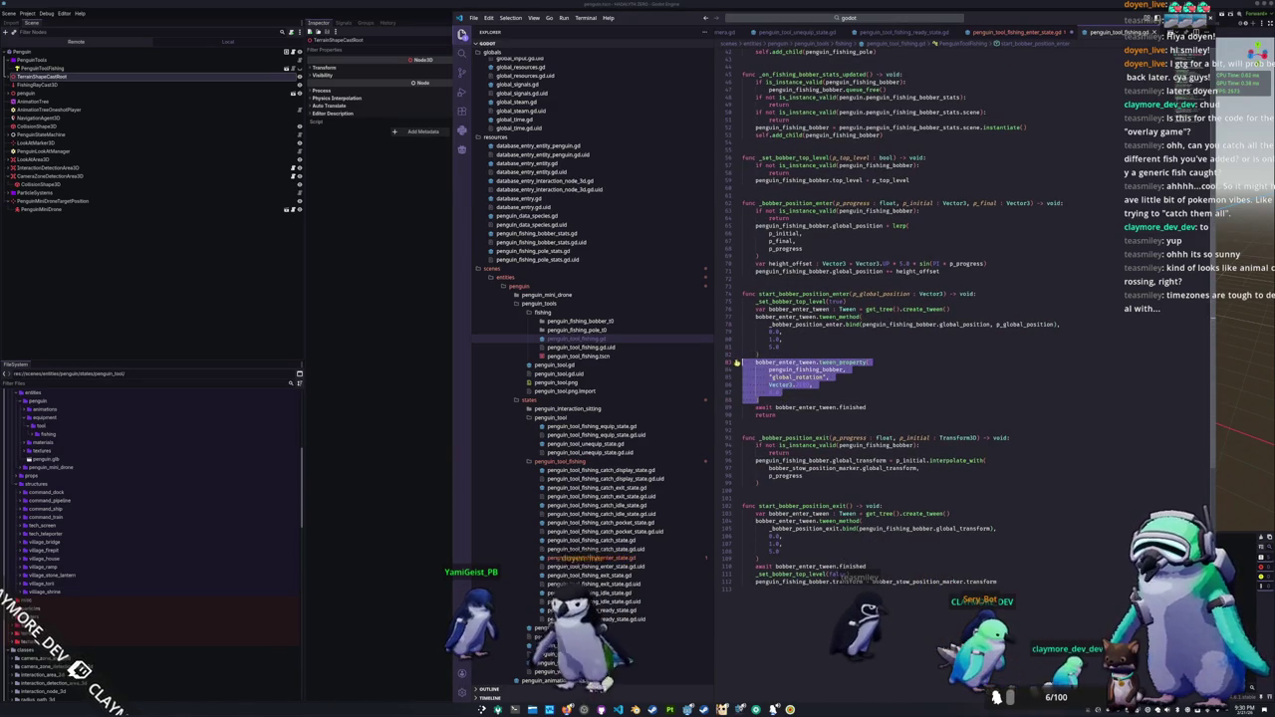
left_click(815, 396)
scroll(816, 396, "down", 4)
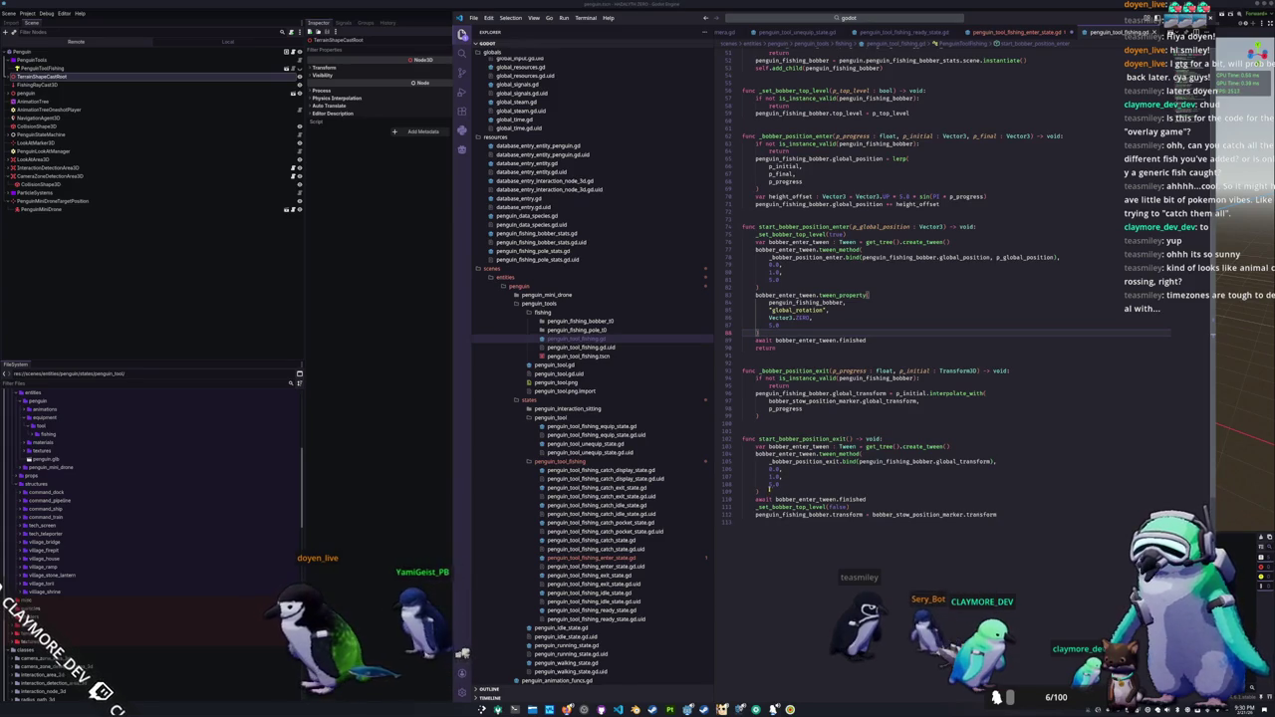
left_click(774, 416)
scroll(773, 417, "up", 2)
Step: Copy the height_offset and global_position lines into _bobber_position_exit after interpolate_with
left_click_drag(975, 237, 737, 230)
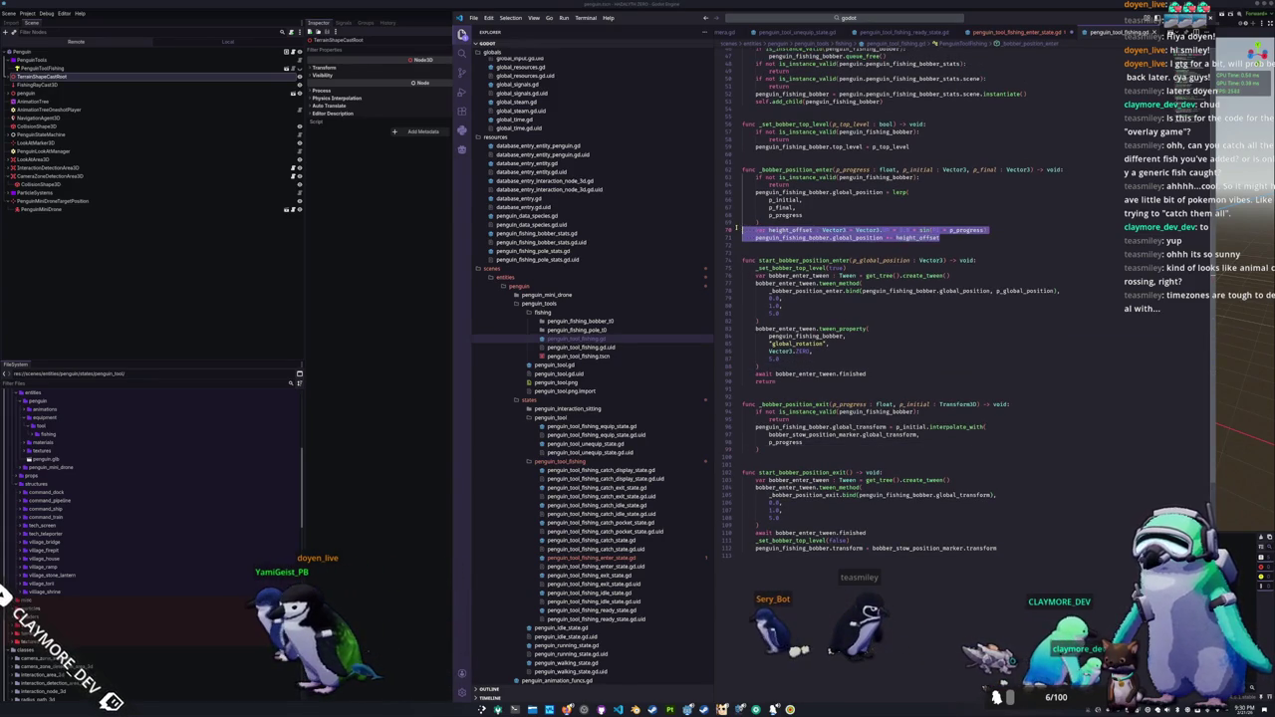
key("ctrl+c")
left_click(769, 450)
key("Return")
key("ctrl+v")
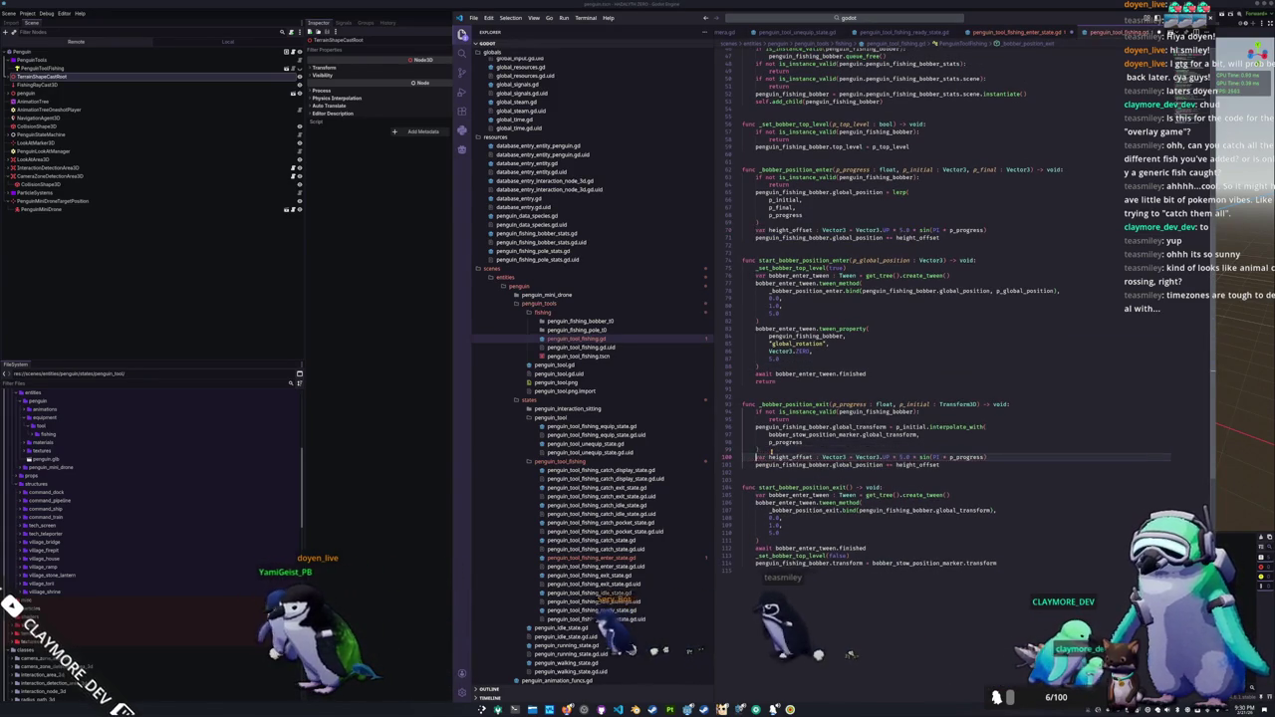
Step: Check global_position uses in the pasted line, then open penguin_tool_fishing_enter_state.gd at line 16
double_click(857, 465)
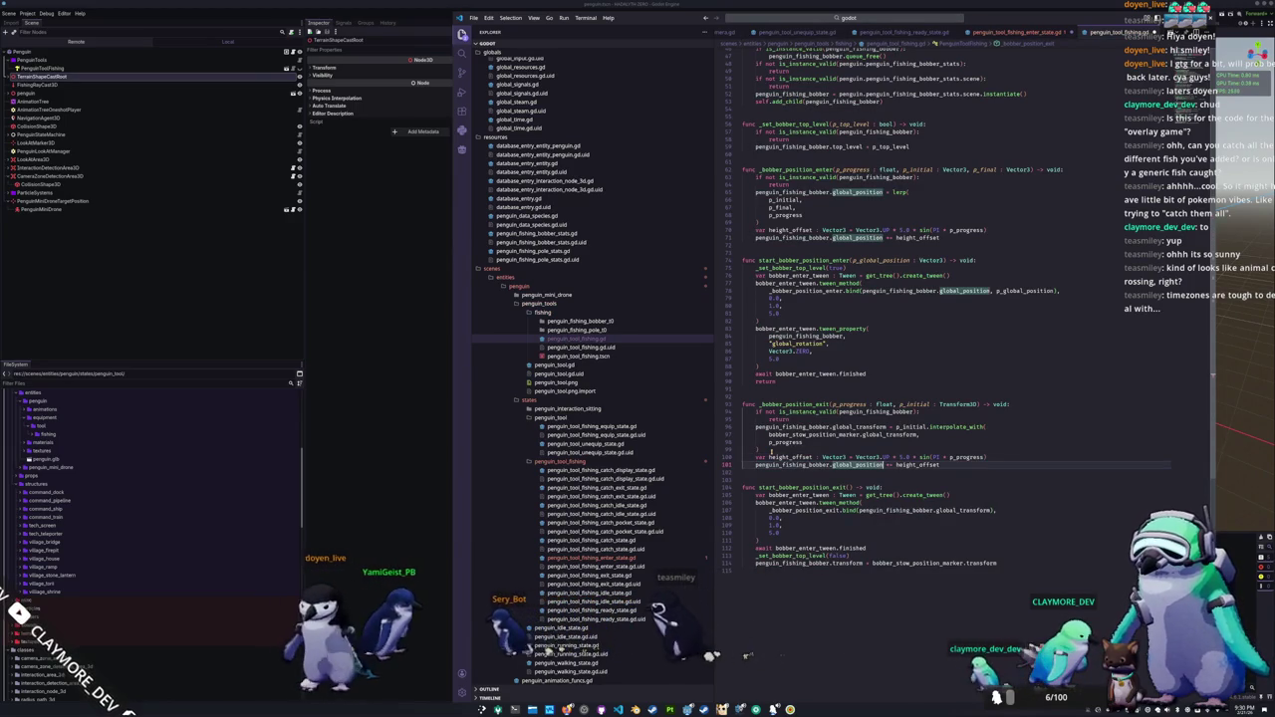
left_click(772, 450)
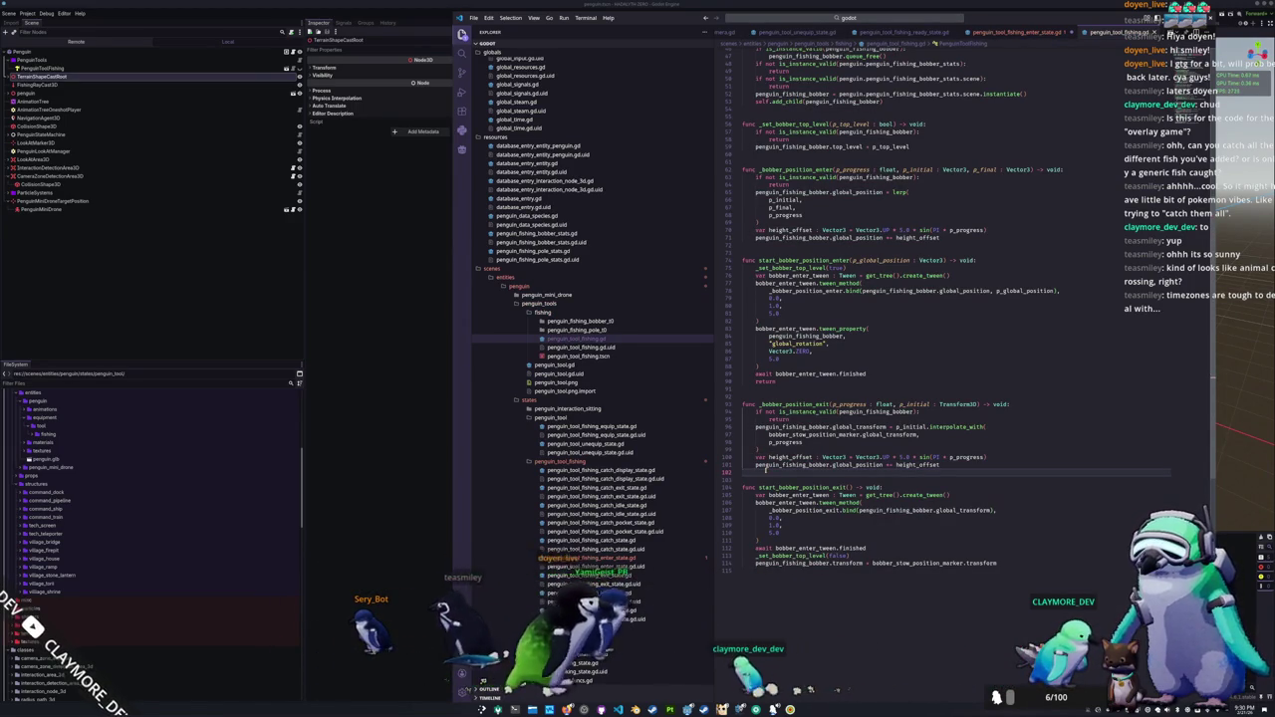
left_click(1016, 32)
left_click(868, 164)
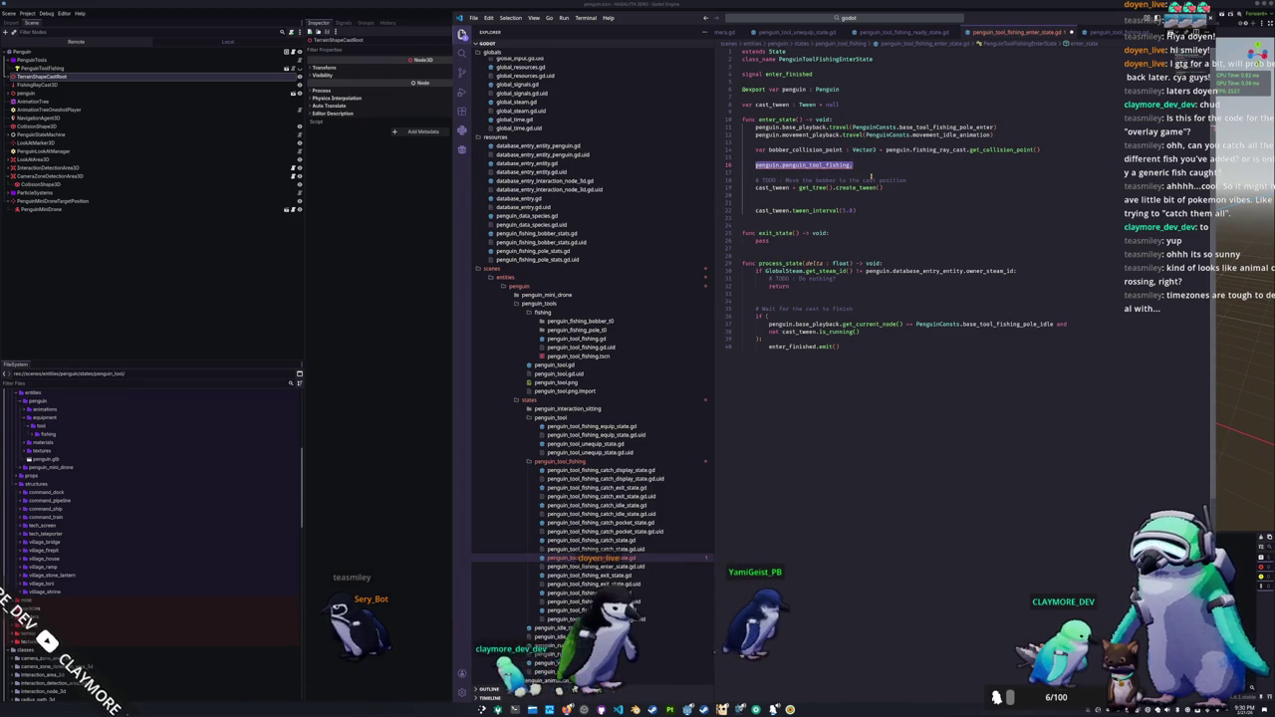
Step: Make line 16 call penguin.penguin_tool_fishing.start_bobber_position_enter(bobber_collision_point), then return to Godot
key("BackSpace")
type("pengu")
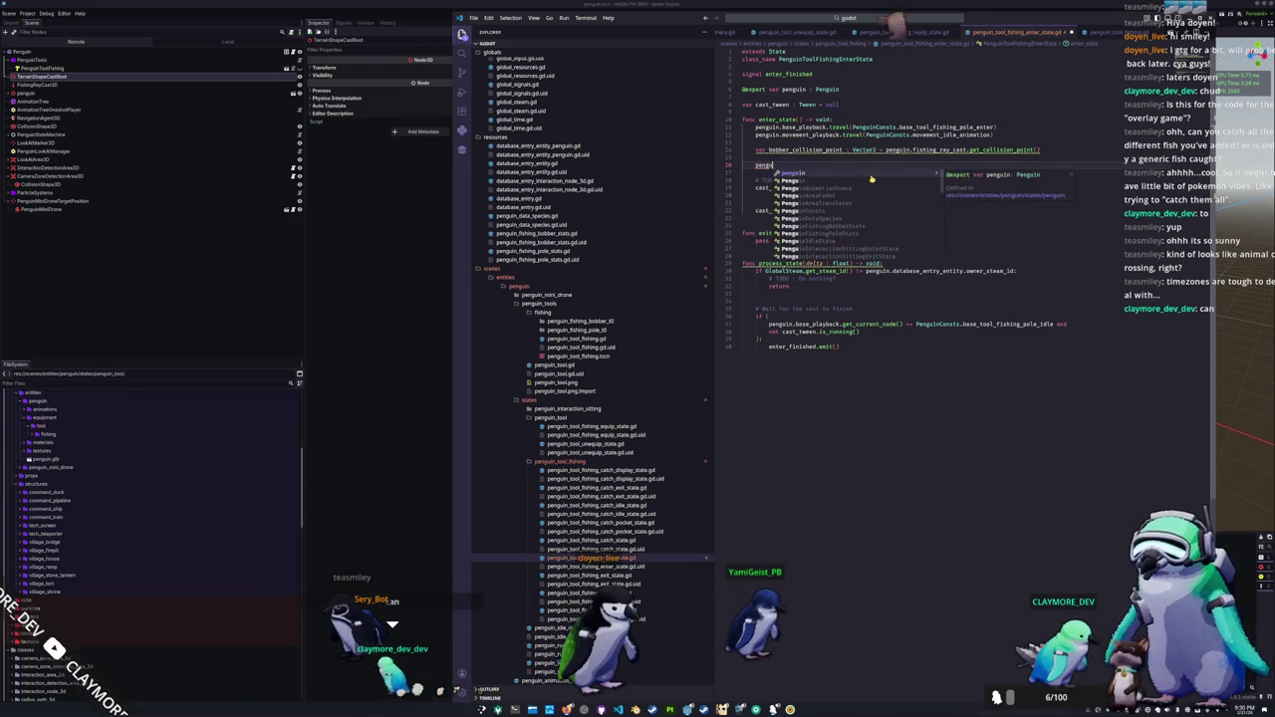
type("in.penguin")
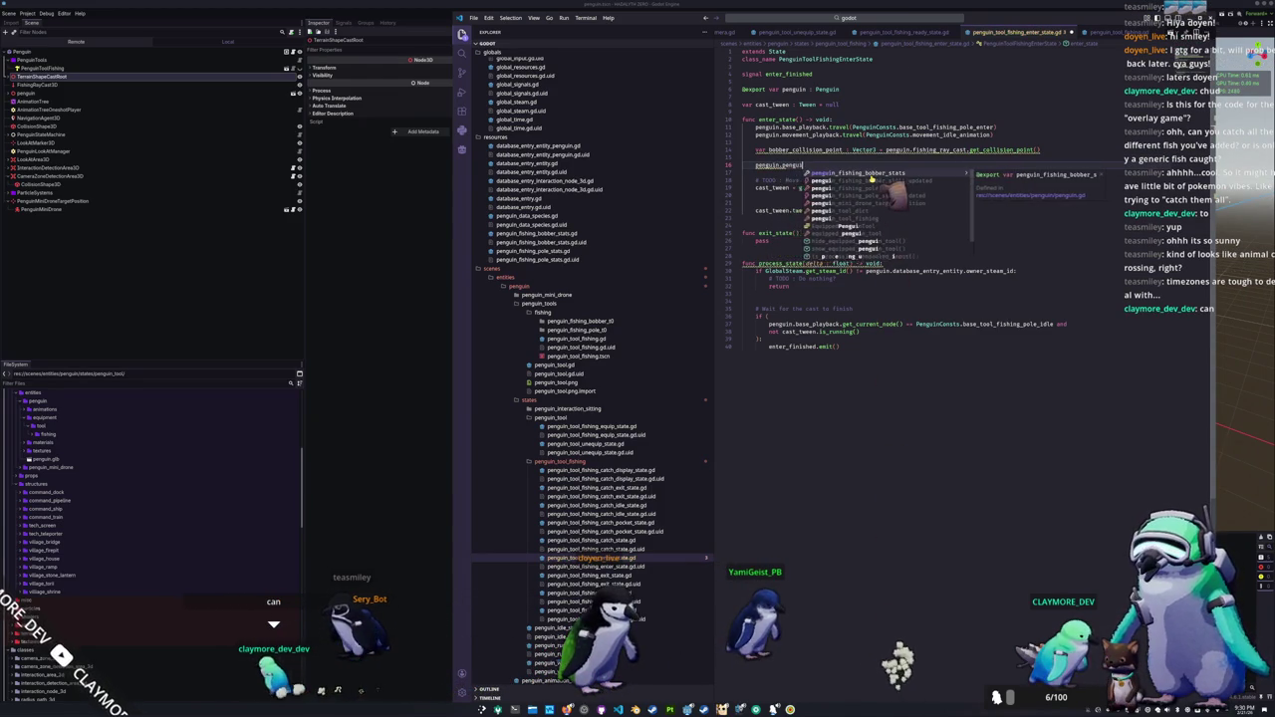
type("_tool_")
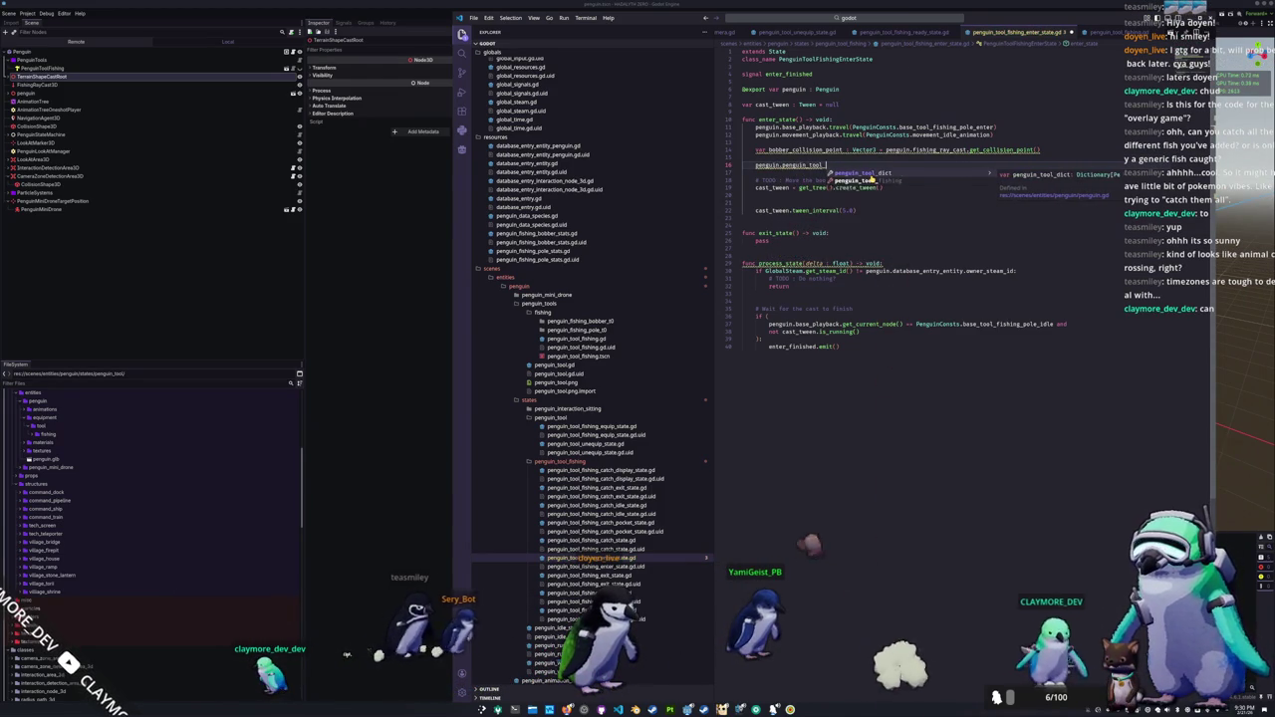
type("fishing.start")
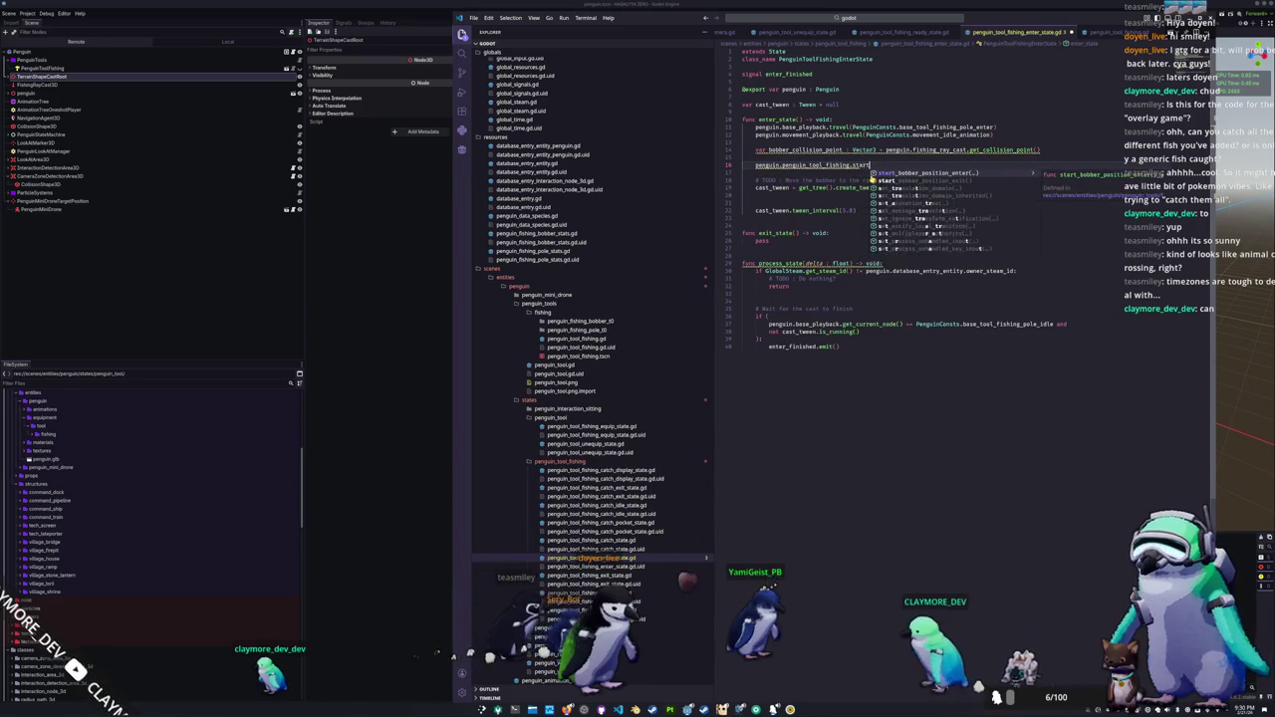
type("_bobber_positio")
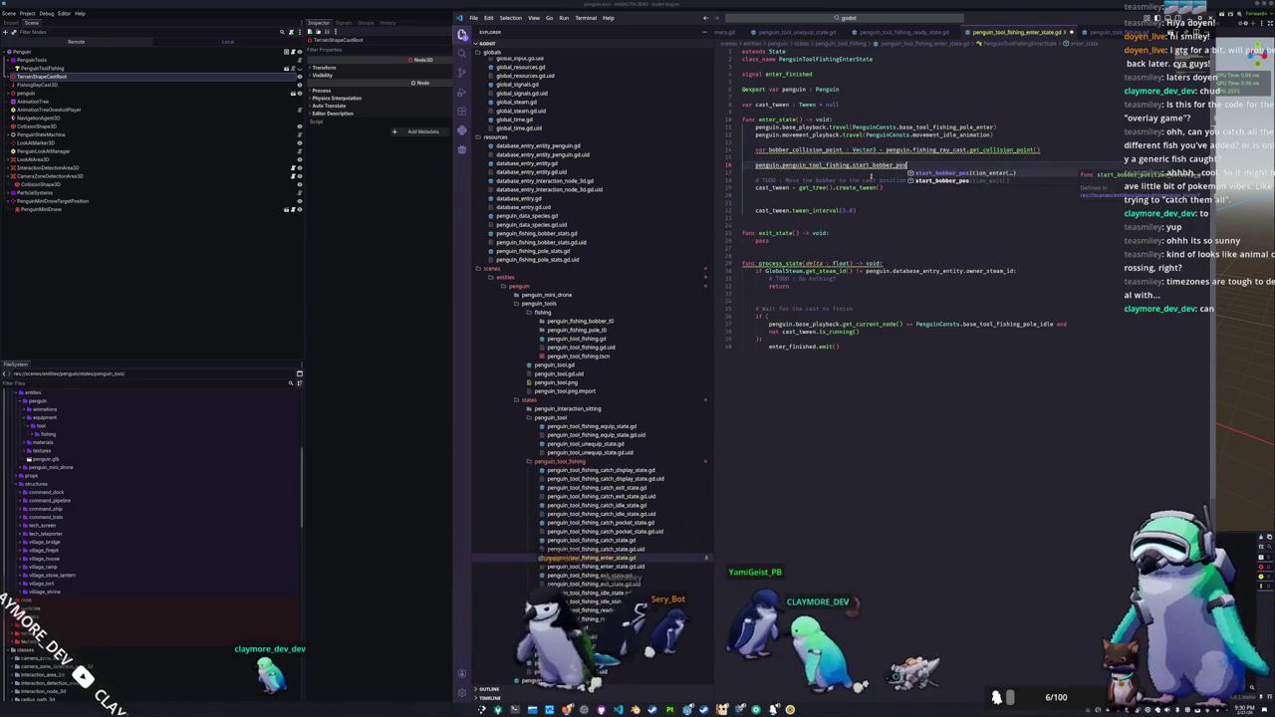
key("Return")
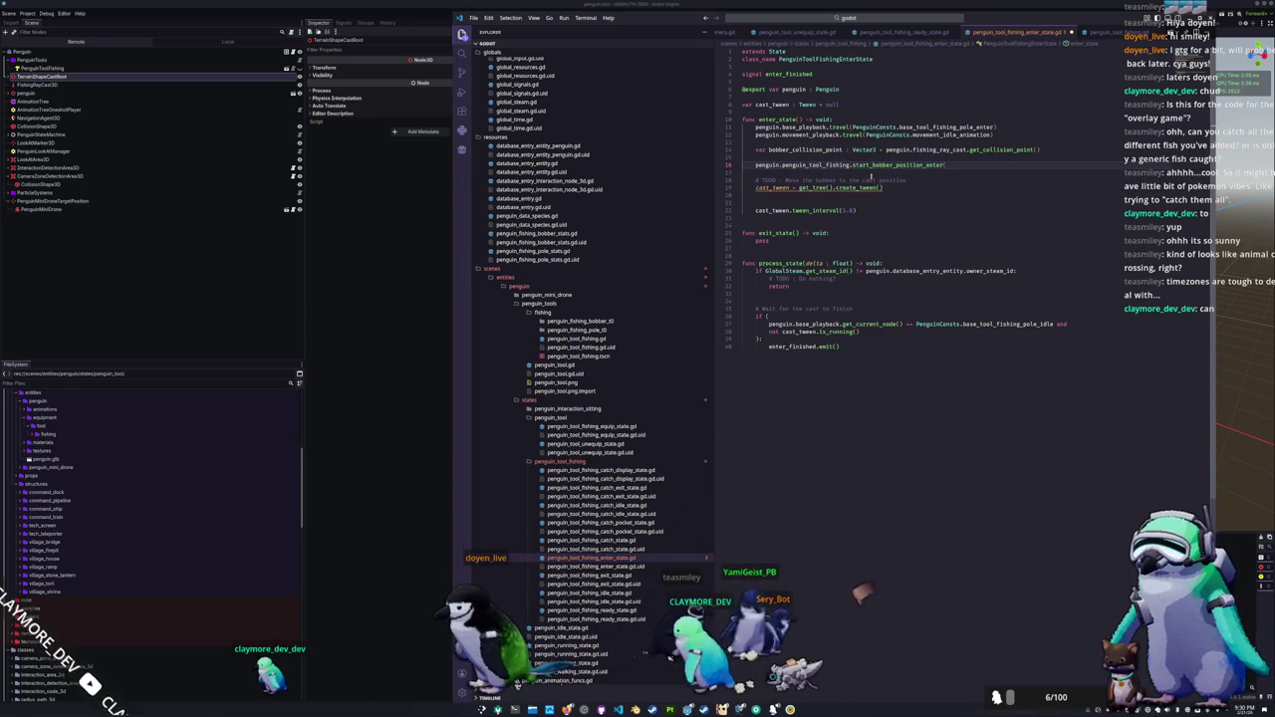
type("bobb")
type("er")
type("_c")
key("Return")
key("Down")
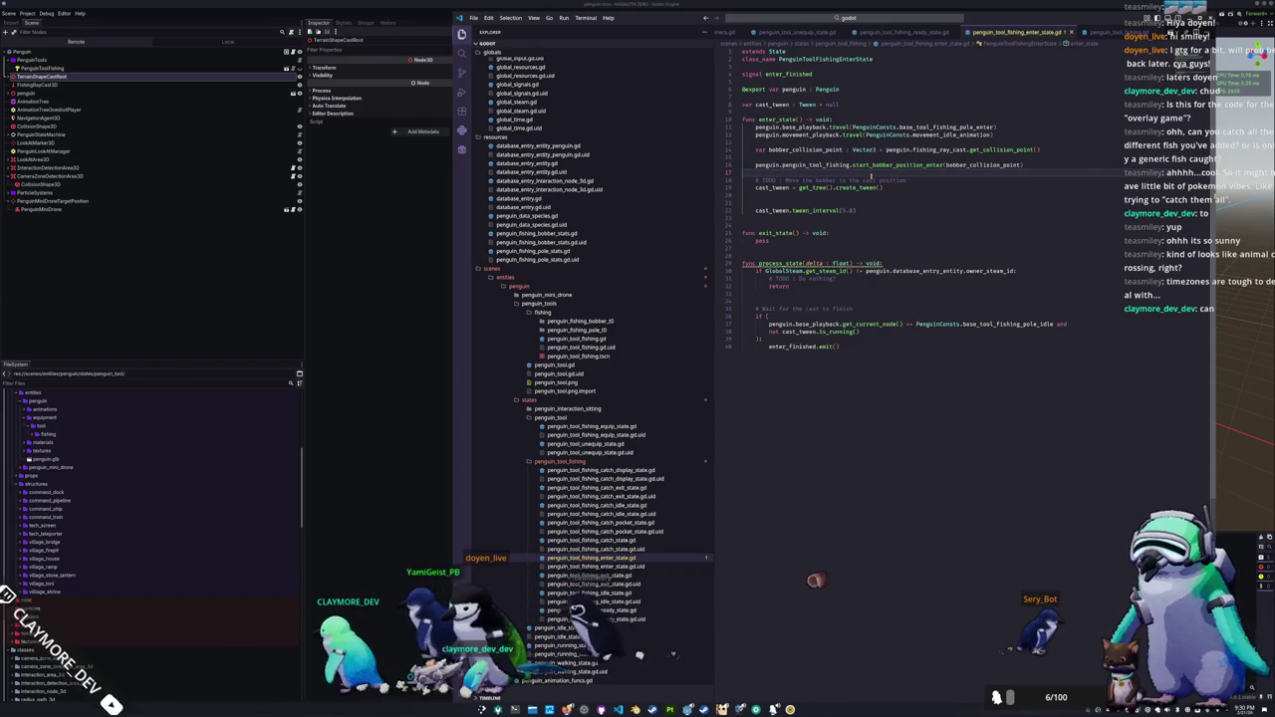
key("Up")
key("Home")
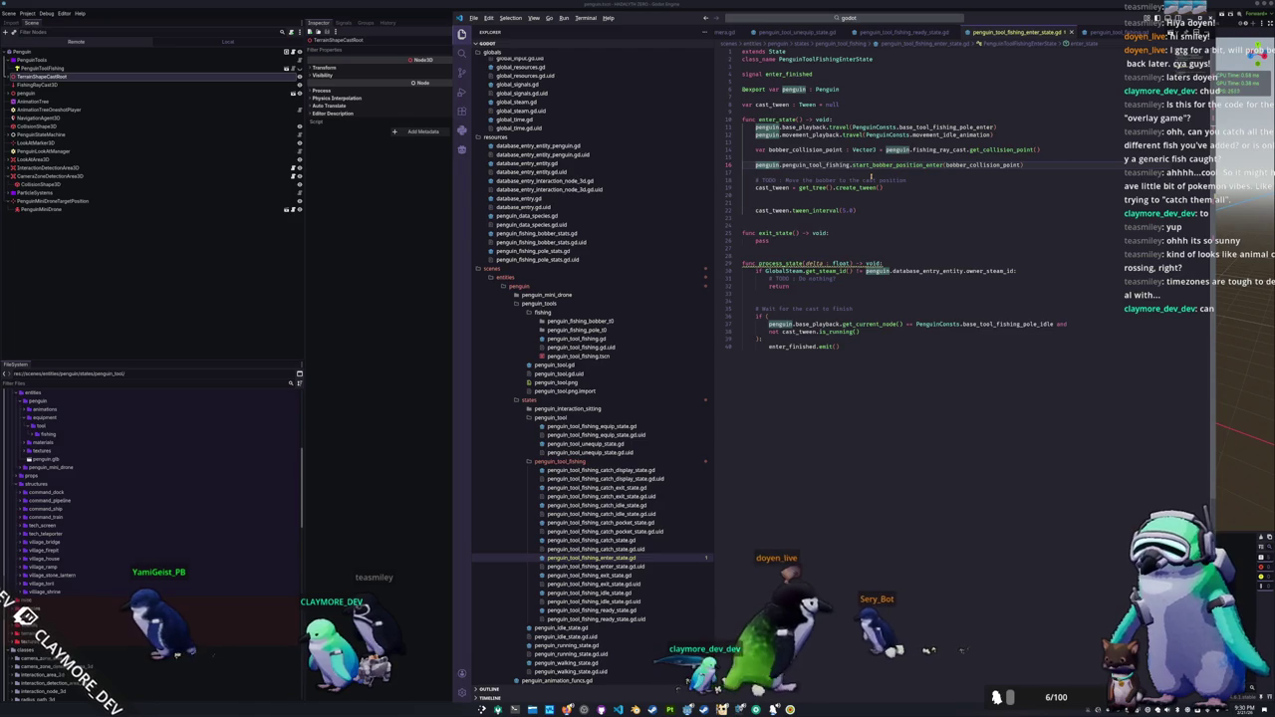
key("alt+Tab")
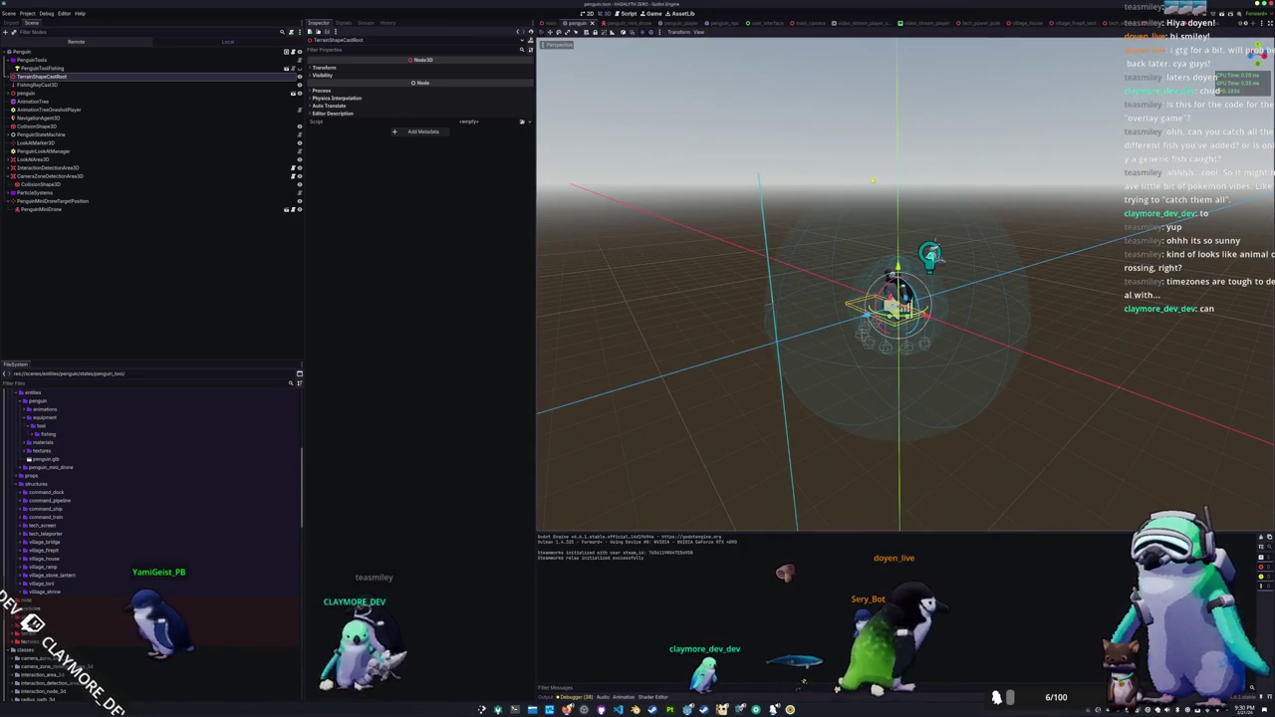
Step: Test-run the game walking the penguin along the pond, then view the village scene over the bridge
key("F5")
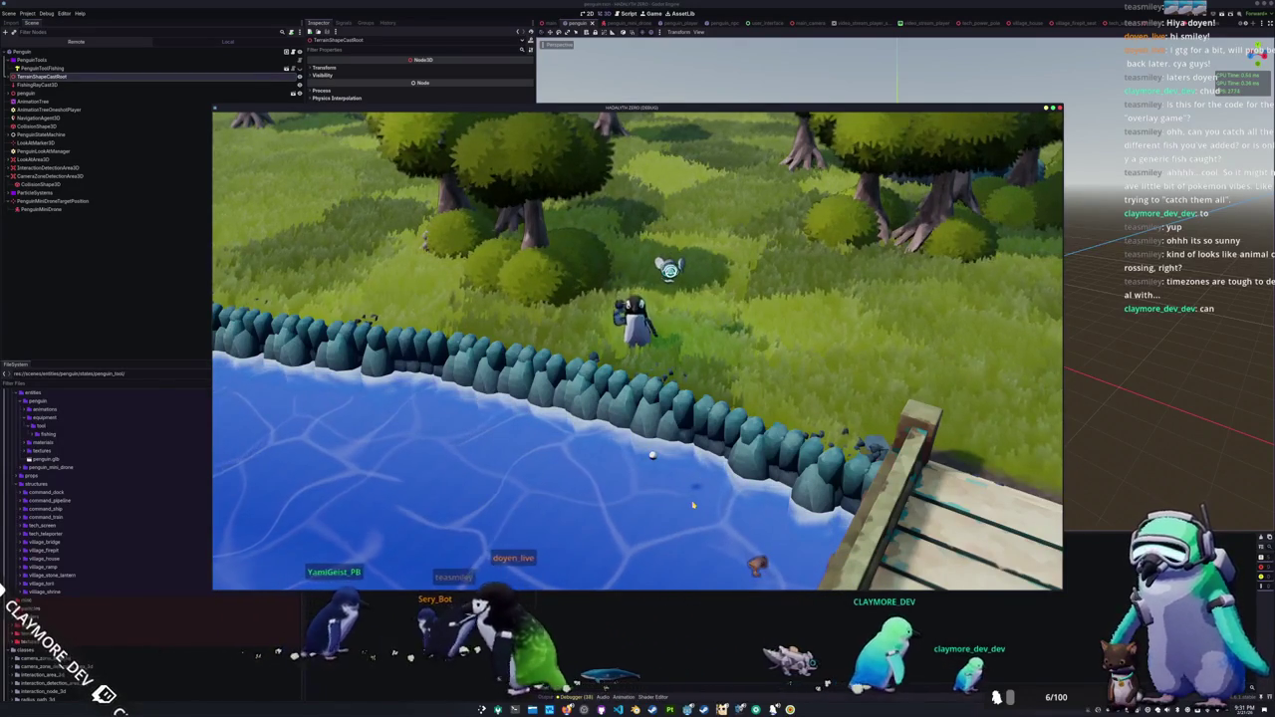
key("d")
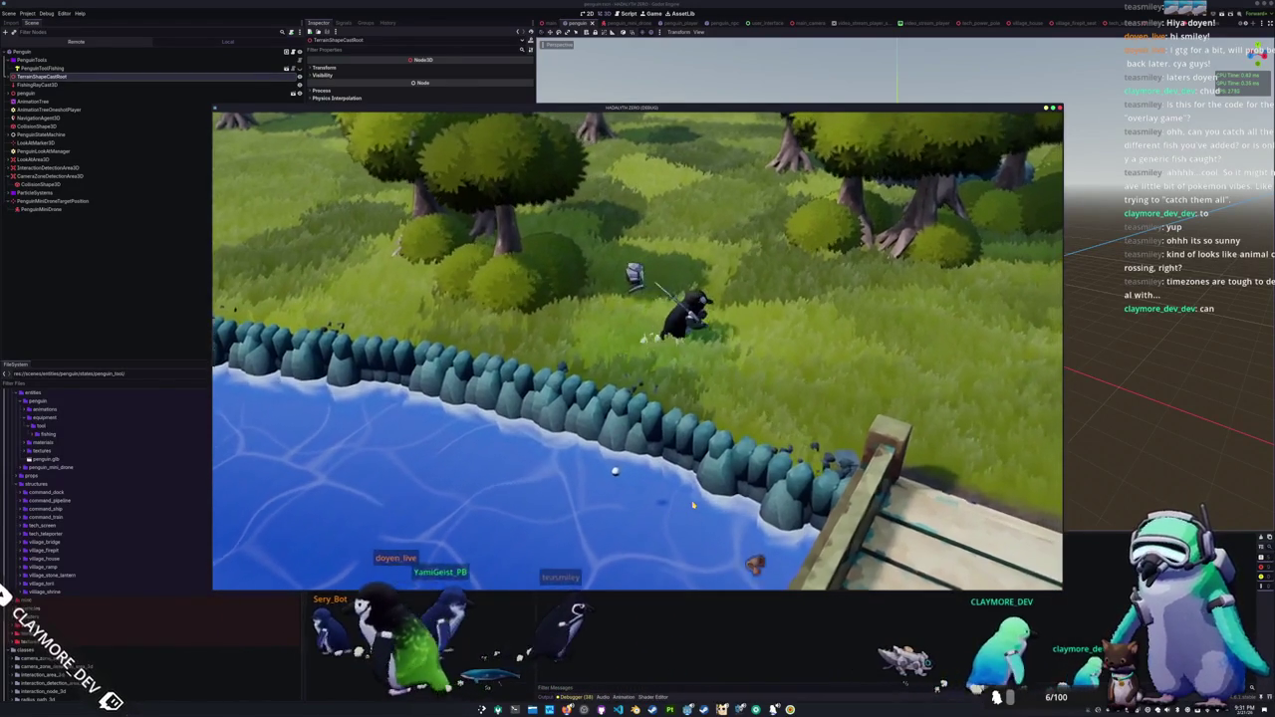
key("a")
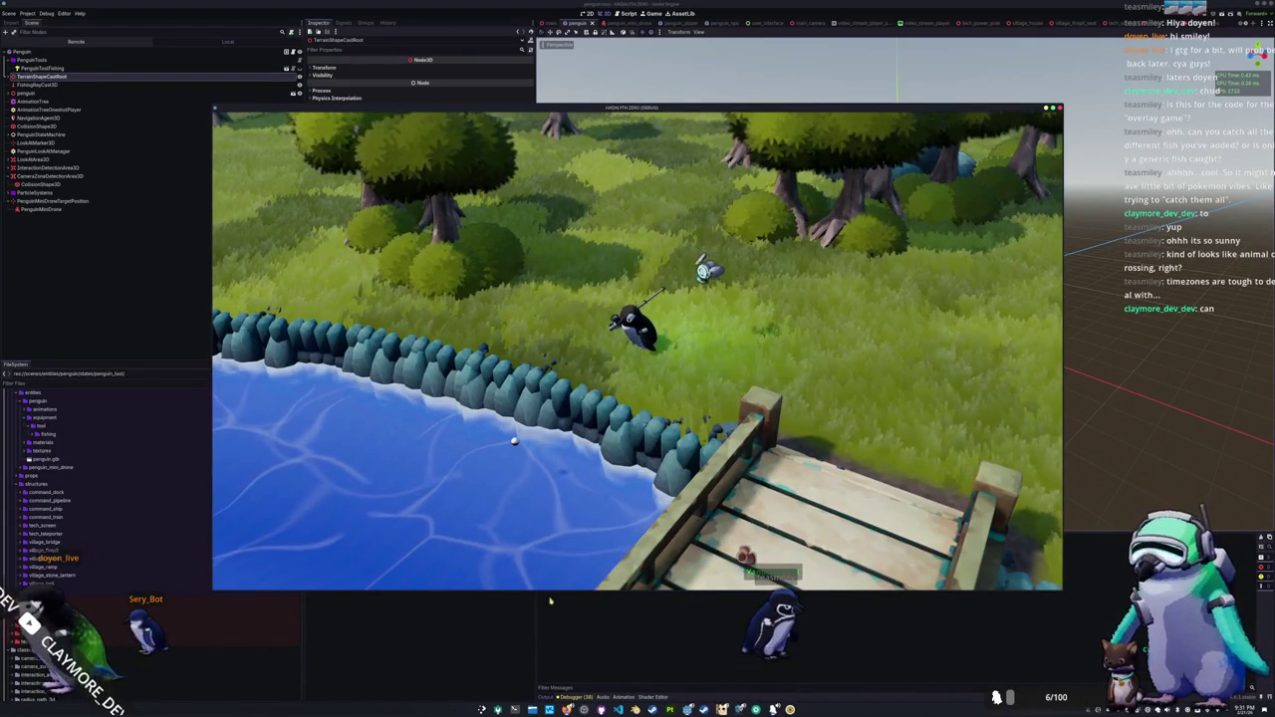
key("F8")
key("ctrl+shift+Tab")
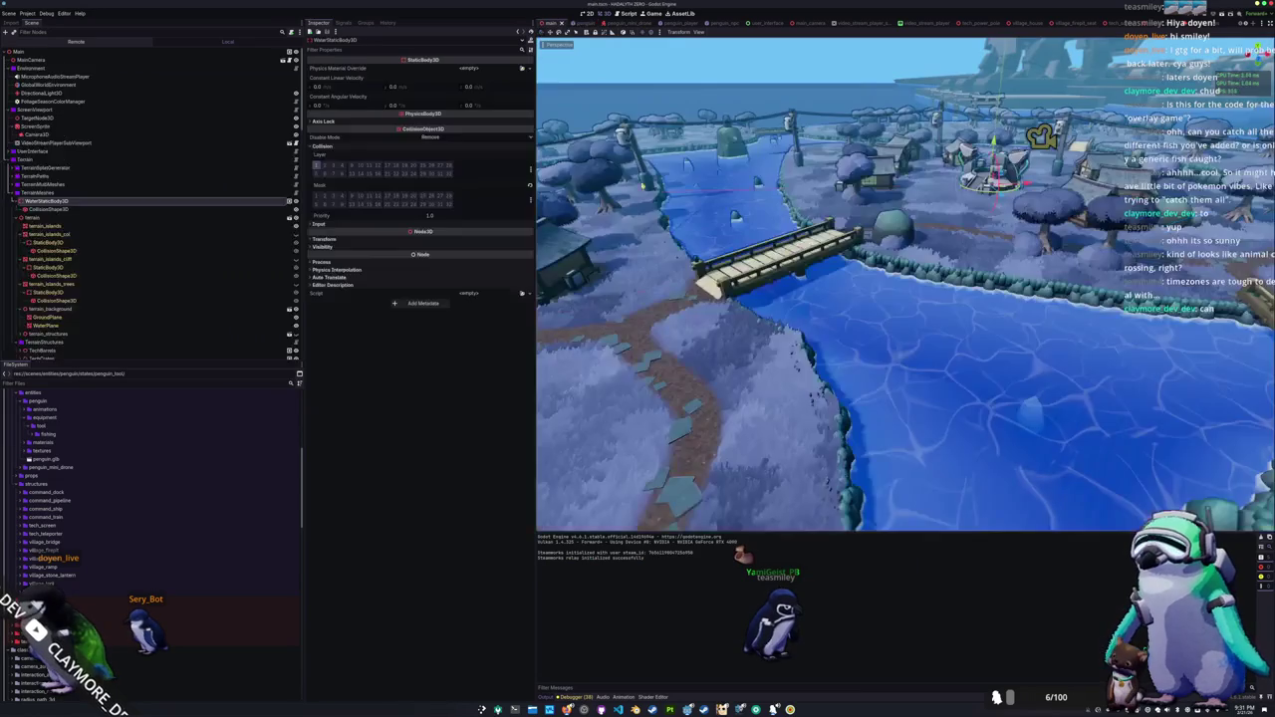
scroll(906, 284, "down", 2)
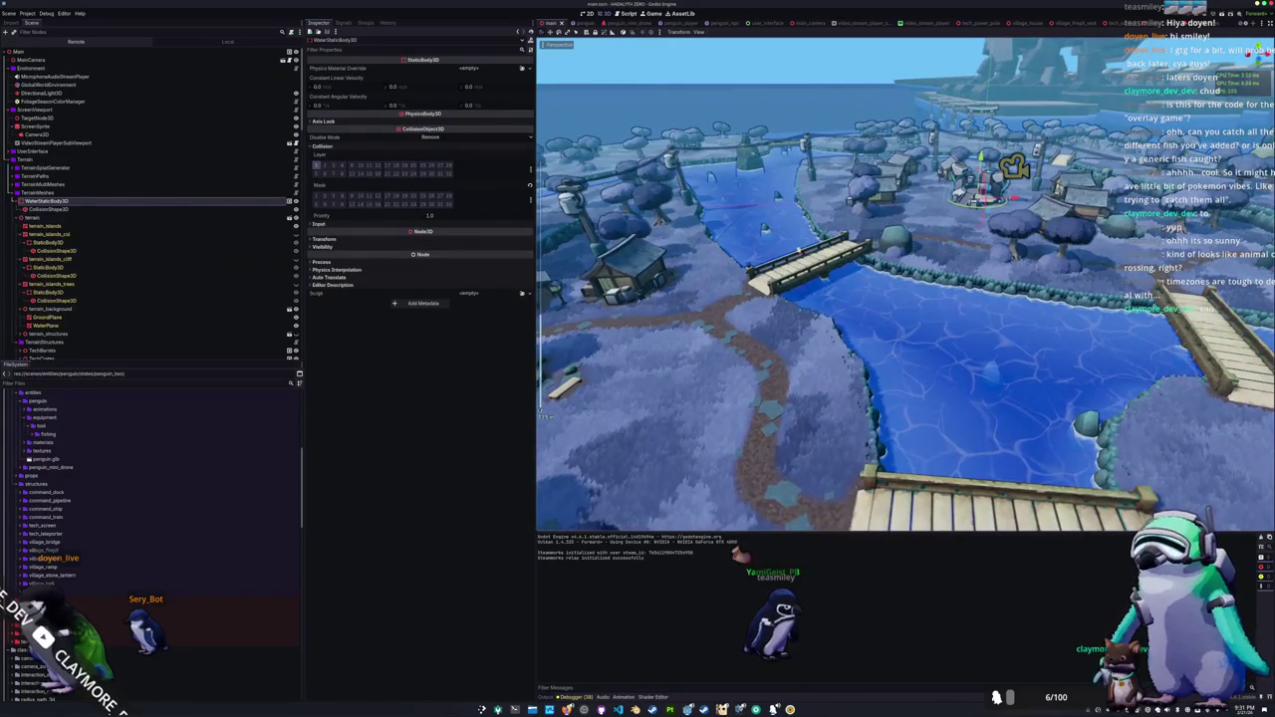
left_click_drag(764, 249, 832, 241)
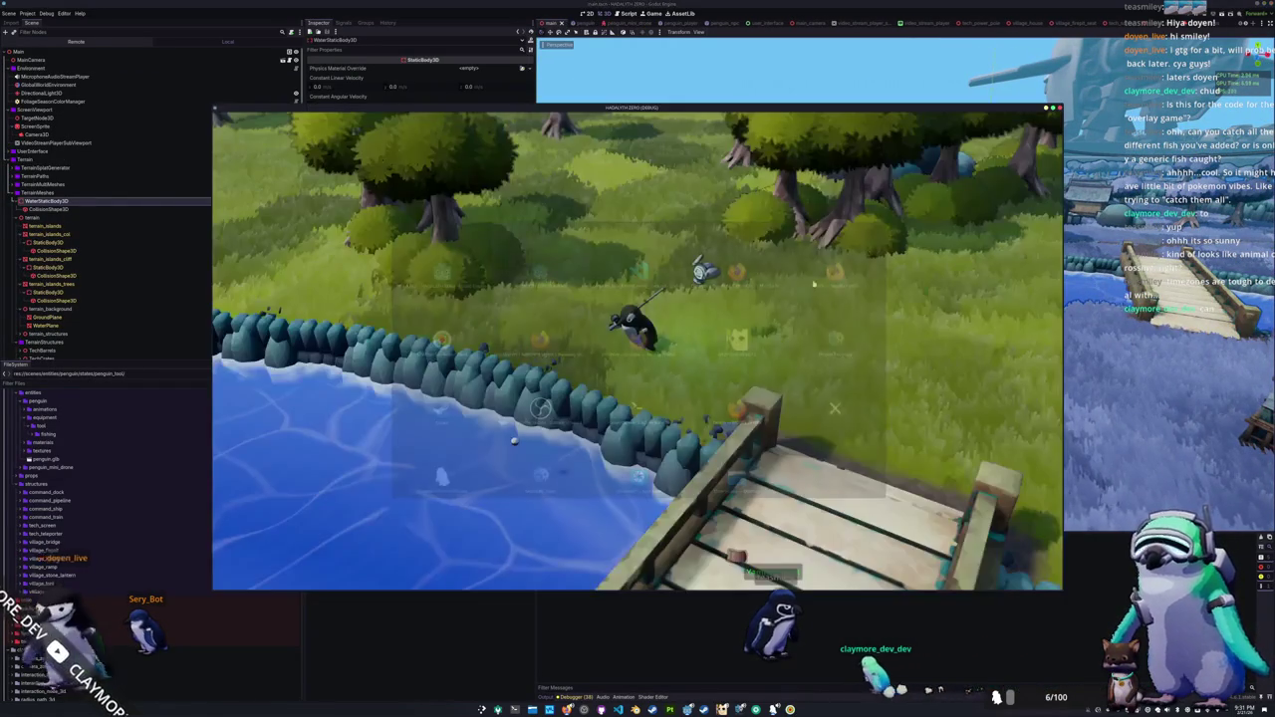
Step: In the running game, walk the penguin along the riverbank and cast the bobber onto the water
key("alt+Tab")
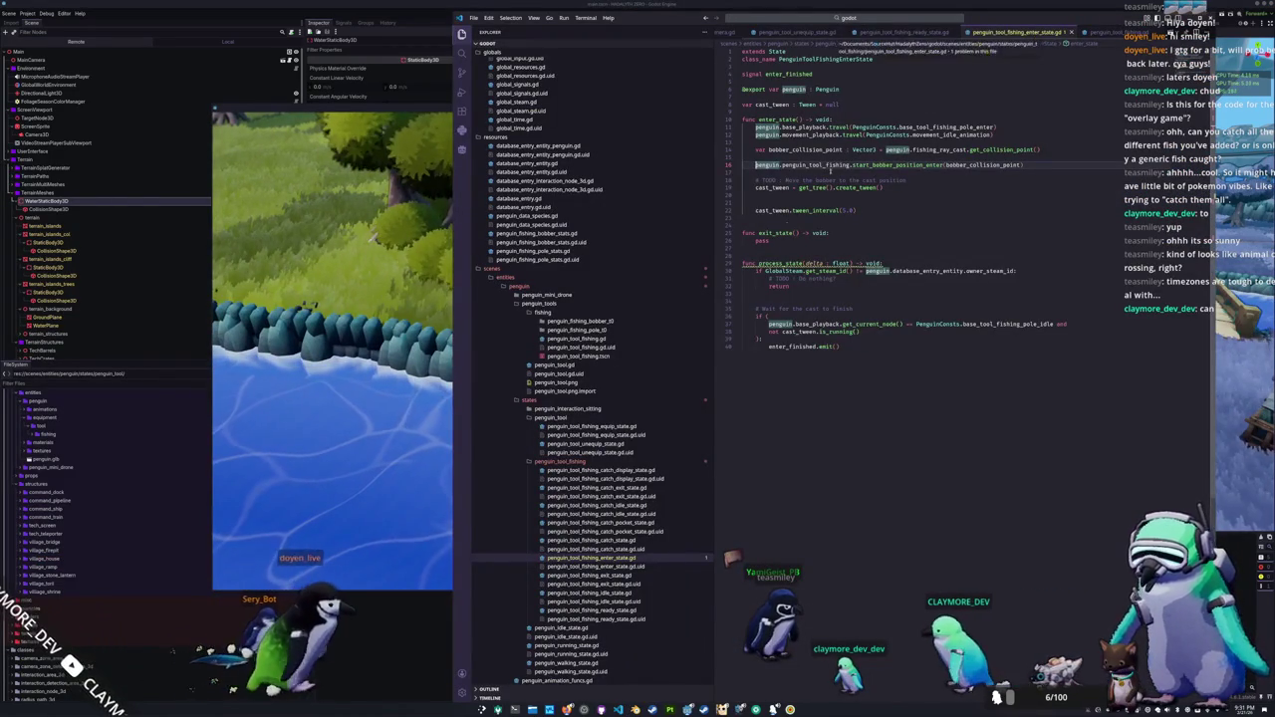
key("alt+Tab")
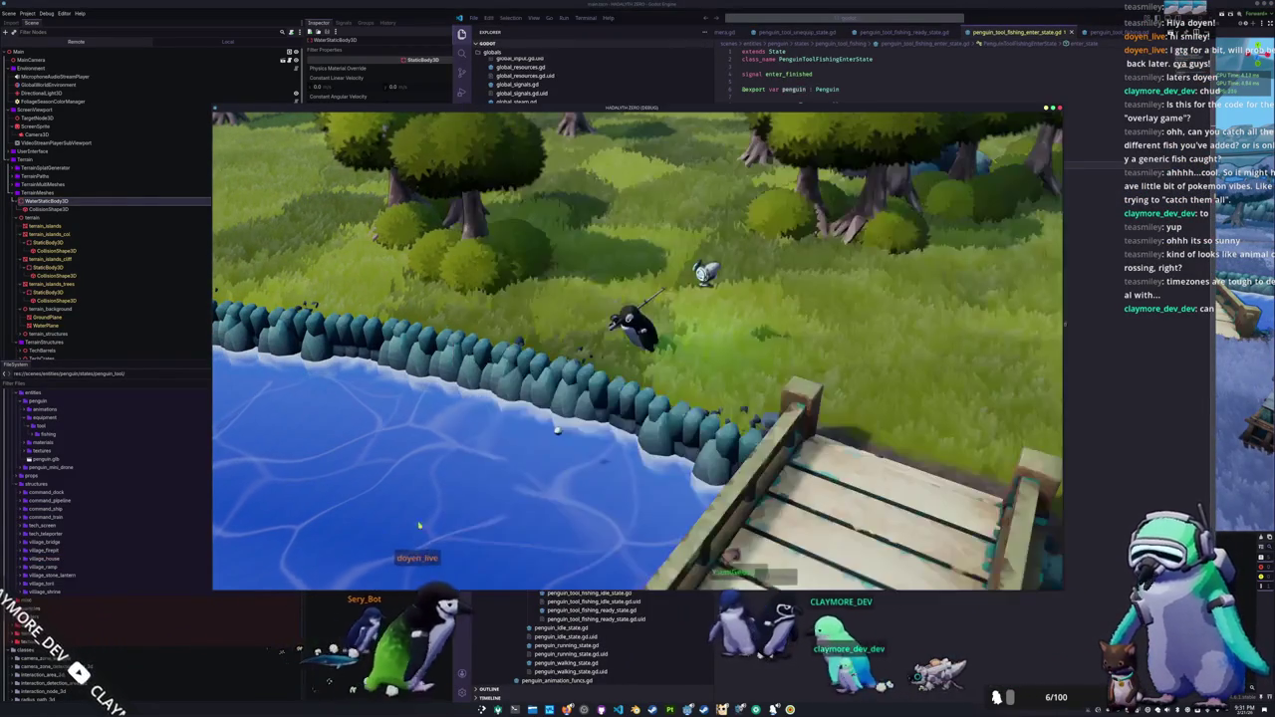
key("d")
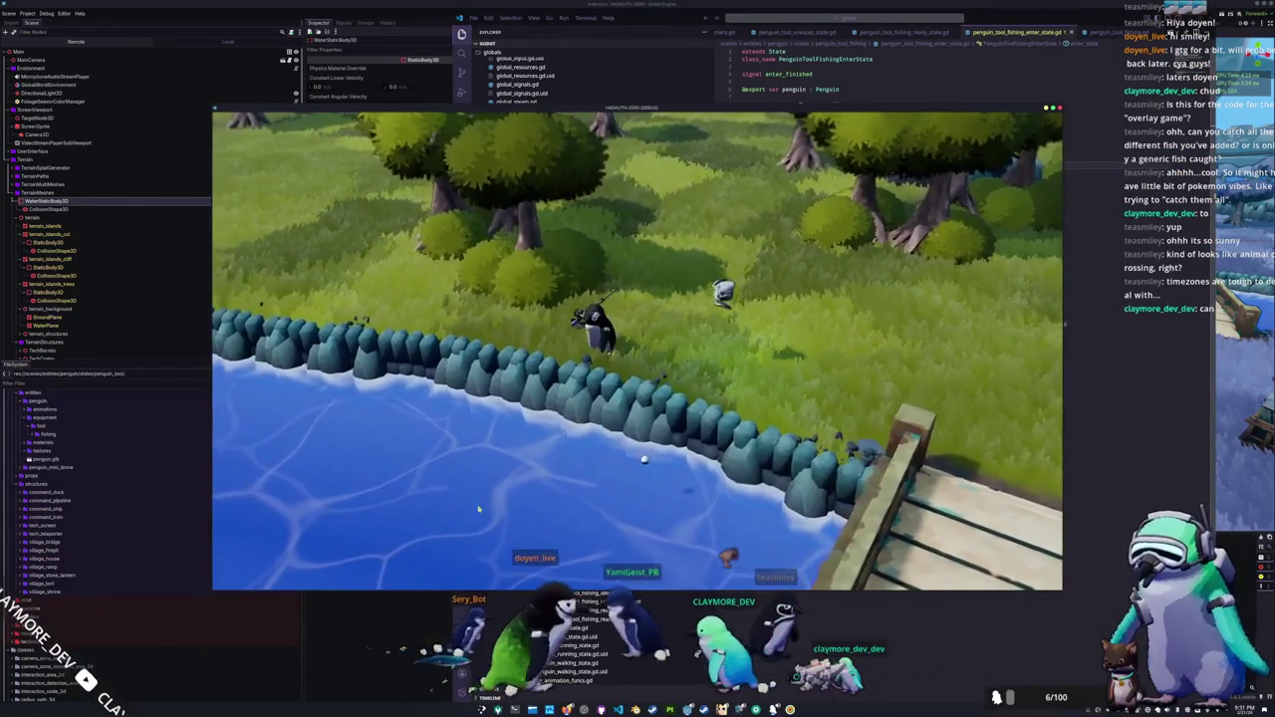
left_click(498, 513)
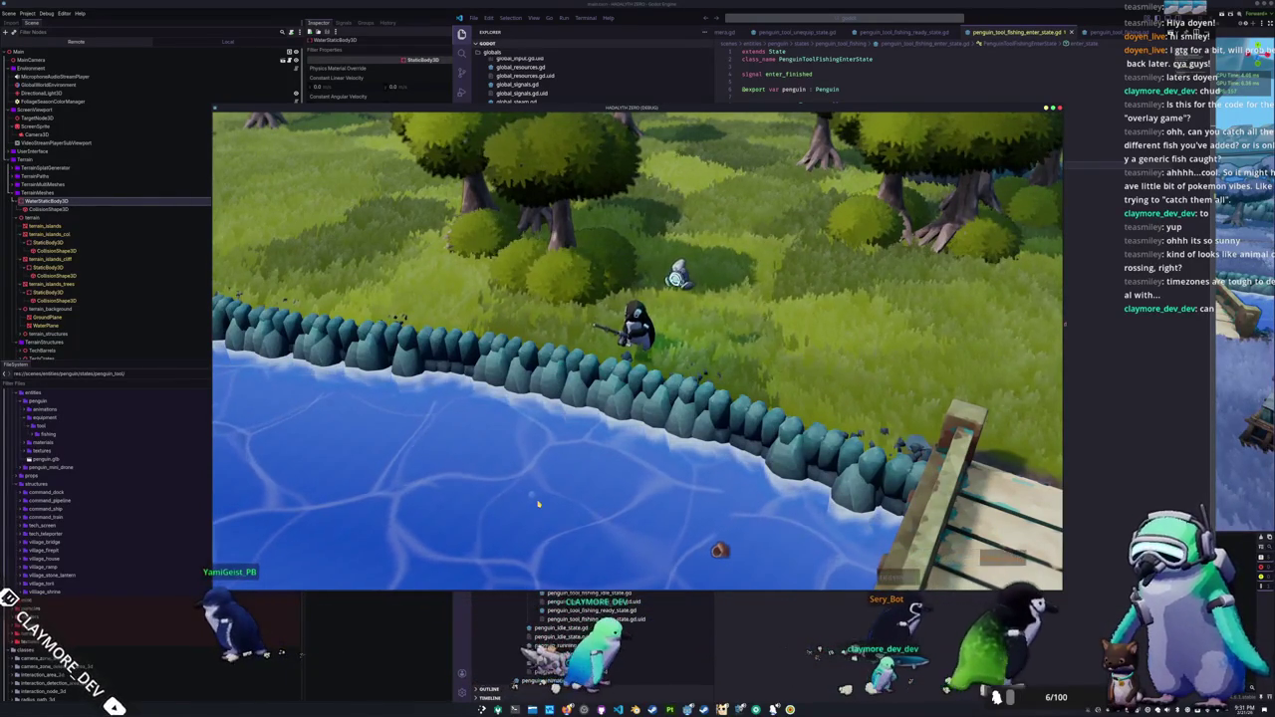
key("alt+Tab")
key("alt+Tab")
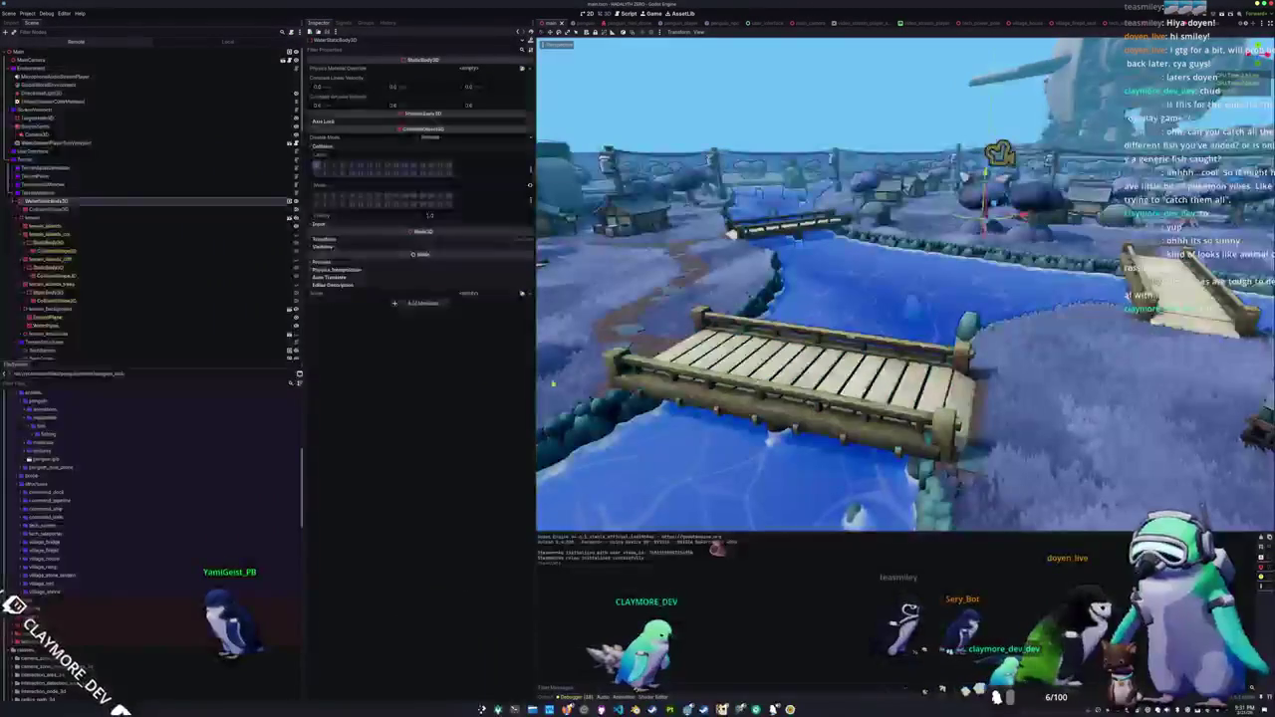
Step: Inspect WaterStaticBody3D and its CollisionShape3D, framing the water body in perspective view
left_click(100, 209)
left_click(106, 200)
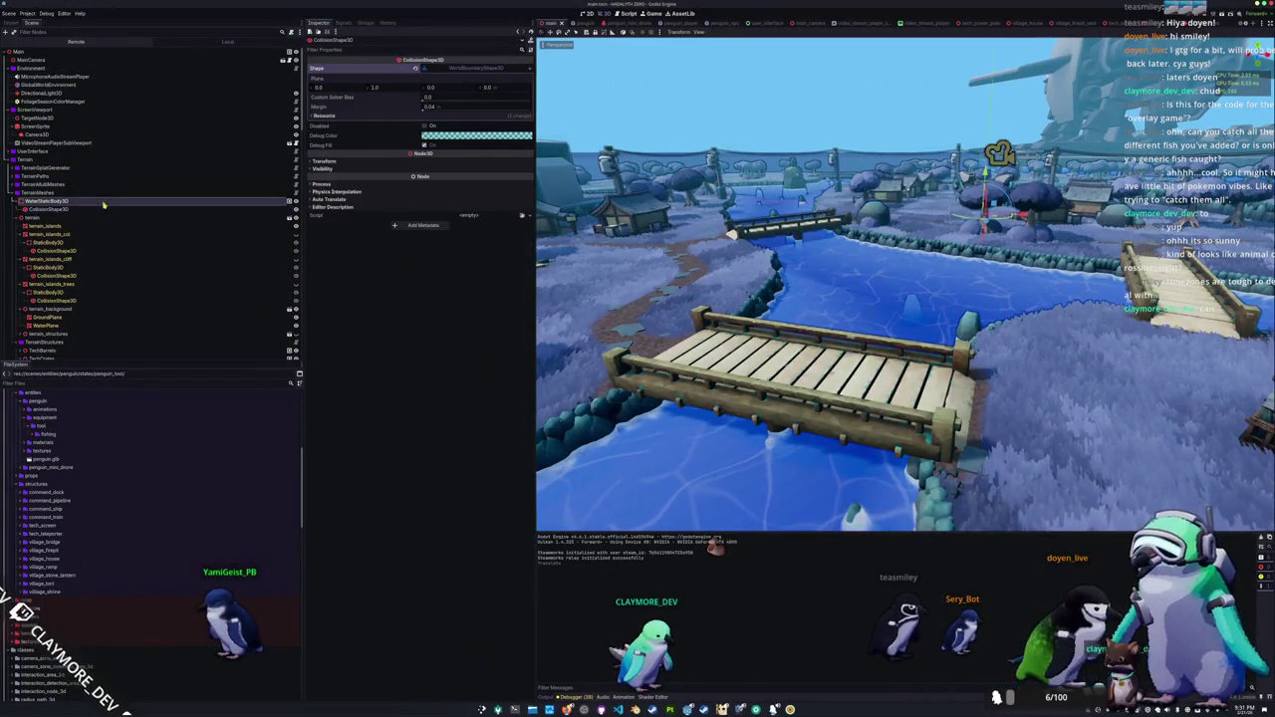
key("f")
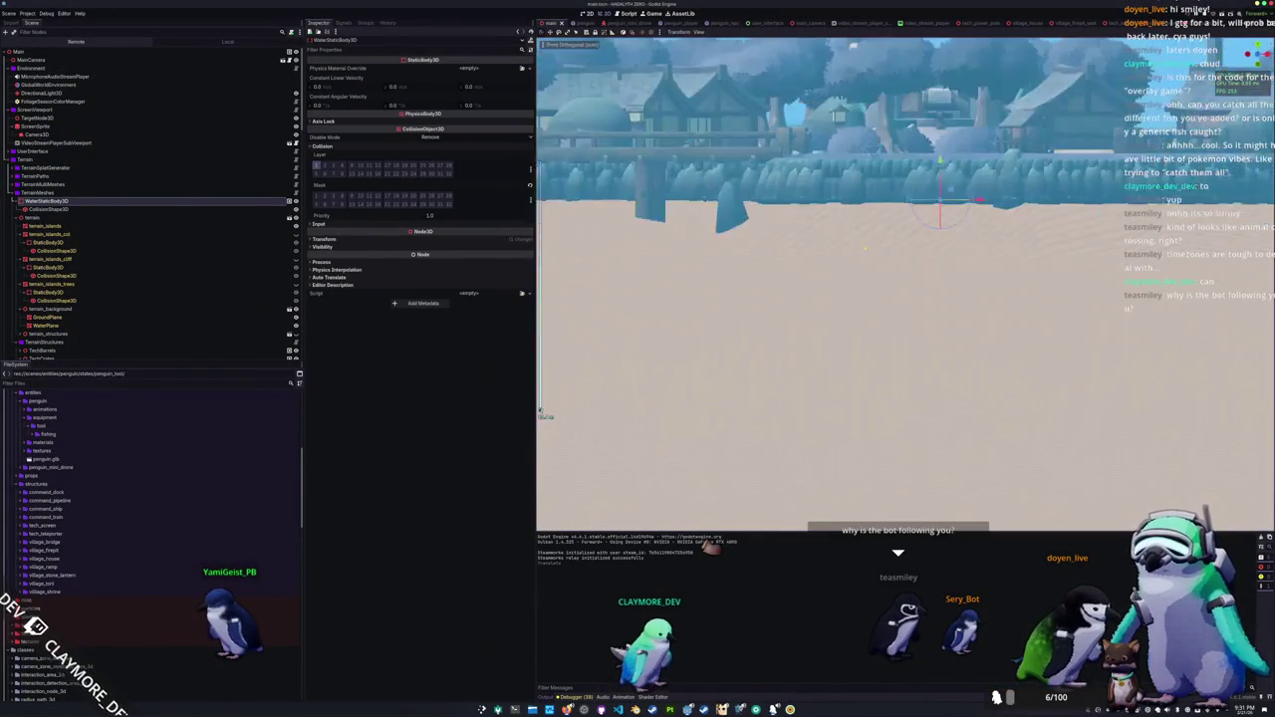
key("KP_5")
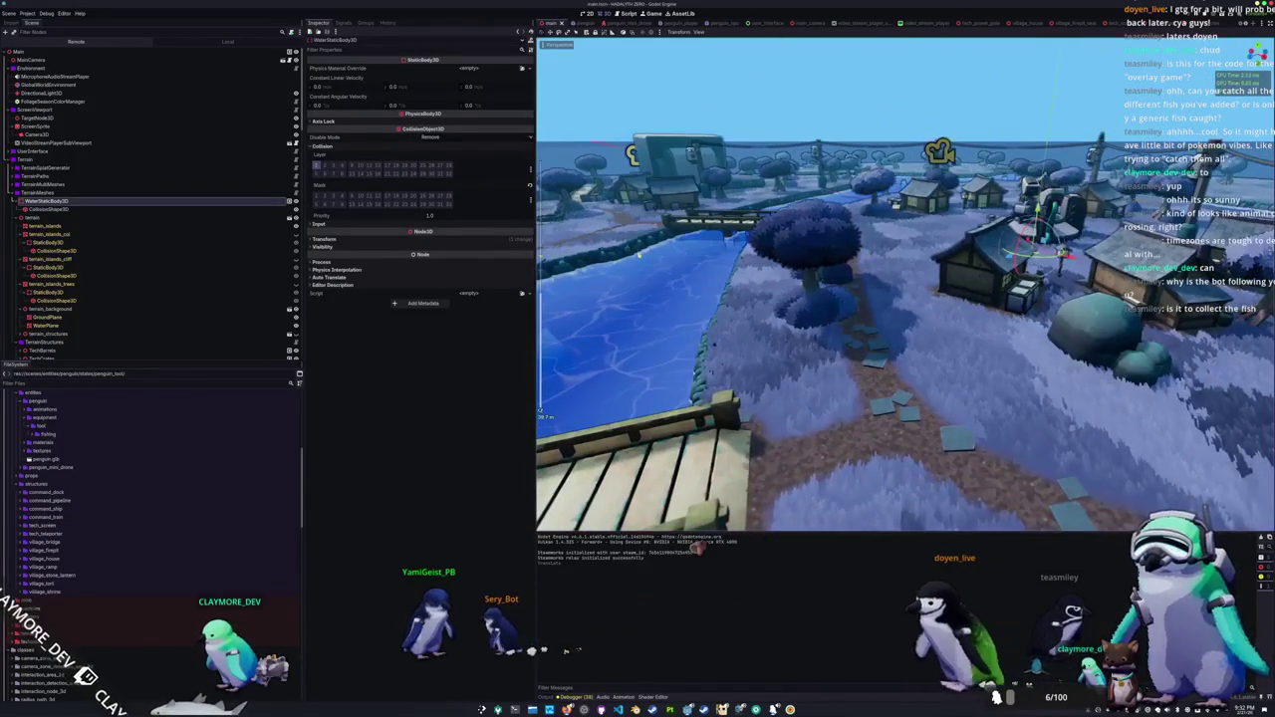
scroll(70, 299, "down", 10)
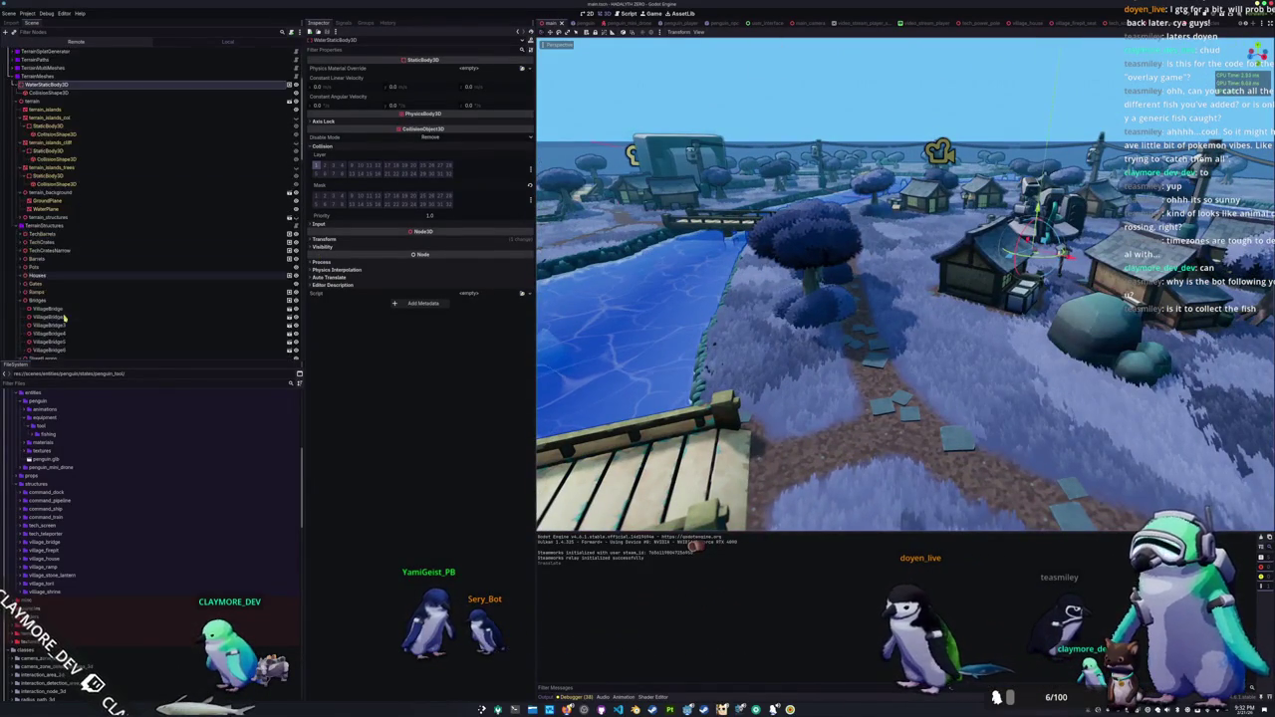
scroll(63, 312, "up", 10)
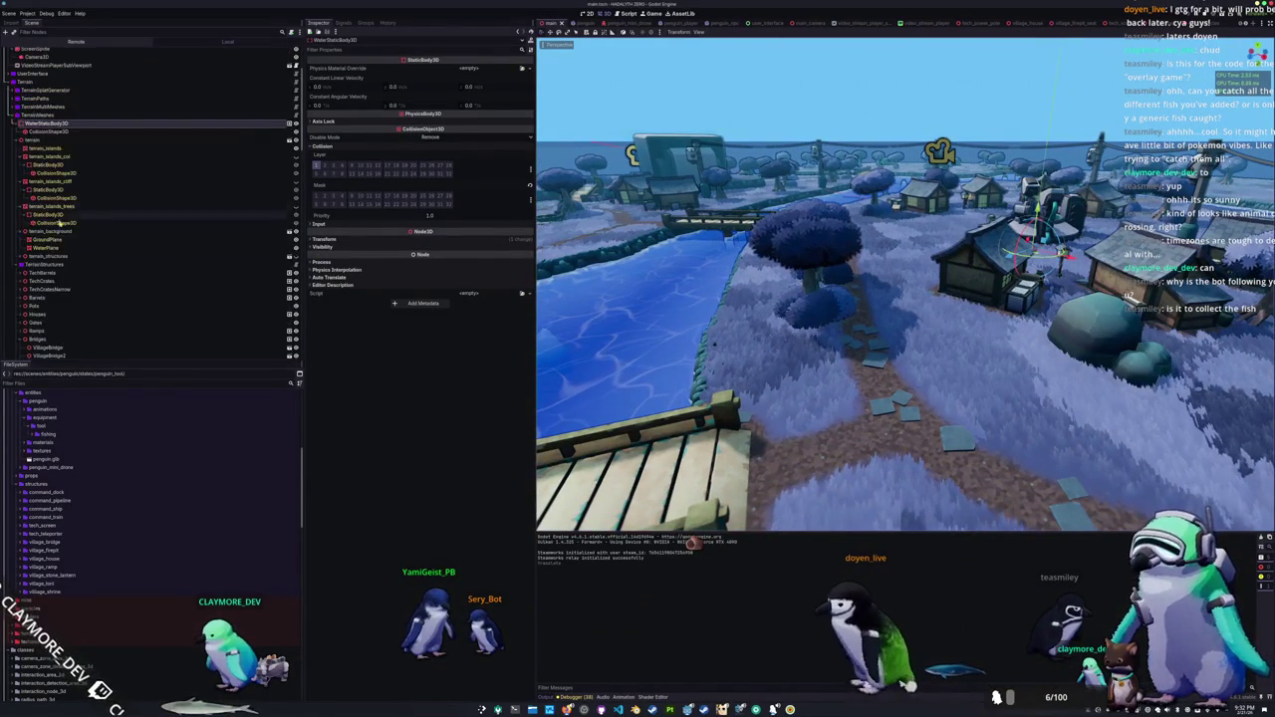
Step: Inspect GroundPlane, WaterPlane geometry, terrain_background and the water collision shape, then switch to VS Code
left_click(41, 240)
left_click(42, 248)
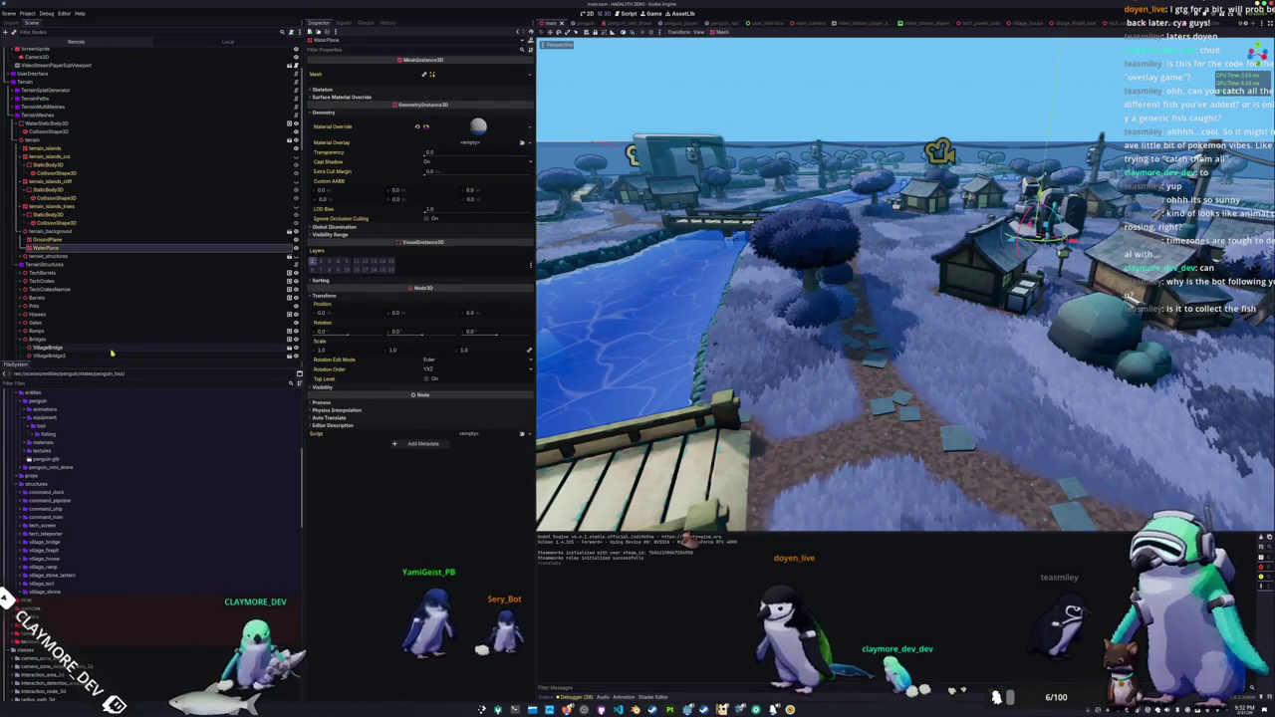
left_click(78, 232)
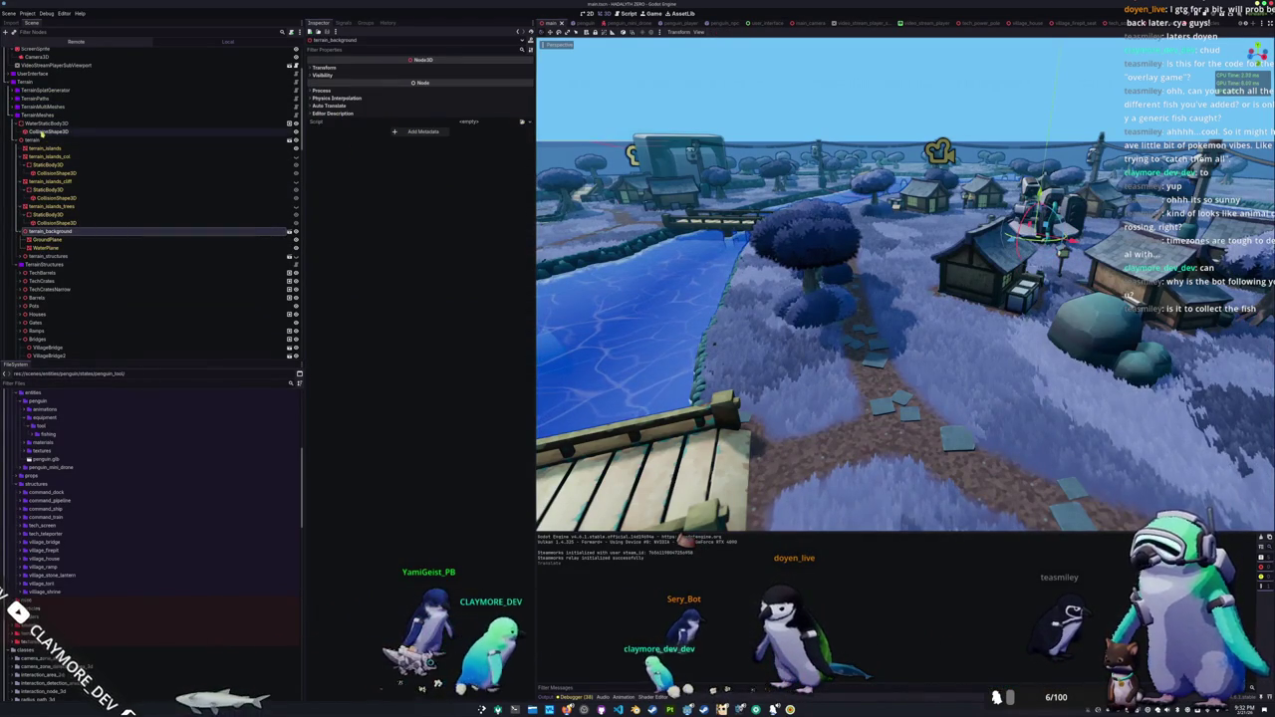
left_click(46, 124)
left_click(46, 132)
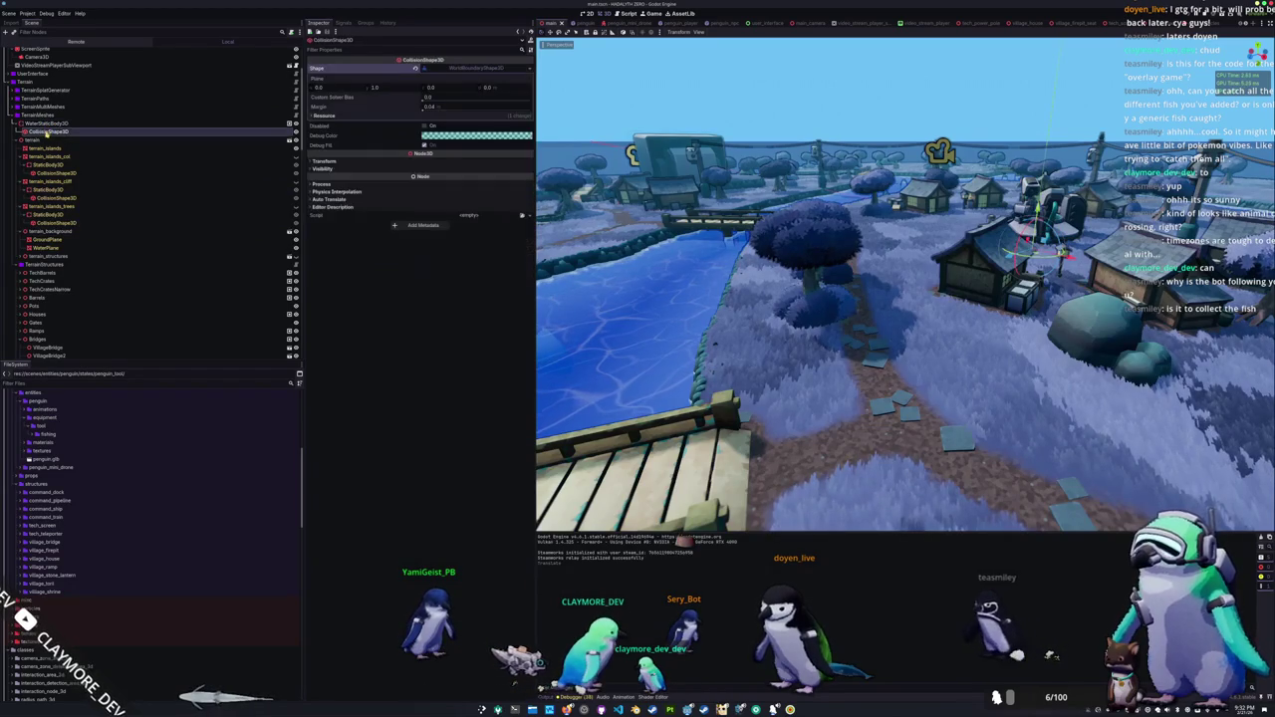
left_click(55, 123)
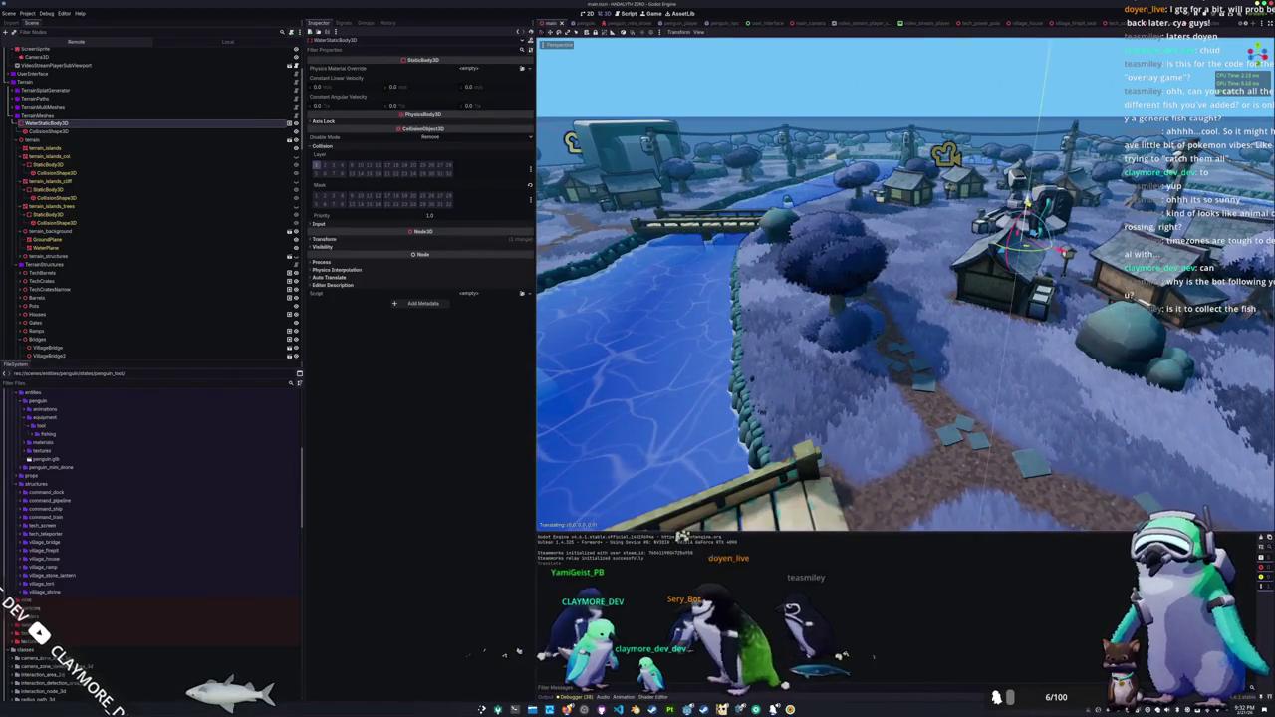
key("alt+Tab")
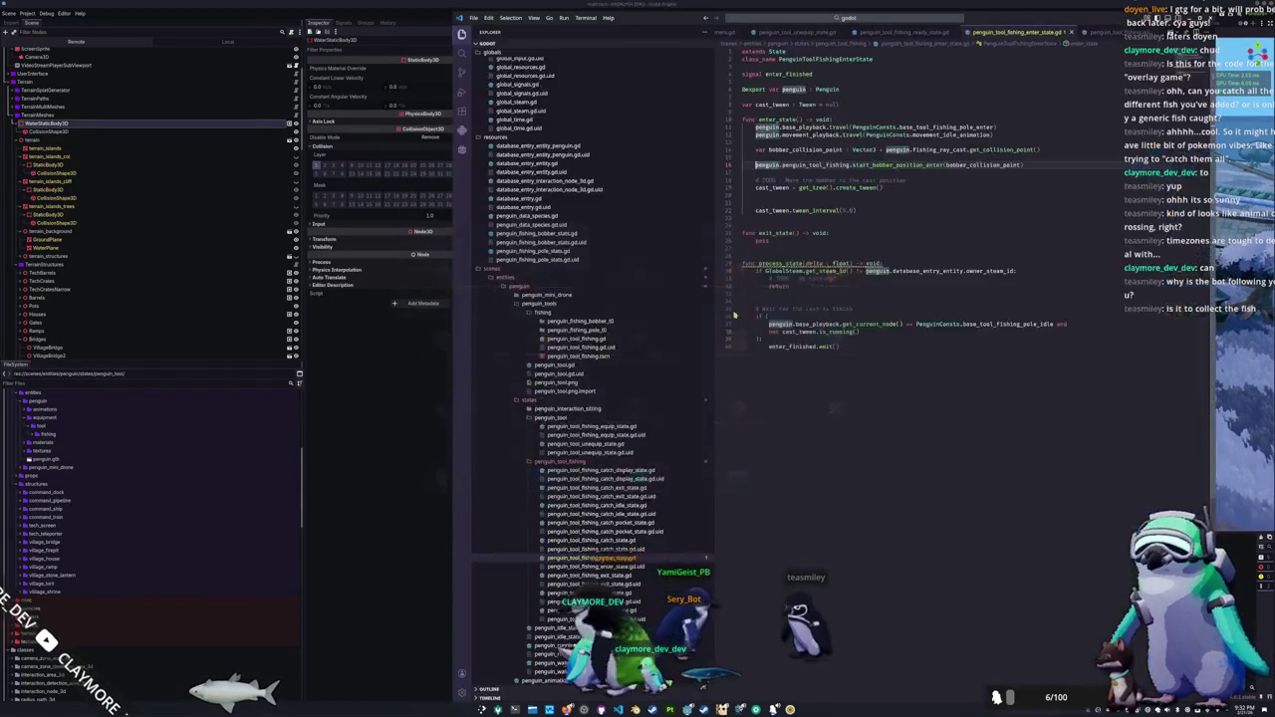
Step: Test the bobber landing on the water in Godot, then open penguin_tool_fishing.gd in VS Code
left_click(439, 618)
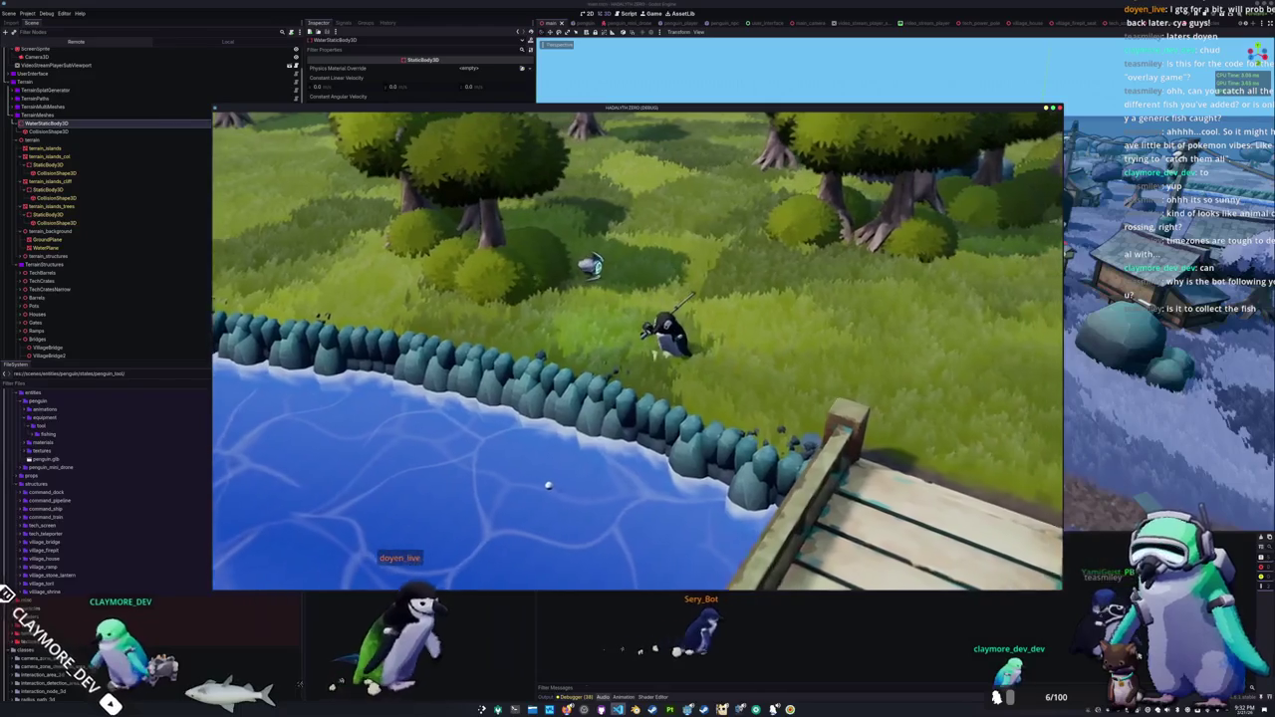
key("alt+Tab")
scroll(1046, 33, "down", 2)
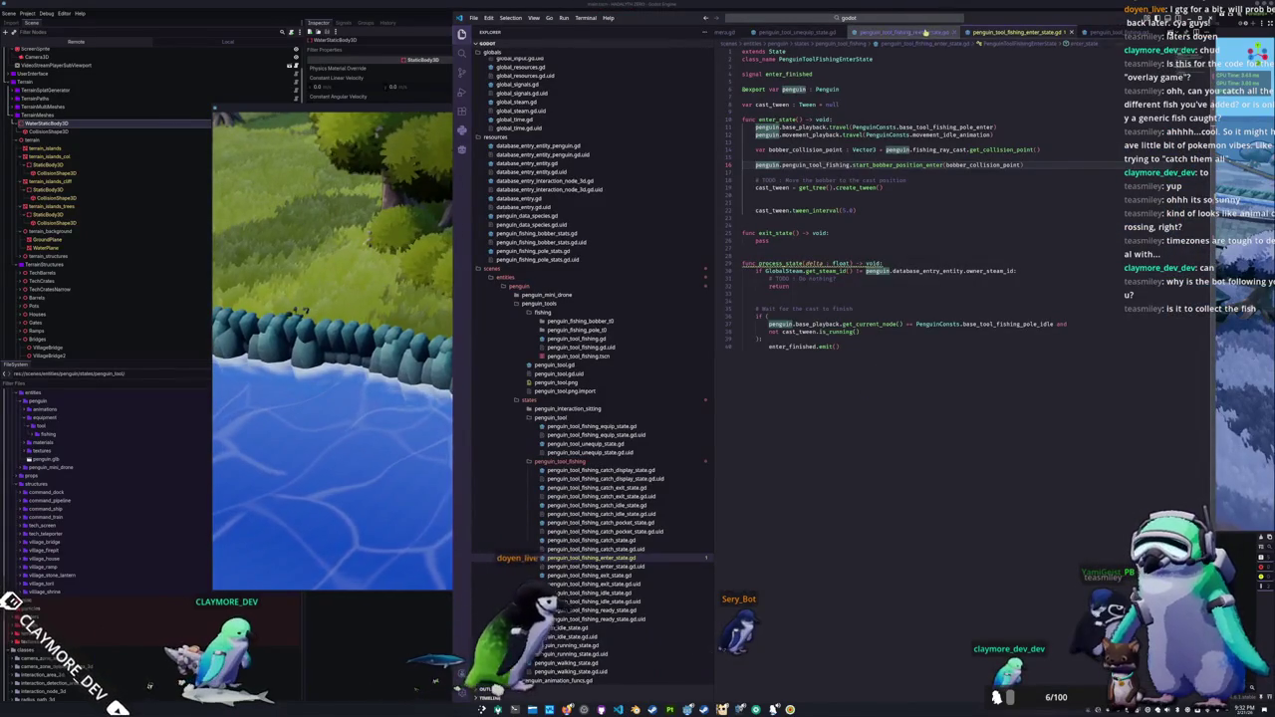
left_click(1047, 33)
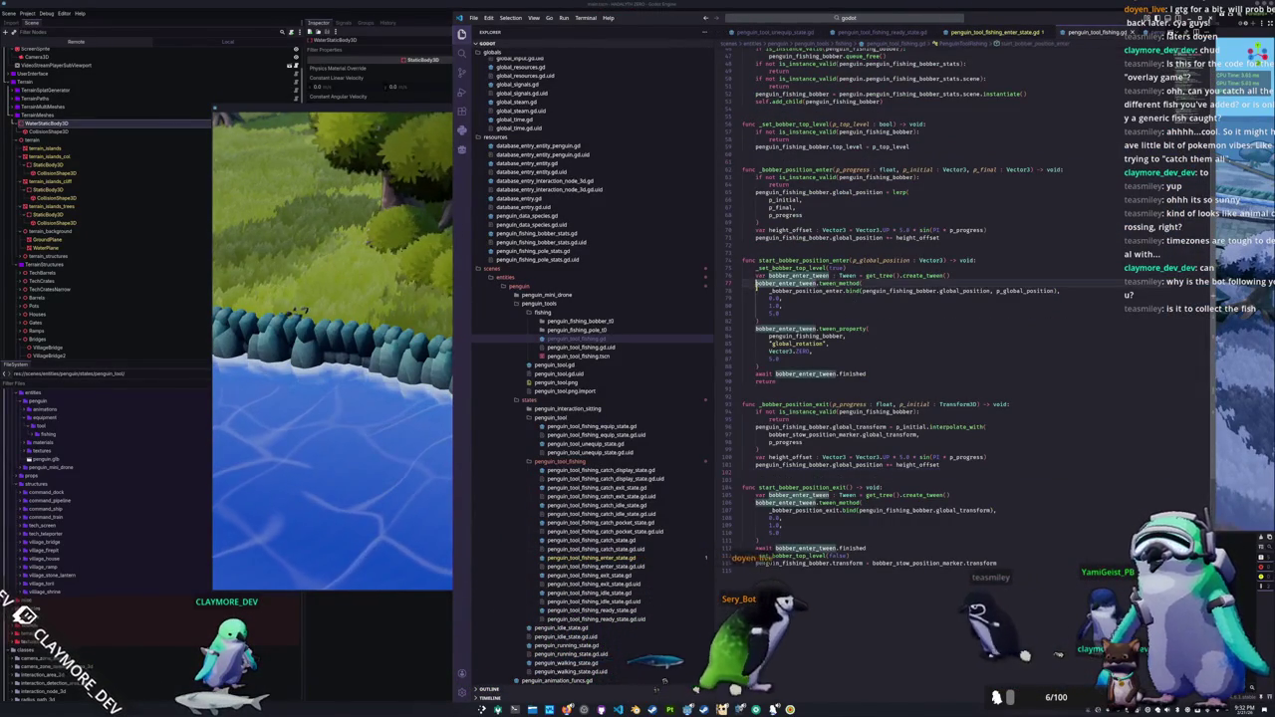
Step: Add bobber_enter_tween.set_parallel(true) above the enter tween_method call
key("Return")
type("boi")
type("ber_")
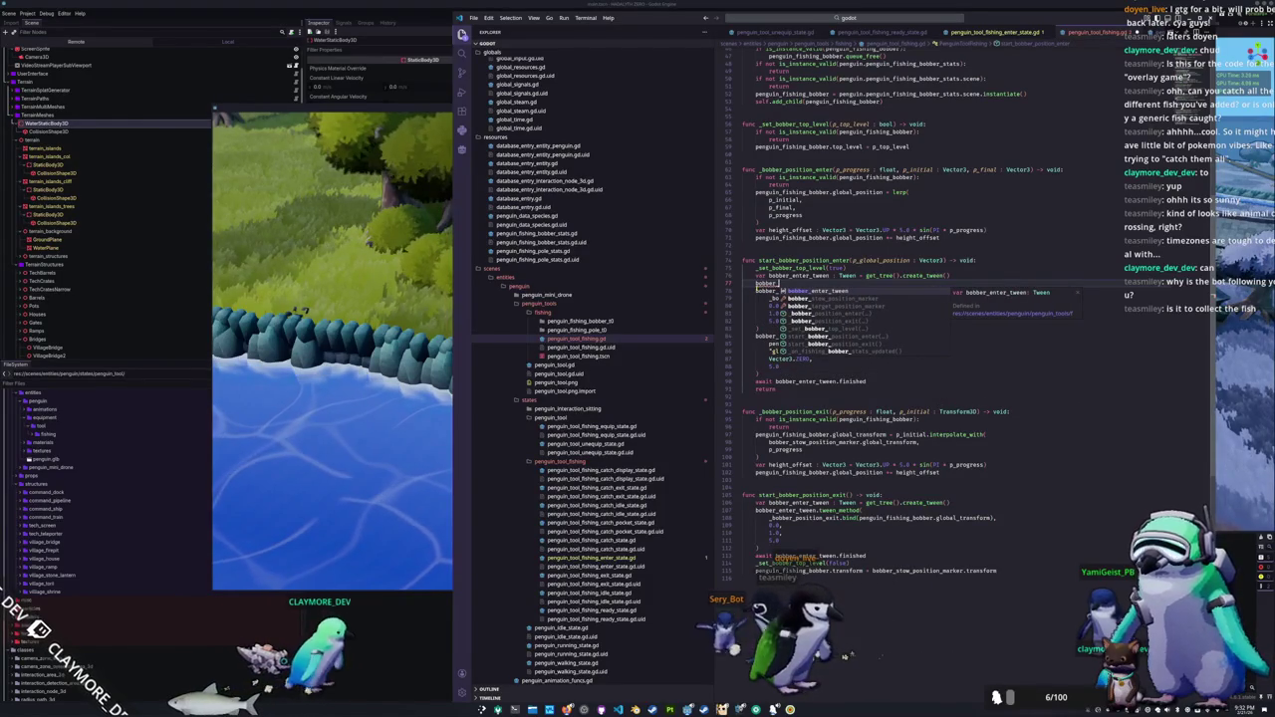
type("enter_tween.set")
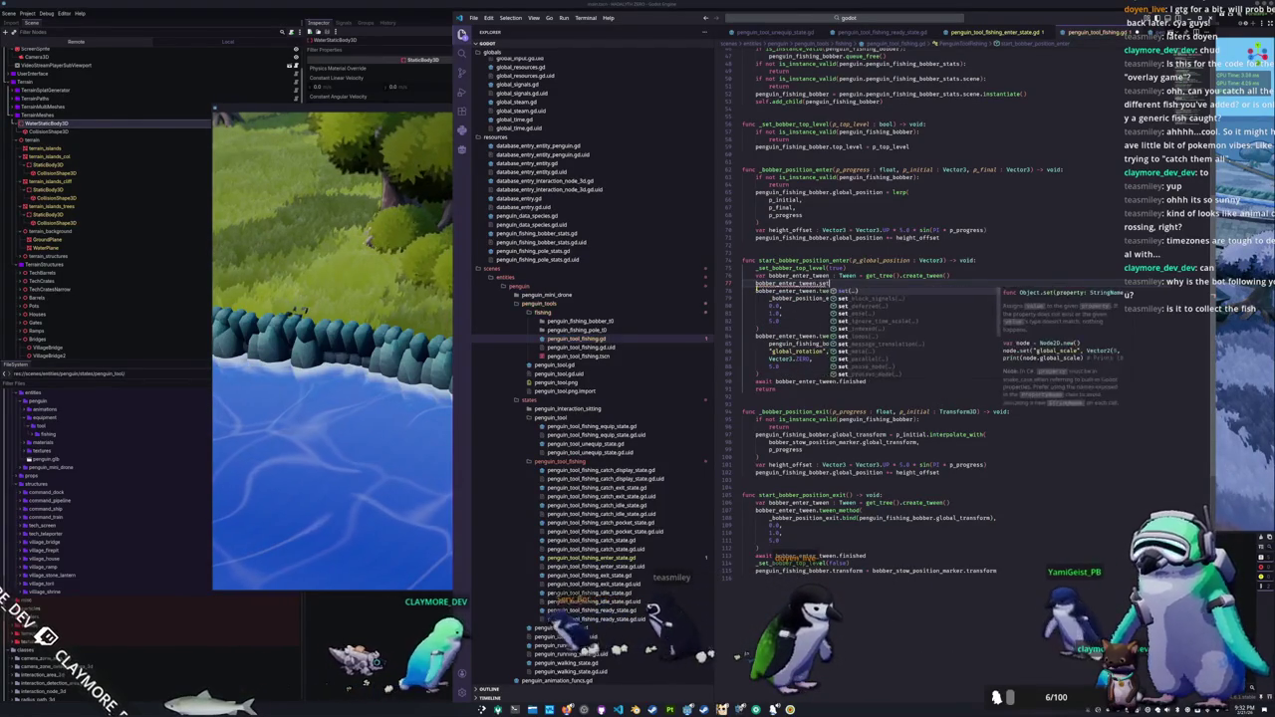
type("_parallel(true")
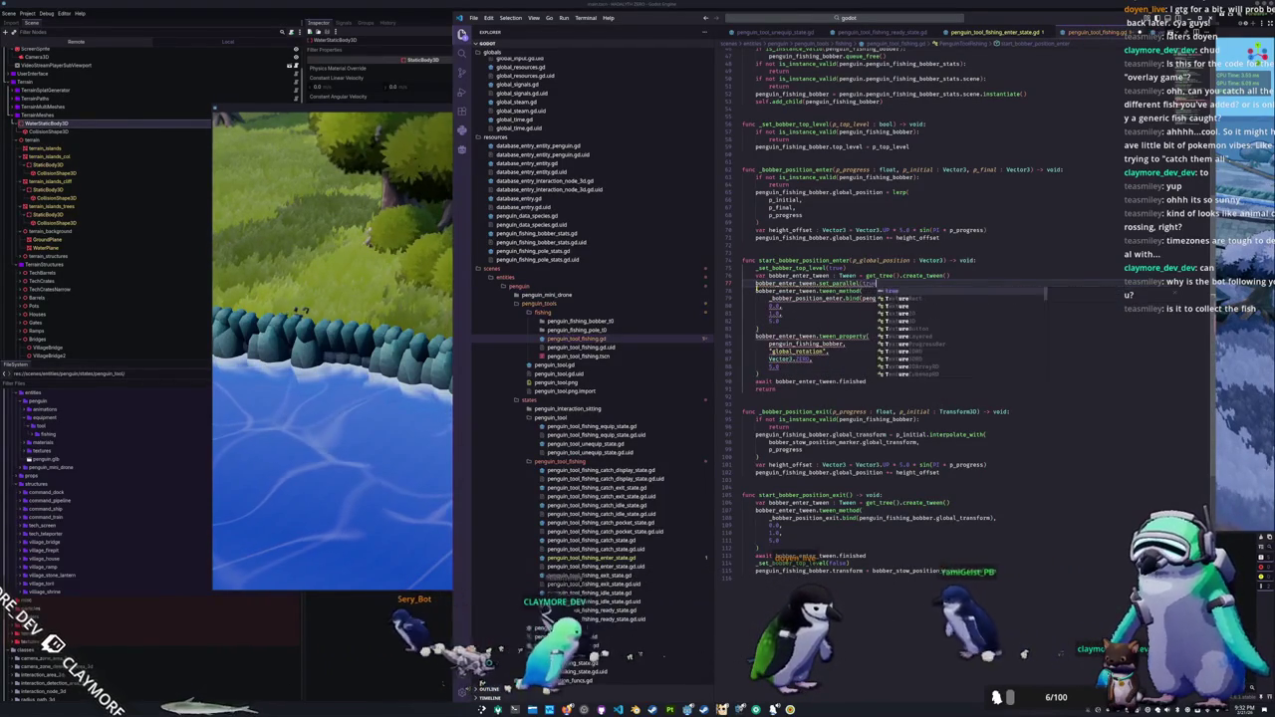
key("Return")
key("Escape")
Step: Rename the tween in the bobber exit function to bobber_exit_tween
key("Down")
key("Down")
key("Down")
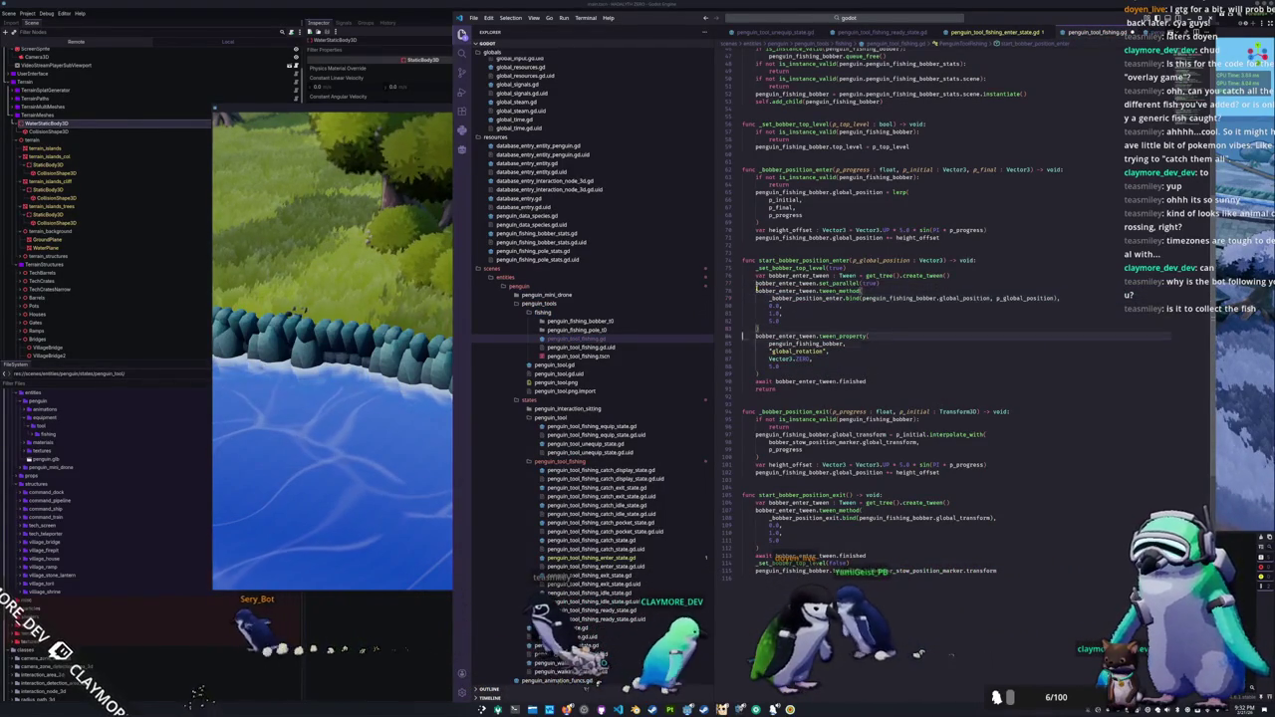
left_click(755, 510)
key("Down")
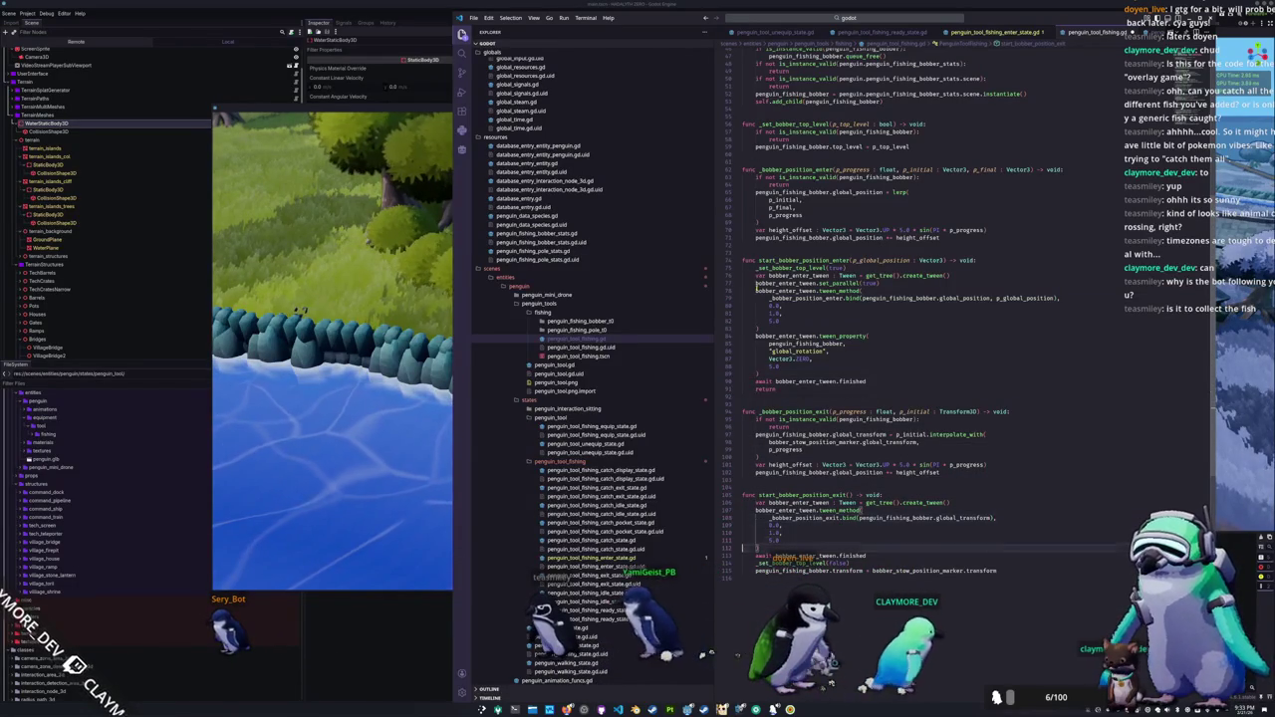
double_click(792, 502)
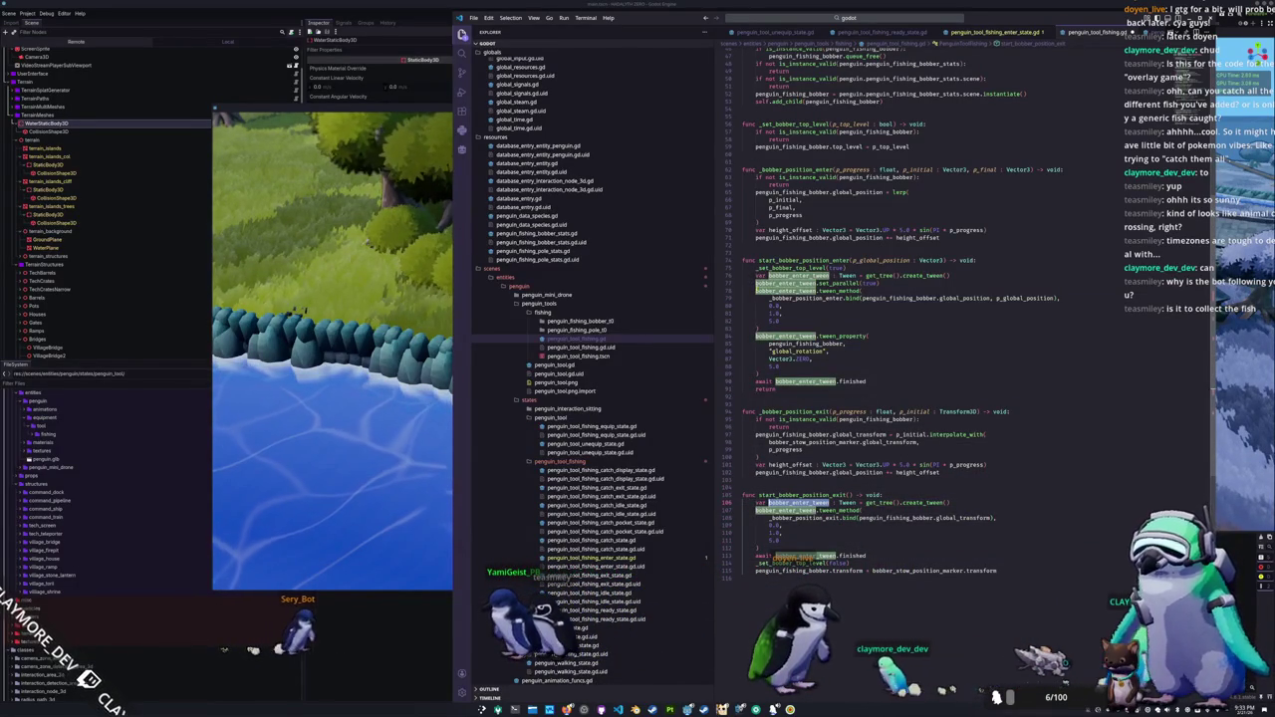
type("b")
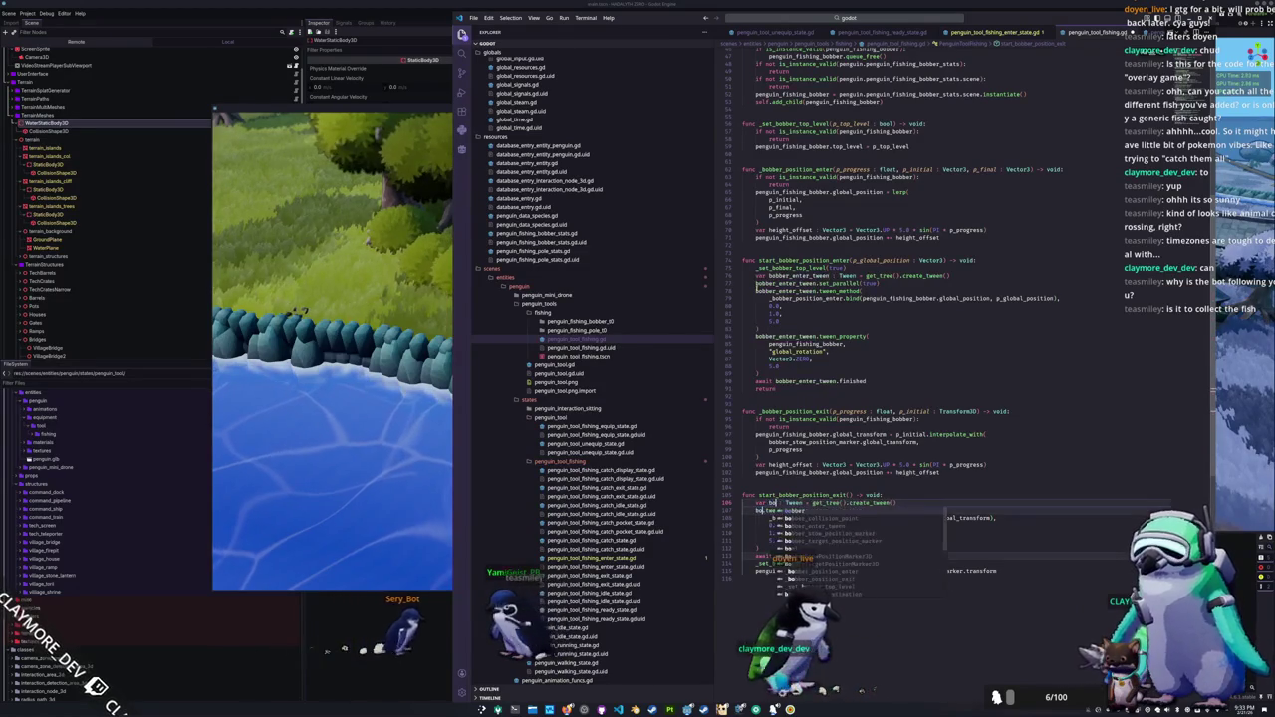
type("er_exit")
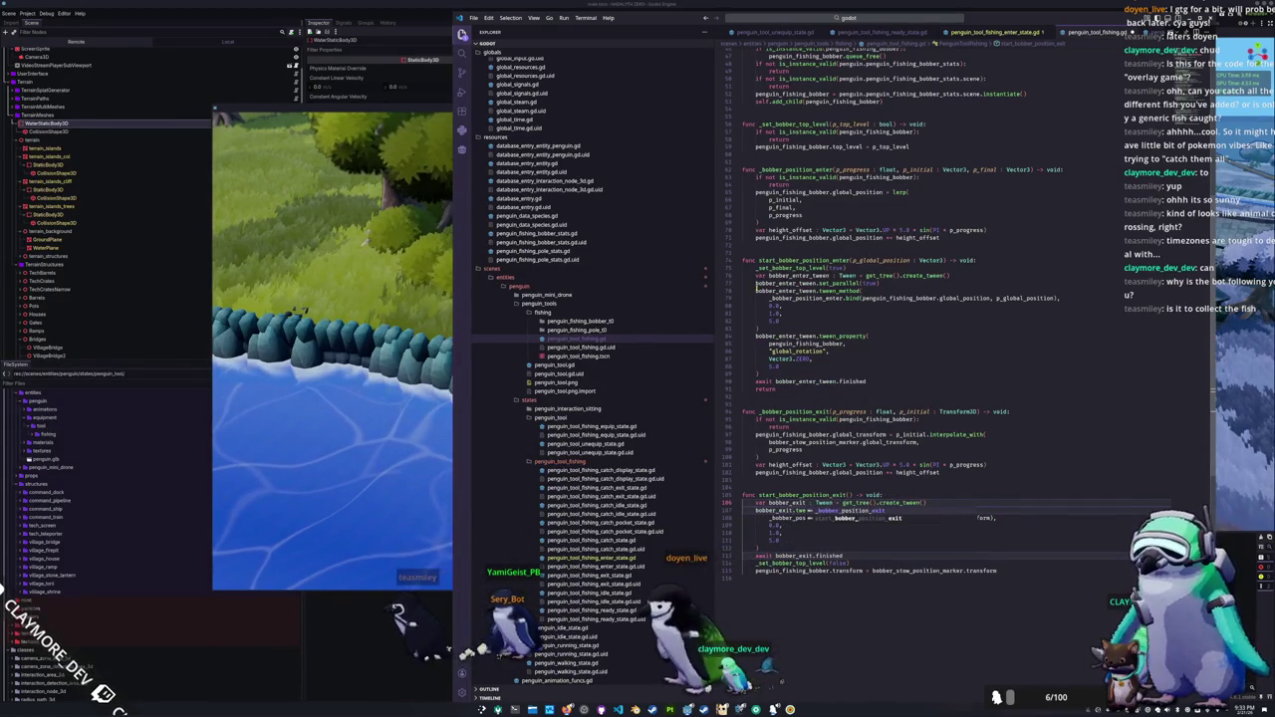
key("Down")
key("Down")
key("Down")
key("shift+End")
left_click(761, 458)
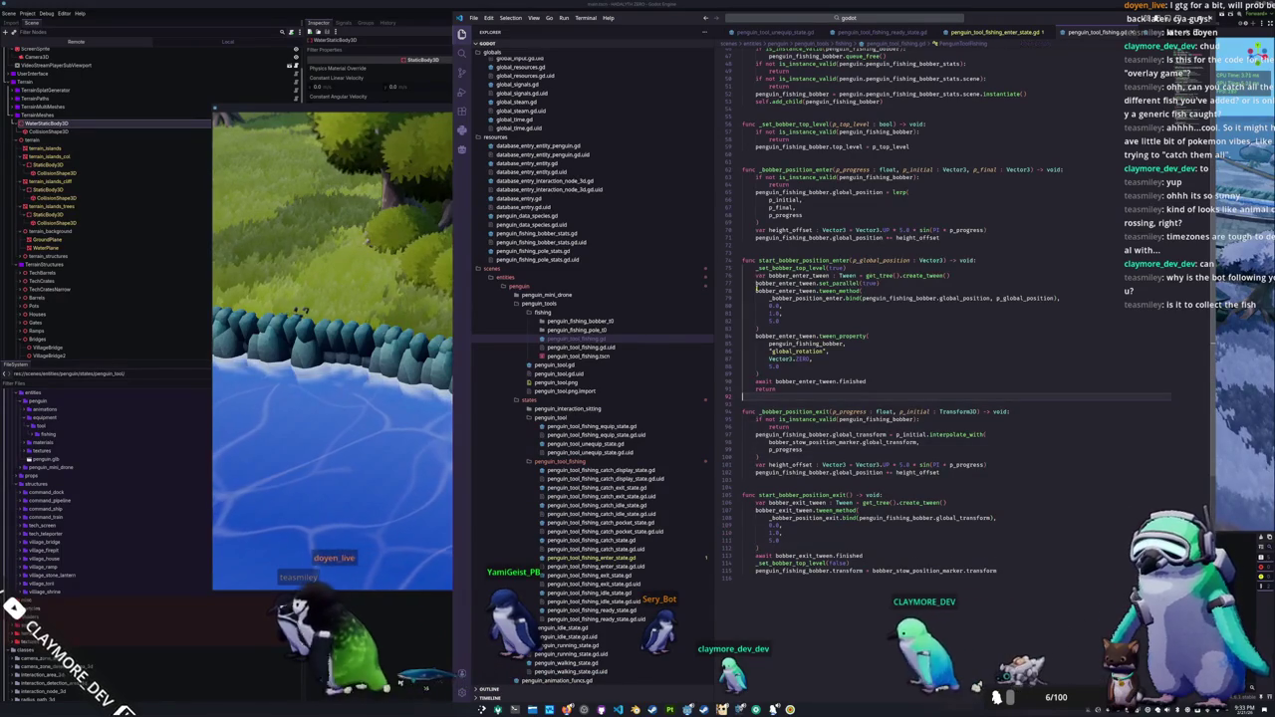
Step: Run the game to test the bobber tweens, then open penguin_tool_fishing_enter_state.gd
key("F5")
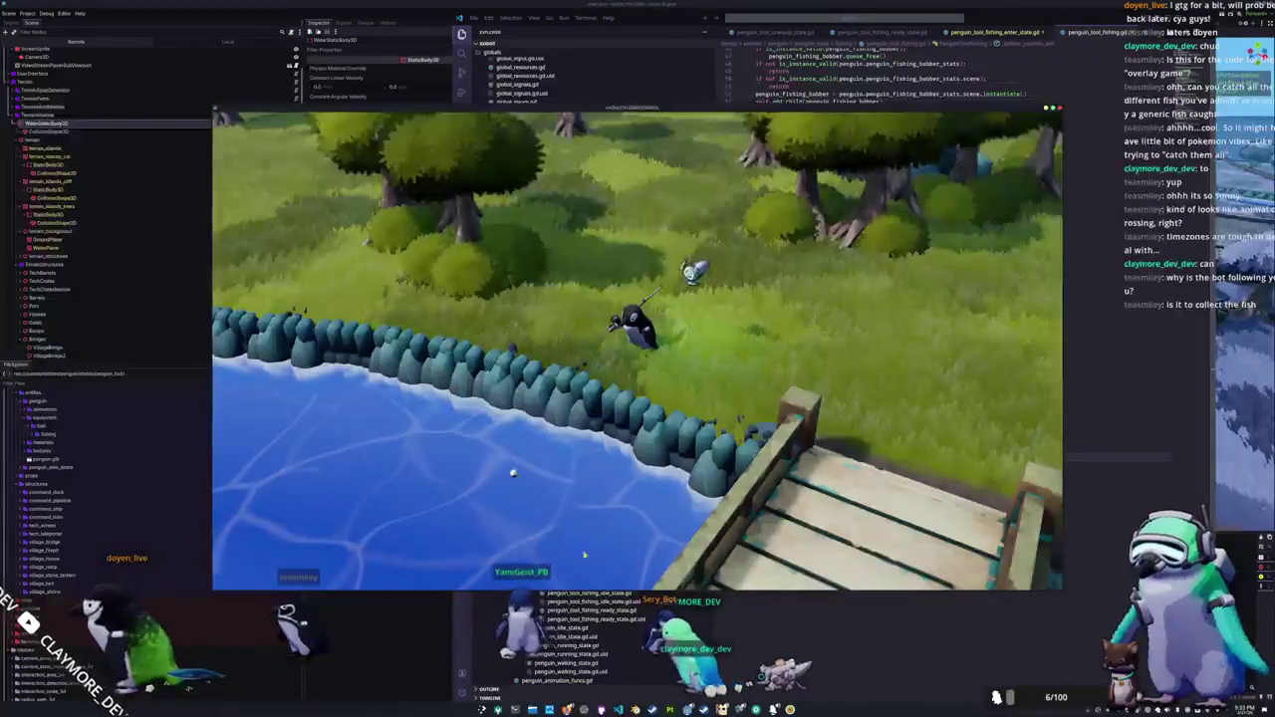
left_click(782, 612)
left_click(983, 31)
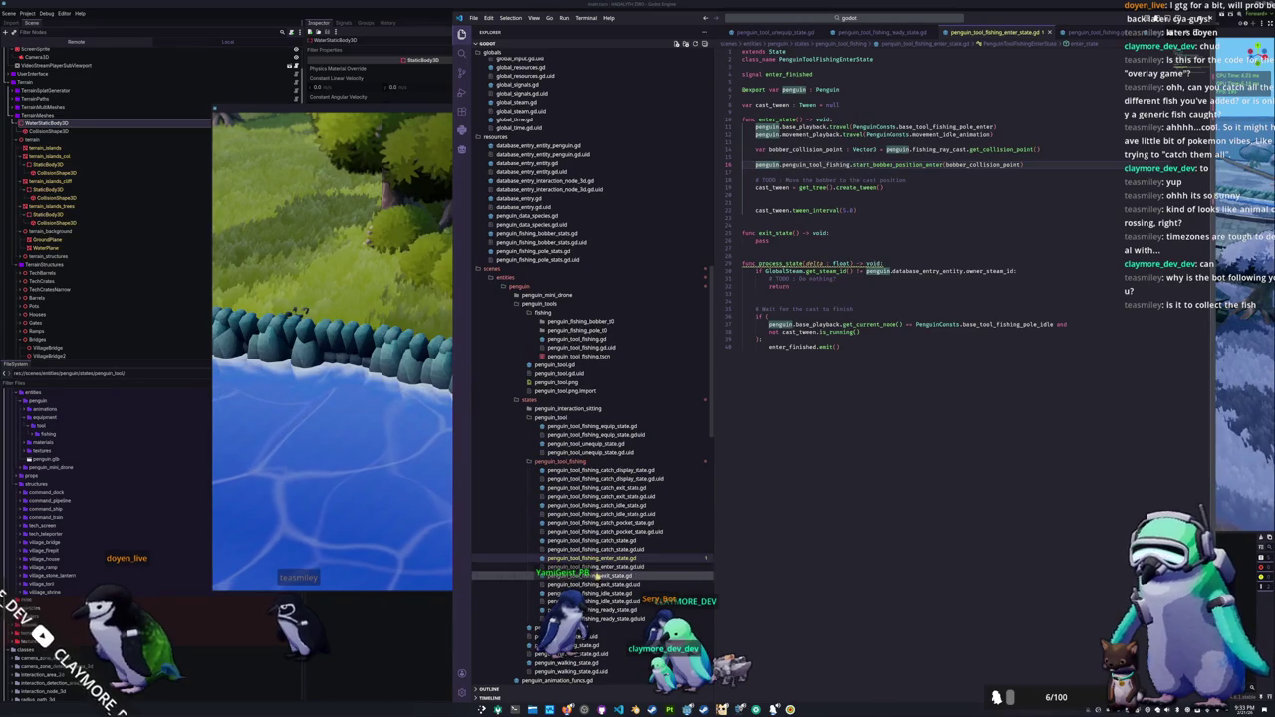
Step: In the exit-state script's enter_state, start a penguin.penguin_tool_fishing.start_bobber_ call below the travel calls
left_click(598, 576)
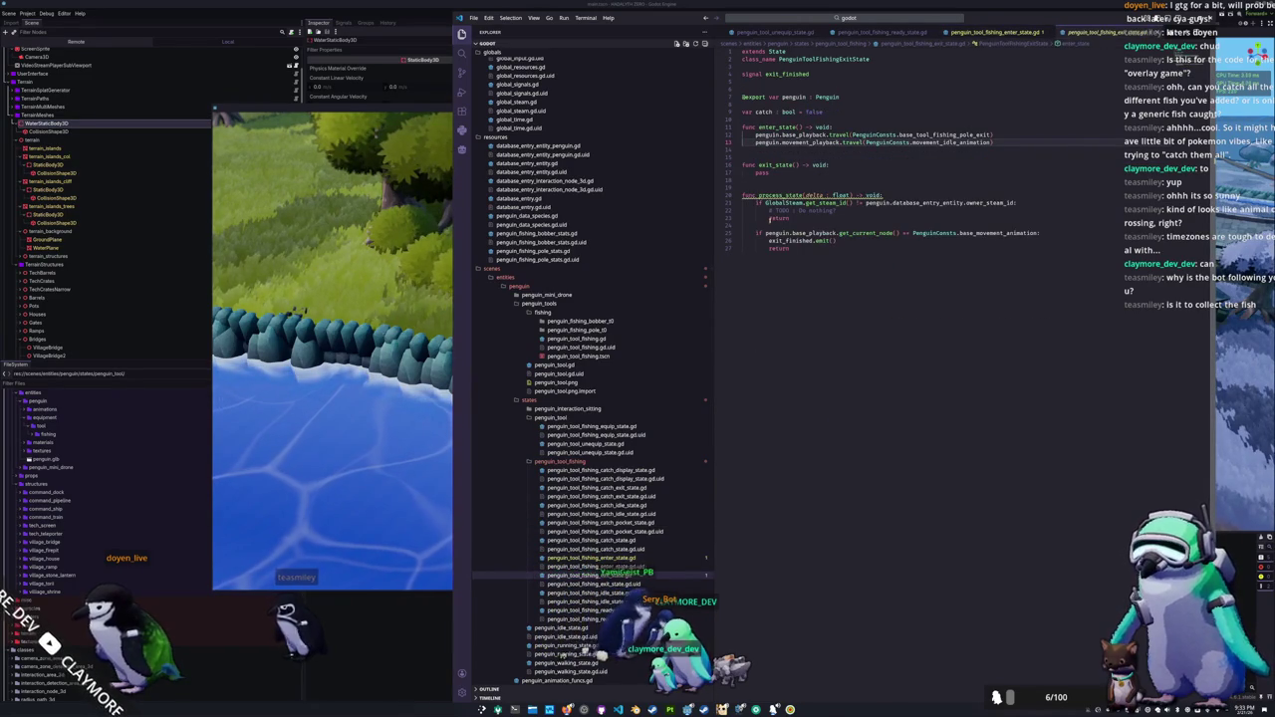
left_click(769, 150)
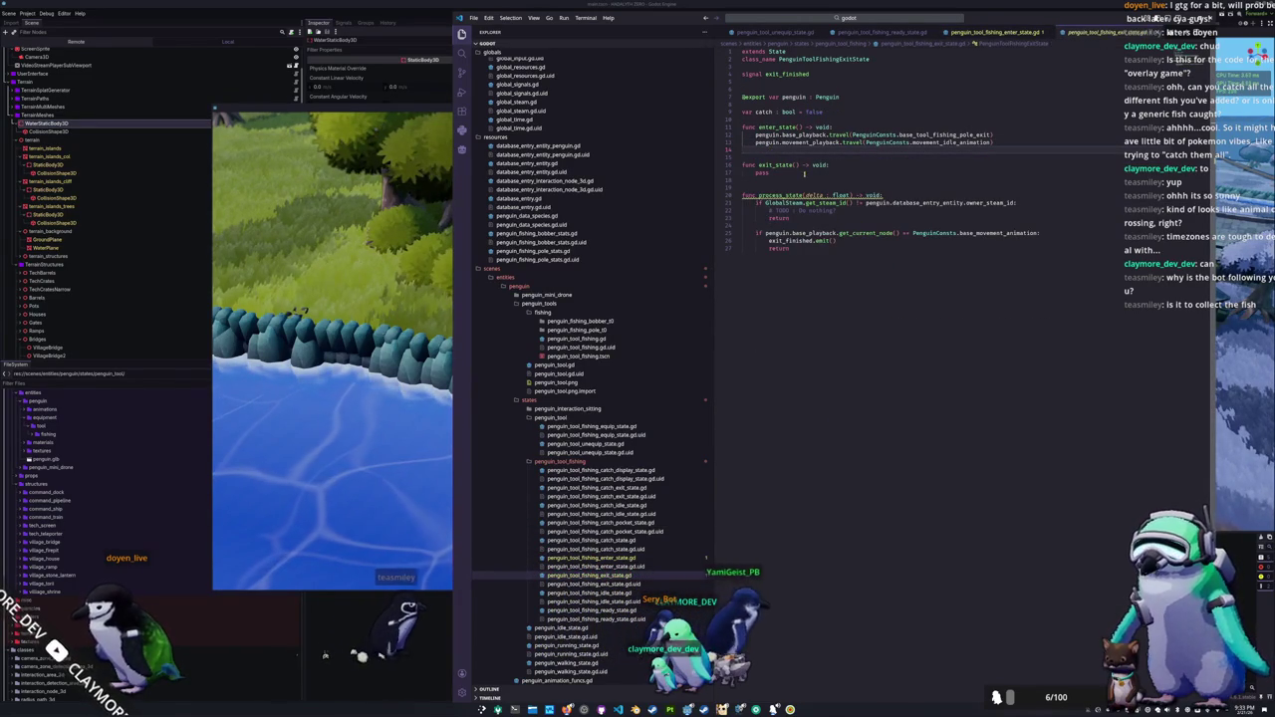
key("Return")
key("Return")
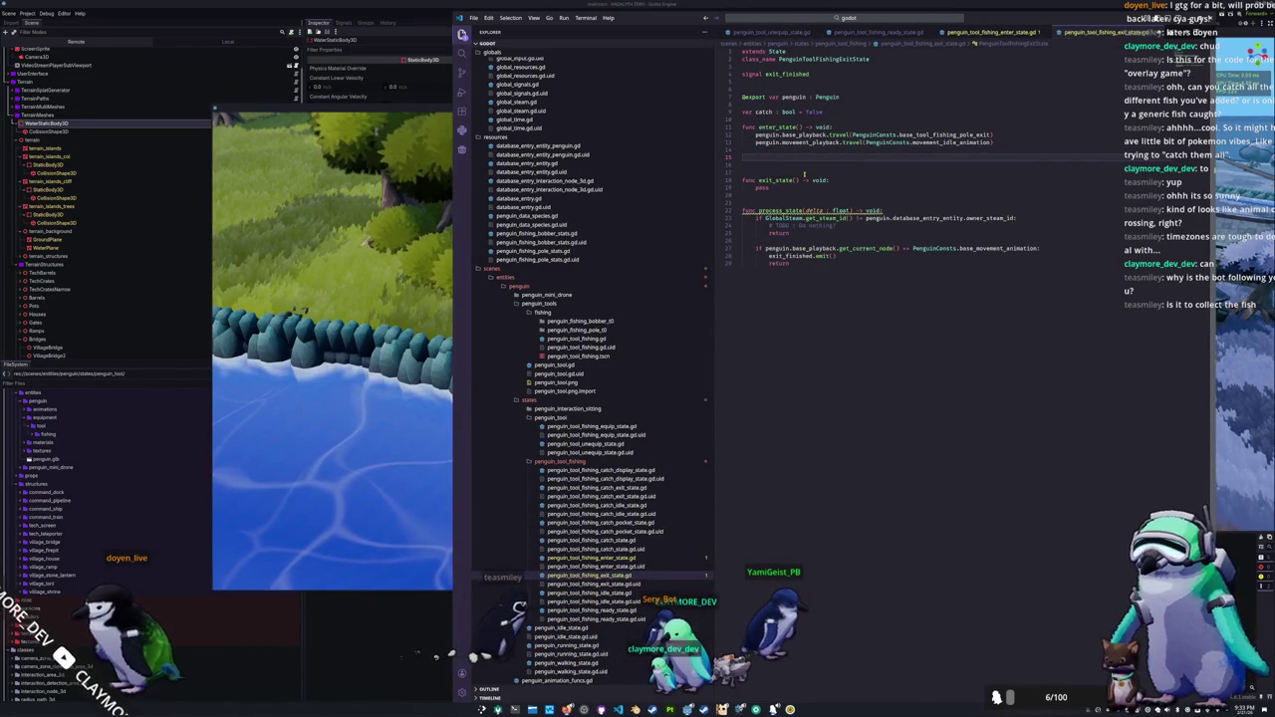
type("penguin.fishing")
key("Down")
key("Down")
key("Down")
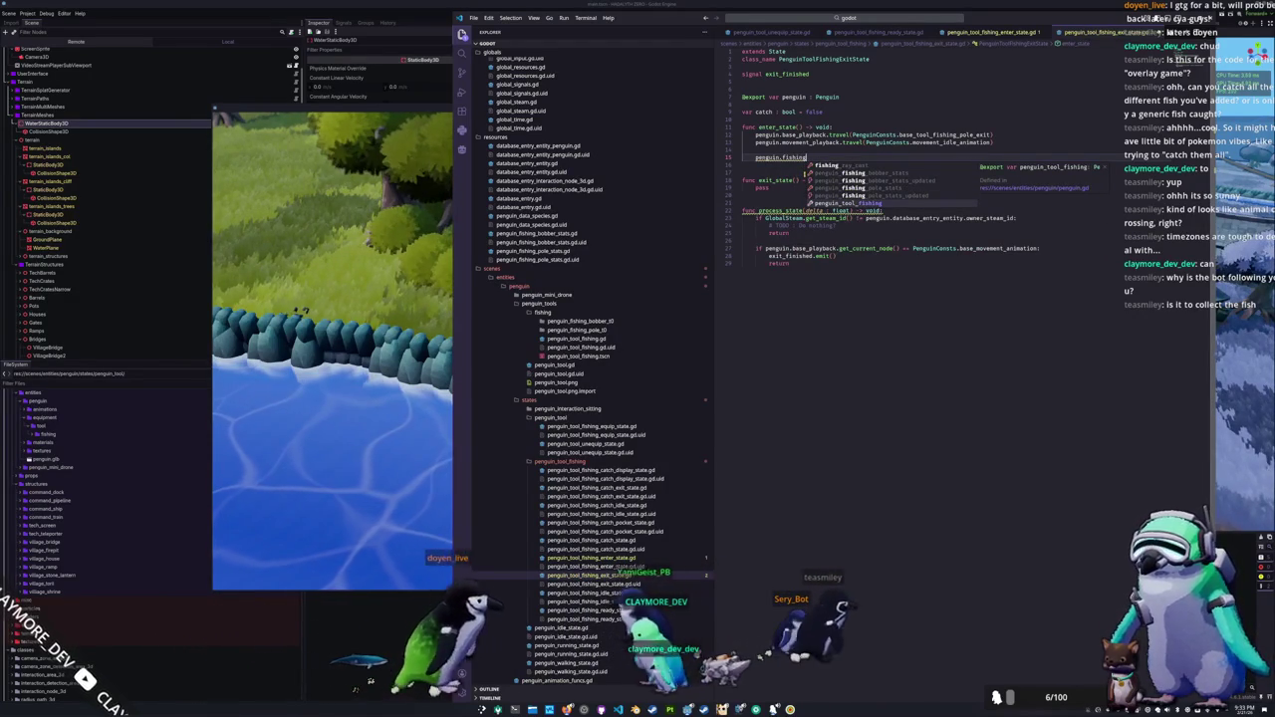
key("Return")
type(".start_bobber_position_exit(")
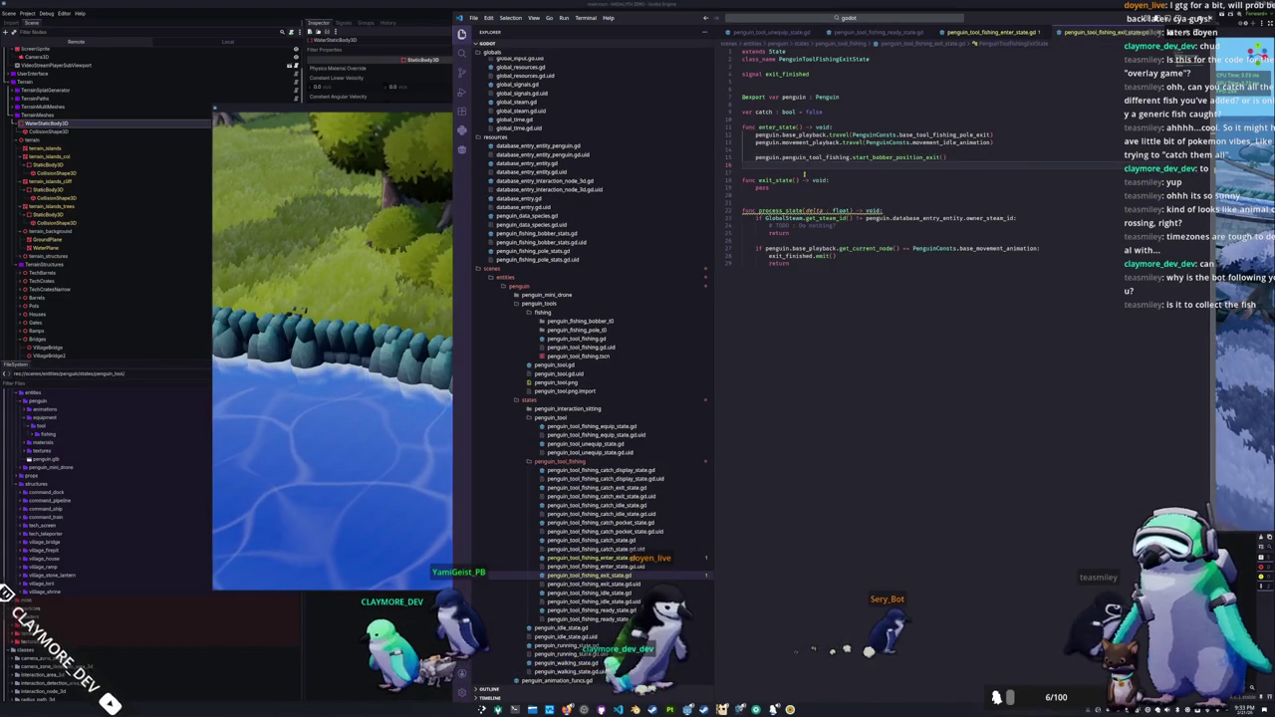
Step: After checking the running game, prefix the start_bobber_position_exit() call with await
key("alt+Tab")
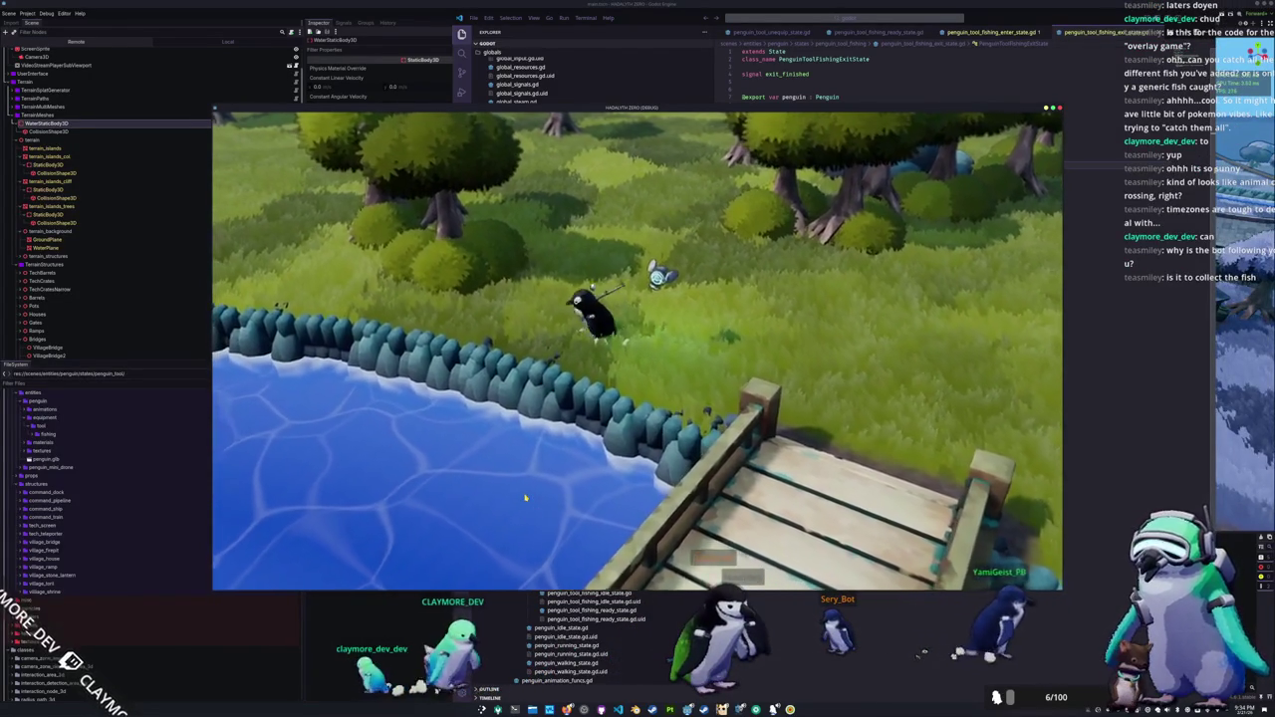
key("alt+Tab")
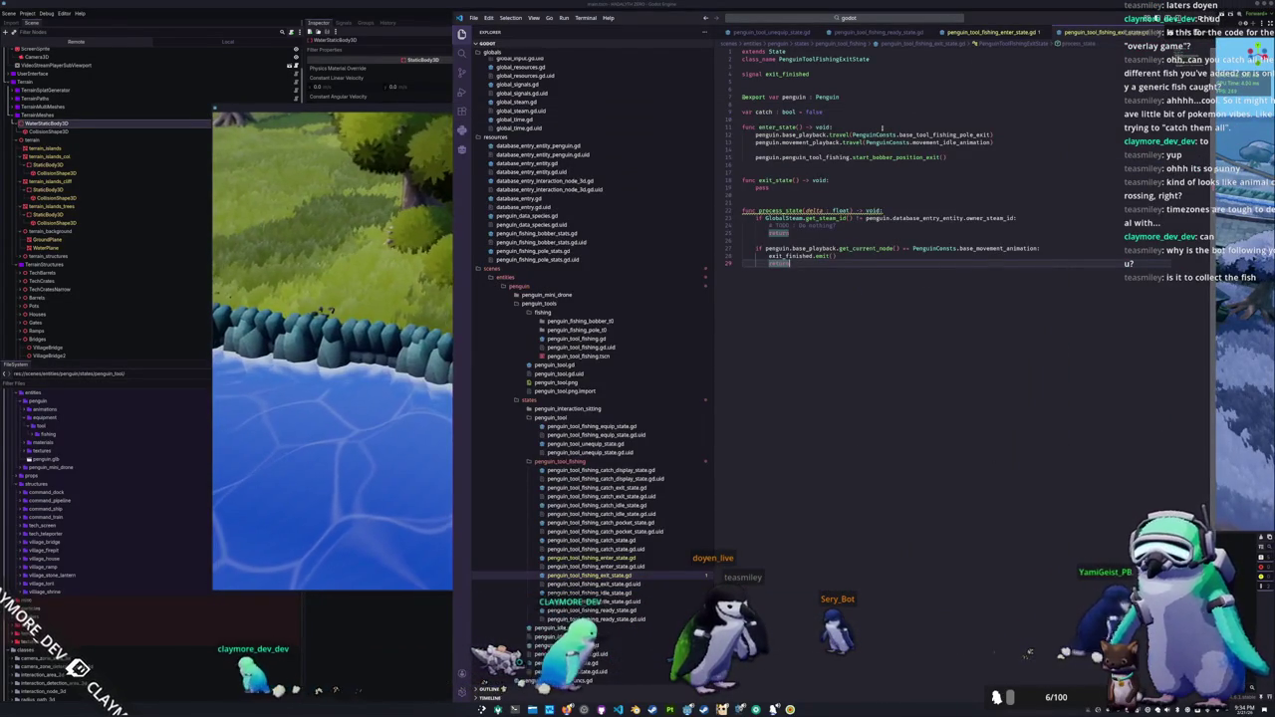
key("ctrl+Tab")
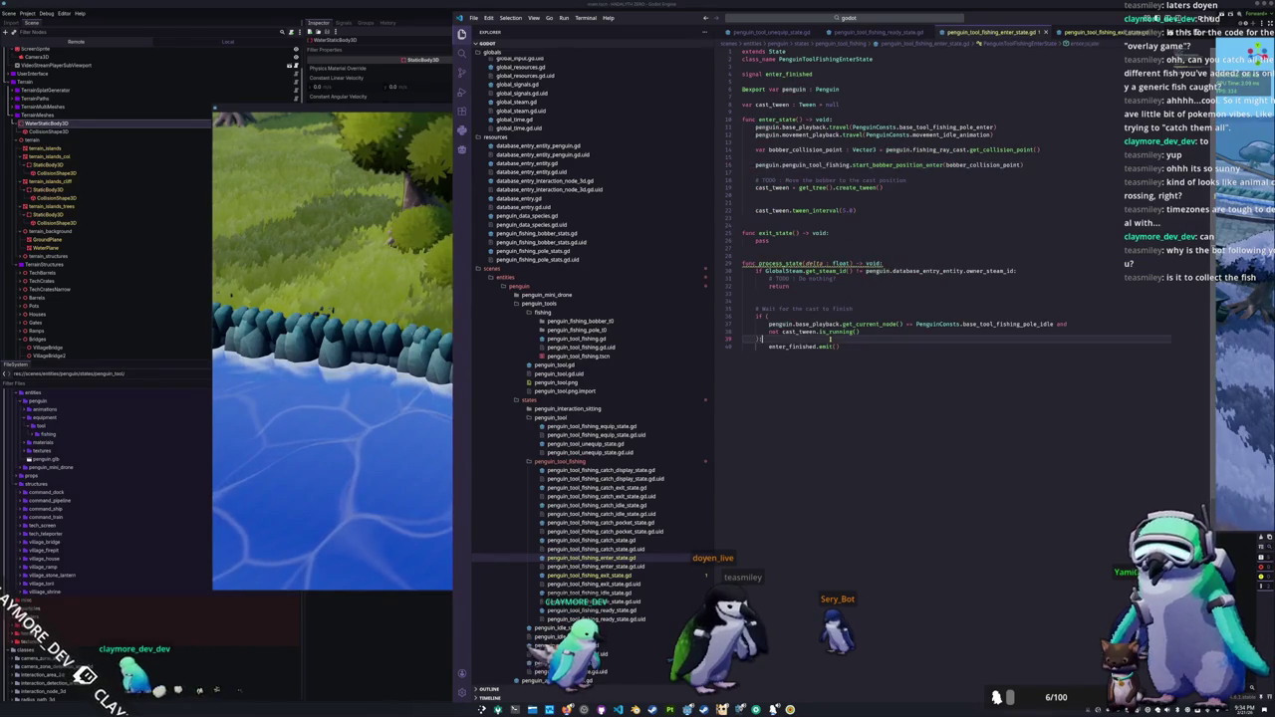
left_click(1104, 31)
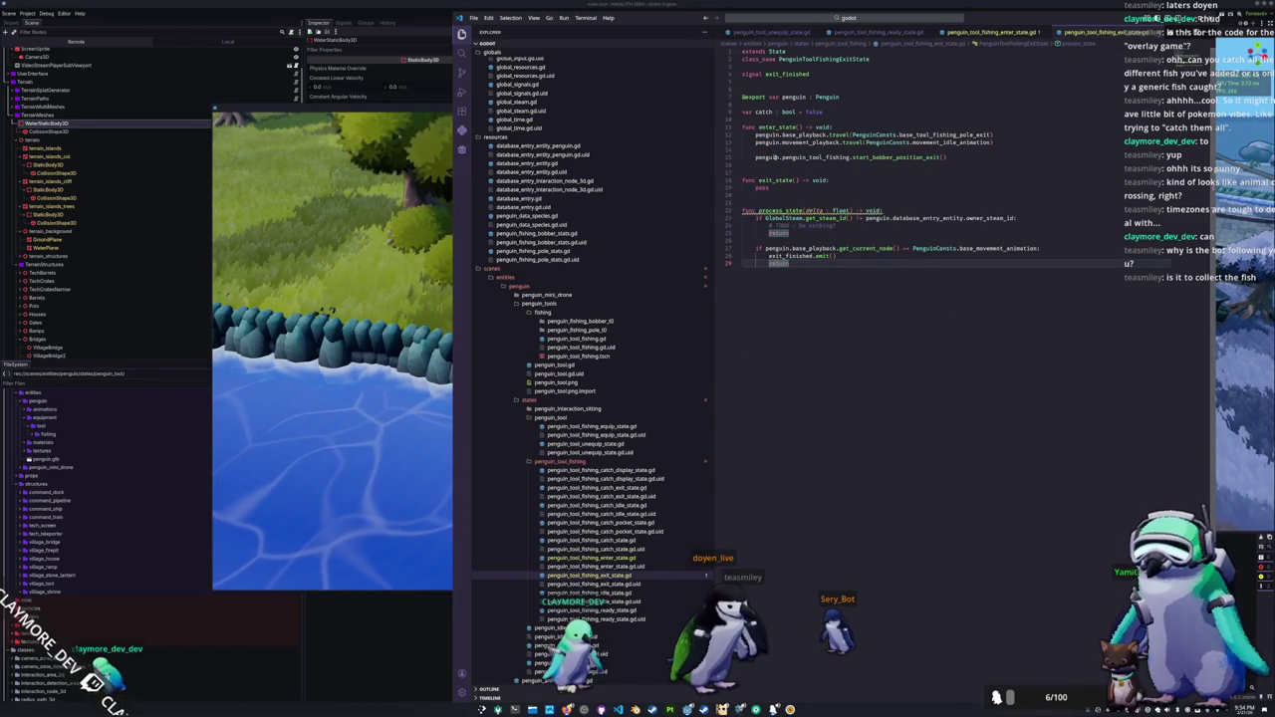
left_click(915, 241)
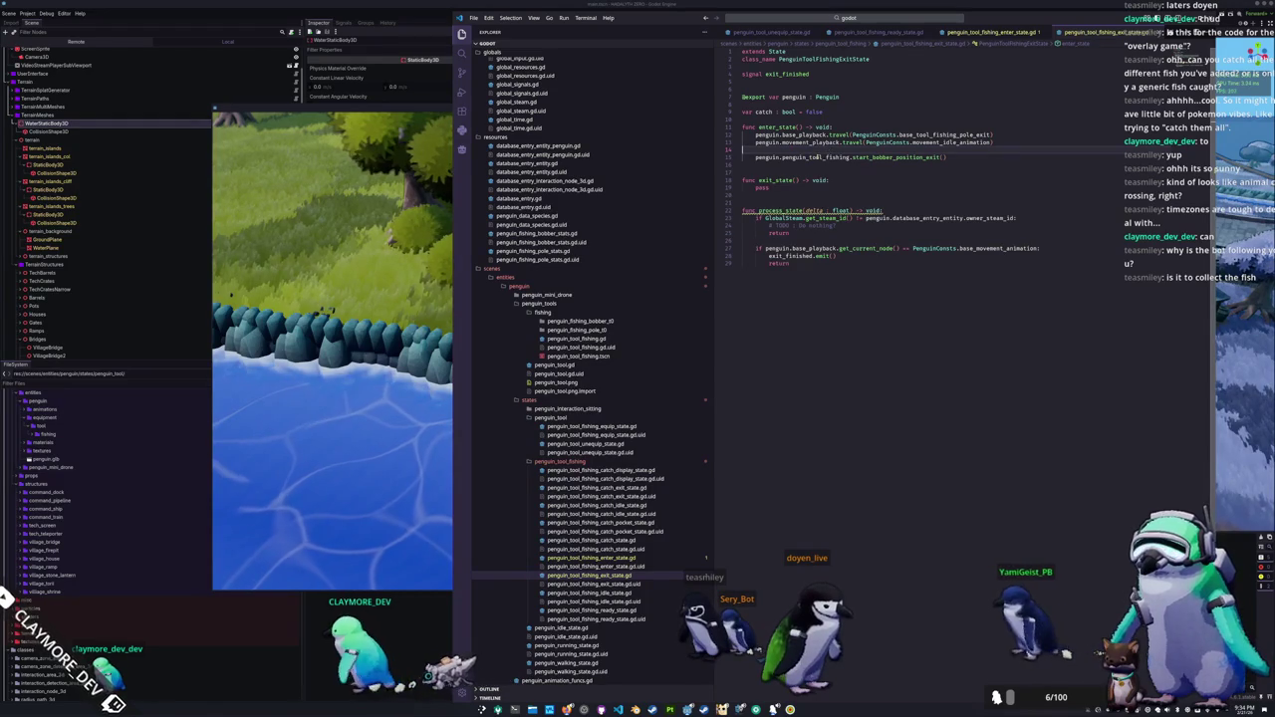
left_click(757, 157)
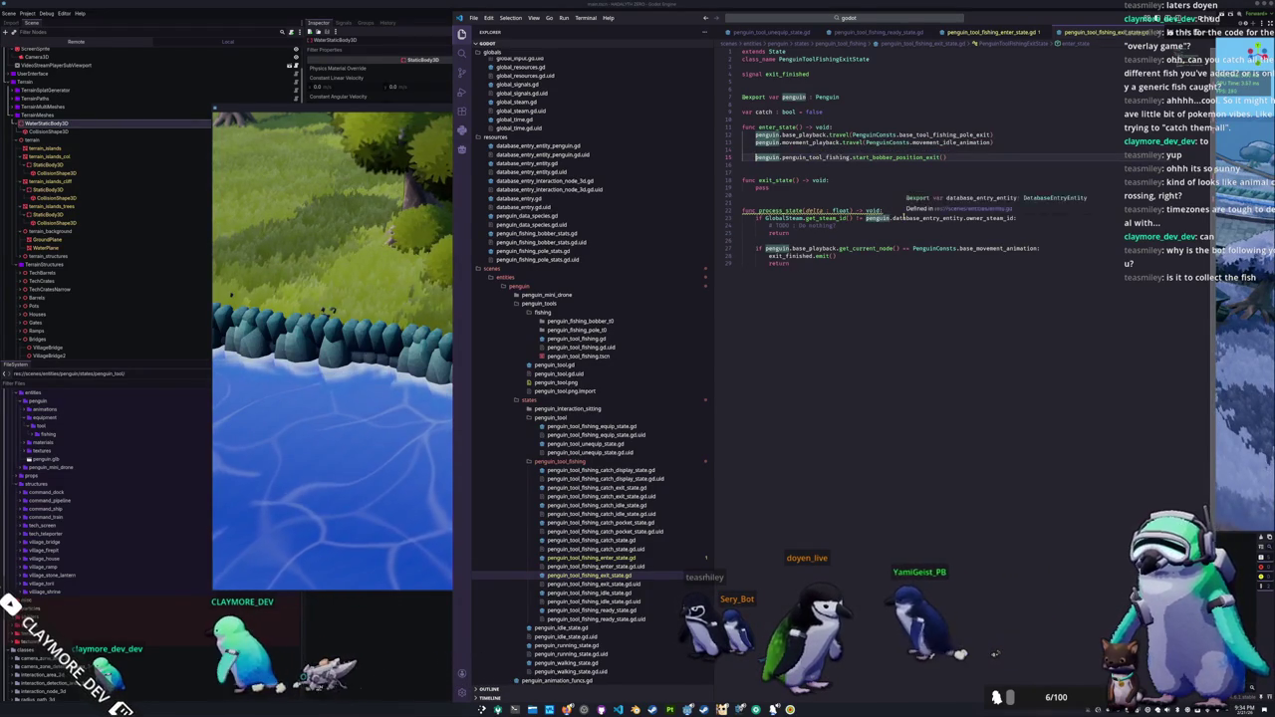
type("await")
key("Down")
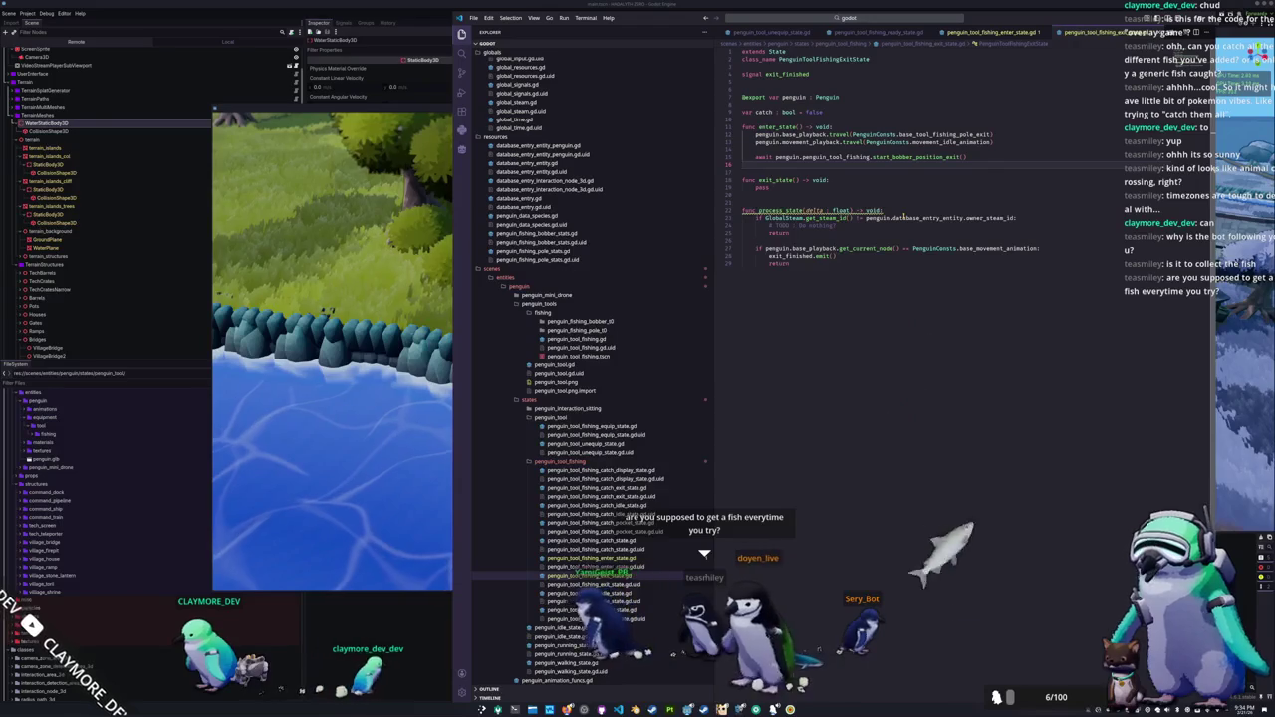
left_click(825, 239)
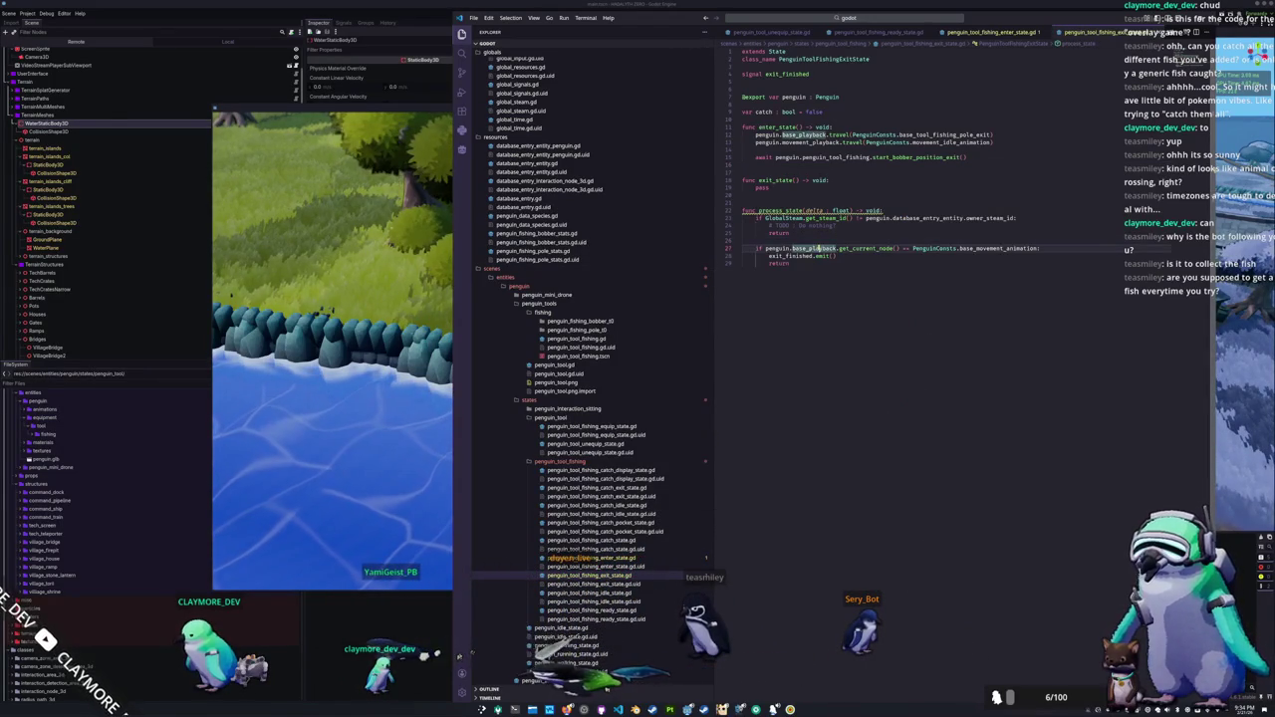
Step: In the fishing enter-state script, delete the blank lines above the tween interval code
left_click(868, 210)
key("ctrl+Tab")
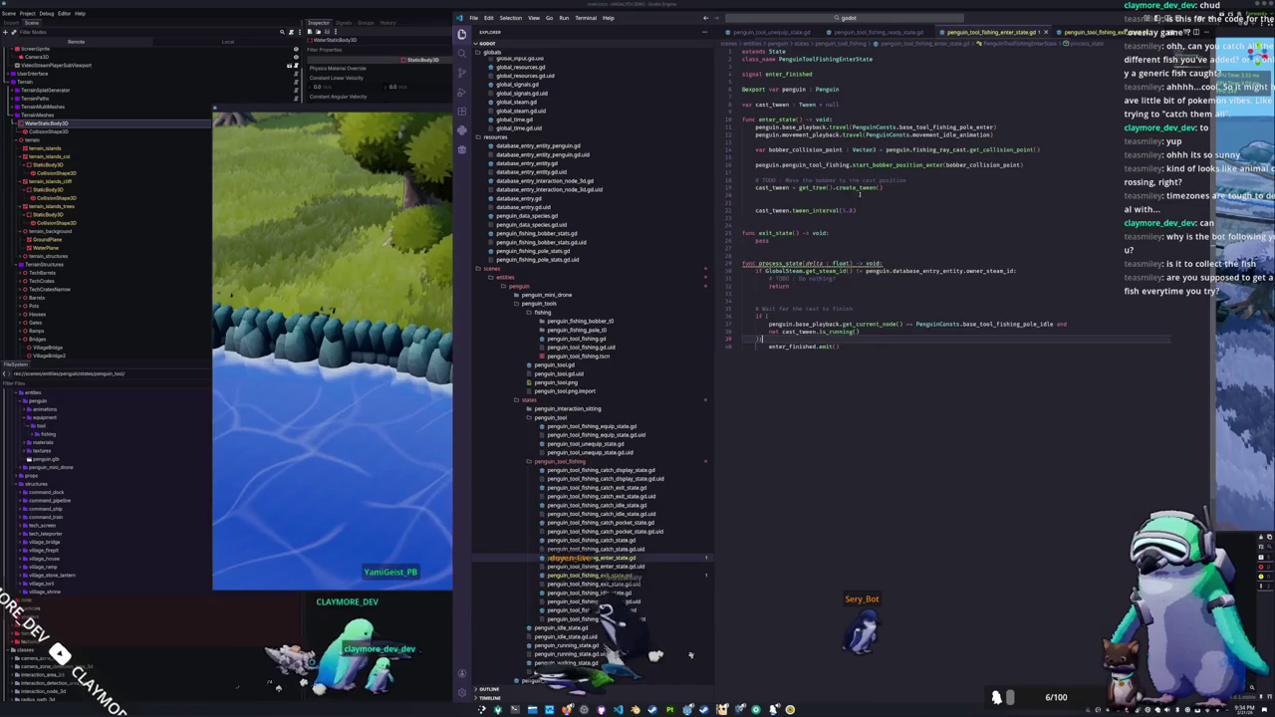
left_click(823, 204)
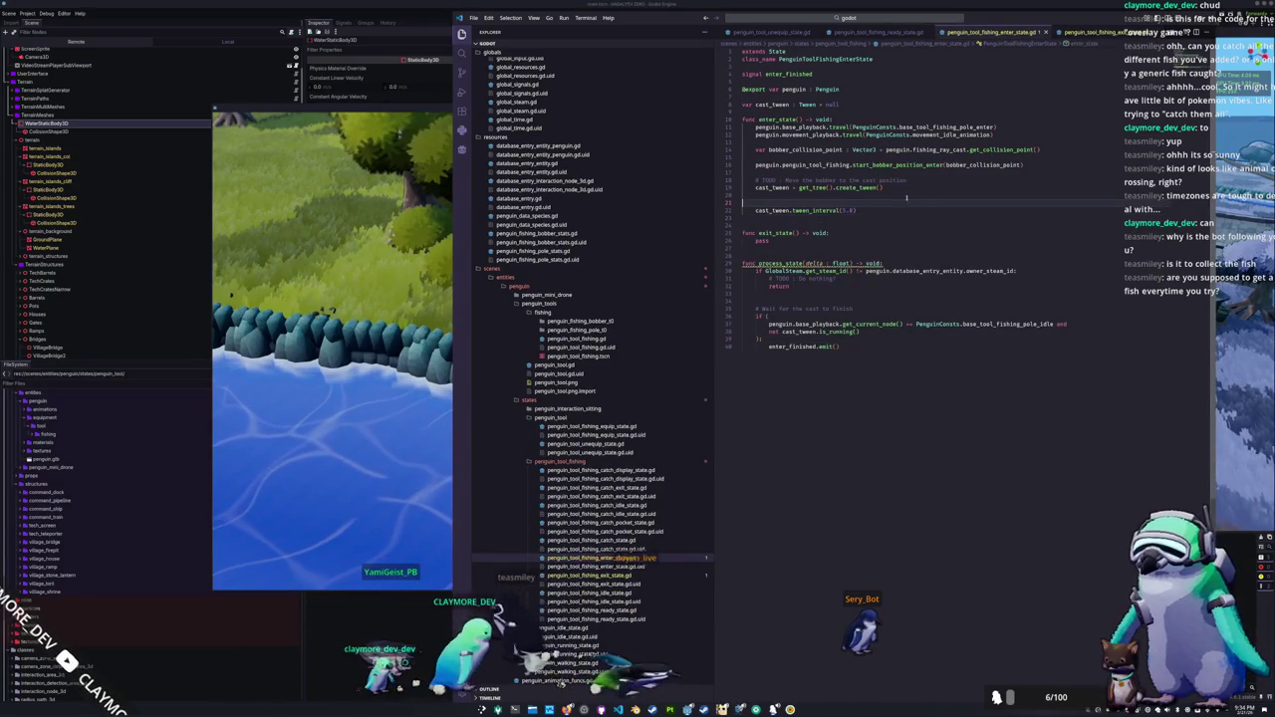
key("Delete")
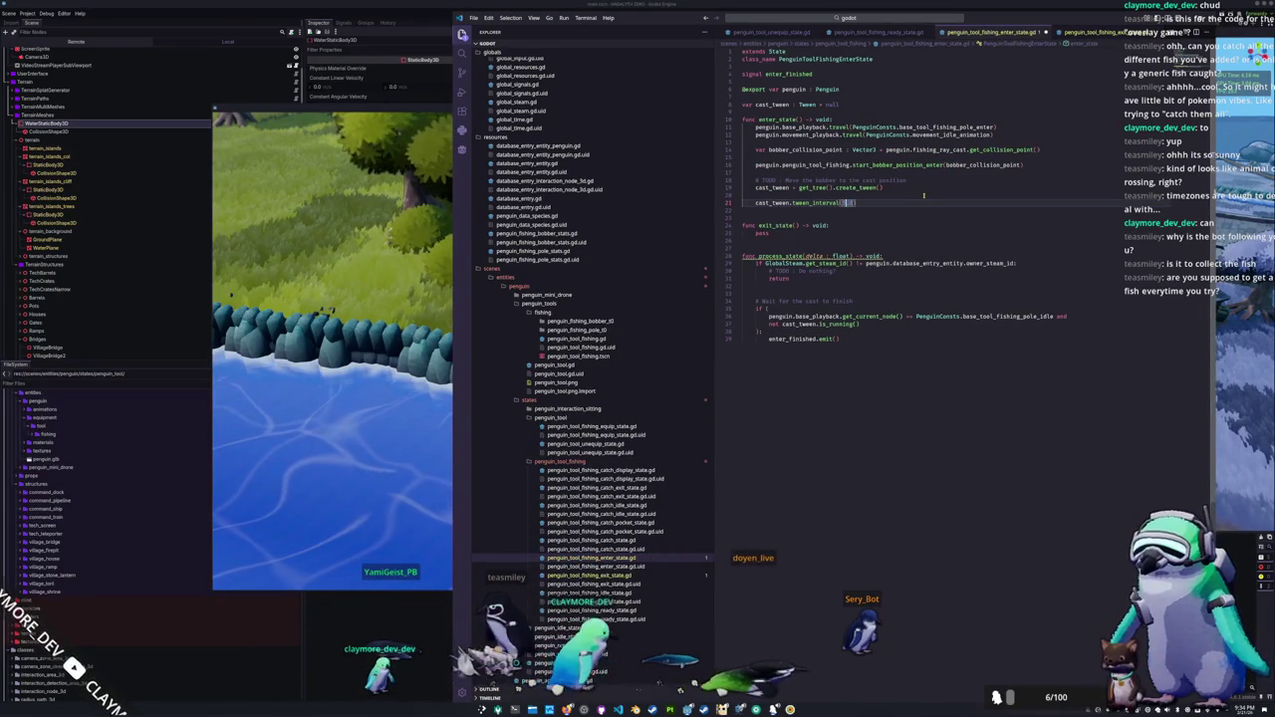
key("Down")
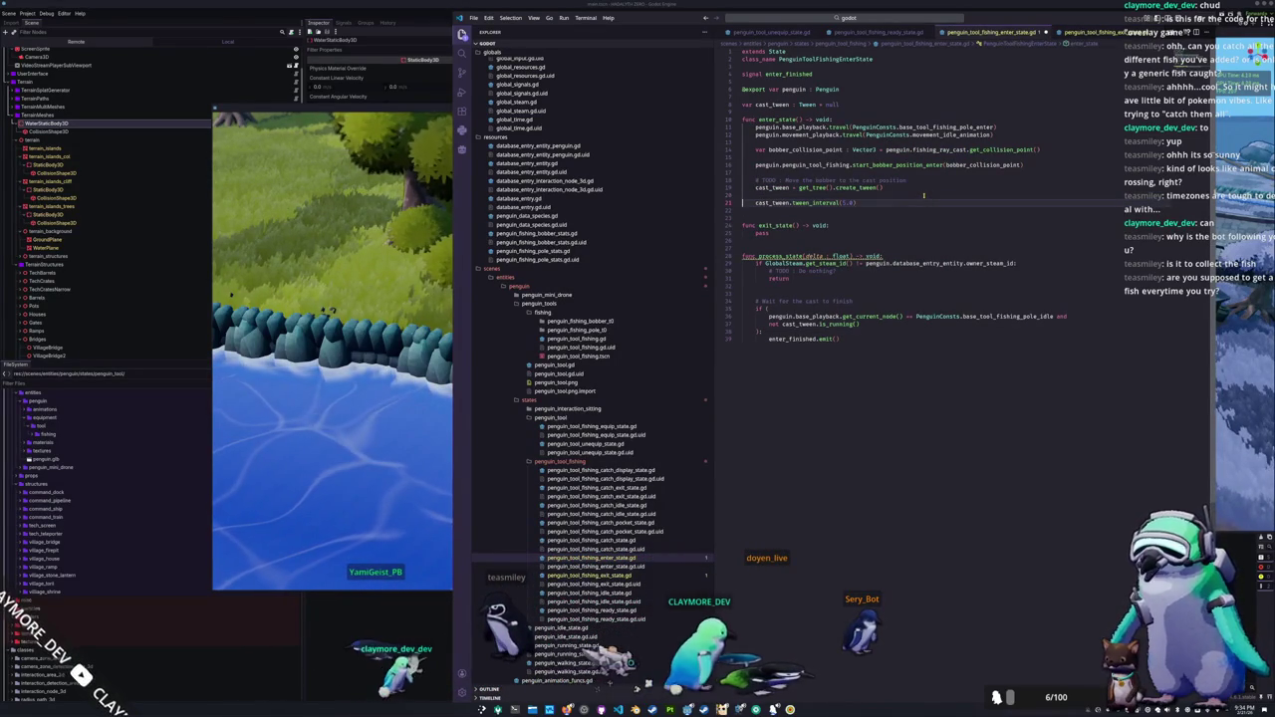
key("Up")
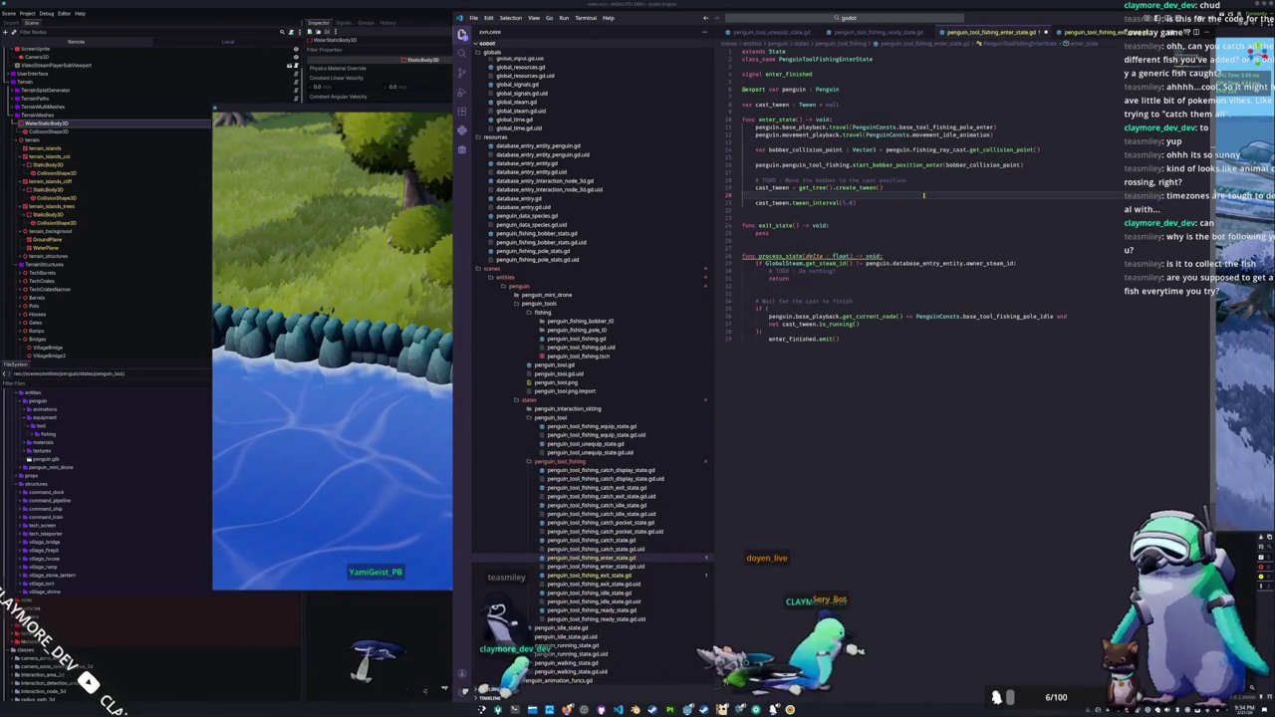
key("Delete")
Step: Remove the TODO and cast tween lines, await start_bobber_position_enter, and delete the cast_tween variable
key("shift+End")
key("shift+Up")
key("shift+Up")
key("BackSpace")
type("await")
key("Up")
key("Up")
key("BackSpace")
Step: Declare var _enter_finished : bool = false in the enter-state script
type("var i")
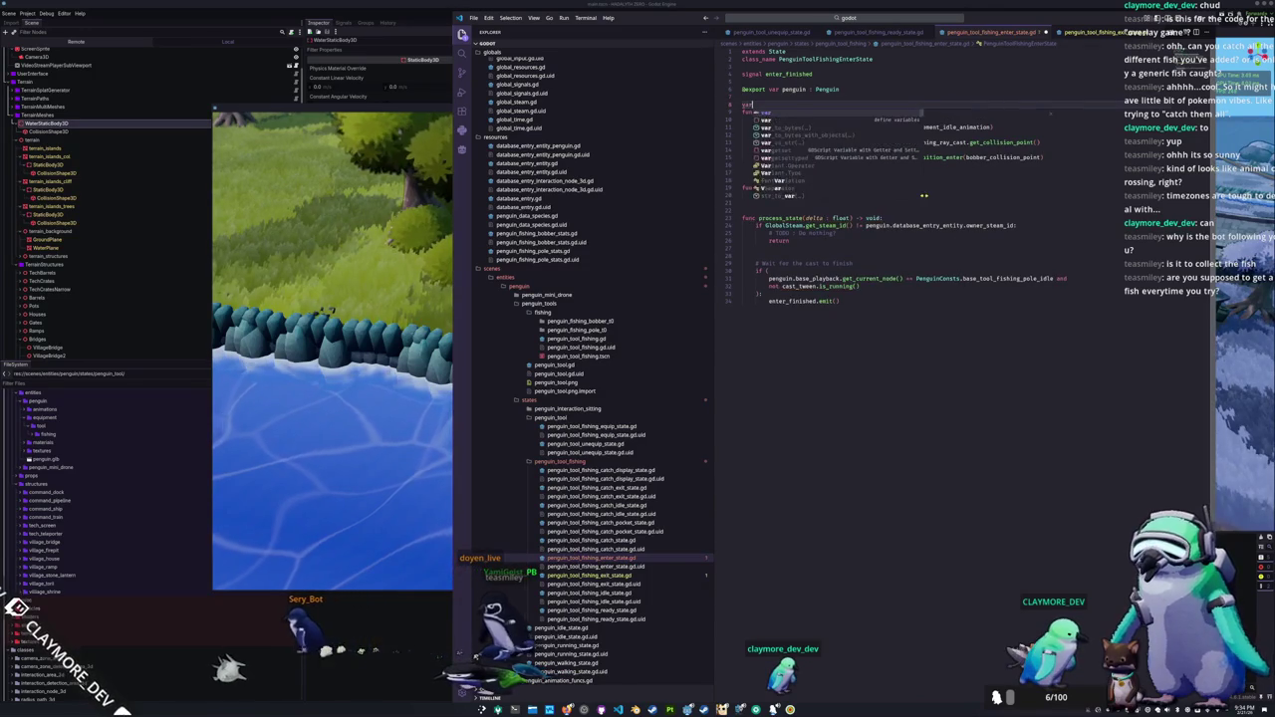
key("BackSpace")
key("BackSpace")
type("enter_")
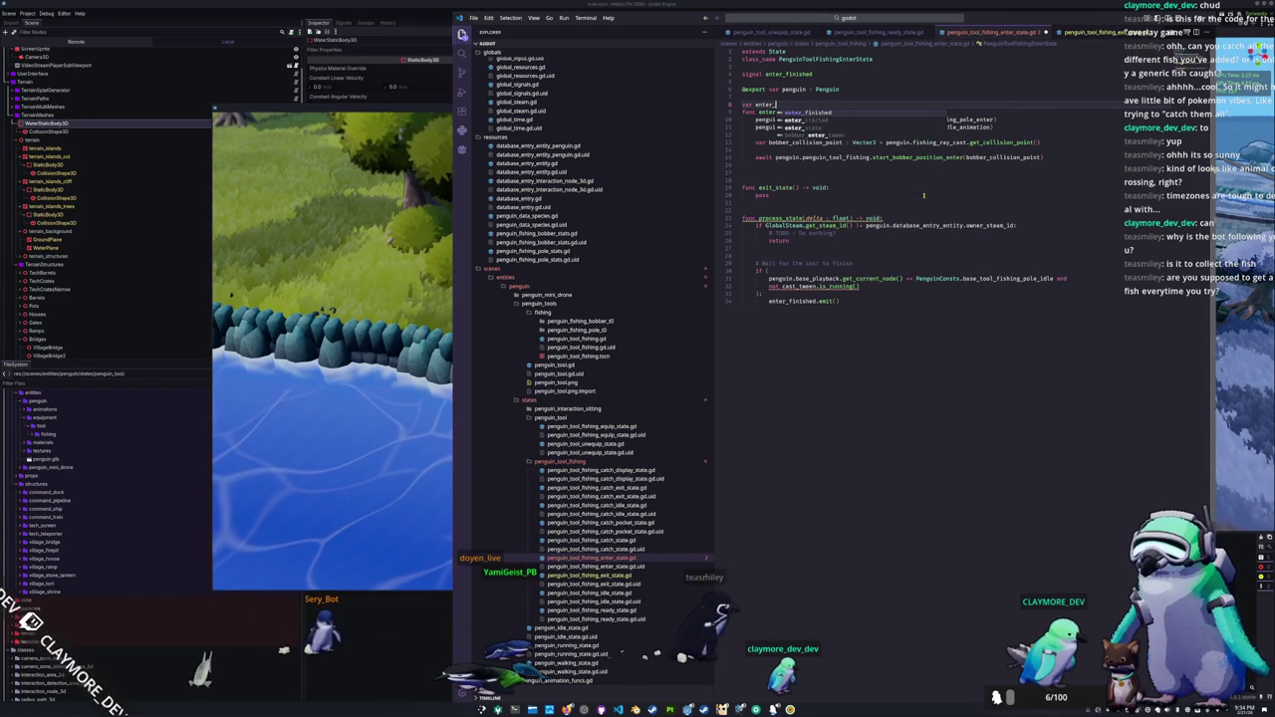
type("so")
key("Return")
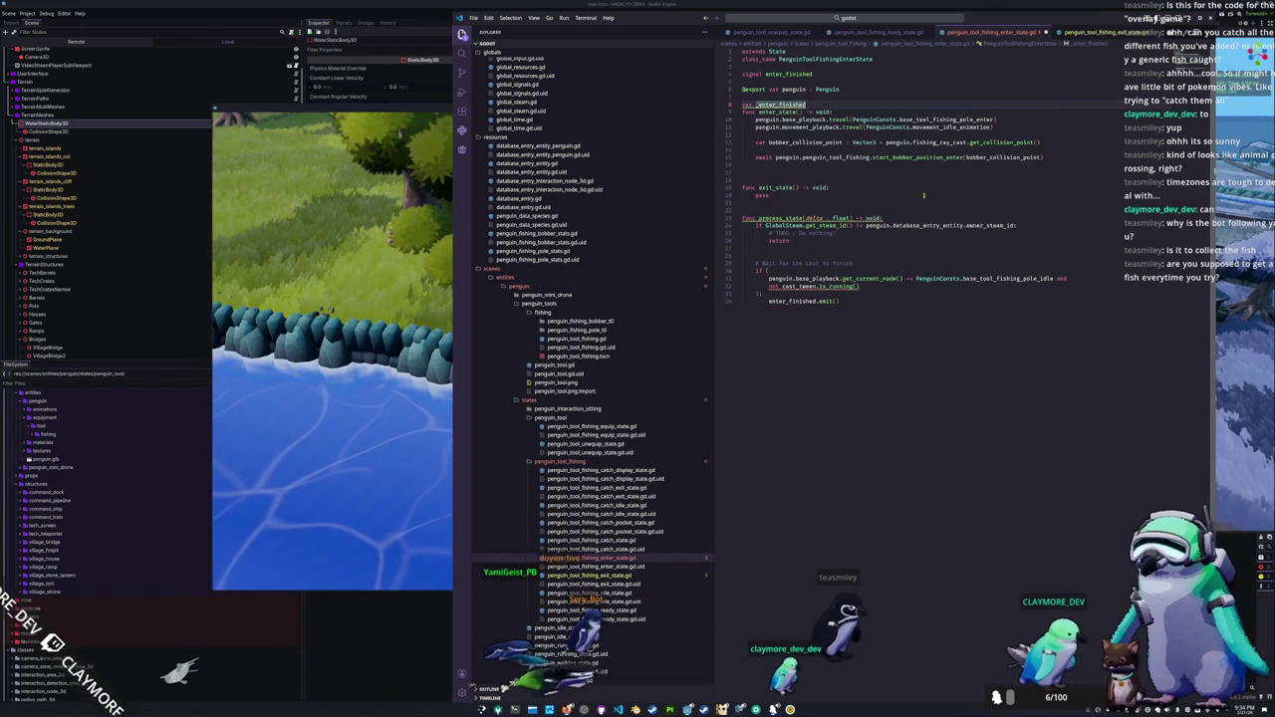
type(" : boo")
key("Return")
type("= false")
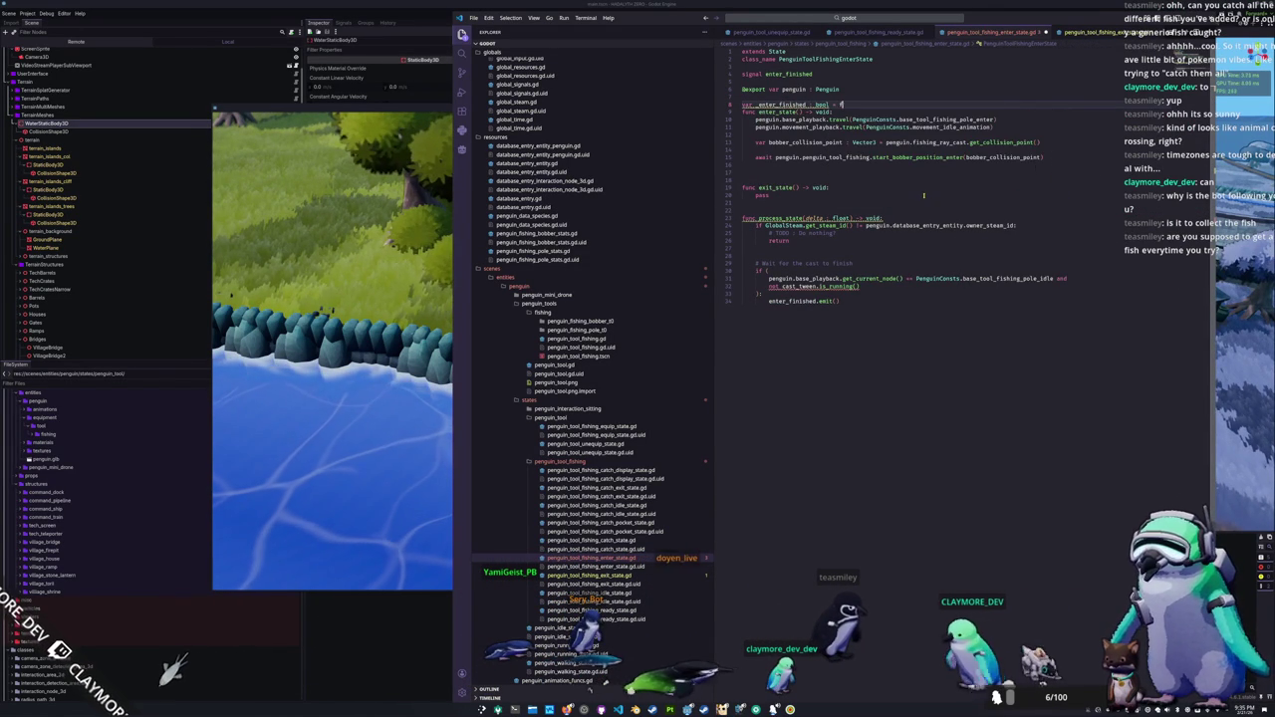
key("Return")
key("Return")
key("Return")
Step: Set _enter_finished = false at the start of enter_state and true after the await
key("Up")
type("_enter_finished = fals")
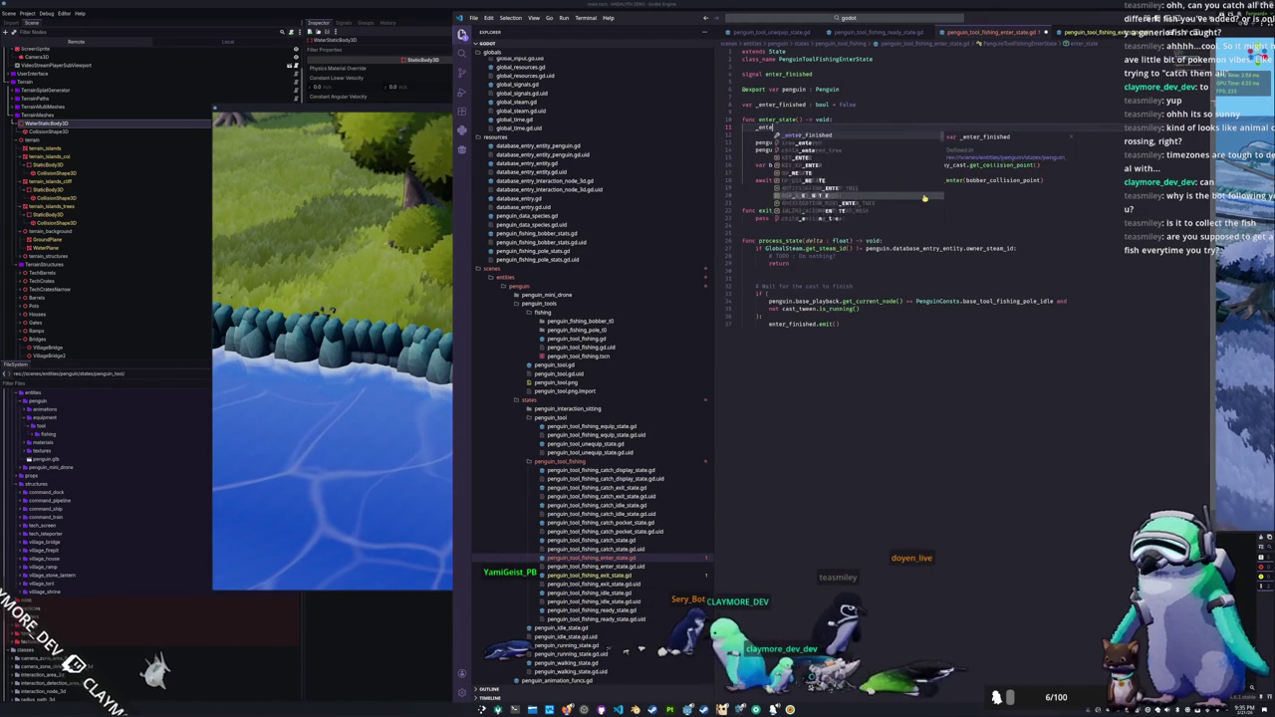
key("Return")
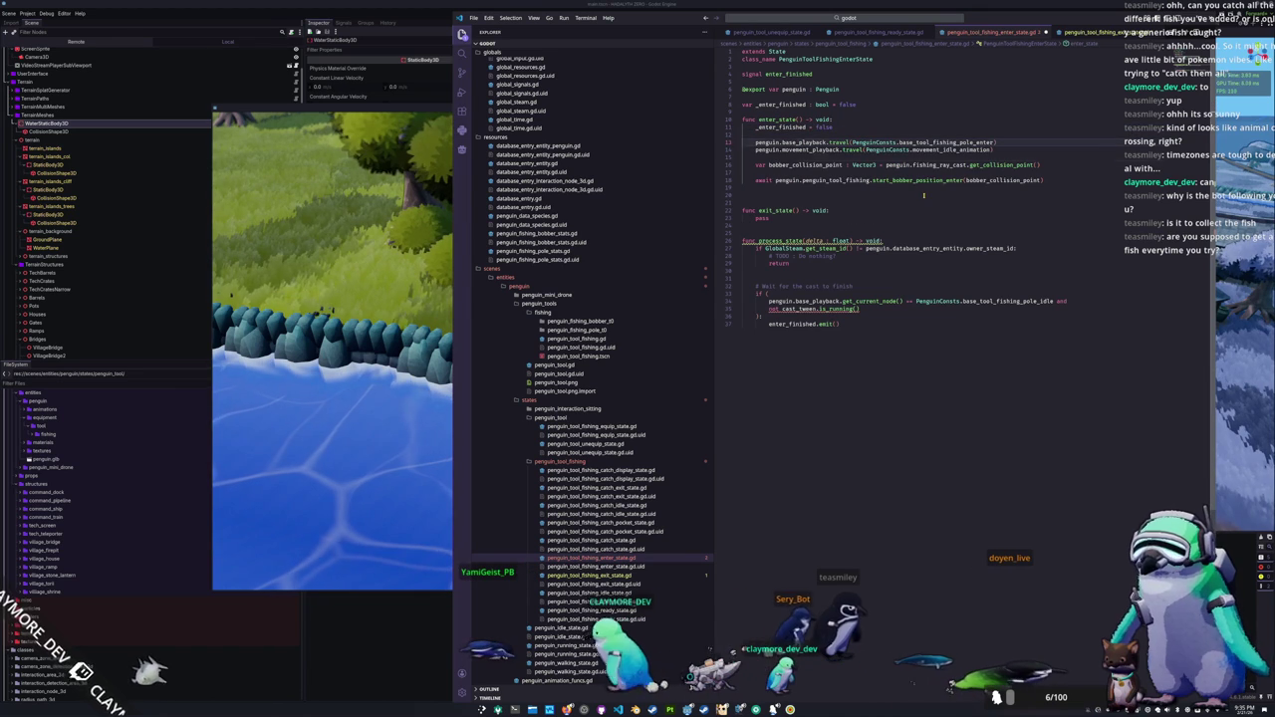
left_click(924, 196)
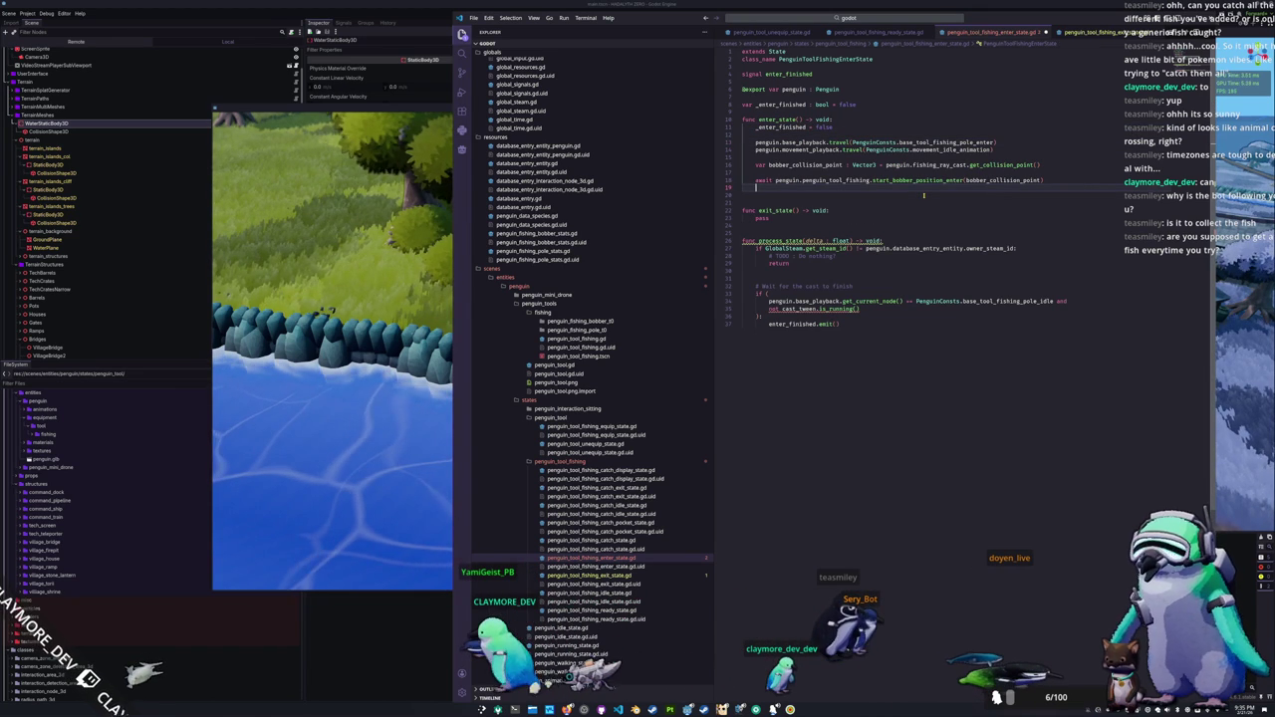
type("_ente")
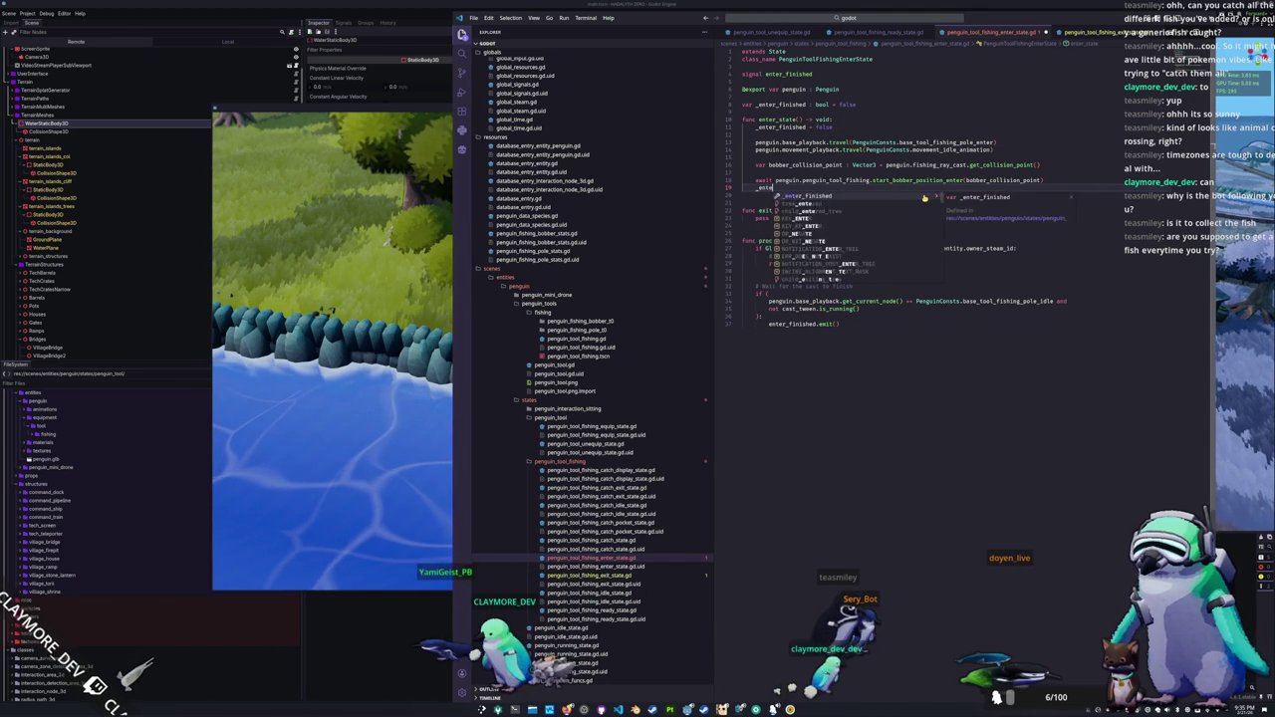
type("r_finished = true")
left_click(924, 195)
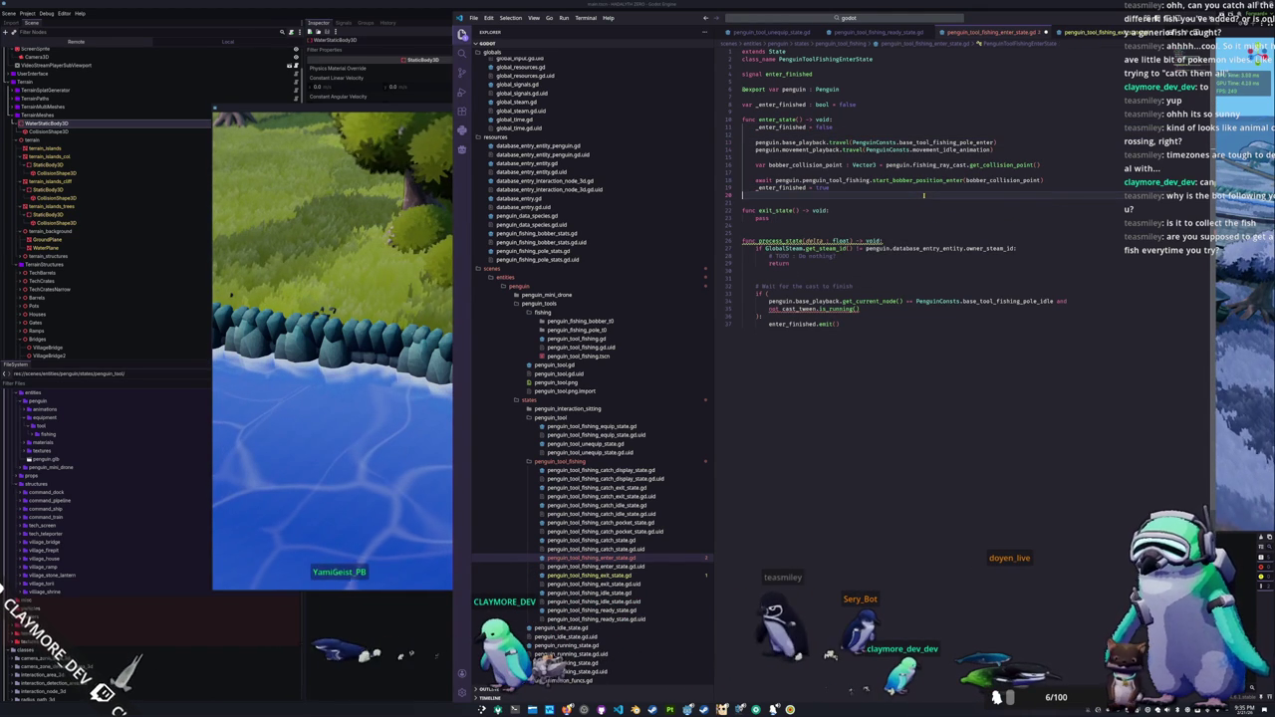
Step: Replace the cast tween running check in process_state with _enter_finished and run the game
key("Down")
key("Down")
key("Down")
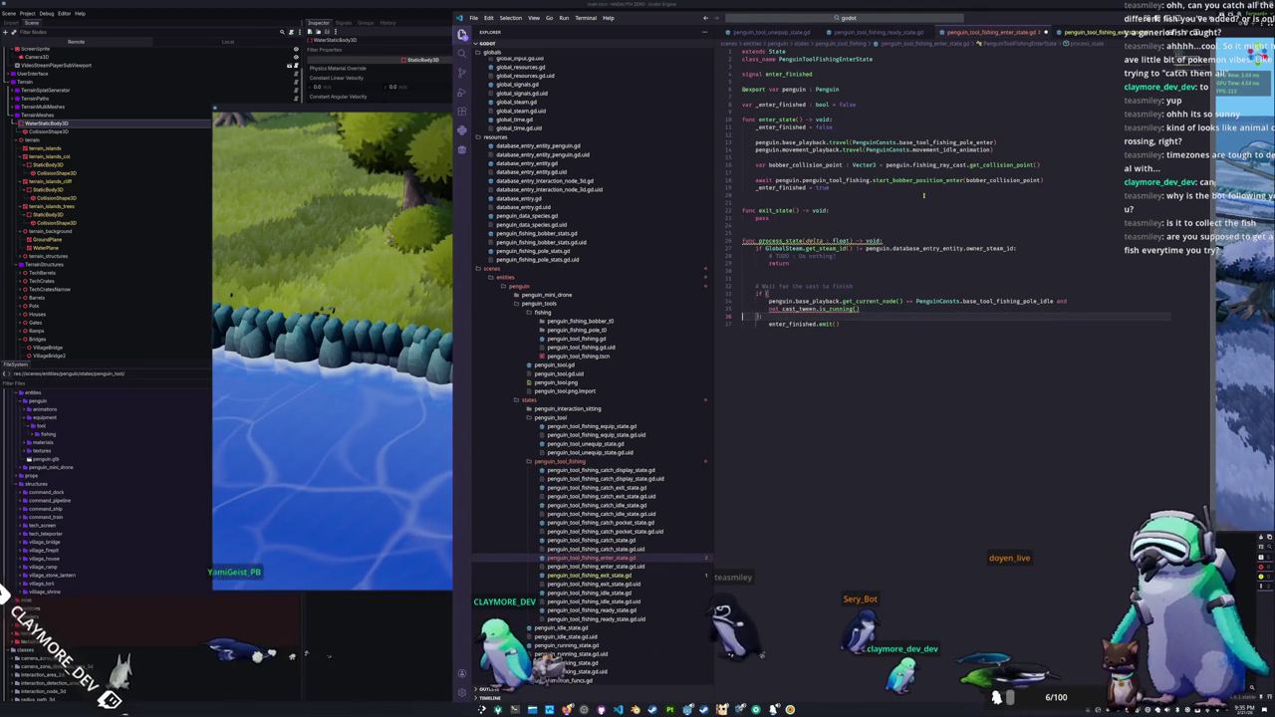
type("en")
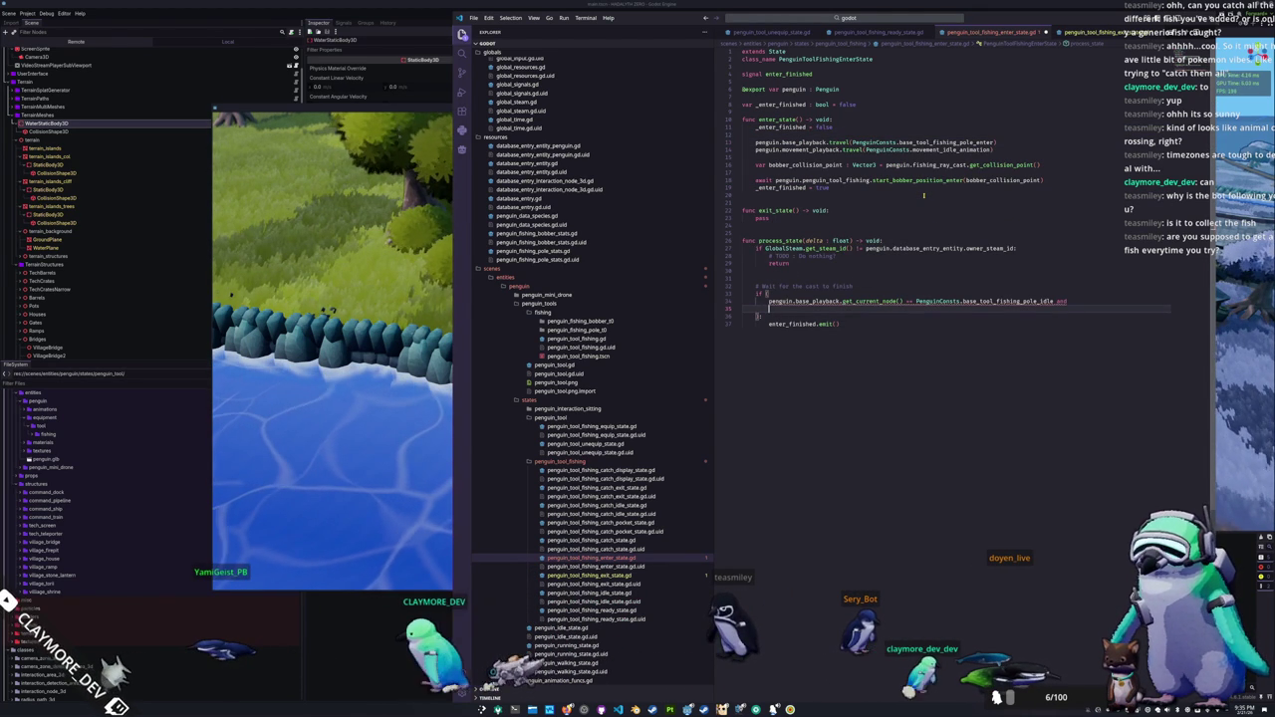
key("BackSpace")
key("BackSpace")
type("_en")
key("Return")
key("F5")
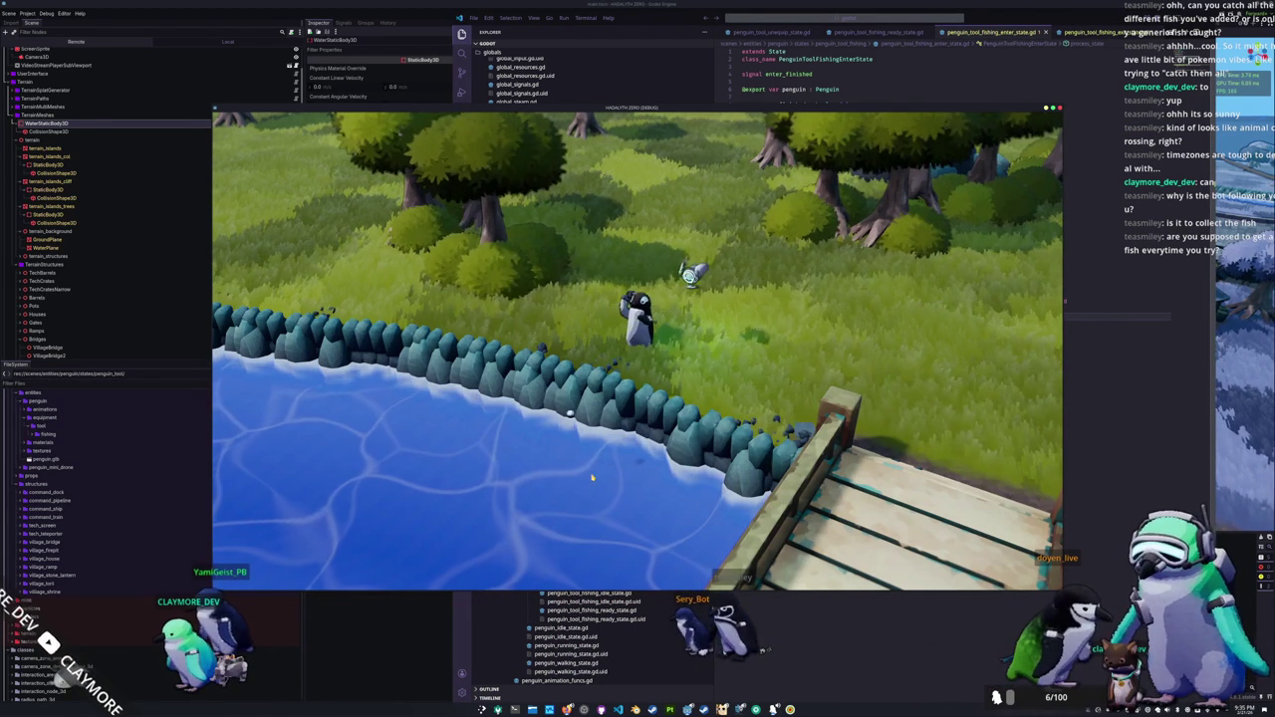
Step: Reel the bobber back in during the test run, then bring up penguin_tool_fishing_exit_state.gd
left_click(591, 479)
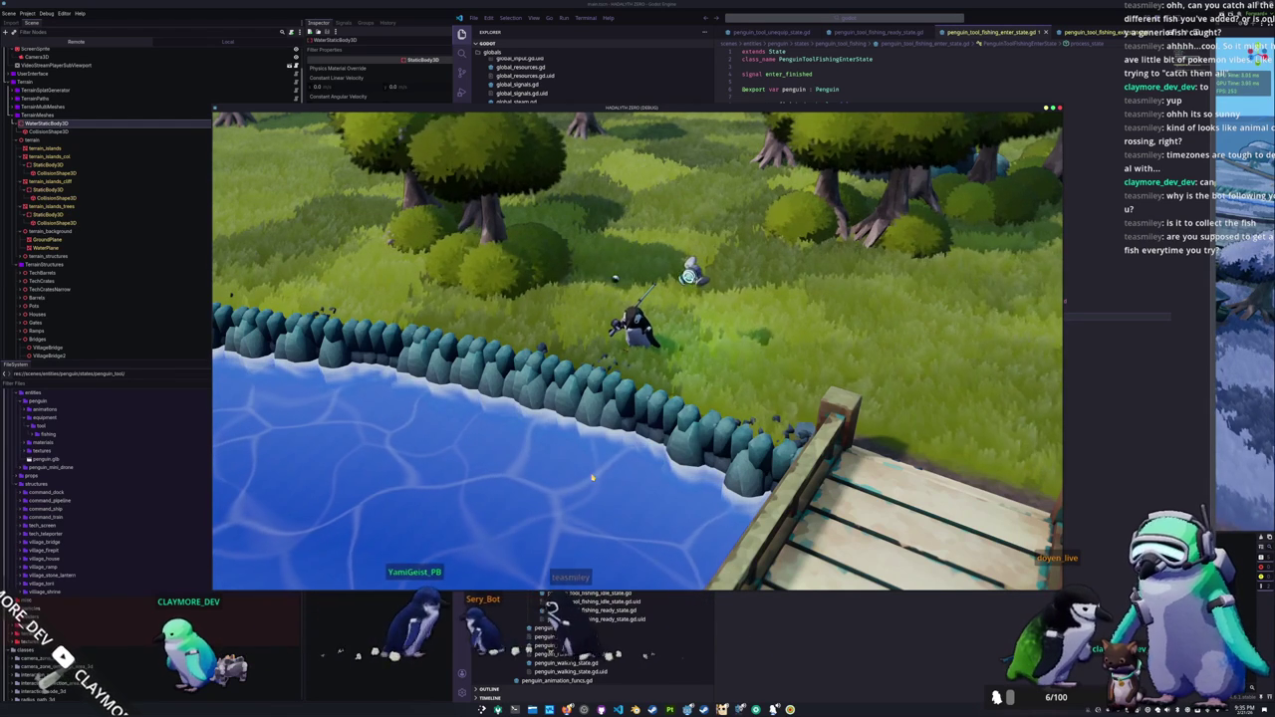
left_click(1100, 365)
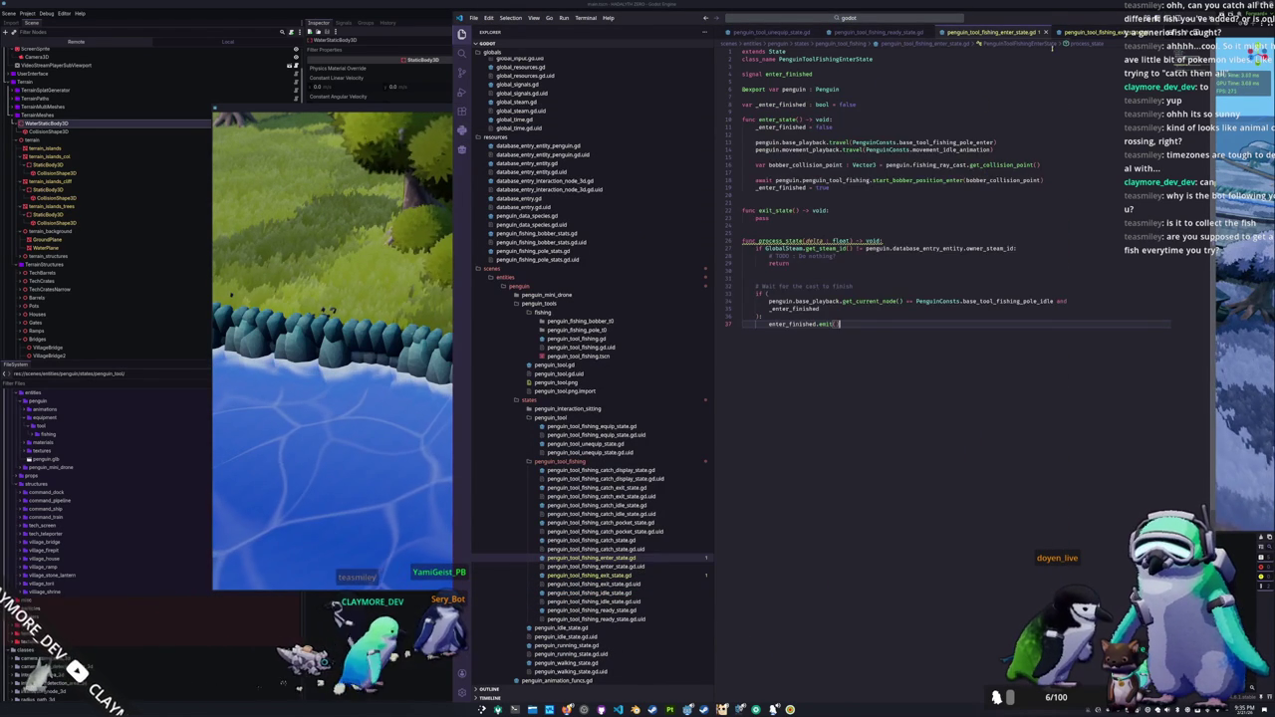
left_click(1096, 32)
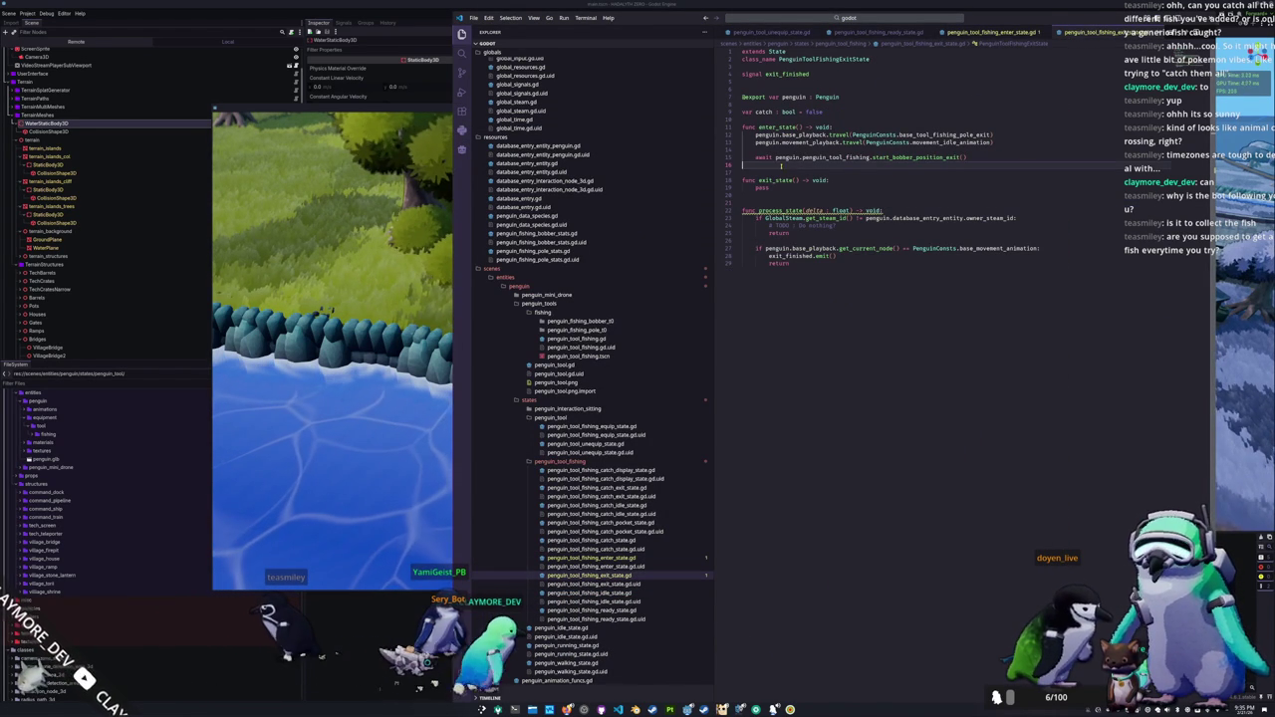
Step: Replace the old catch variable with _exit_finished : bool = false
key("Up")
key("Up")
key("Up")
key("Return")
key("Return")
key("Up")
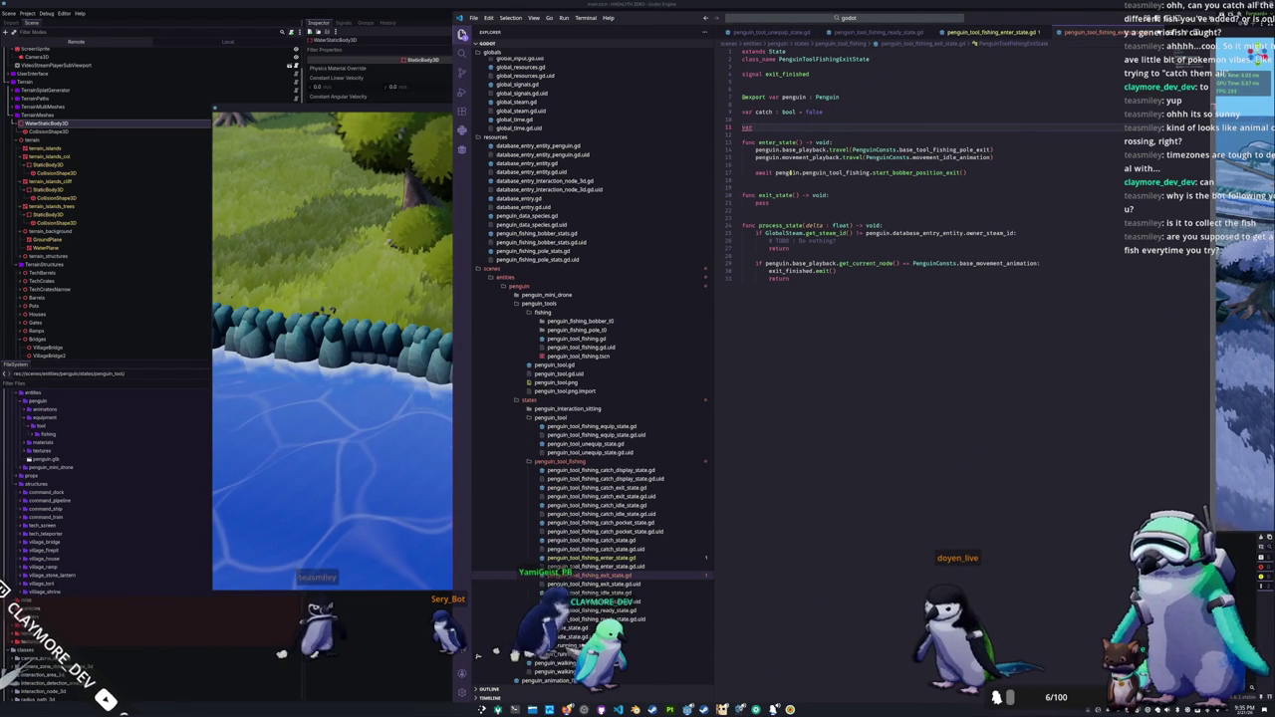
left_click_drag(755, 112, 825, 111)
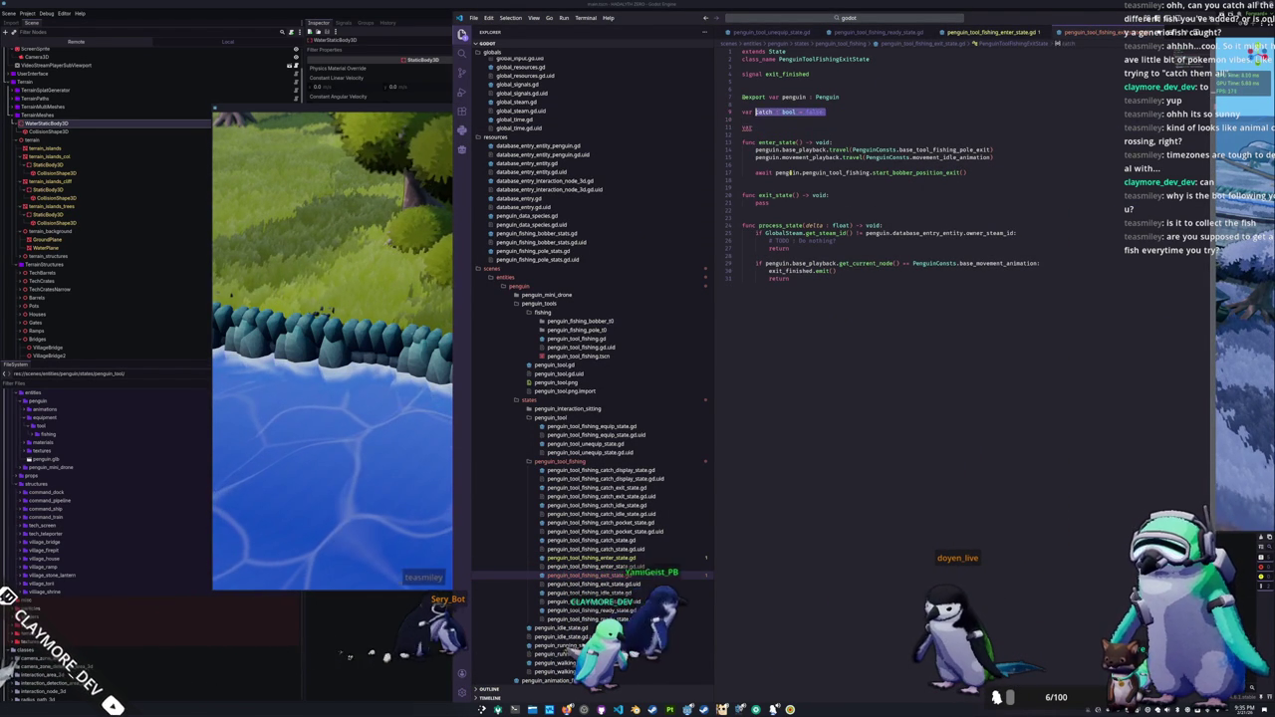
key("BackSpace")
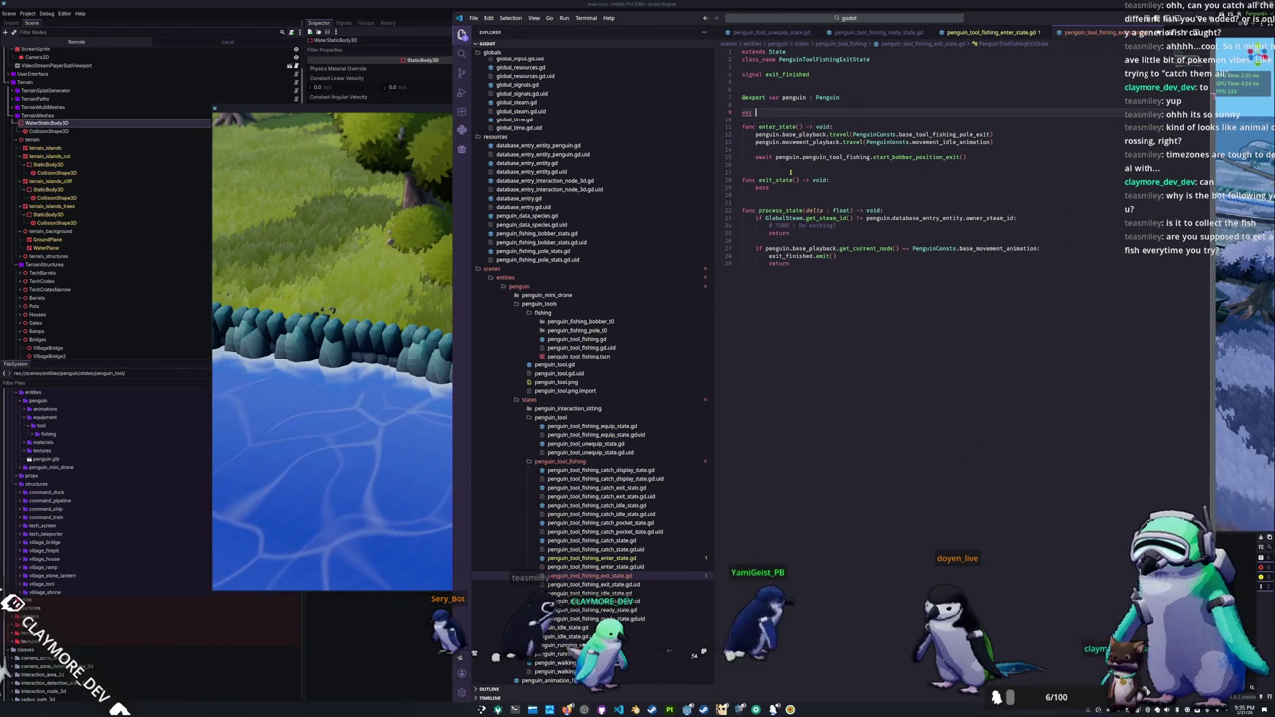
type("_exit_finished ")
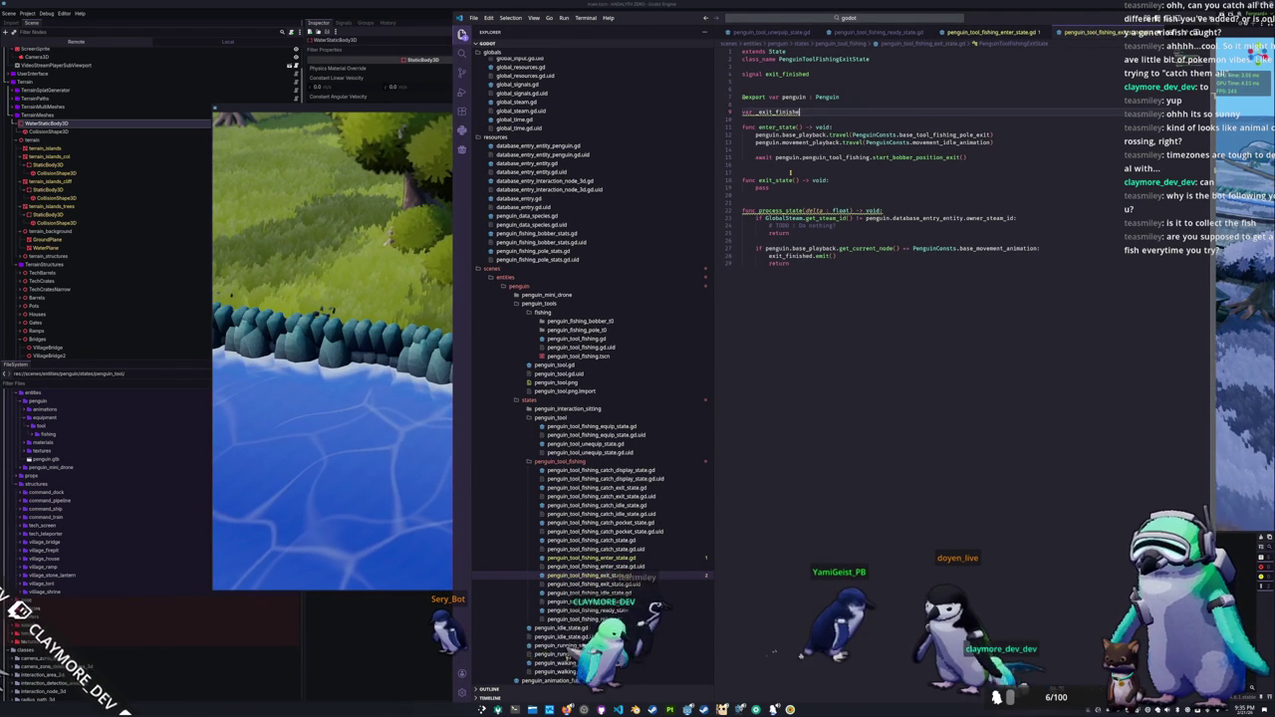
type(": bool = false")
Step: Set _exit_finished to false before and true after the awaited bobber exit in enter_state
key("Down")
key("Down")
key("End")
key("Return")
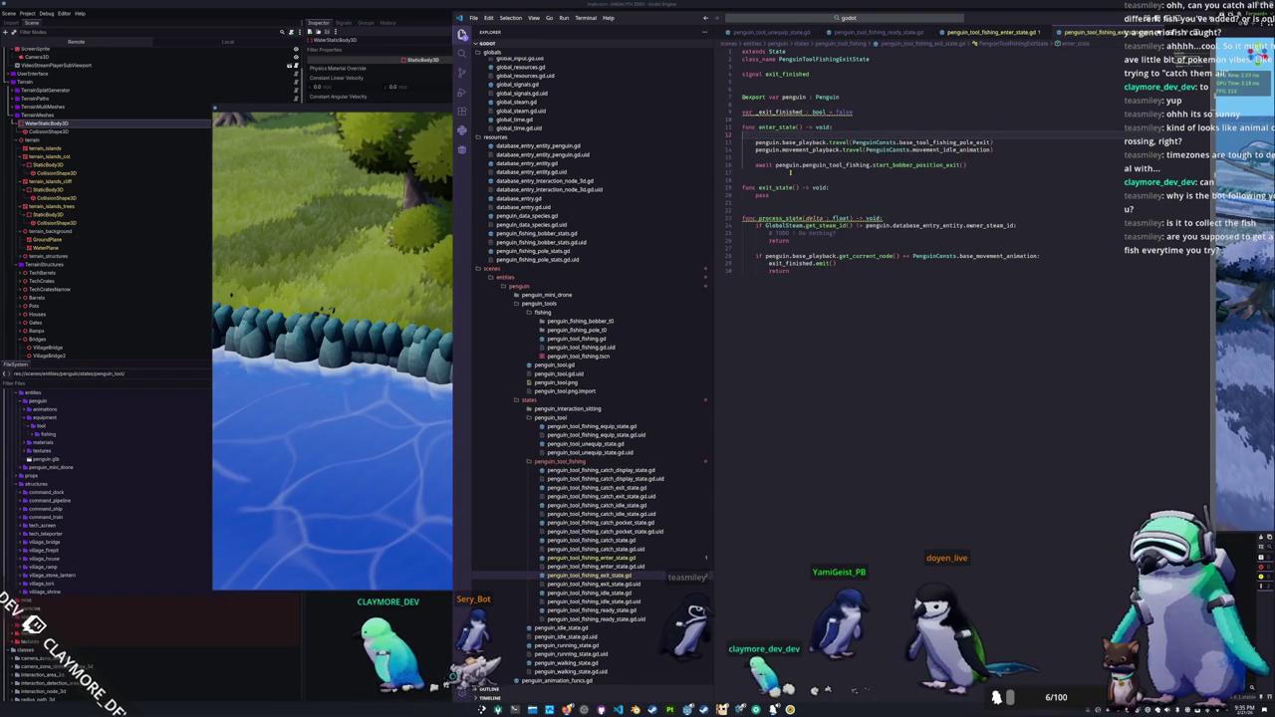
type("_exit_finished = tru")
key("Return")
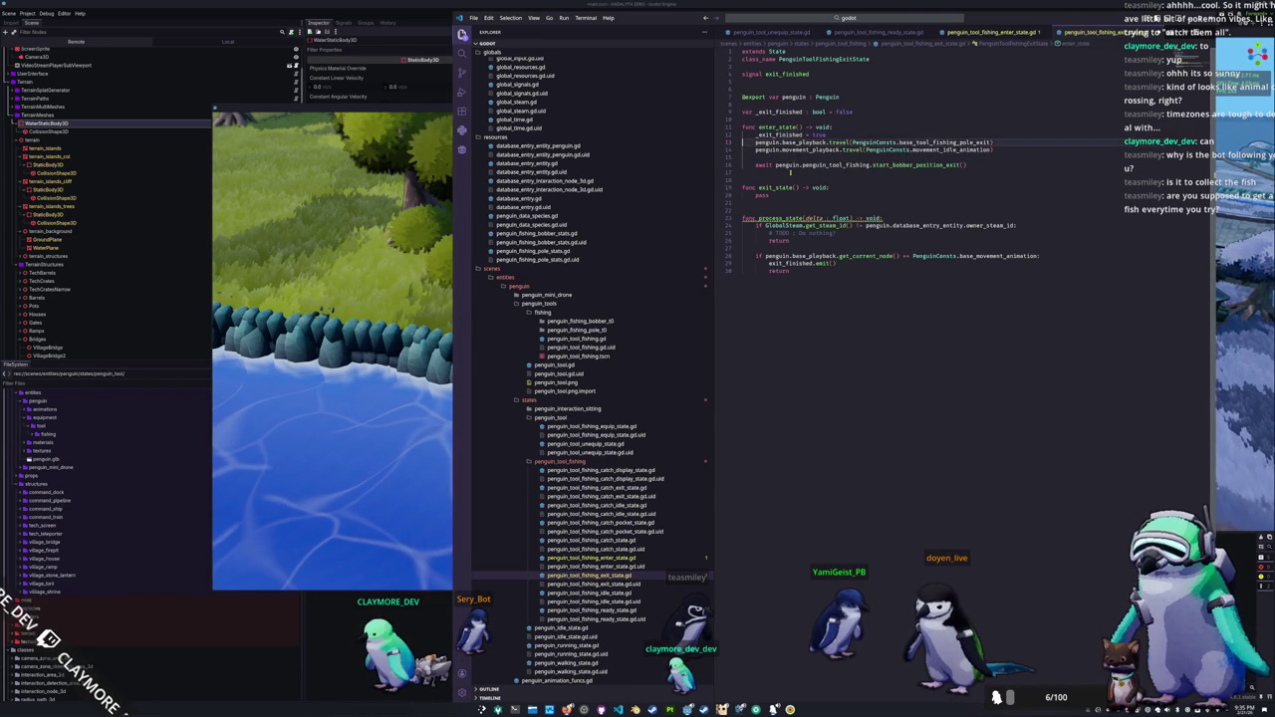
type("fal")
key("Return")
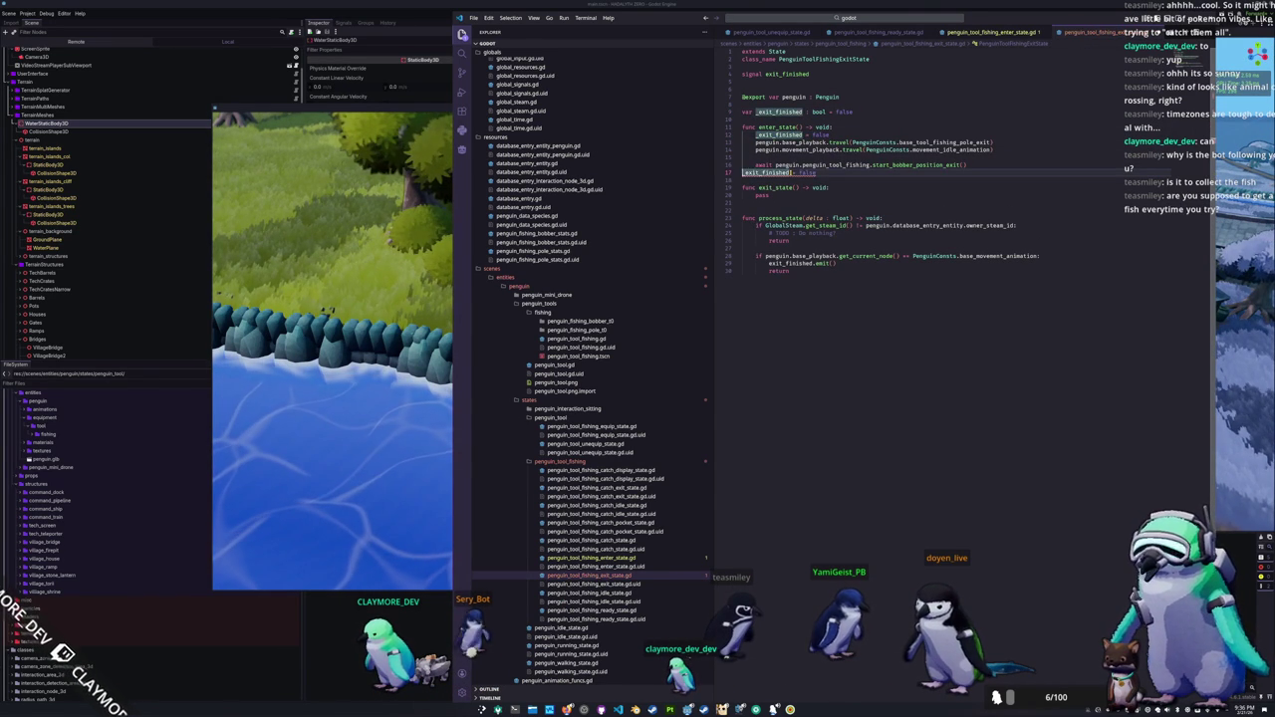
type("tru")
key("Return")
Step: Wrap the process_state if condition and add 'and _exit_finished' before emitting exit_finished
key("Down")
key("Down")
key("Down")
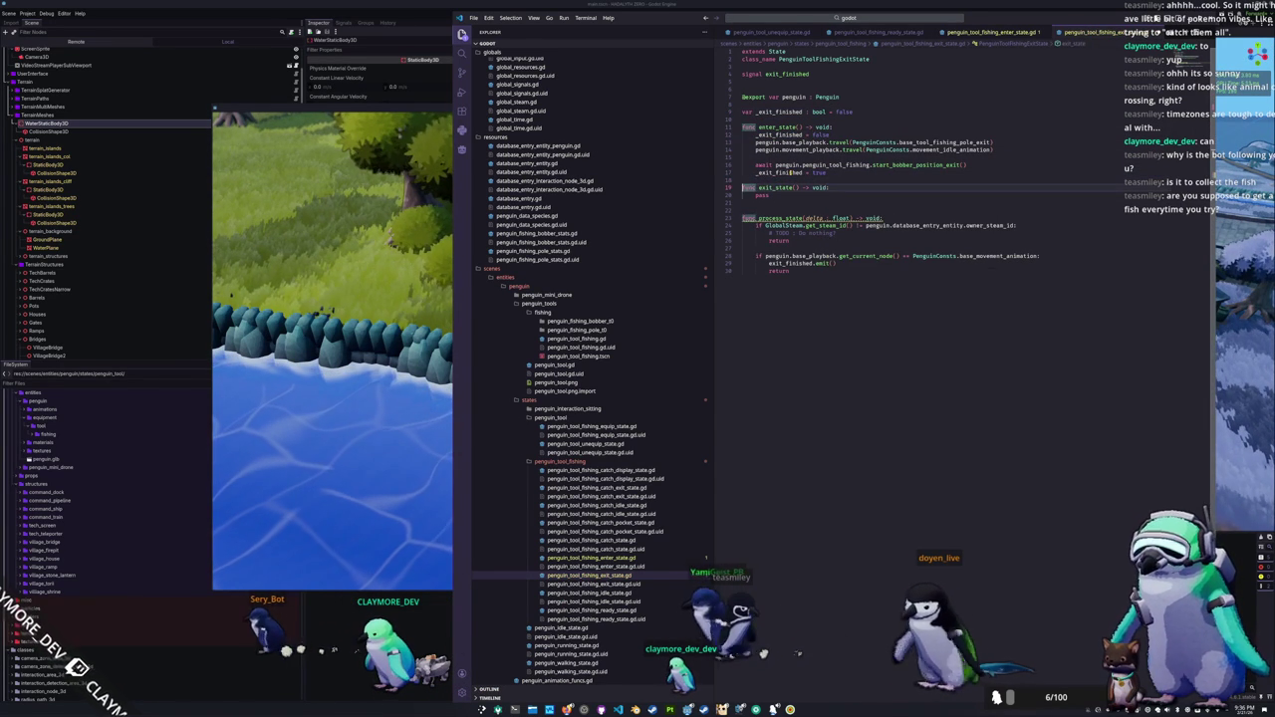
key("Up")
key("ctrl+Left")
key("ctrl+Left")
key("ctrl+Left")
type("(")
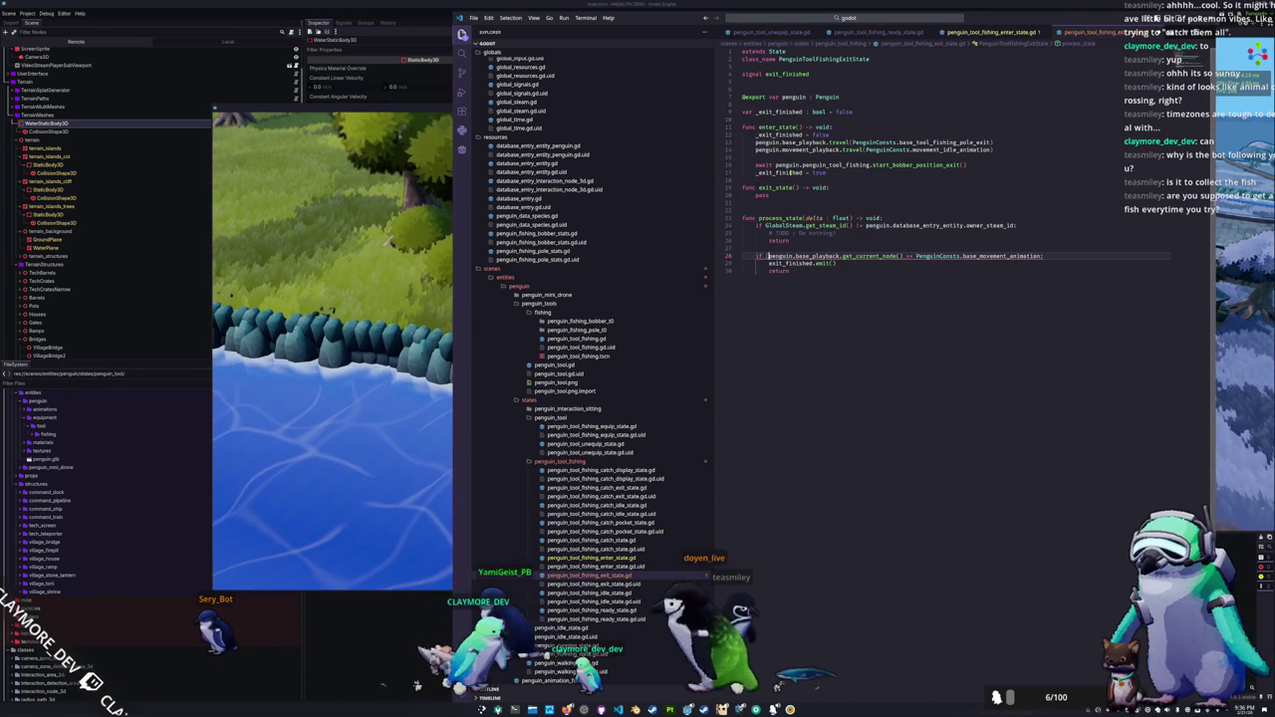
key("Return")
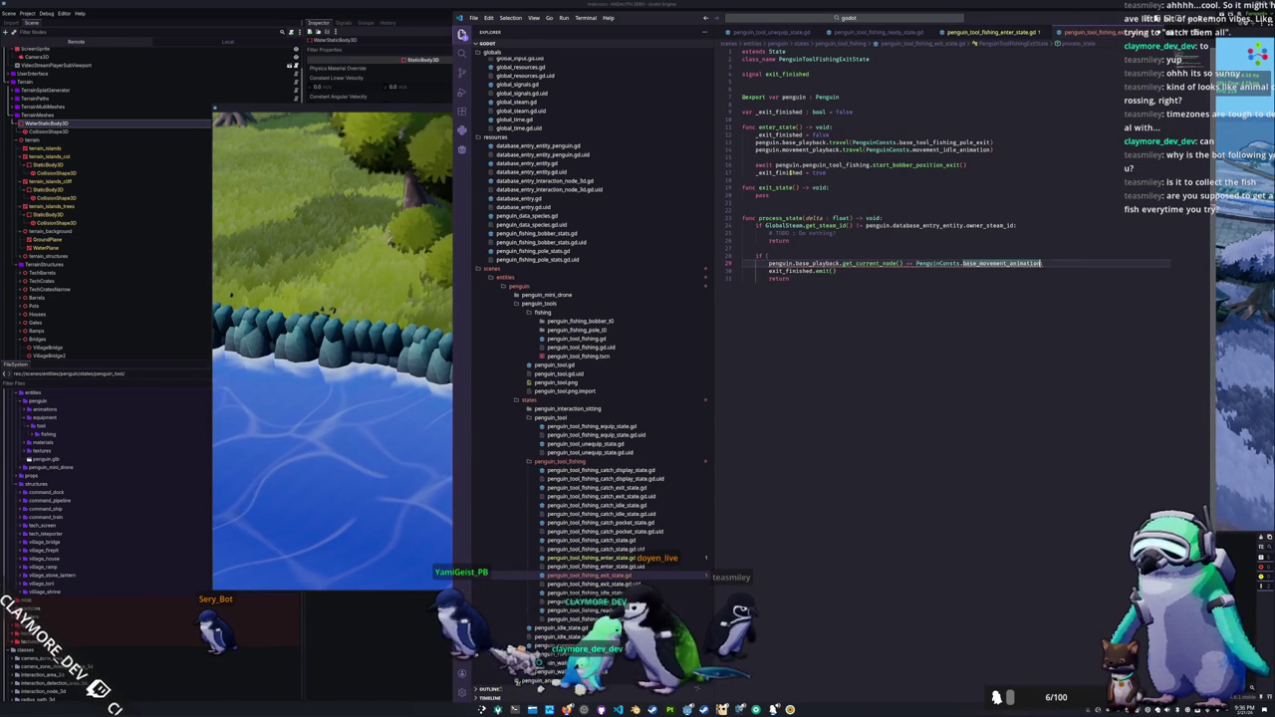
type(" and")
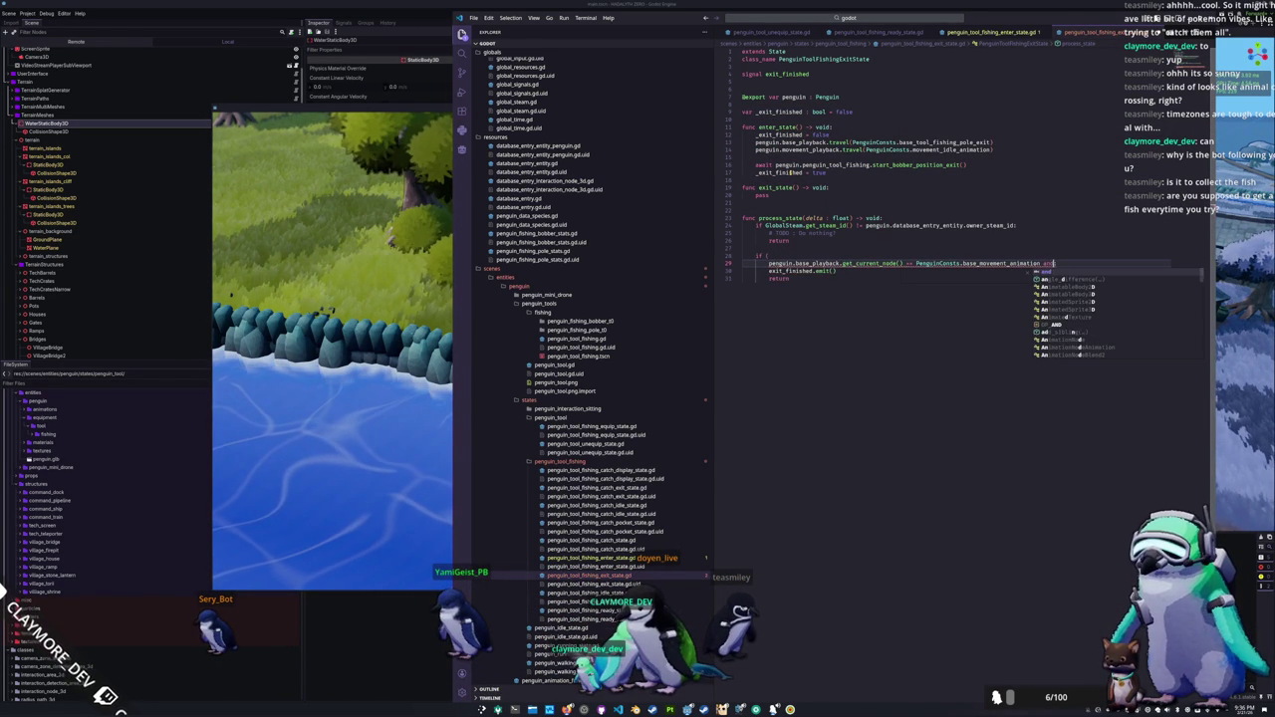
key("Return")
key("Return")
type("_exit_finished")
key("Return")
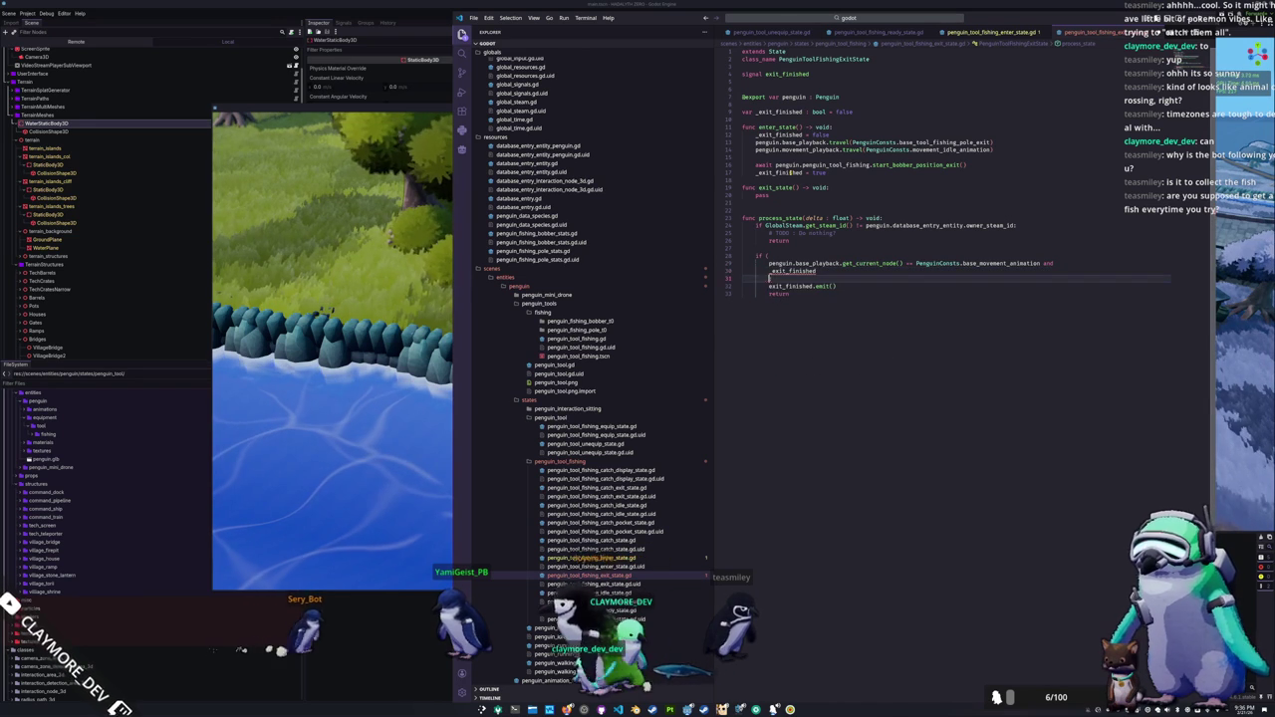
type(":")
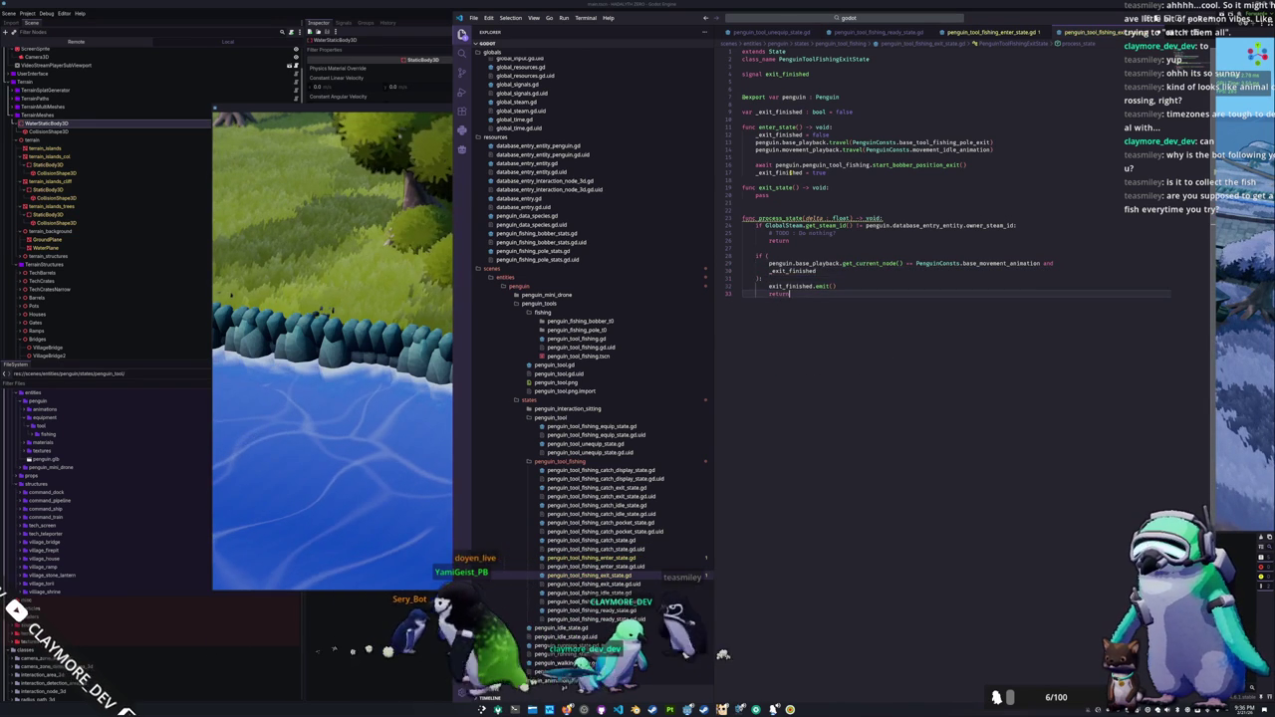
key("alt+Tab")
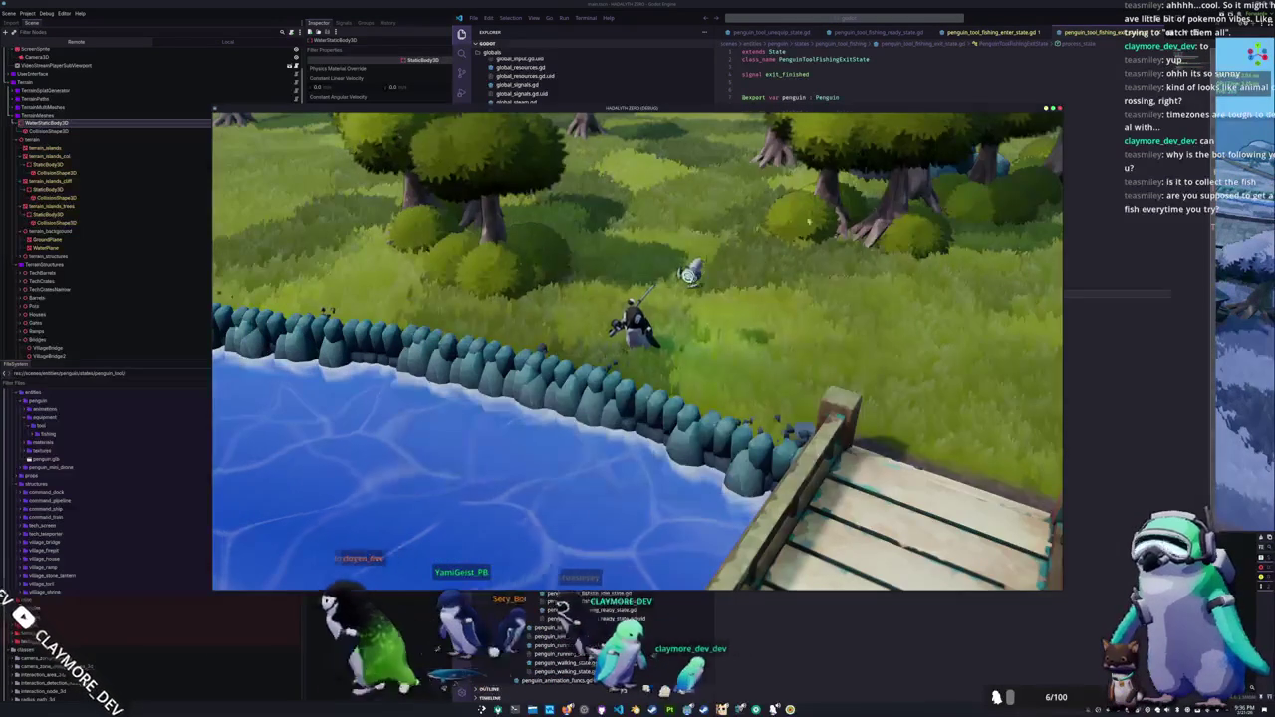
Step: In penguin_tool_fishing.gd, inspect start_bobber_position_exit's bobber, stow marker and transform references
left_click(902, 42)
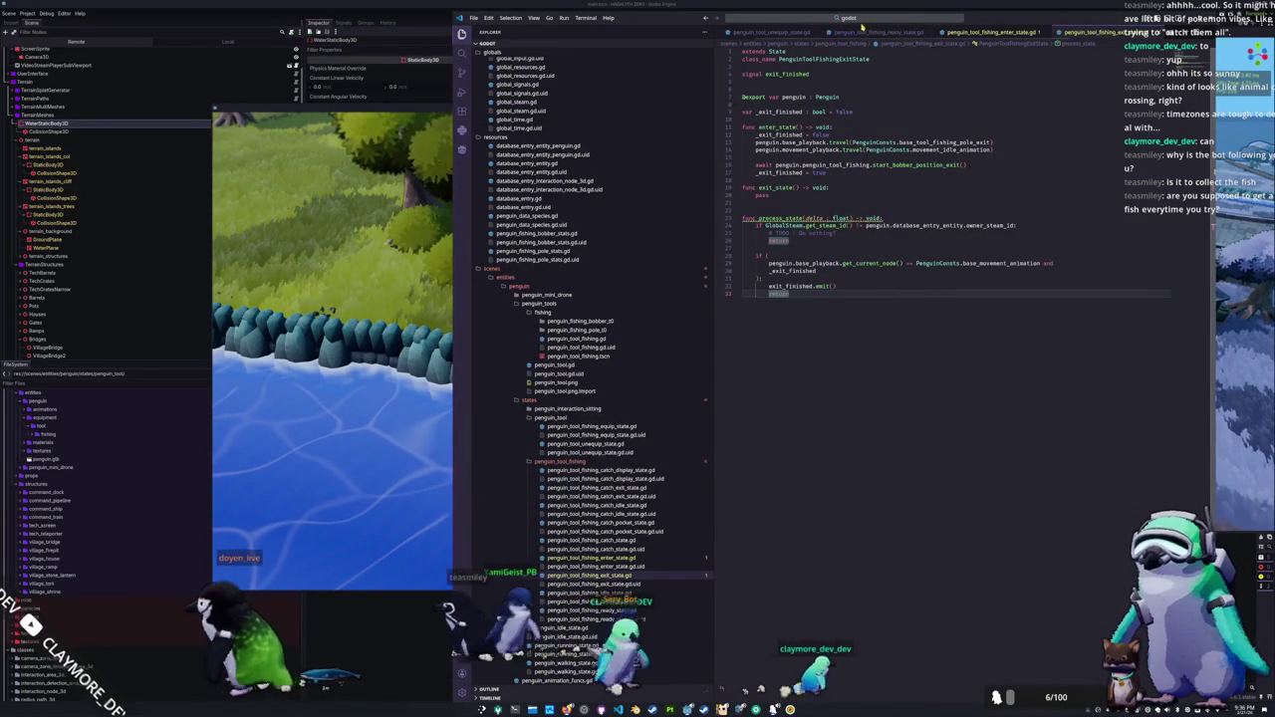
left_click(887, 33)
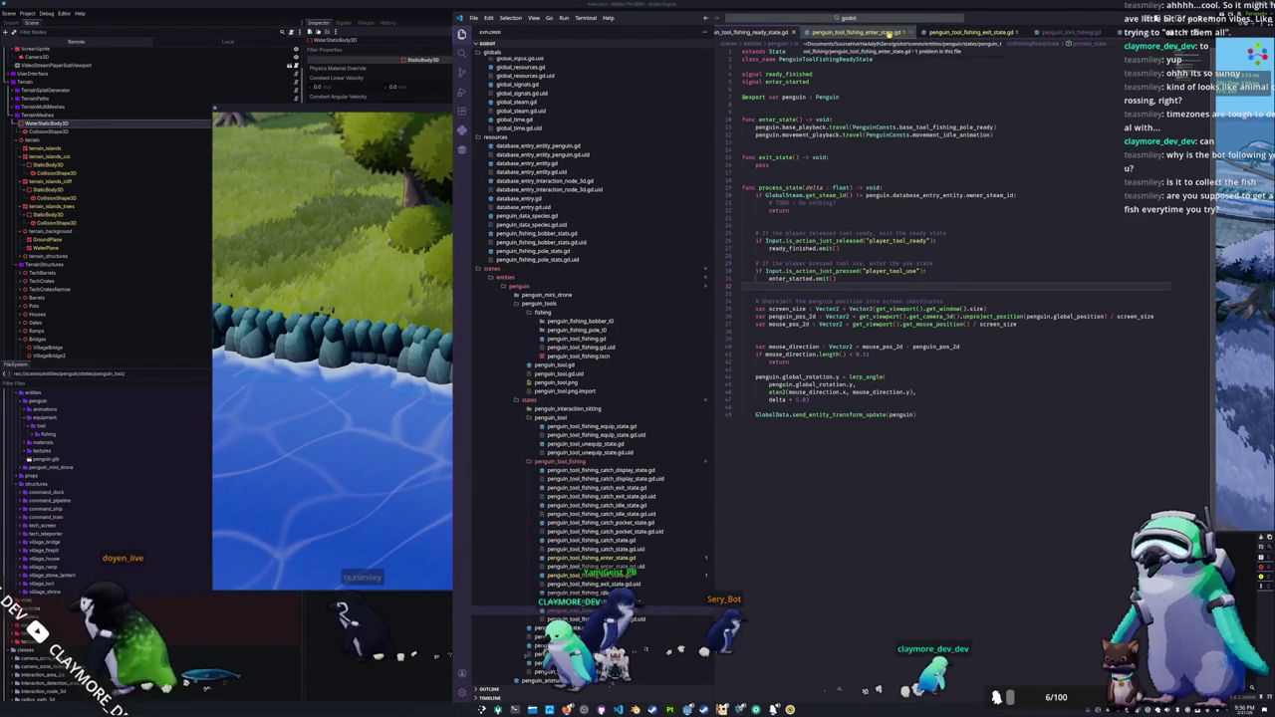
left_click(1069, 32)
scroll(805, 472, "down", 3)
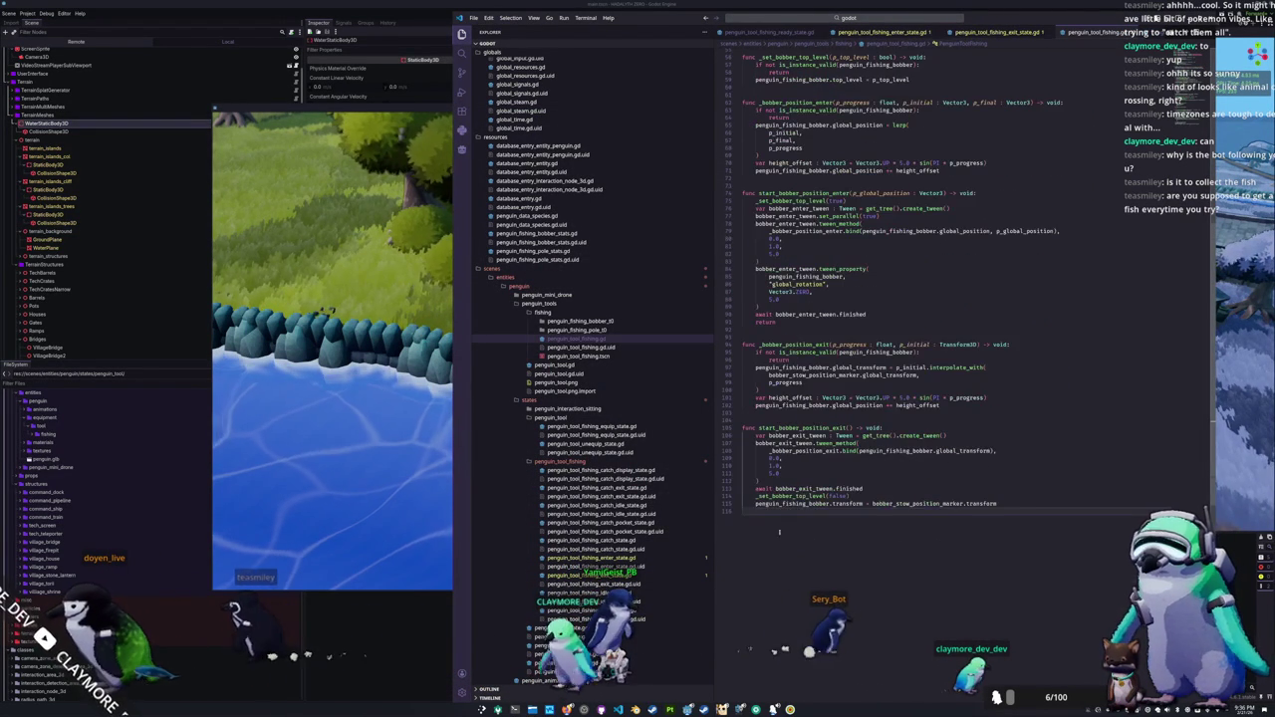
left_click(805, 482)
left_click(864, 495)
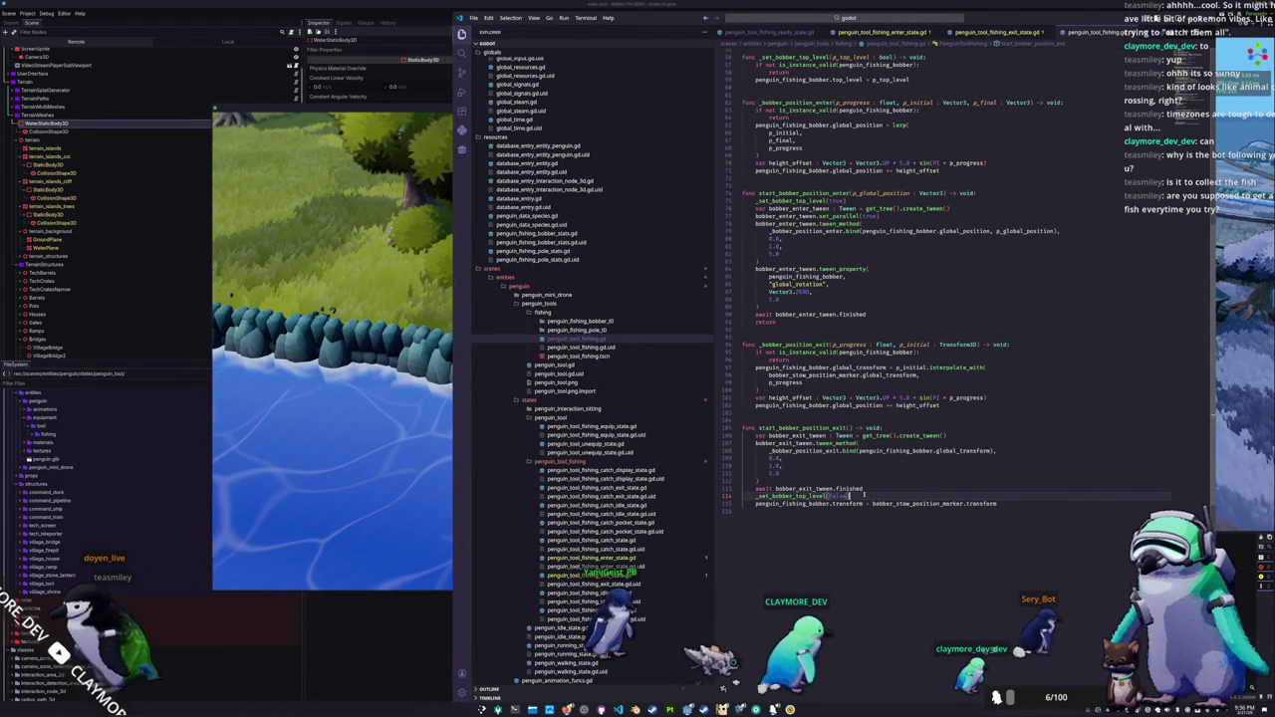
mouse_move(812, 495)
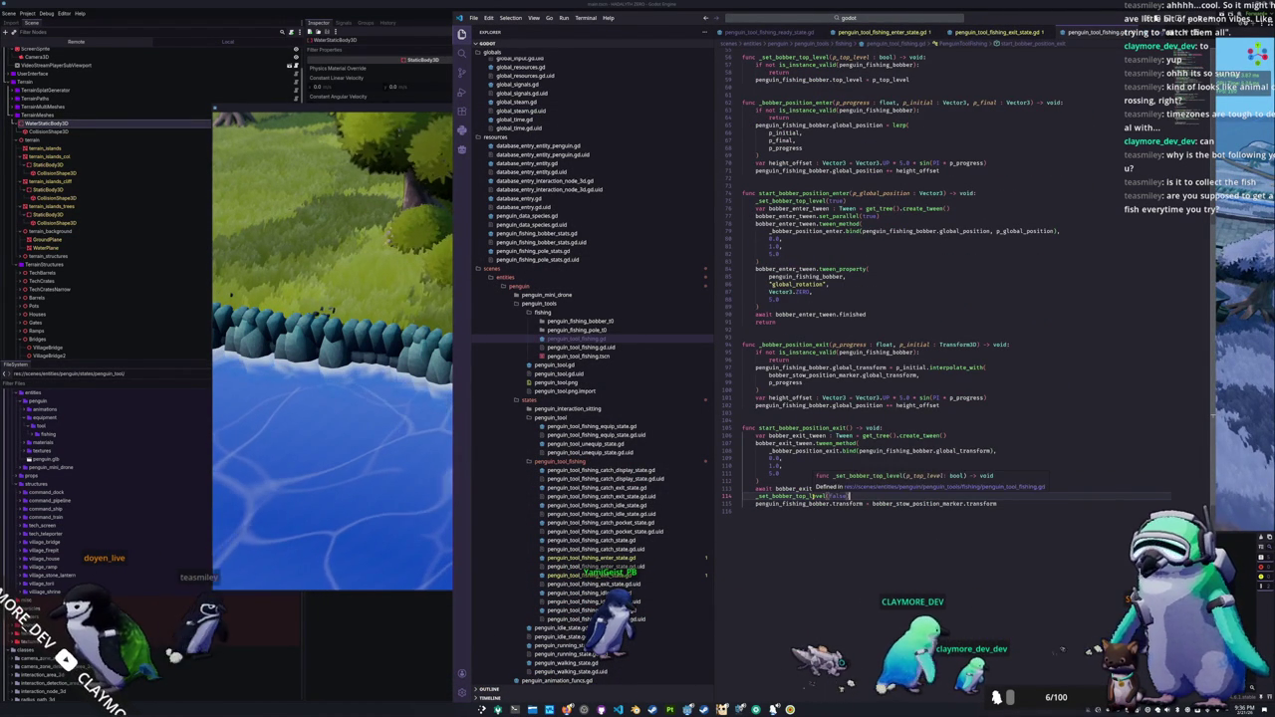
left_click(823, 503)
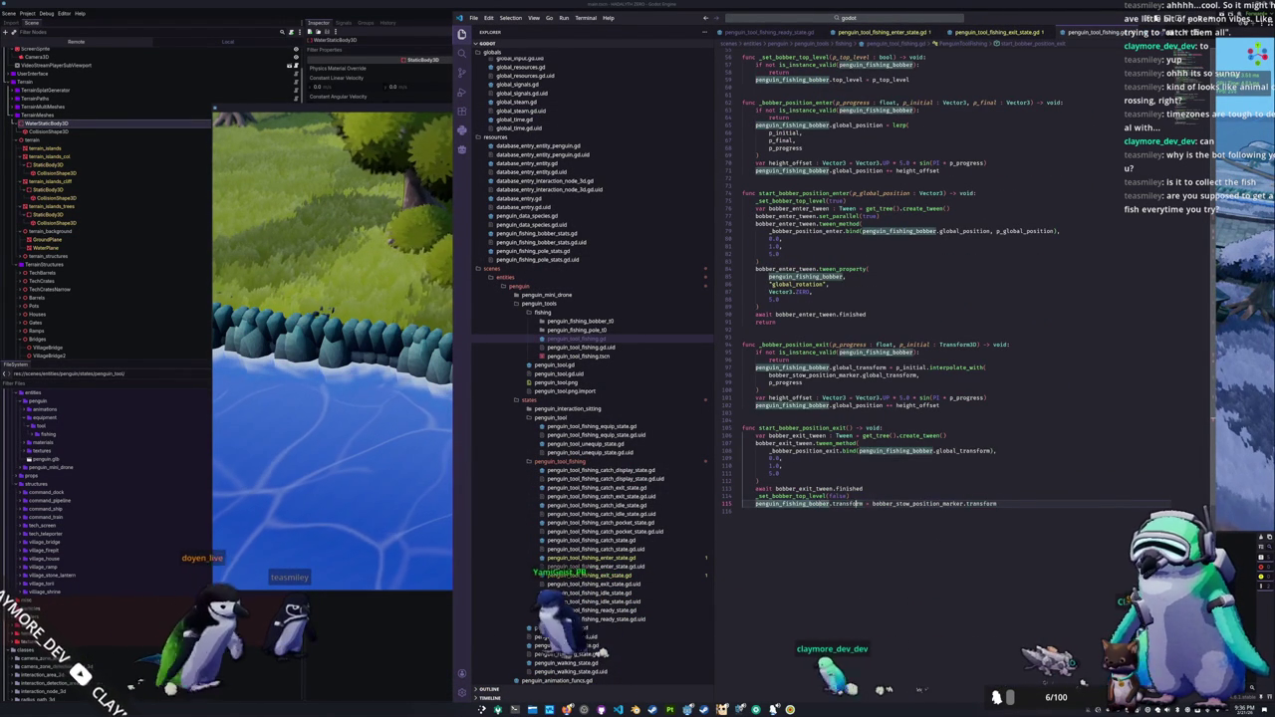
left_click(925, 504)
left_click(1014, 503)
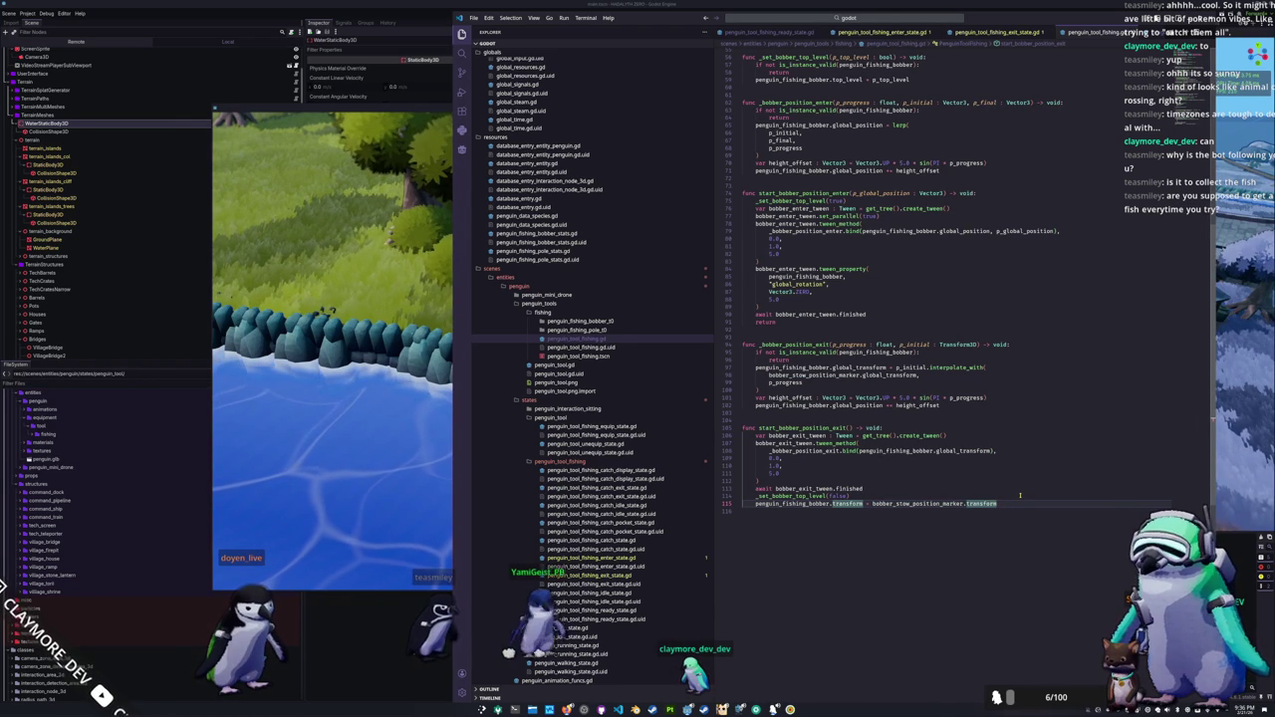
left_click(417, 684)
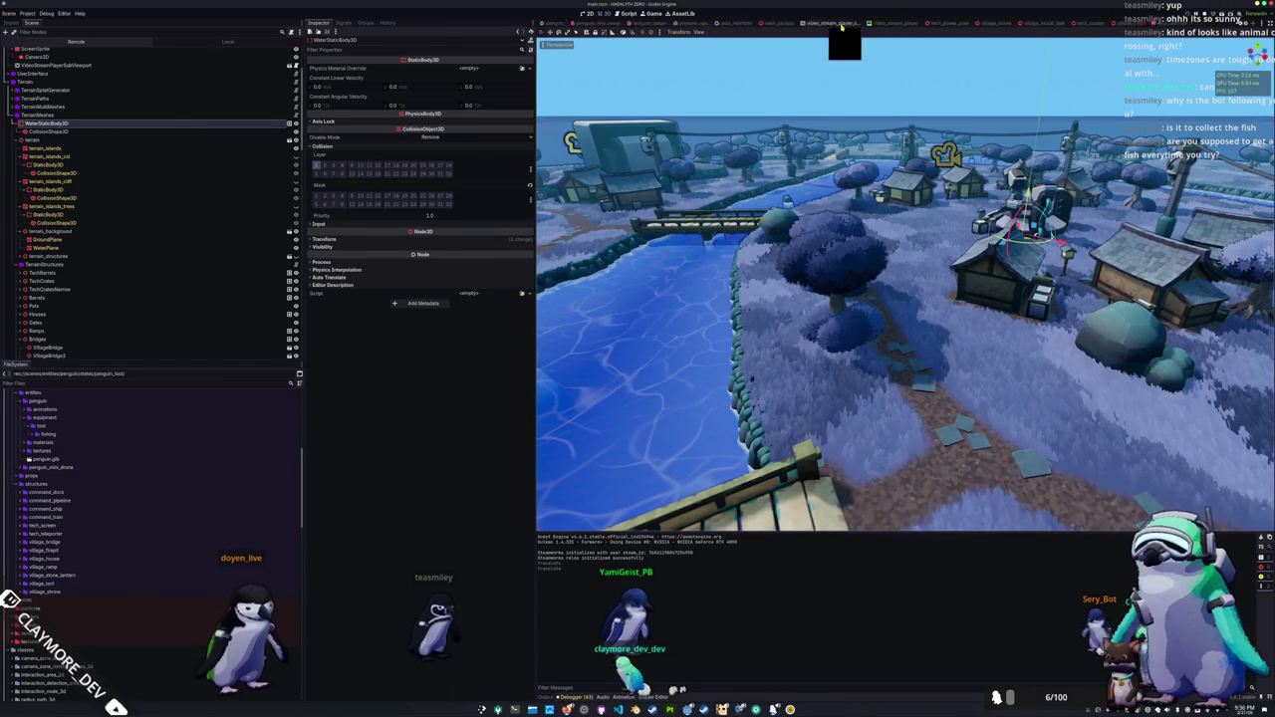
Step: Open the penguin_tool_fishing scene and select the PenguinFishingBobberT0 node
left_click(1091, 23)
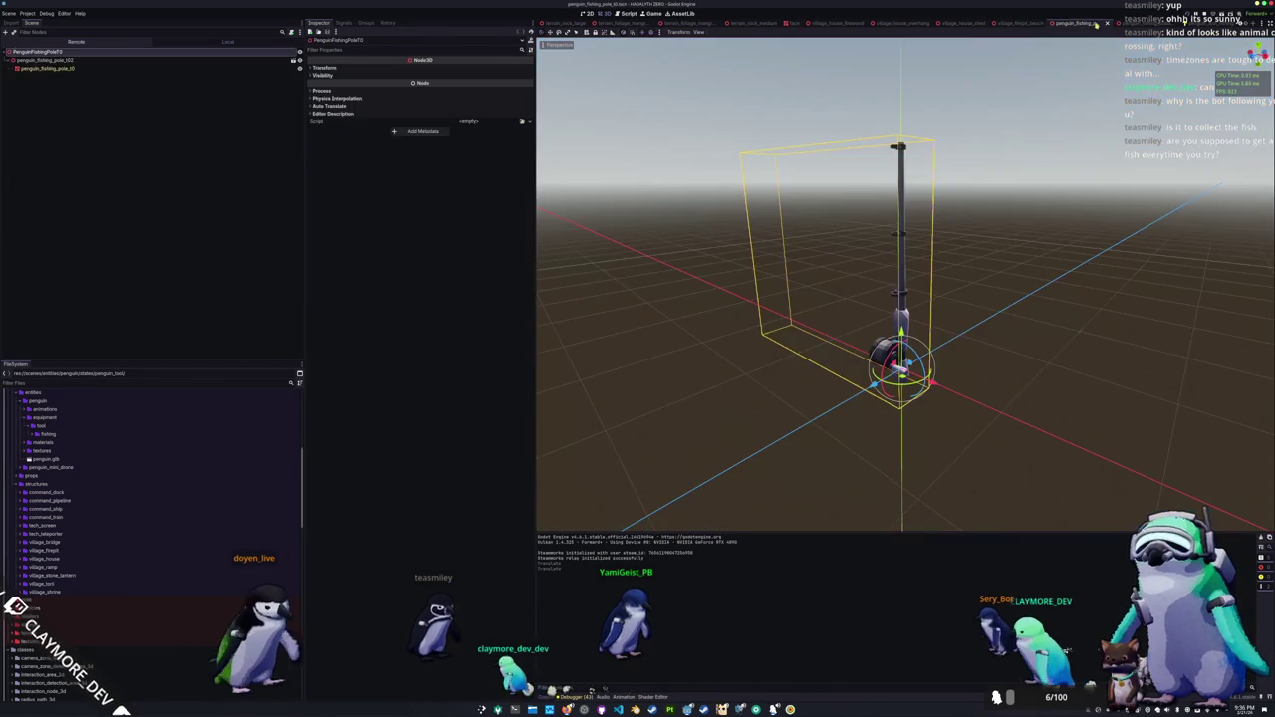
left_click(1018, 23)
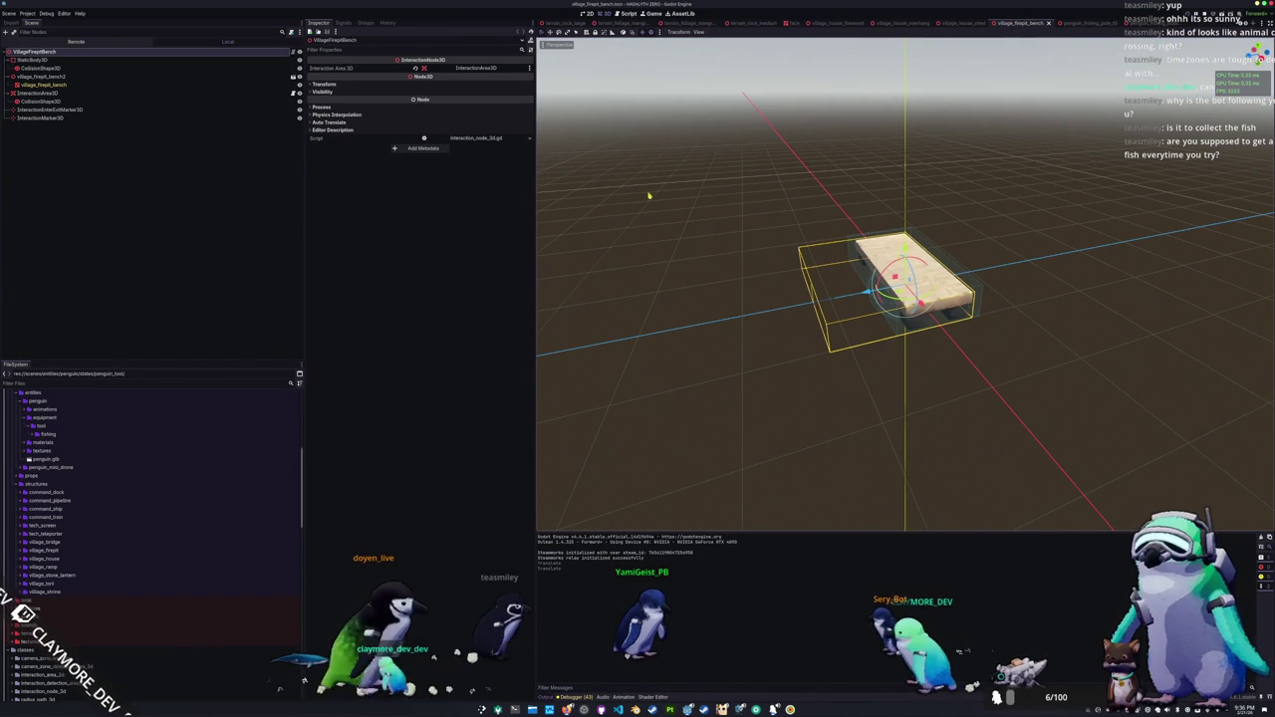
key("ctrl+Tab")
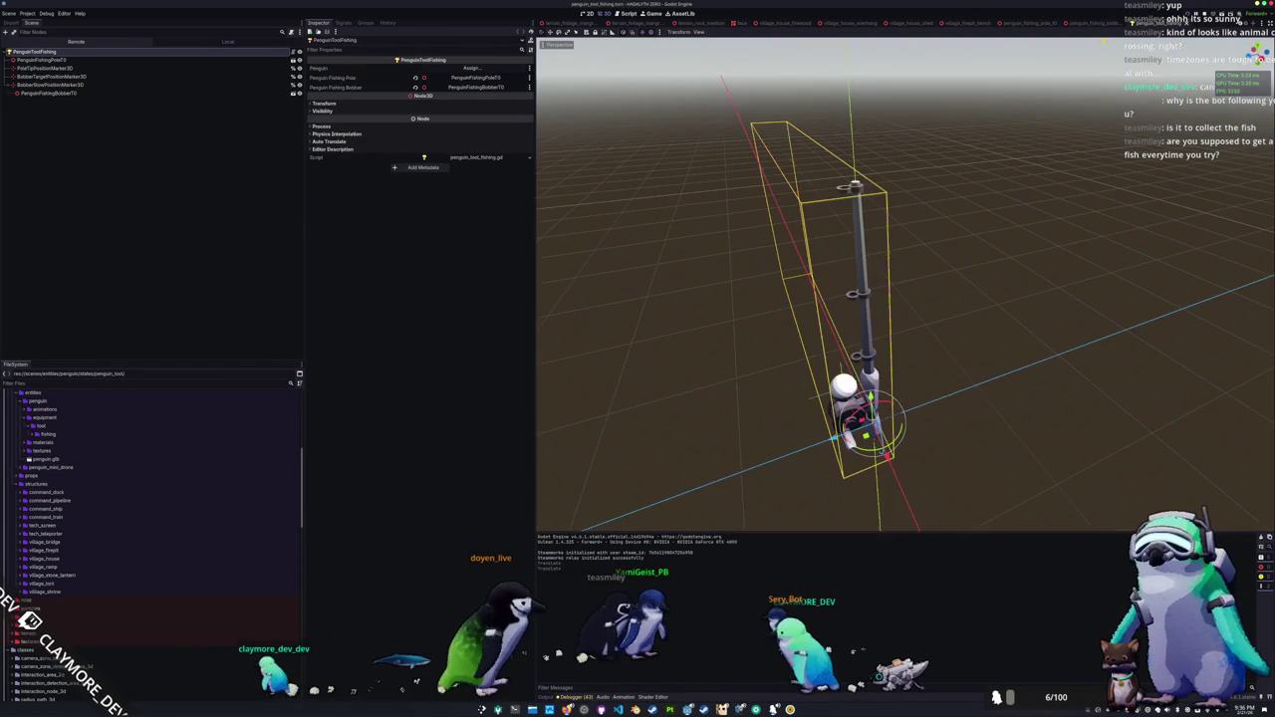
left_click_drag(797, 199, 804, 153)
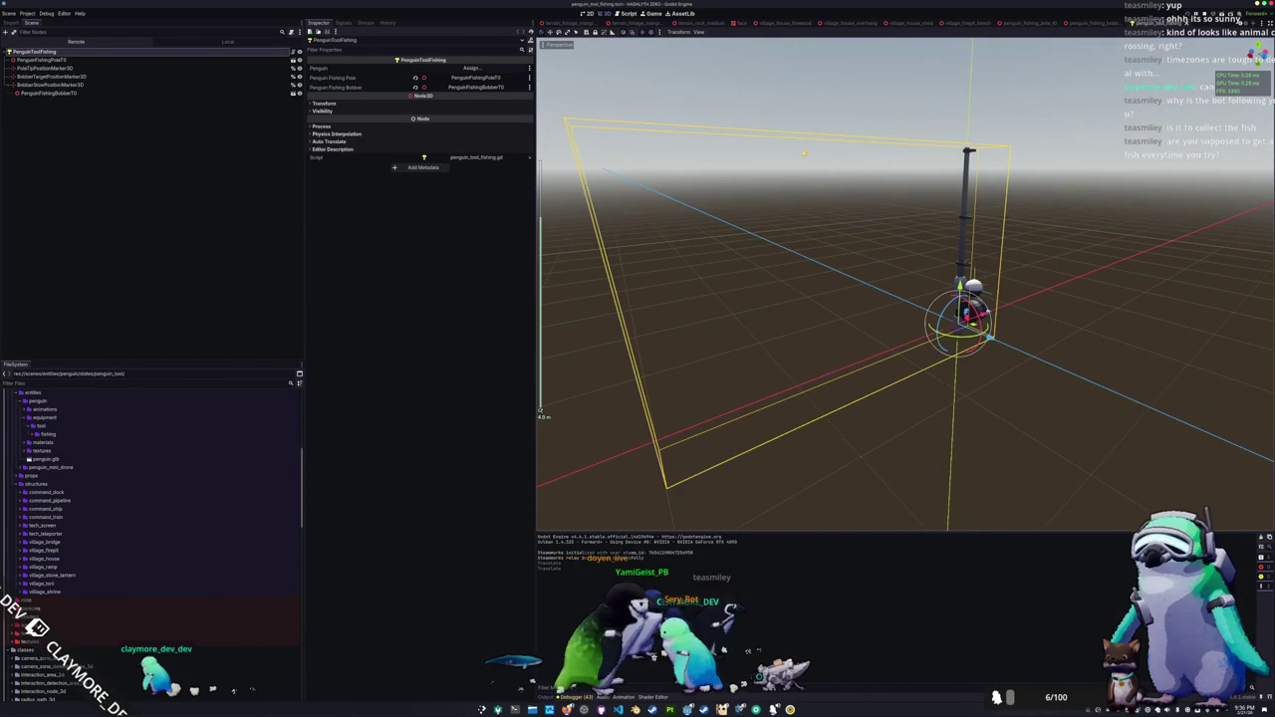
left_click(56, 86)
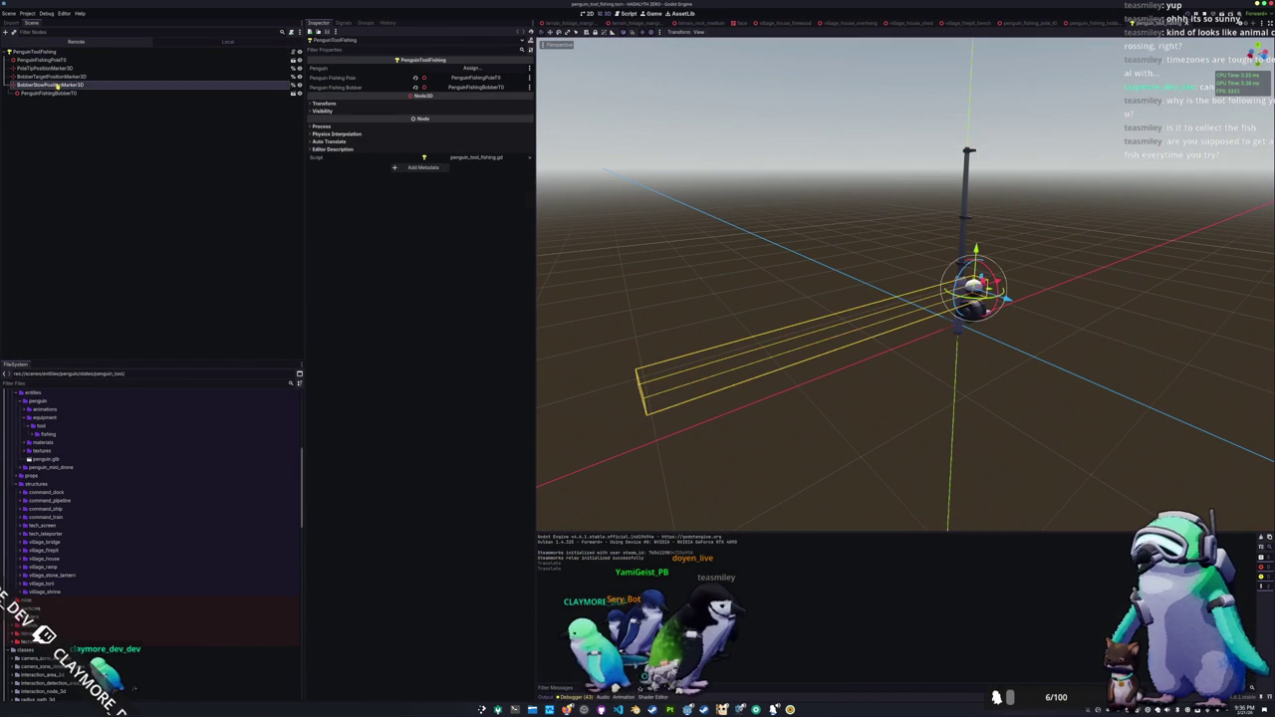
left_click(52, 93)
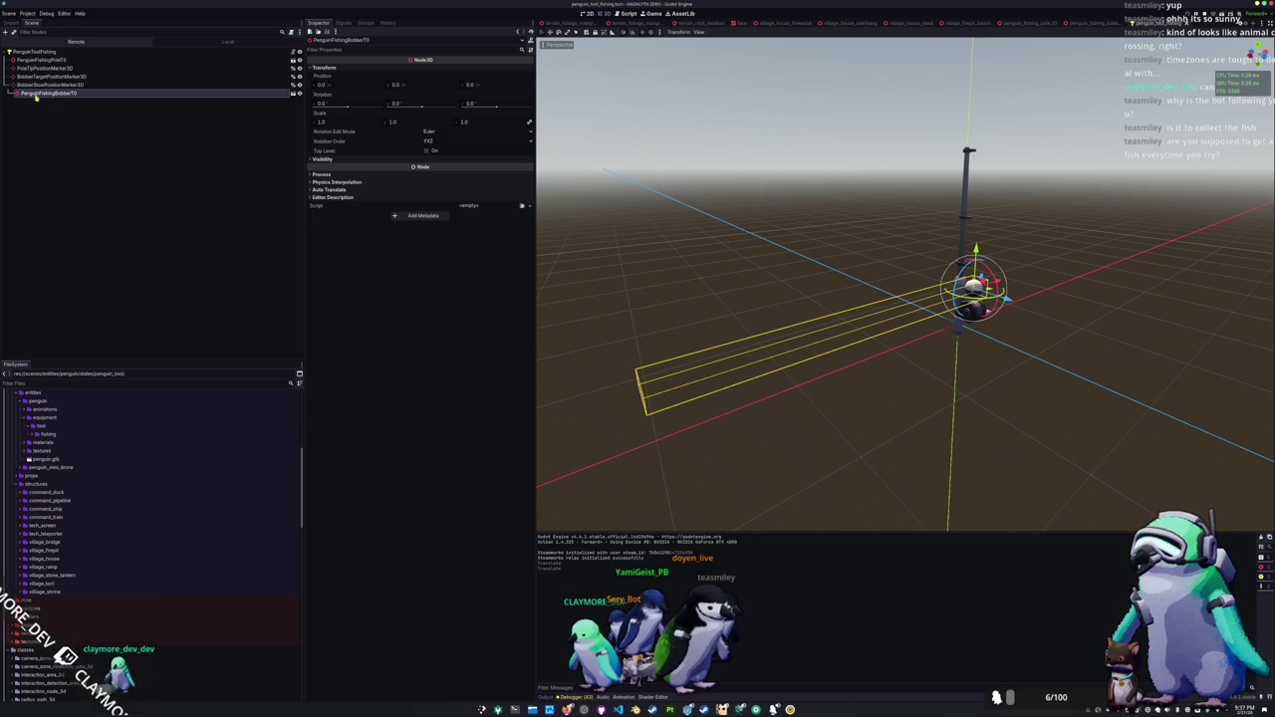
Step: Drag PenguinFishingBobberT0 directly under PenguinFishingPoleT0, then select the root PenguinToolFishing node
left_click_drag(57, 62, 56, 64)
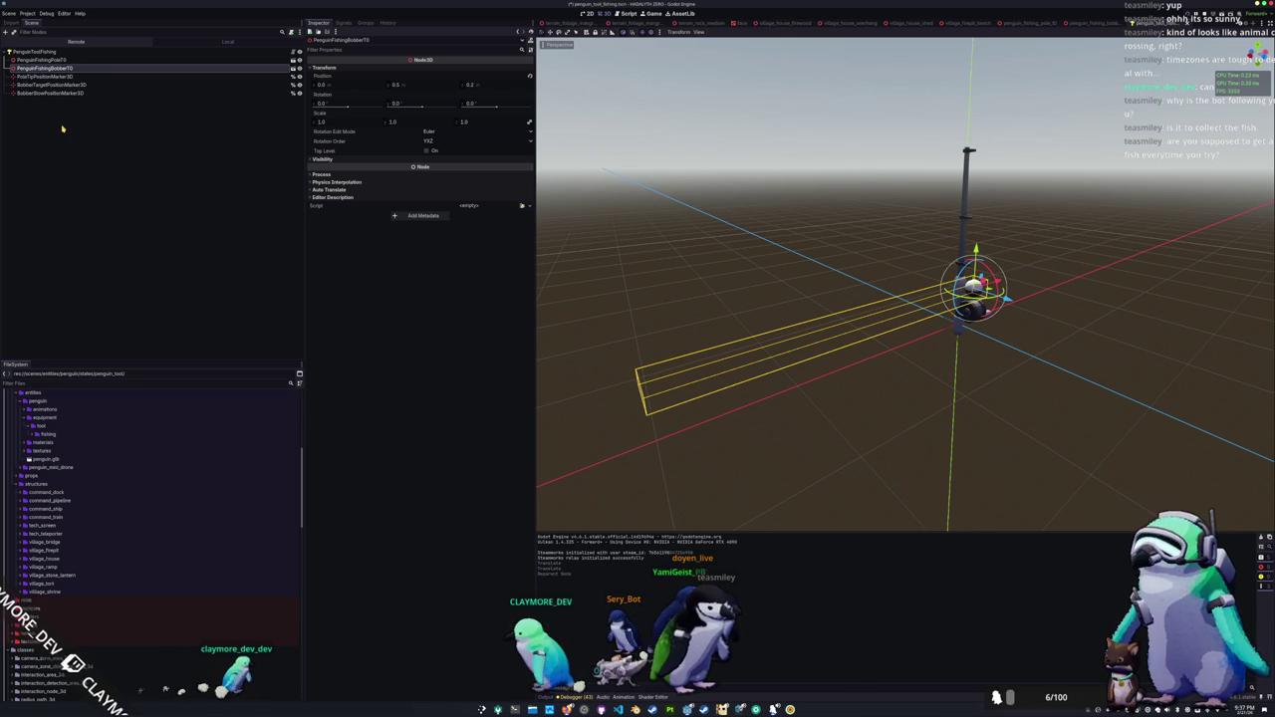
left_click(50, 51)
left_click(55, 61)
left_click(50, 52)
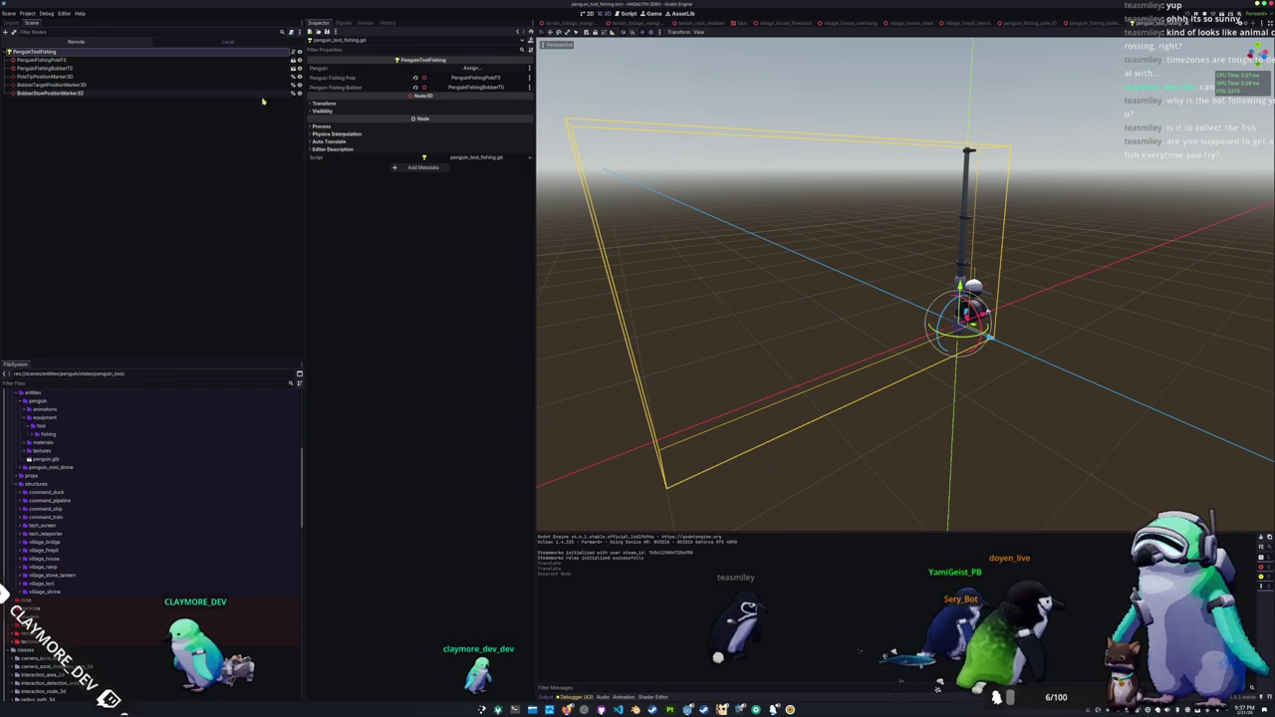
left_click(293, 52)
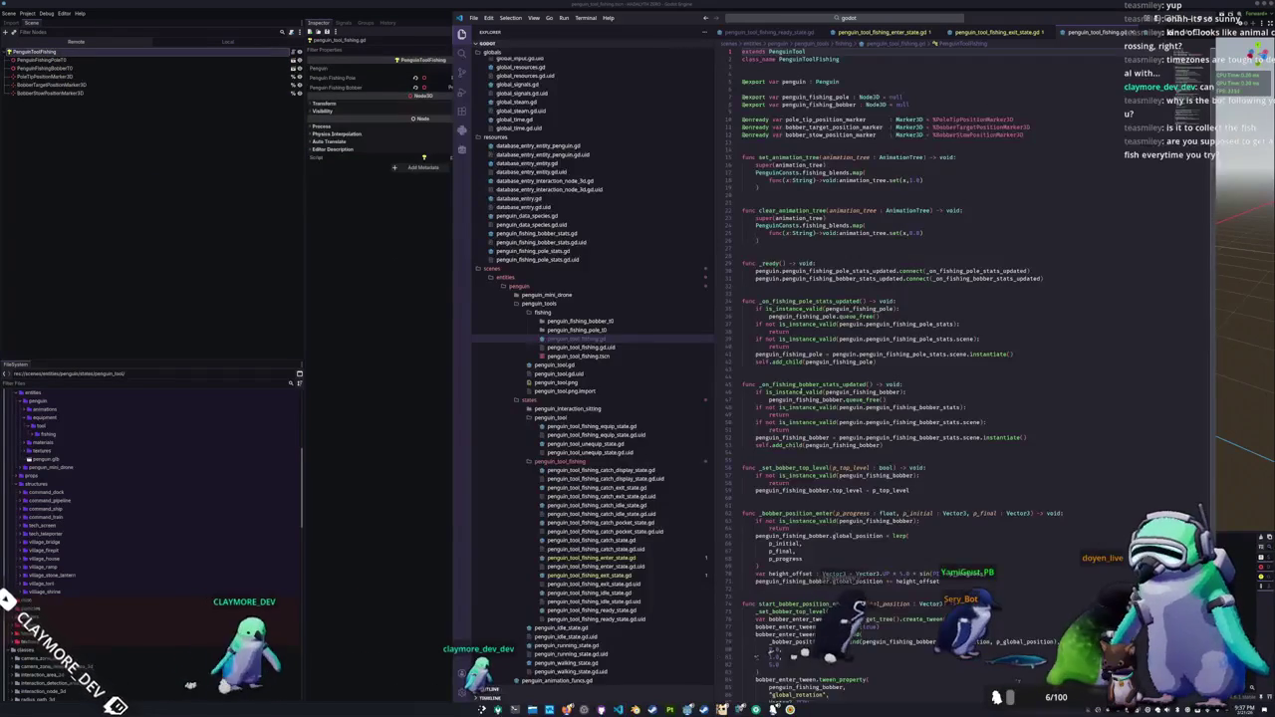
Step: Leave penguin_tool_fishing.gd unchanged and run the project from Godot with F5
left_click(821, 195)
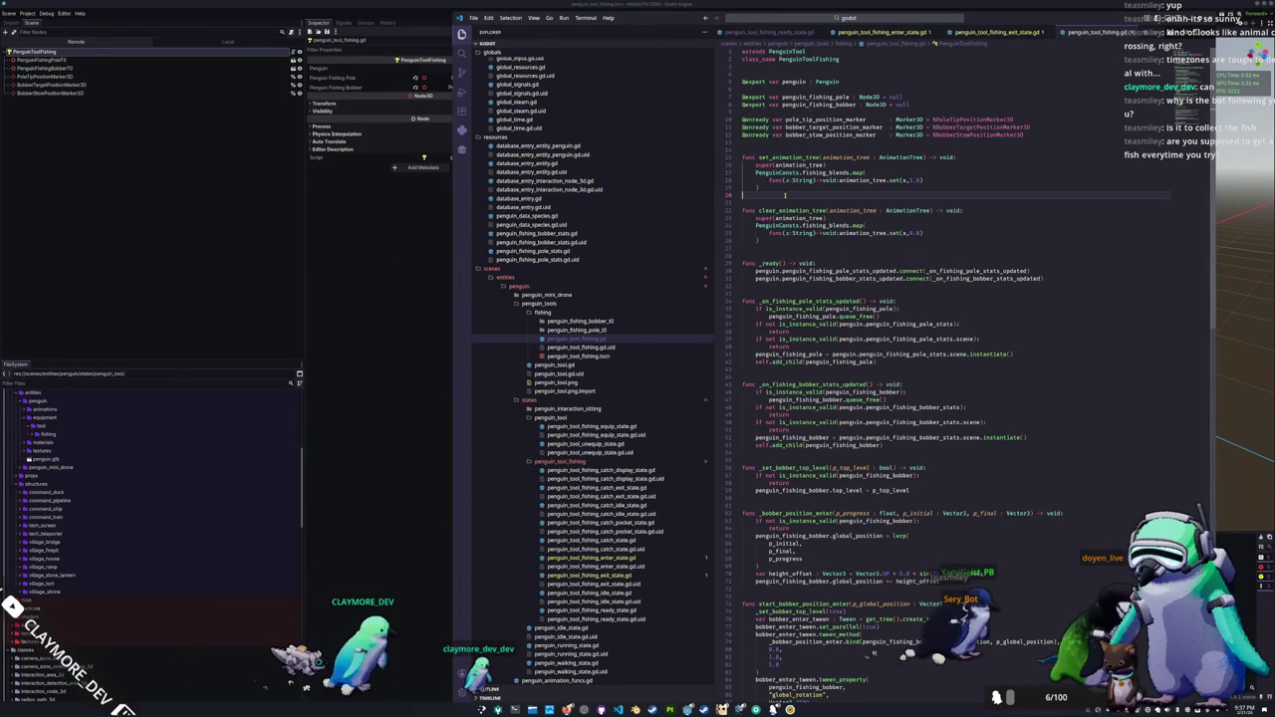
scroll(787, 293, "down", 2)
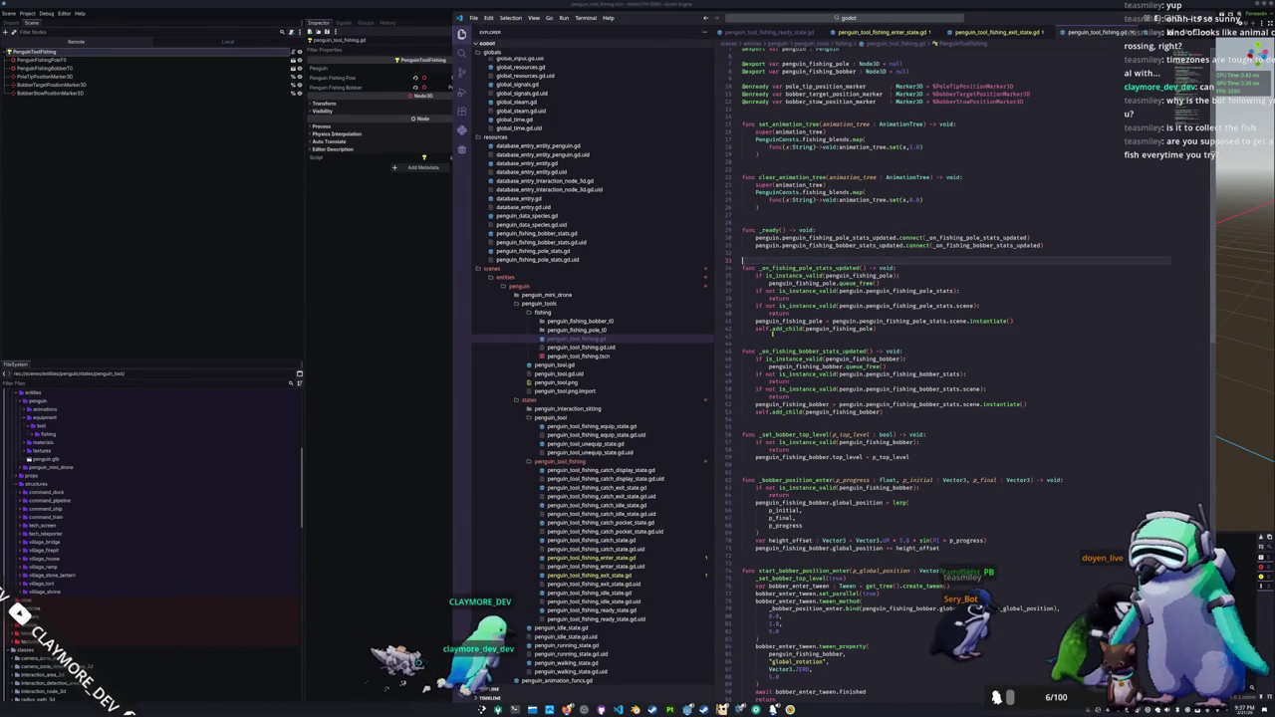
left_click(447, 428)
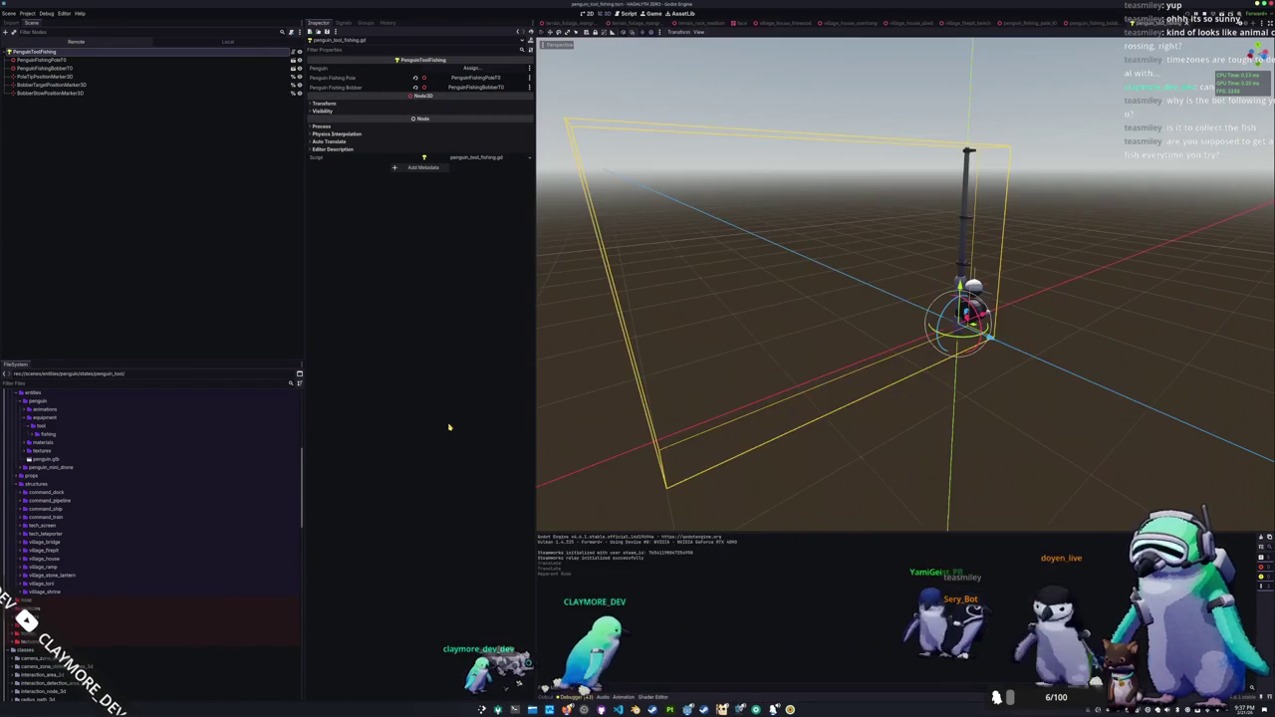
key("F5")
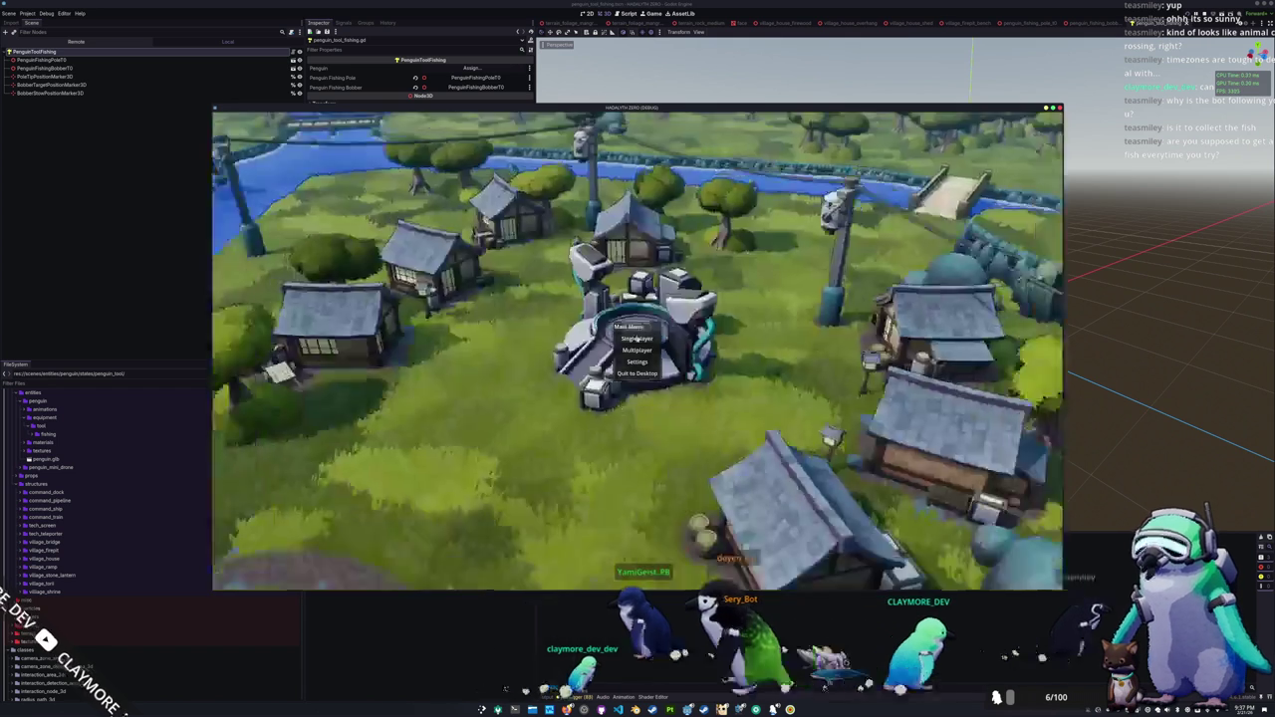
Step: Start the game, walk the penguin to the river by the bridge, and ready the fishing rod
left_click(636, 339)
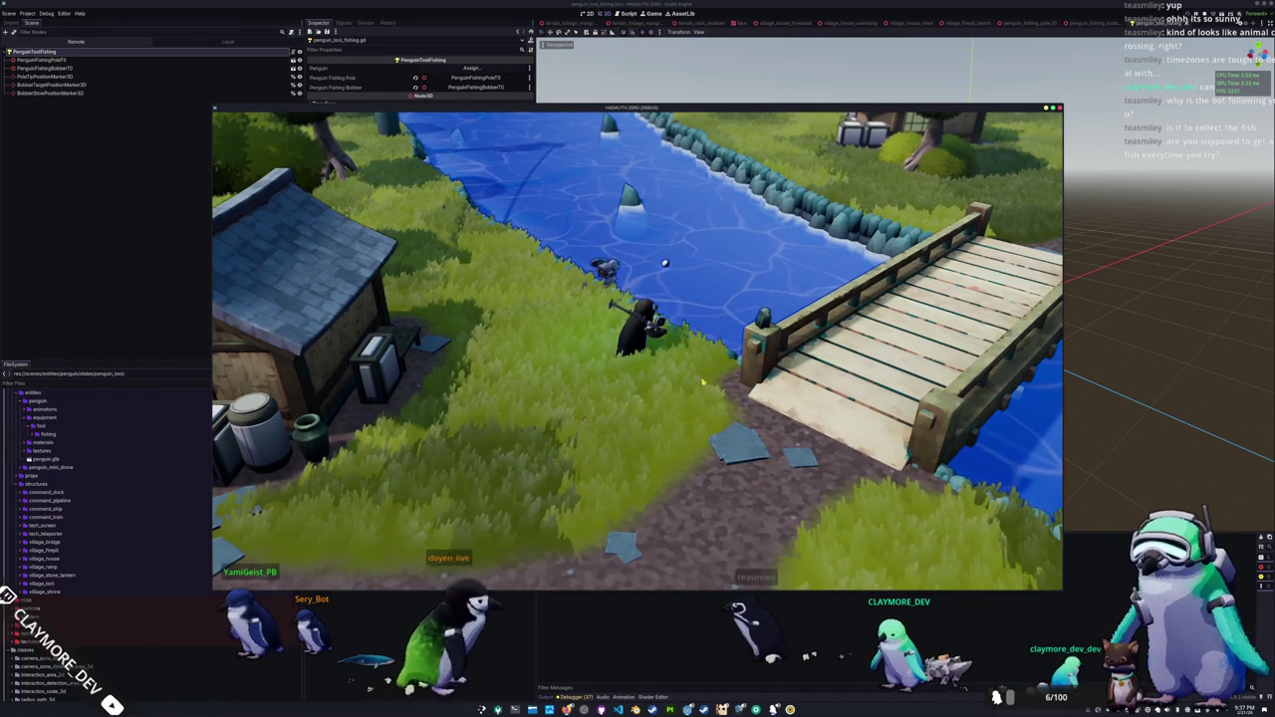
left_click(703, 382)
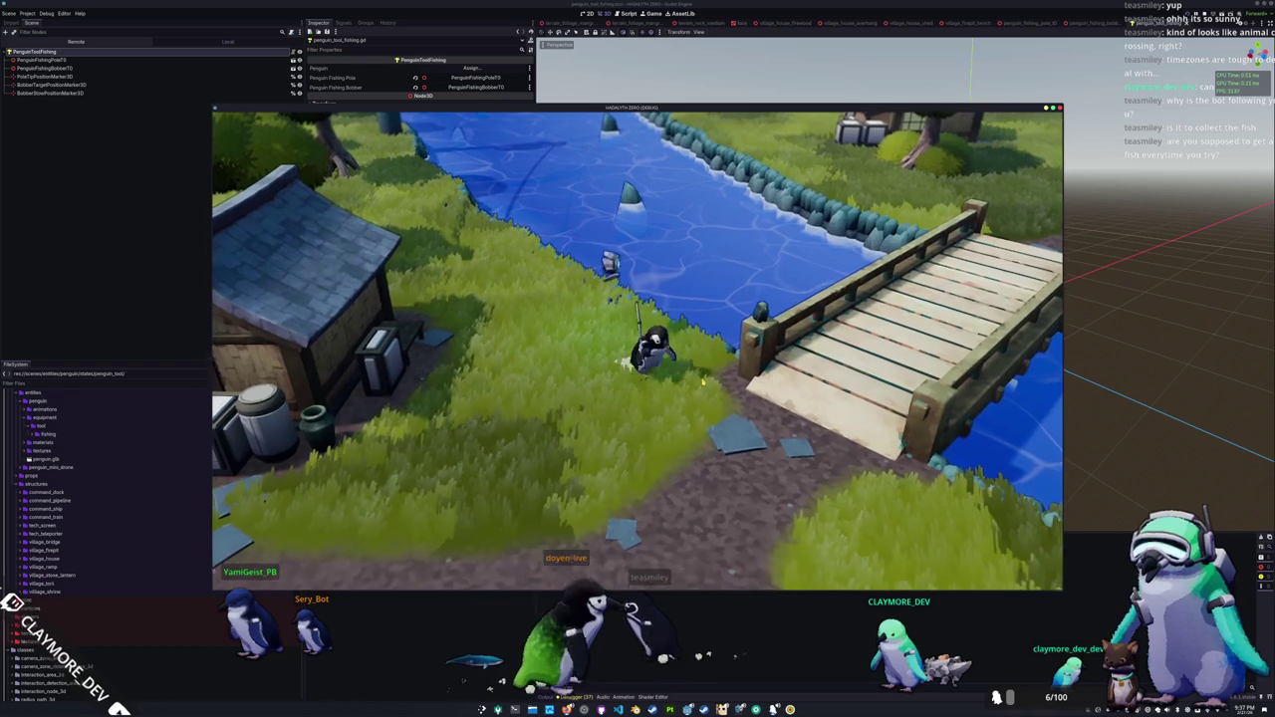
key("q")
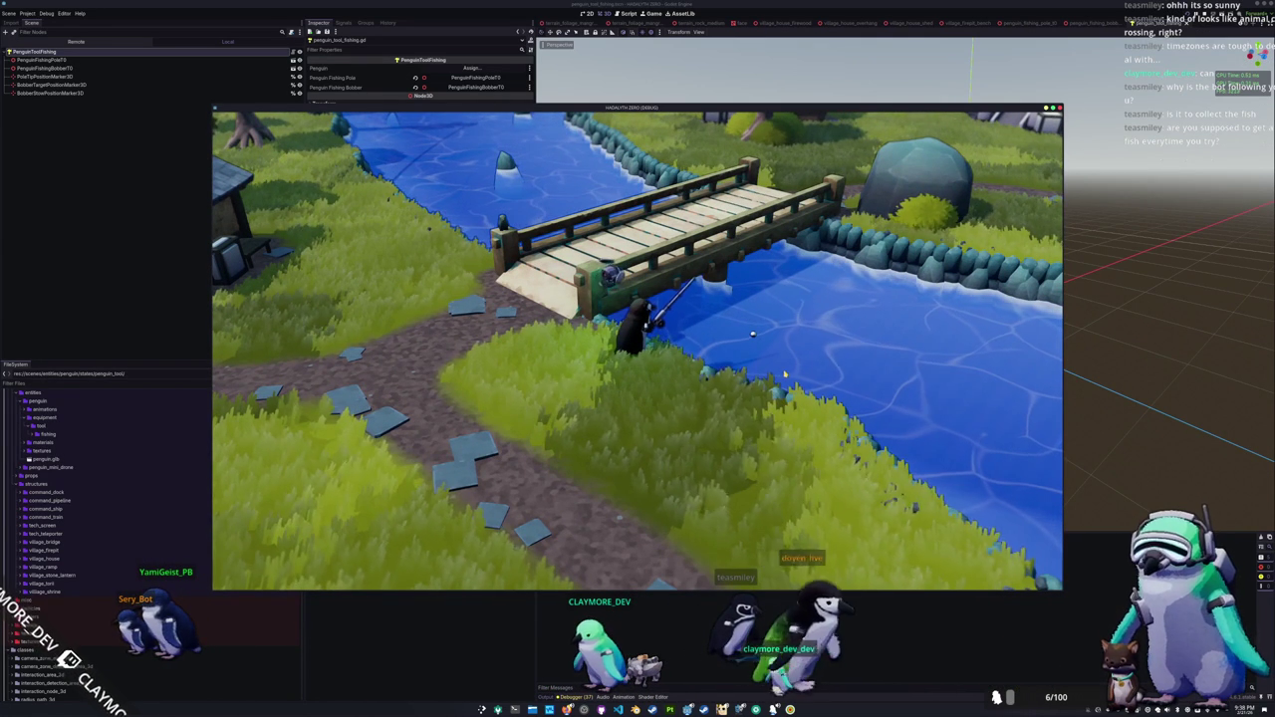
left_click(784, 369)
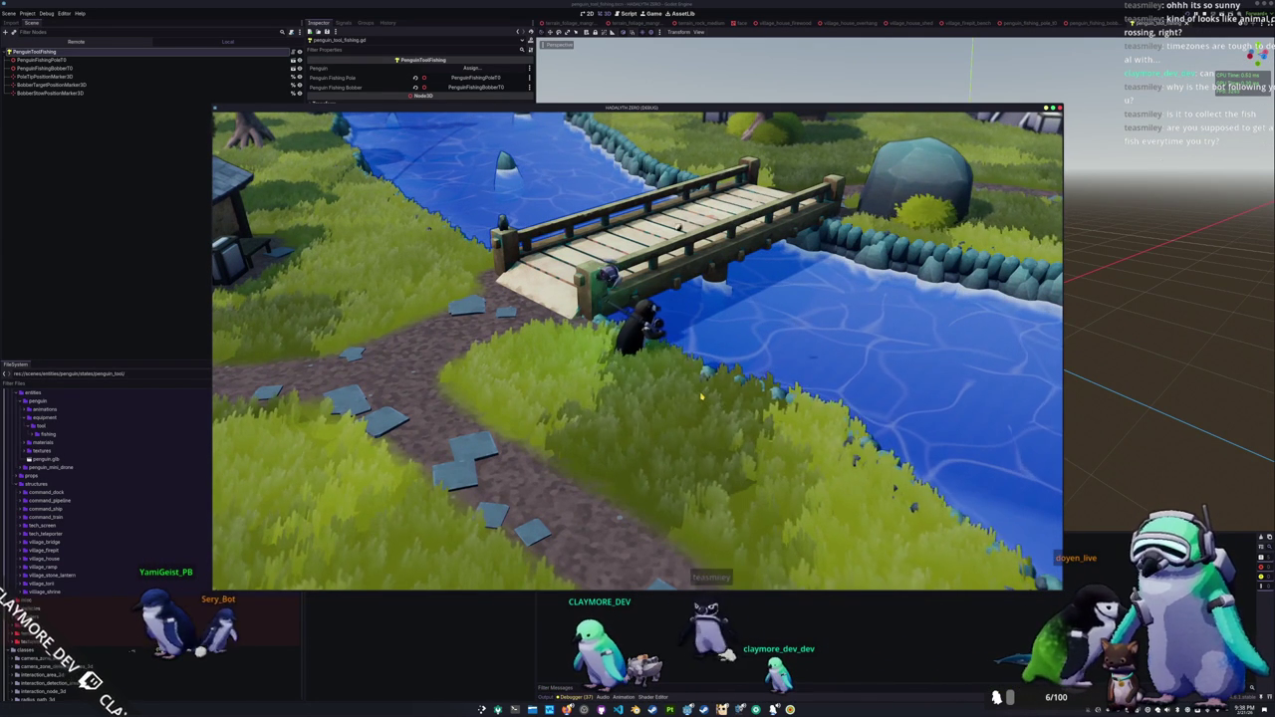
key("w")
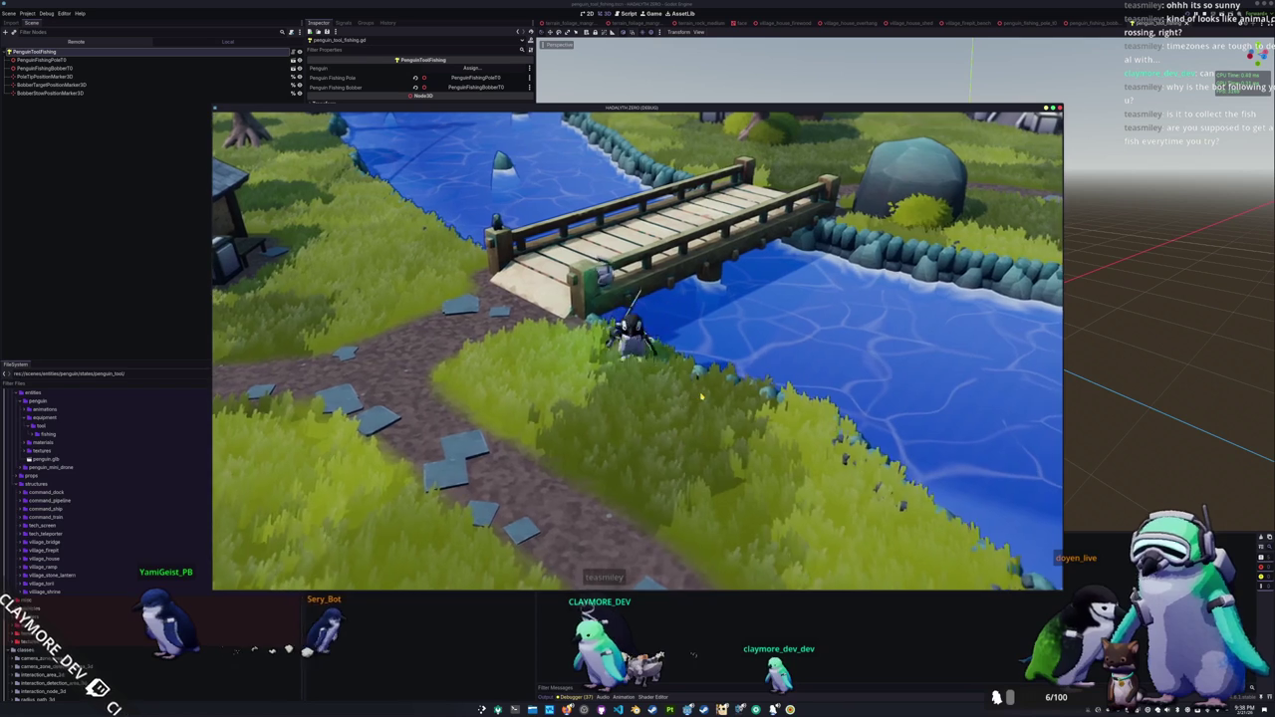
left_click(807, 300)
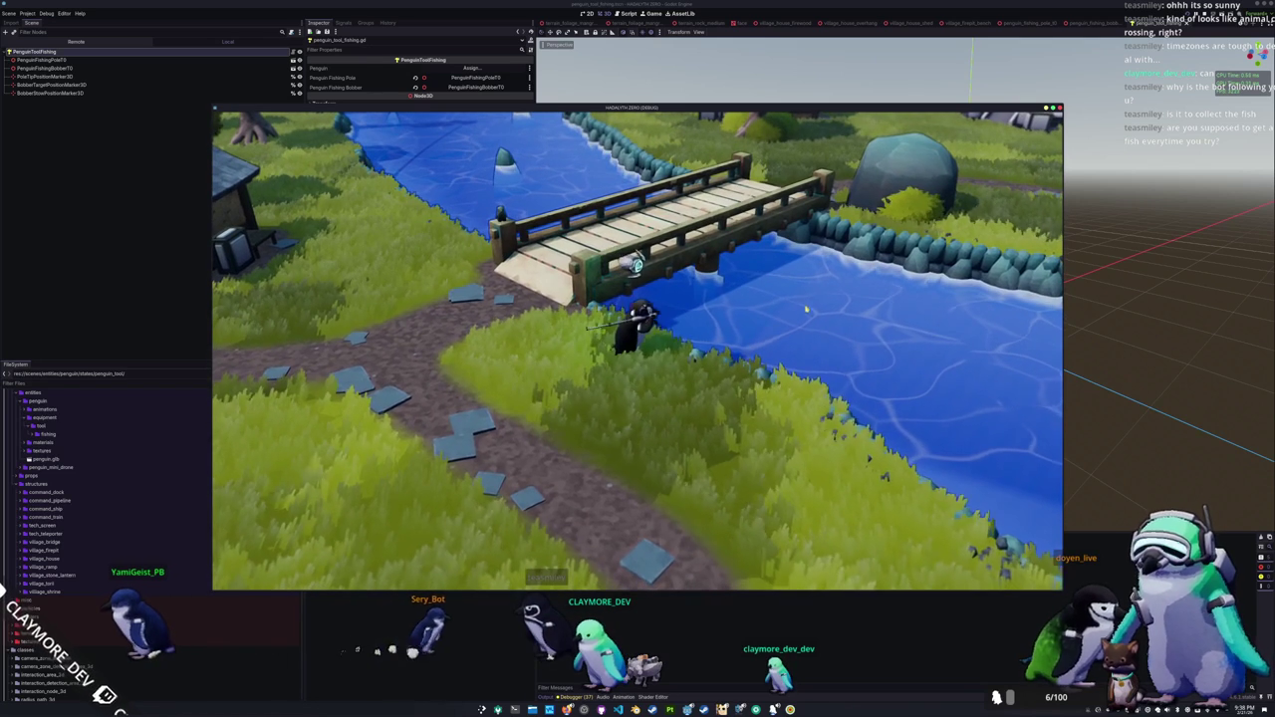
key("alt+Tab")
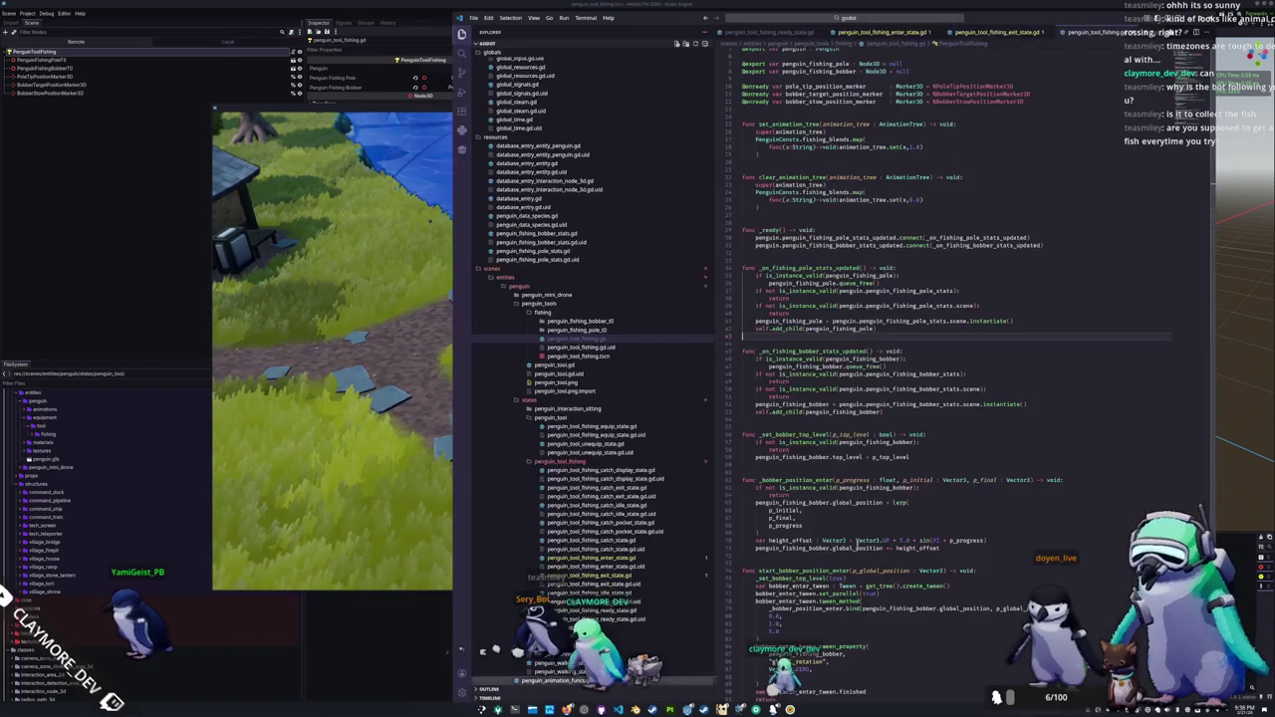
Step: In penguin_tool_fishing.gd, give the bobber's global_rotation tween to Vector3.ZERO a 1.0 duration
left_click(1039, 35)
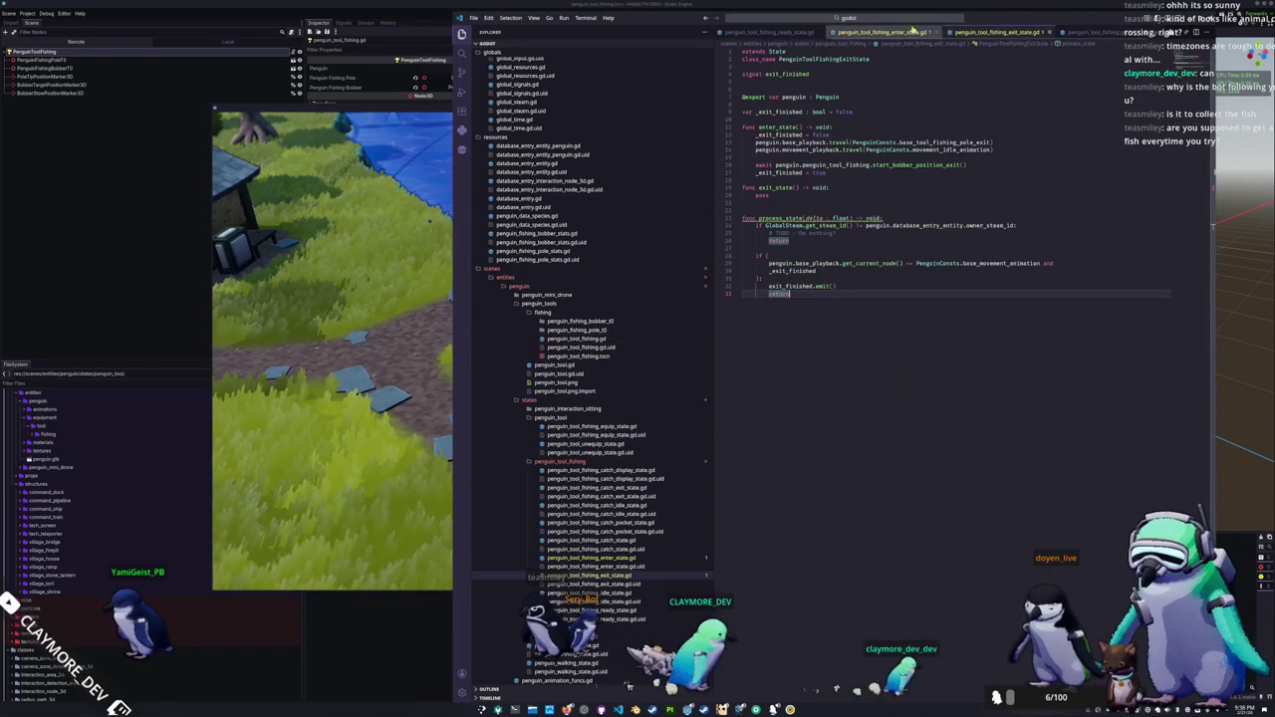
left_click(1039, 35)
scroll(841, 453, "up", 10)
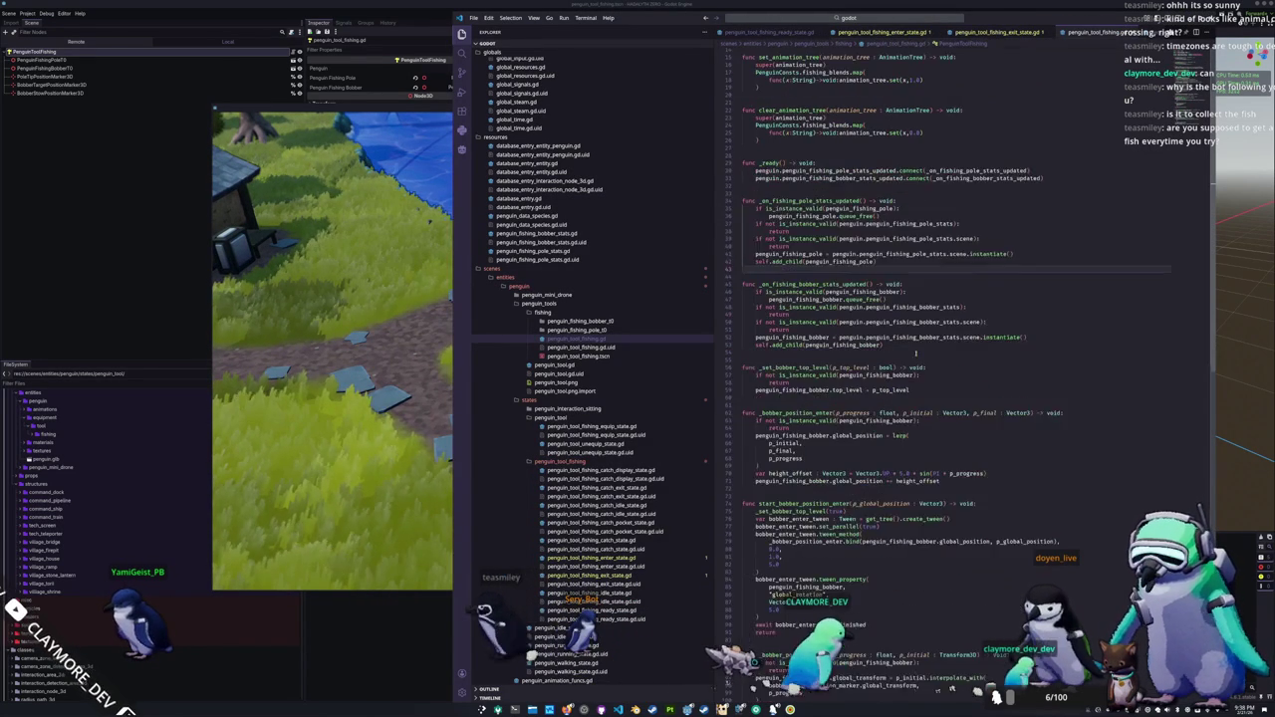
key("Down")
key("Down")
key("Down")
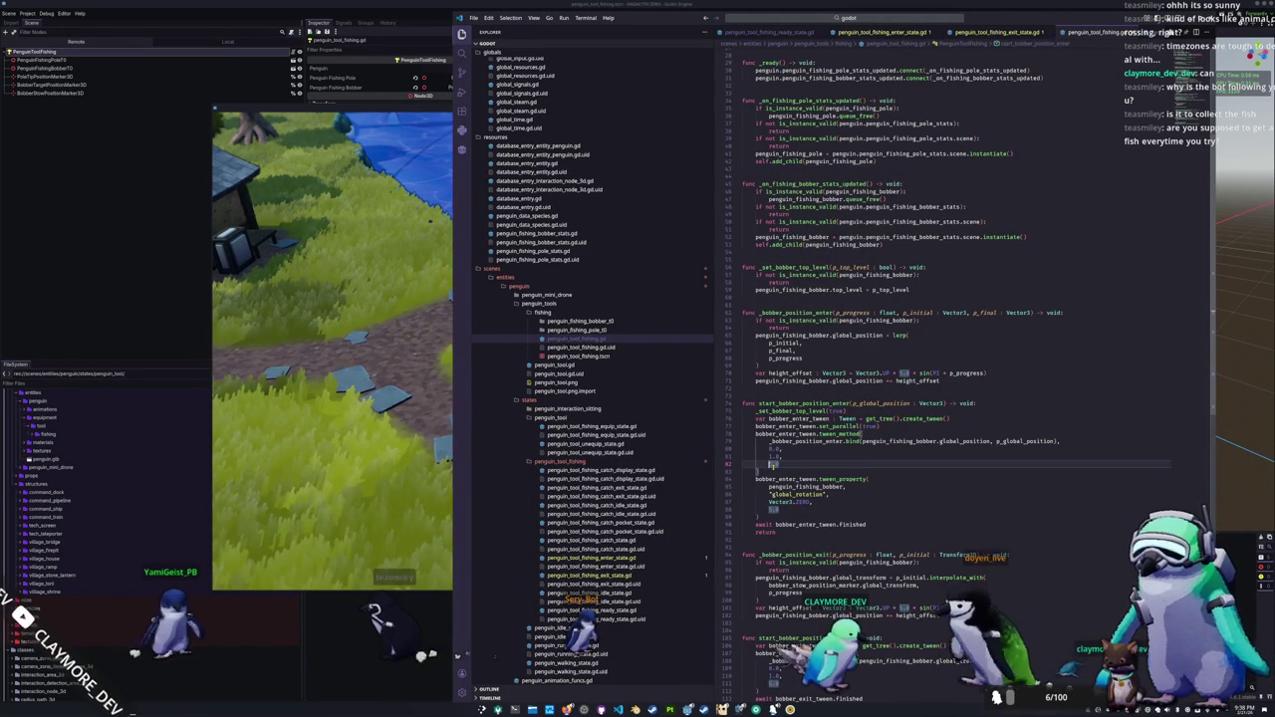
key("Down")
key("Down")
key("Down")
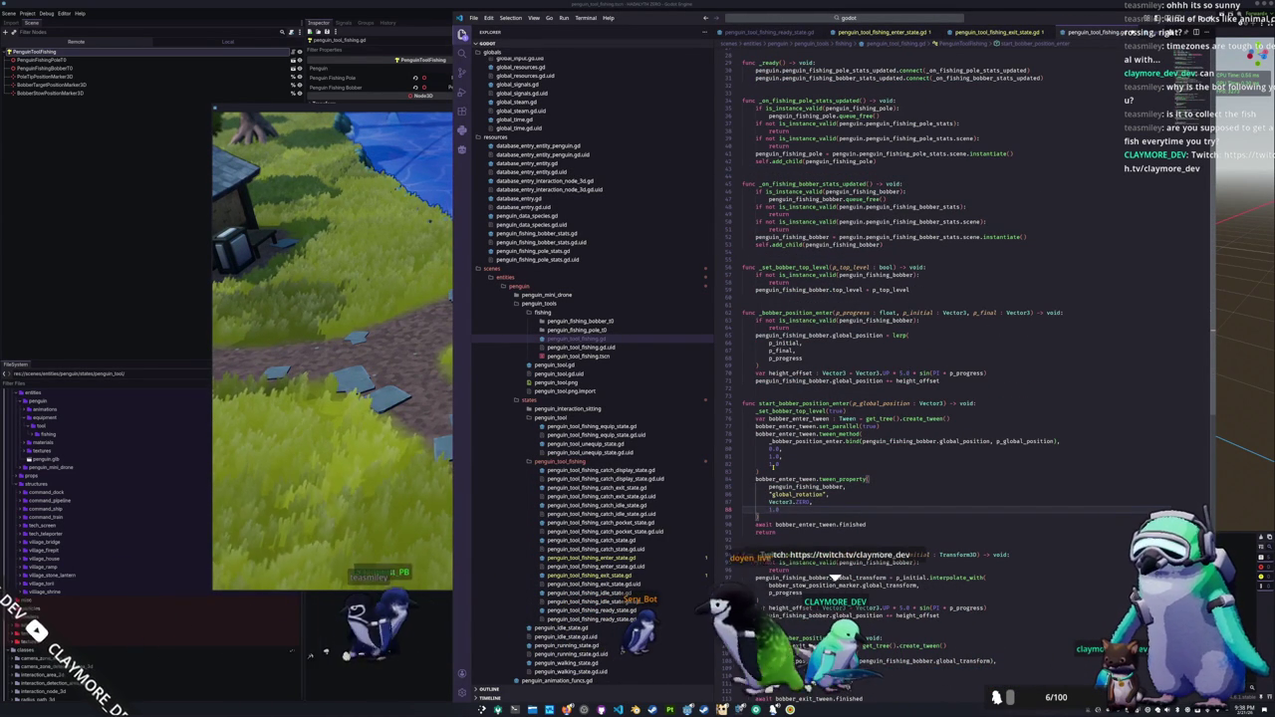
type("1.0")
scroll(840, 577, "down", 2)
left_click(747, 601)
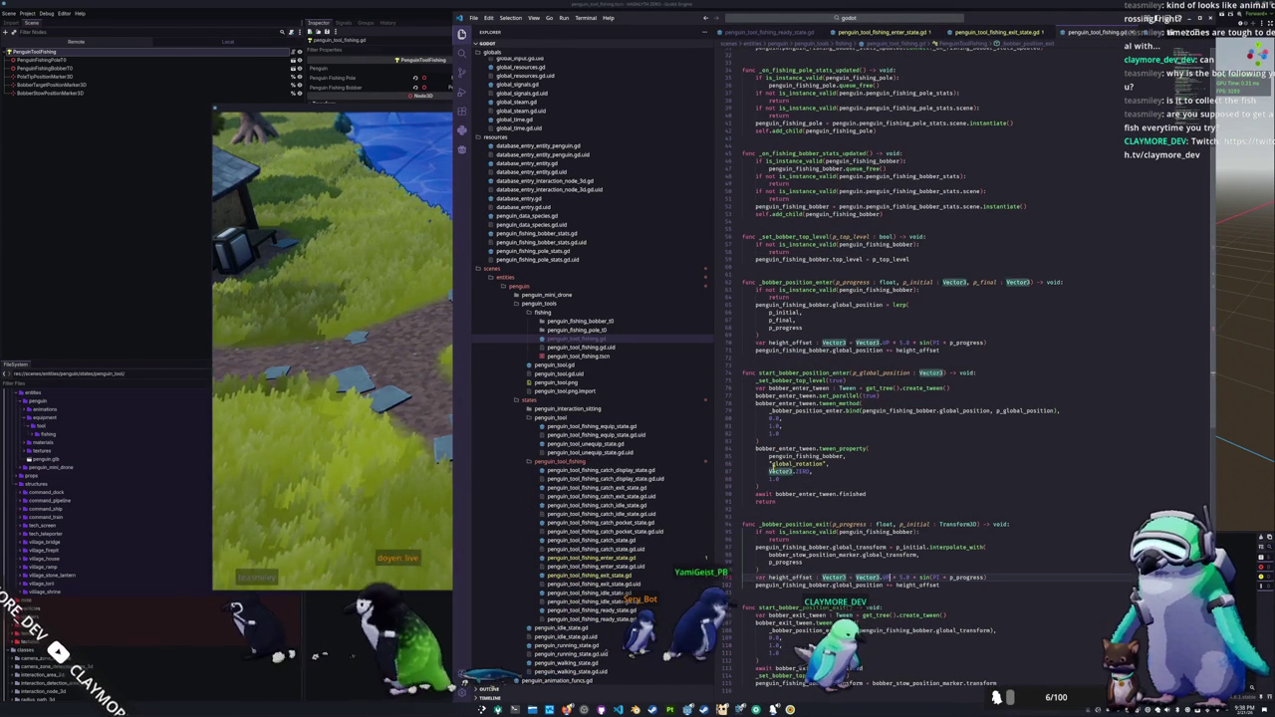
key("Up")
key("Up")
key("Up")
key("Up")
key("Up")
key("Up")
Step: Run the game with F5 and check the 5.0 height offset in the code before returning to the game
key("F5")
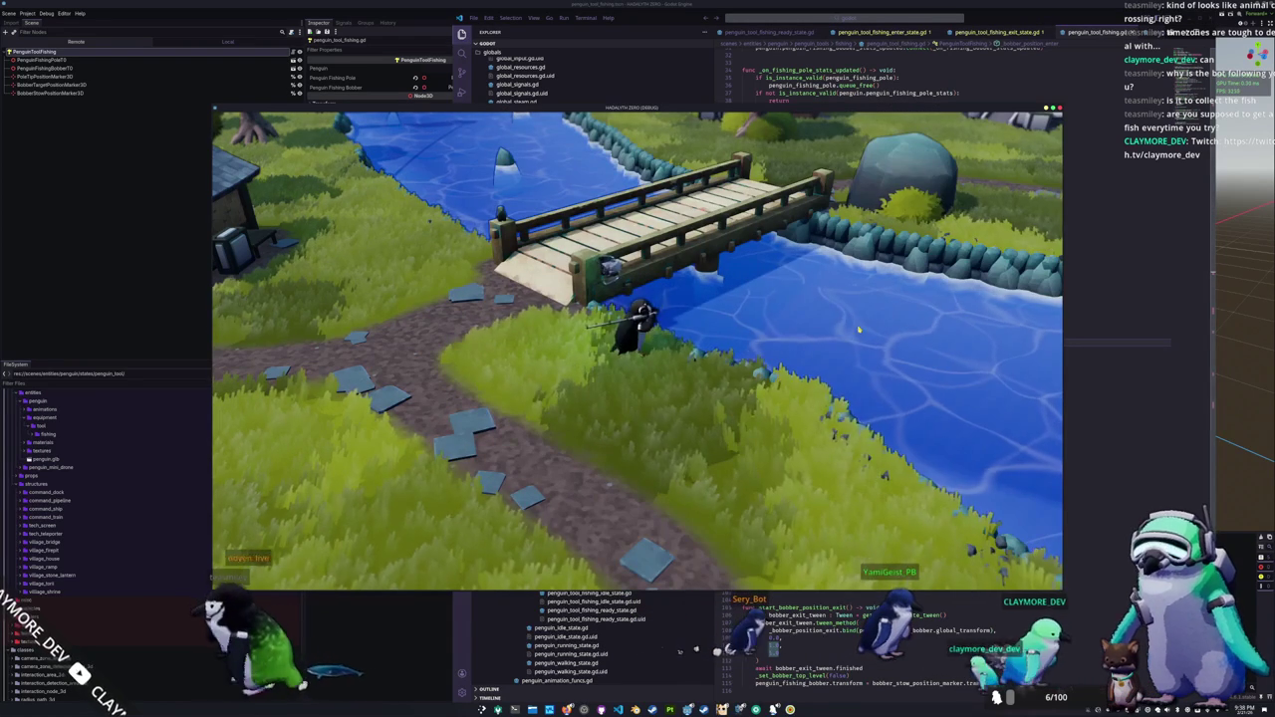
key("alt+Tab")
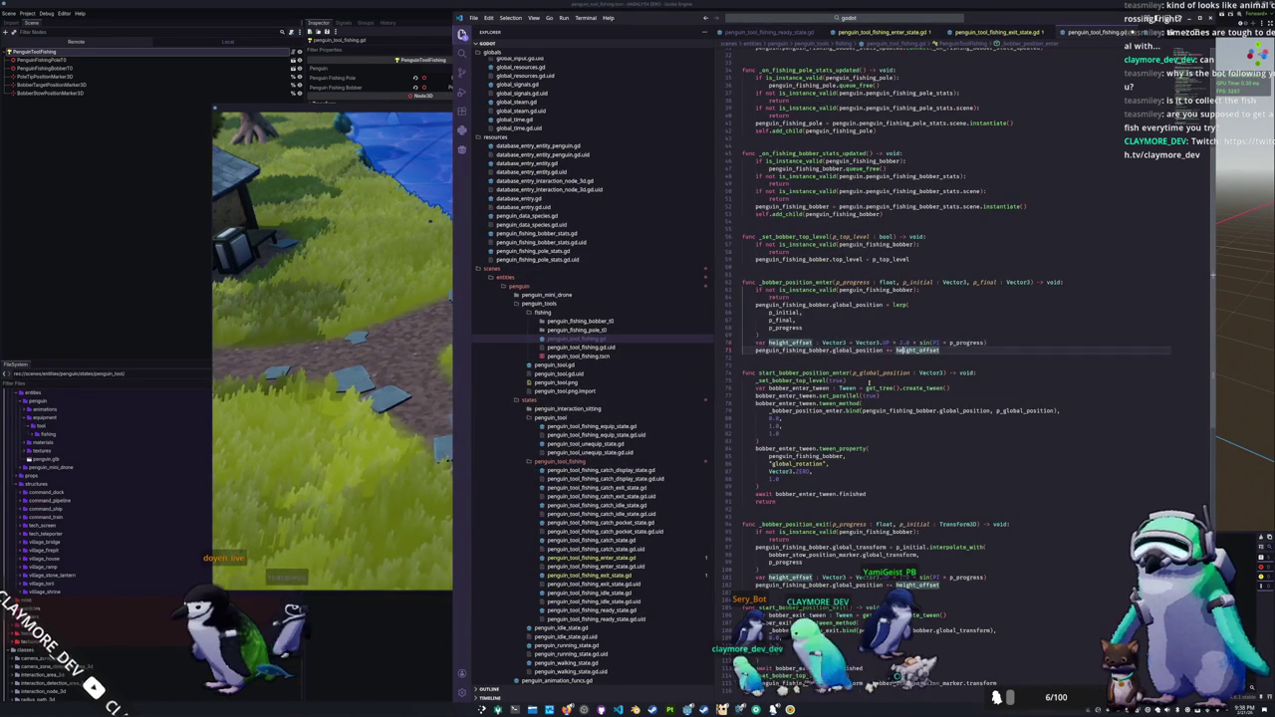
key("alt+Tab")
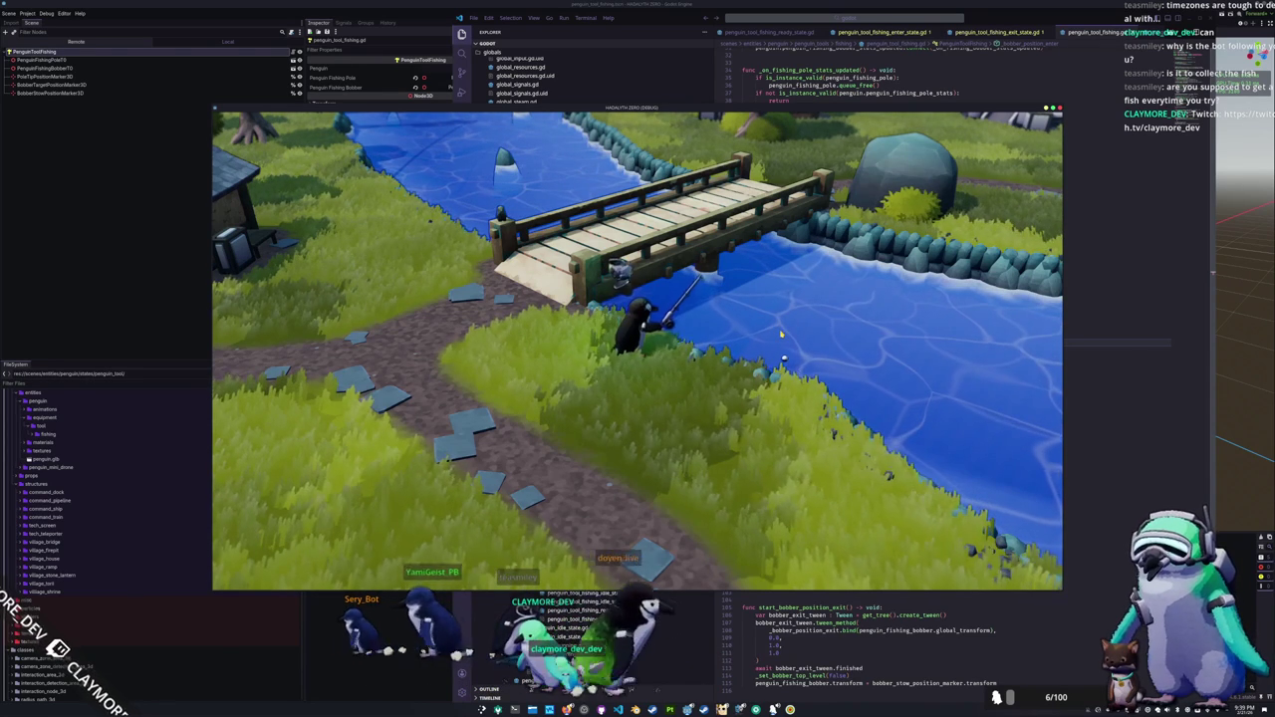
Step: Reel the bobber in and recast it onto the river
left_click(784, 334)
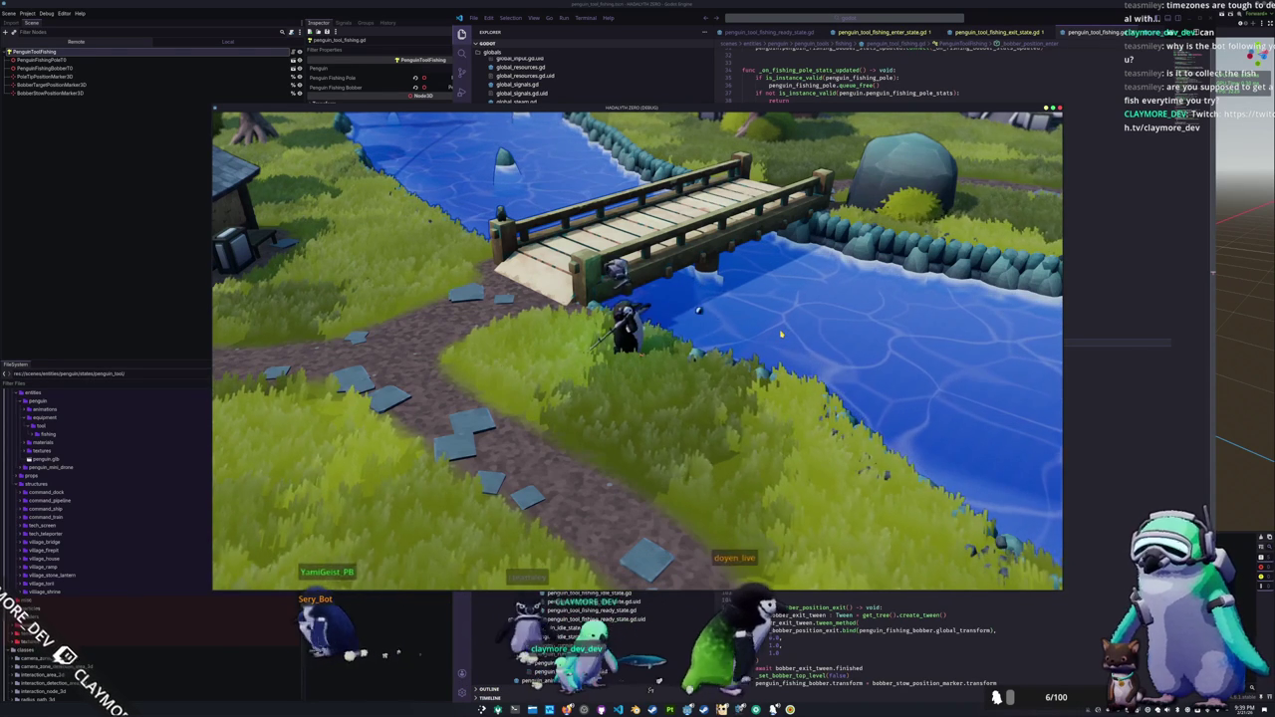
left_click(809, 333)
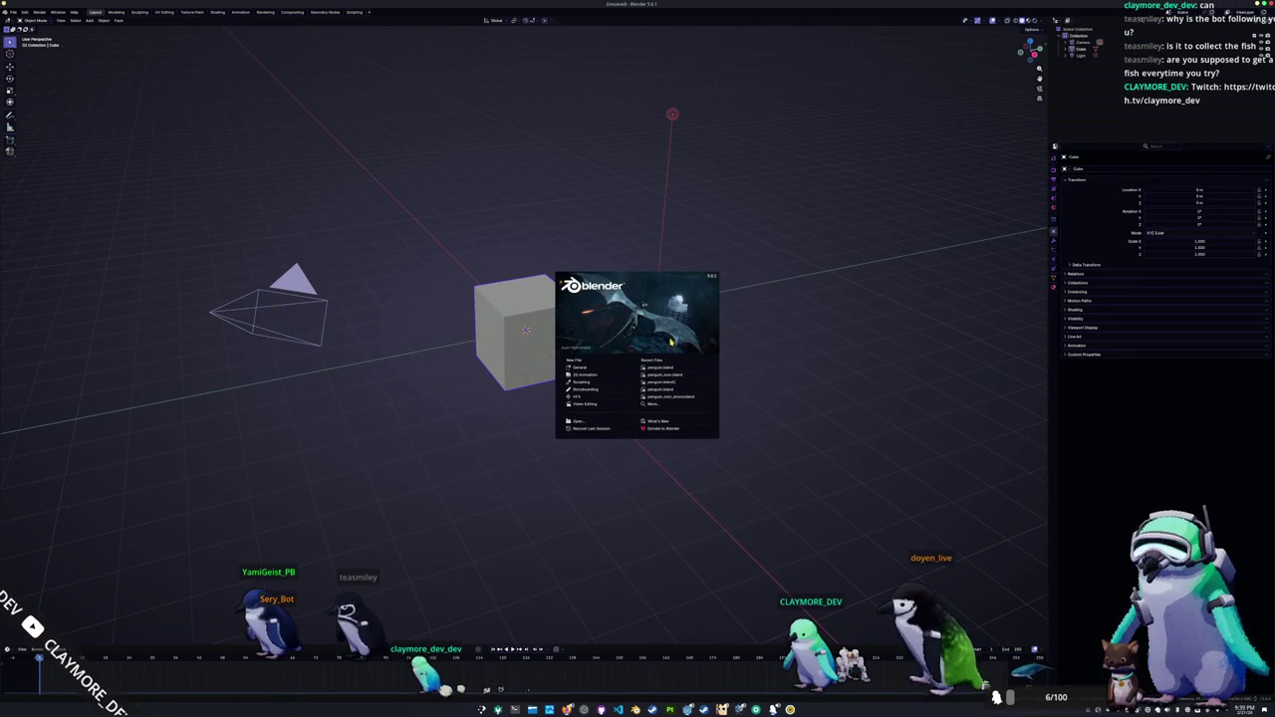
Step: Open the recent penguin.blend, assign tool_fishing_pole_enter to the armature, and play it back
left_click(663, 368)
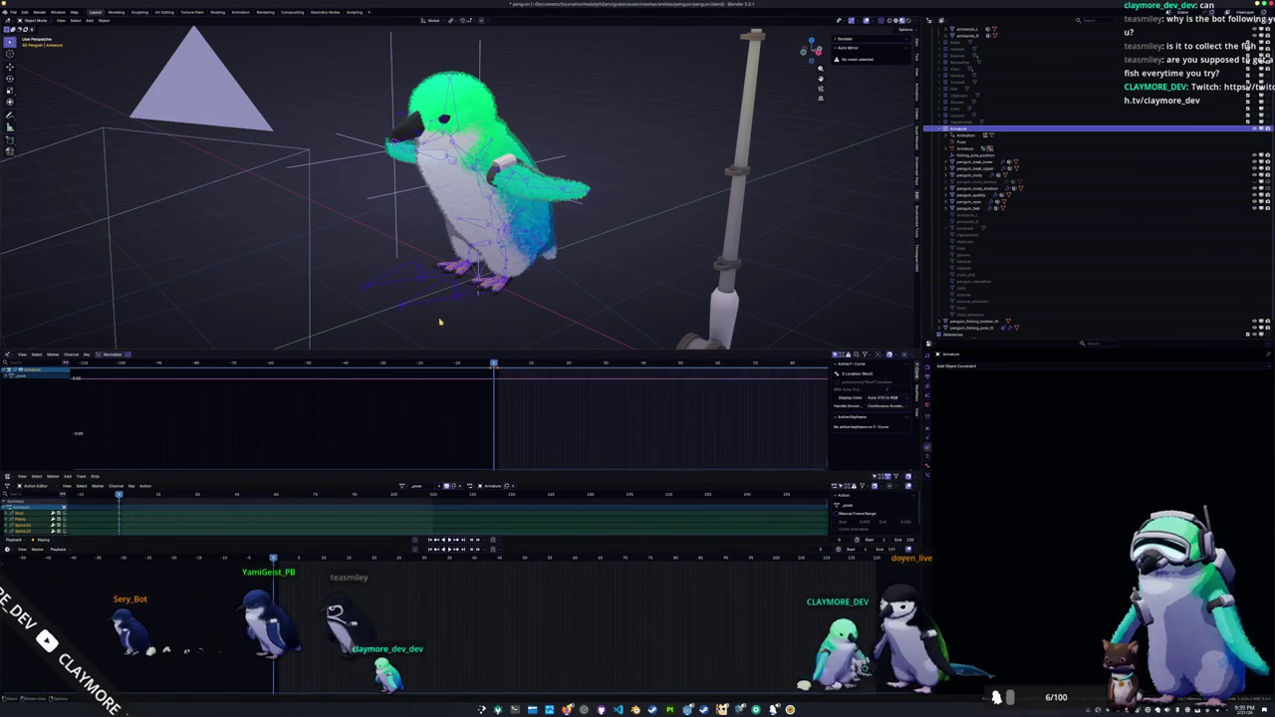
left_click(403, 485)
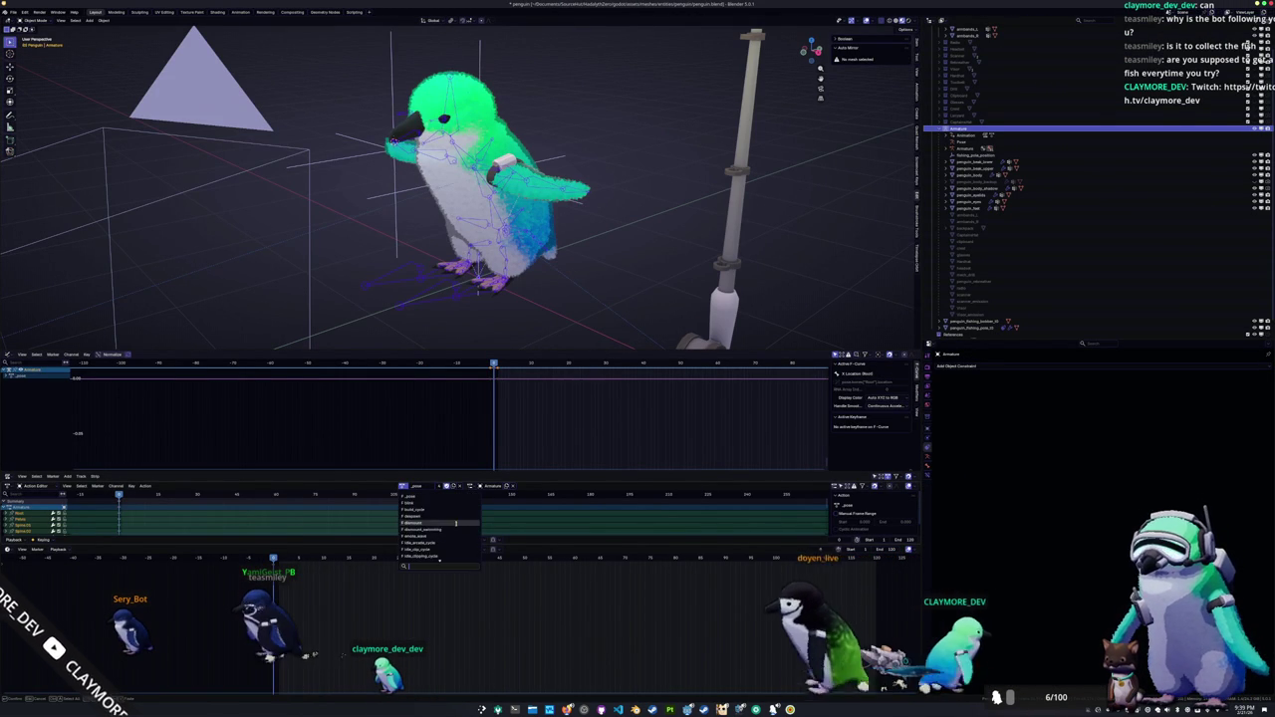
scroll(443, 549, "down", 5)
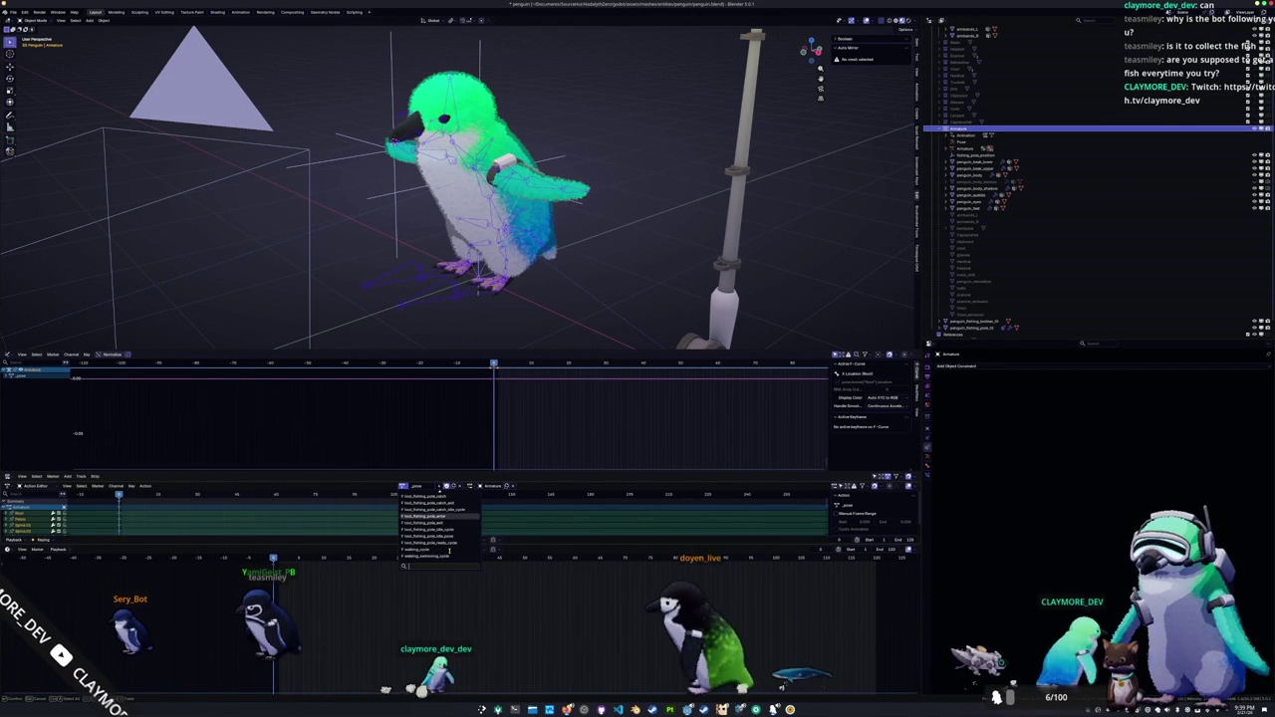
left_click(447, 517)
left_click(447, 549)
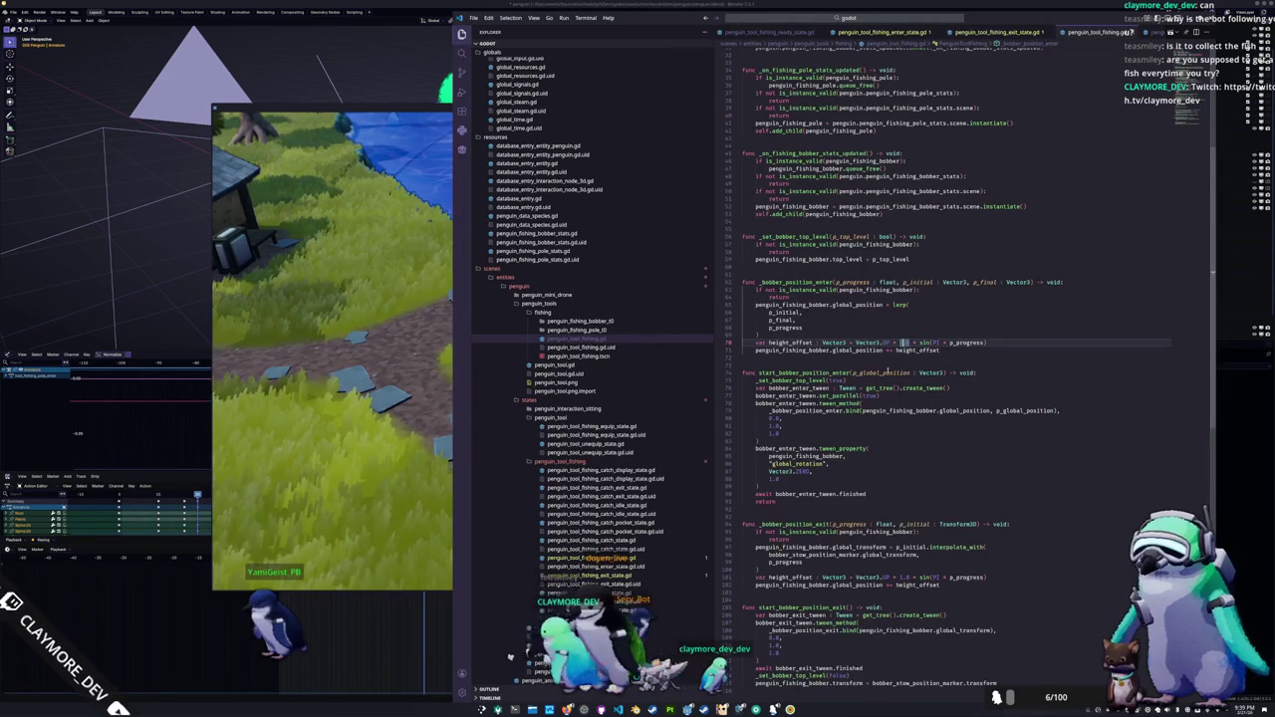
Step: In penguin_tool_fishing_enter_state.gd, add 'await get_tree().create_timer(1.0).timeout' before the bobber point
scroll(847, 190, "up", 3)
left_click(1016, 34)
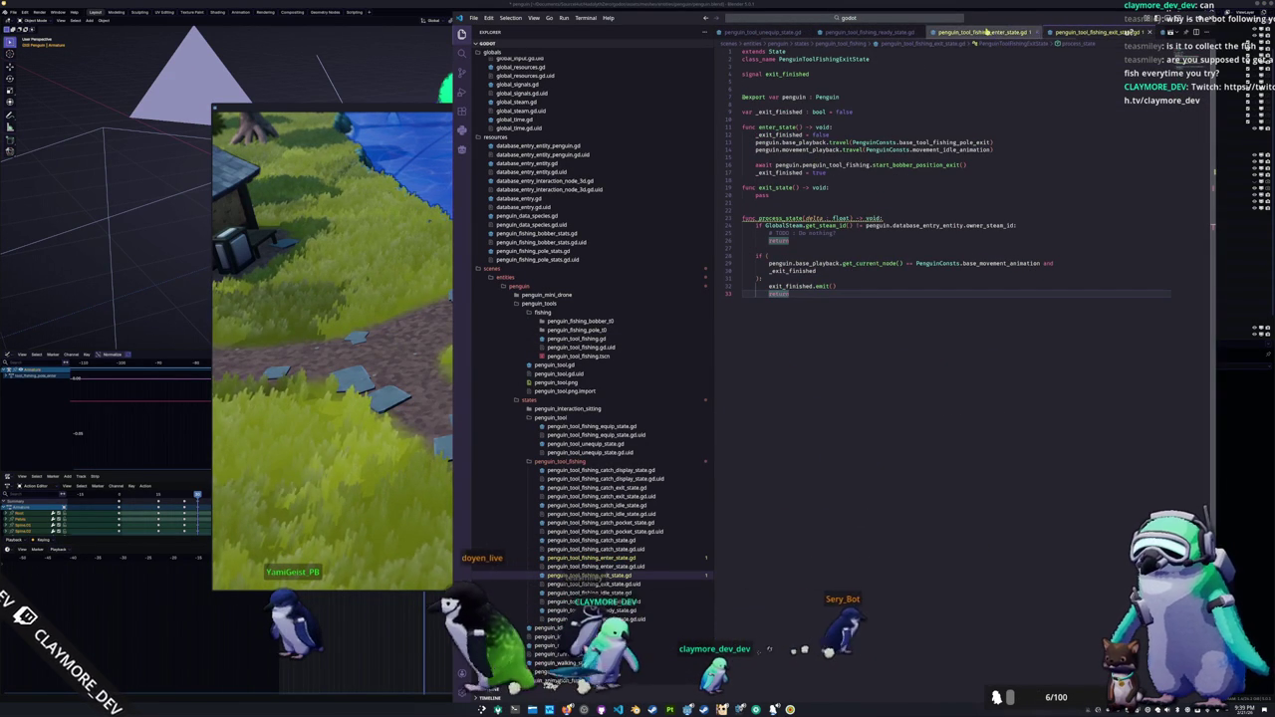
key("ctrl+Tab")
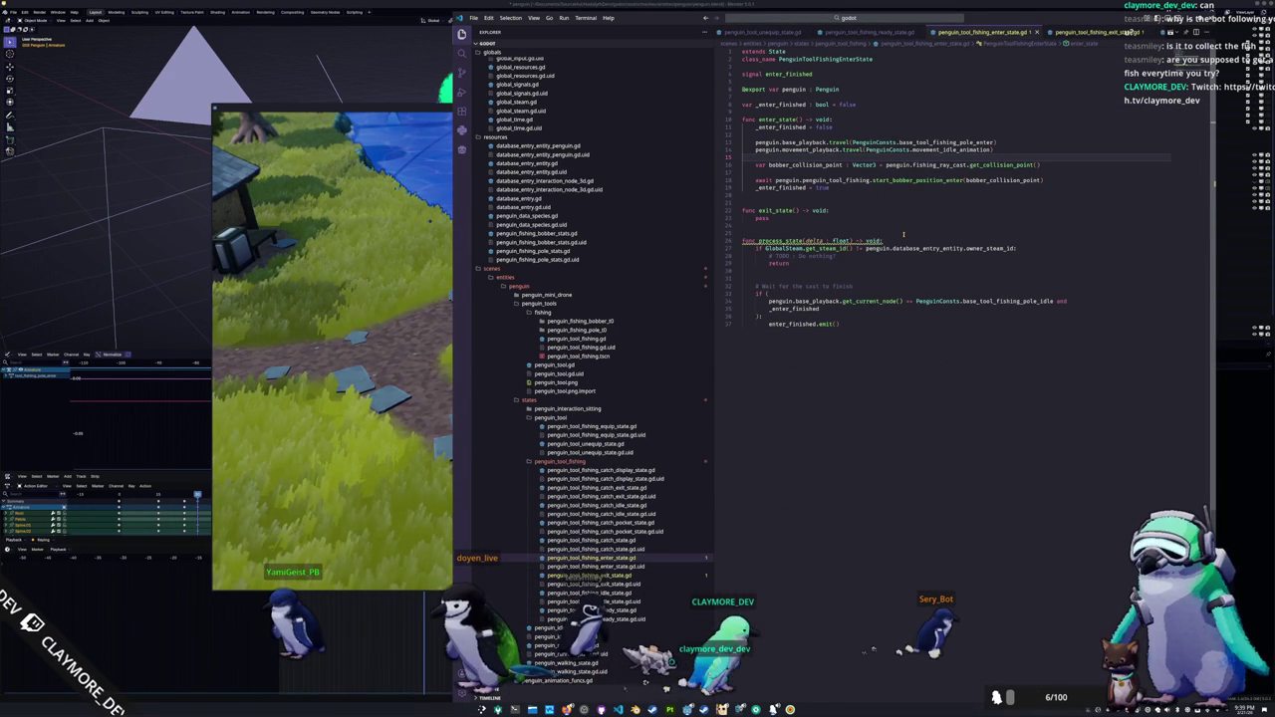
key("Return")
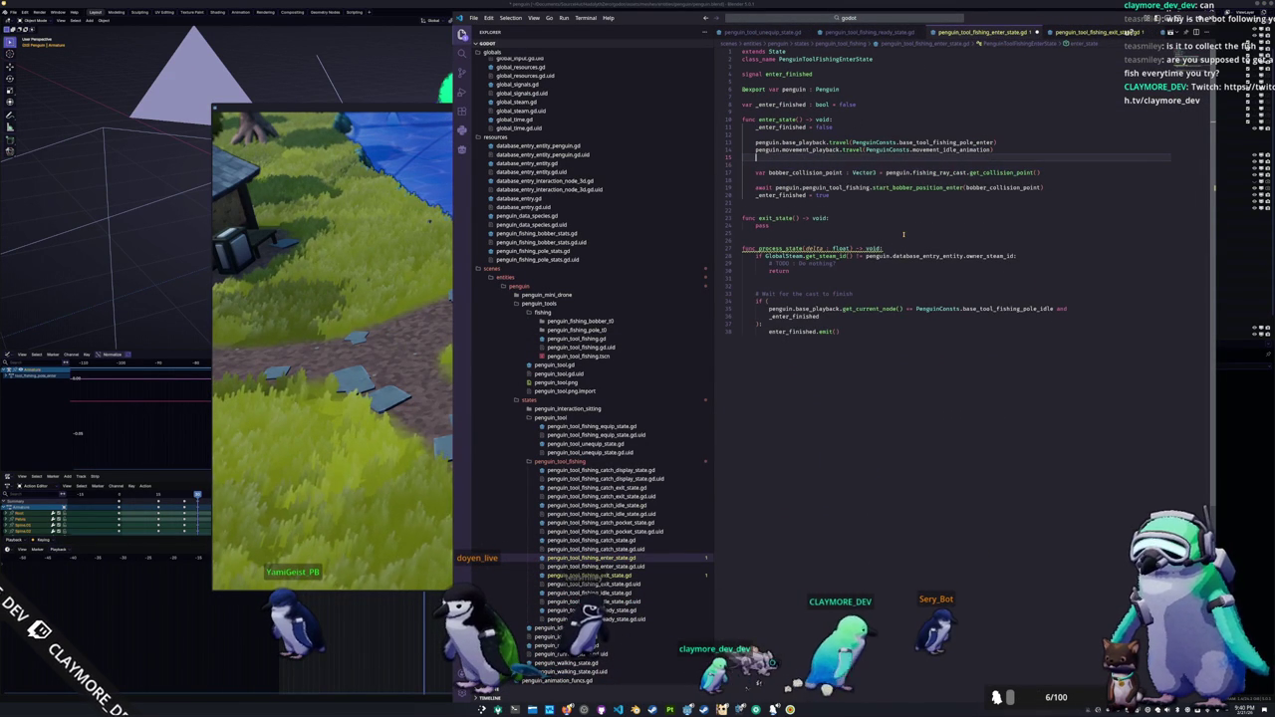
key("Return")
type("await get_t")
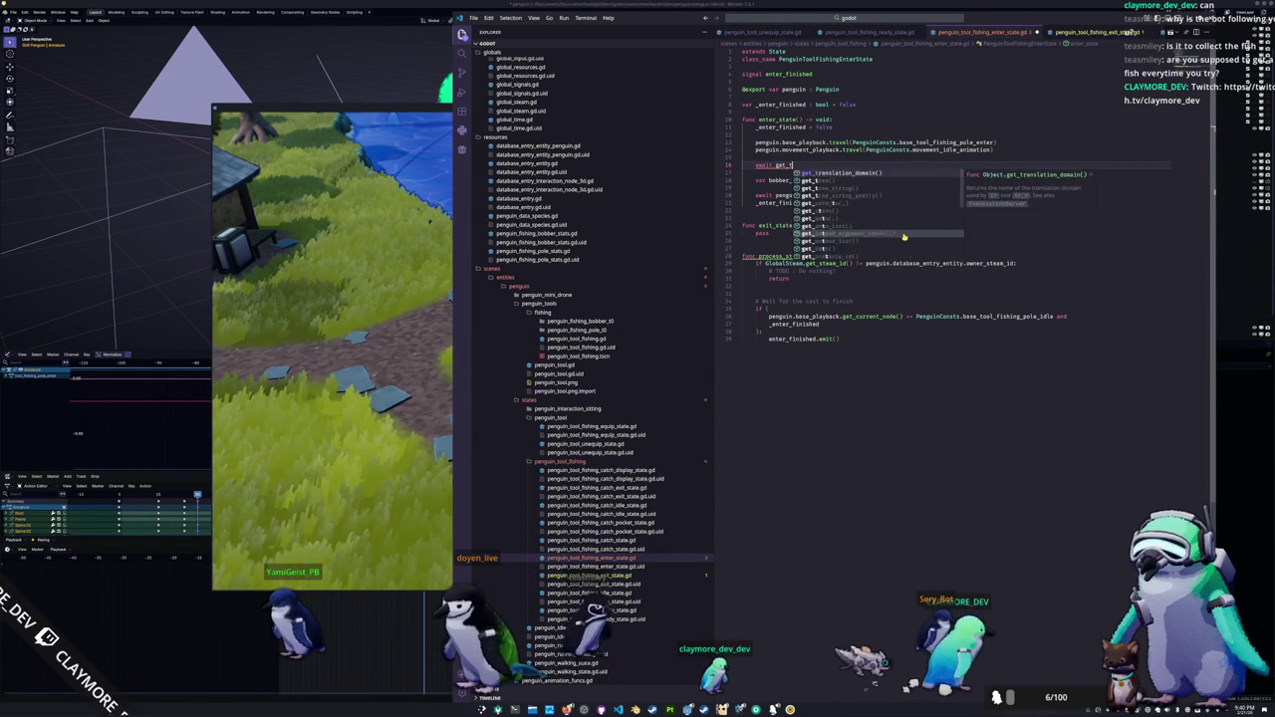
type("ree().create")
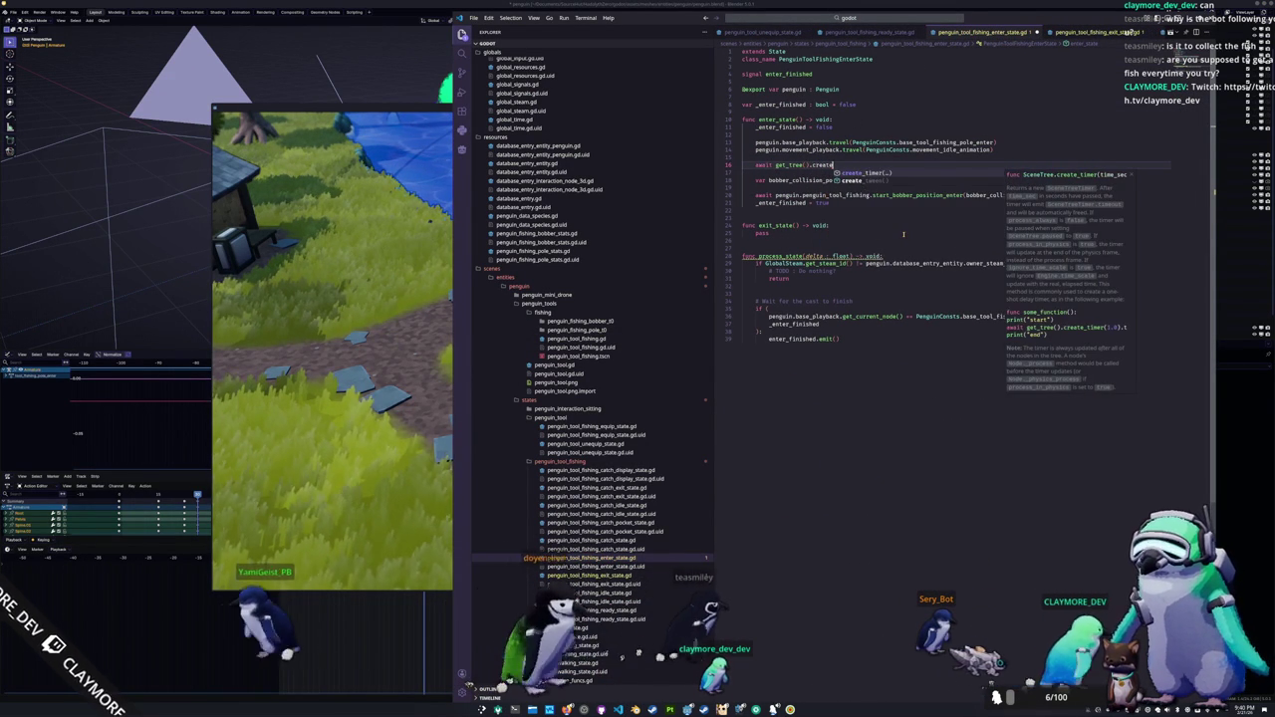
type("_timer(1.0).time")
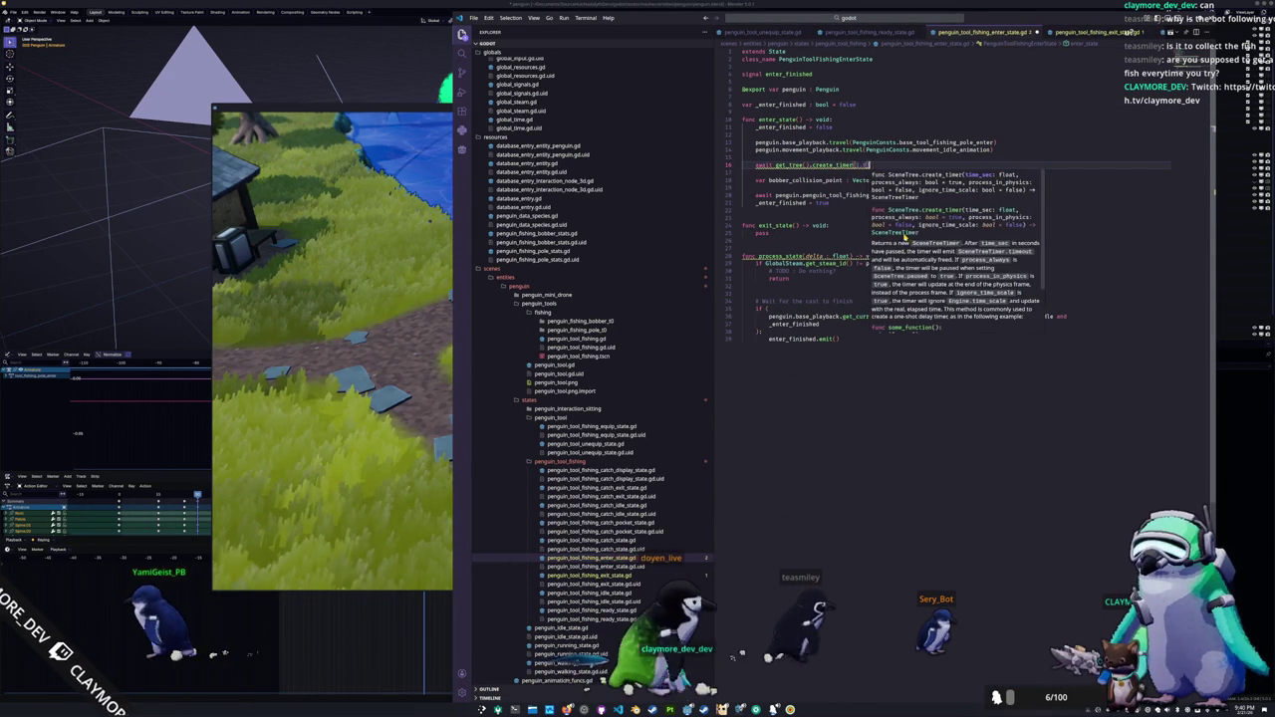
type("out")
Step: Save the enter-state script, run the game, and cast the line onto the river
key("ctrl+s")
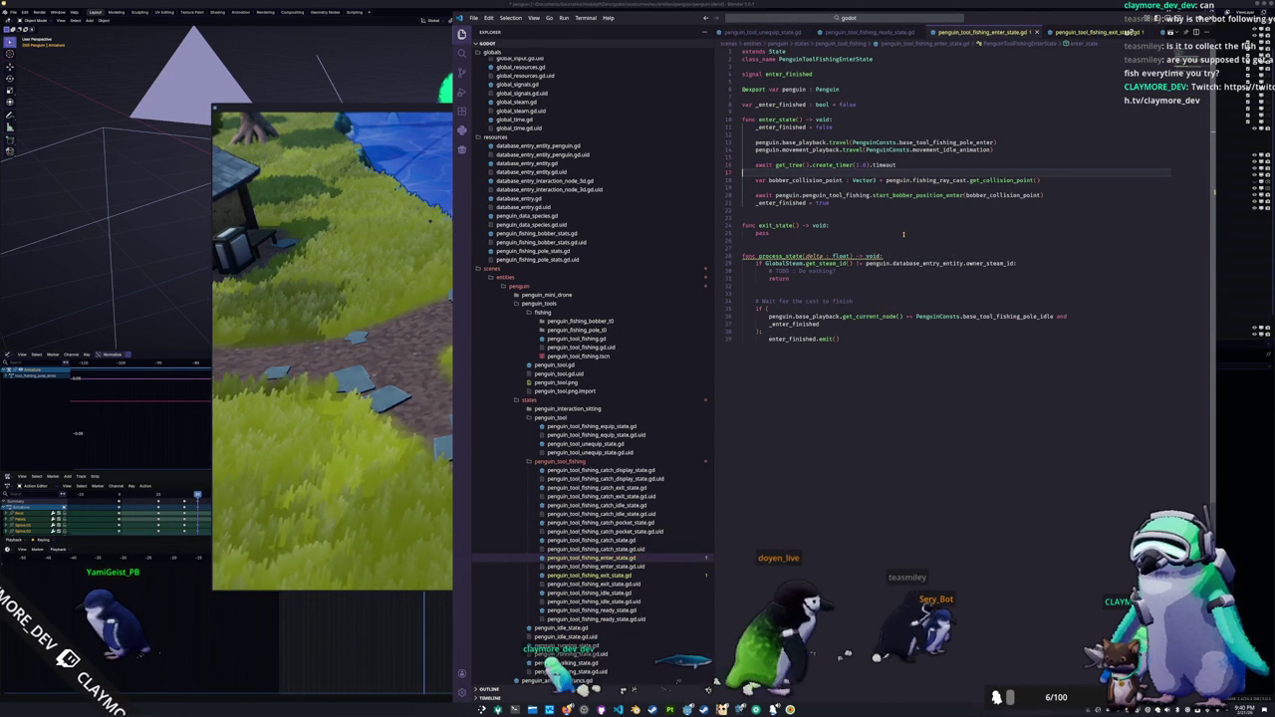
key("F5")
left_click(727, 305)
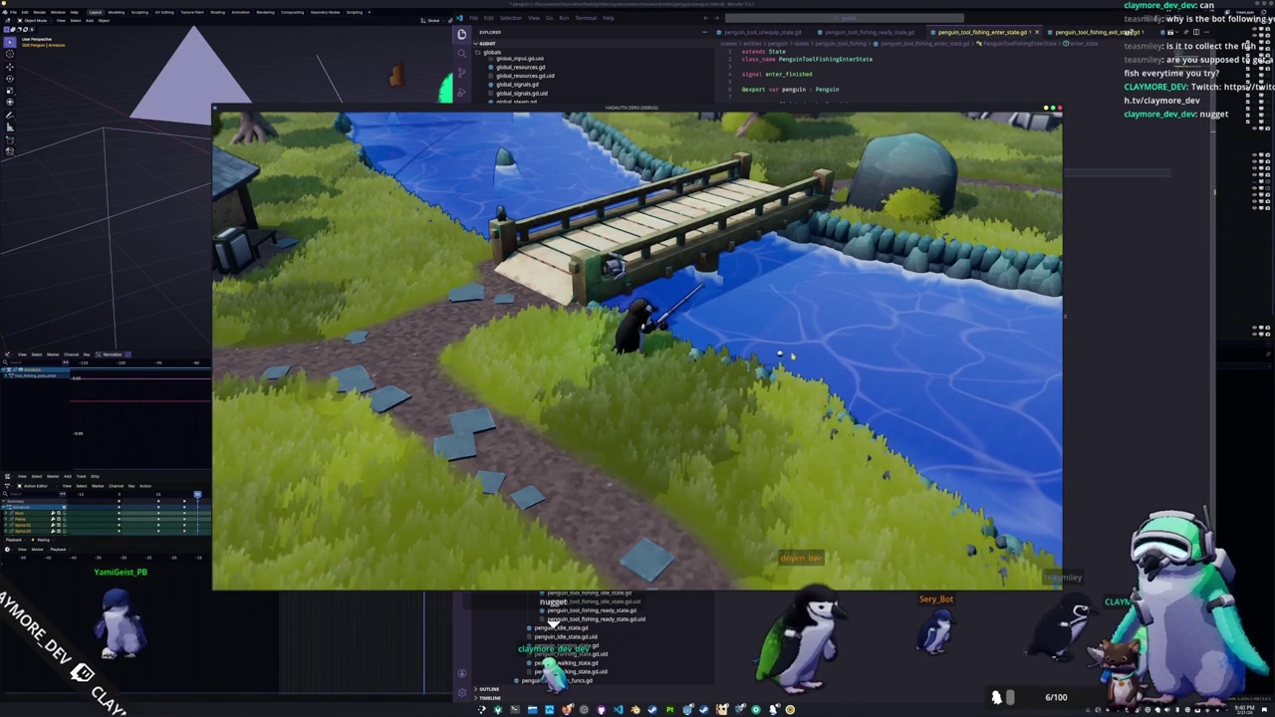
Step: Compare the code with the running game's cast, then bring the enter-state script forward
key("alt+Tab")
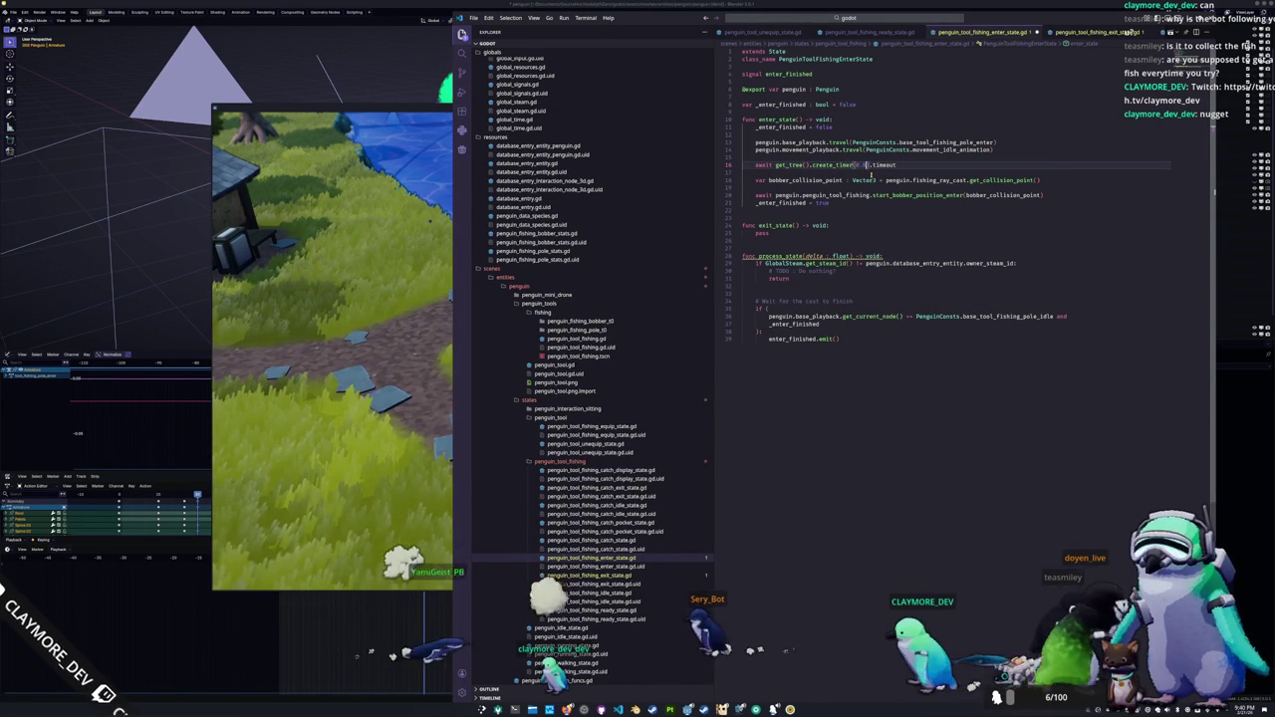
key("alt+Tab")
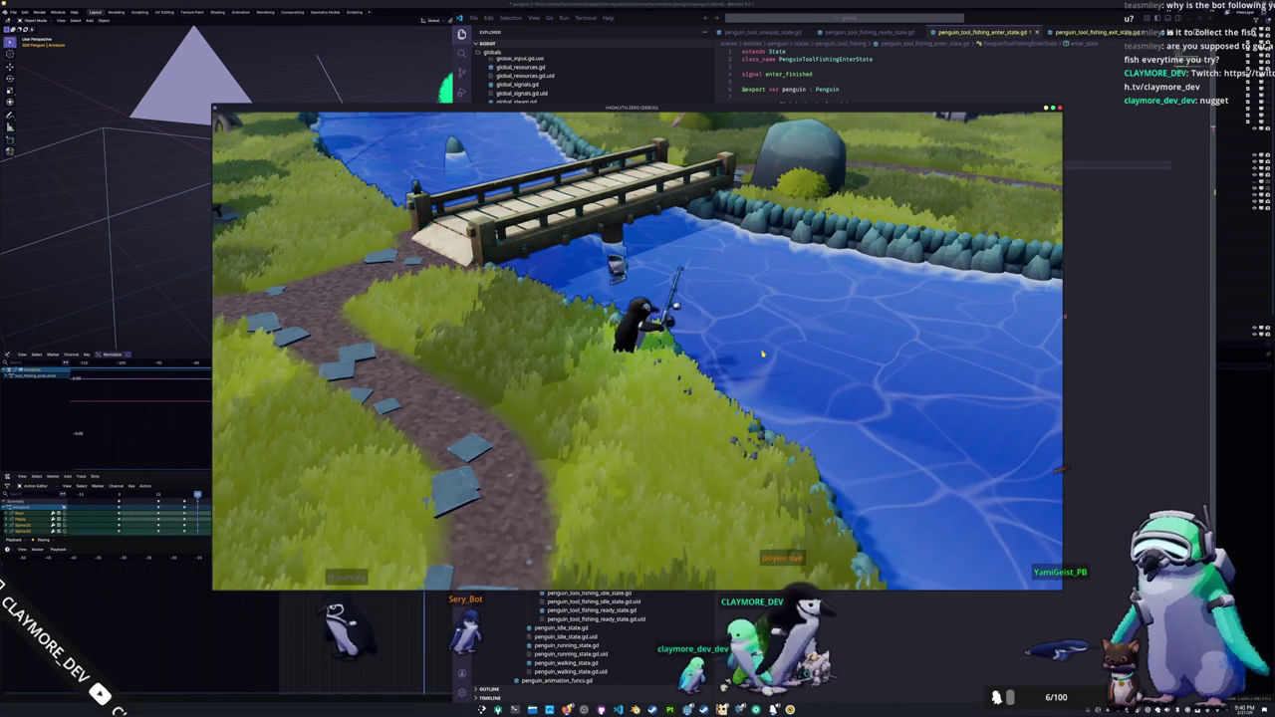
left_click(1087, 348)
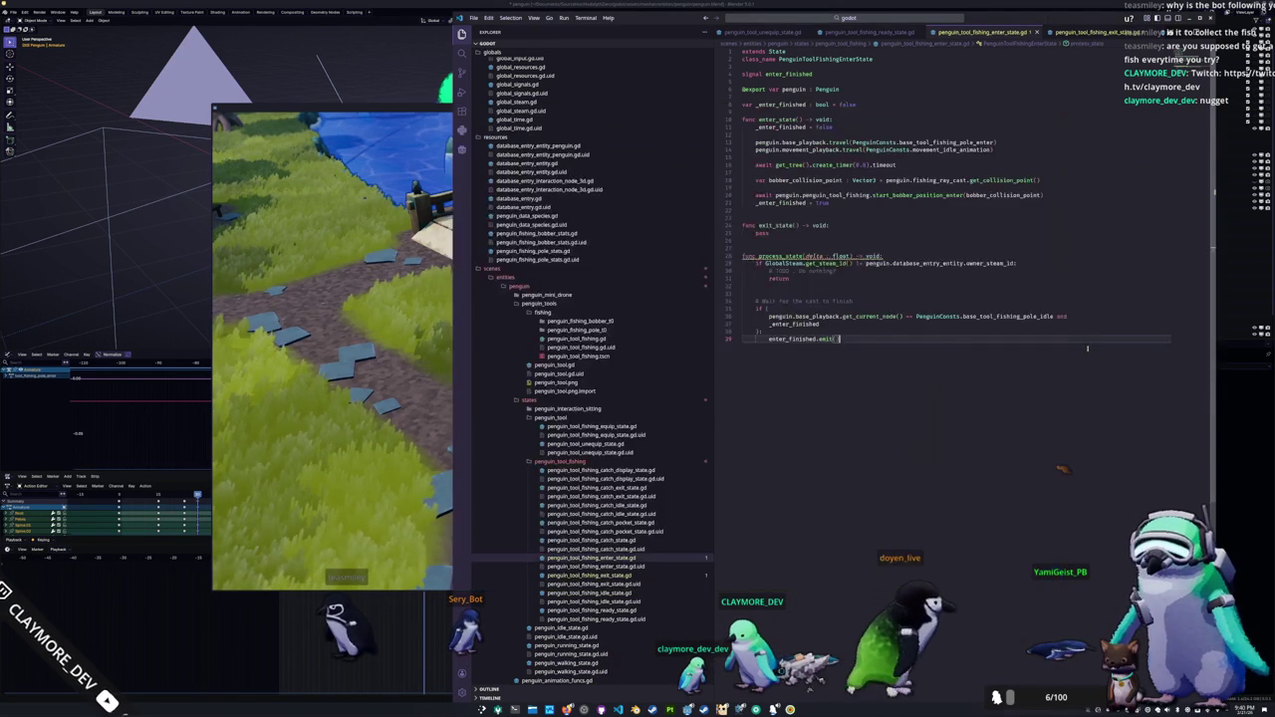
Step: Open penguin_tool_fishing.gd and jump to the next height_offset usage
left_click(1084, 32)
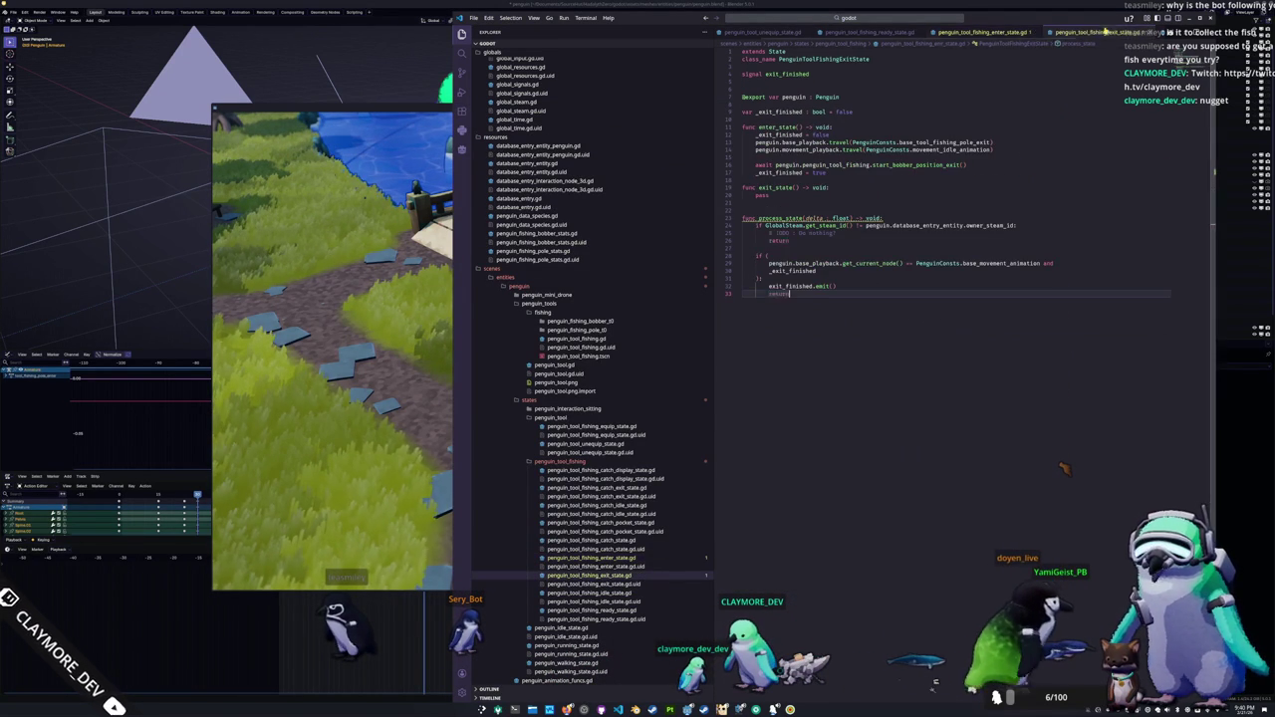
left_click(1076, 32)
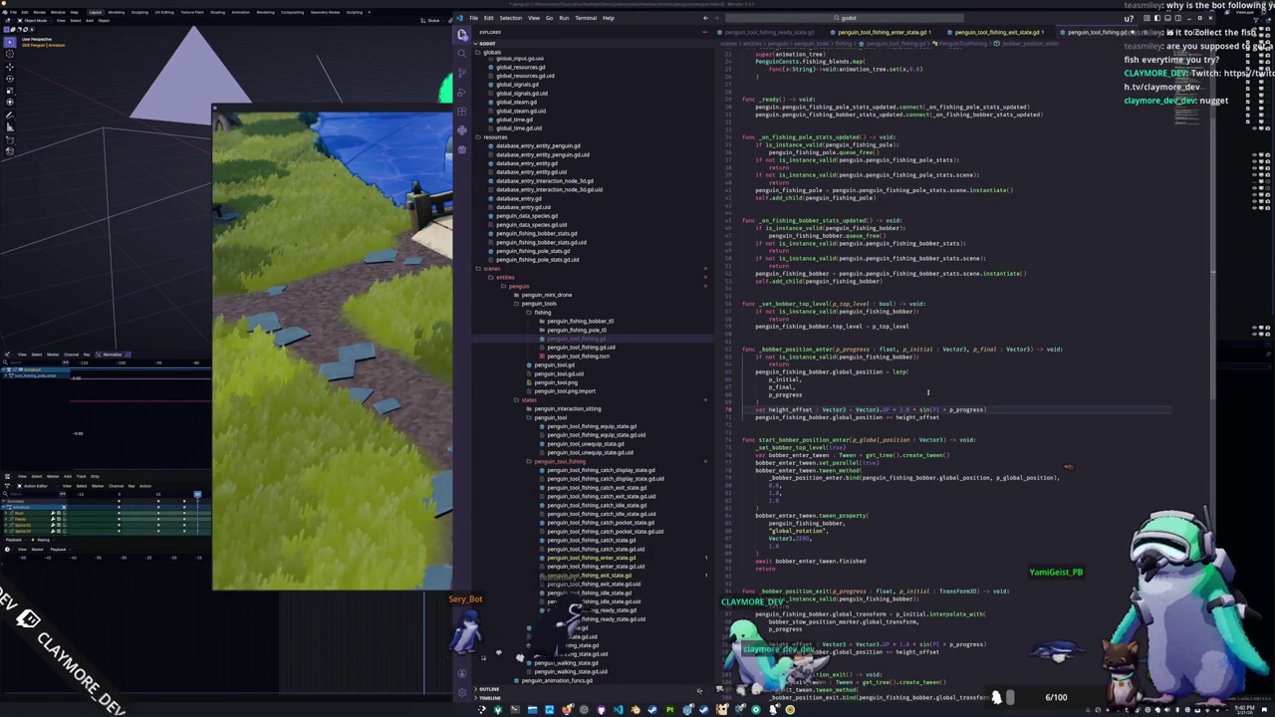
key("Down")
key("Down")
key("Down")
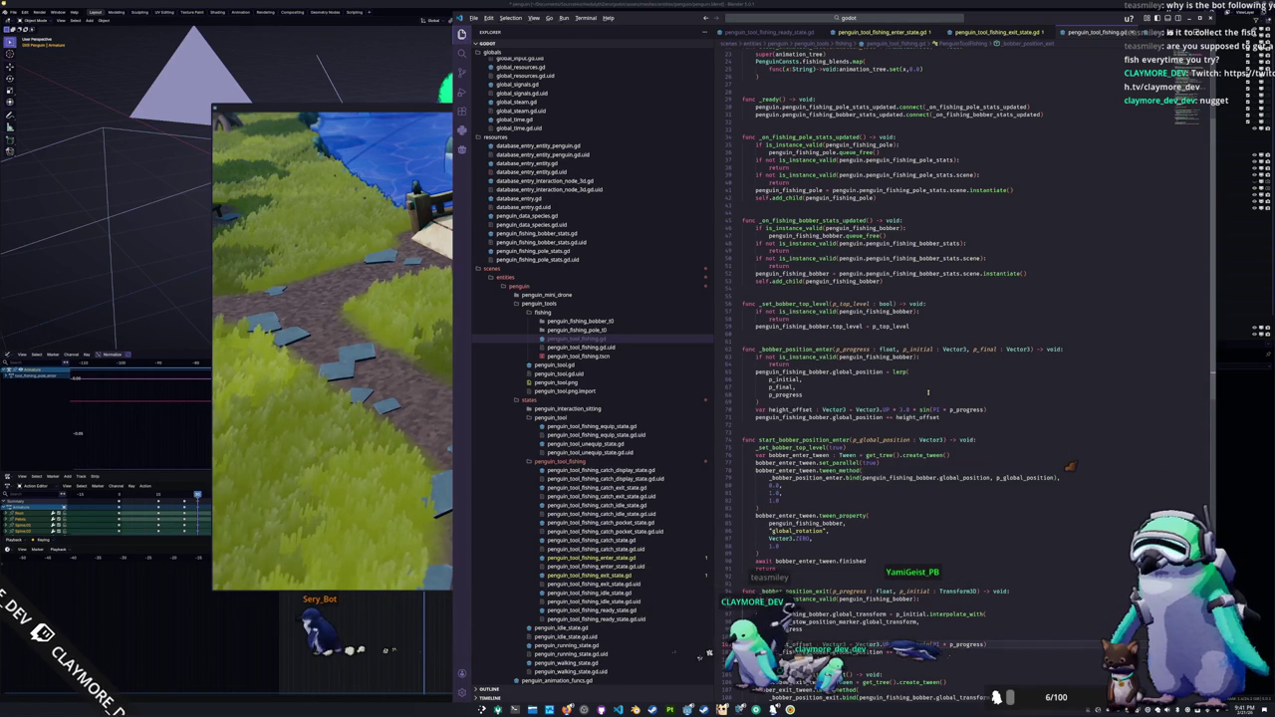
Step: In the running game, reel in the bobber and recast it into the river
key("alt+Tab")
left_click(795, 353)
left_click(794, 344)
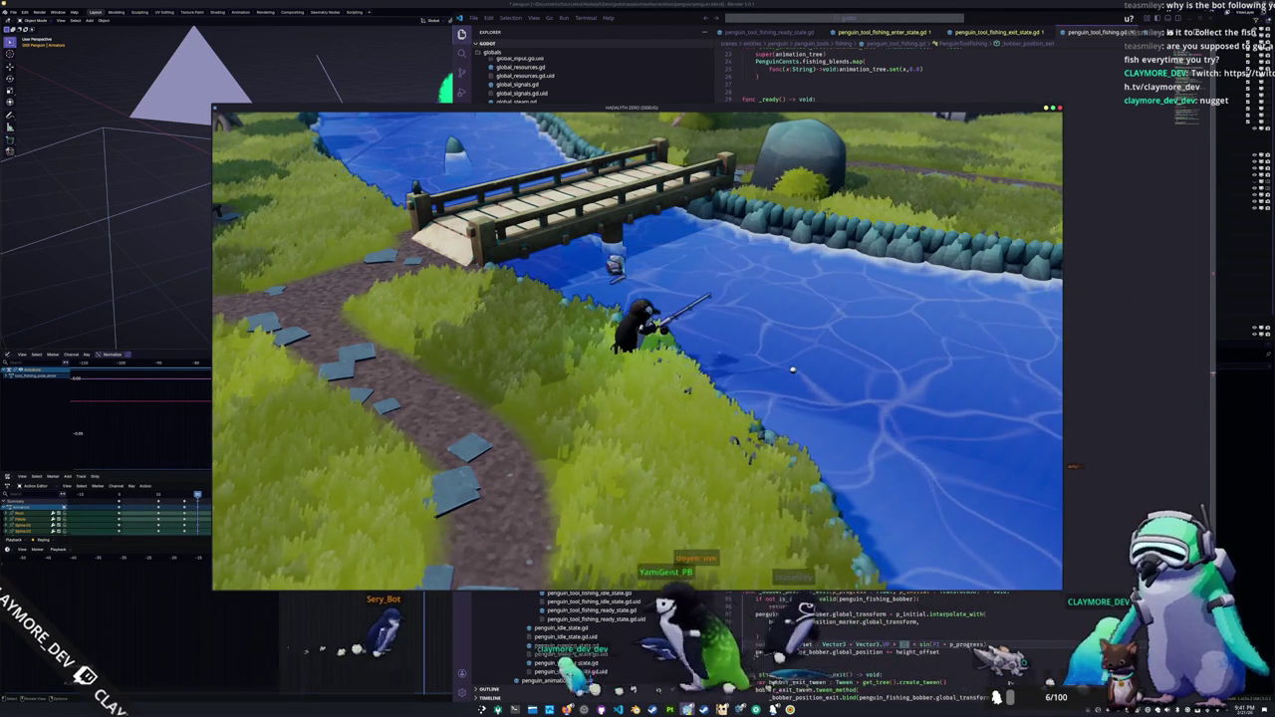
Step: Stop the game with F8, show the editor's game view, and stop two more test runs
key("F8")
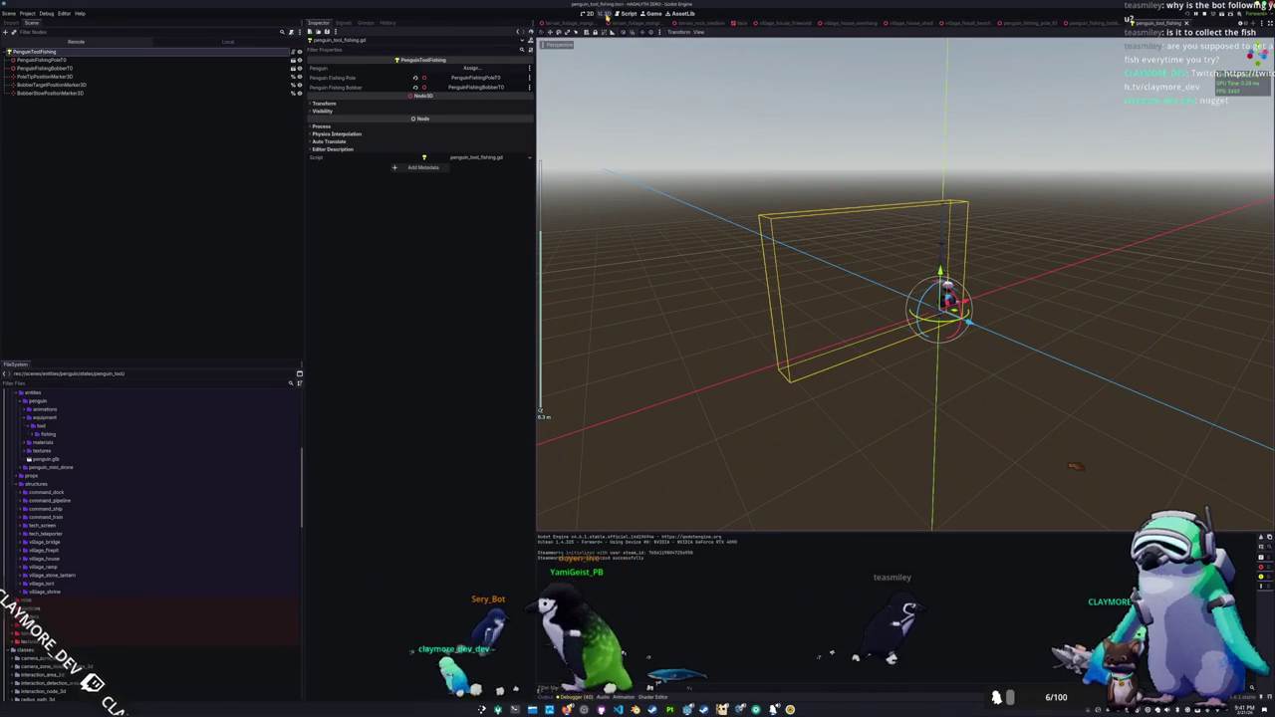
key("ctrl+F4")
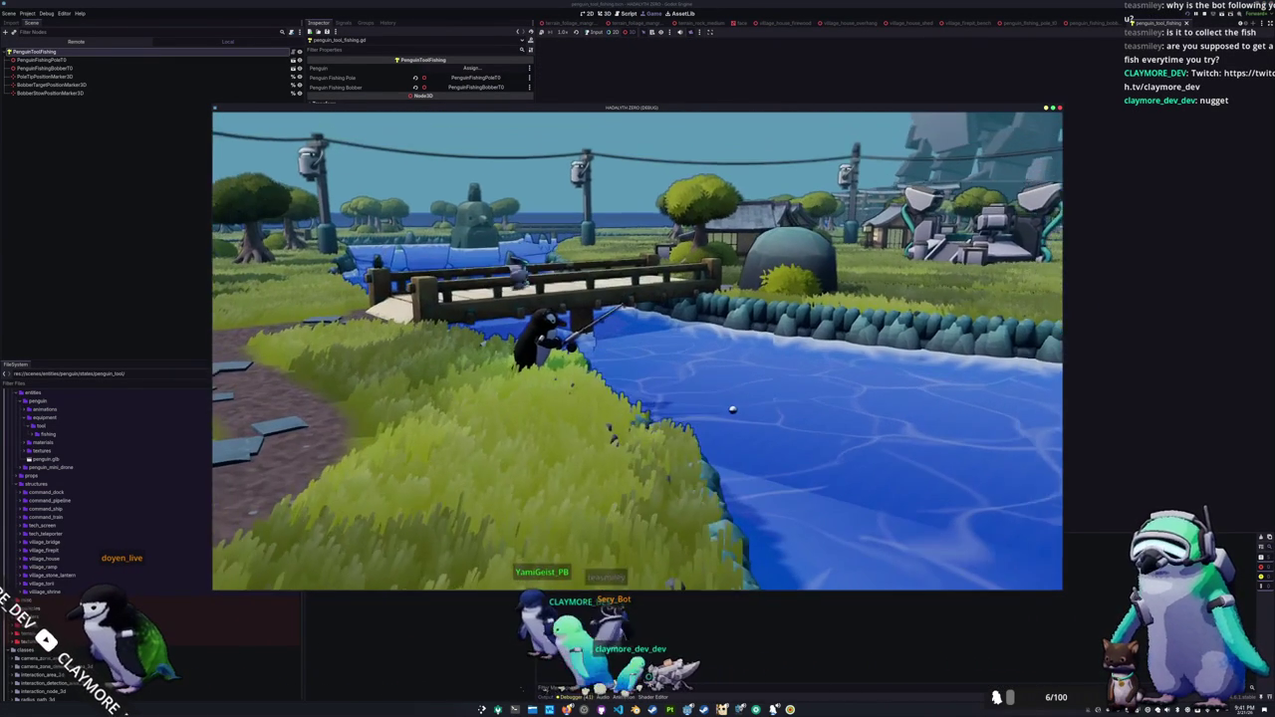
key("F8")
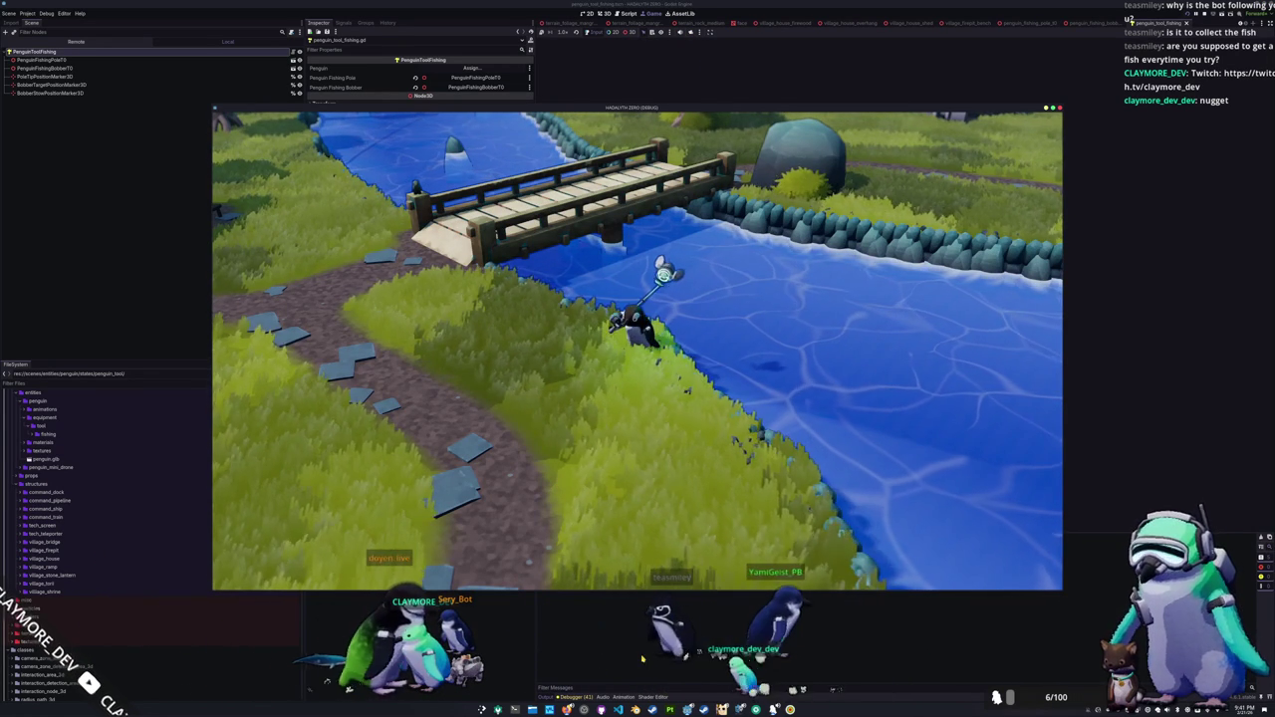
key("F8")
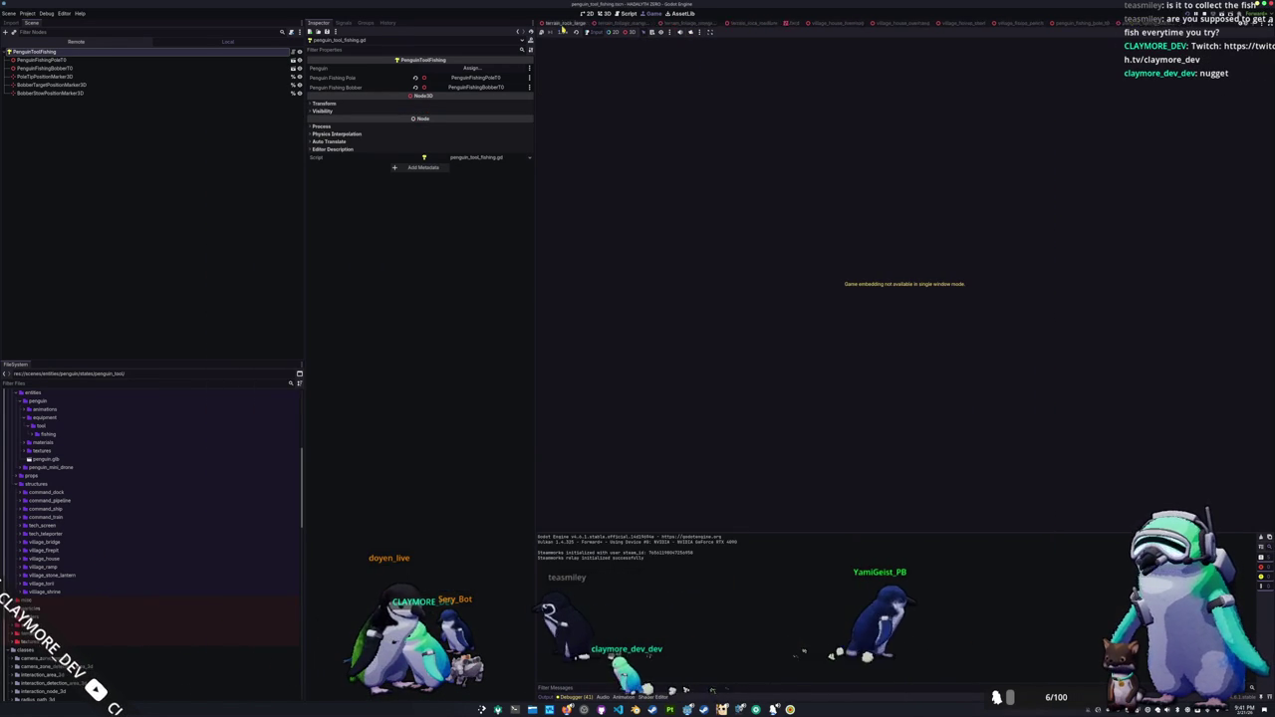
Step: Open the main scene in 3D, zoom toward the bridge, and select WaterPlane
scroll(554, 25, "up", 3)
left_click(554, 25)
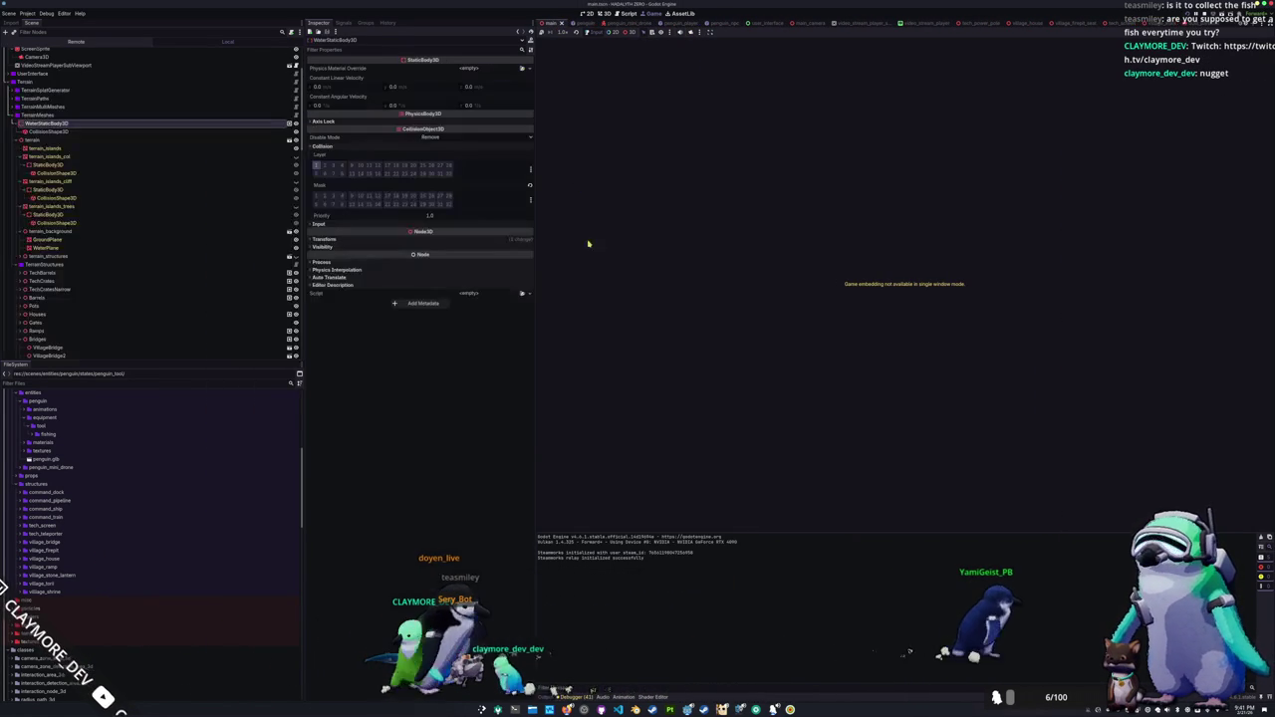
left_click(604, 15)
left_click_drag(658, 299, 115, 157)
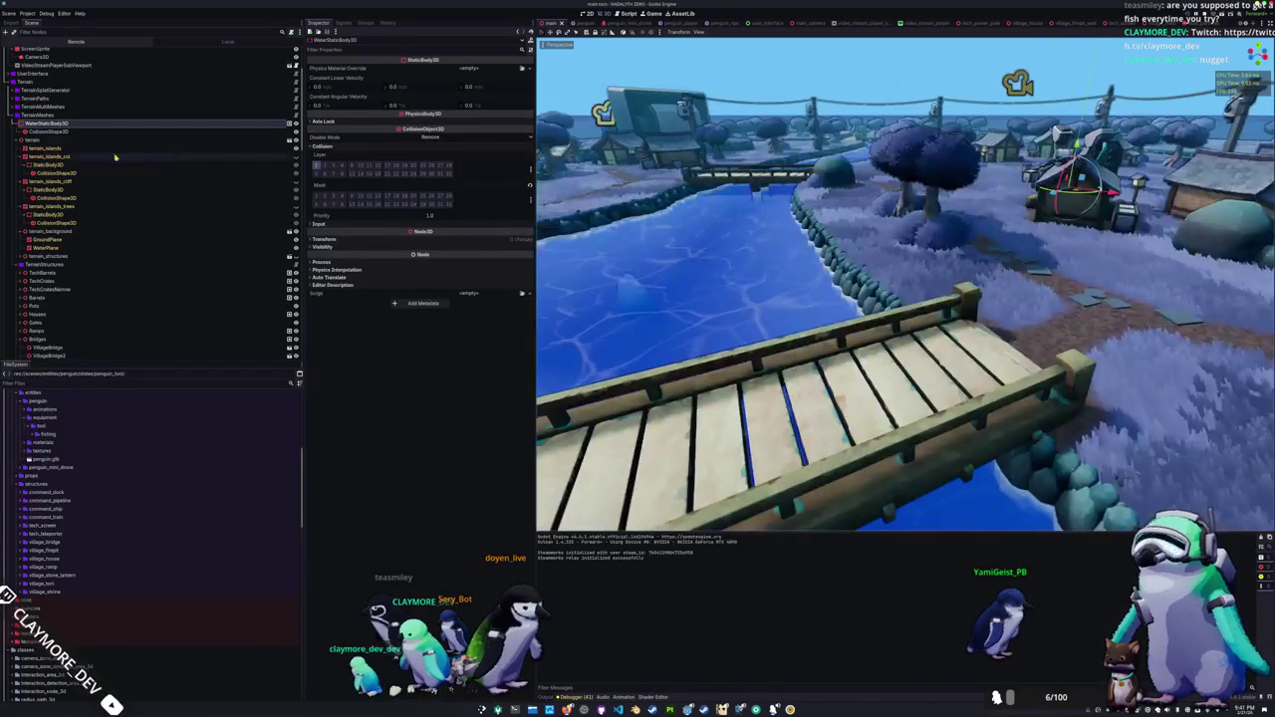
left_click(54, 249)
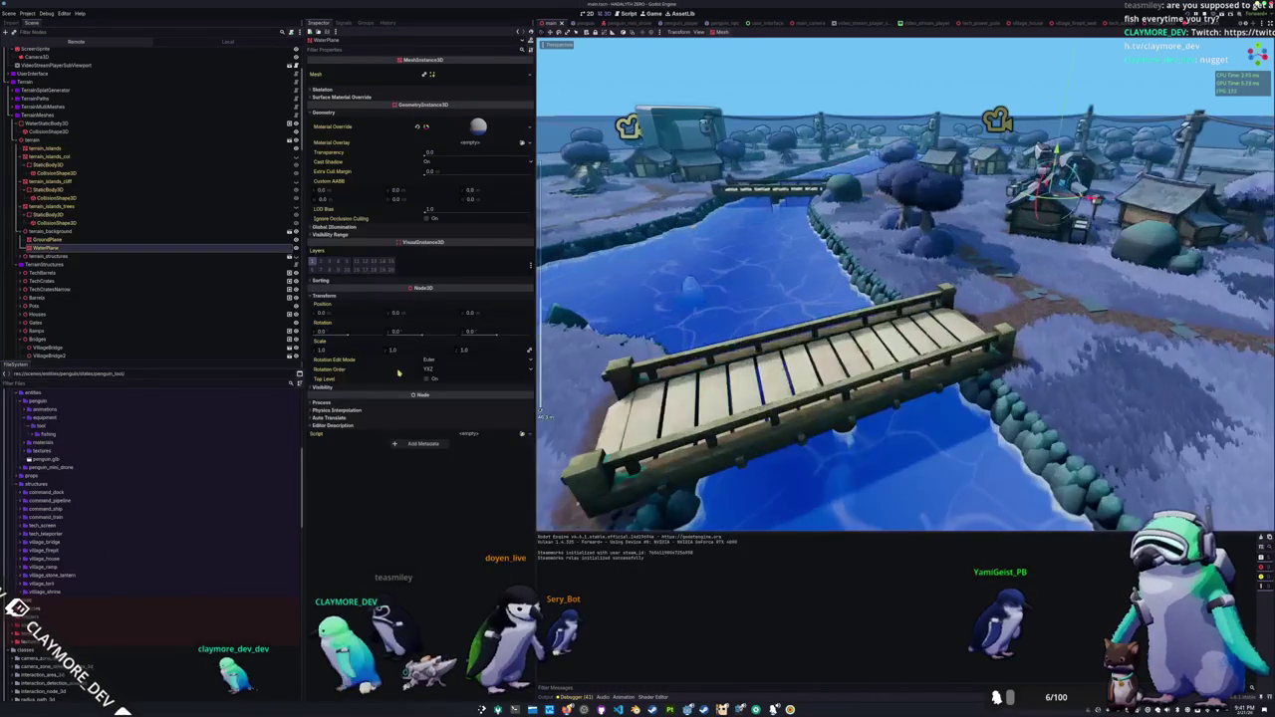
scroll(904, 299, "down", 5)
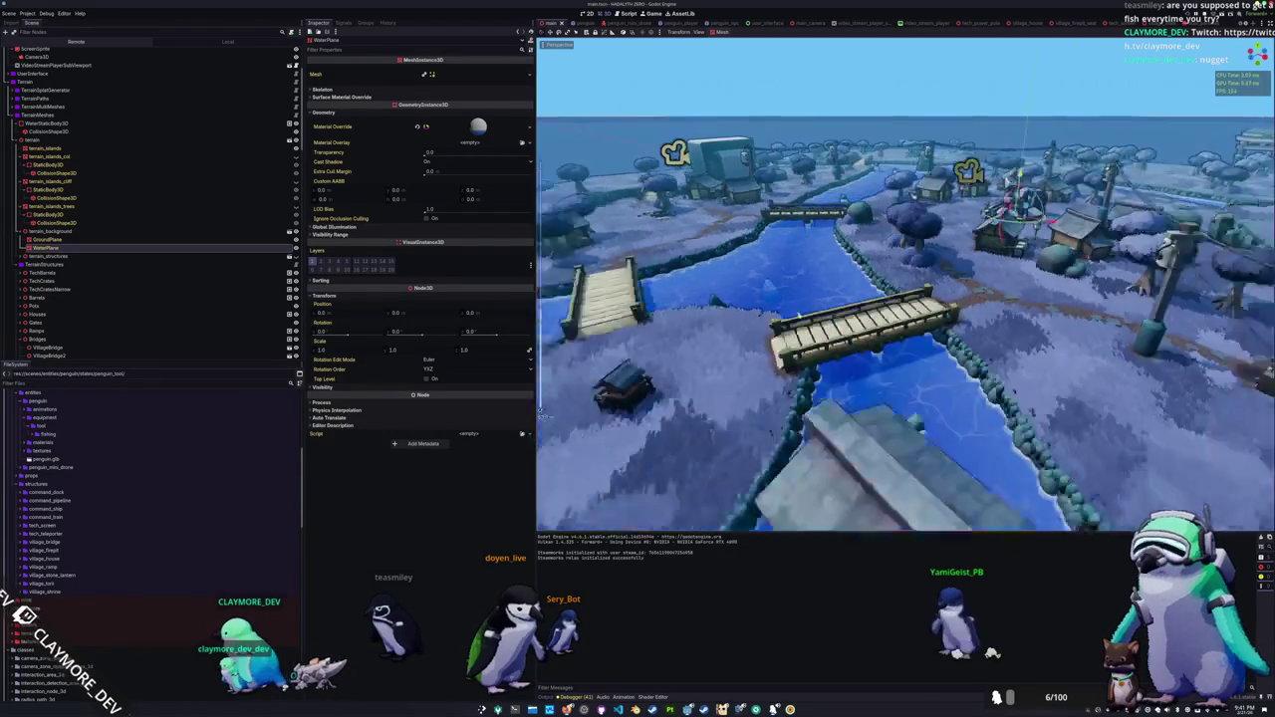
Step: Try moving WaterPlane vertically, cancel to keep it at 0.0, then frame the water
key("g")
key("y")
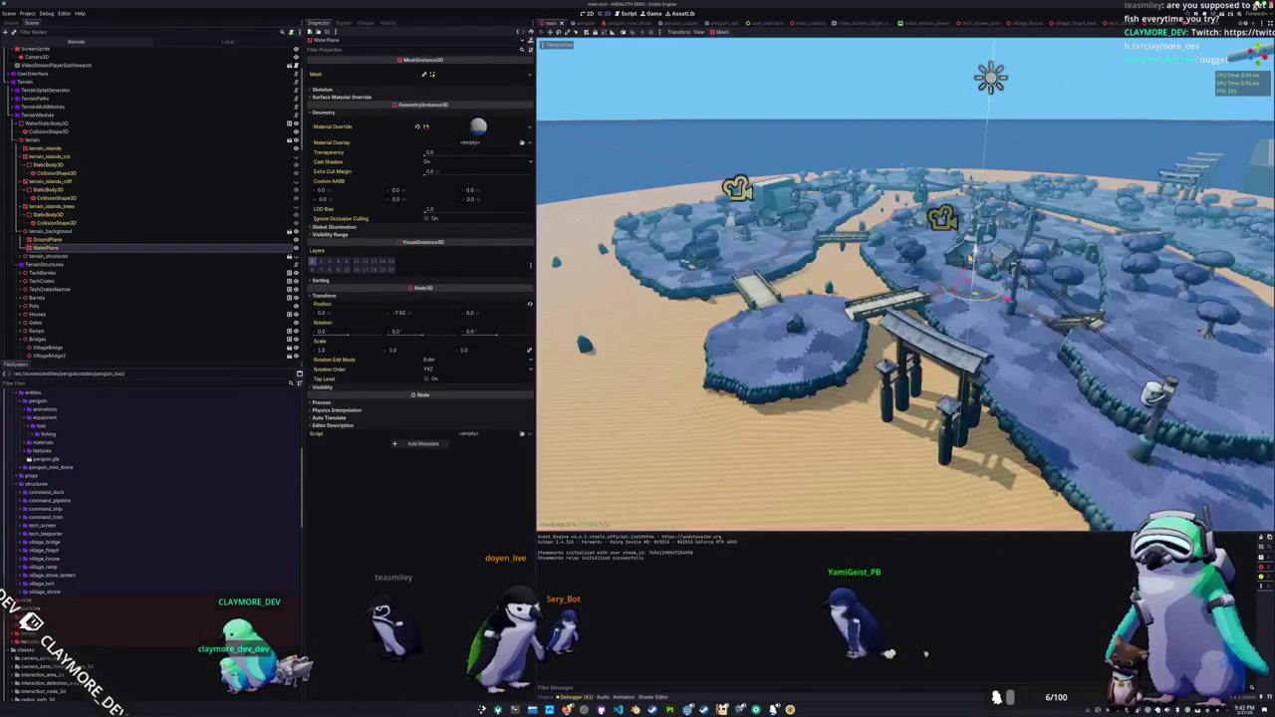
key("Escape")
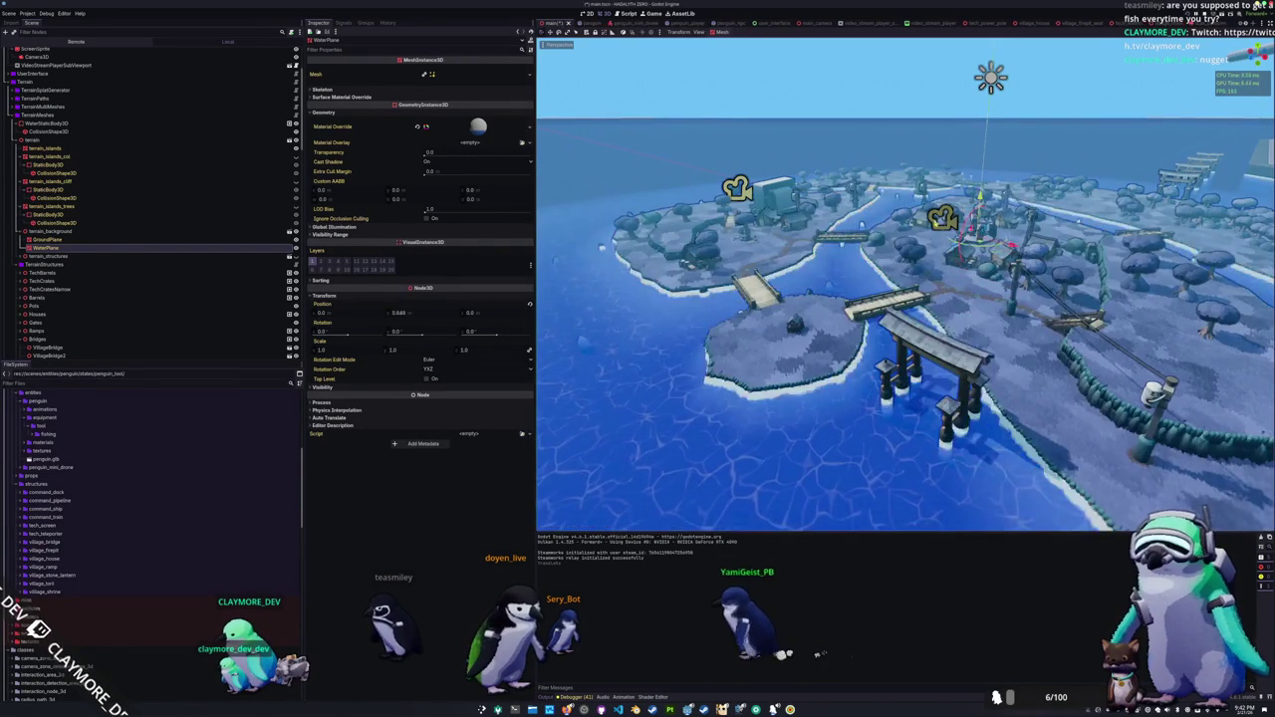
scroll(905, 299, "up", 5)
key("f")
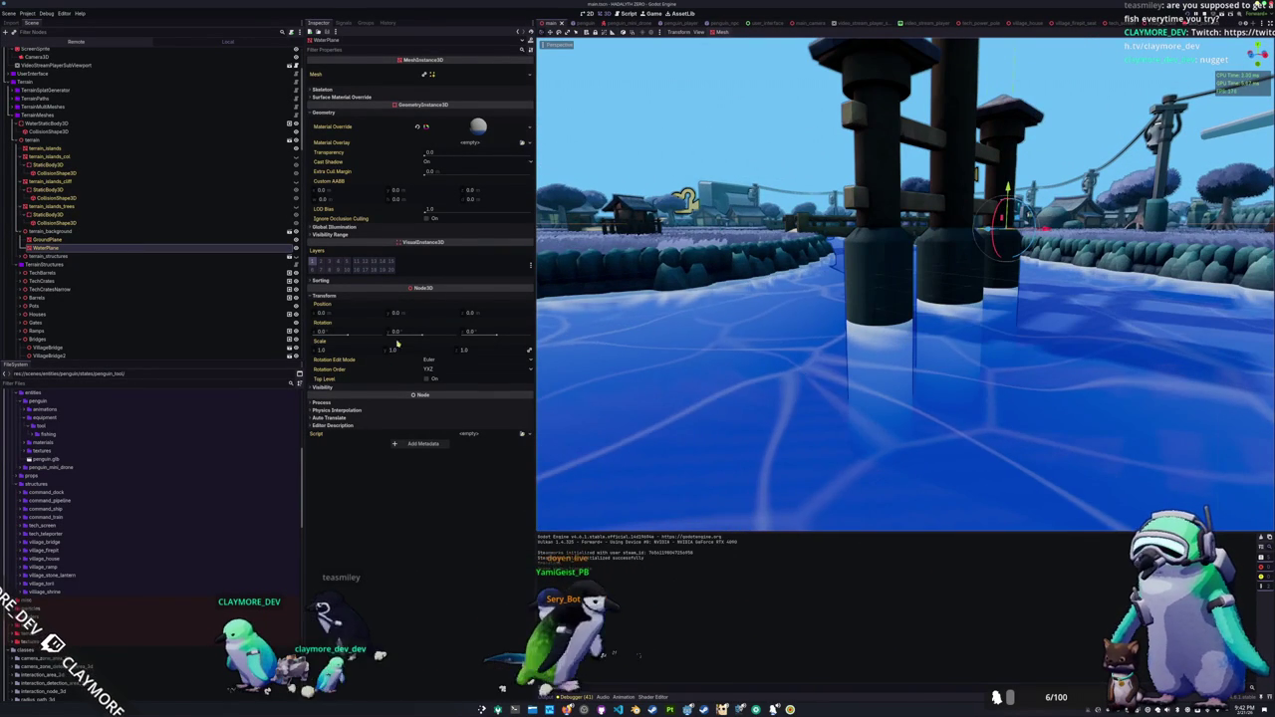
key("alt+Tab")
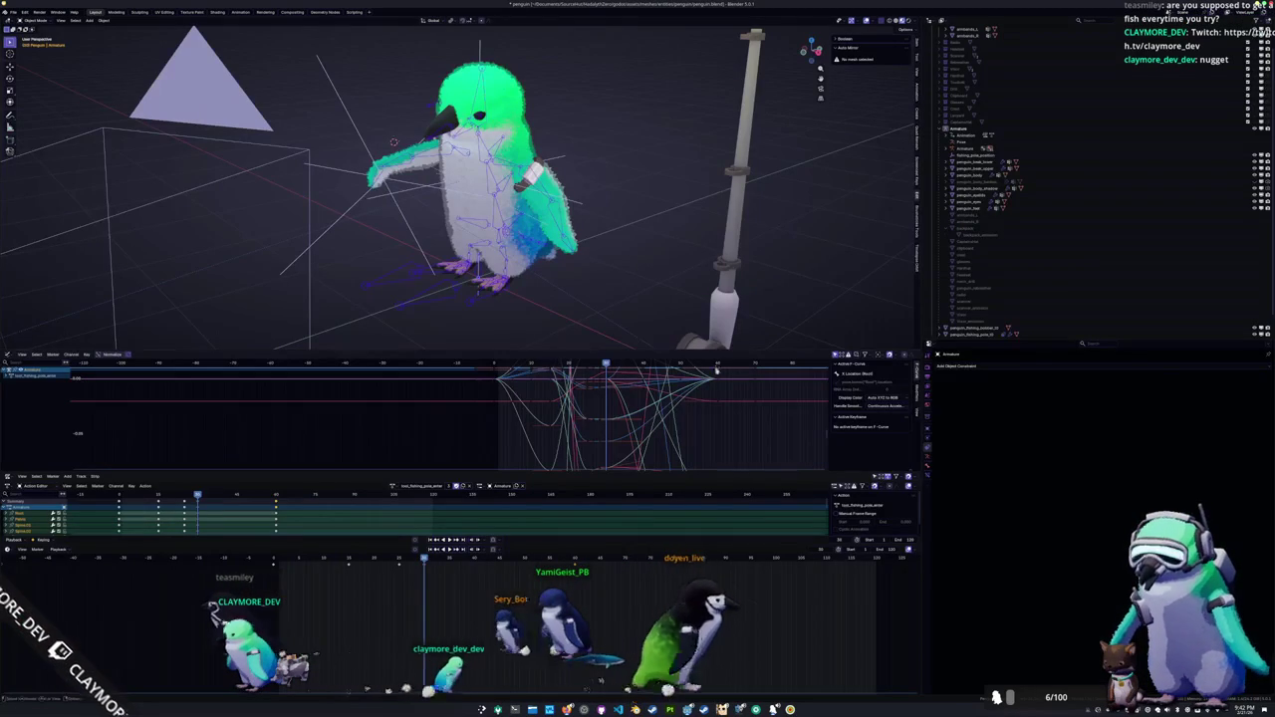
Step: Open terrain.blend by searching 'ter' in File > Open Recent
left_click(14, 11)
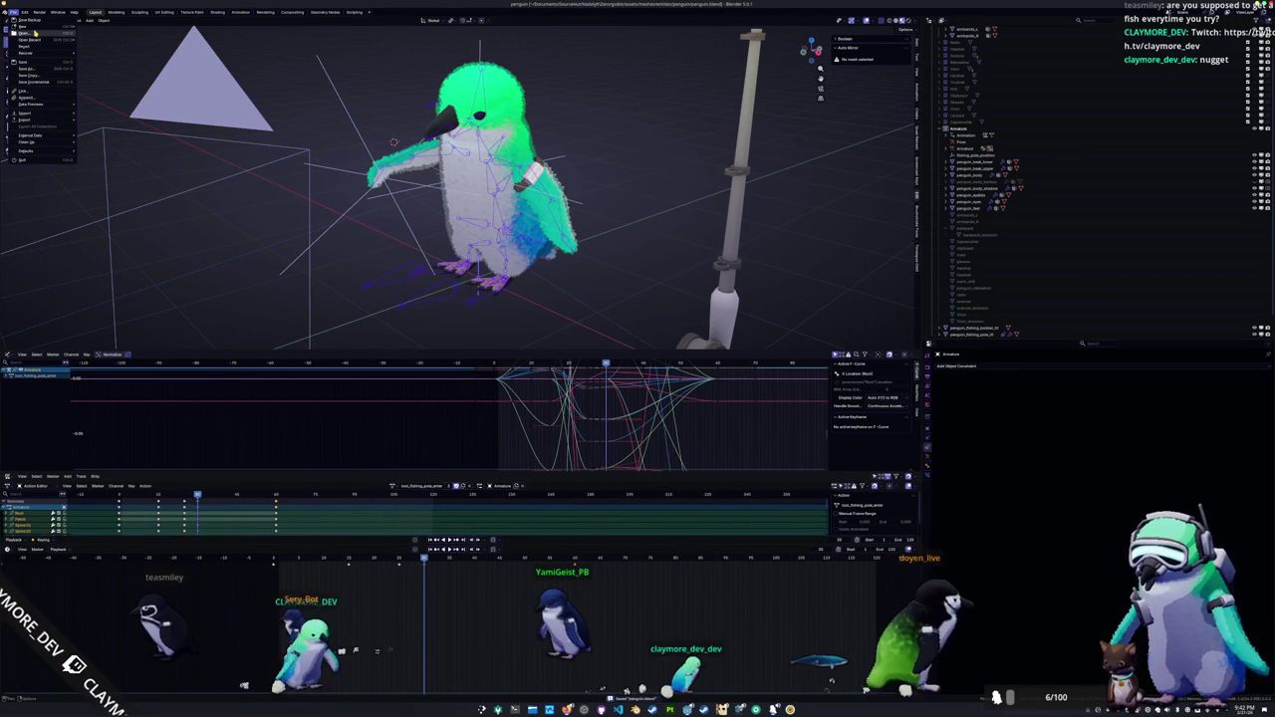
mouse_move(48, 39)
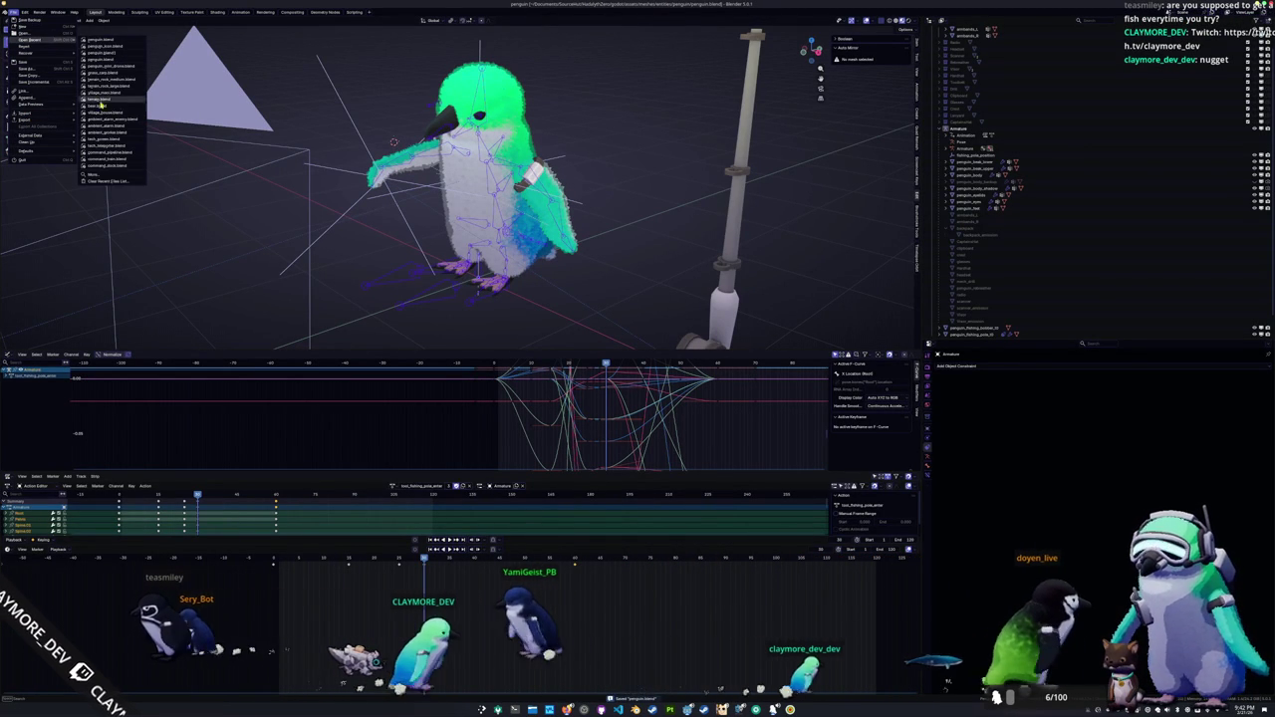
left_click(100, 176)
type("ter")
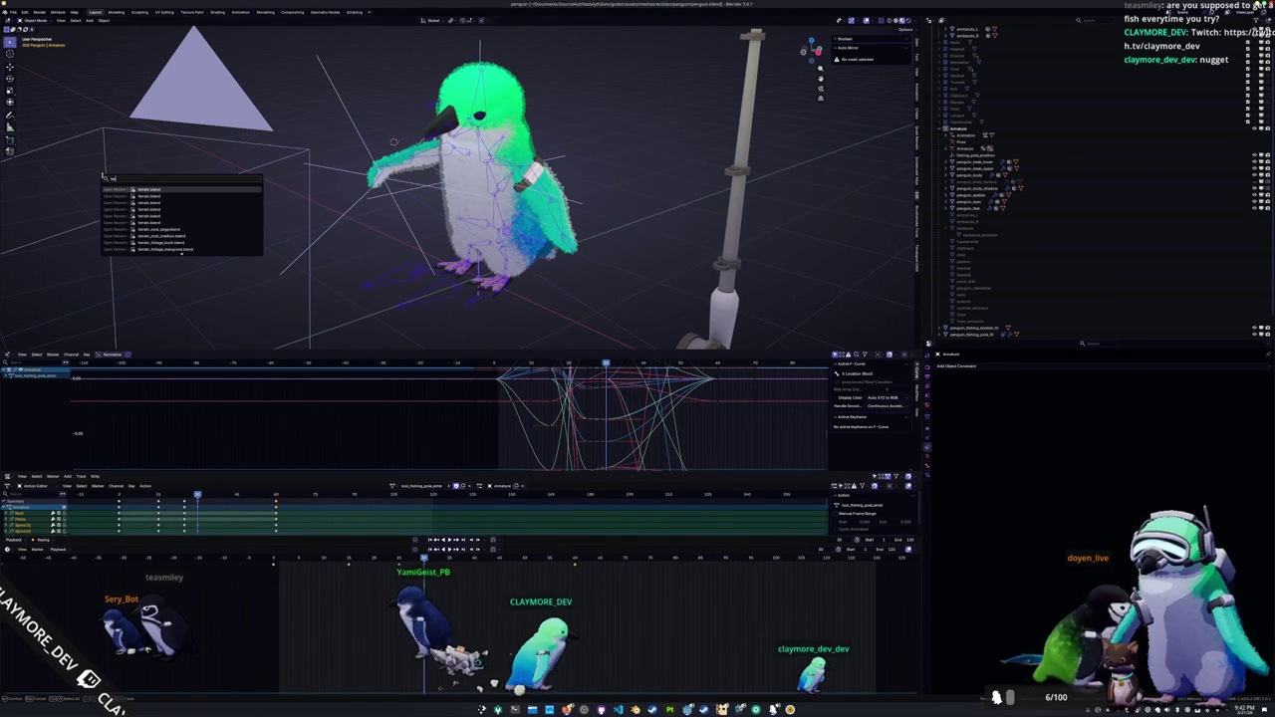
key("Return")
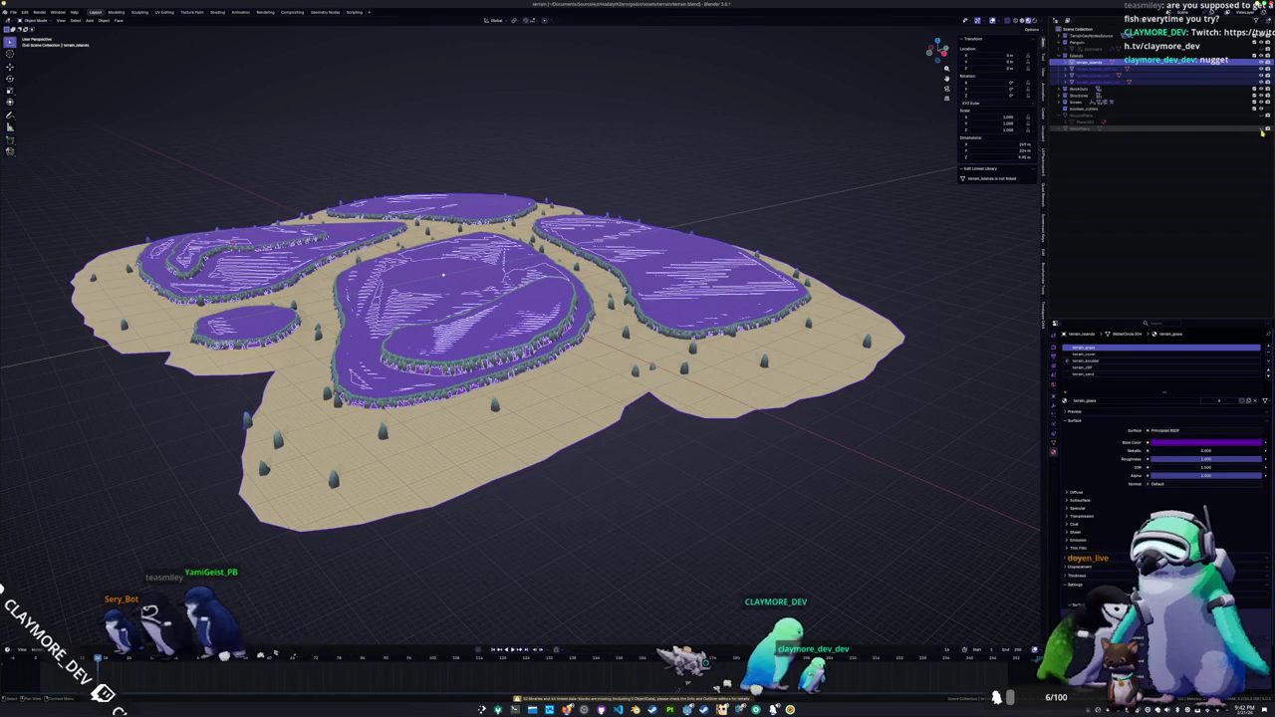
Step: Hide the sand ground object and select WaterPlane in the outliner
left_click(1261, 132)
scroll(306, 462, "up", 5)
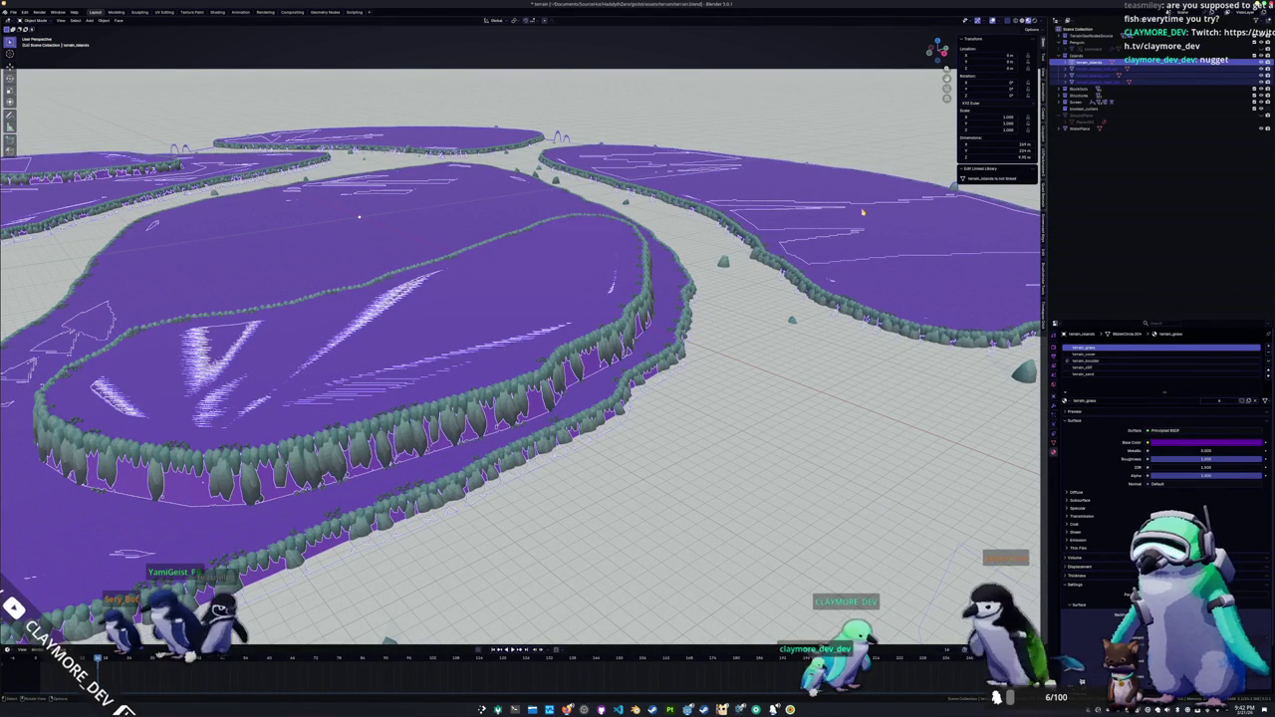
left_click(1081, 129)
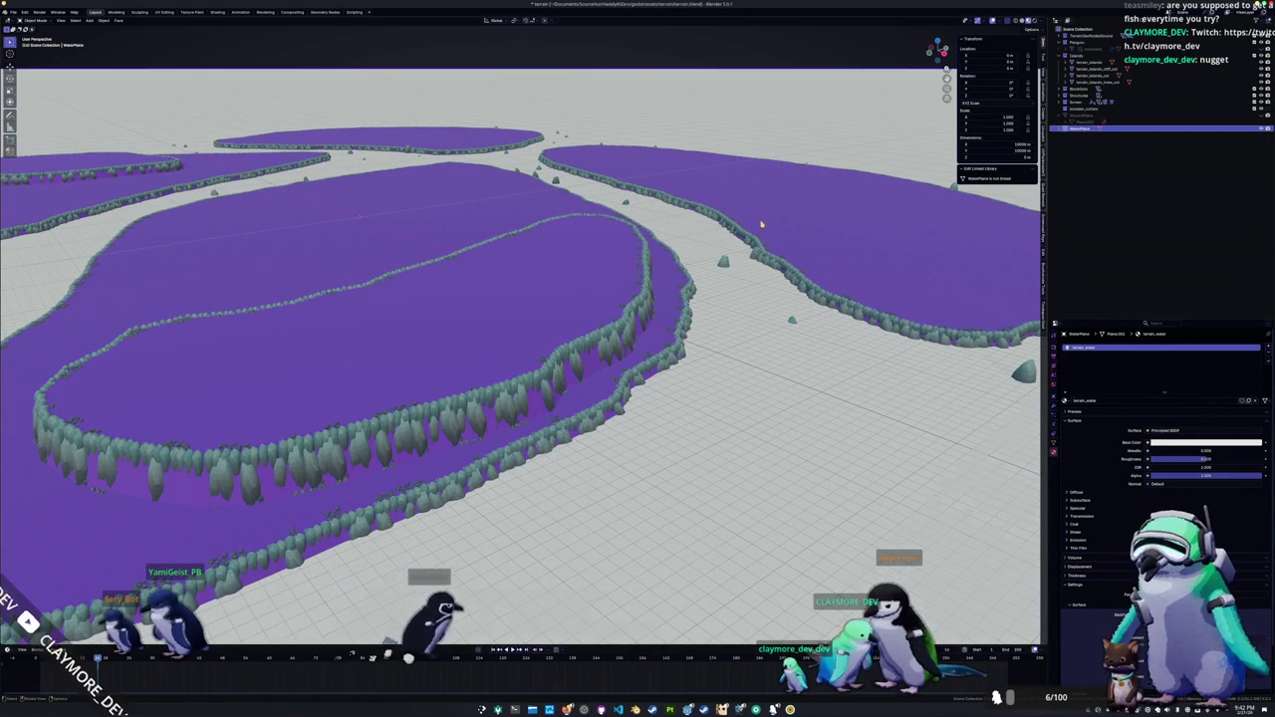
Step: Set WaterPlane's origin with Object > Set Origin > Origin to Center of Mass (Surface)
key("KP_1")
scroll(761, 224, "down", 2)
scroll(648, 100, "up", 4)
scroll(638, 120, "up", 2)
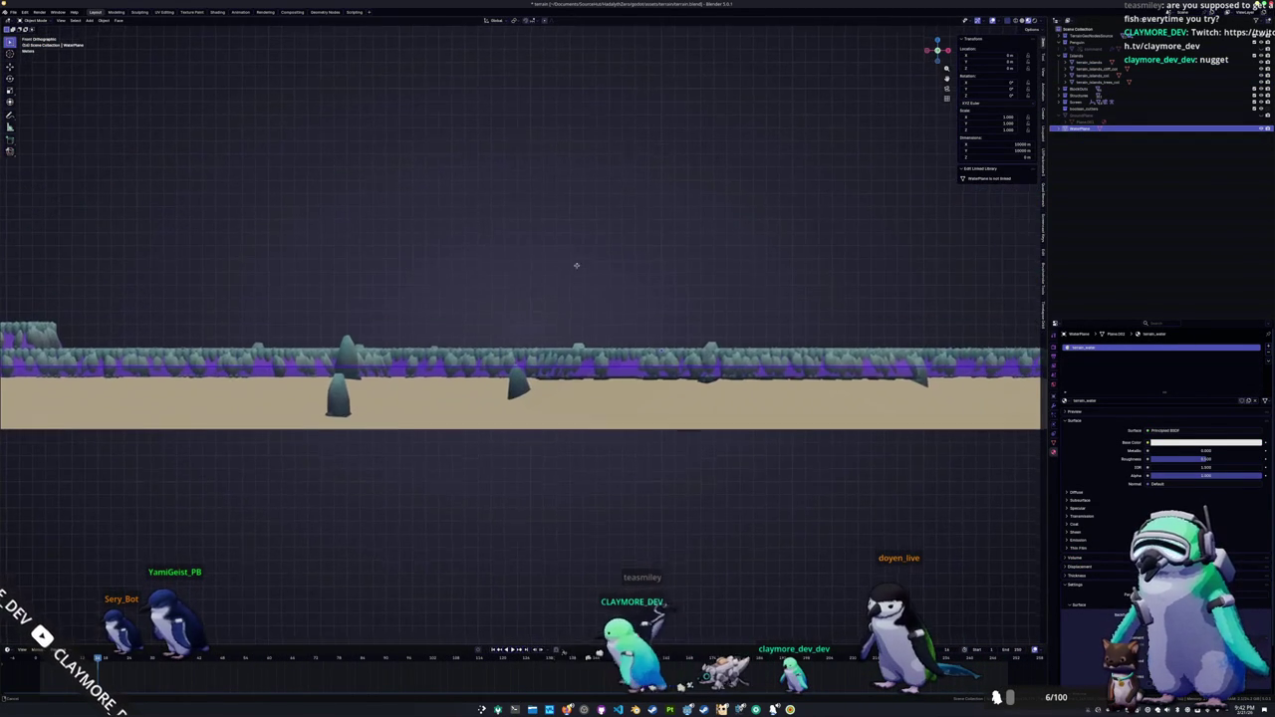
scroll(706, 330, "up", 2)
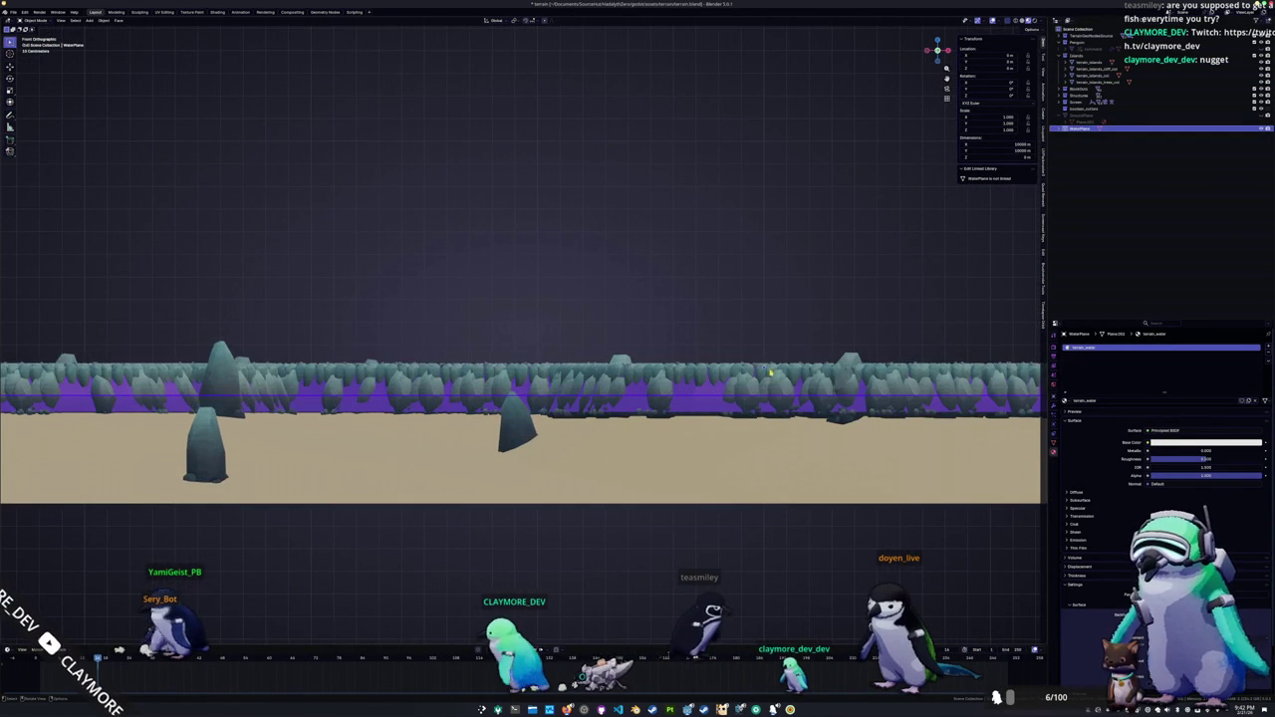
mouse_move(763, 372)
left_mouse_down()
mouse_move(643, 369)
mouse_move(660, 374)
mouse_move(684, 337)
left_mouse_up()
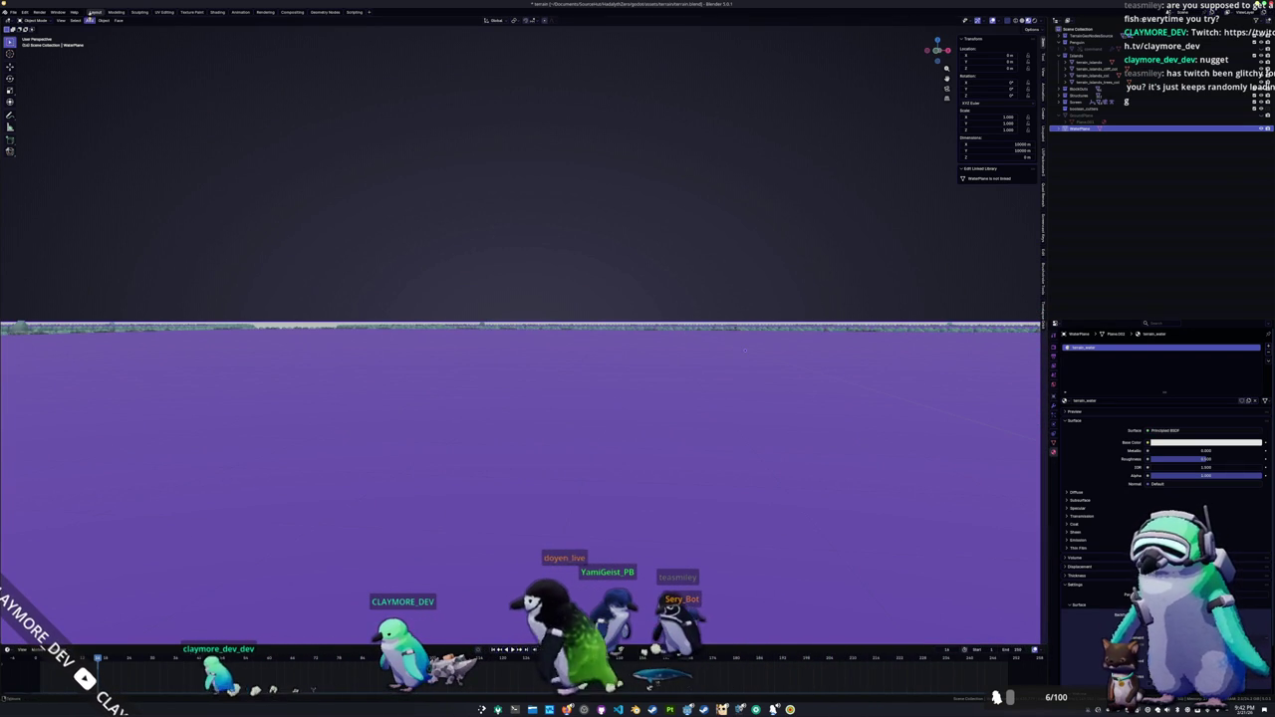
left_click(100, 20)
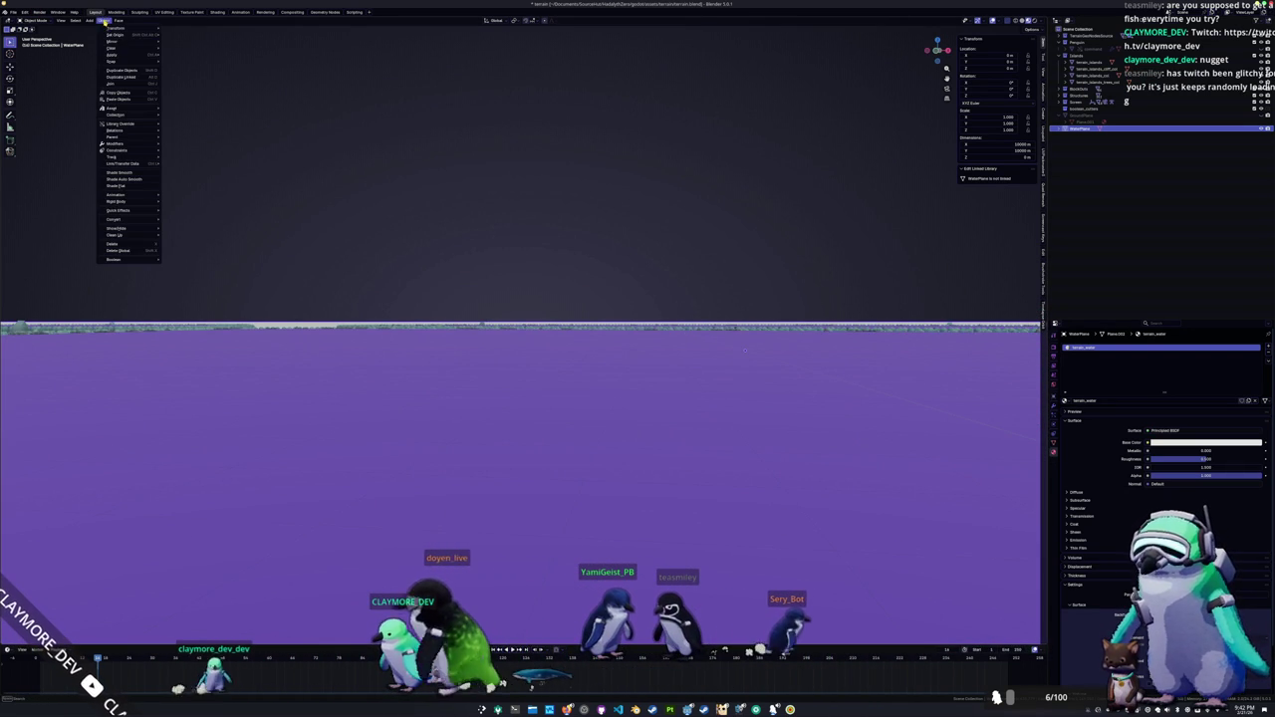
mouse_move(126, 38)
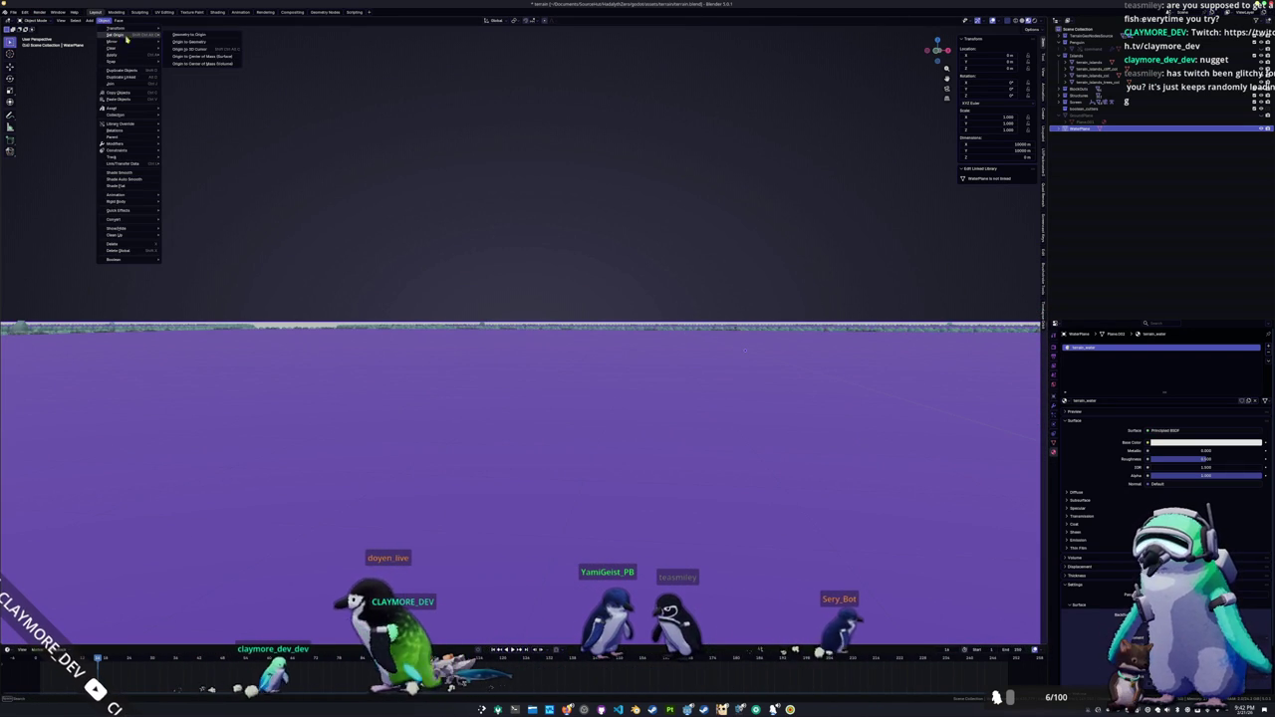
left_click(210, 57)
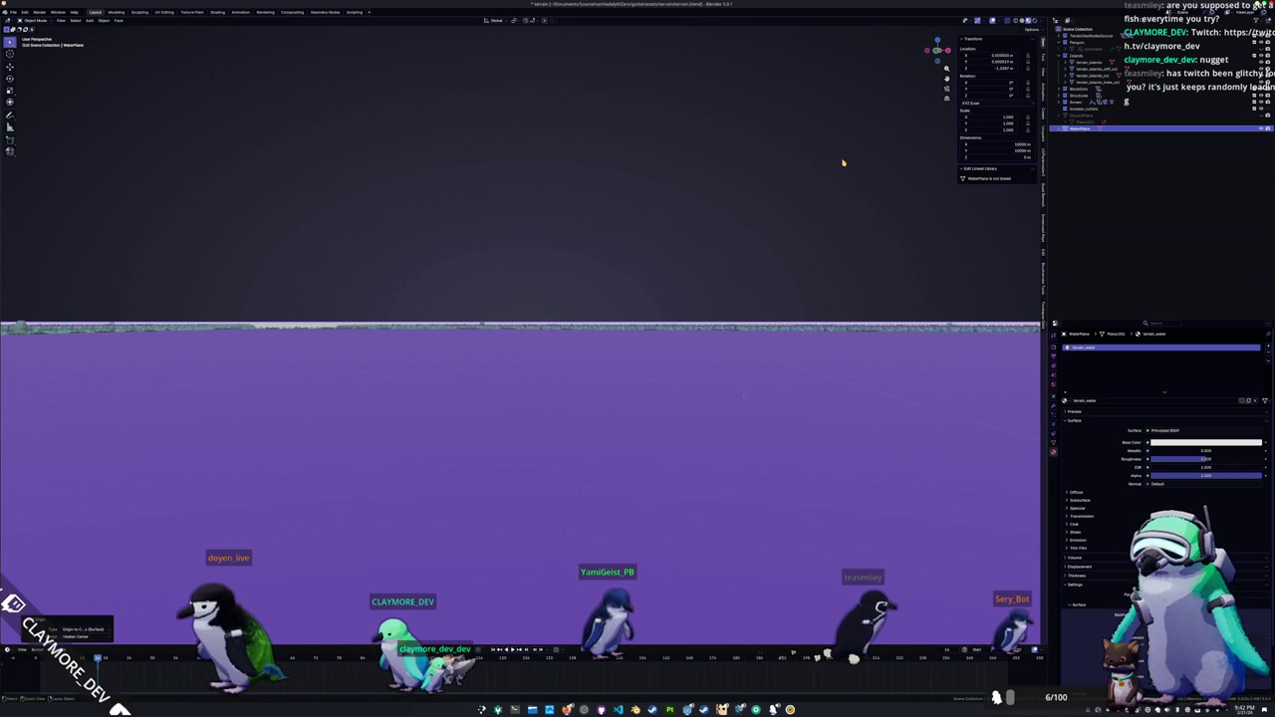
key("alt+Tab")
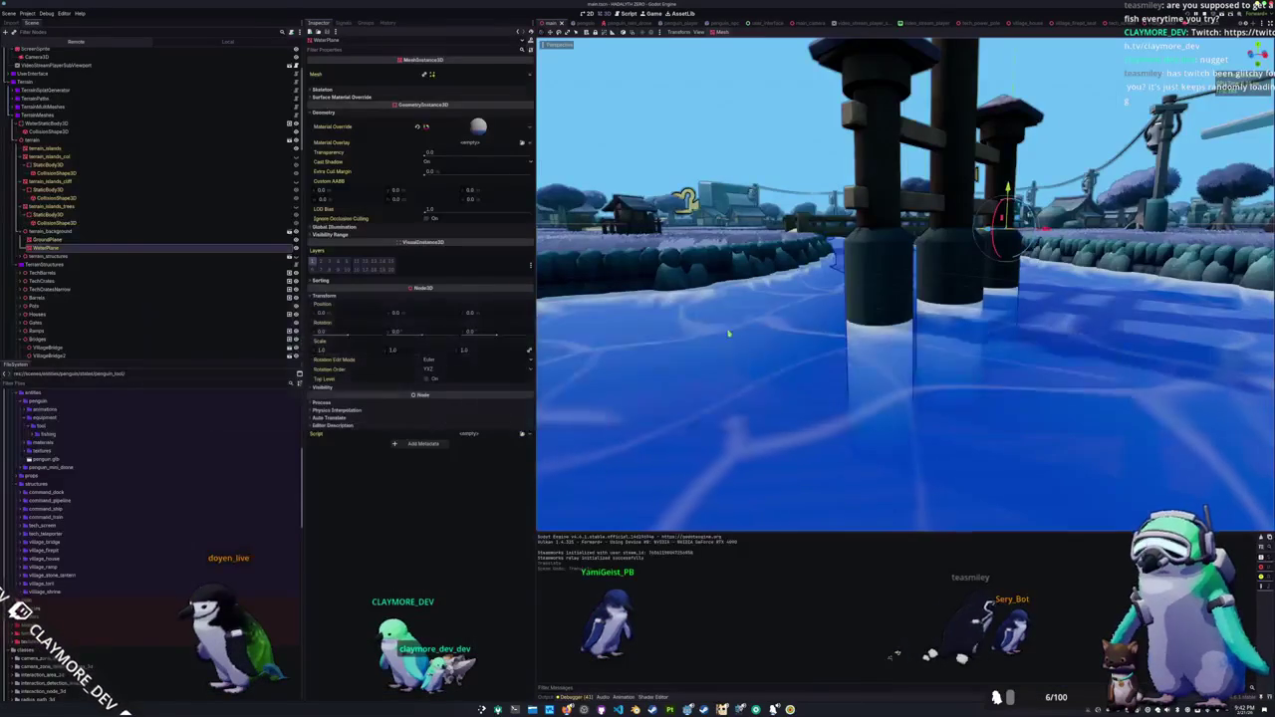
Step: Set the WaterStaticBody3D Transform Position Y to -1.25
left_click(99, 122)
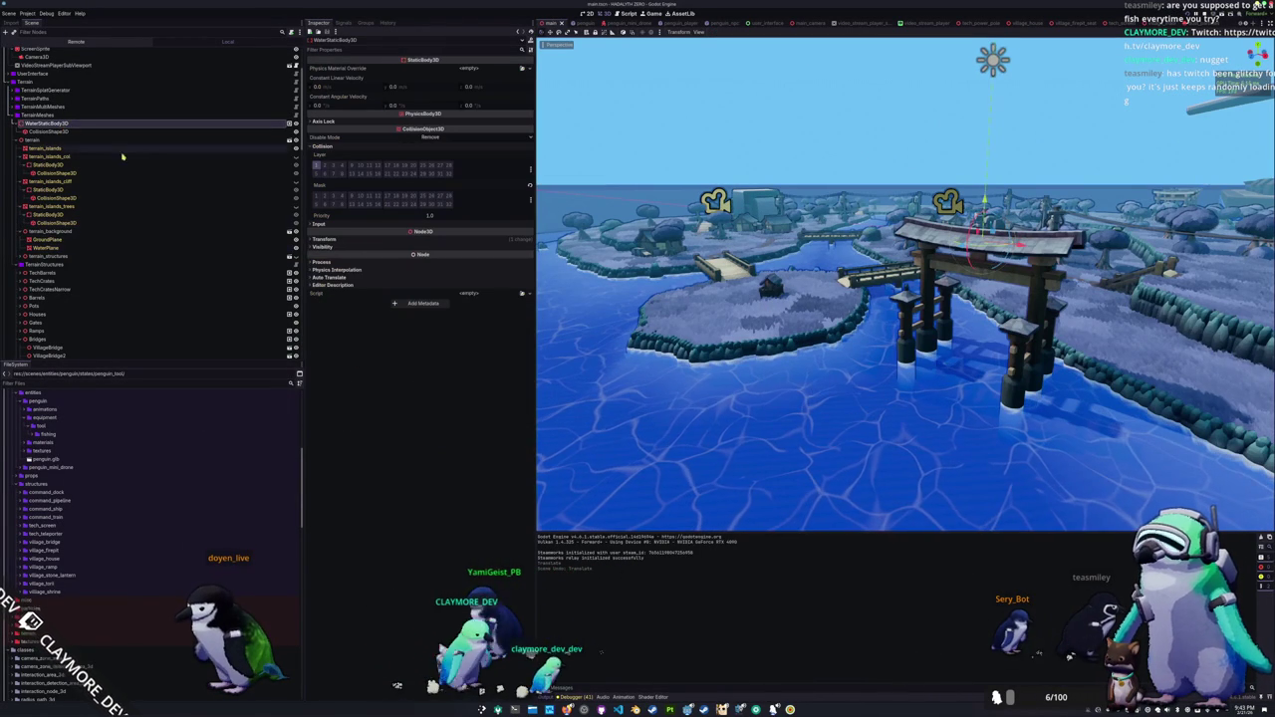
left_click(411, 240)
left_click(414, 257)
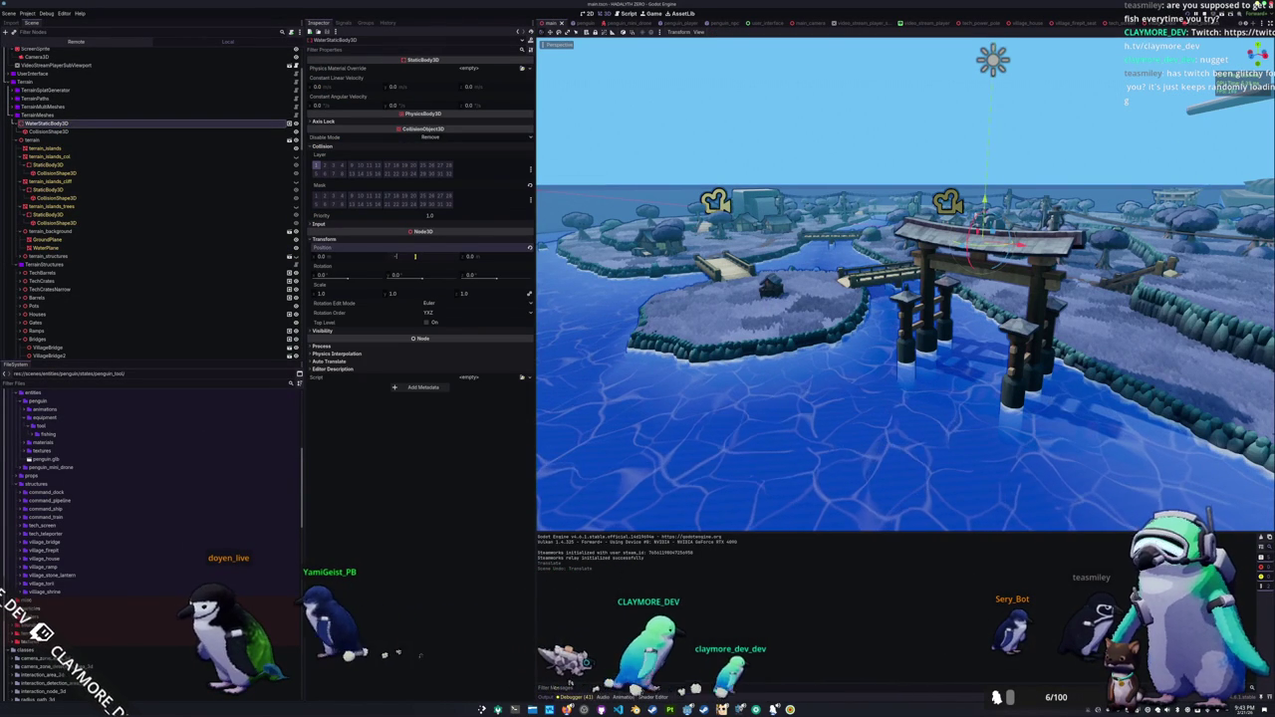
type("-1.25")
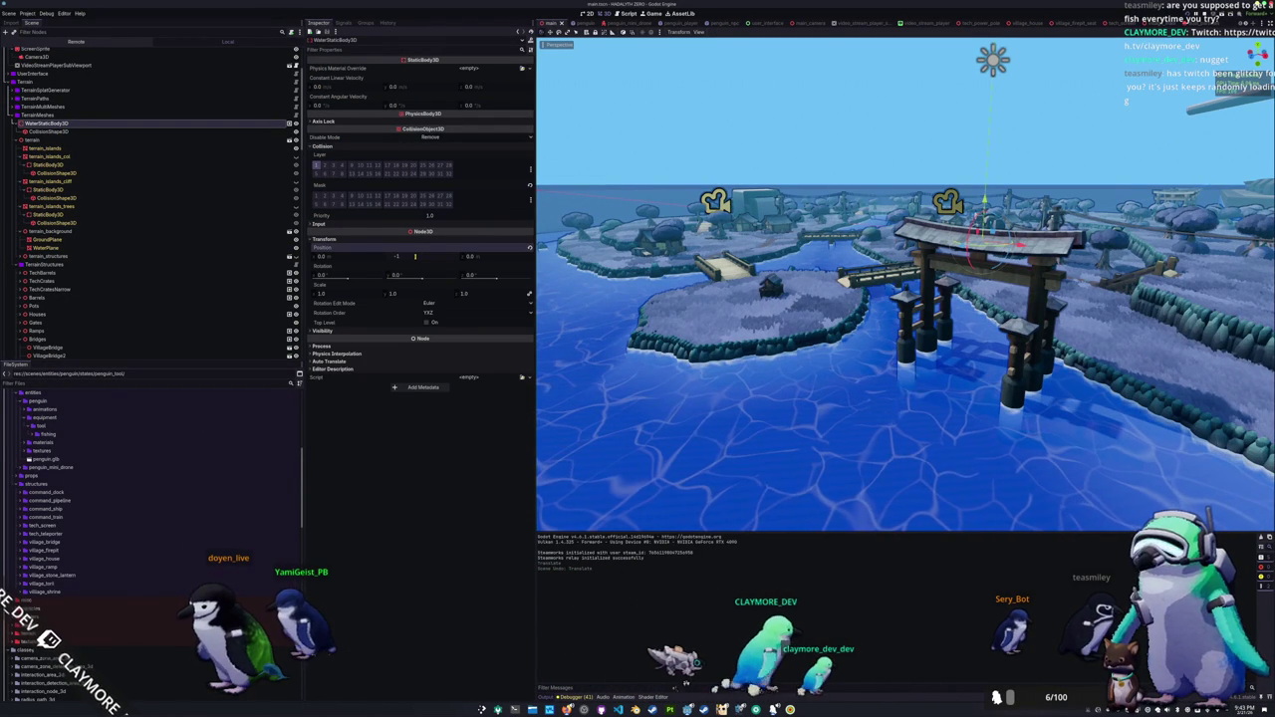
key("Return")
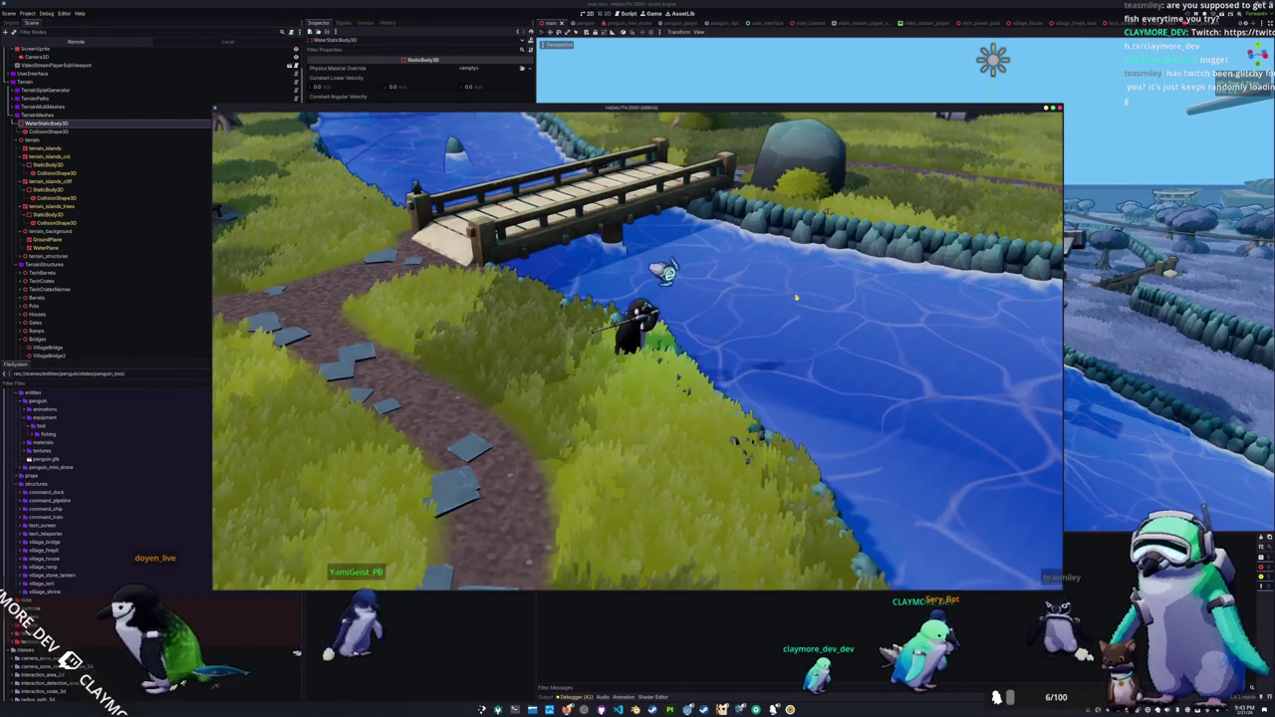
Step: In the running game, cast the bobber, reel it in, cast again, then switch to OBS Studio
left_click(790, 344)
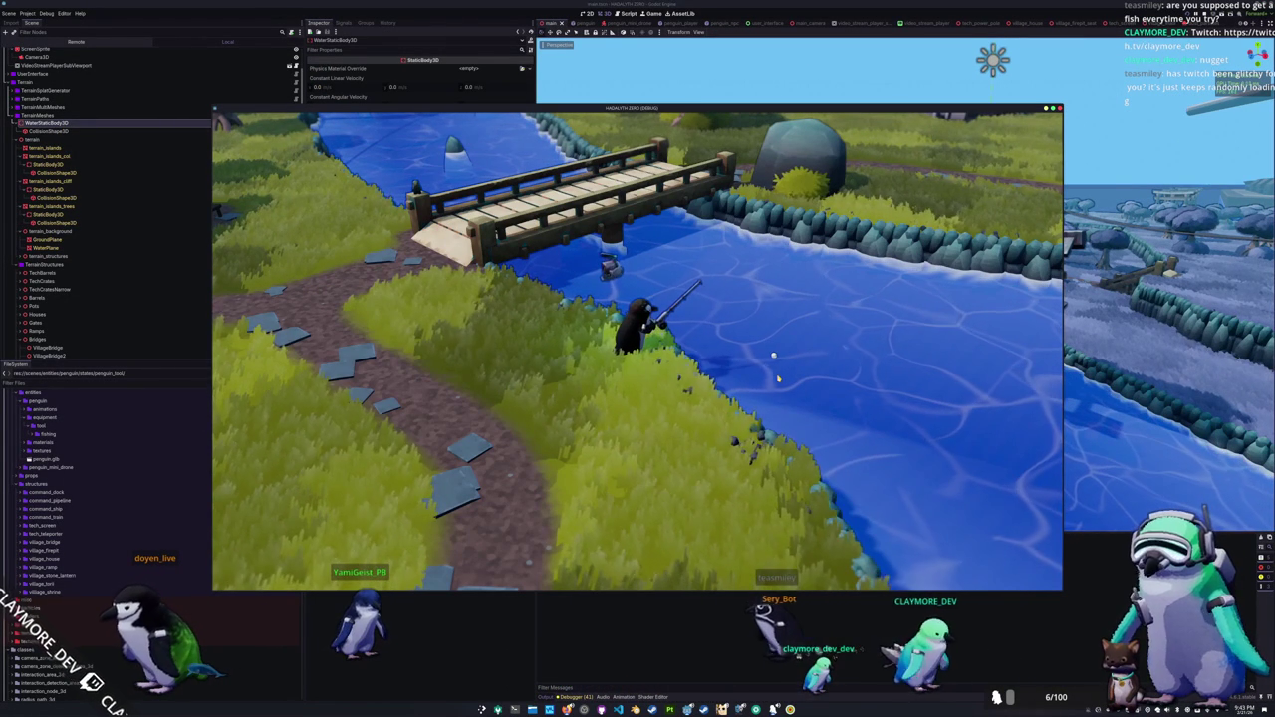
left_click(774, 374)
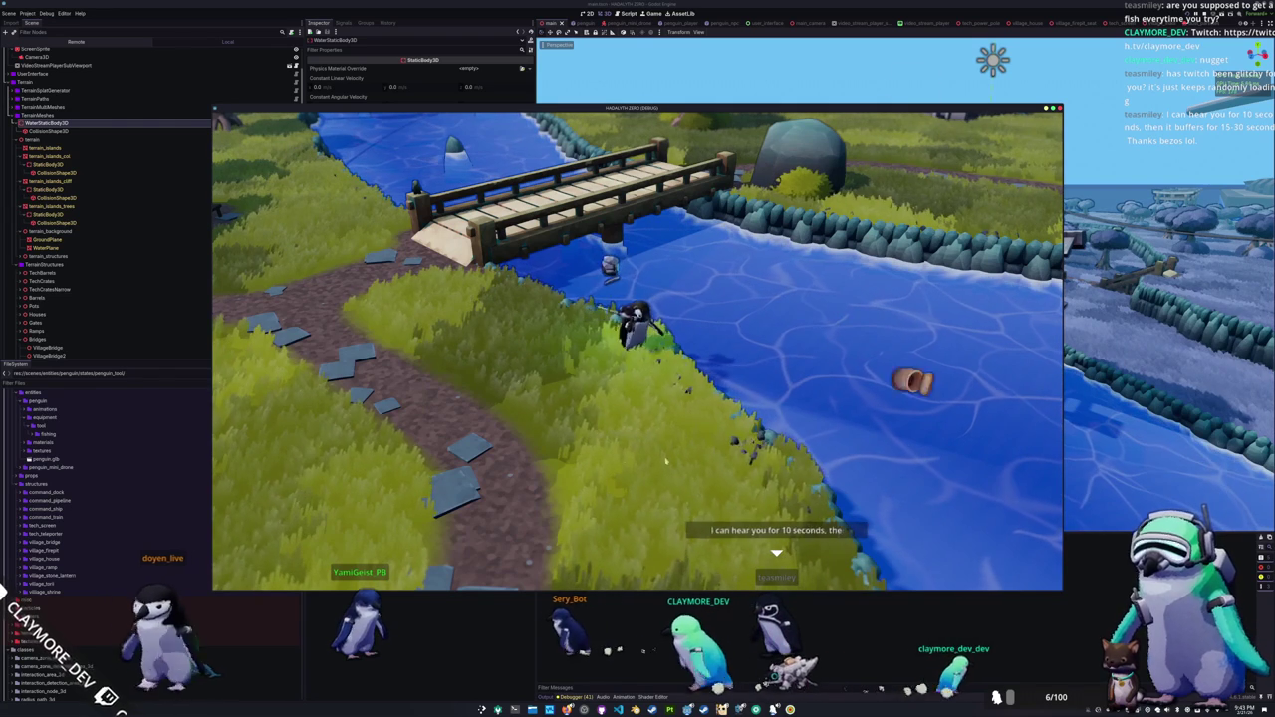
left_click(912, 444)
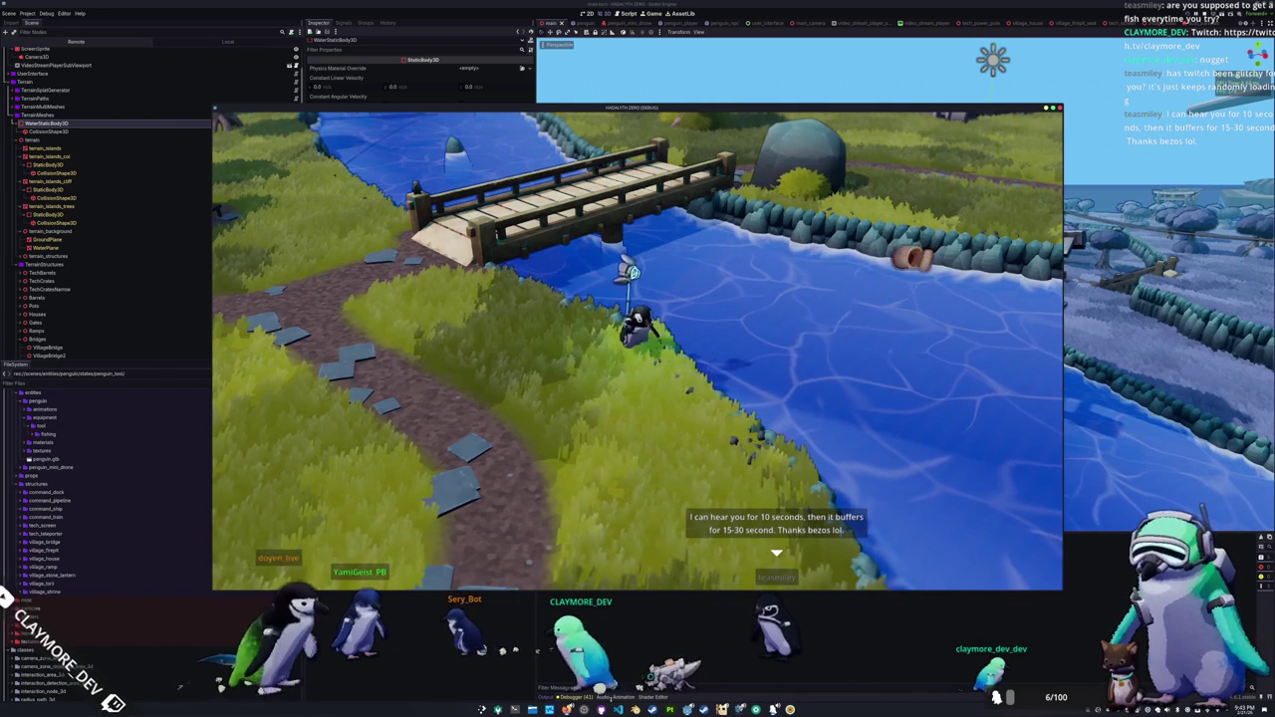
key("alt+Tab")
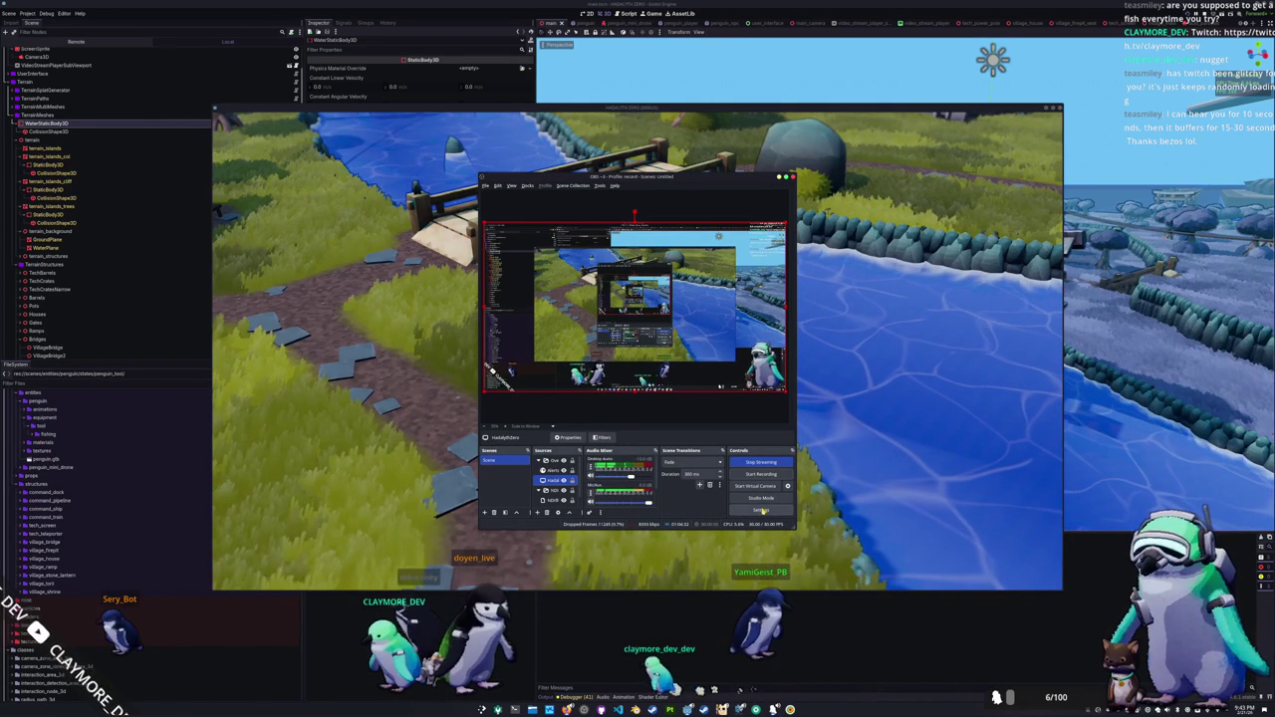
left_click(763, 513)
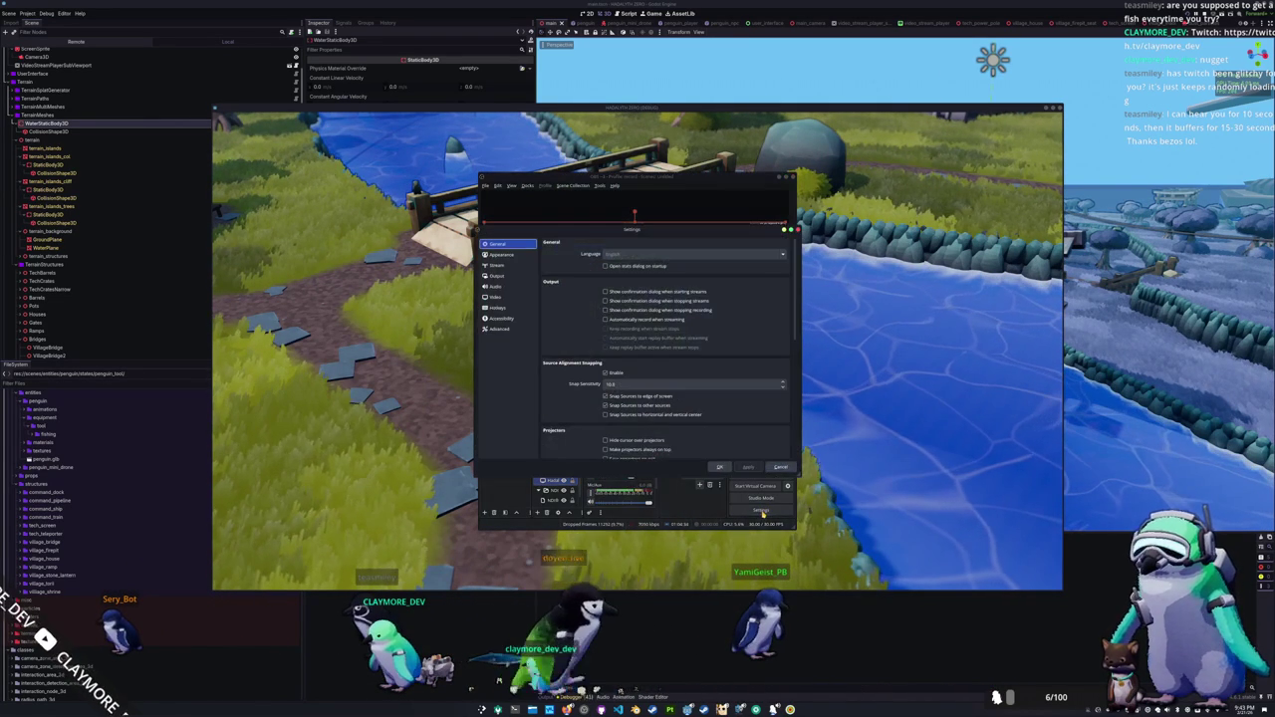
left_click_drag(617, 230, 997, 312)
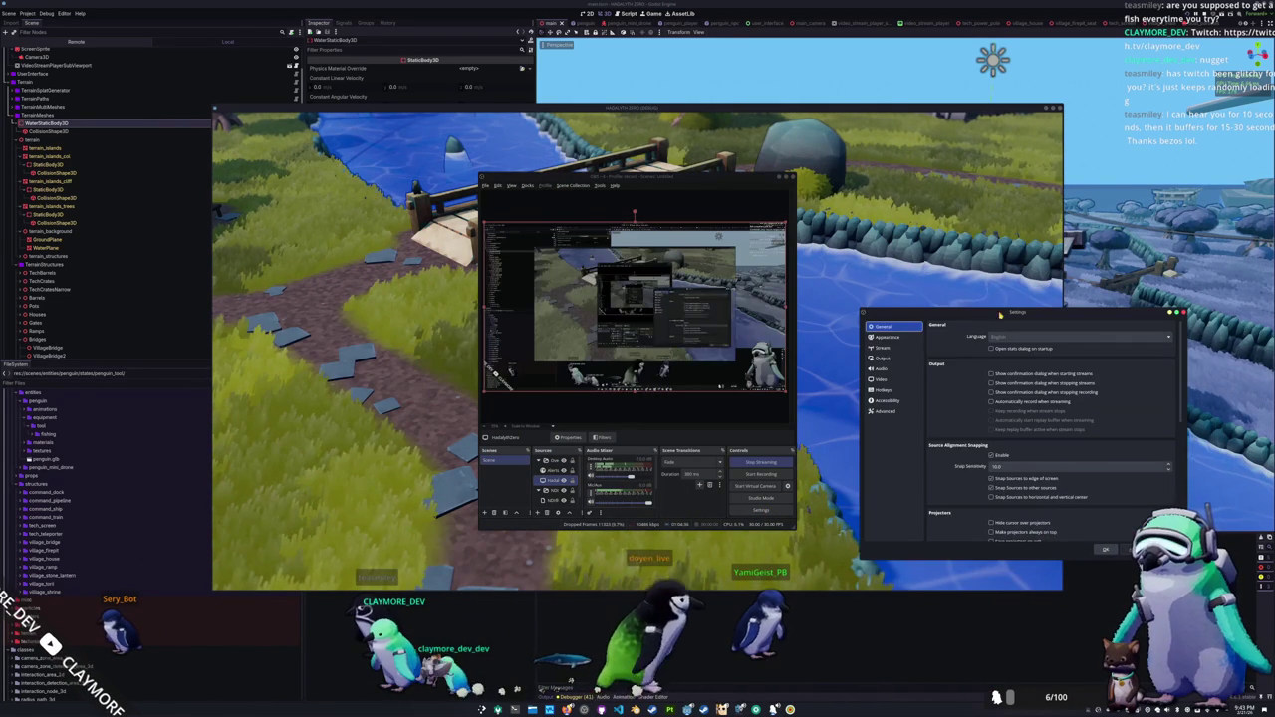
left_click(884, 347)
left_click(890, 358)
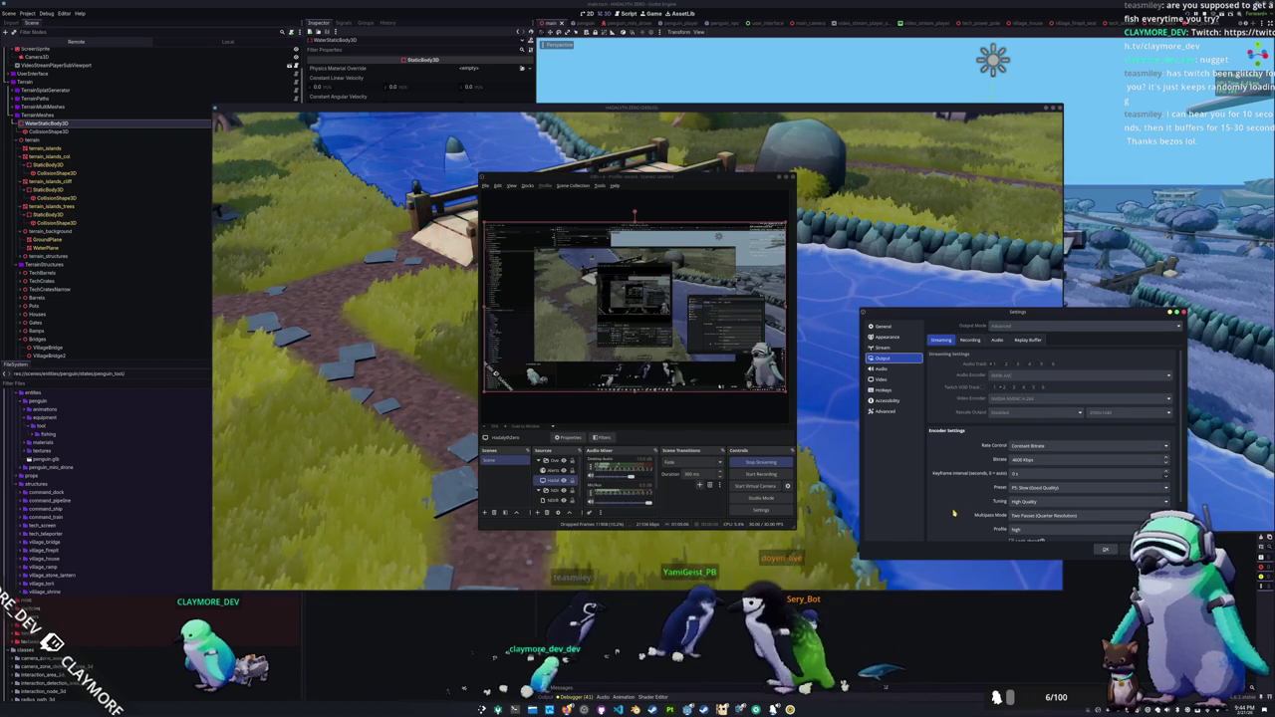
left_click(968, 340)
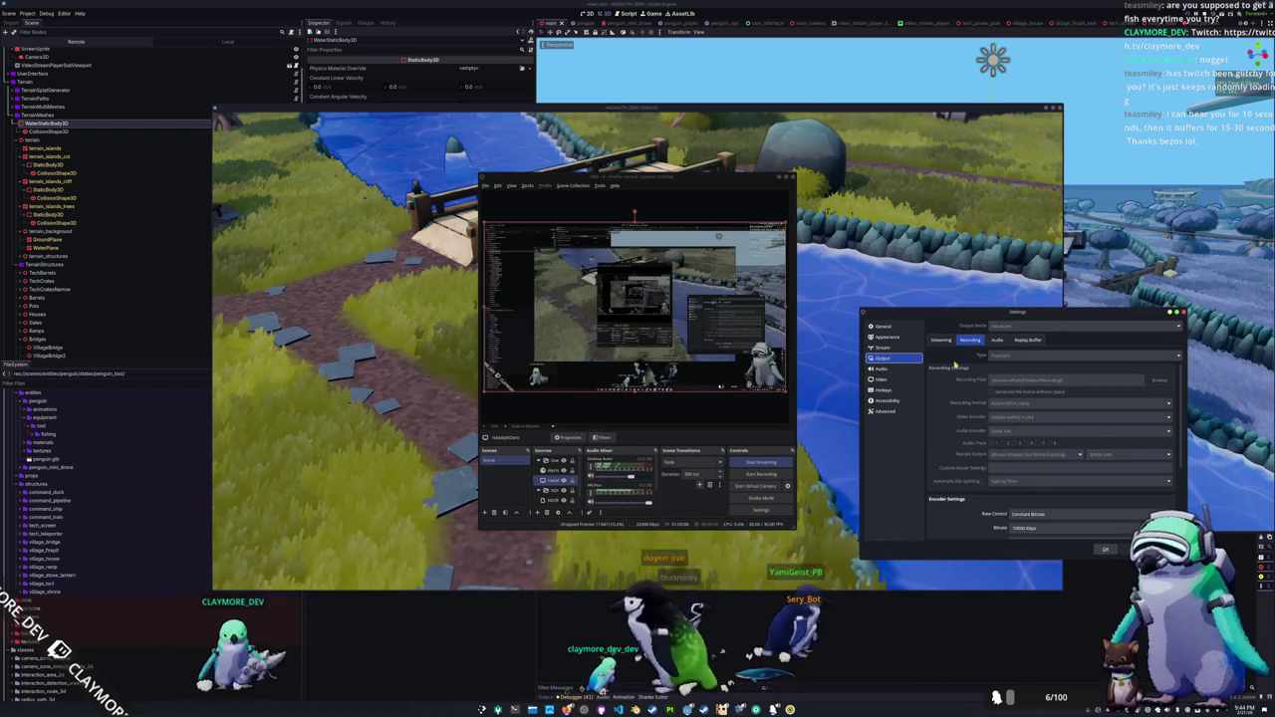
left_click(942, 339)
scroll(953, 447, "down", 2)
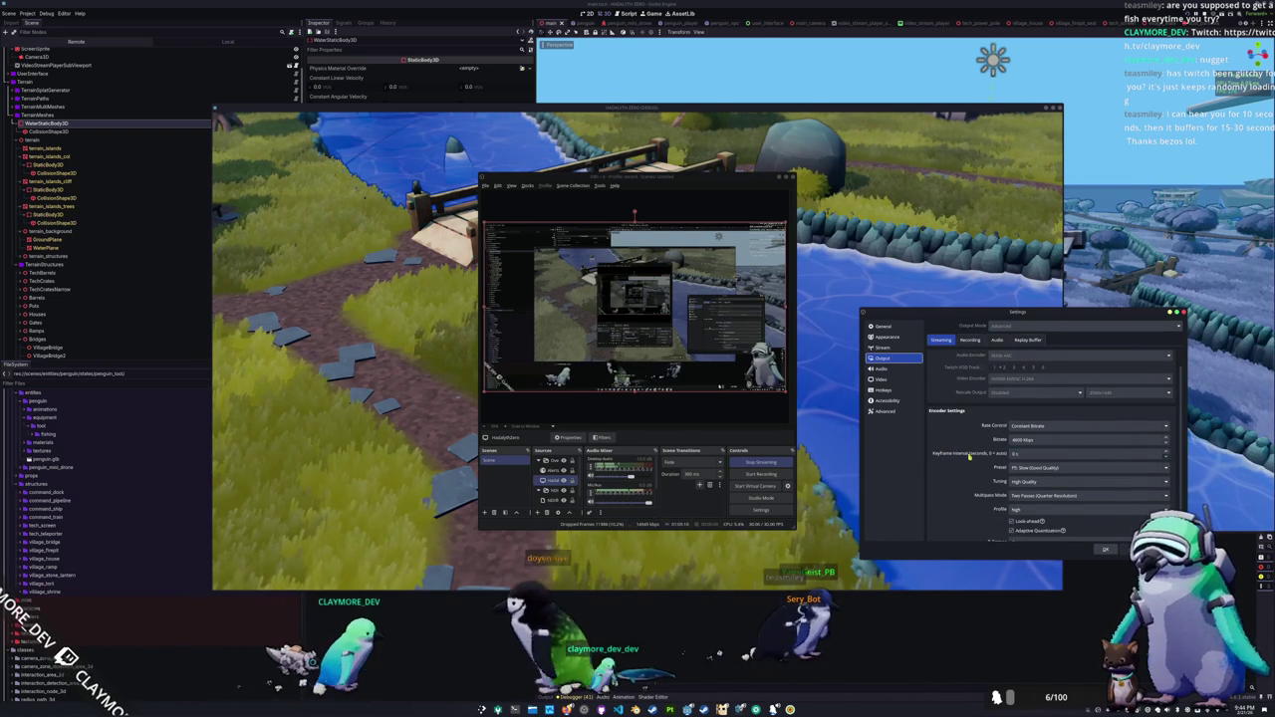
scroll(971, 461, "down", 3)
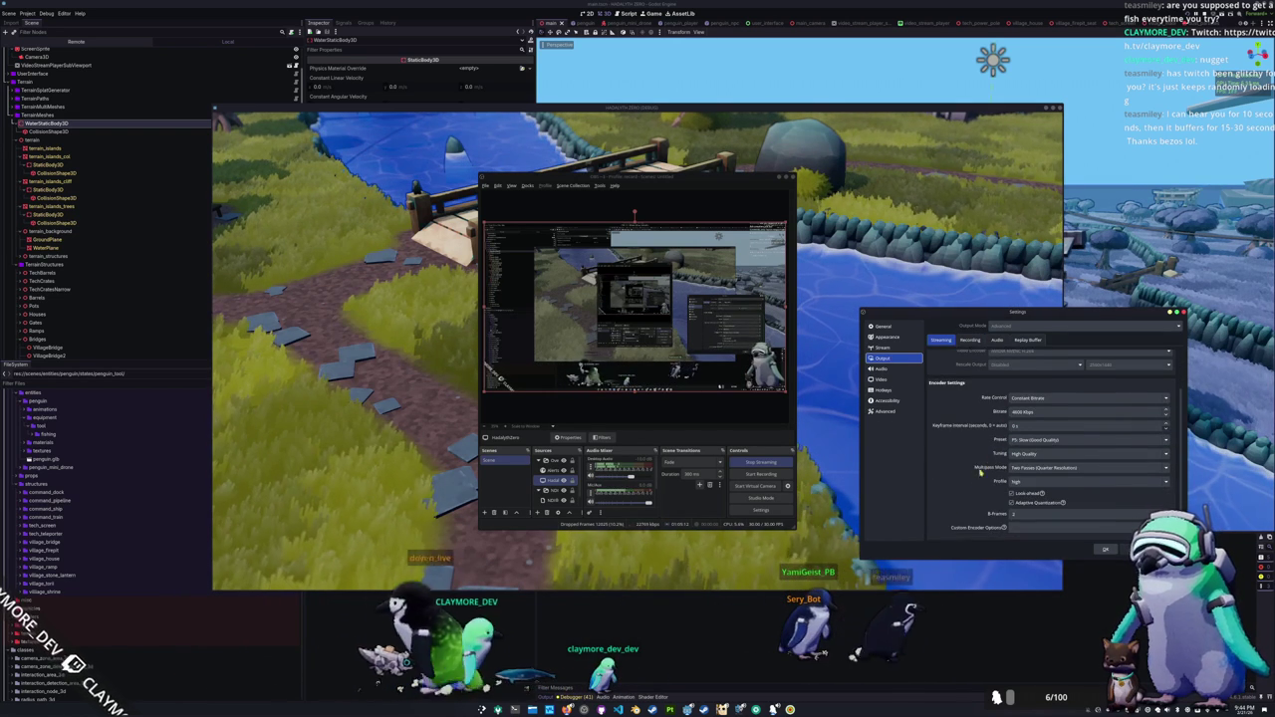
left_click(884, 349)
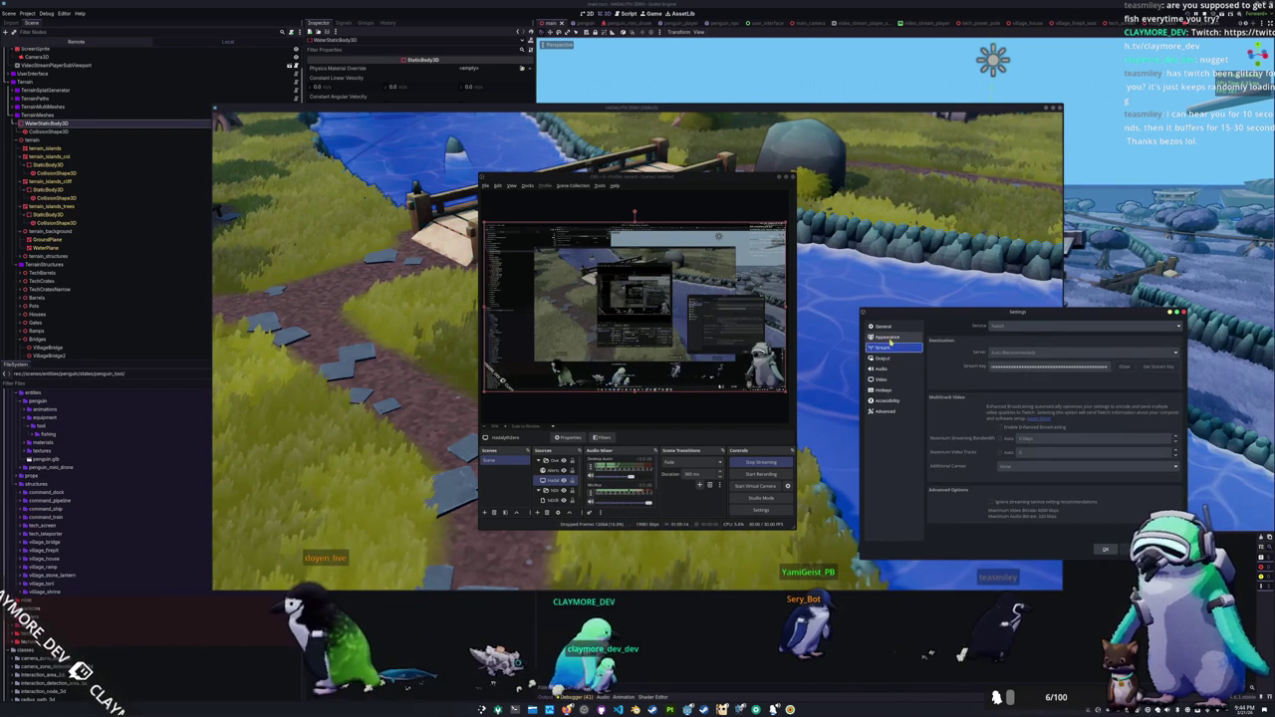
left_click(891, 328)
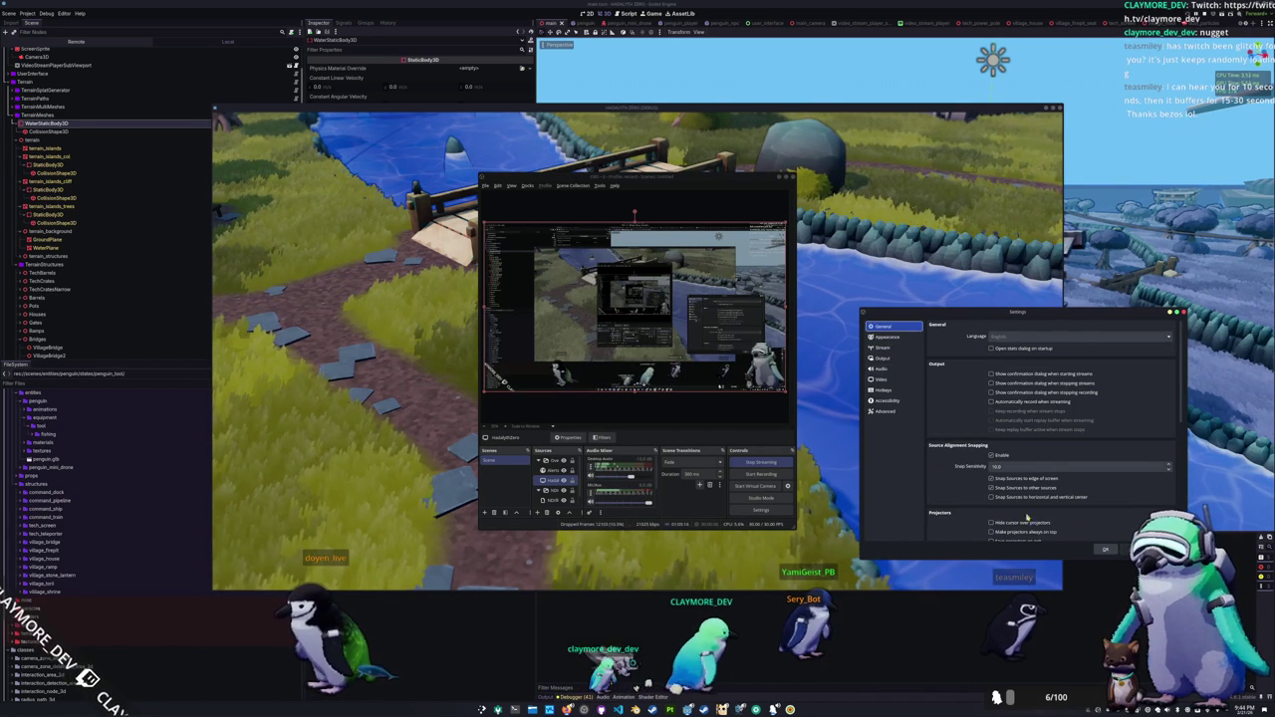
key("Escape")
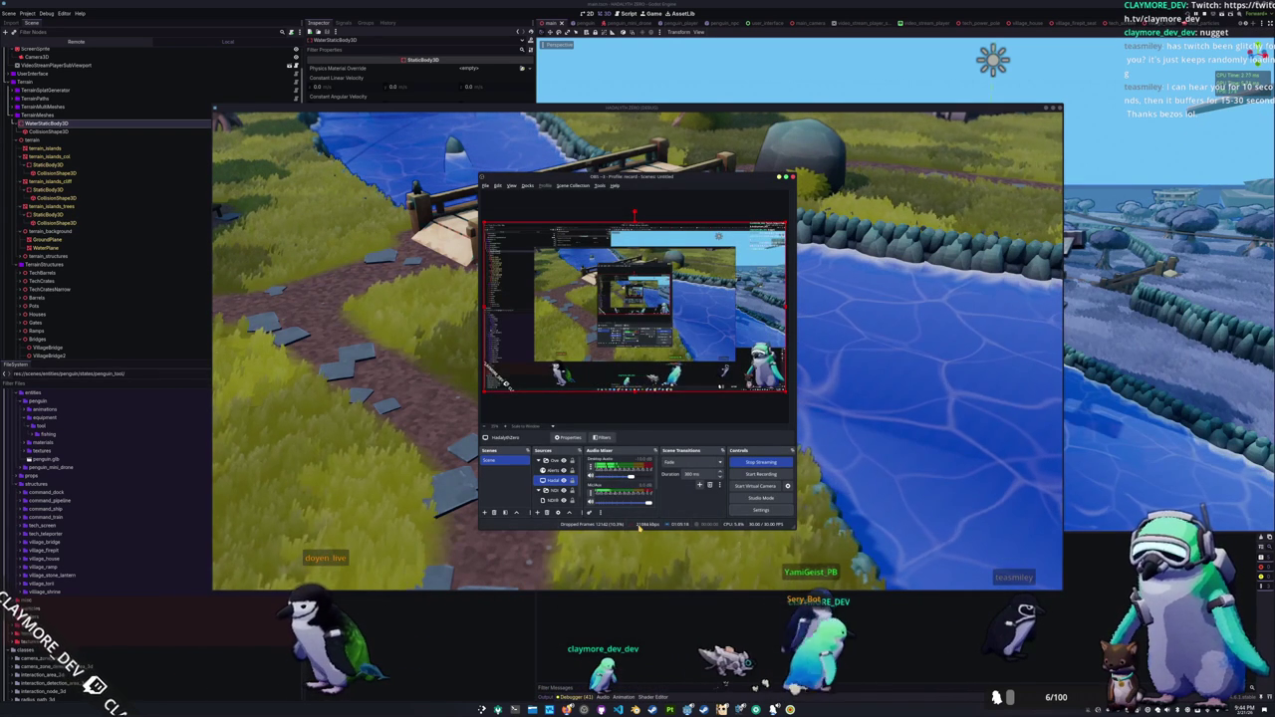
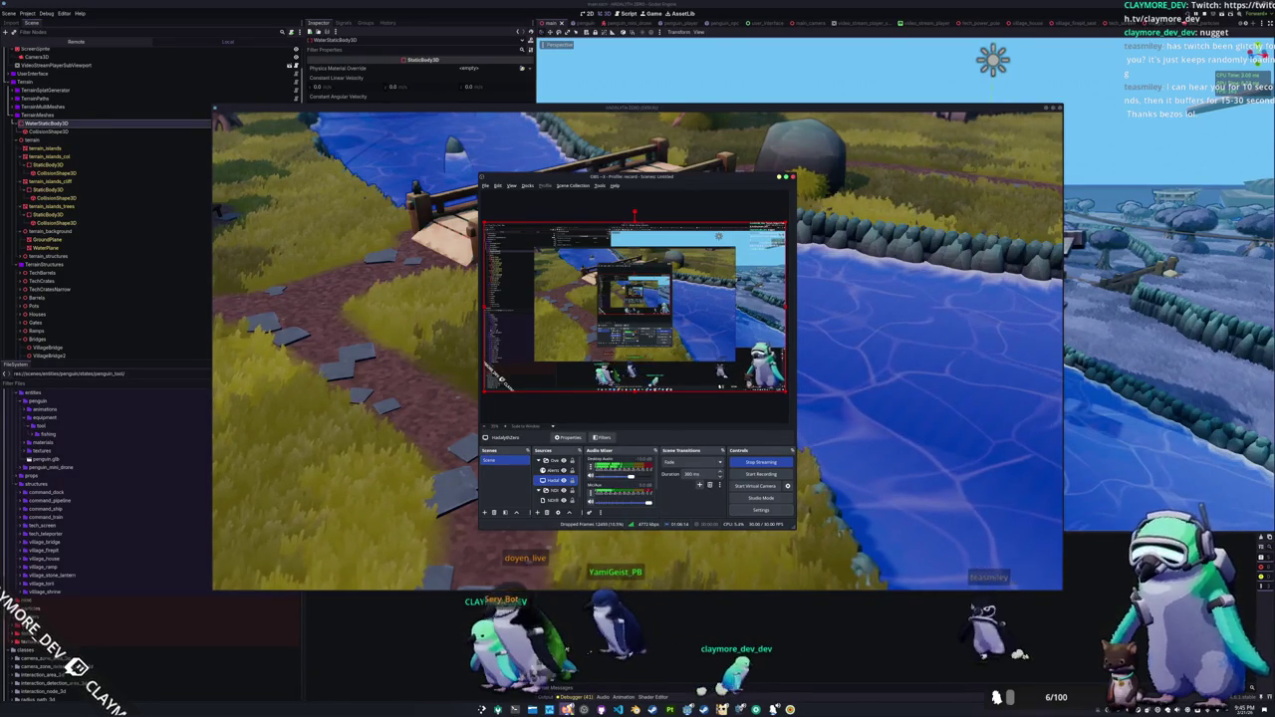
Step: Cycle past the Desmos sine graph and YouTube windows, then bring the running game back in front
key("alt+Tab")
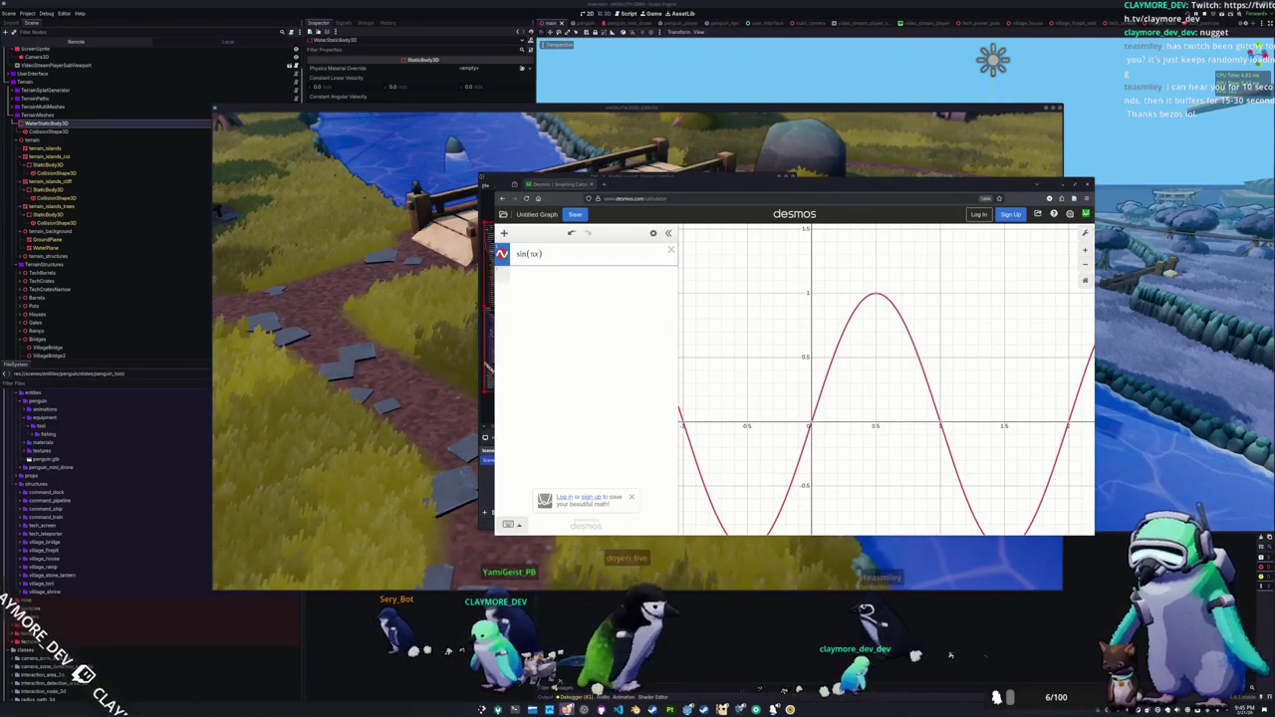
key("alt+Tab")
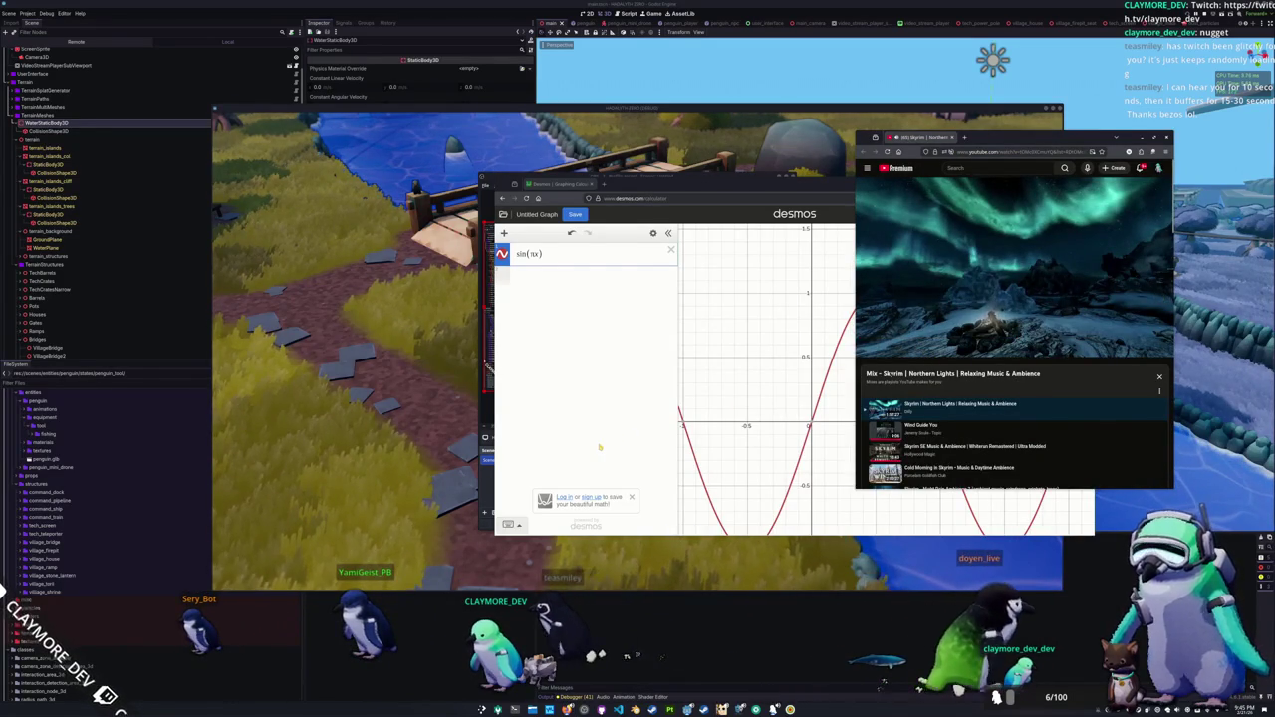
key("alt+Tab")
left_click(415, 489)
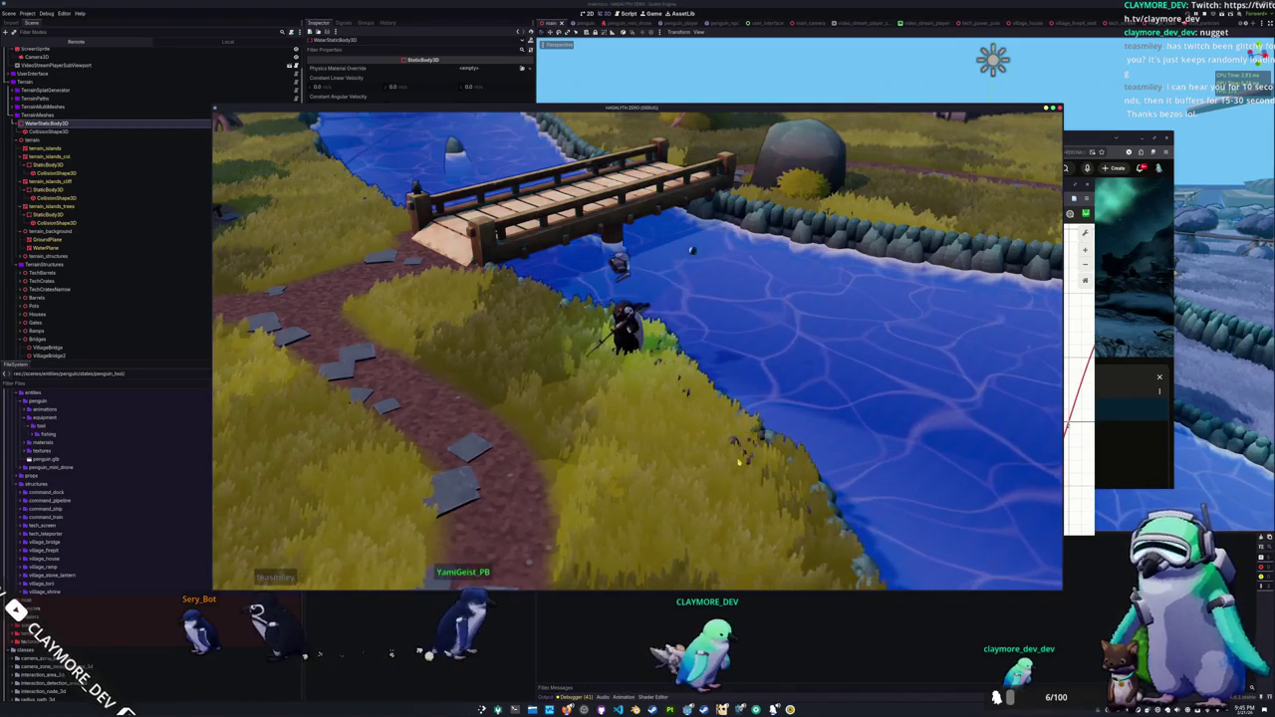
Step: Cast, reel in and recast the penguin's fishing line in the test game, then switch to the code editor
left_click(889, 360)
left_click(895, 418)
left_click(897, 463)
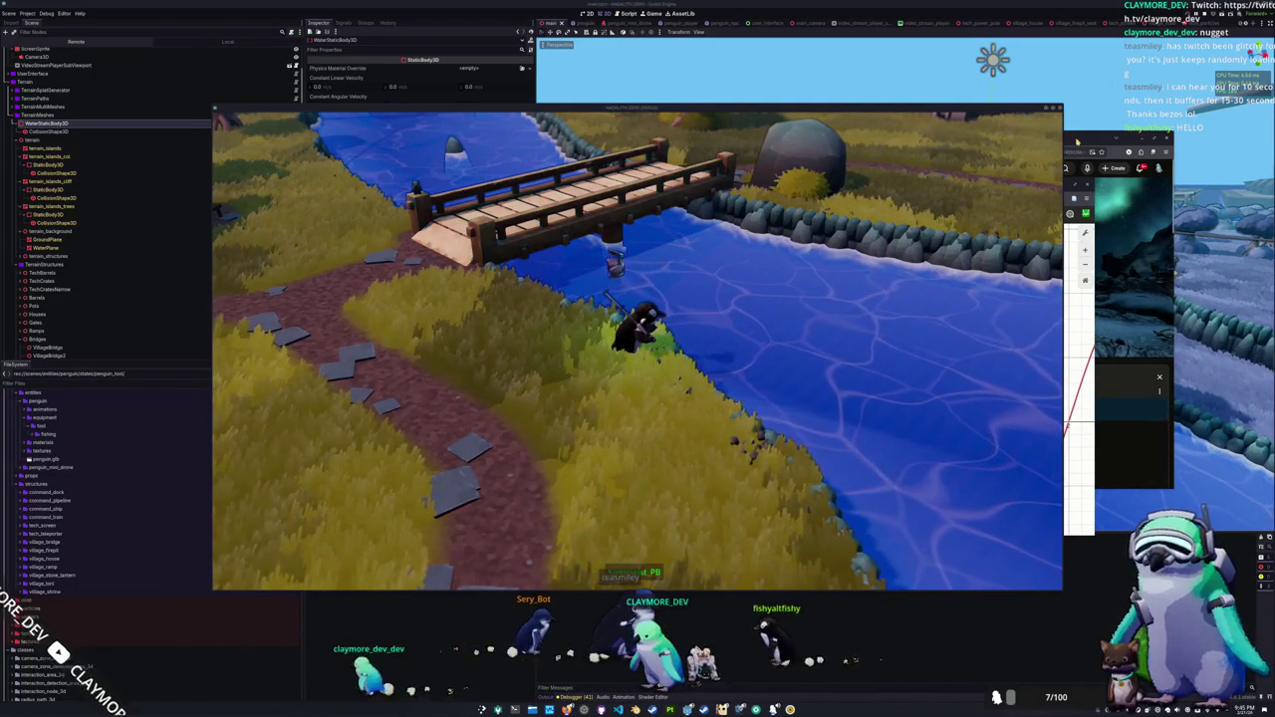
left_click(1077, 142)
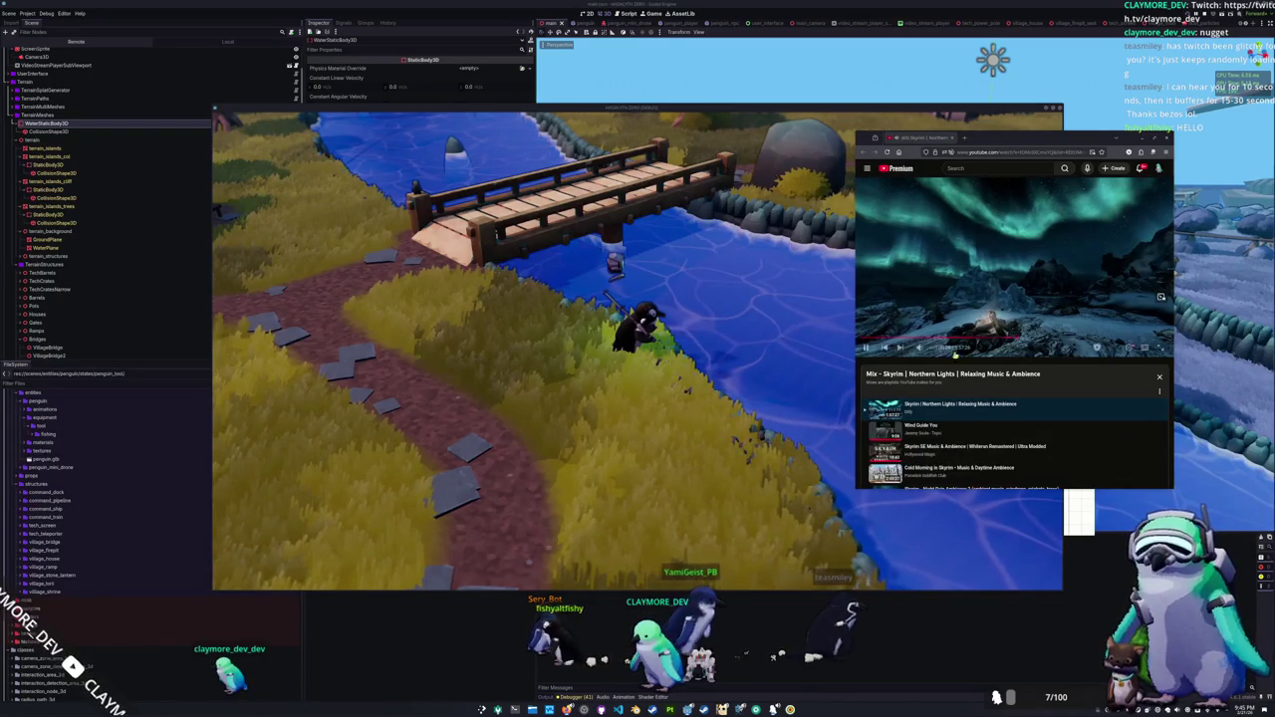
left_click(752, 365)
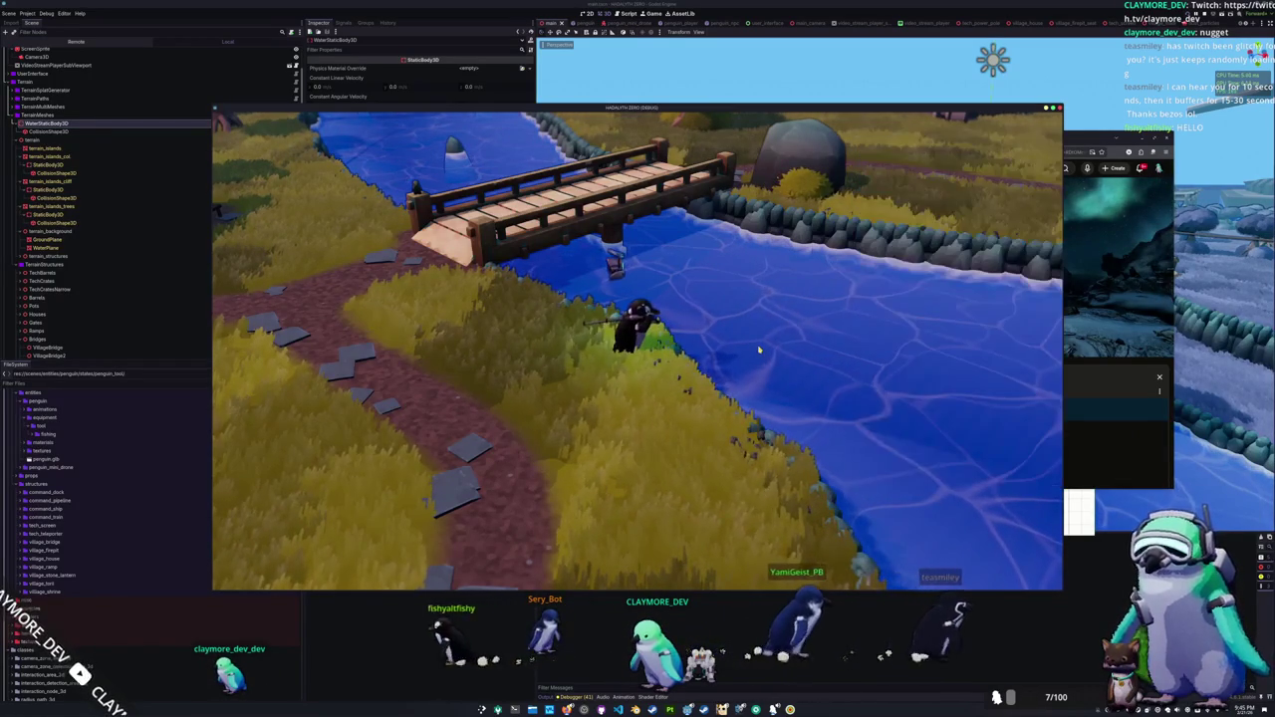
key("alt+Tab")
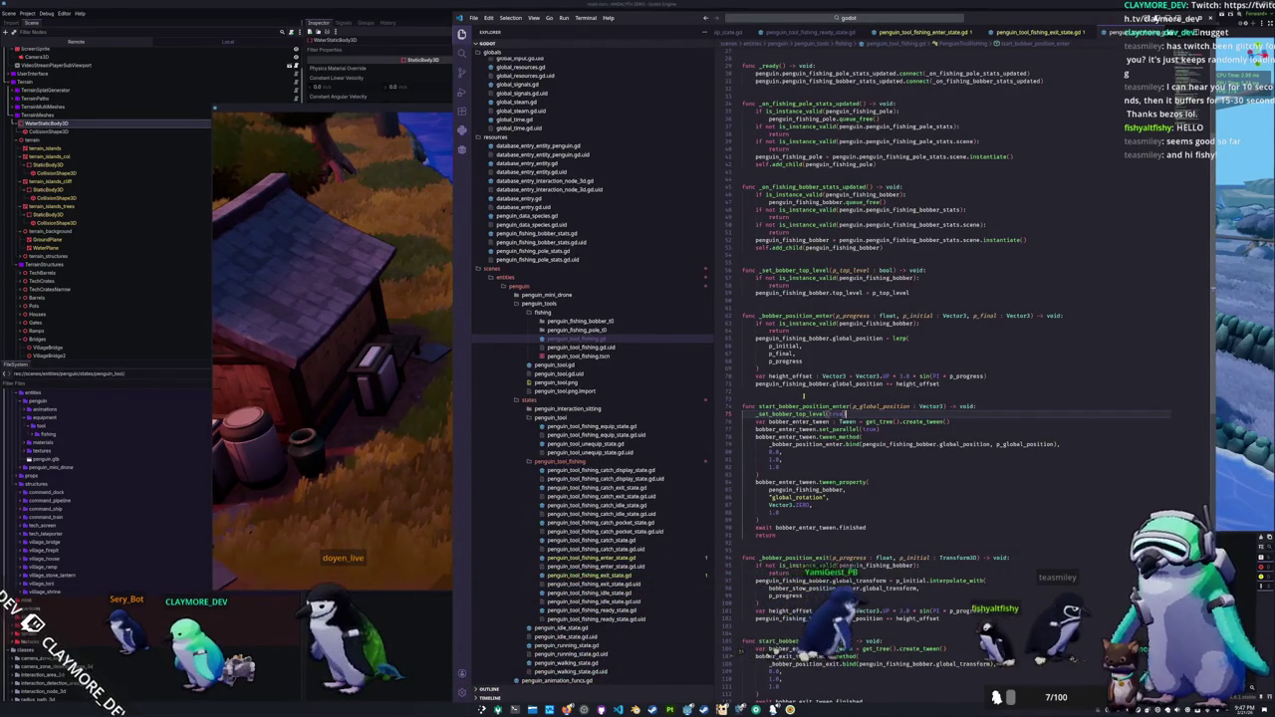
Step: Open penguin_tool_fishing_idle_state.gd and add an indented blank line inside process_state
left_click(588, 592)
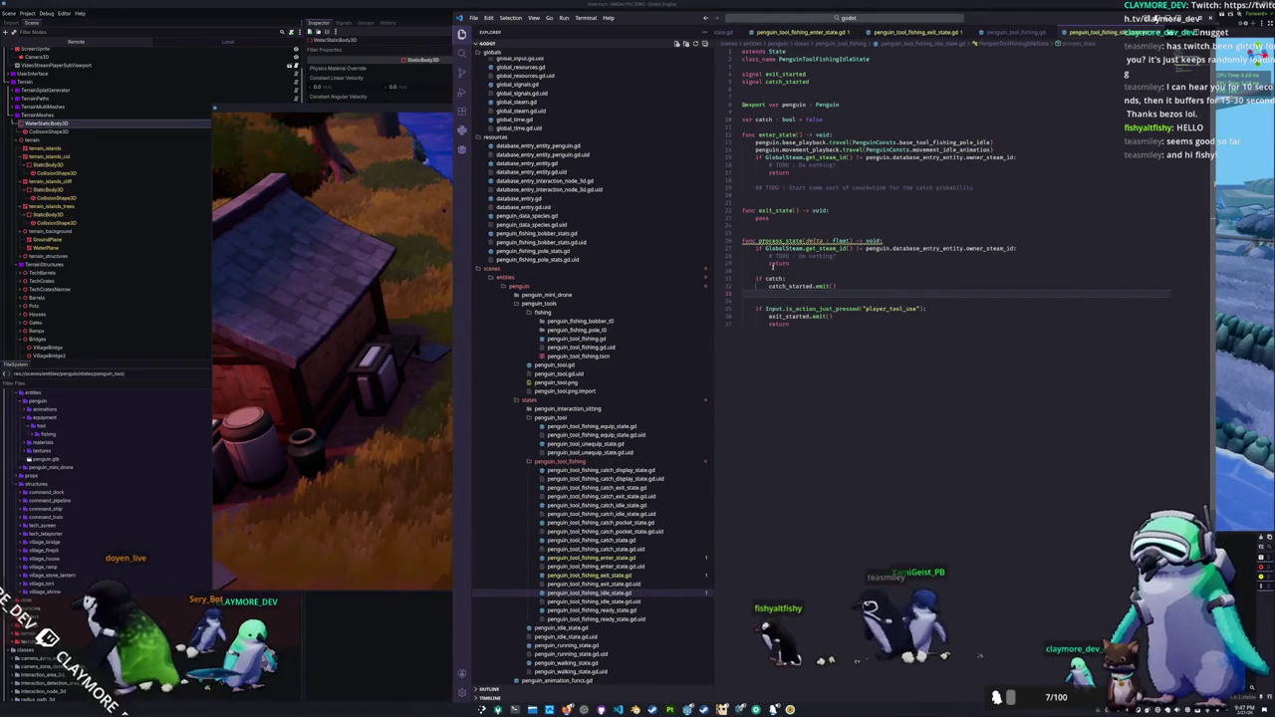
left_click(772, 272)
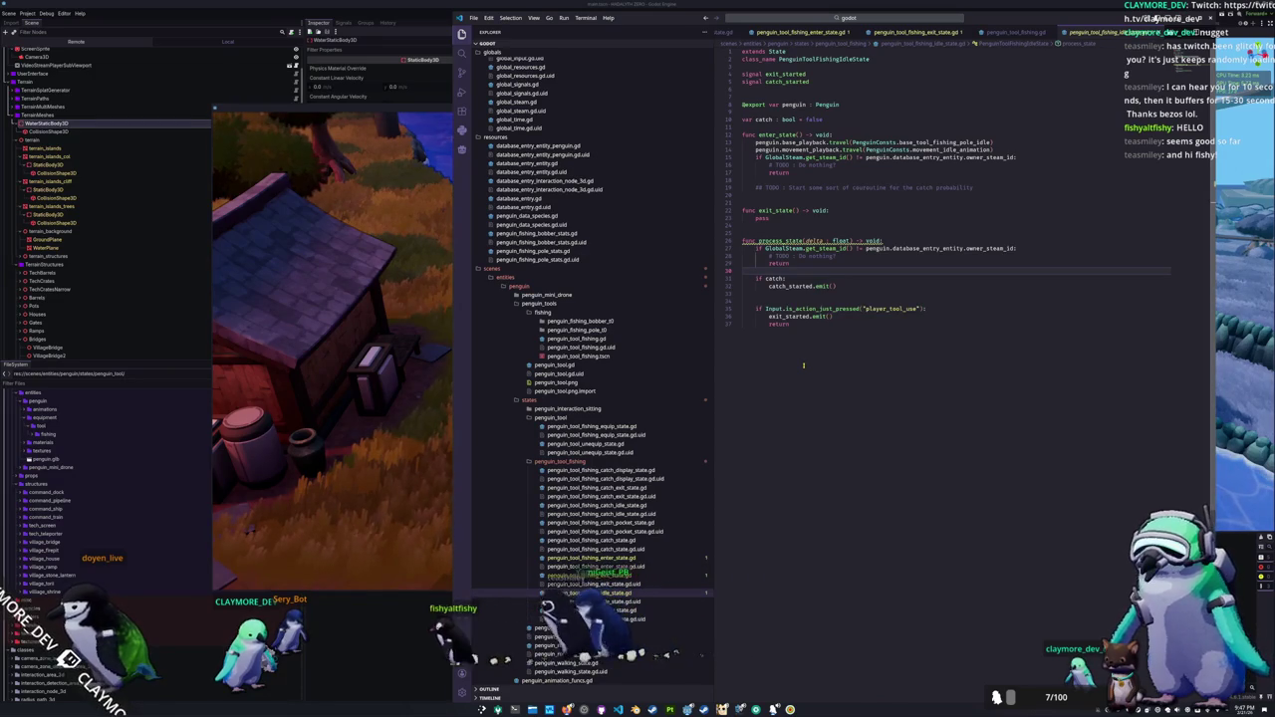
key("Return")
key("Return")
key("Tab")
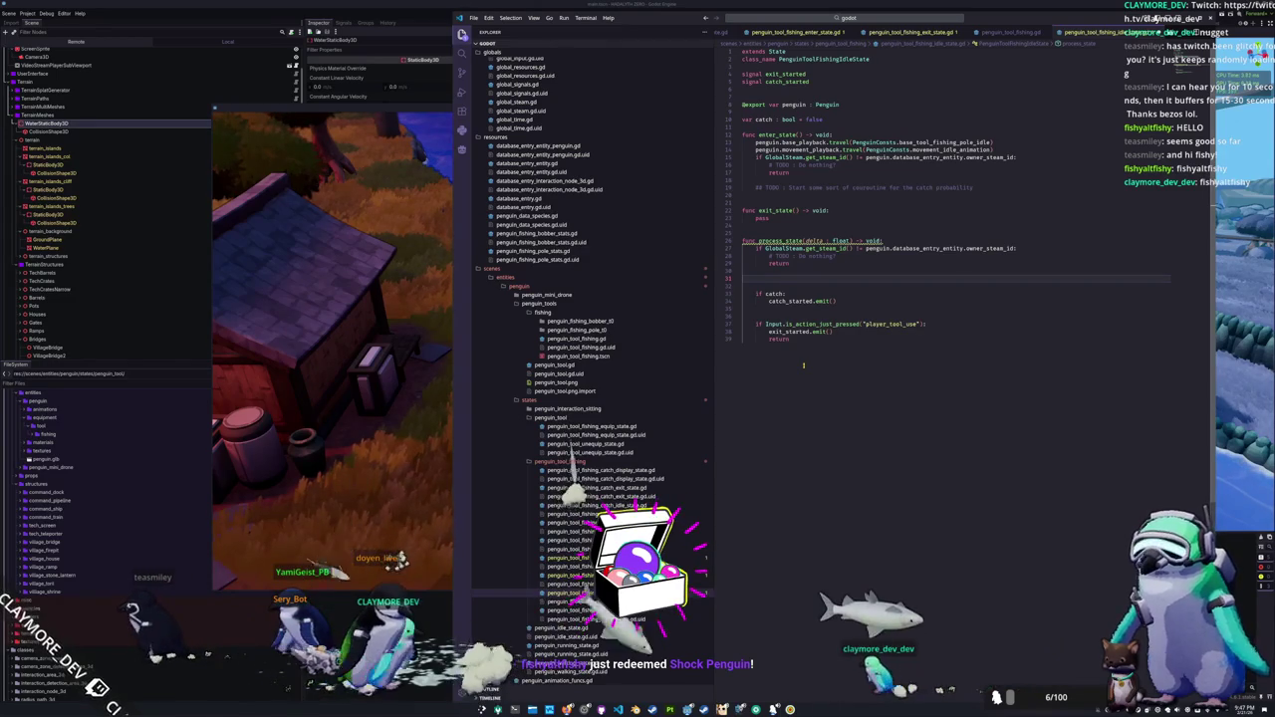
Step: Declare 'var invalid : bool = false' below catch and add a blank line in enter_state
key("Up")
key("Up")
key("Up")
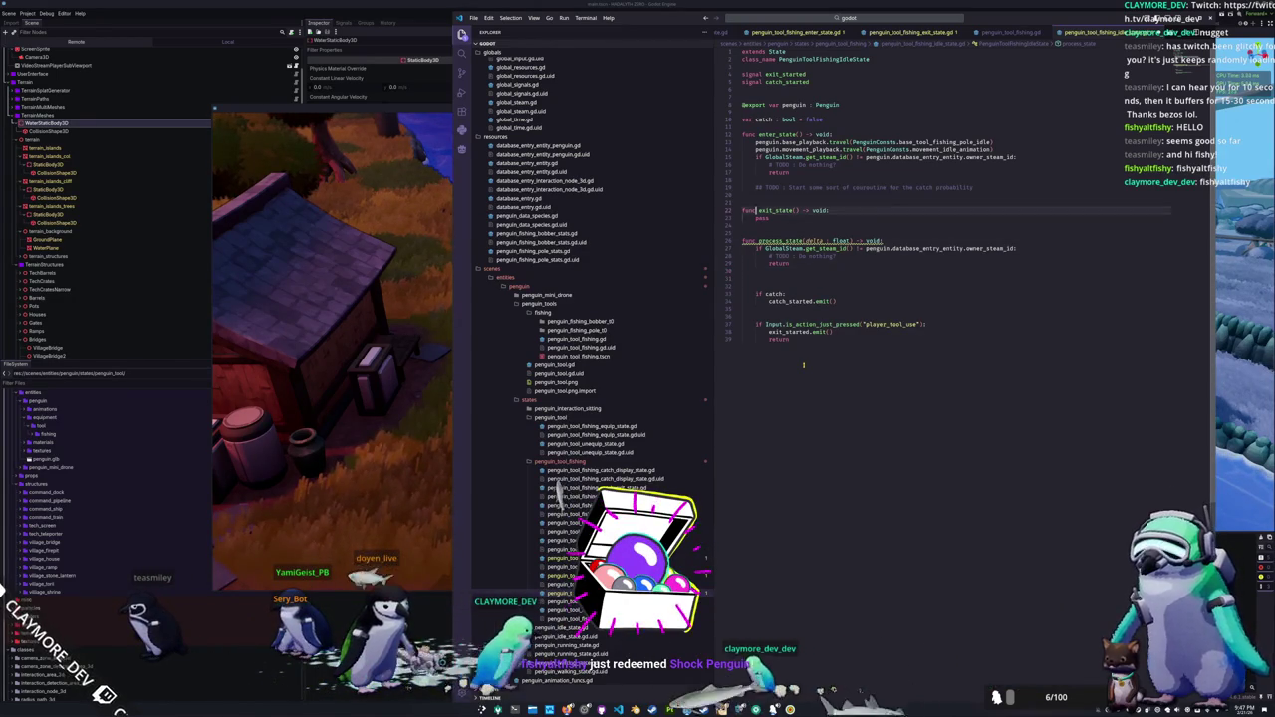
key("Return")
key("Return")
key("Up")
type("var invalid ")
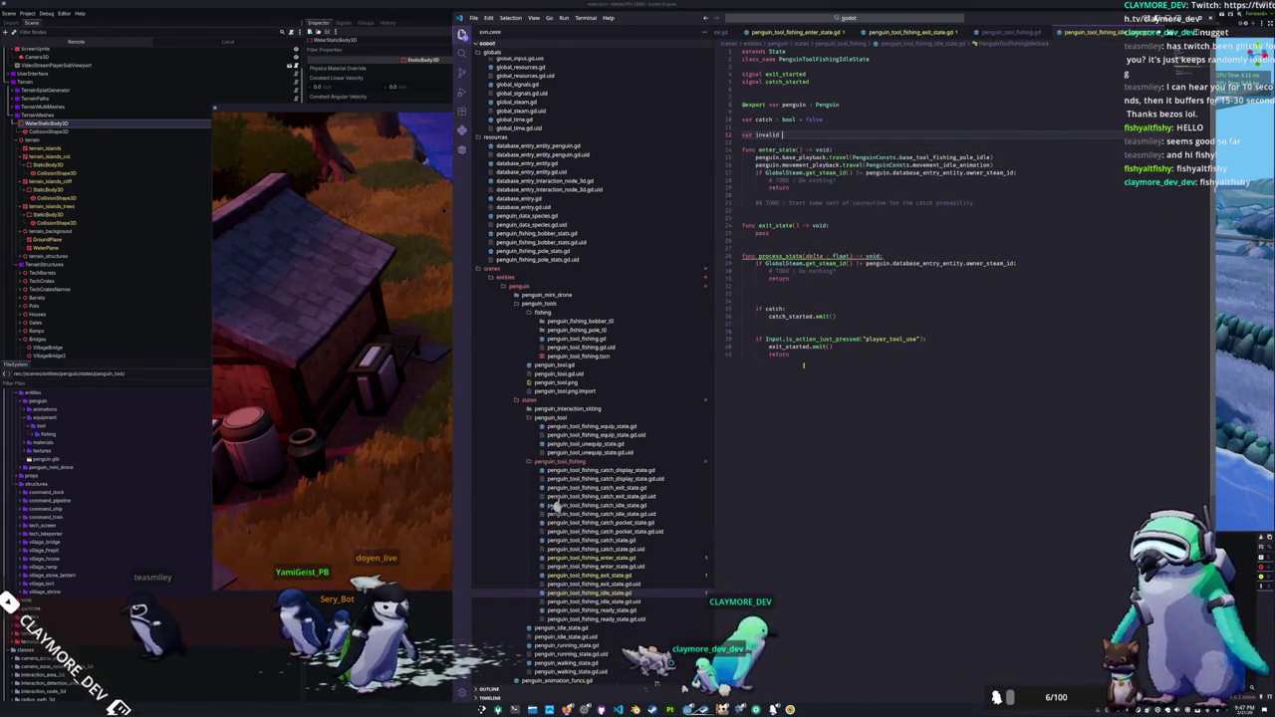
type(": bool = false")
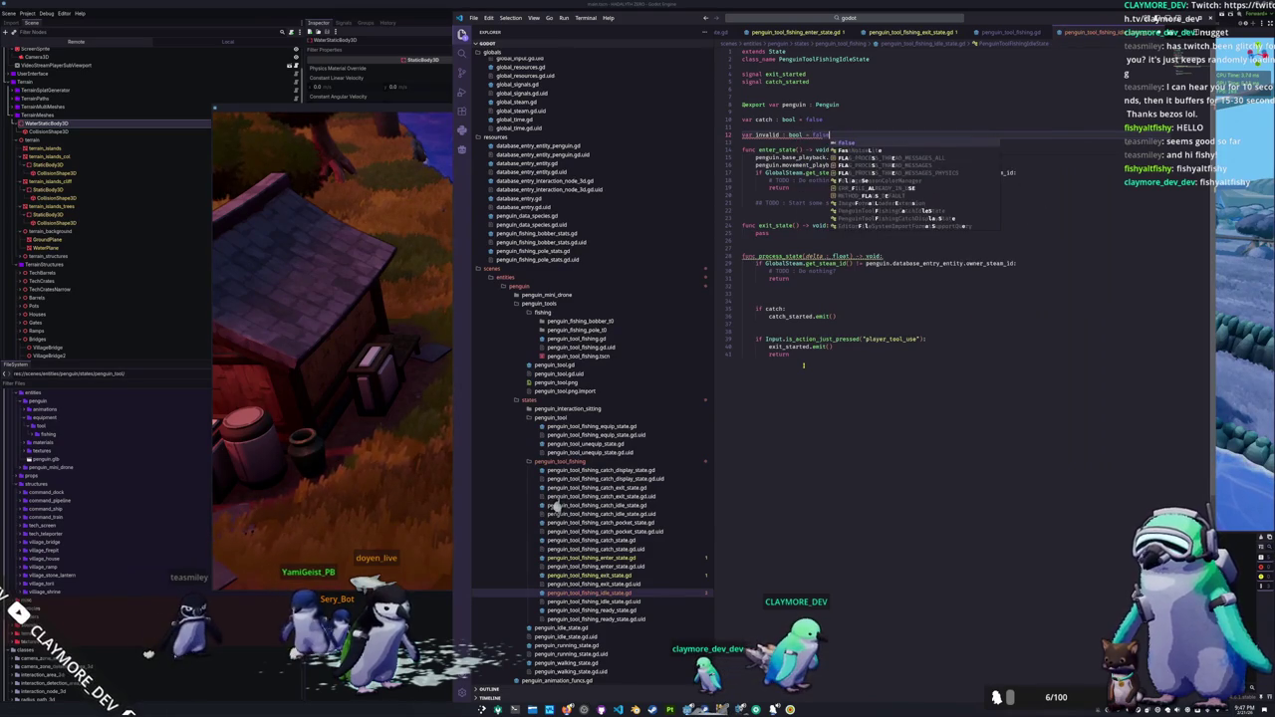
key("Escape")
key("Down")
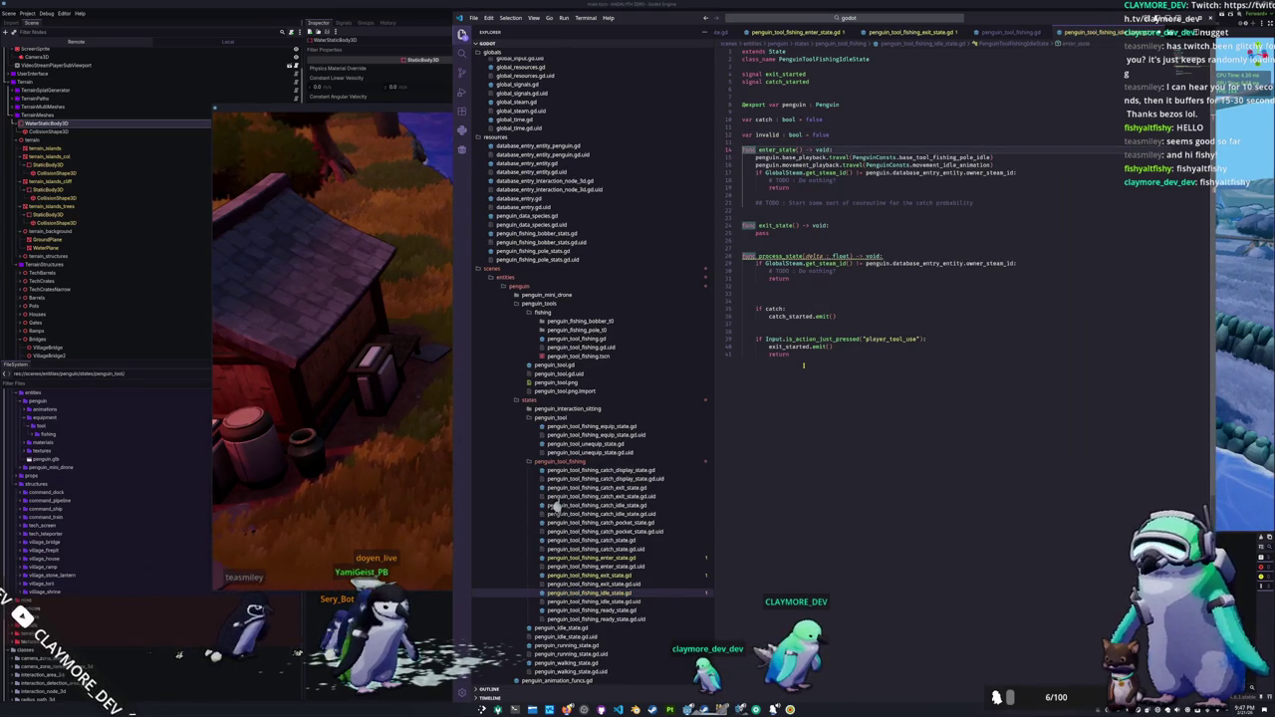
key("Return")
key("Return")
type("if penguin.")
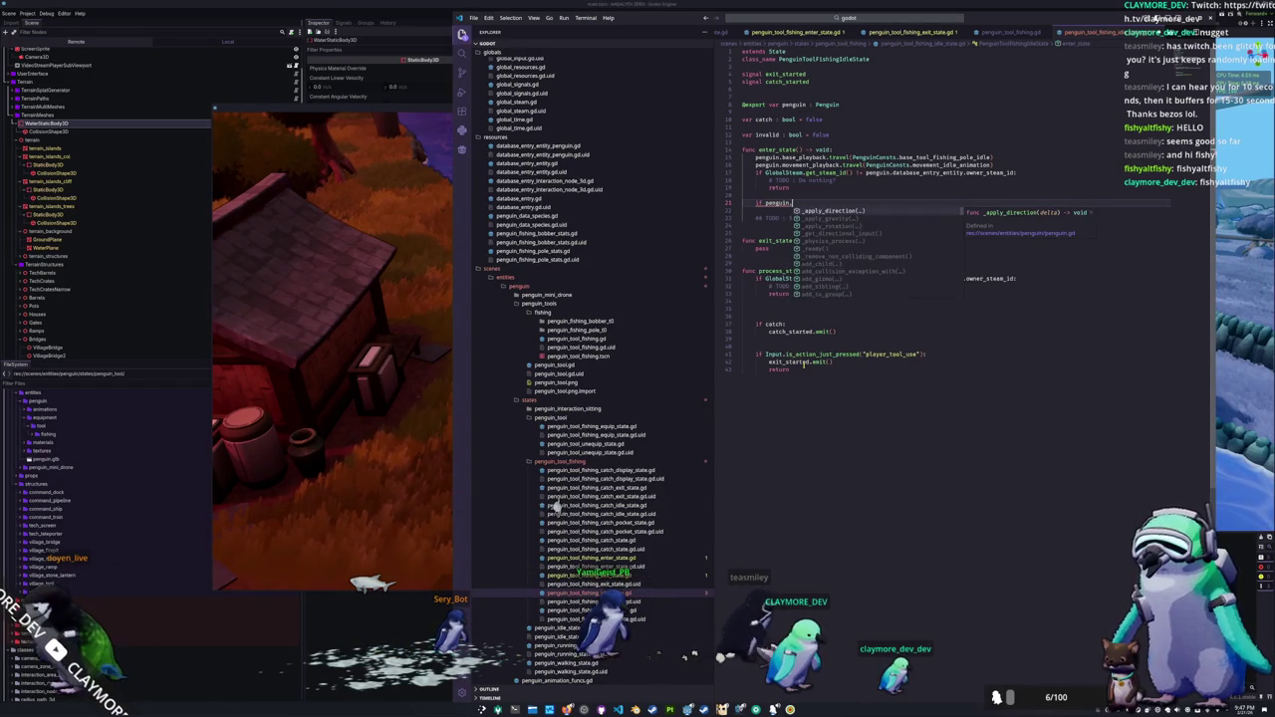
Step: Write the penguin.fishing_ray_cast.get_collider() lookup in enter_state, correcting the mistyped method calls
type("fishing_ray_cast")
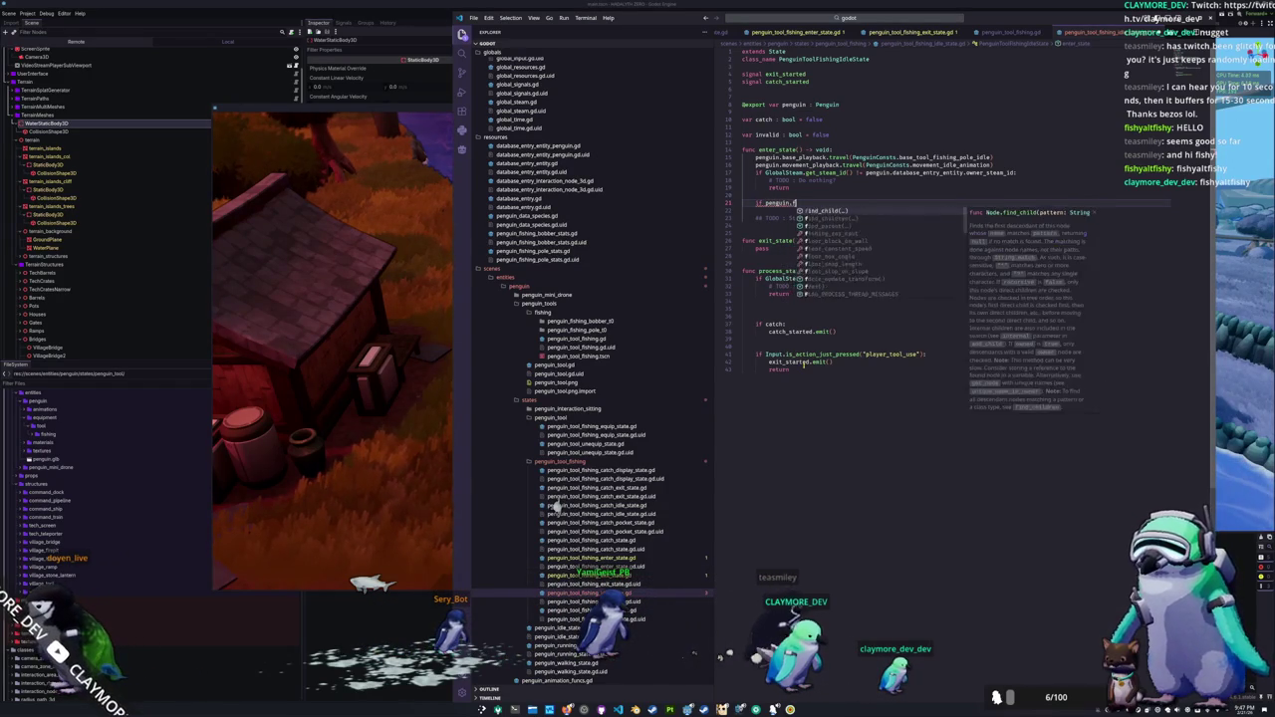
type(".")
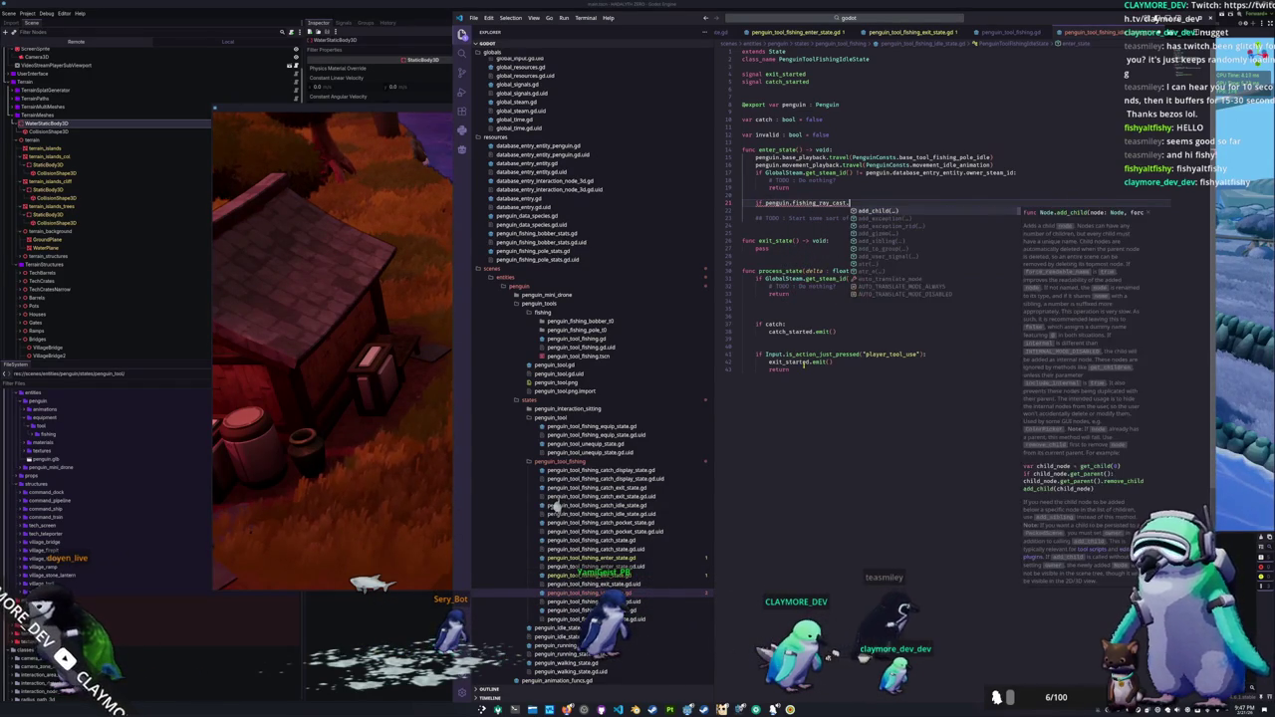
type("get_colli")
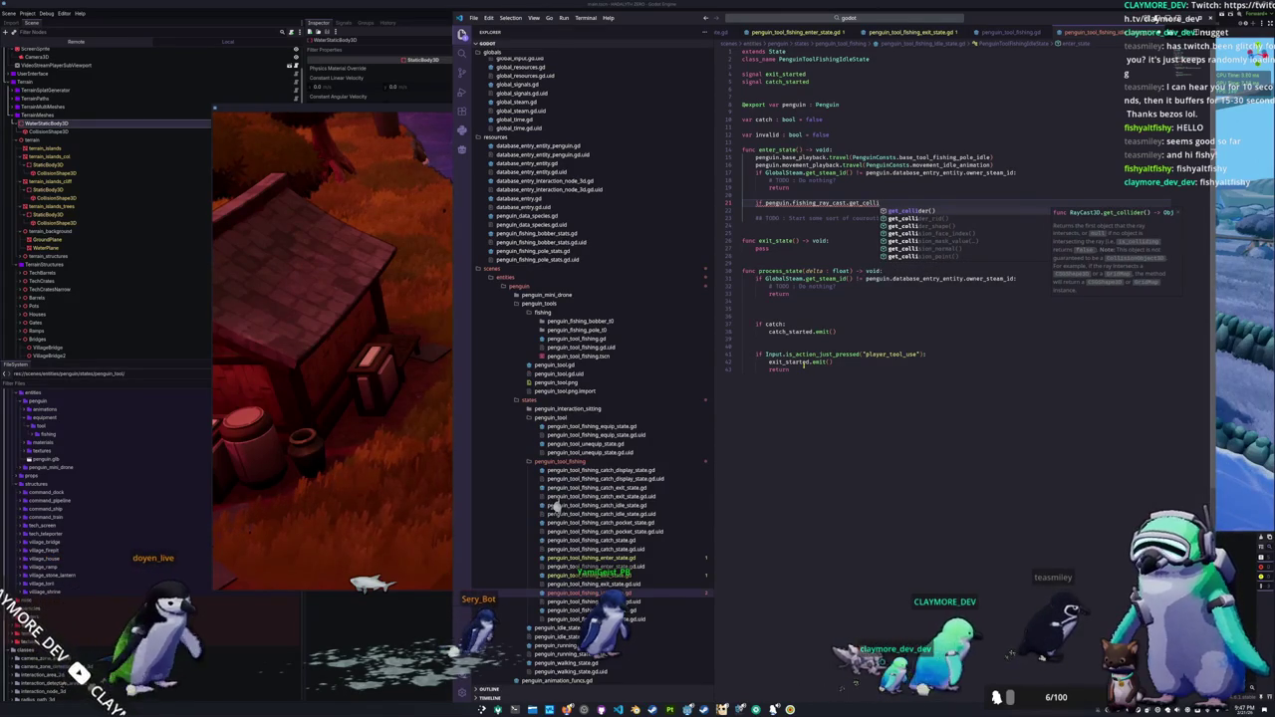
type("der")
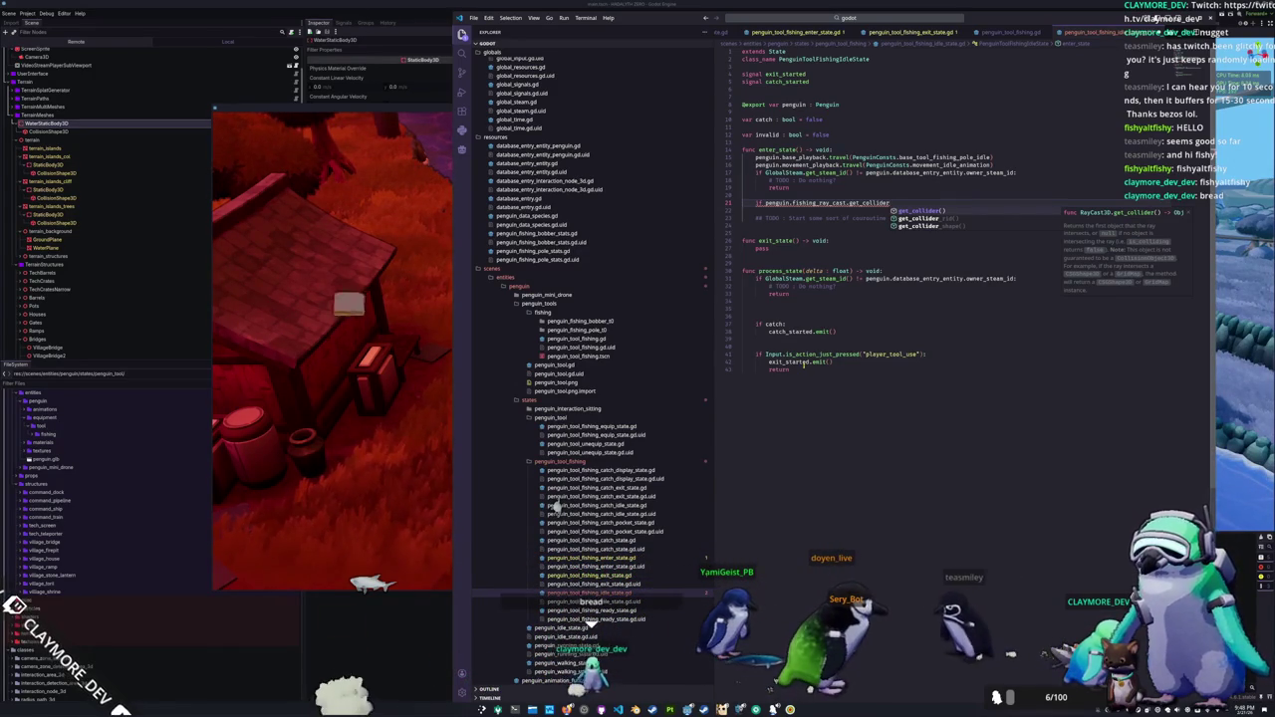
type(").is_")
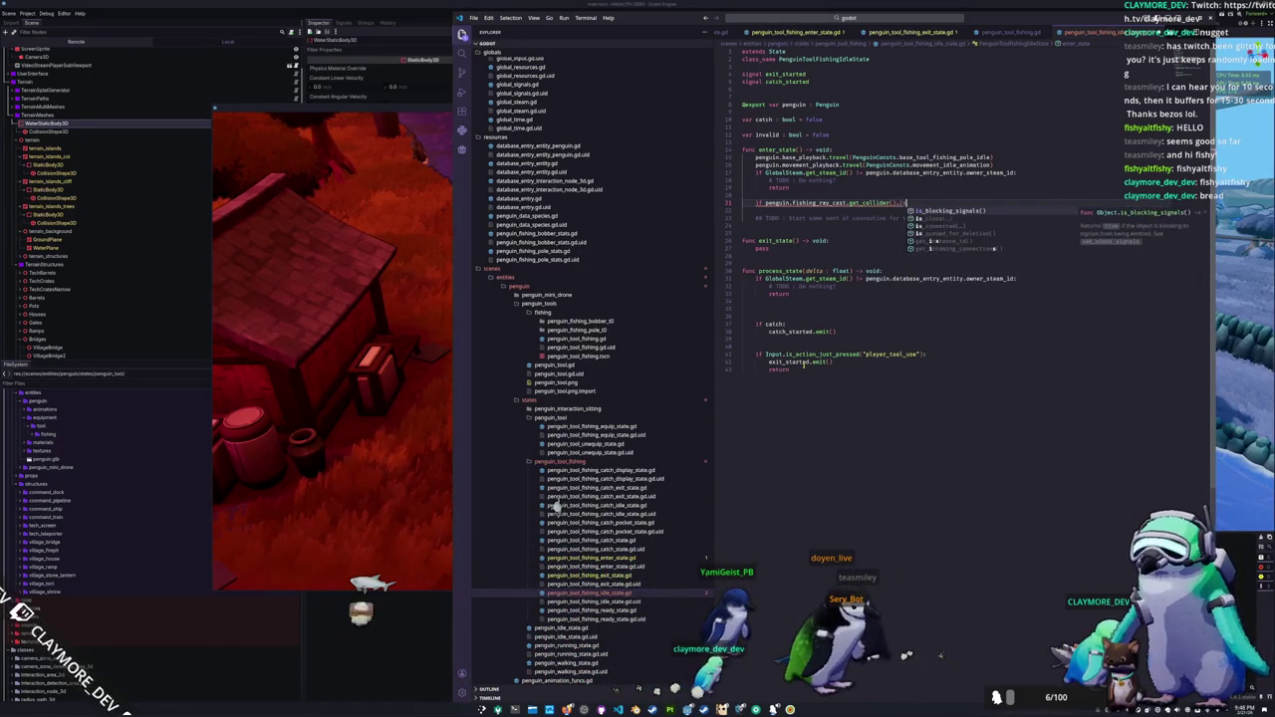
key("BackSpace")
key("BackSpace")
key("BackSpace")
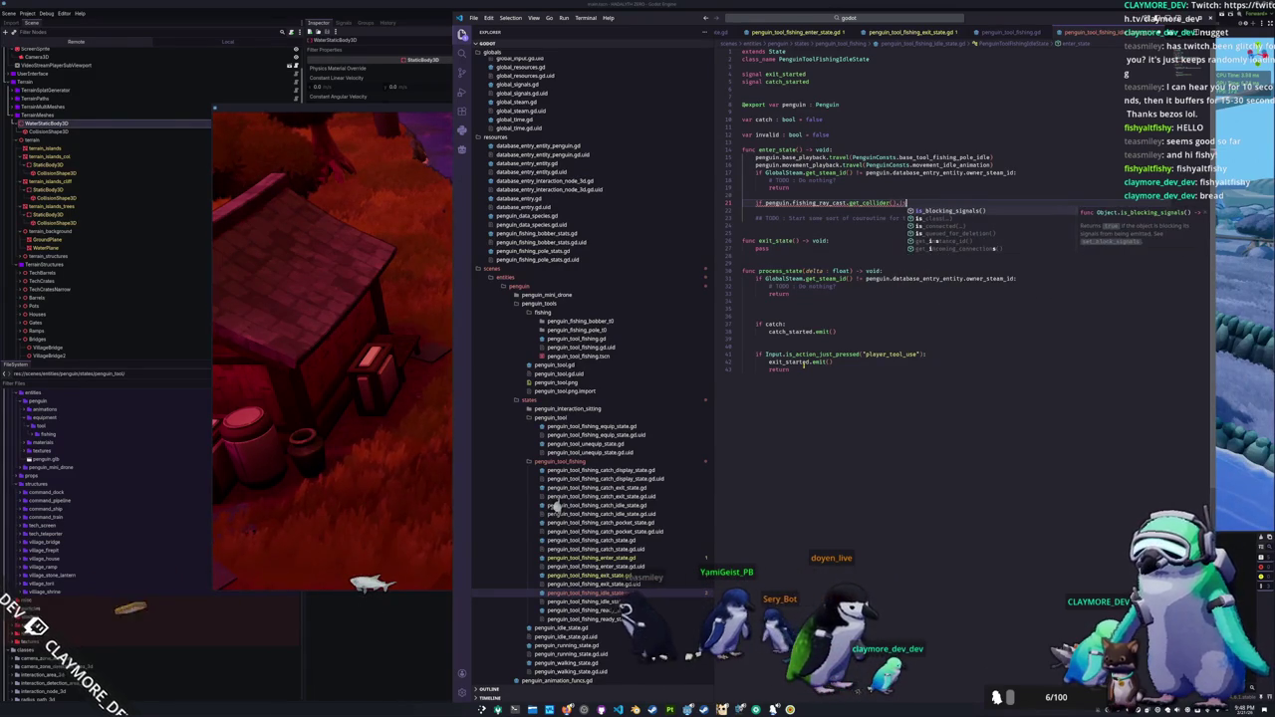
key("BackSpace")
key("BackSpace")
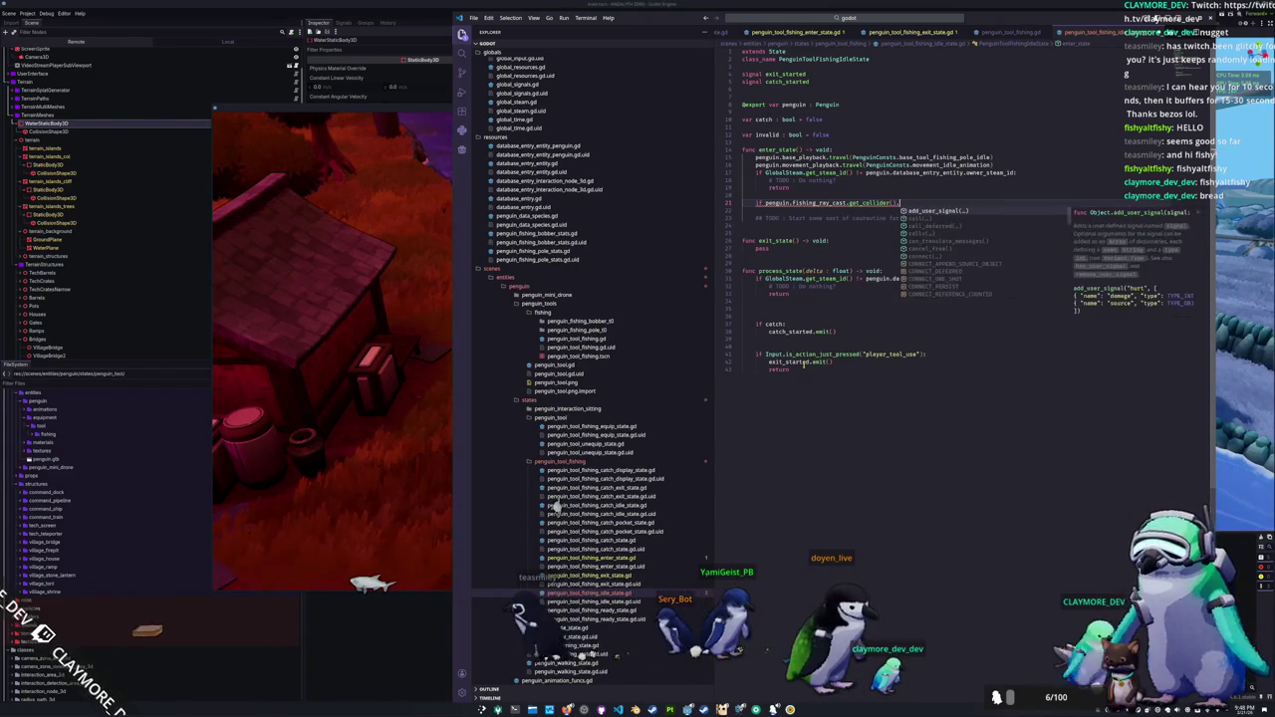
type("grou")
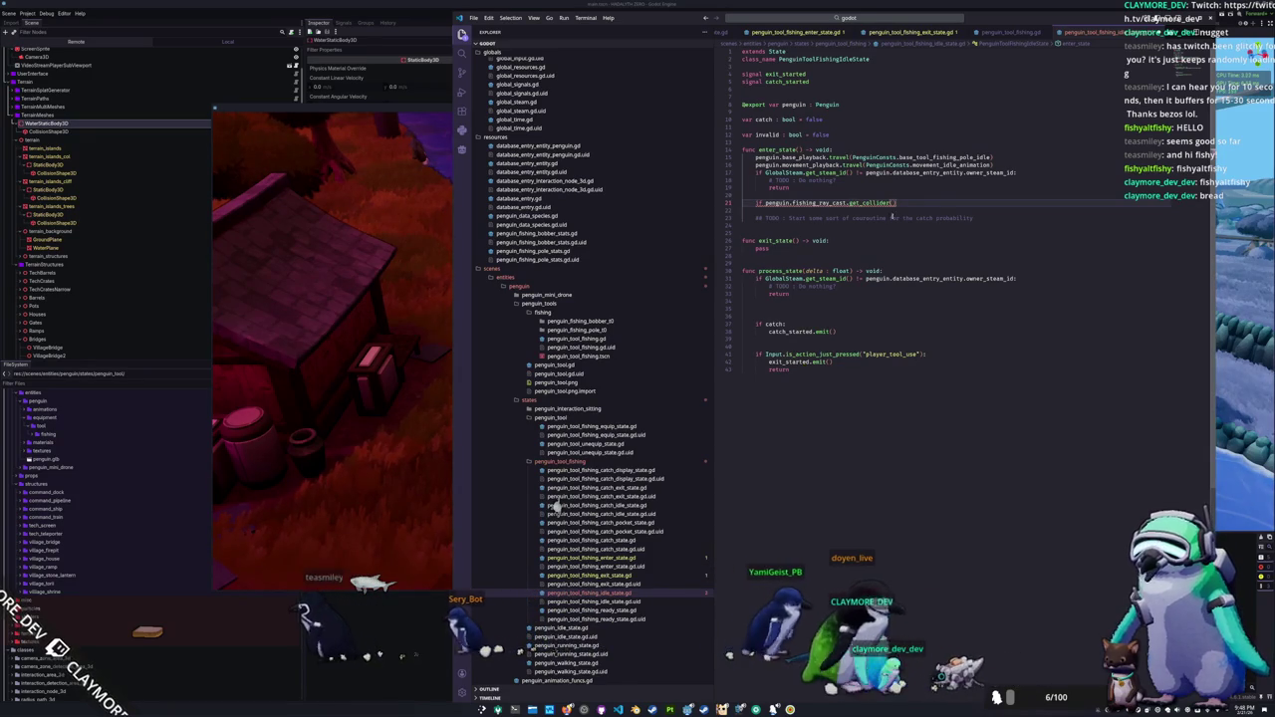
mouse_move(877, 203)
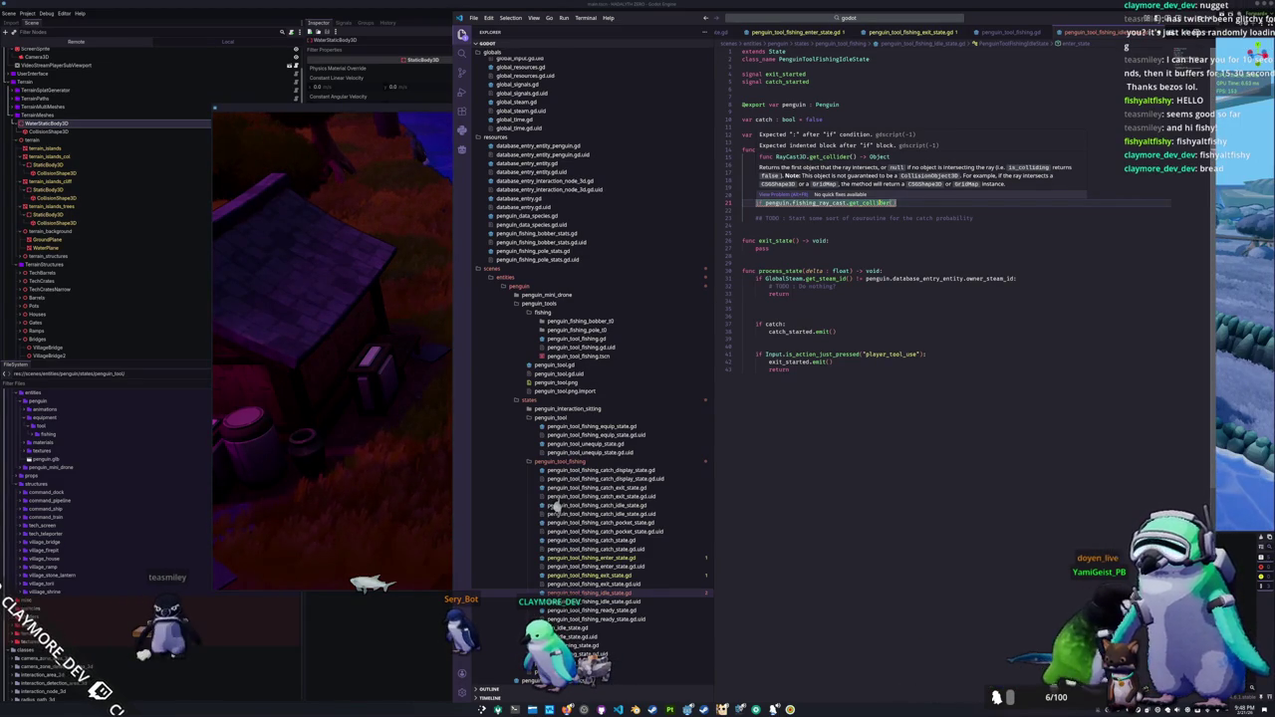
key("Escape")
Step: Store it as 'var collider : Object' and open an 'if is_instance_valid(collider):' check
type("is")
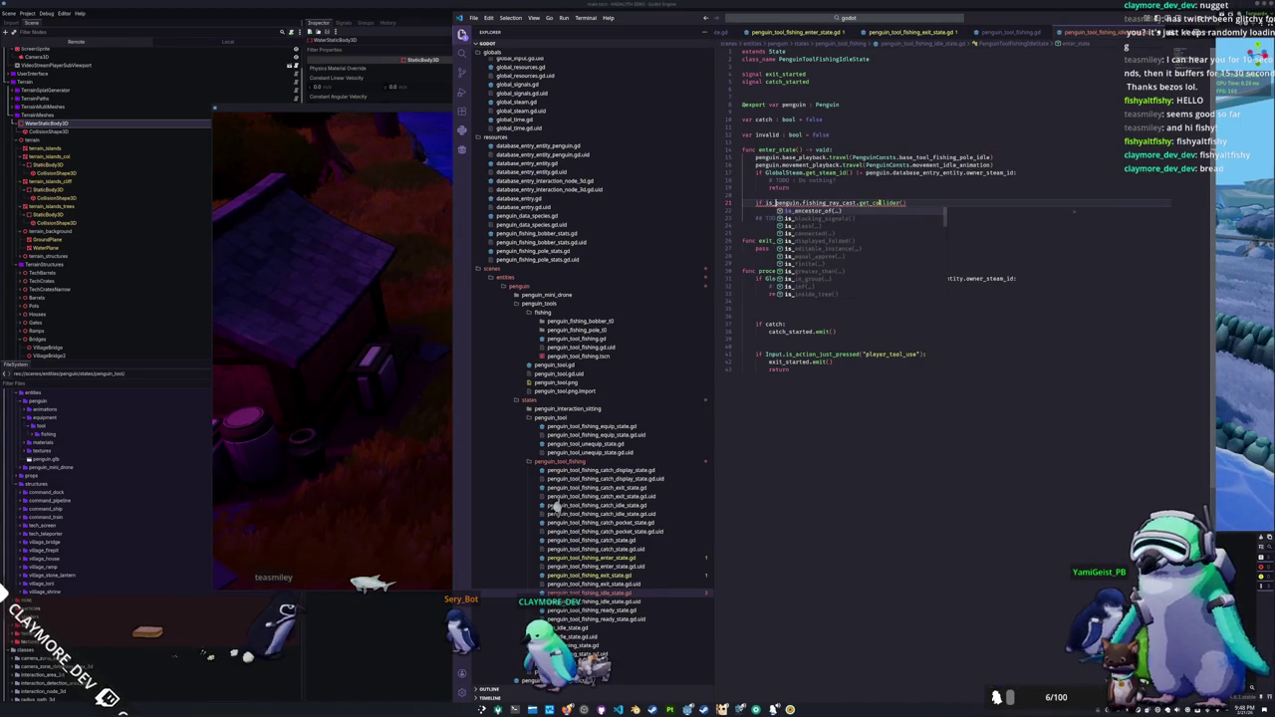
type("var collide")
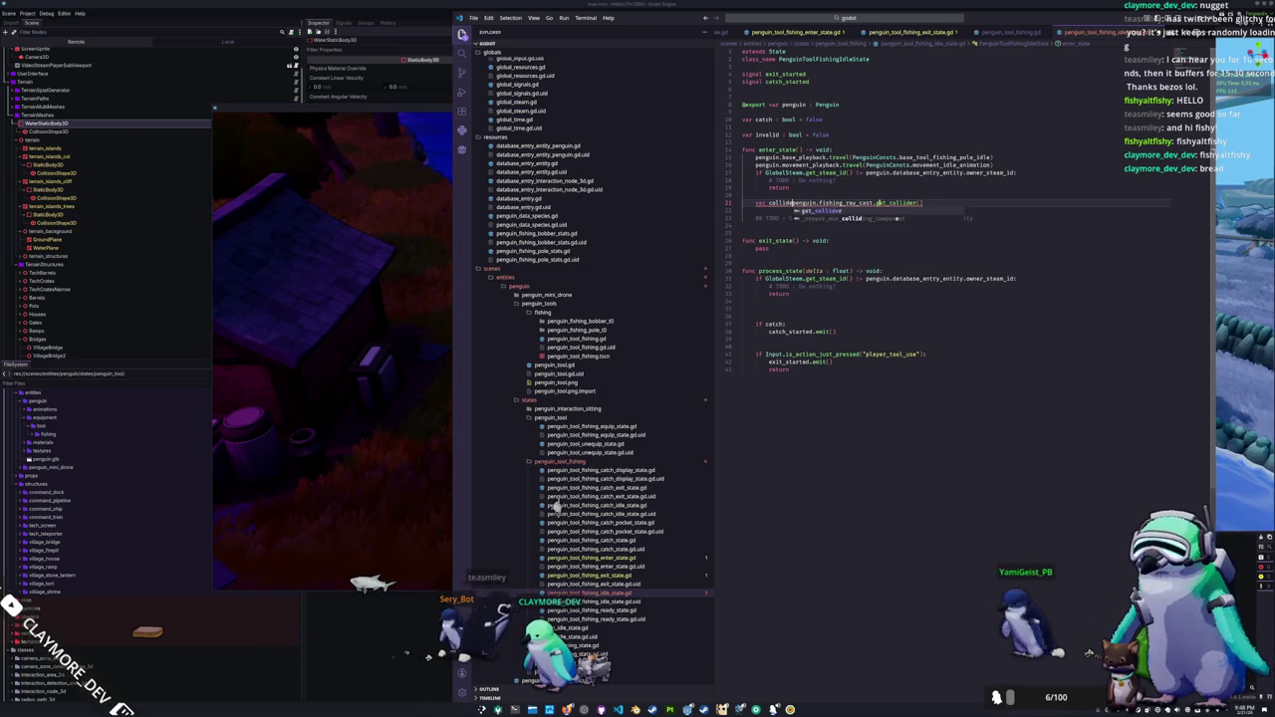
type("Object =")
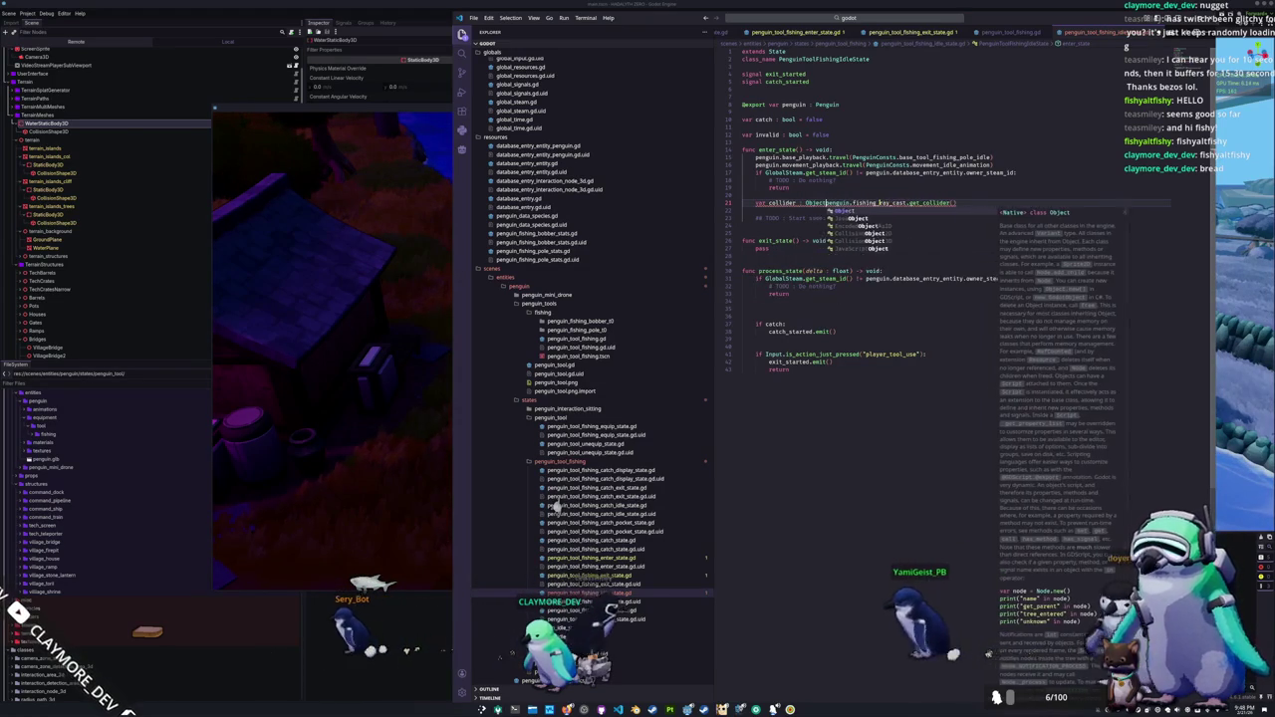
key("Return")
type("i")
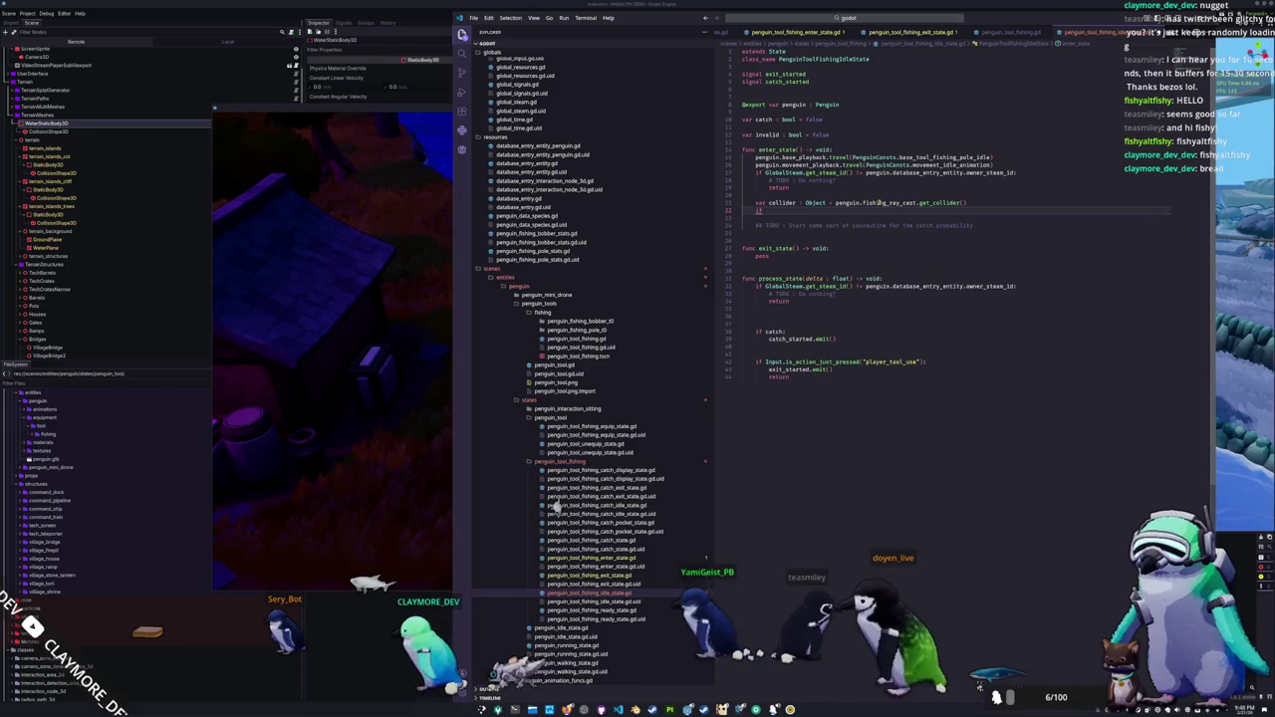
type("f is_instance_")
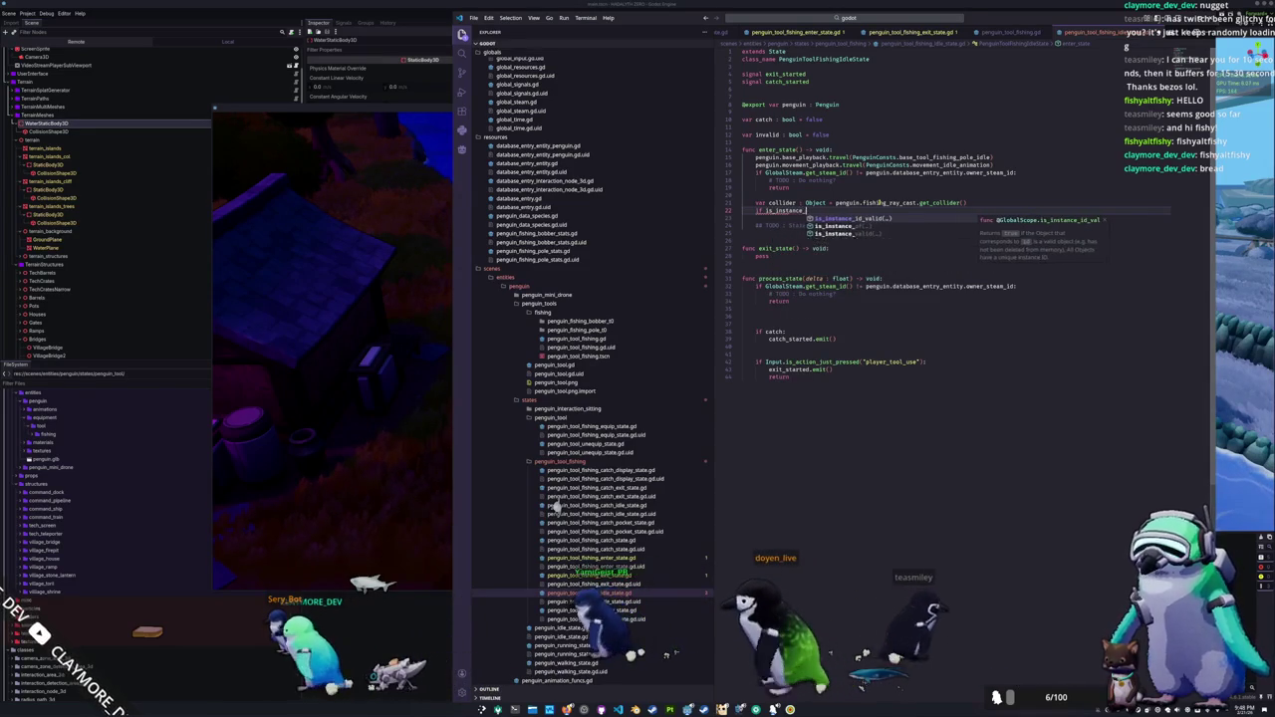
type("valid(collider)")
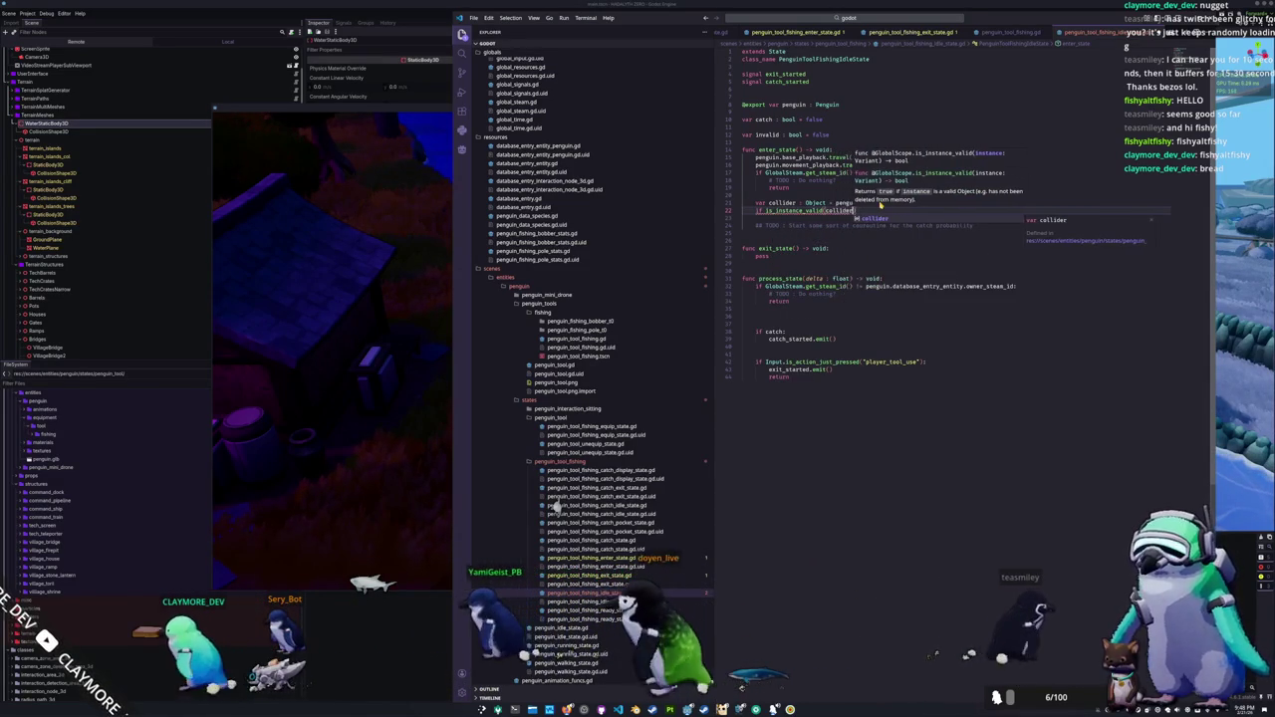
type(":")
key("Return")
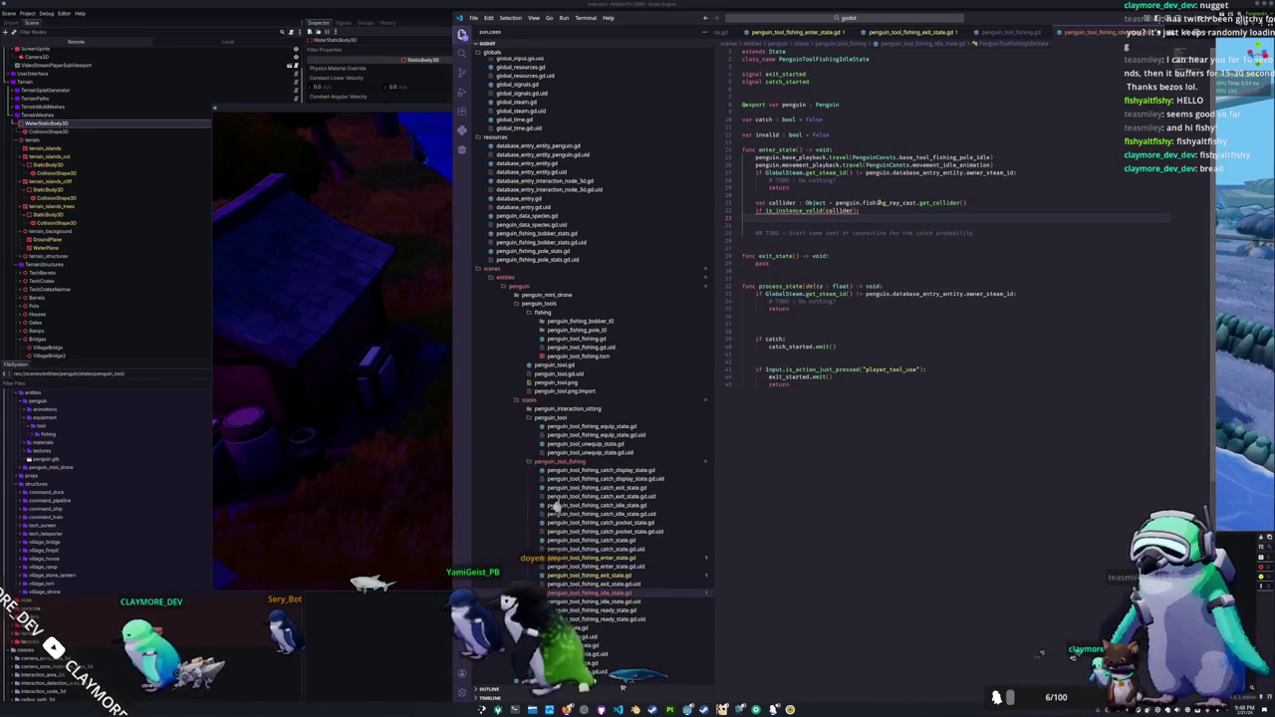
key("ctrl+equal")
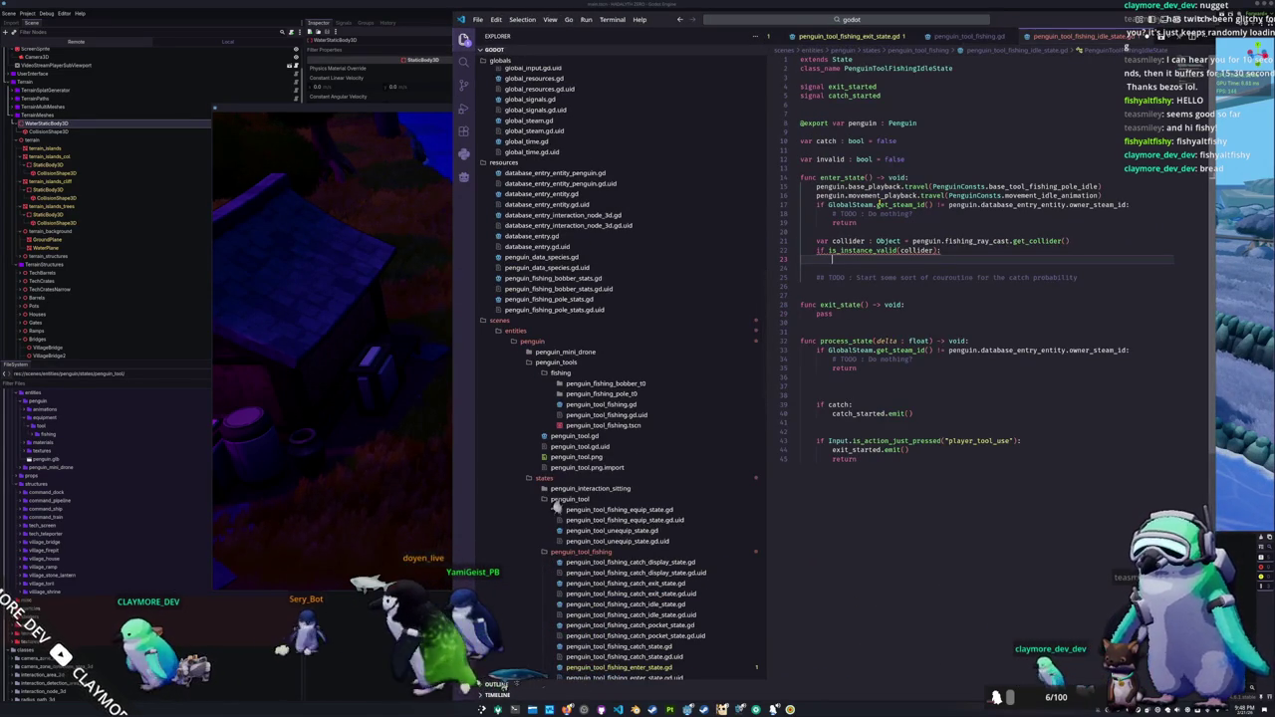
Step: Negate the check to 'if not is_instance_valid(collider):' with 'invalid = true' and 'return'
key("Up")
type("not")
key("Down")
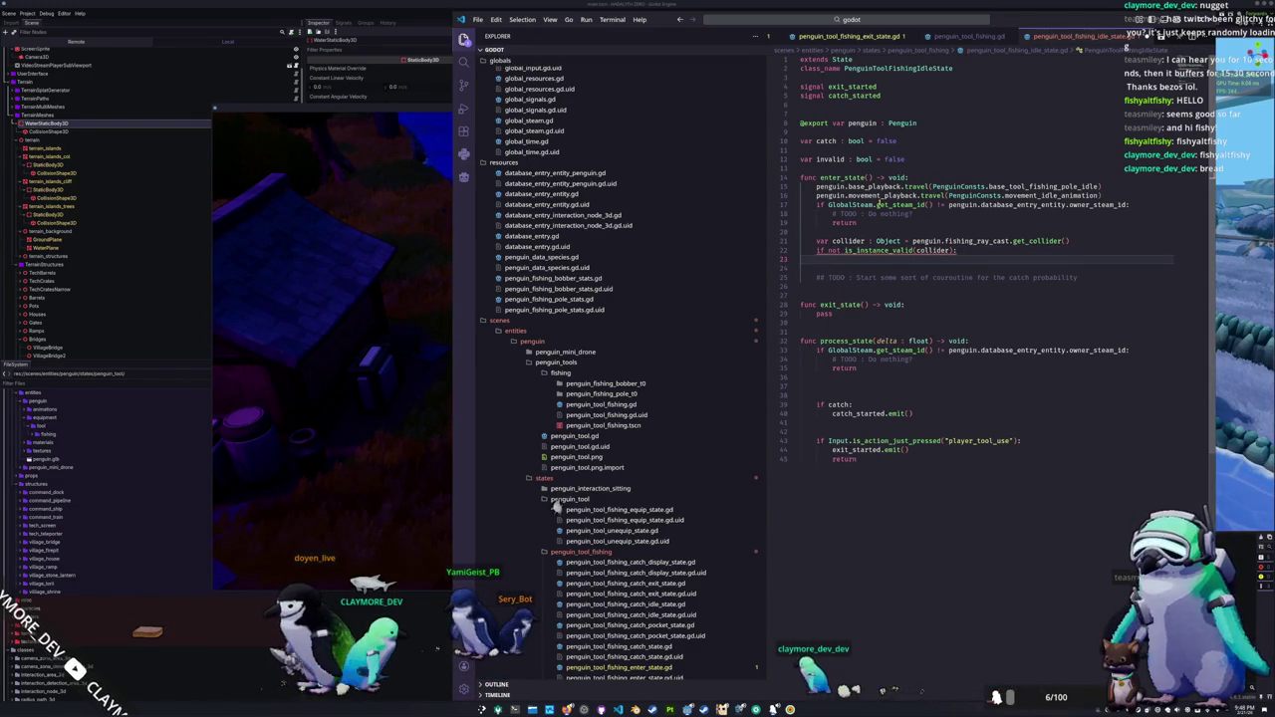
type("invalid = t")
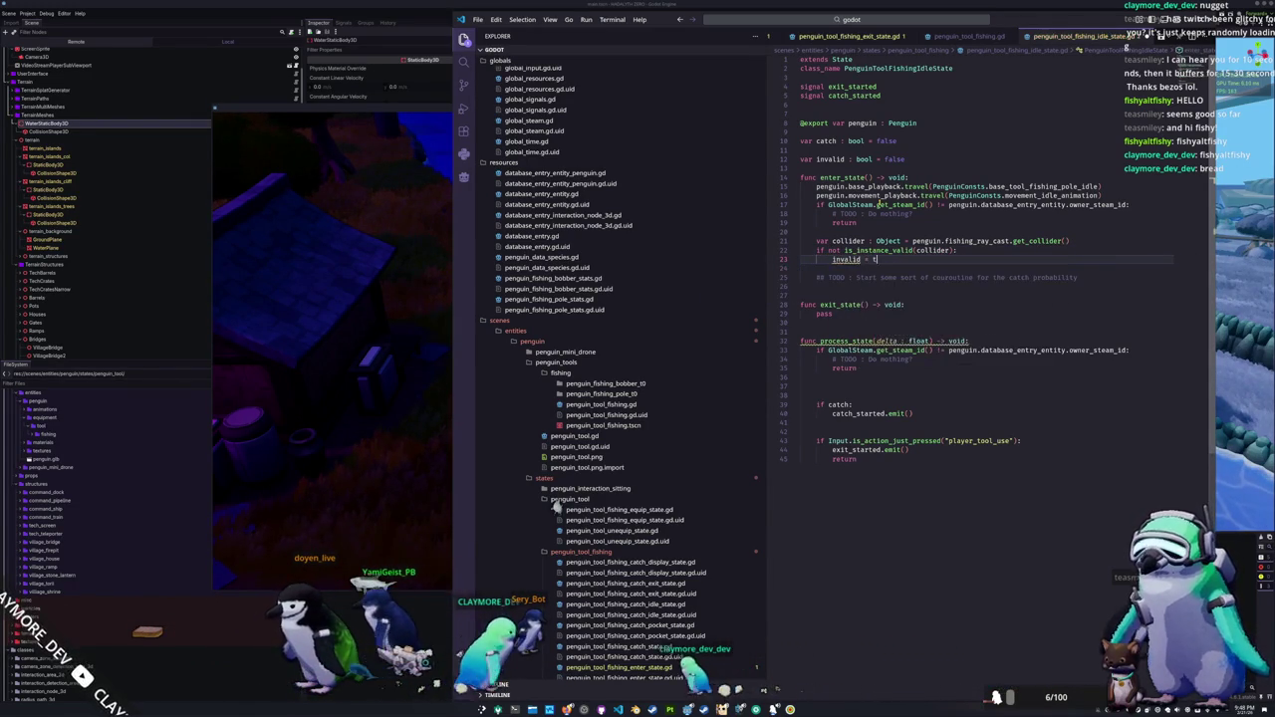
type("ruee")
key("Return")
type("return")
key("Return")
key("Return")
Step: Add 'if not collider is Node:' guard setting invalid = true and returning
type("co")
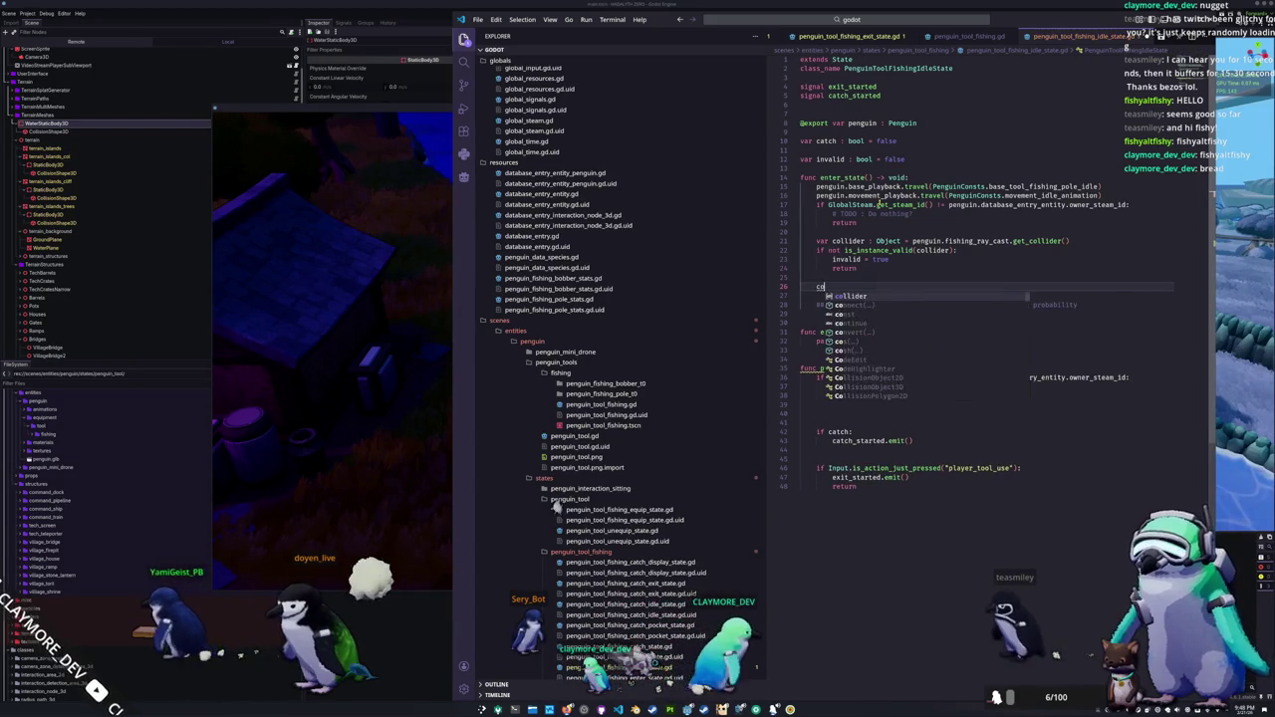
type("llider")
key("BackSpace")
key("BackSpace")
key("BackSpace")
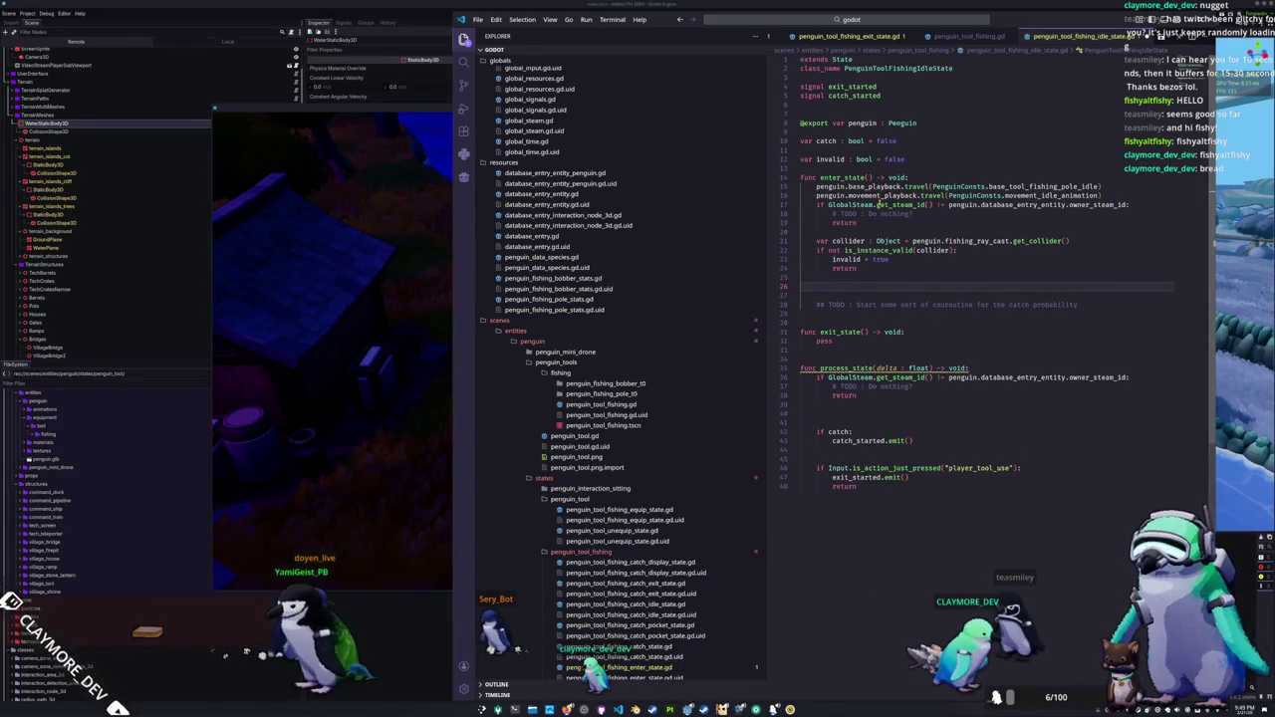
type("collider.")
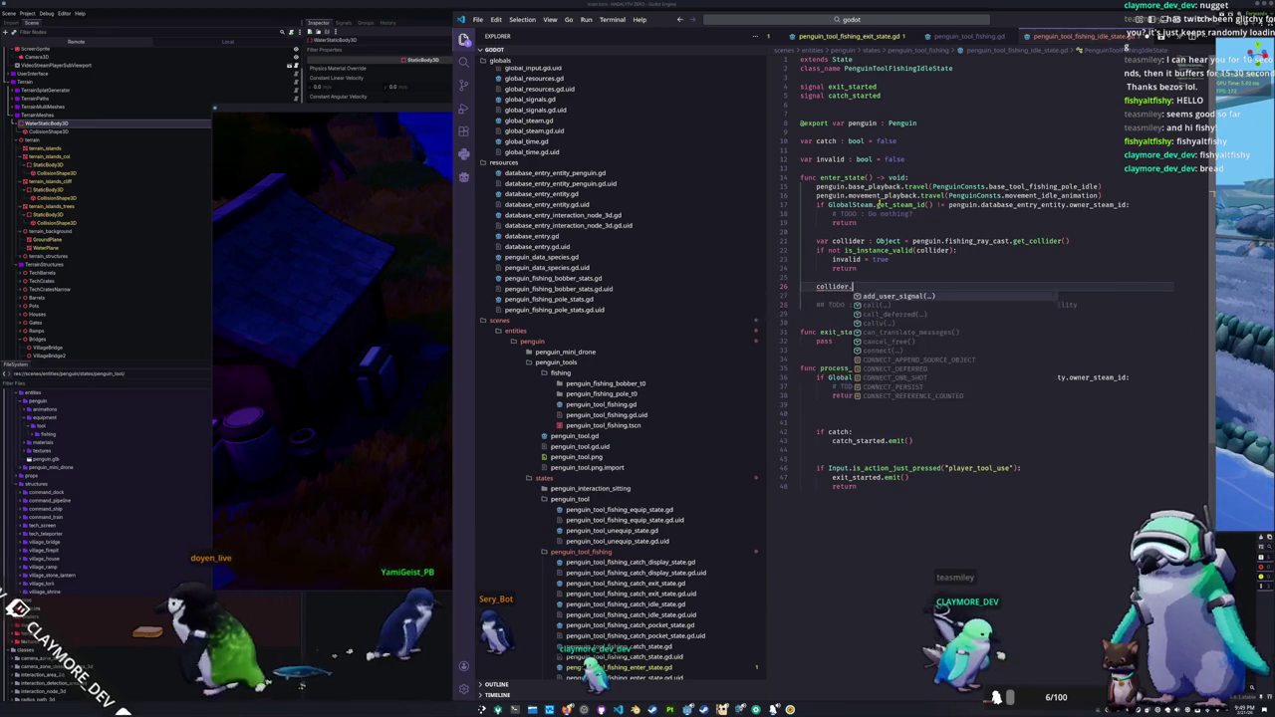
type("is_")
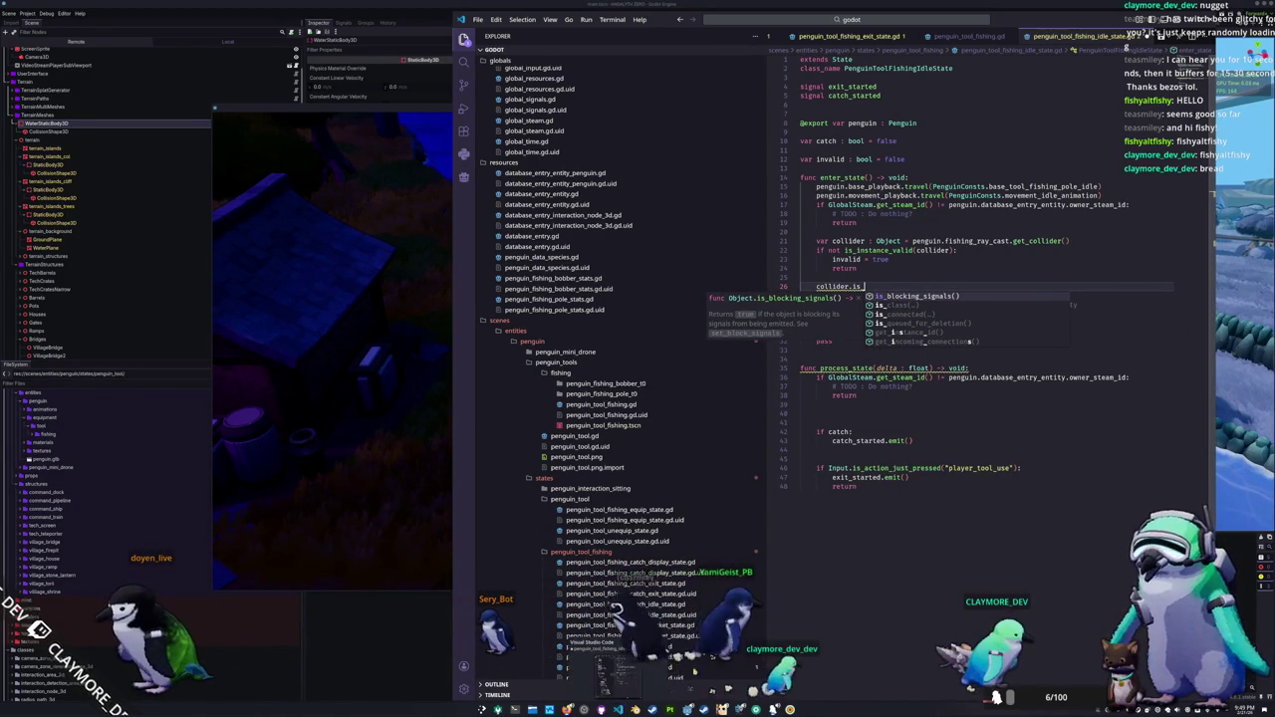
key("Escape")
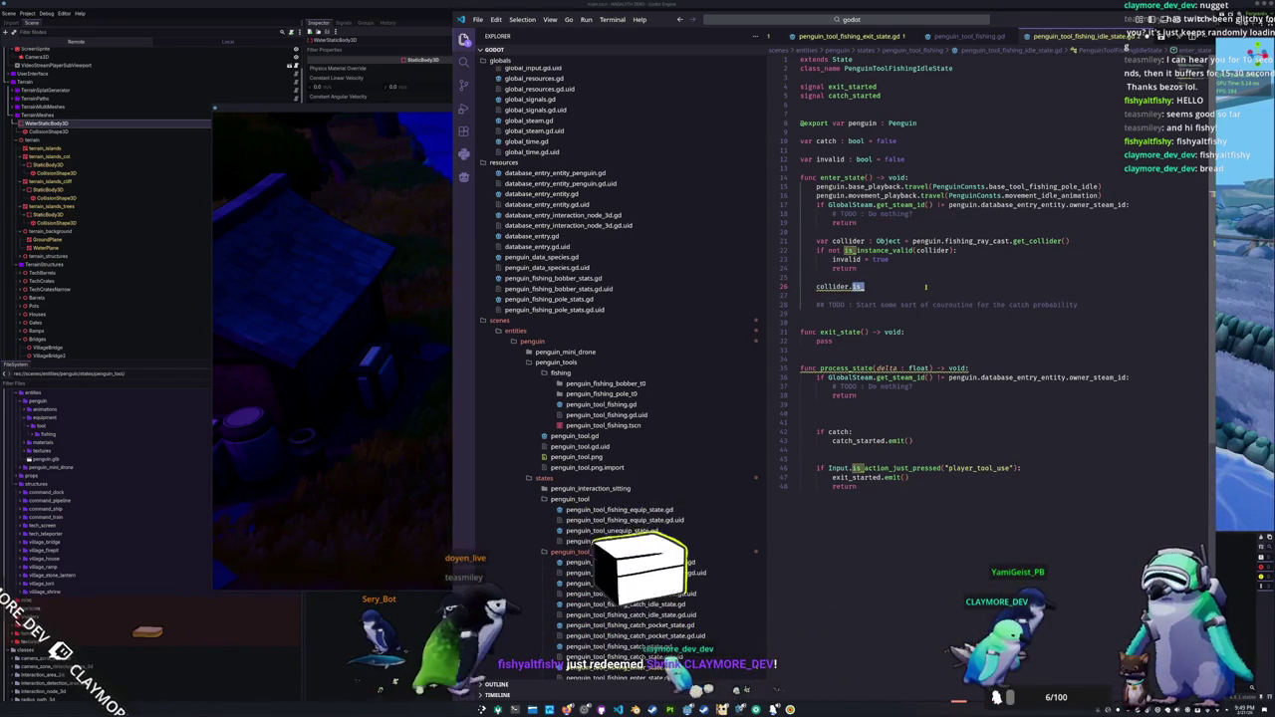
key("ctrl+shift+Left")
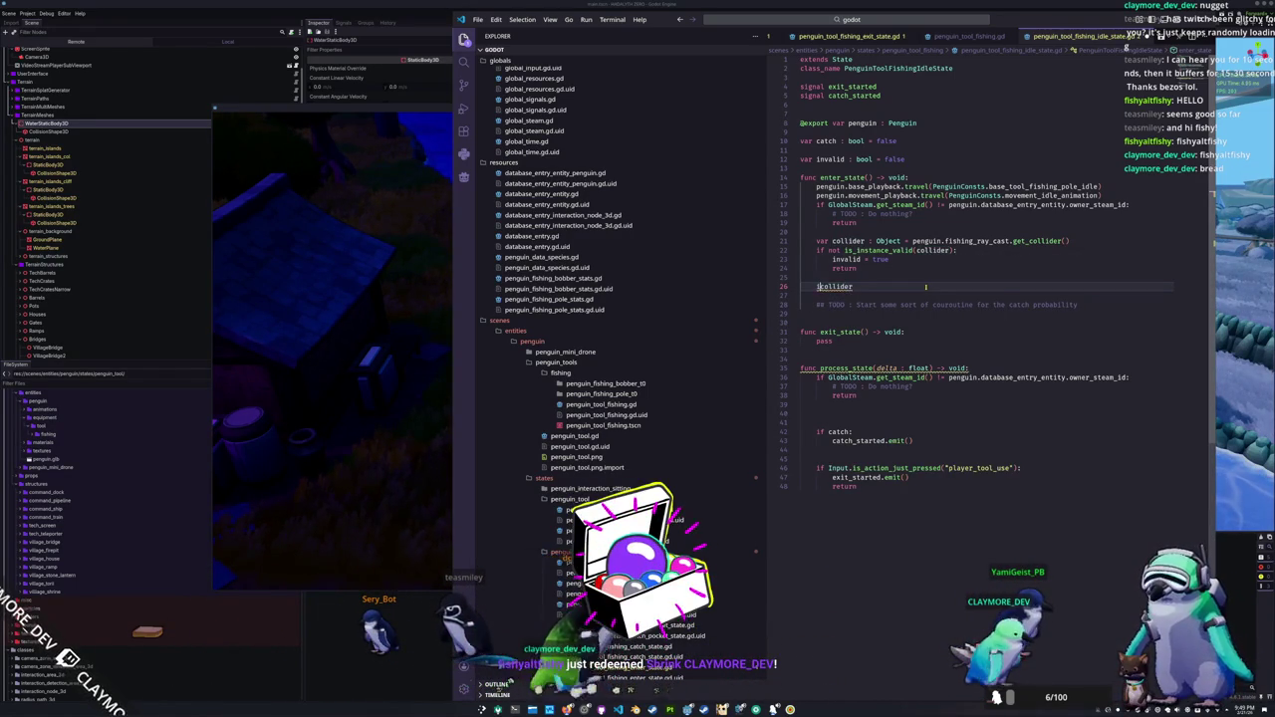
type("if no")
key("End")
type("is Node:")
key("Return")
type("invaliud")
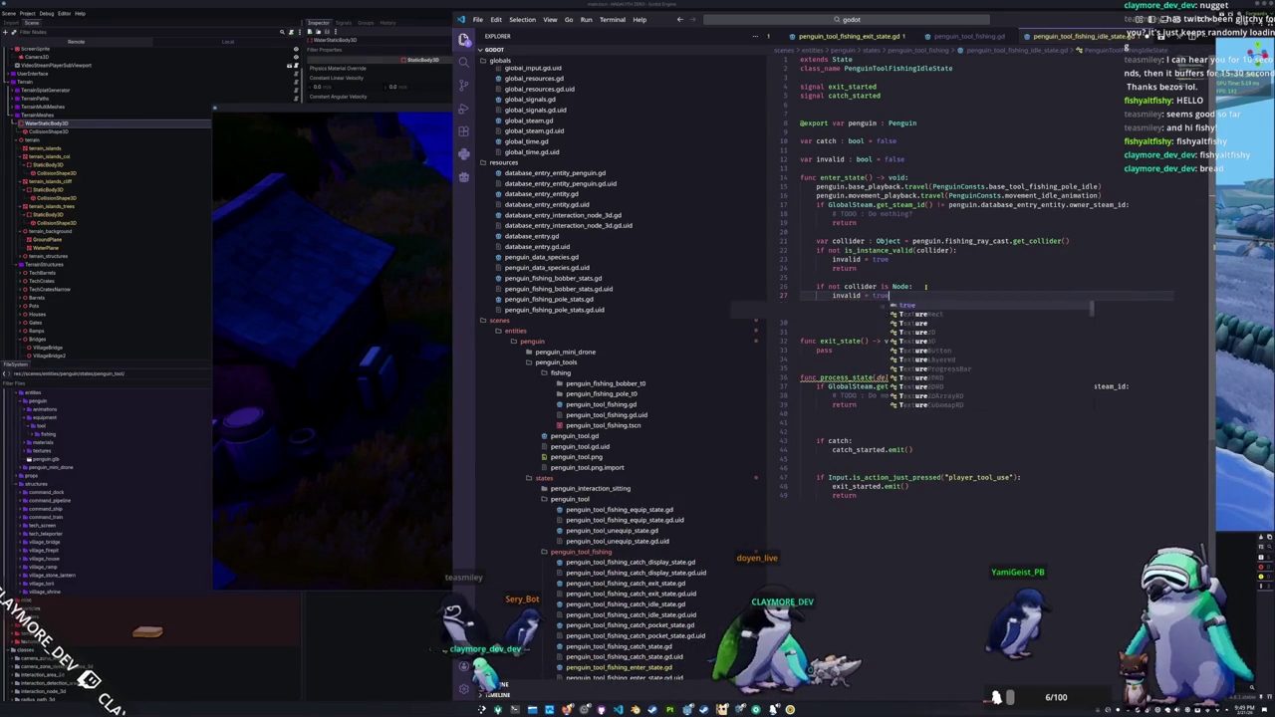
key("Return")
key("Return")
type("return")
key("Return")
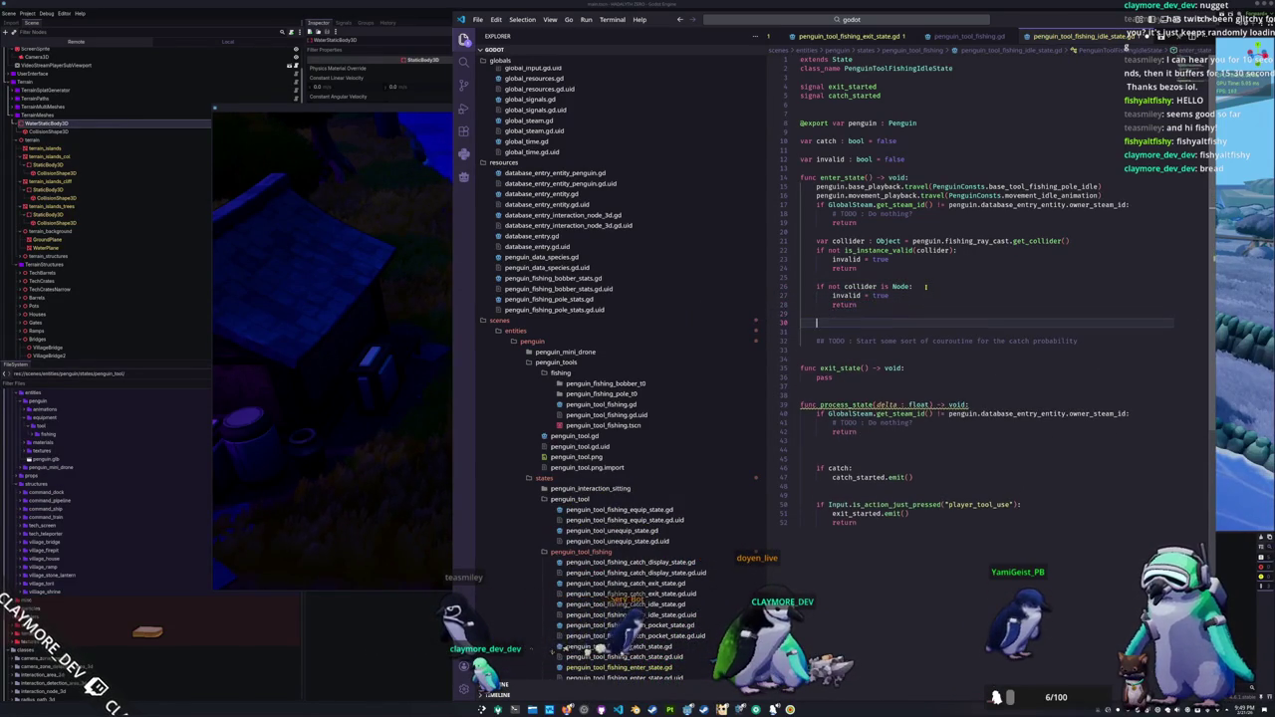
type("col")
Step: Add 'if not (collider as Node).is_in_group("Water"):' guard setting invalid = true and returning
key("Tab")
type("as Node")
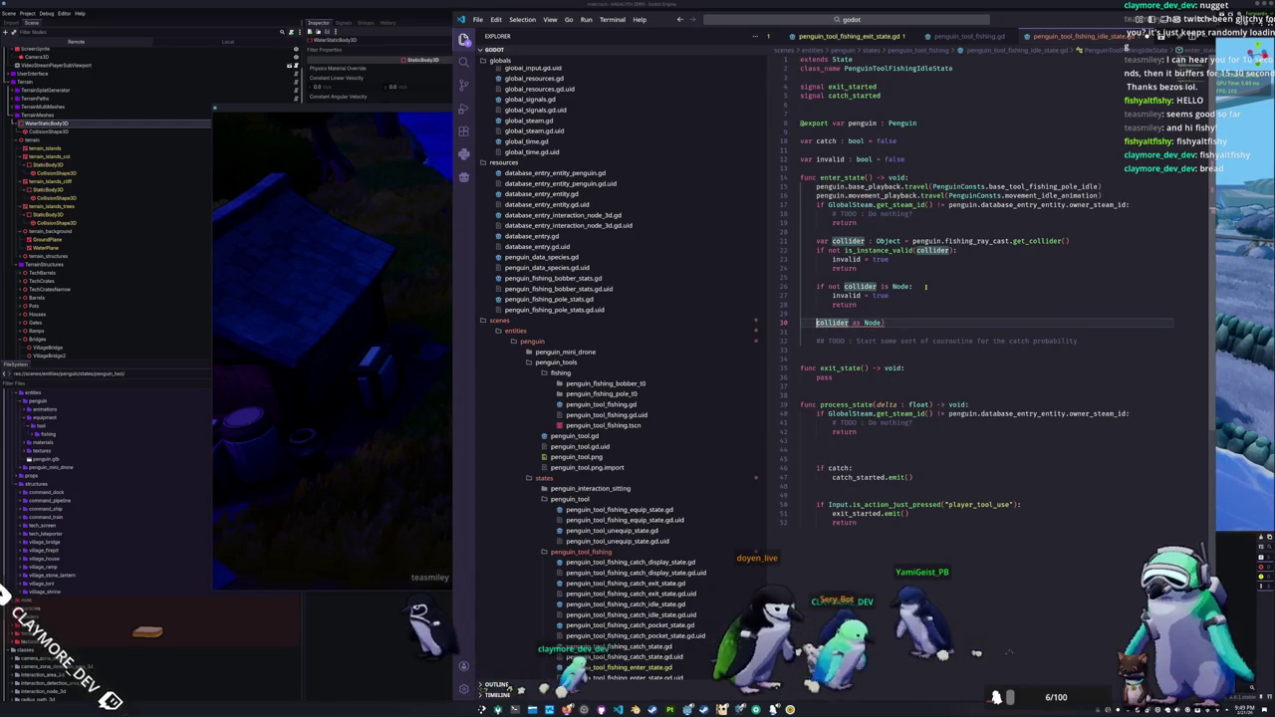
key("Home")
type("(")
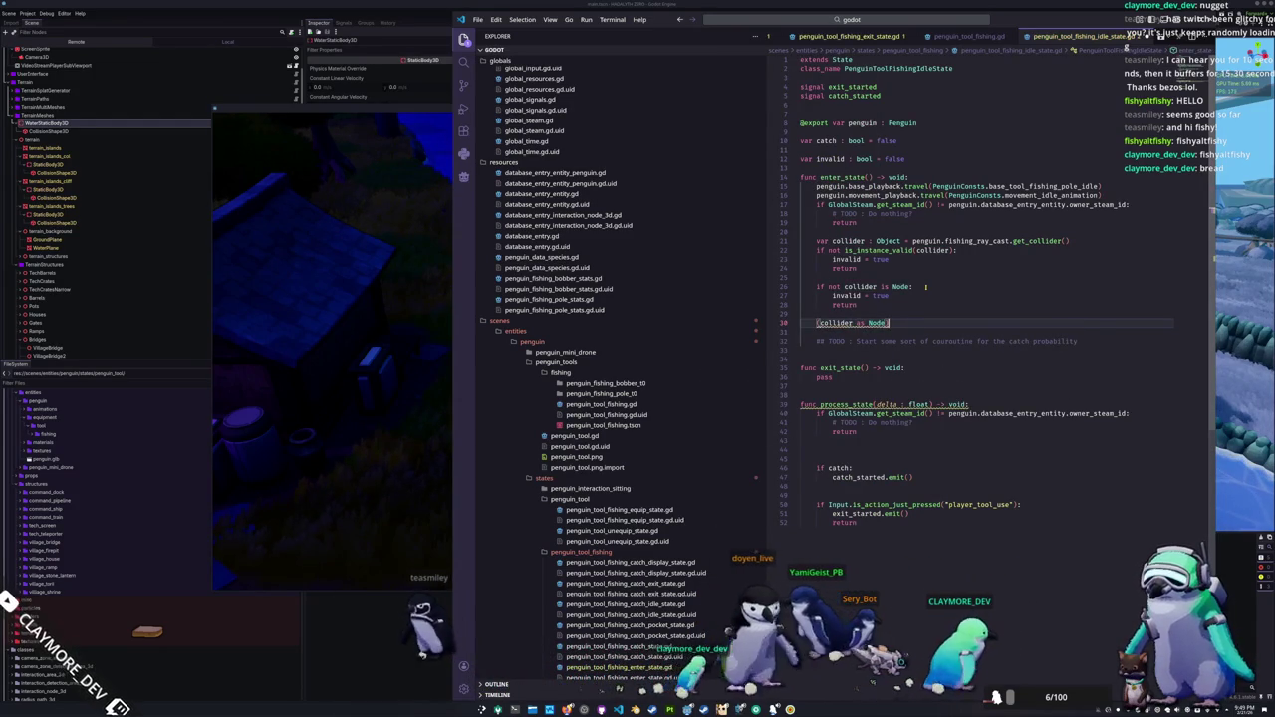
key("End")
type(".is_in_group")
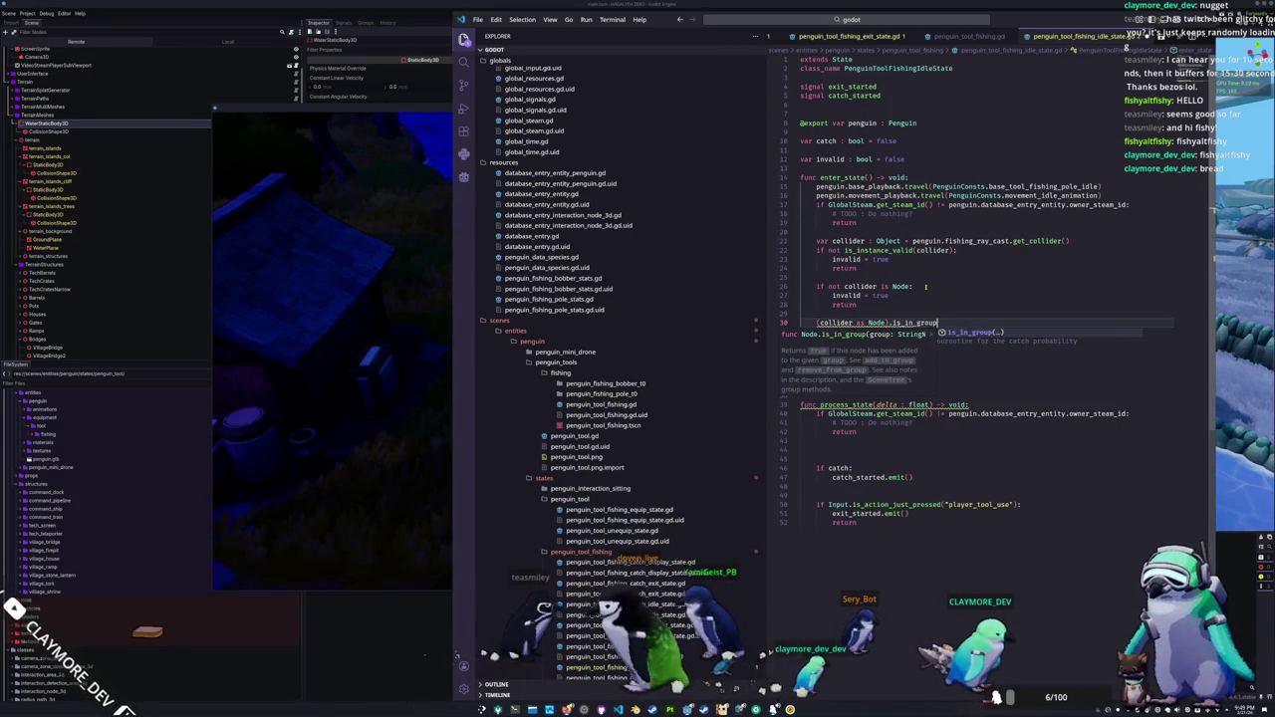
type("(\"")
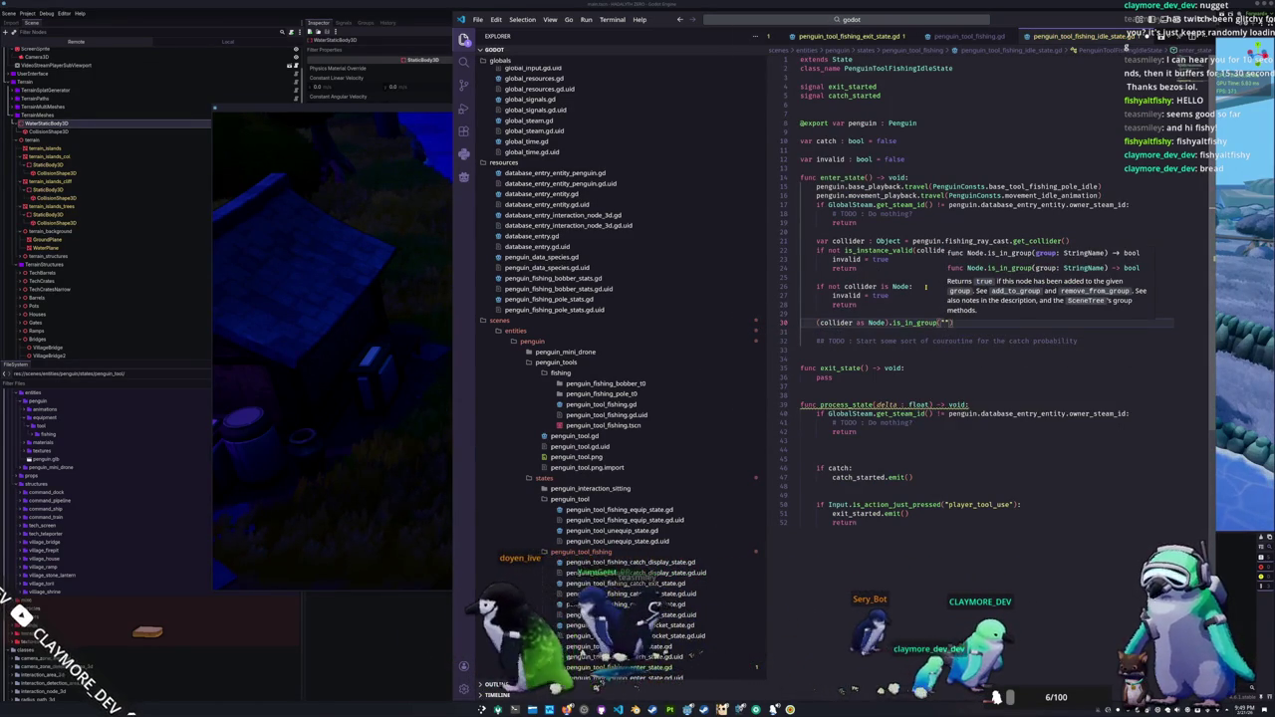
type("Water")
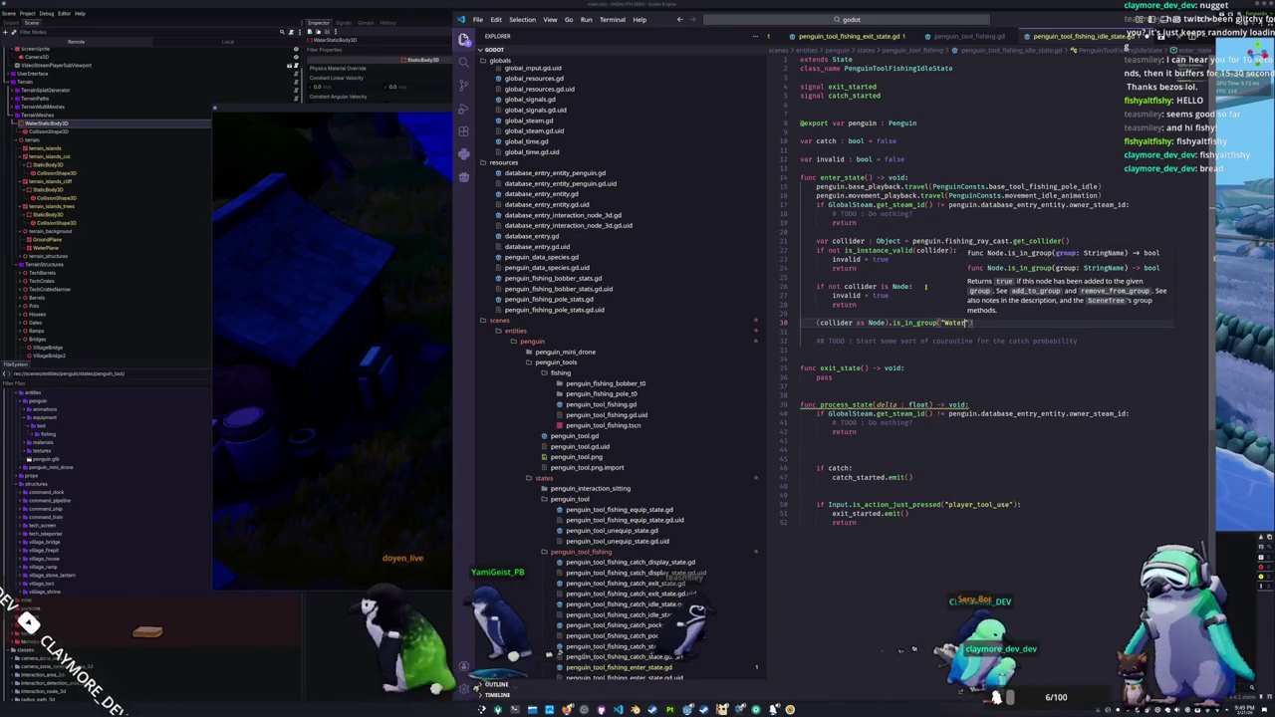
key("ctrl+Left")
key("ctrl+Left")
key("ctrl+Left")
key("ctrl+shift+Right")
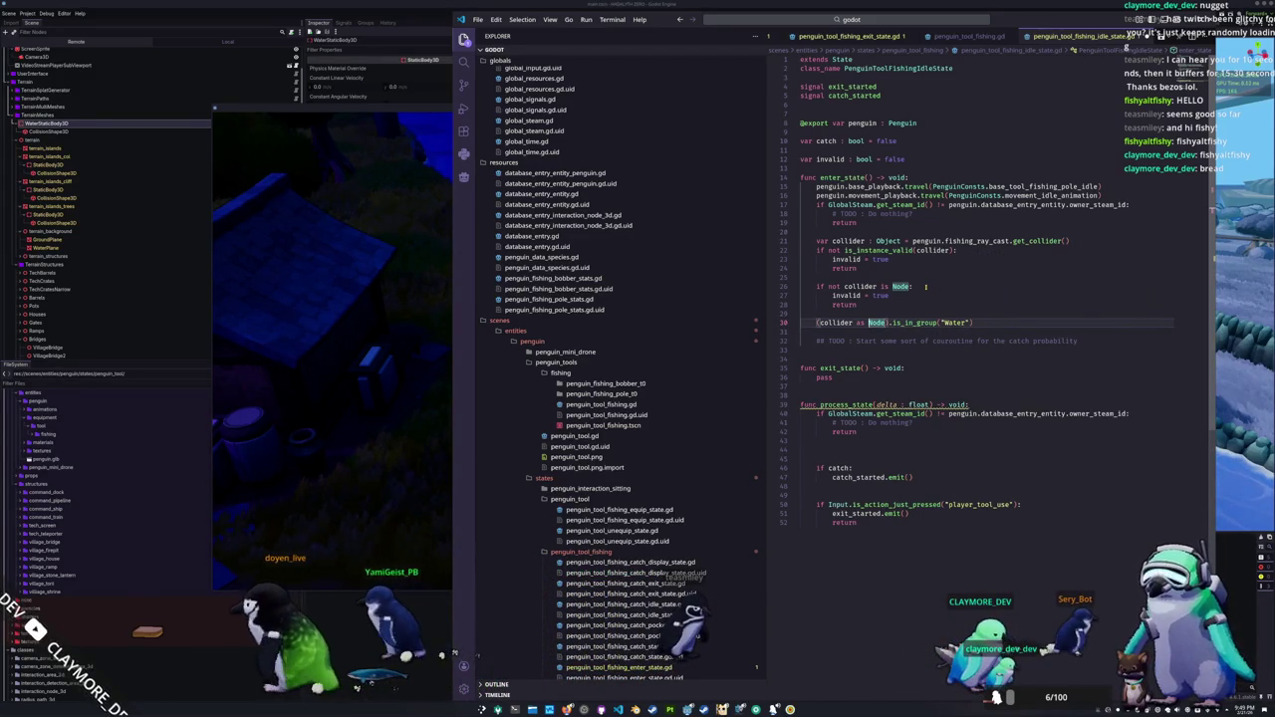
key("Home")
type("if not ")
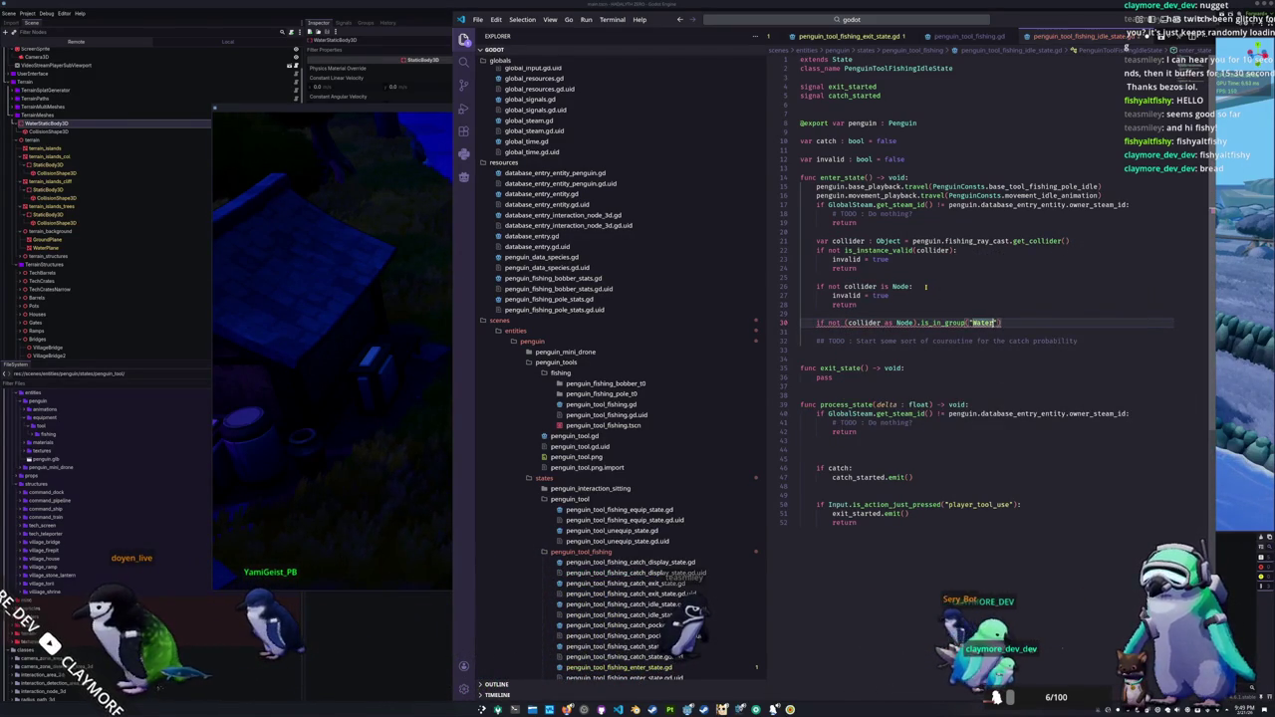
type(":")
key("Return")
type("invalid = true")
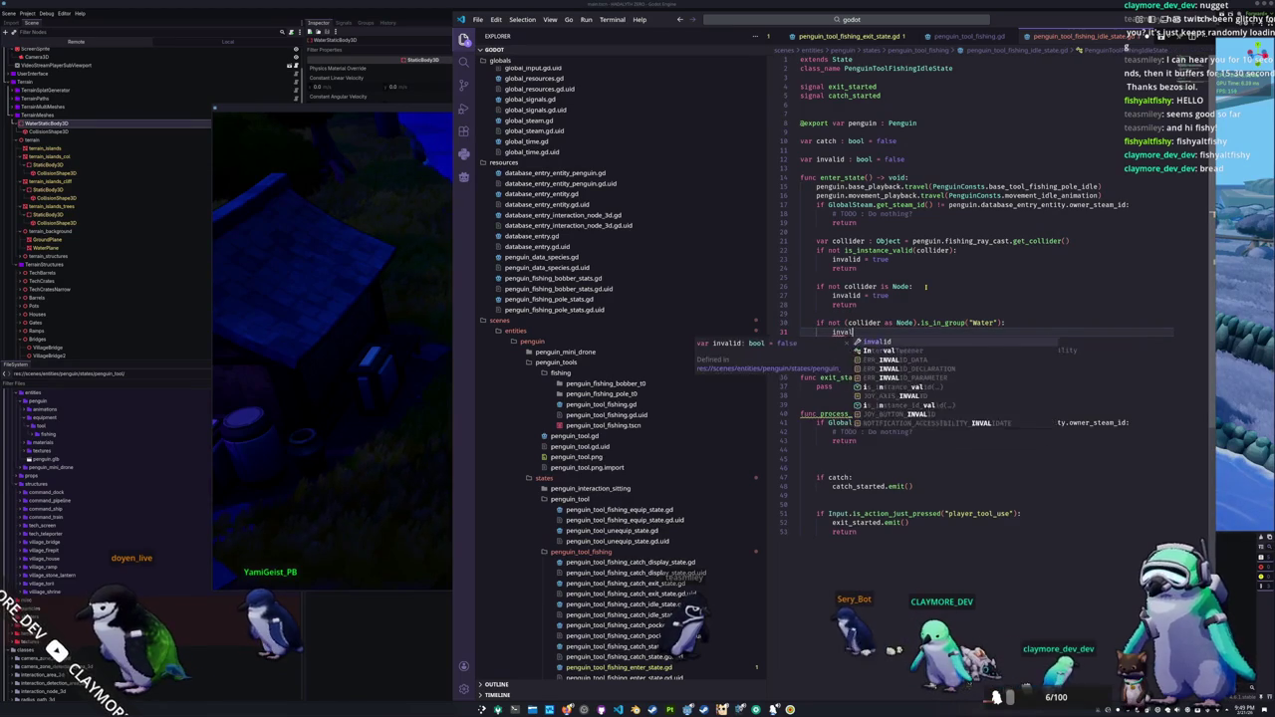
key("Return")
key("Return")
type("return")
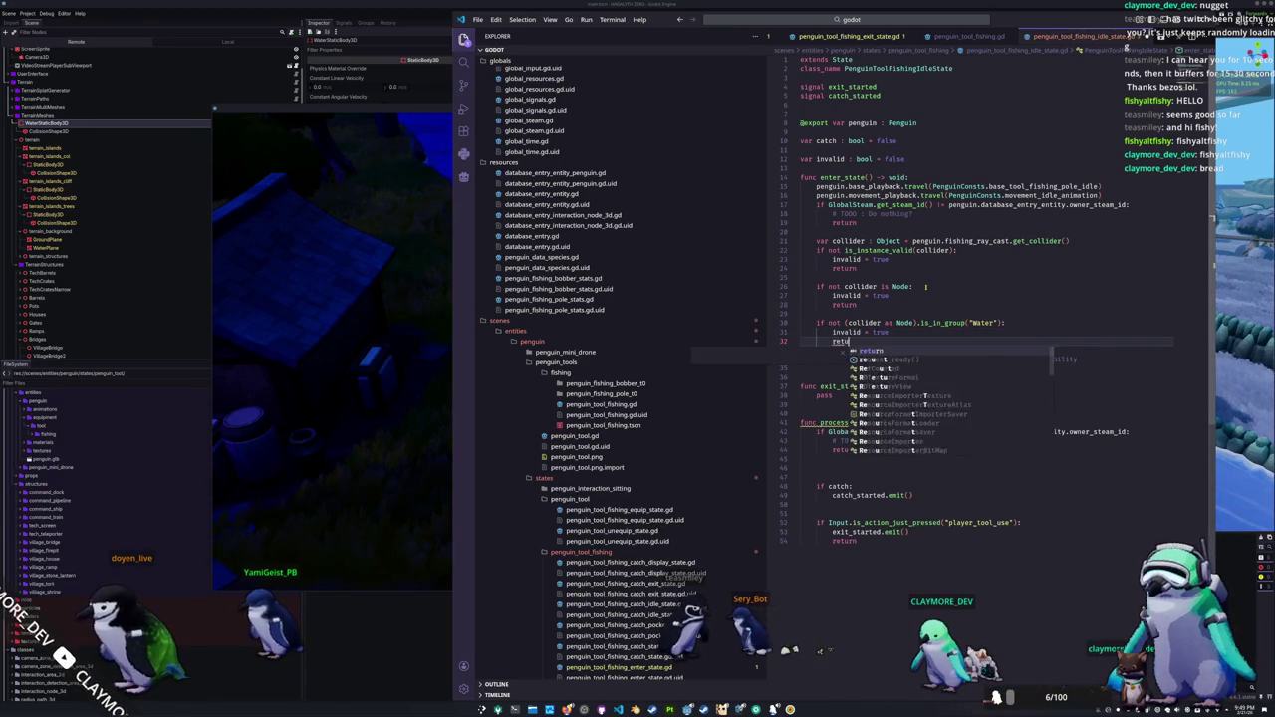
Step: Add blank lines around the TODO comment below the guard clauses
key("Down")
key("Down")
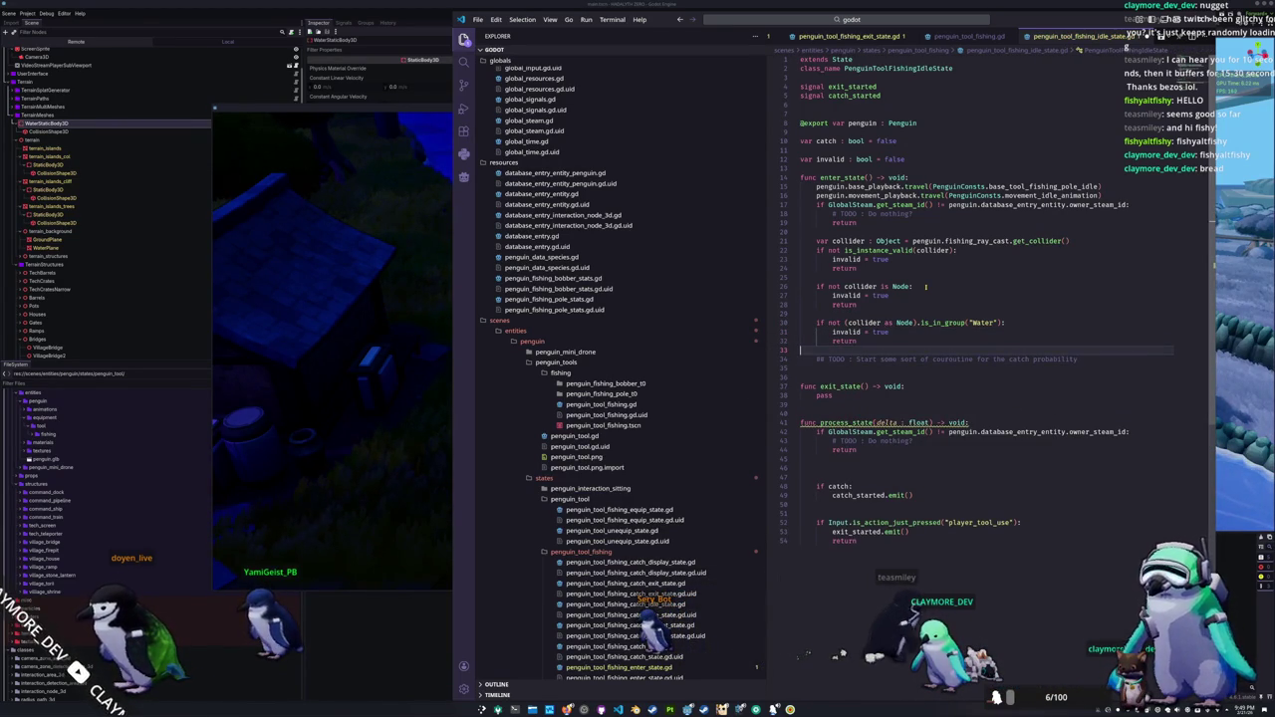
key("Return")
key("Down")
key("End")
key("Return")
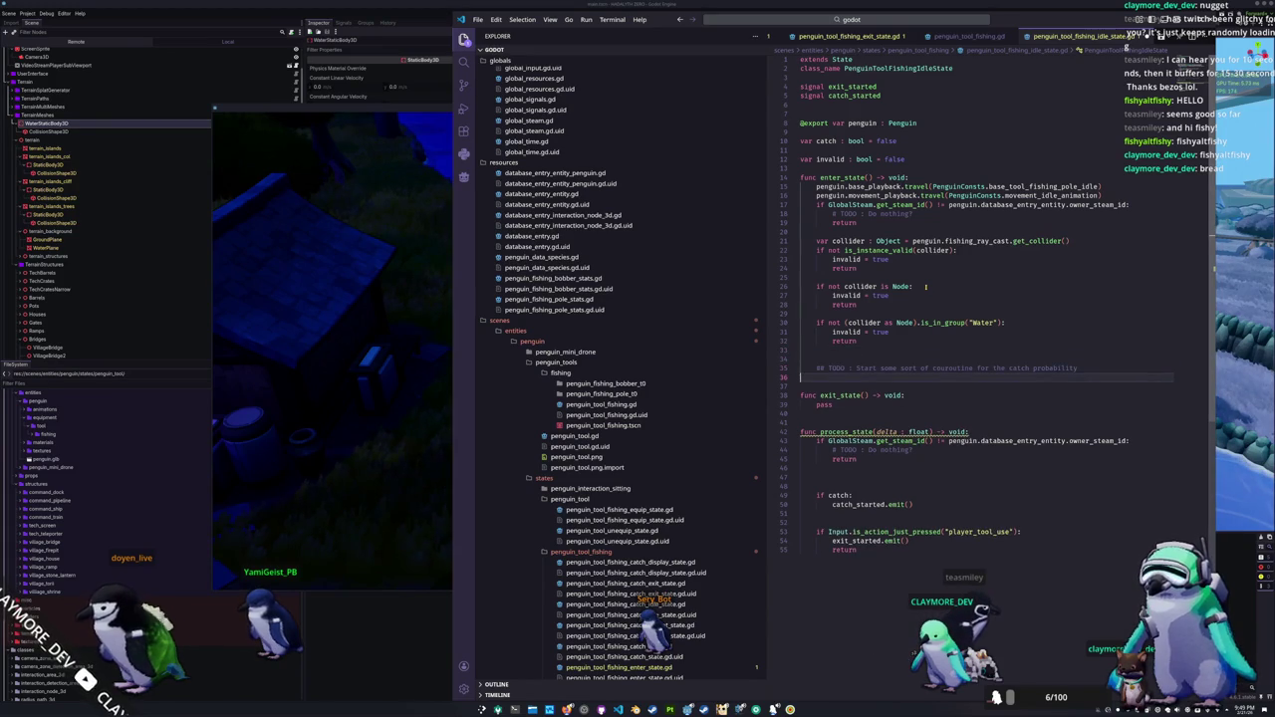
key("Down")
key("Down")
key("Down")
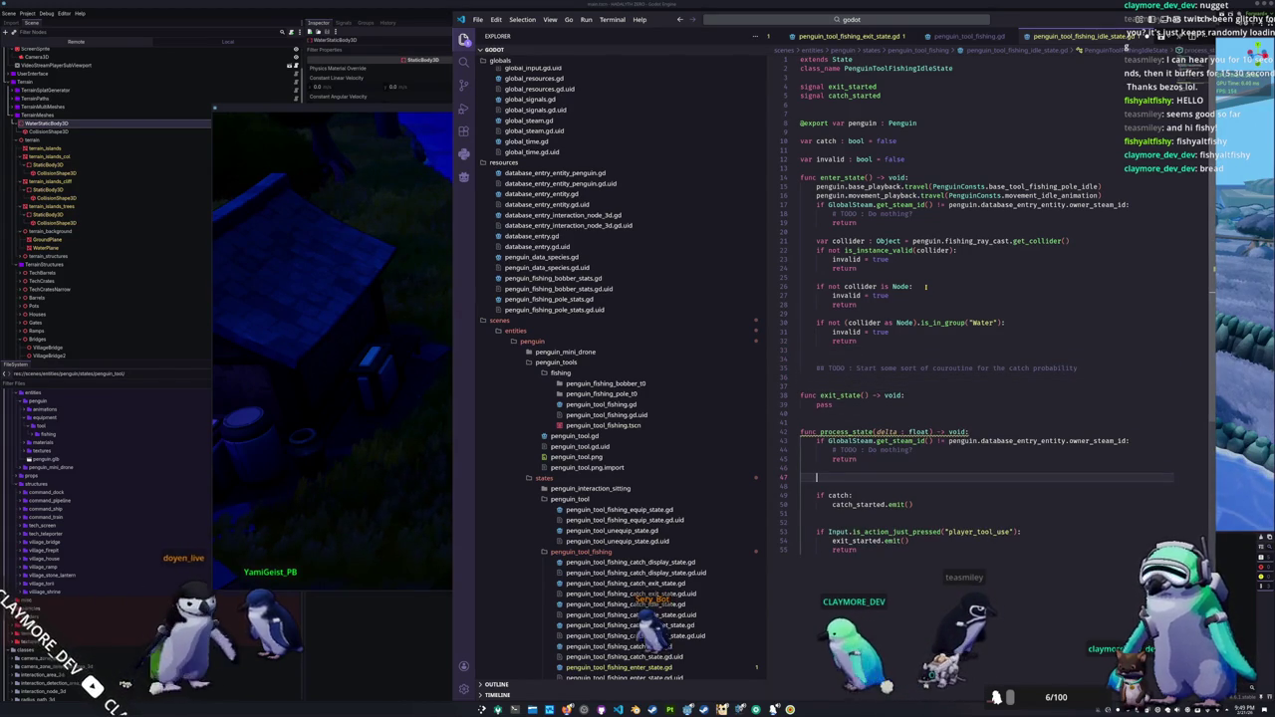
Step: Start an 'if invalid:' check in process_state and add a return after catch_started.emit()
type("invalid:")
key("Return")
key("Down")
key("Down")
key("Down")
type("re")
key("Return")
Step: Under the invalid check, call exit_started.emit() and return, then run the project with F5
key("Up")
key("Up")
key("Up")
type("exit_started.emit")
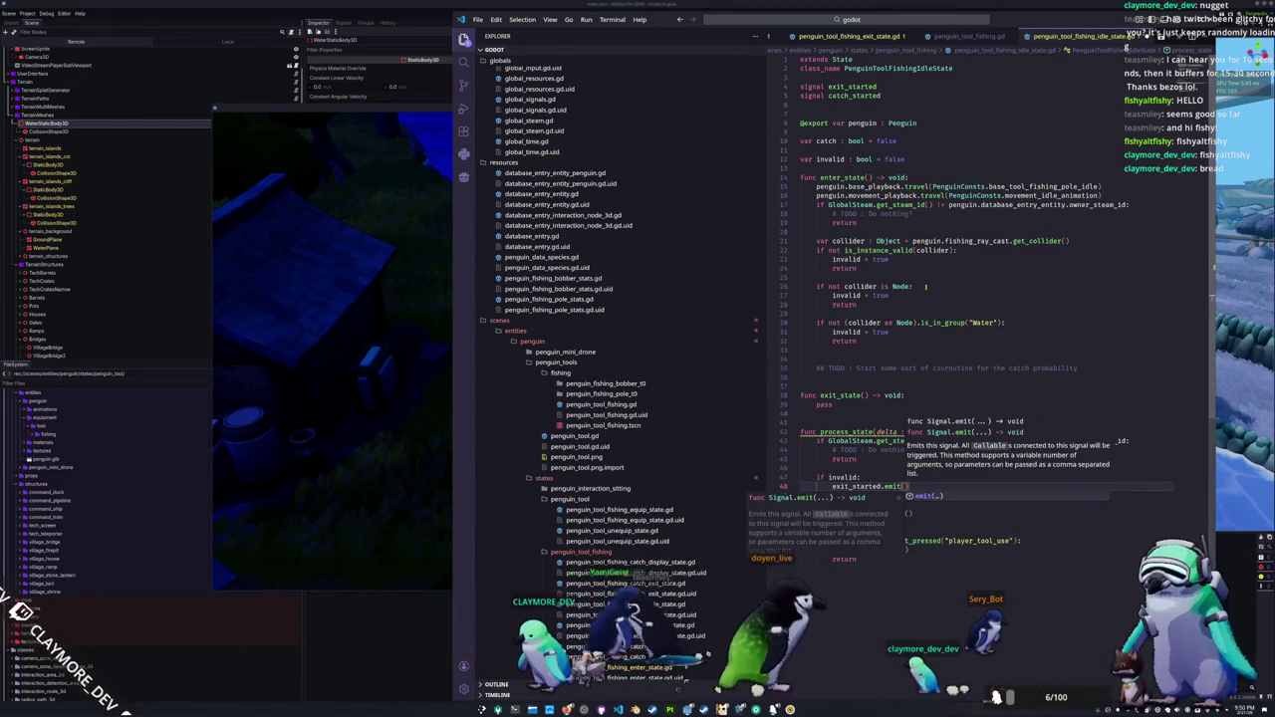
key("Return")
key("Return")
type("return")
key("Return")
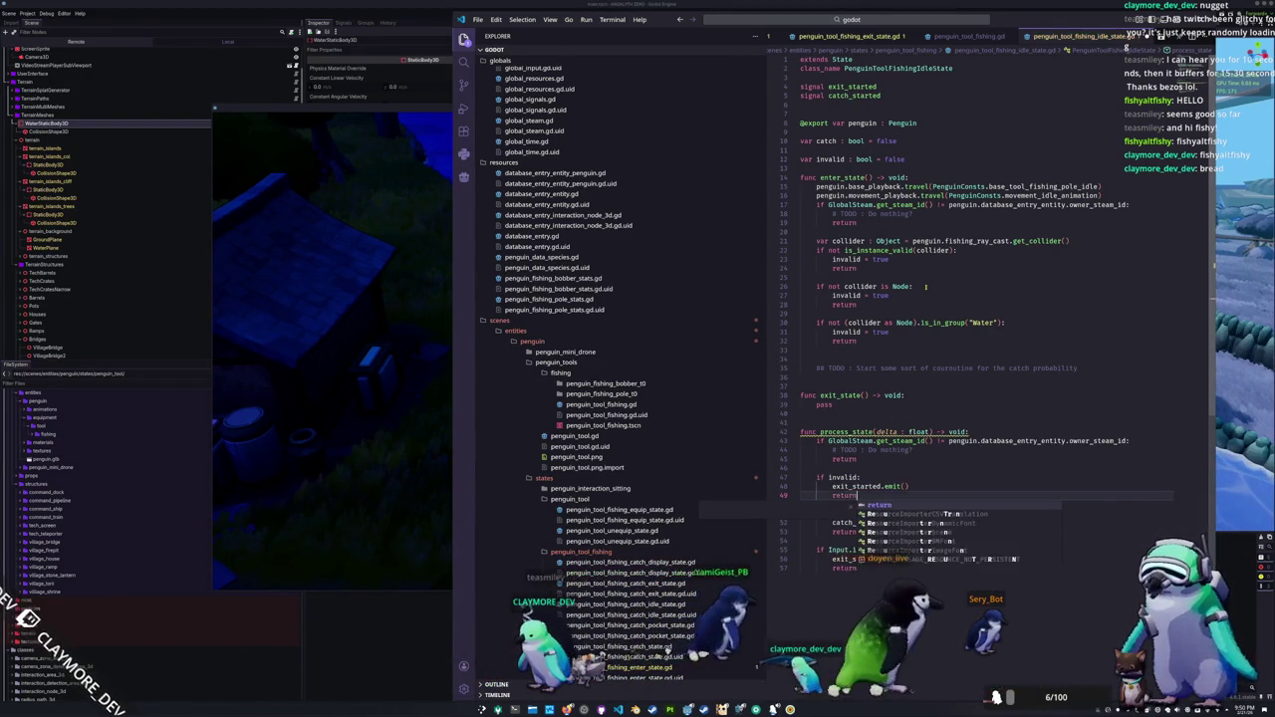
key("F5")
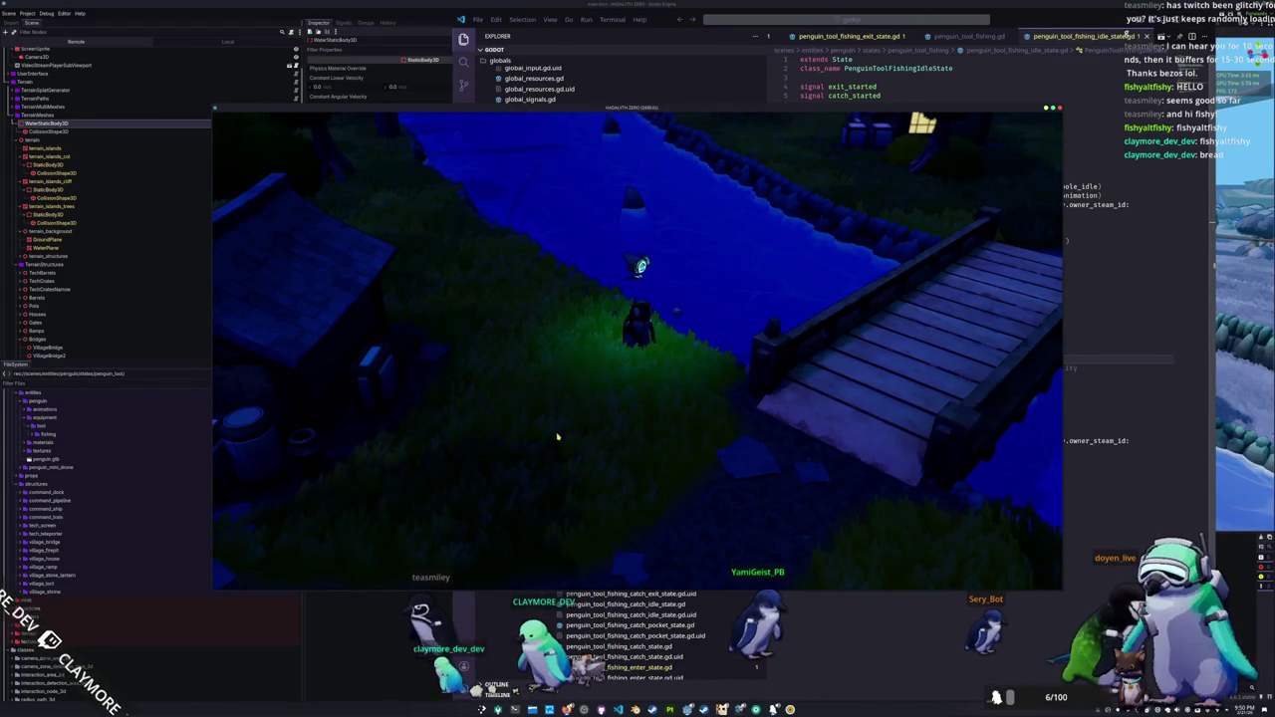
Step: Make enter_state begin with 'invalid = false' and relaunch the game with F5
left_click(729, 300)
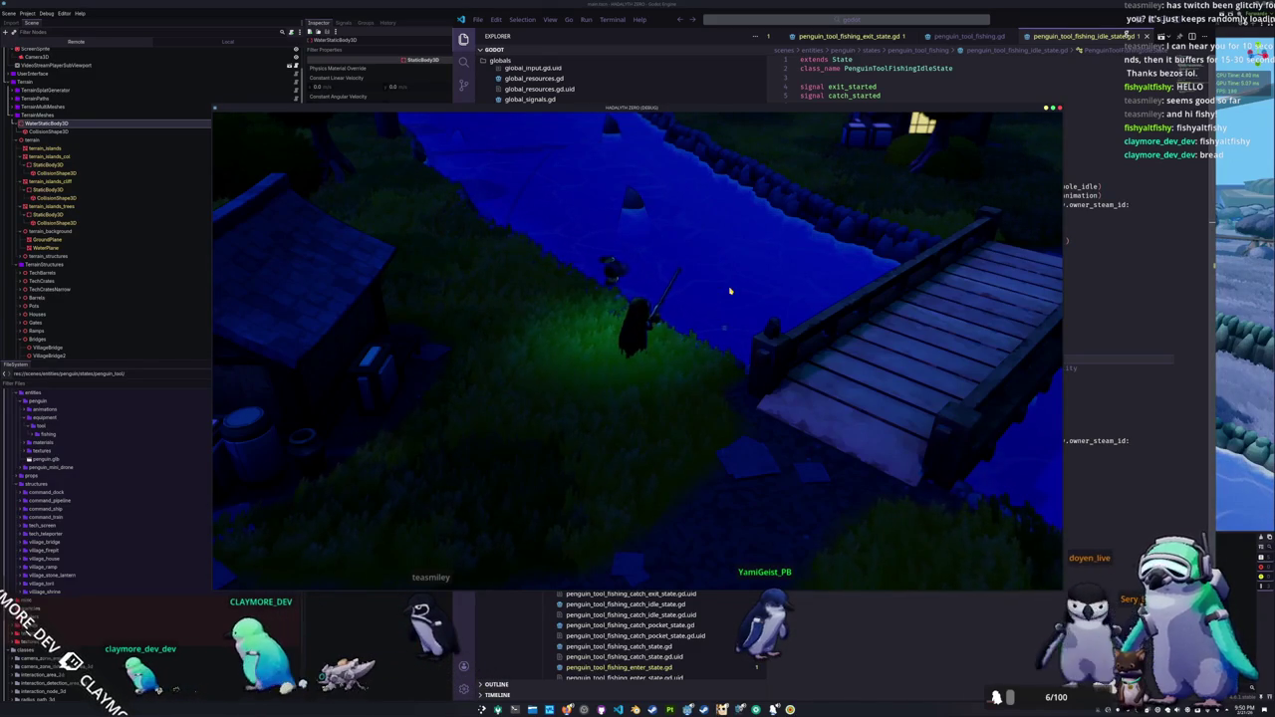
left_click(1115, 363)
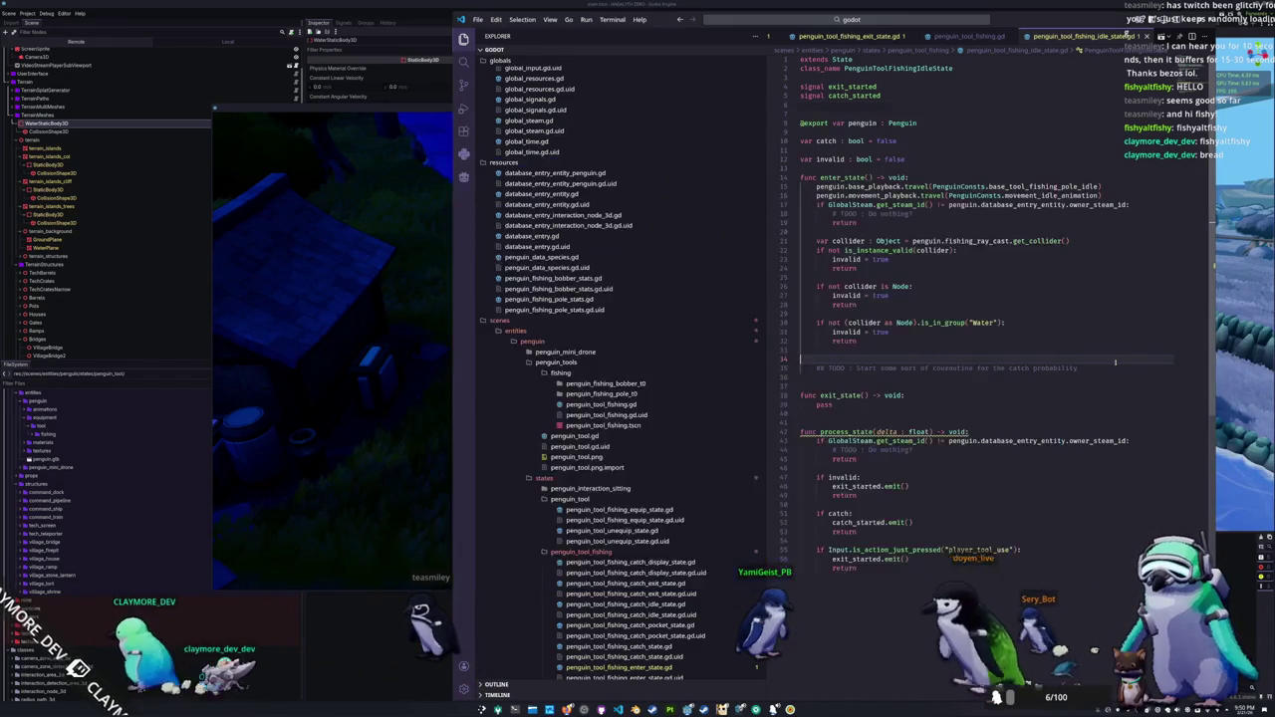
left_click(869, 343)
left_click(867, 304)
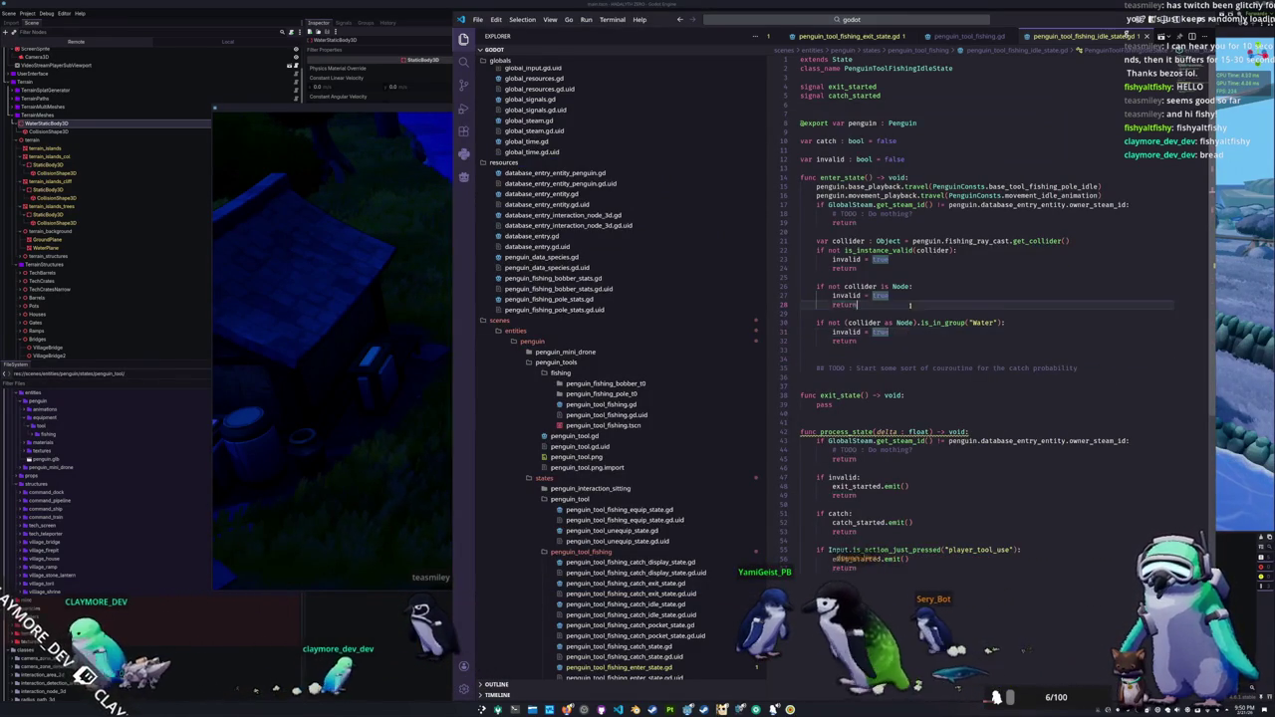
left_click(927, 177)
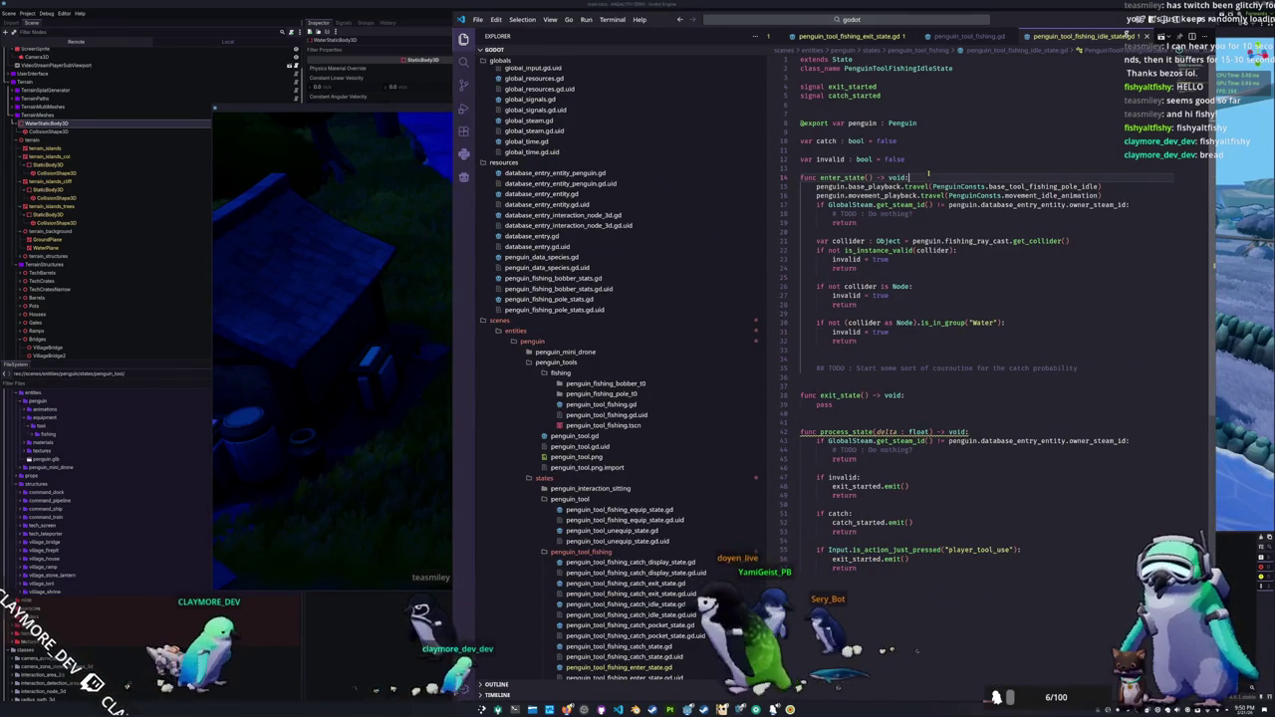
key("Return")
type("in")
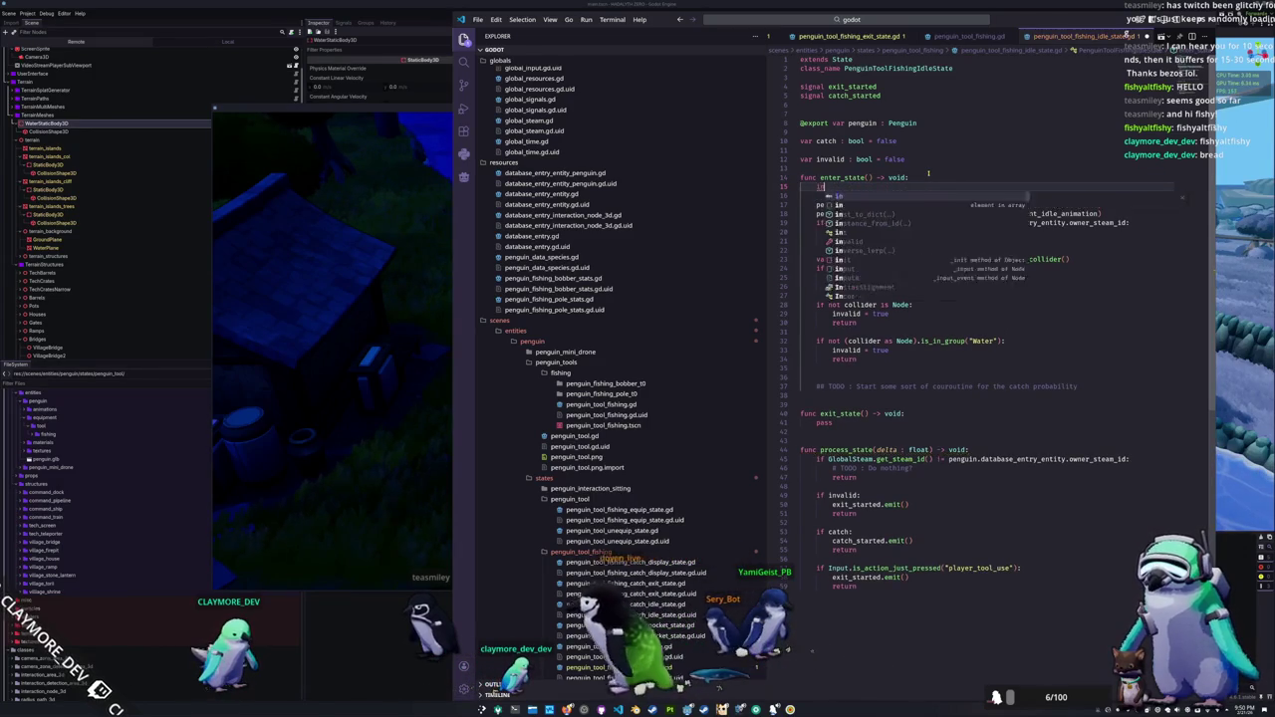
type("valid = fa")
key("F5")
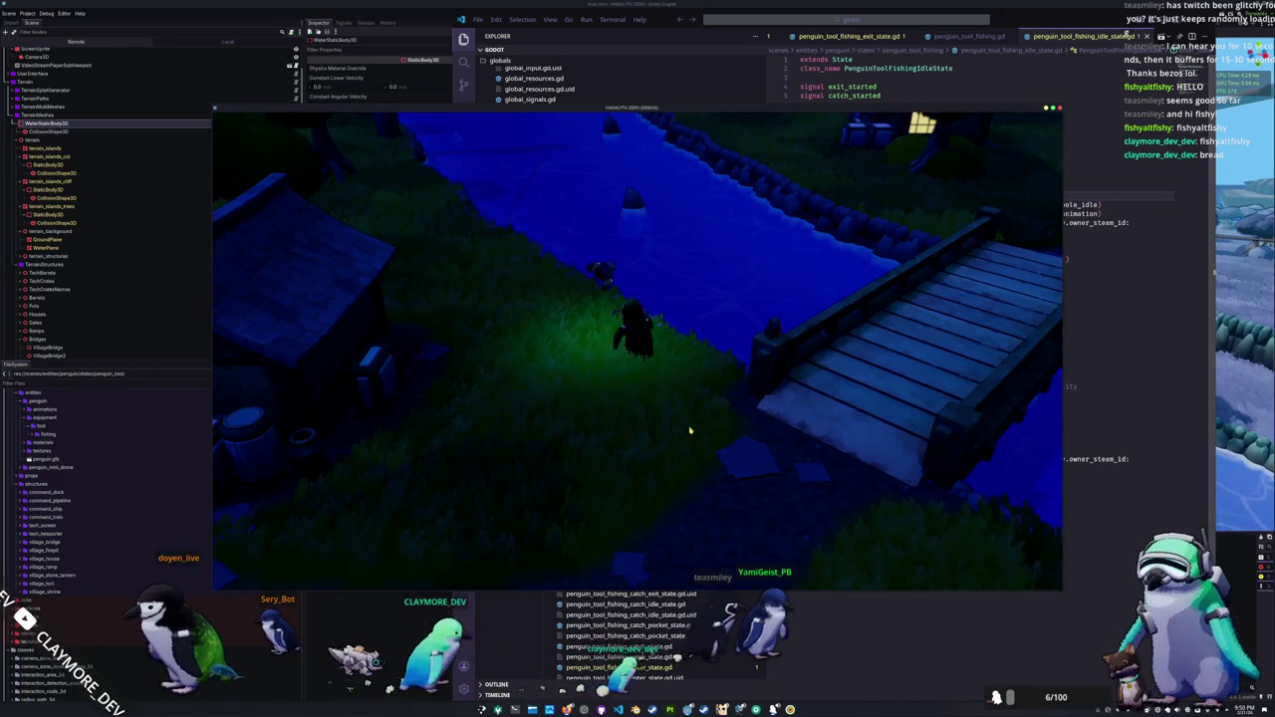
Step: Walk the penguin with S and D across the bridge, then with A back to the lit house
key("s")
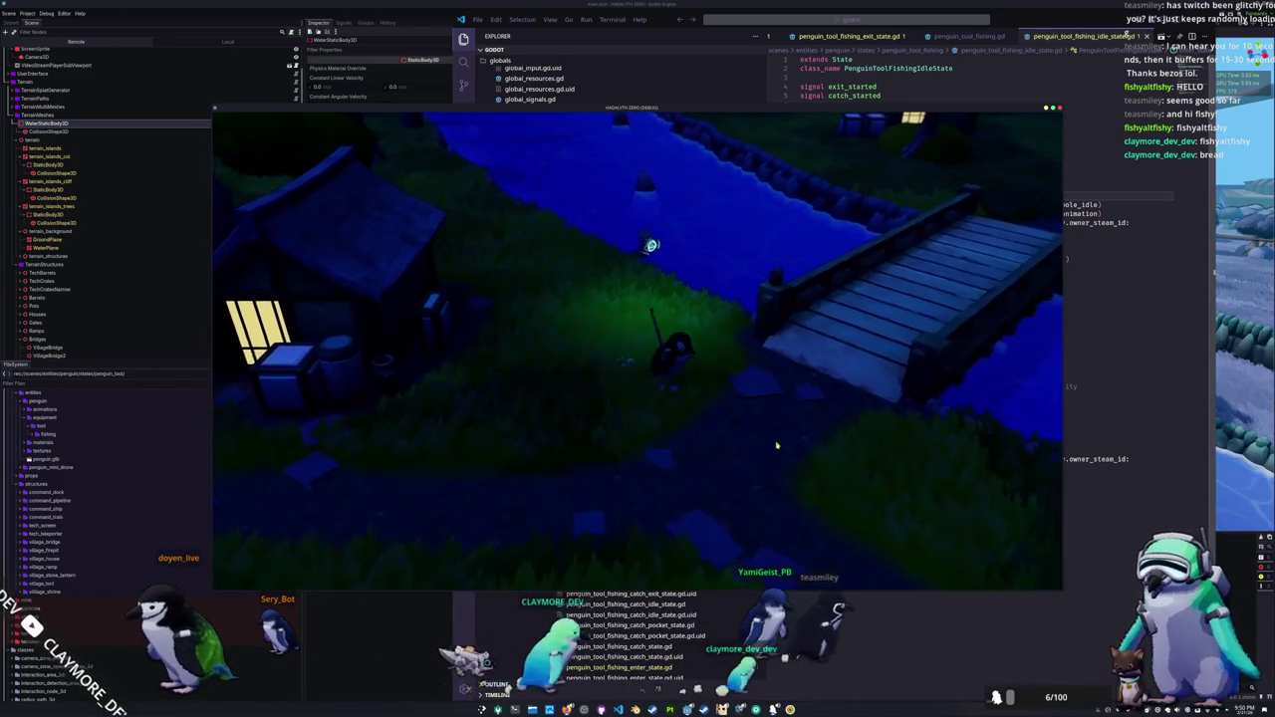
key("s")
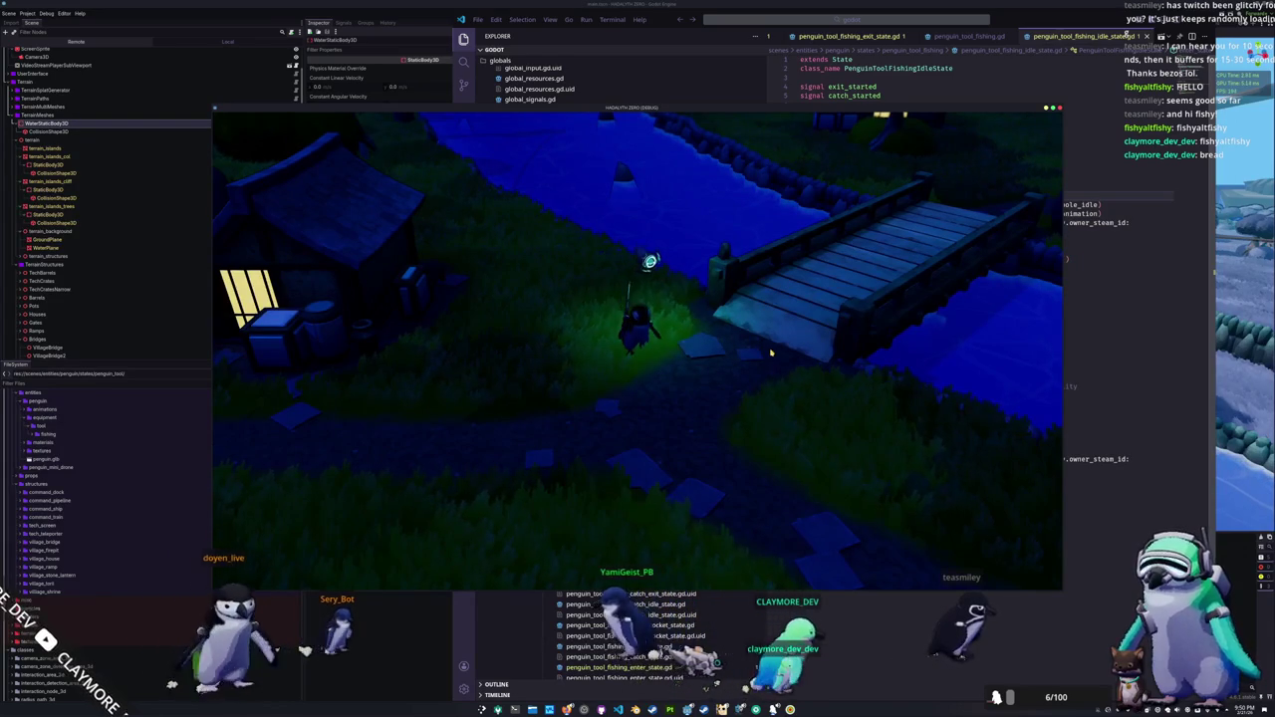
key("d")
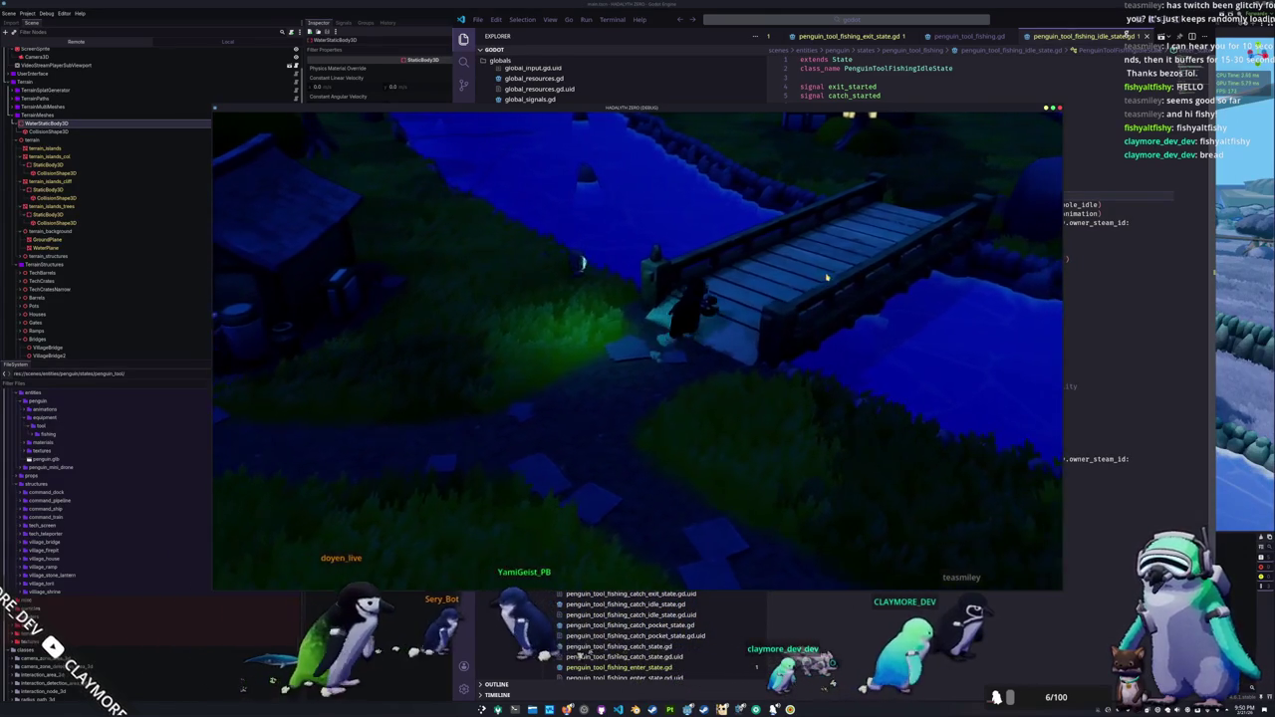
key("d")
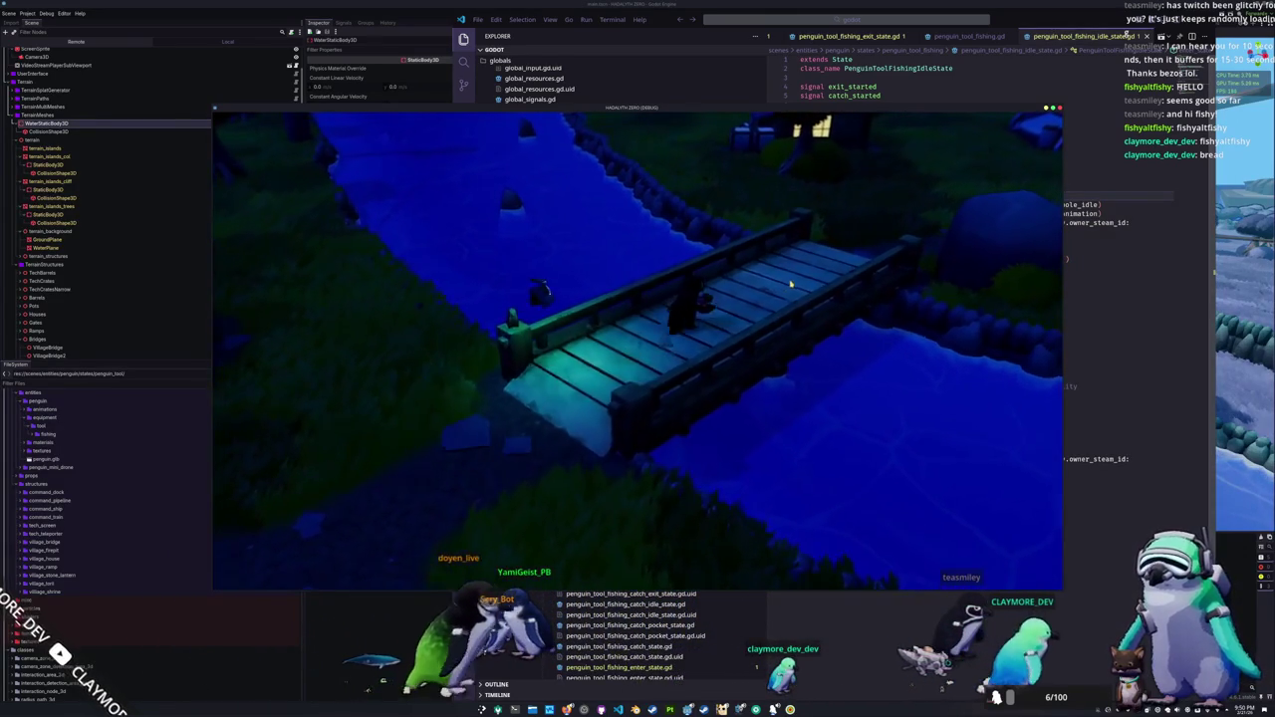
key("d")
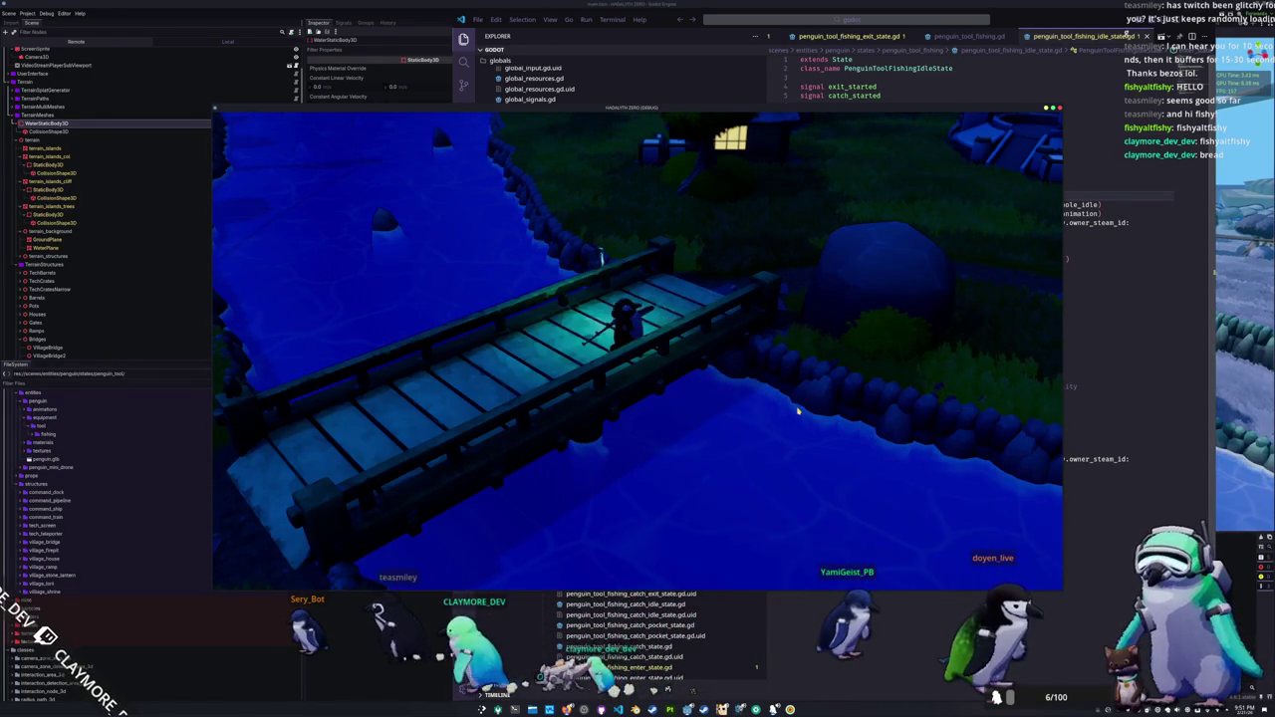
key("a")
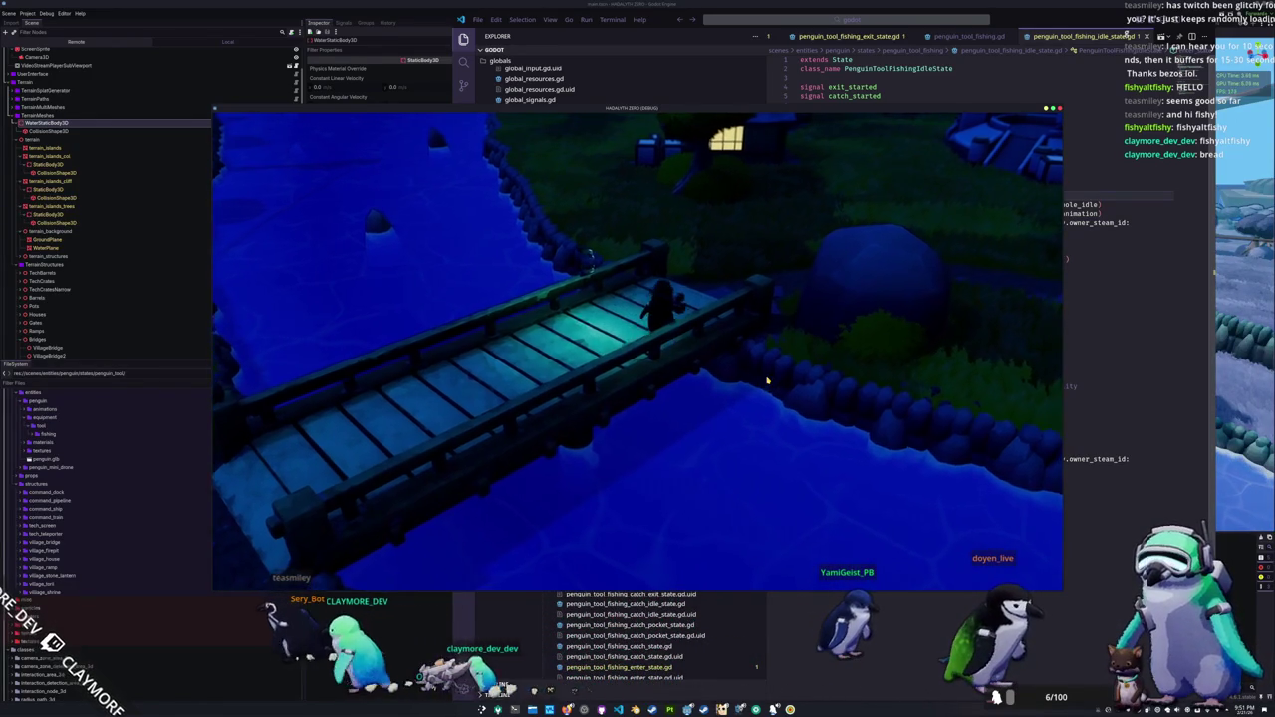
key("a")
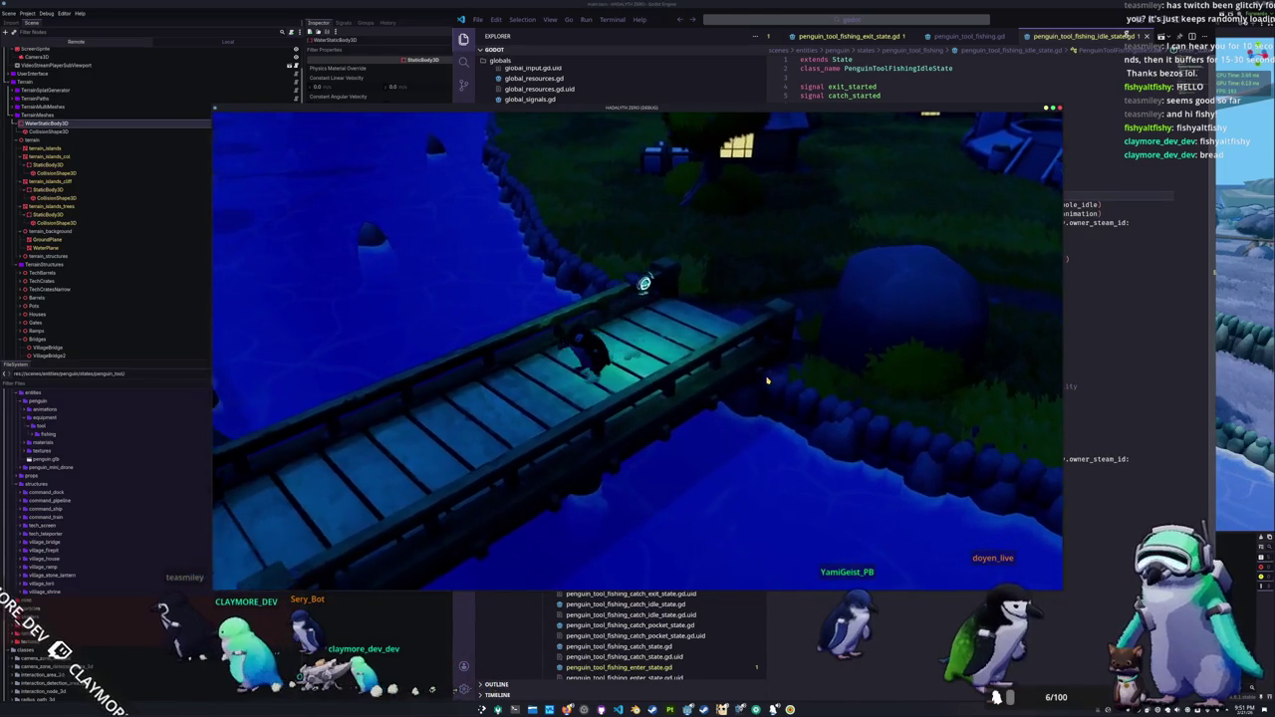
key("a")
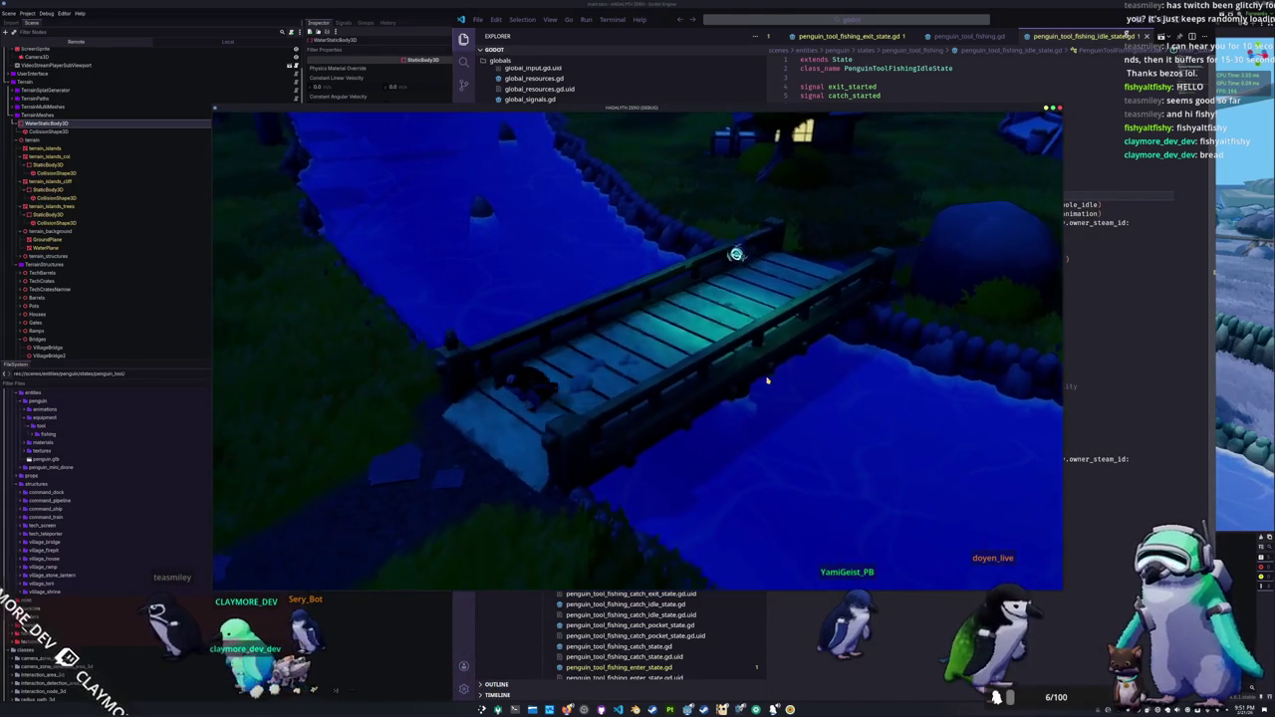
key("a")
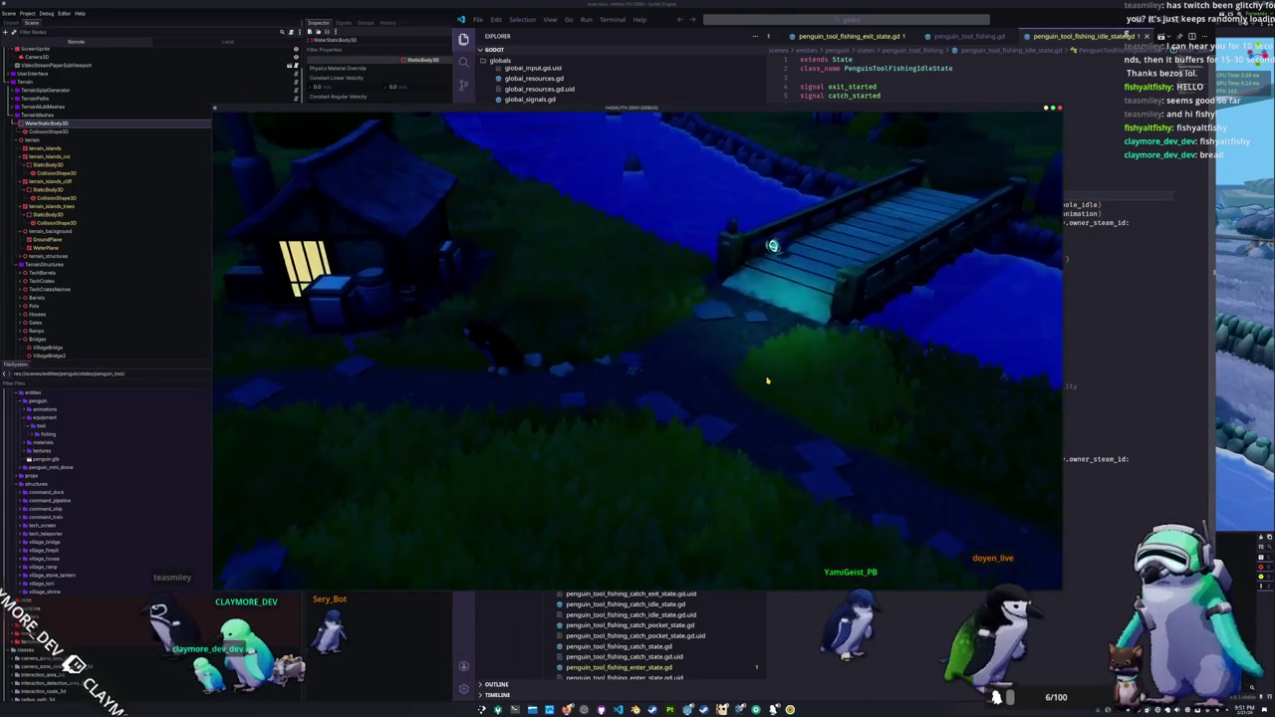
key("a")
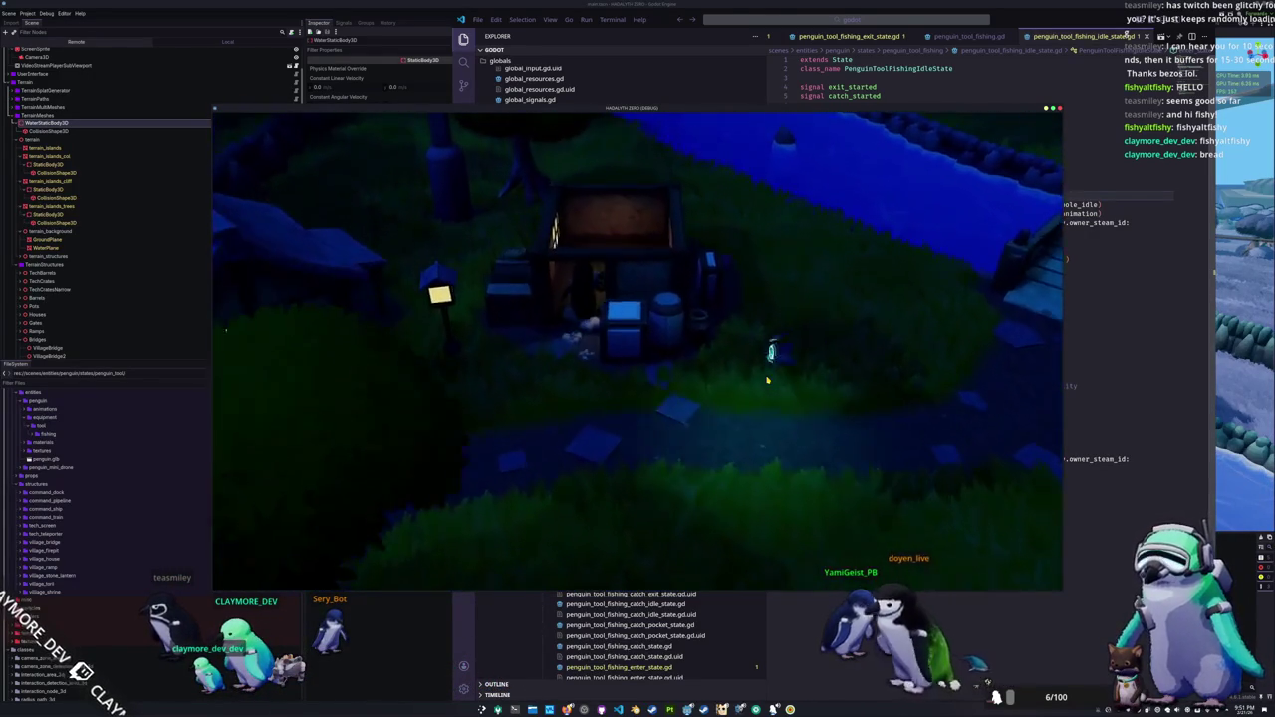
key("a")
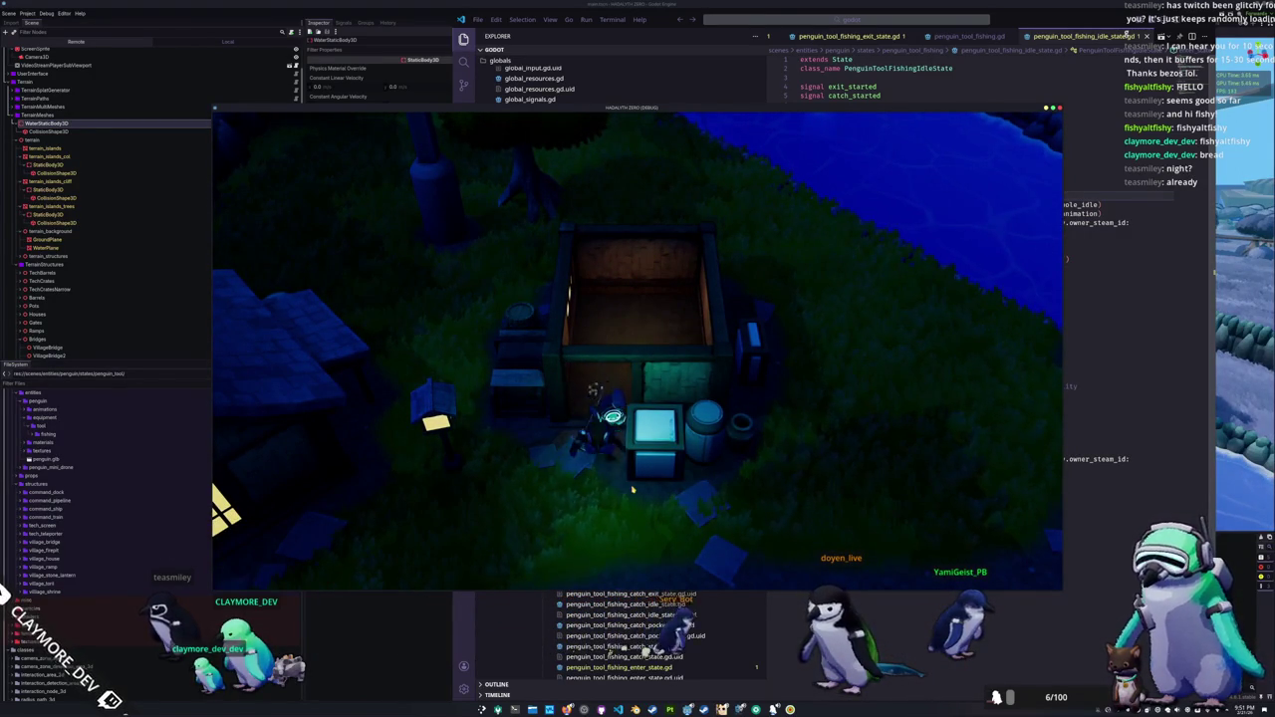
Step: Walk the penguin back over the bridge past the rock to the blue round structure, then return to VS Code
key("s")
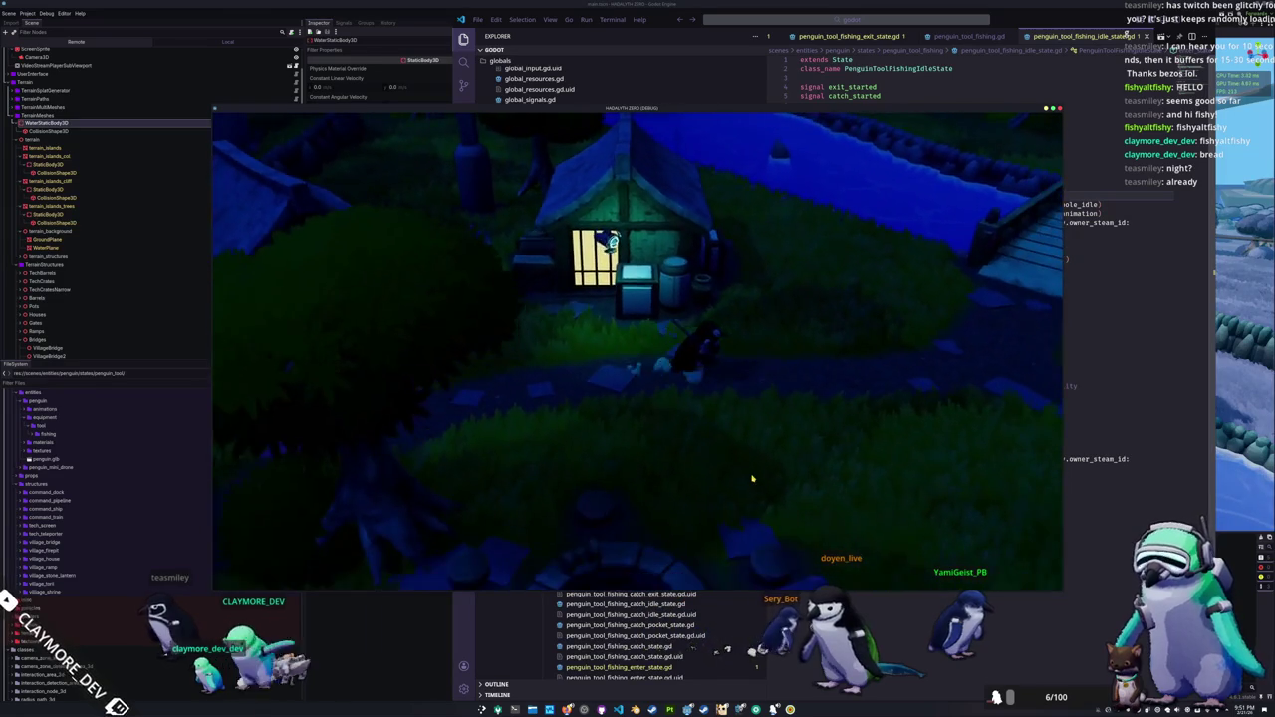
key("d")
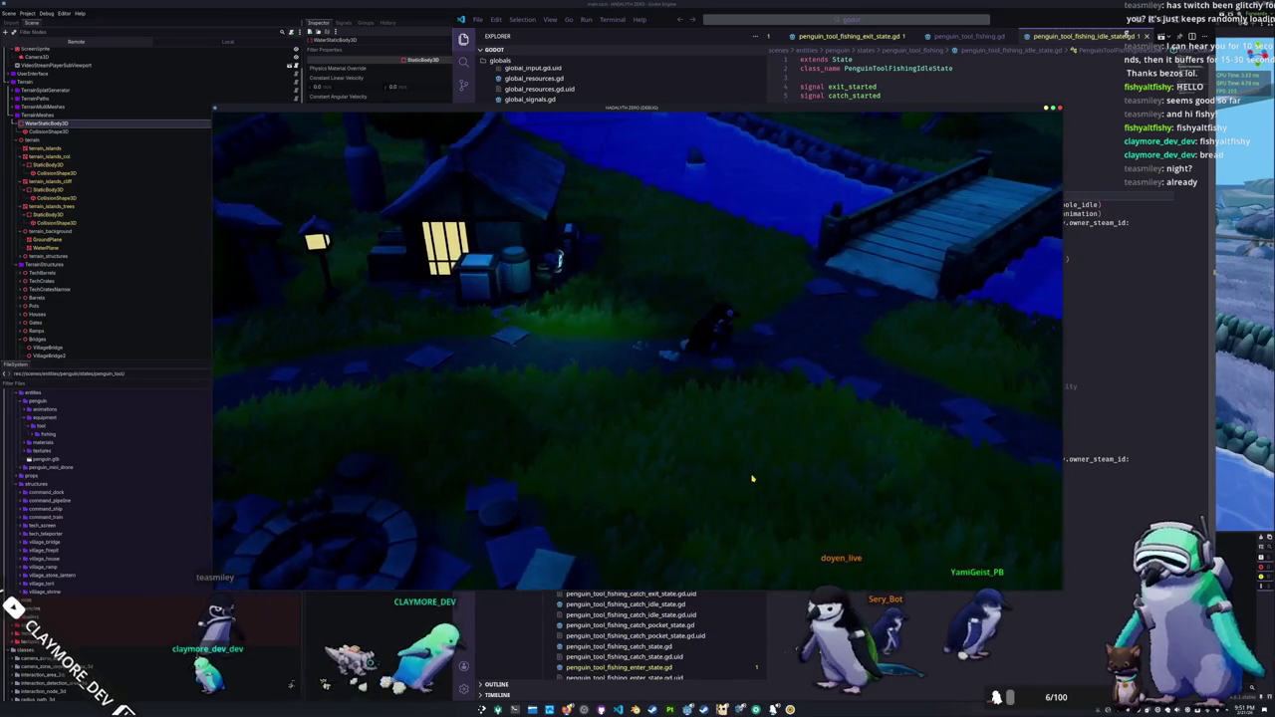
key("d")
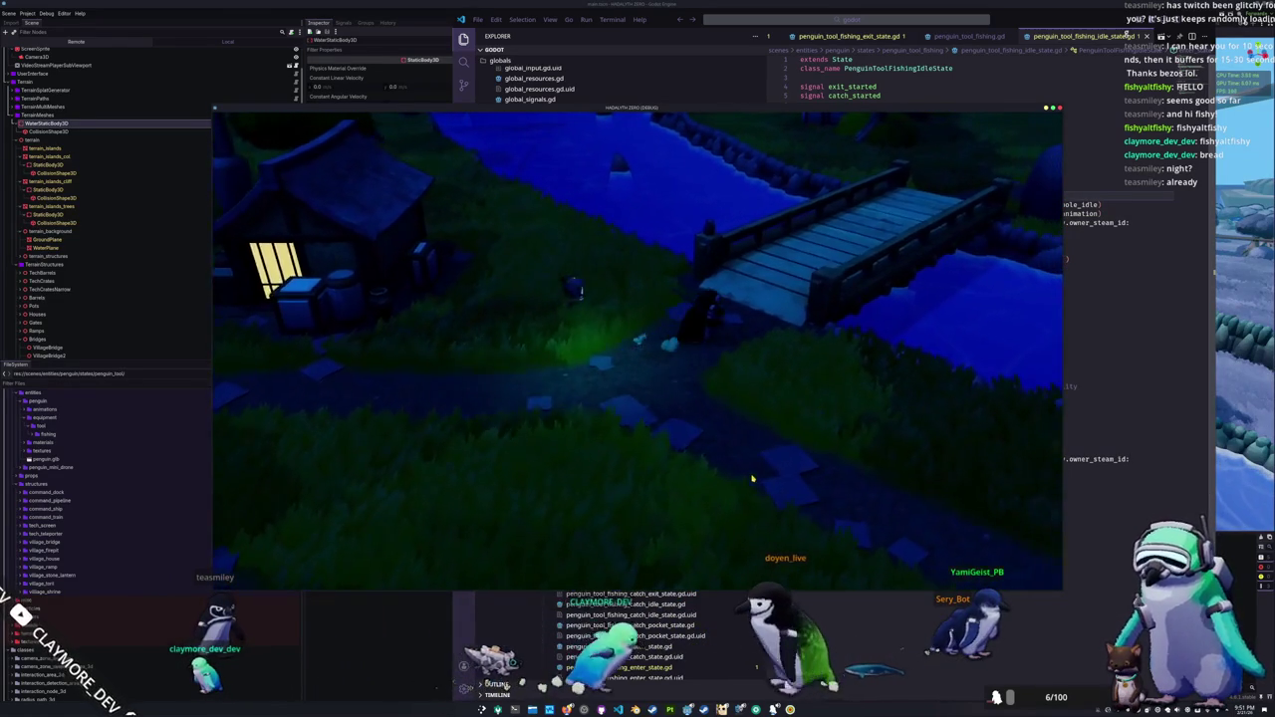
key("w")
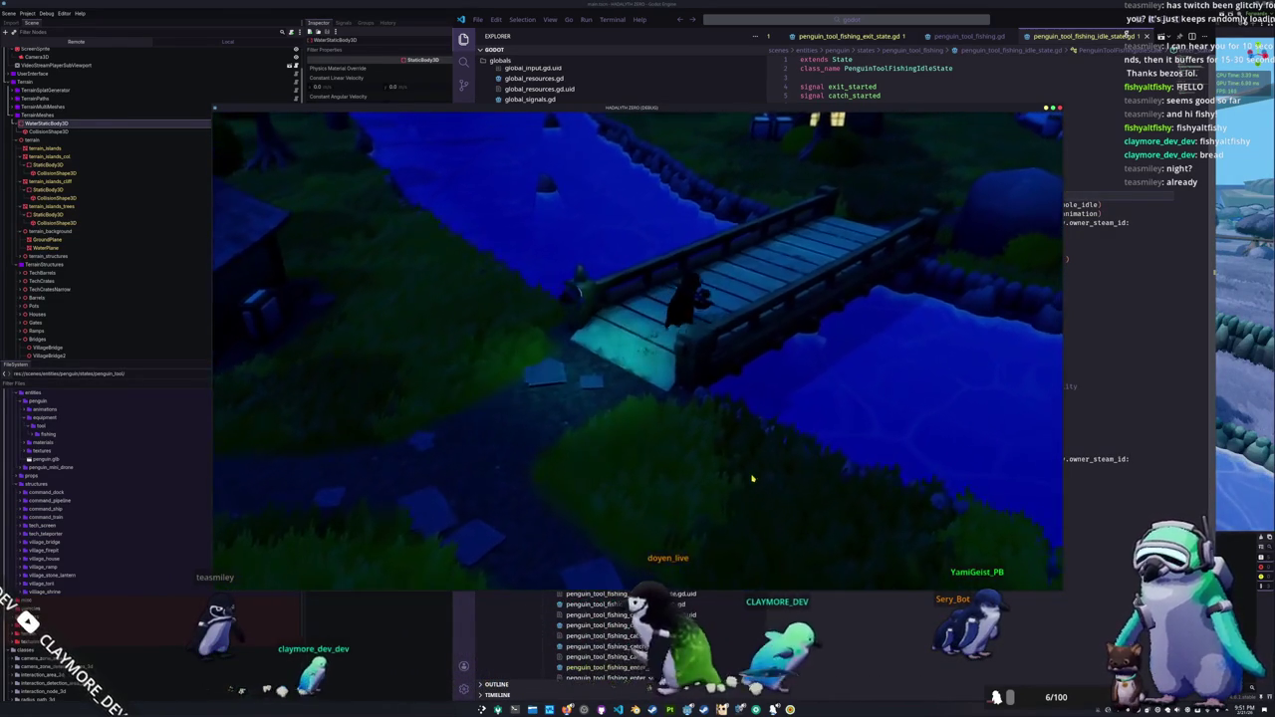
key("w")
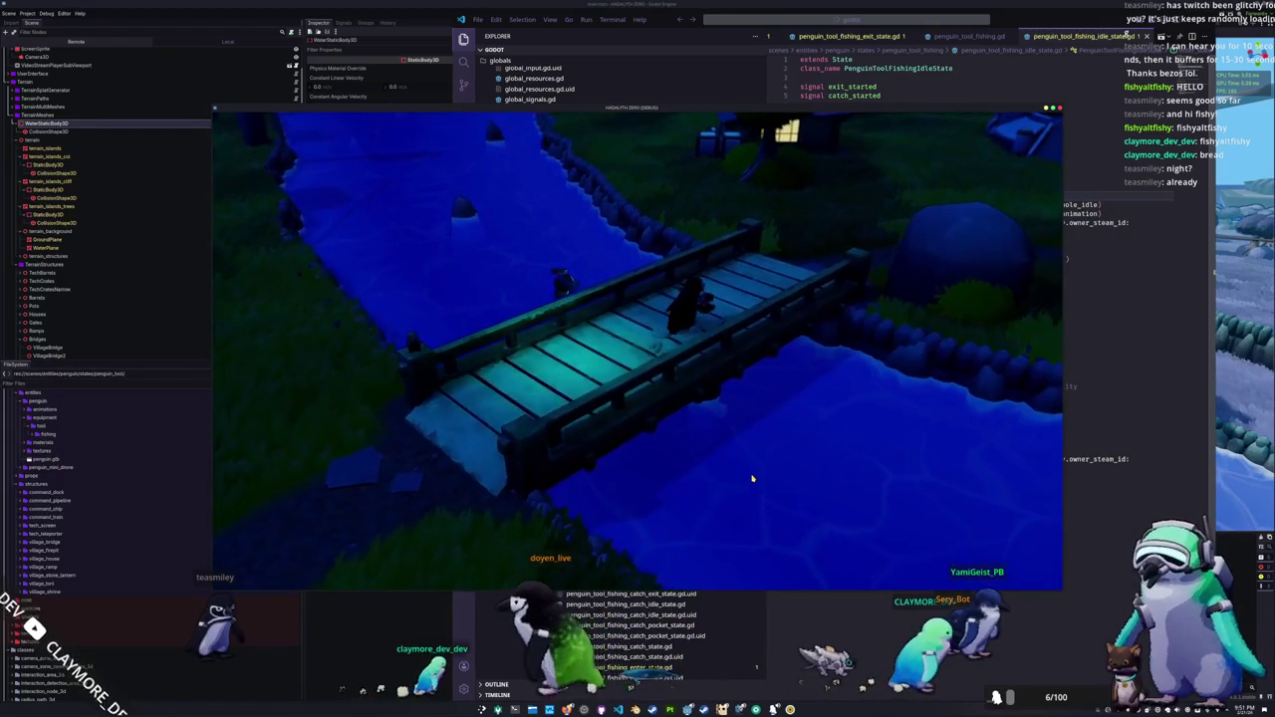
key("w")
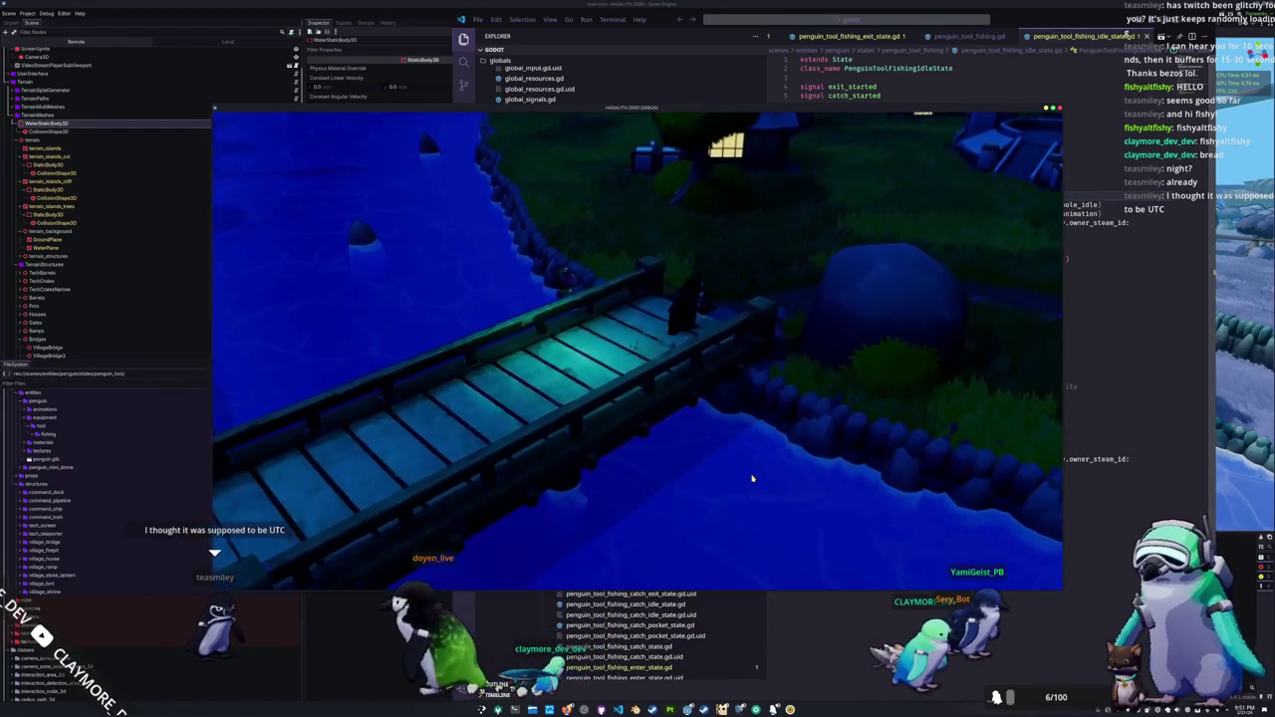
key("w")
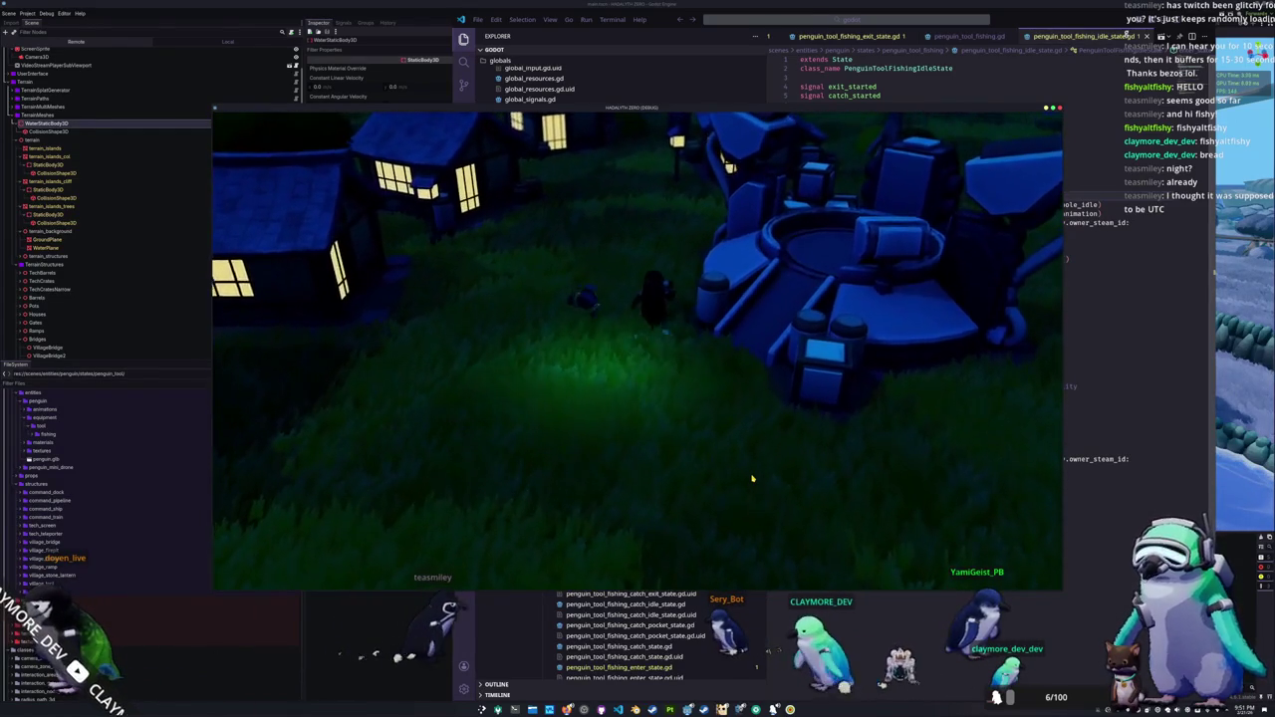
key("w")
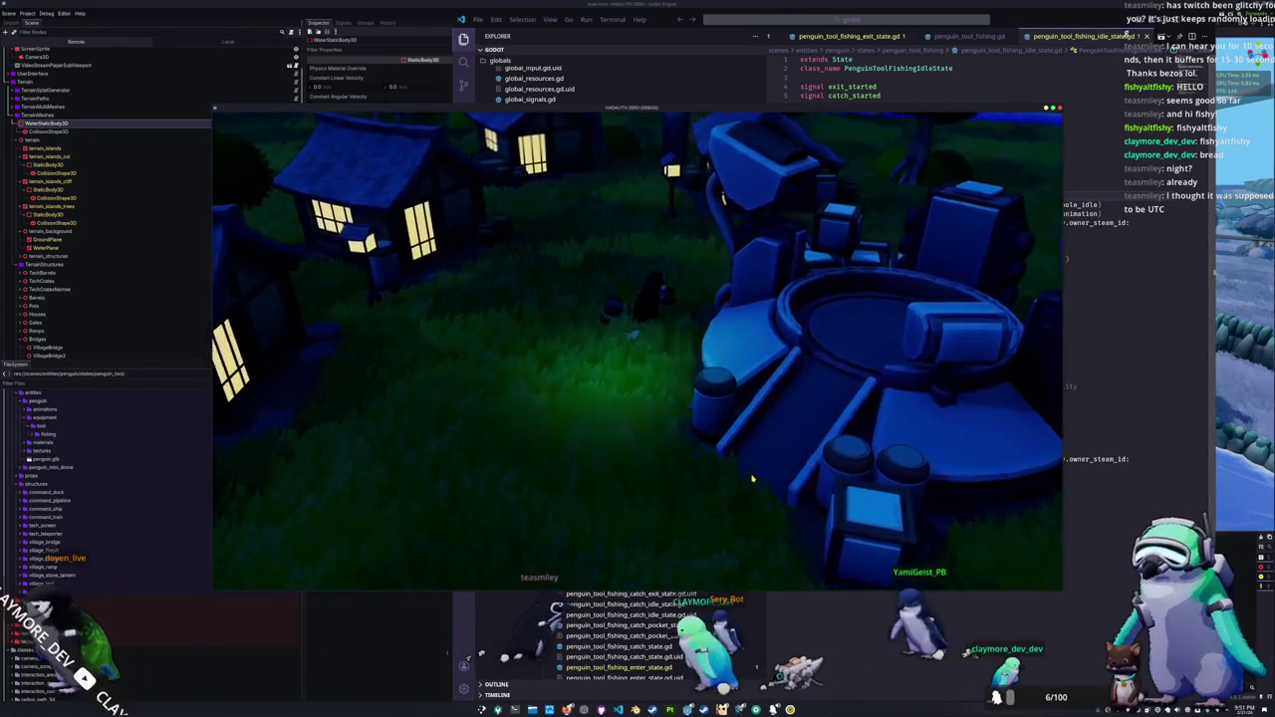
key("w")
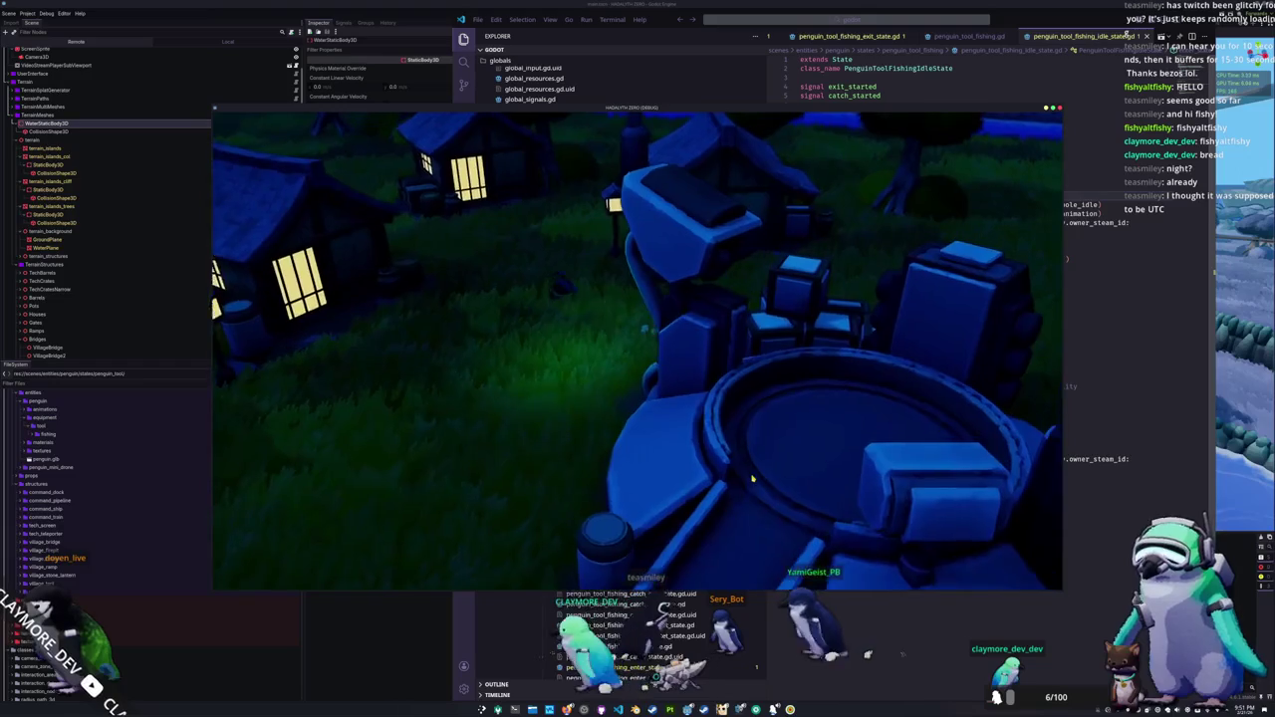
key("w")
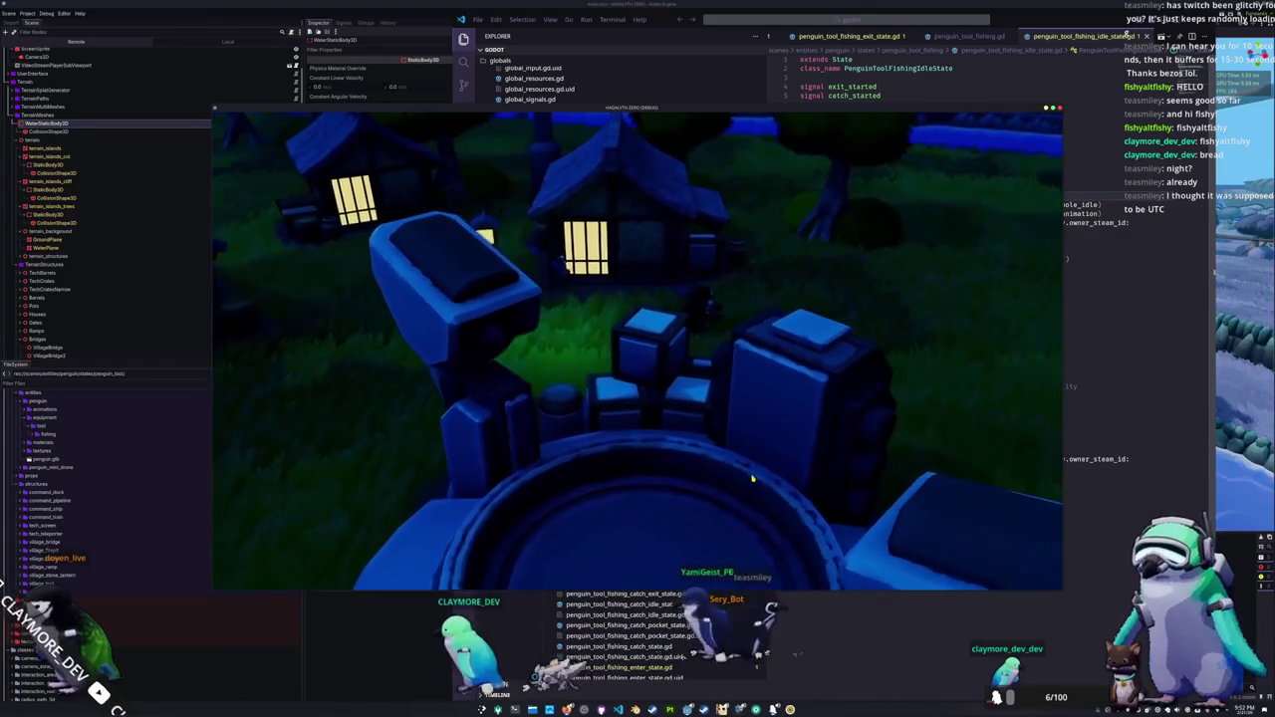
key("w")
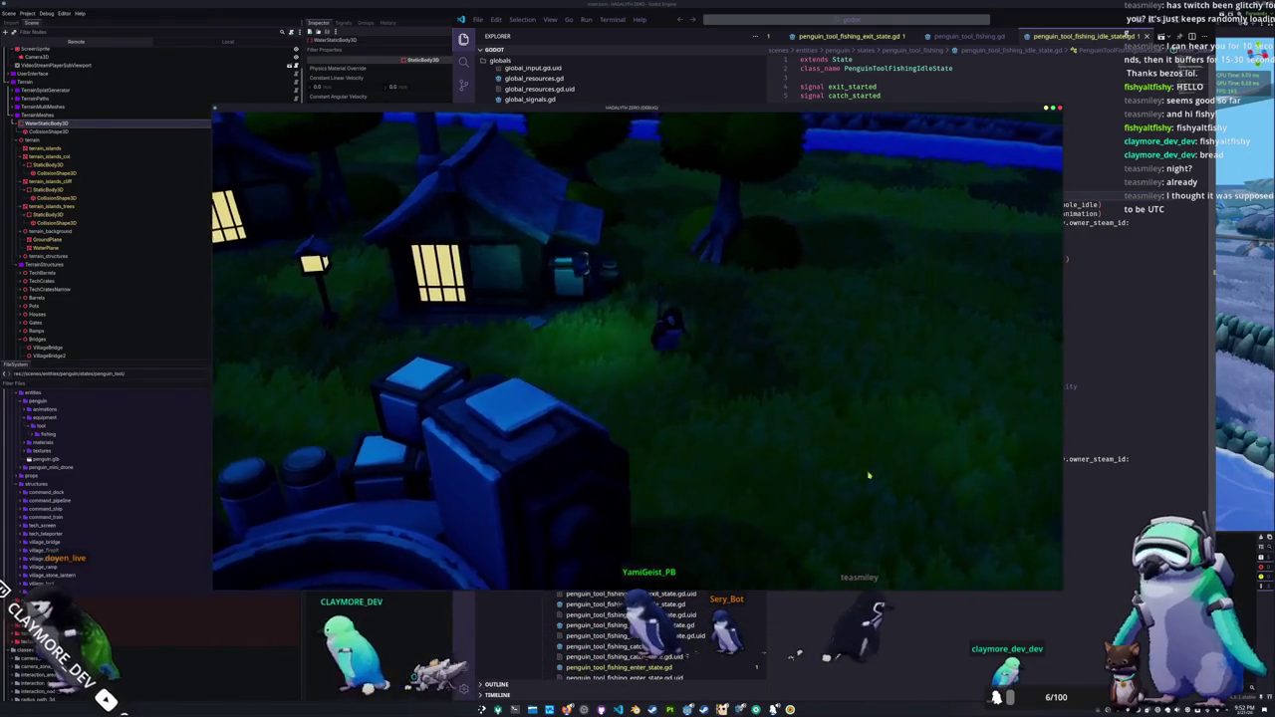
key("alt+Tab")
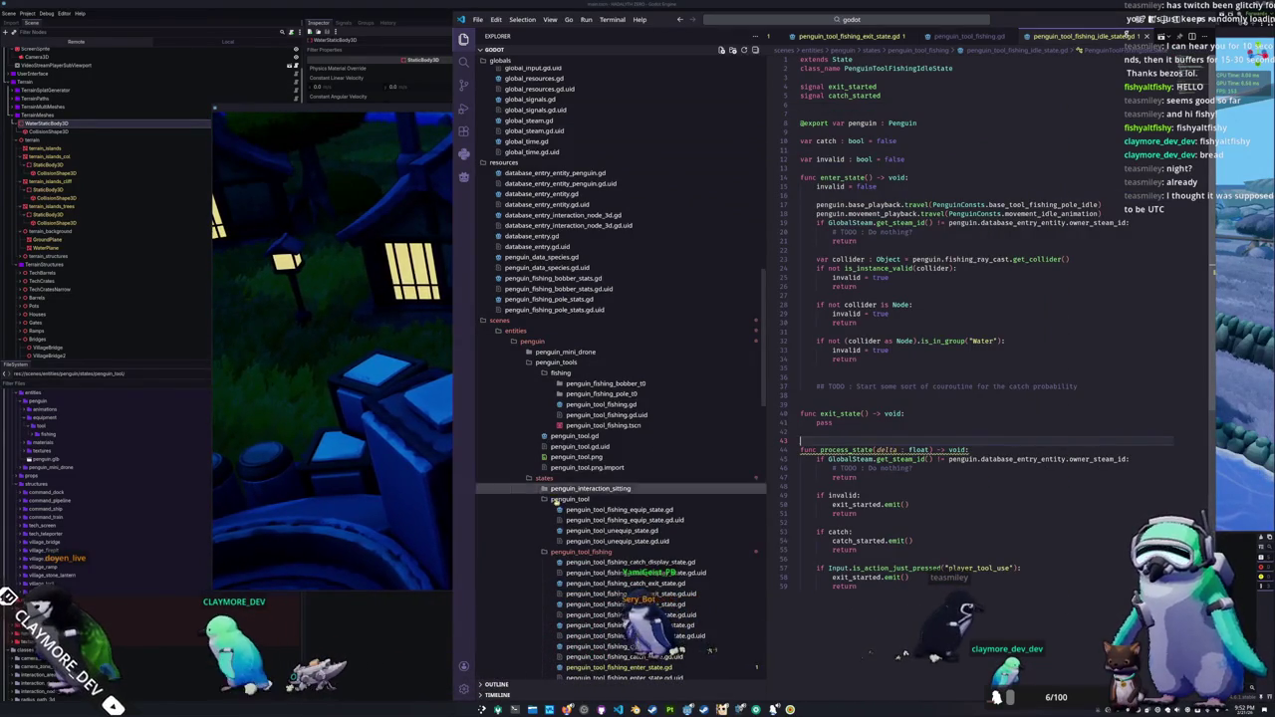
Step: Look through the fishing catch, exit, idle, ready and enter state scripts, ending on catch state
left_click(843, 431)
scroll(687, 485, "down", 4)
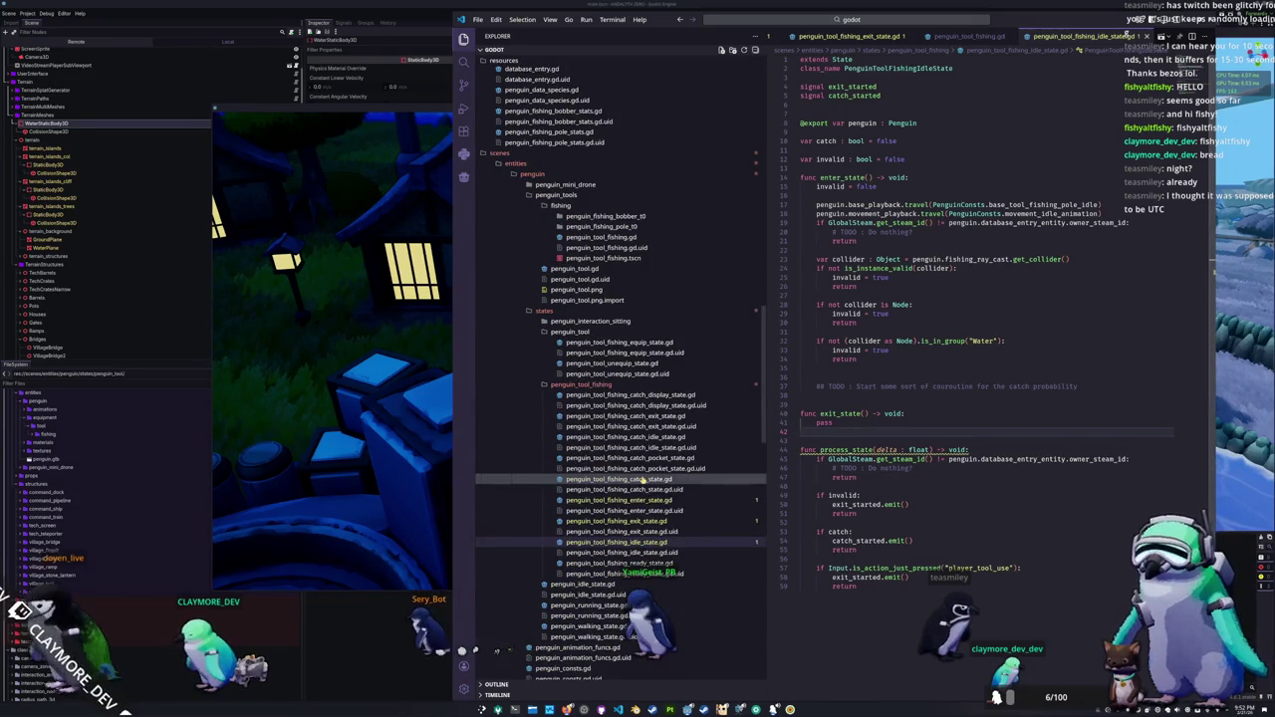
left_click(622, 500)
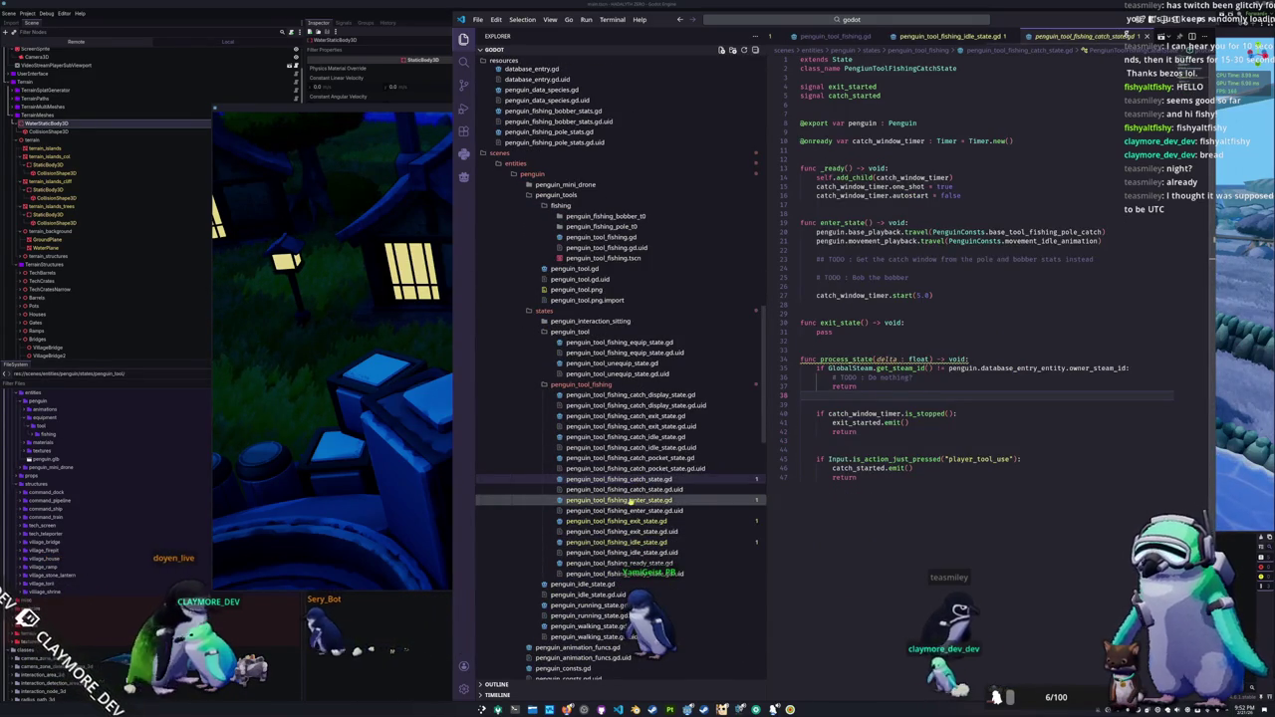
left_click(630, 521)
left_click(627, 542)
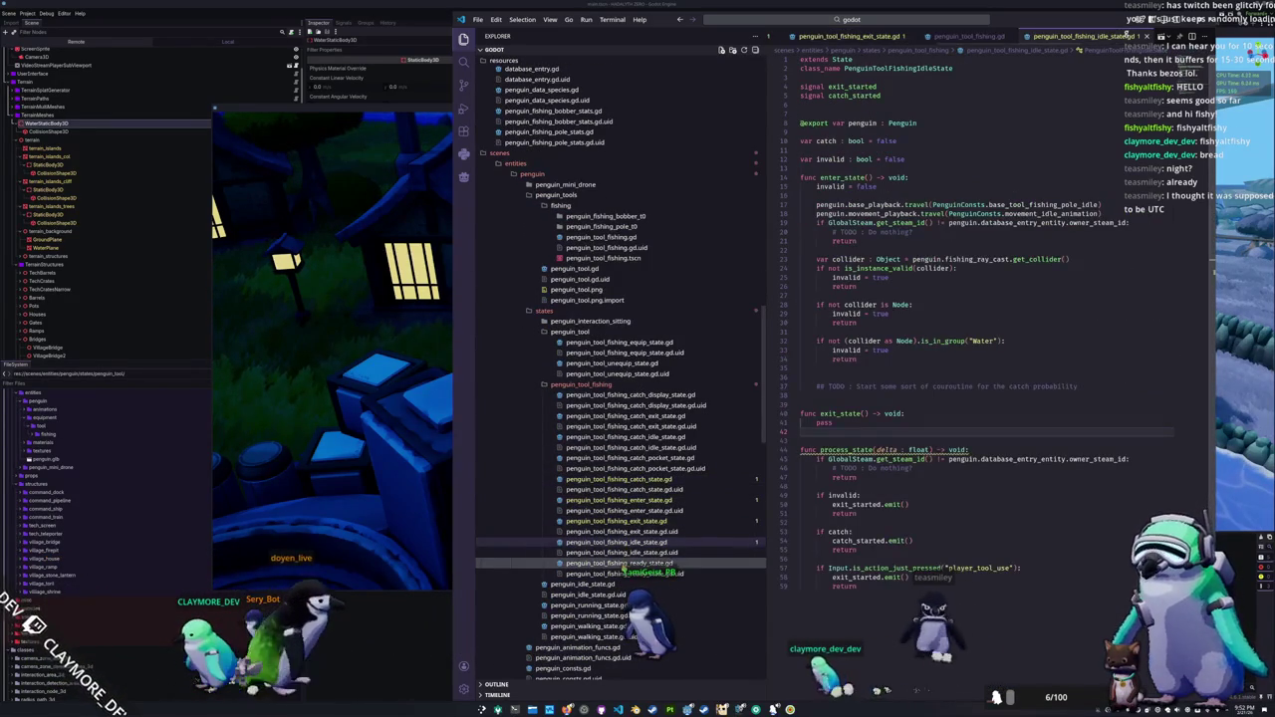
left_click(628, 563)
left_click(830, 563)
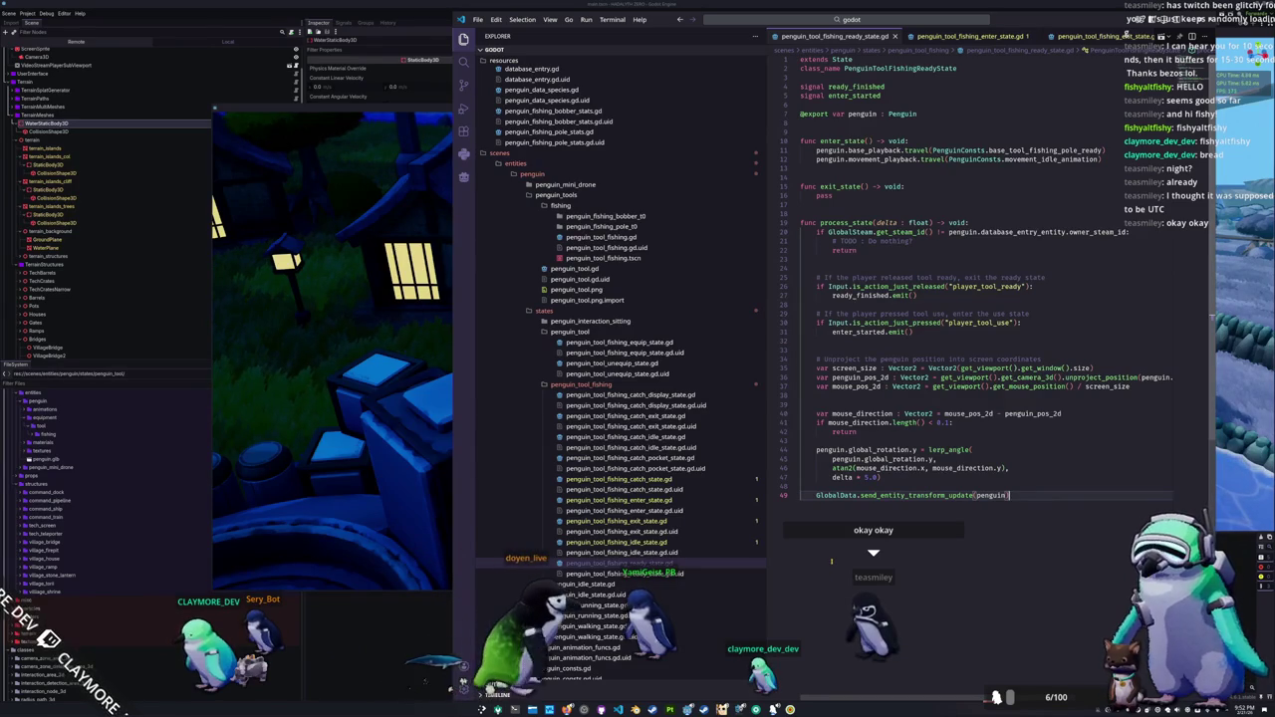
left_click(630, 501)
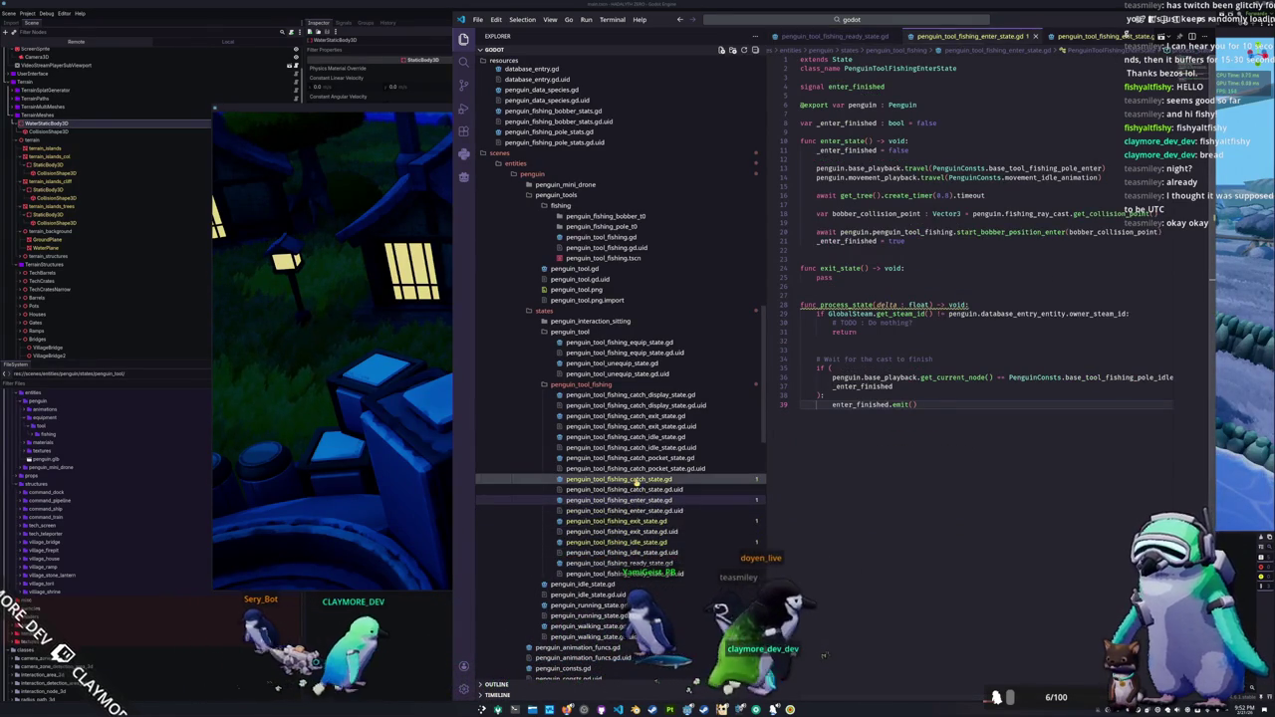
left_click(635, 481)
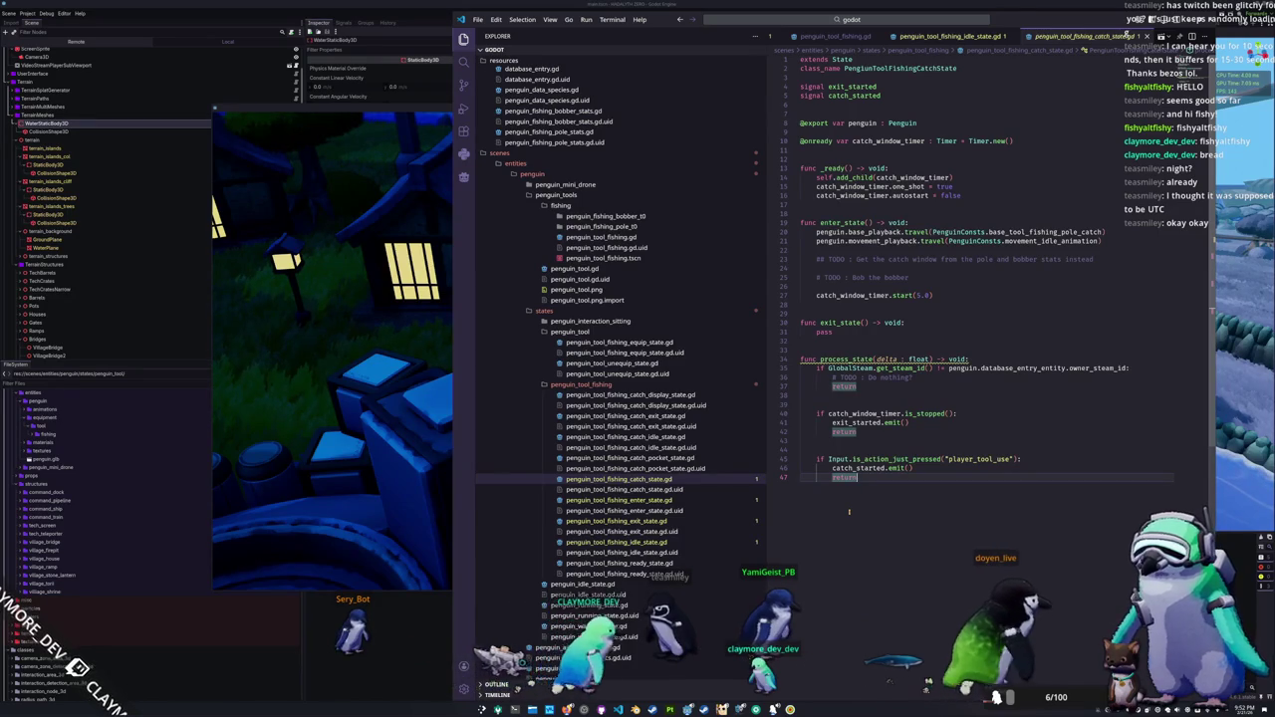
Step: Add a blank line before catch_window_timer.start(5.0) and save penguin_tool_fishing_catch_state.gd
left_click(896, 285)
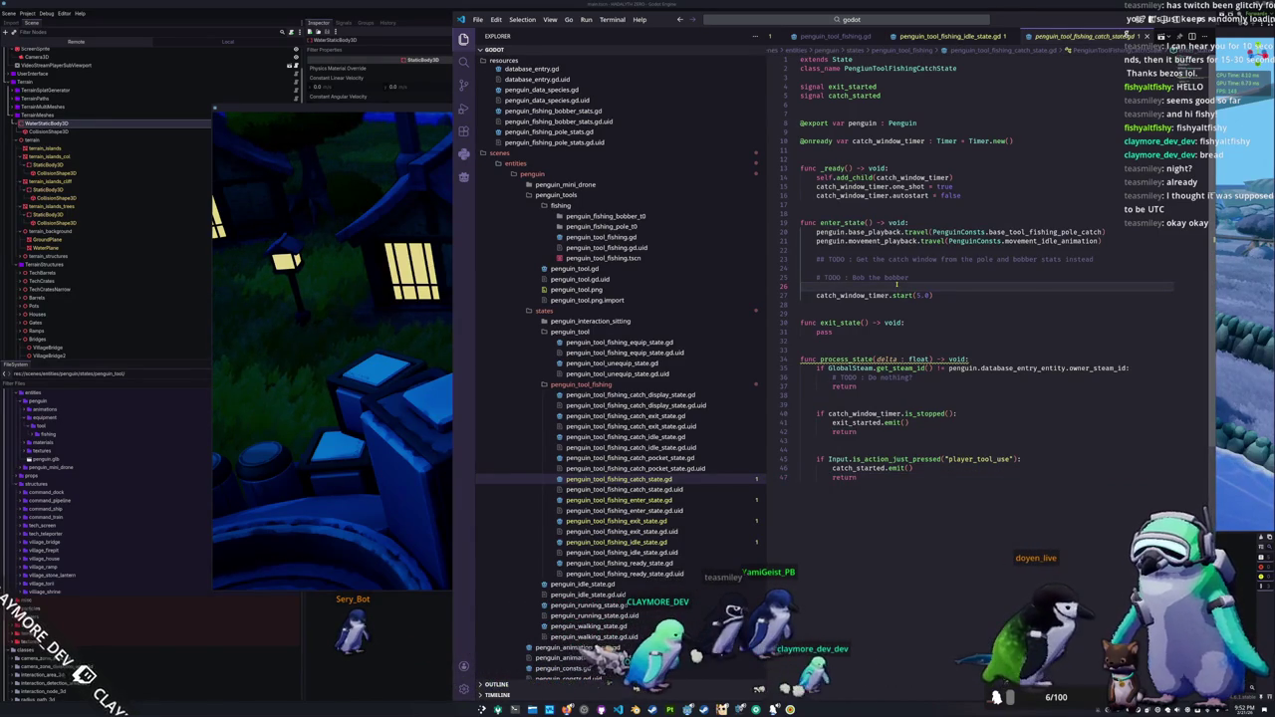
key("Return")
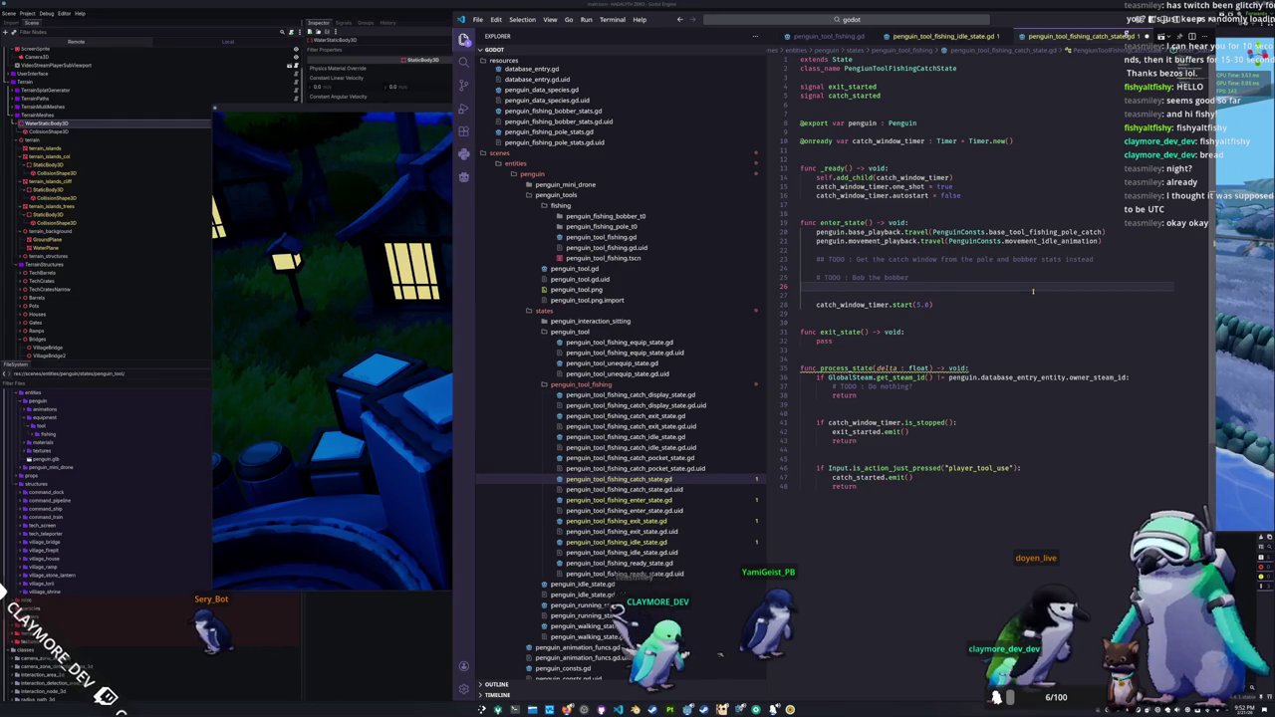
key("ctrl+s")
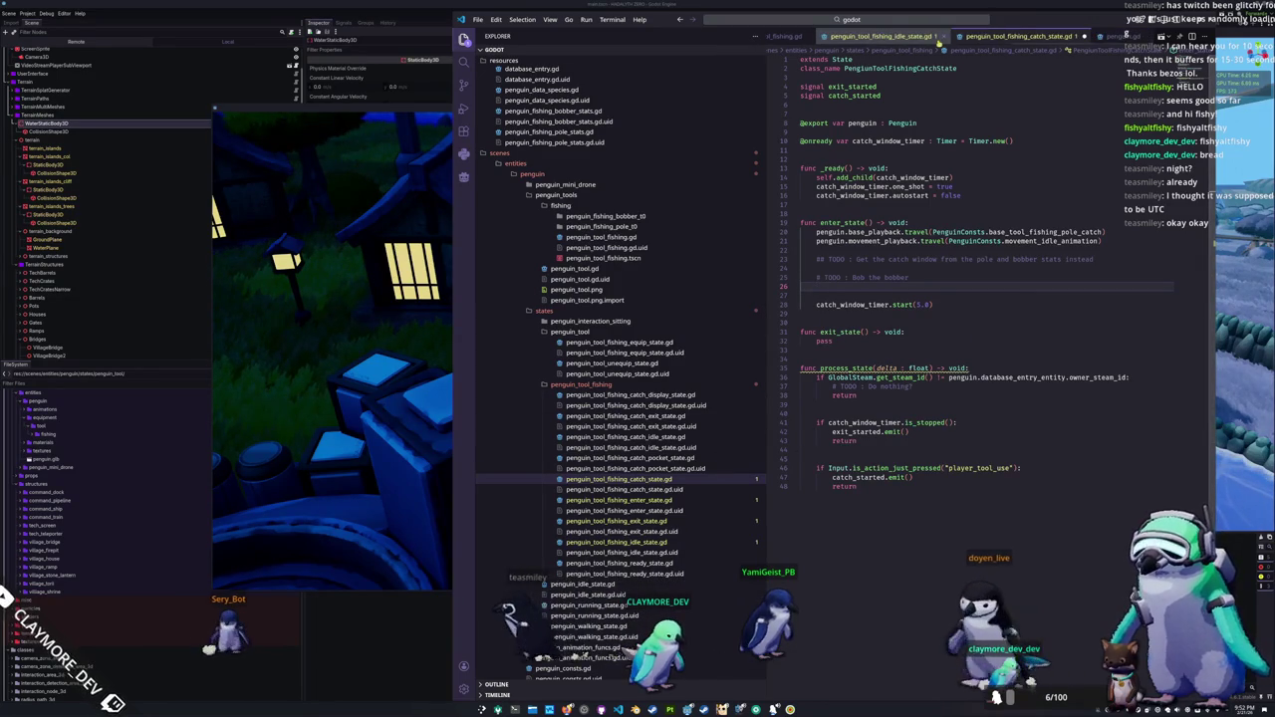
Step: Append a func bob_bobber() -> void: stub with a pass body to the end of penguin_tool_fishing.gd
left_click(937, 36)
scroll(823, 529, "down", 10)
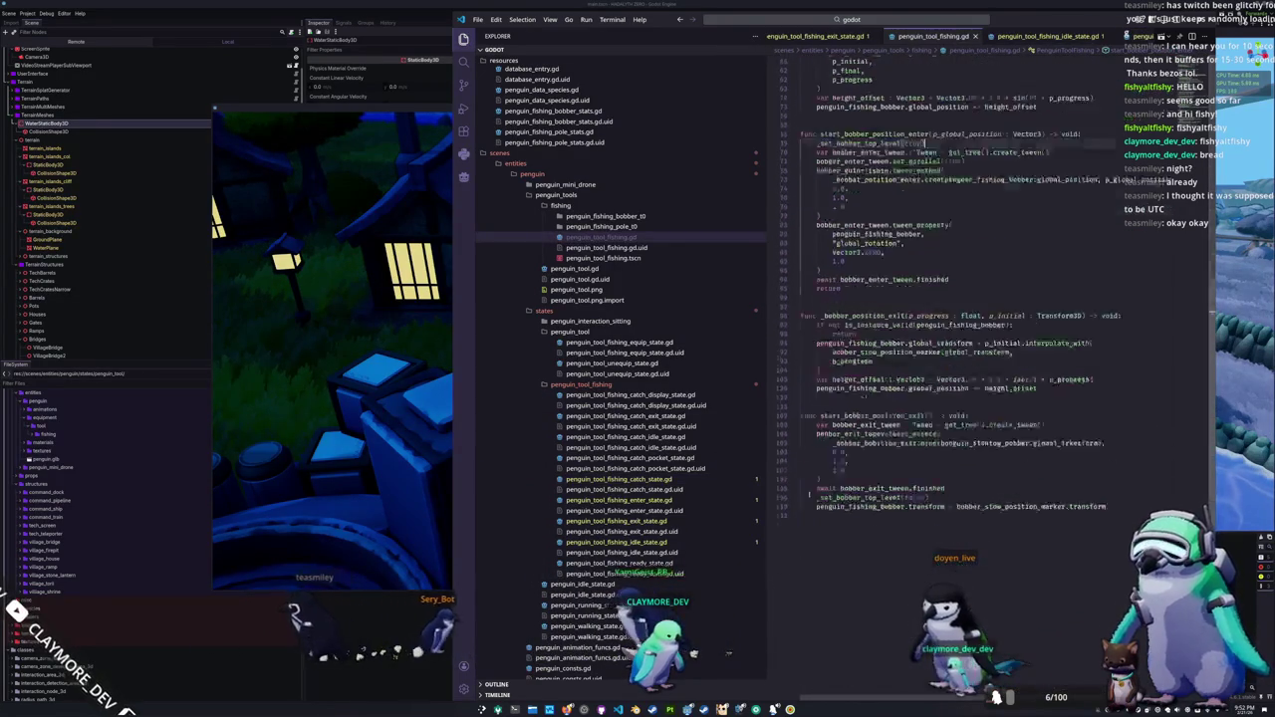
left_click(823, 529)
type("fu")
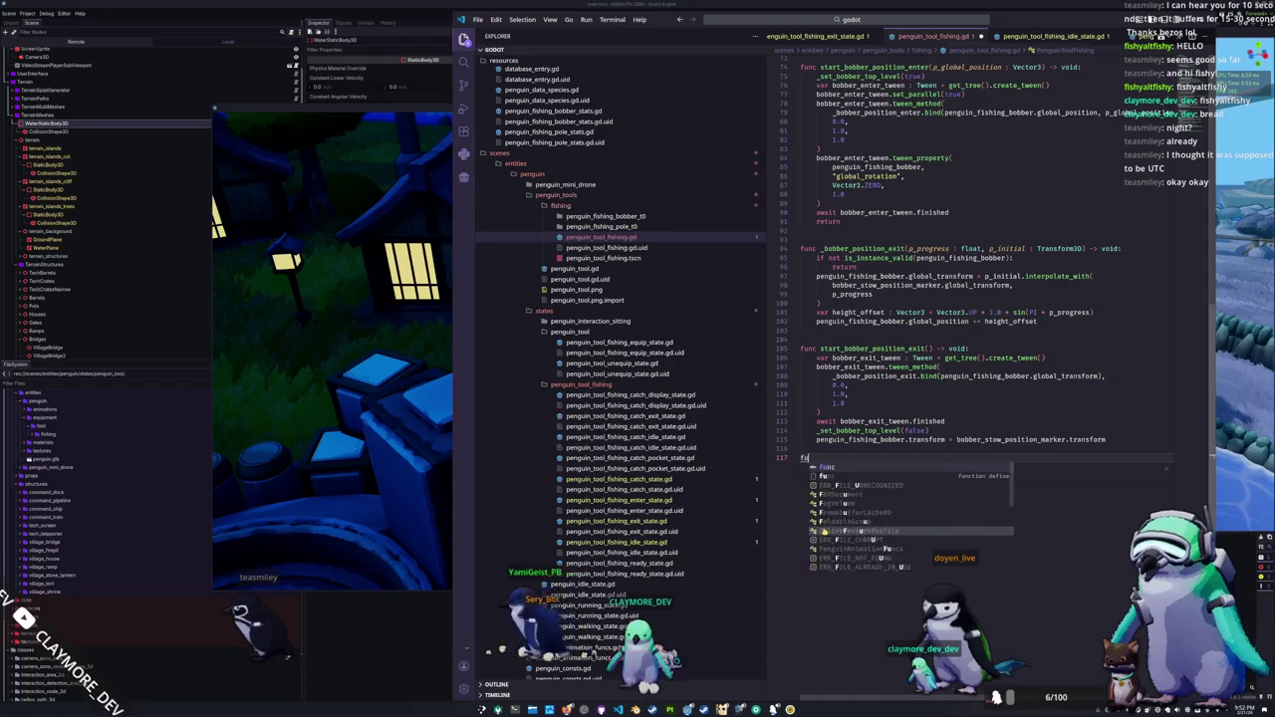
type("nc ")
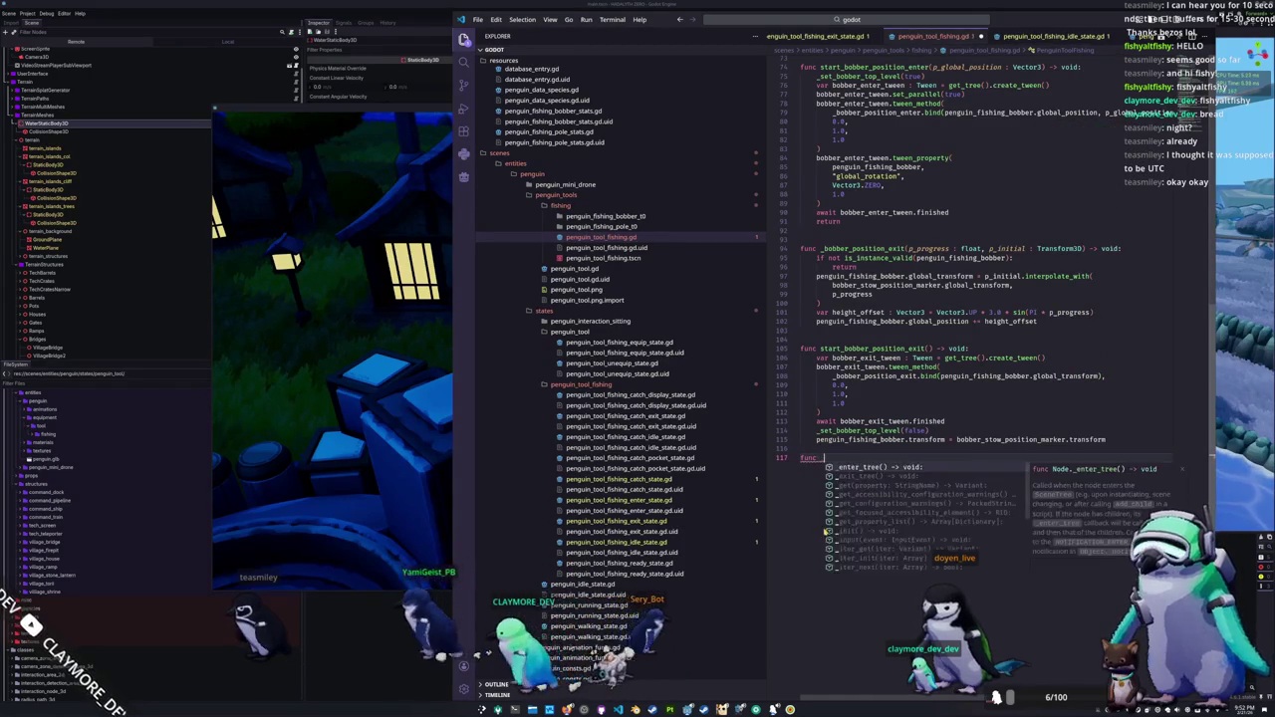
type("bob_bobber() ->")
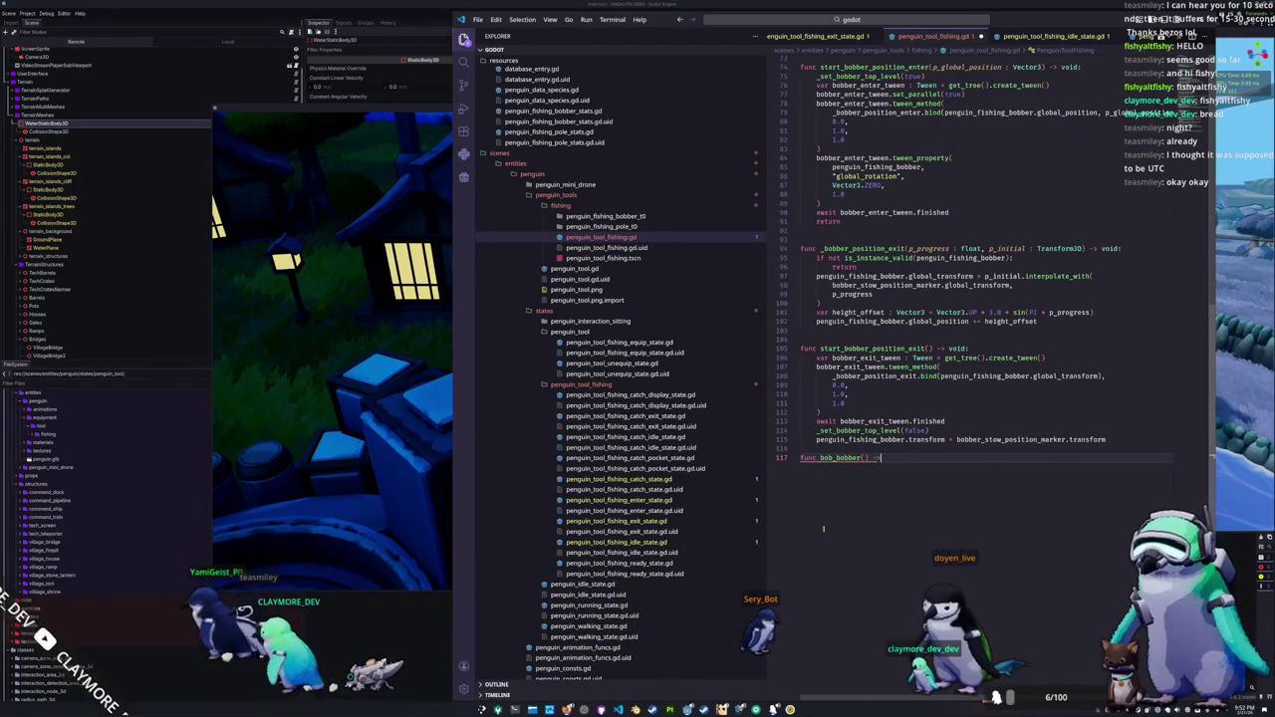
type(" void:")
key("Return")
type("pass")
key("Return")
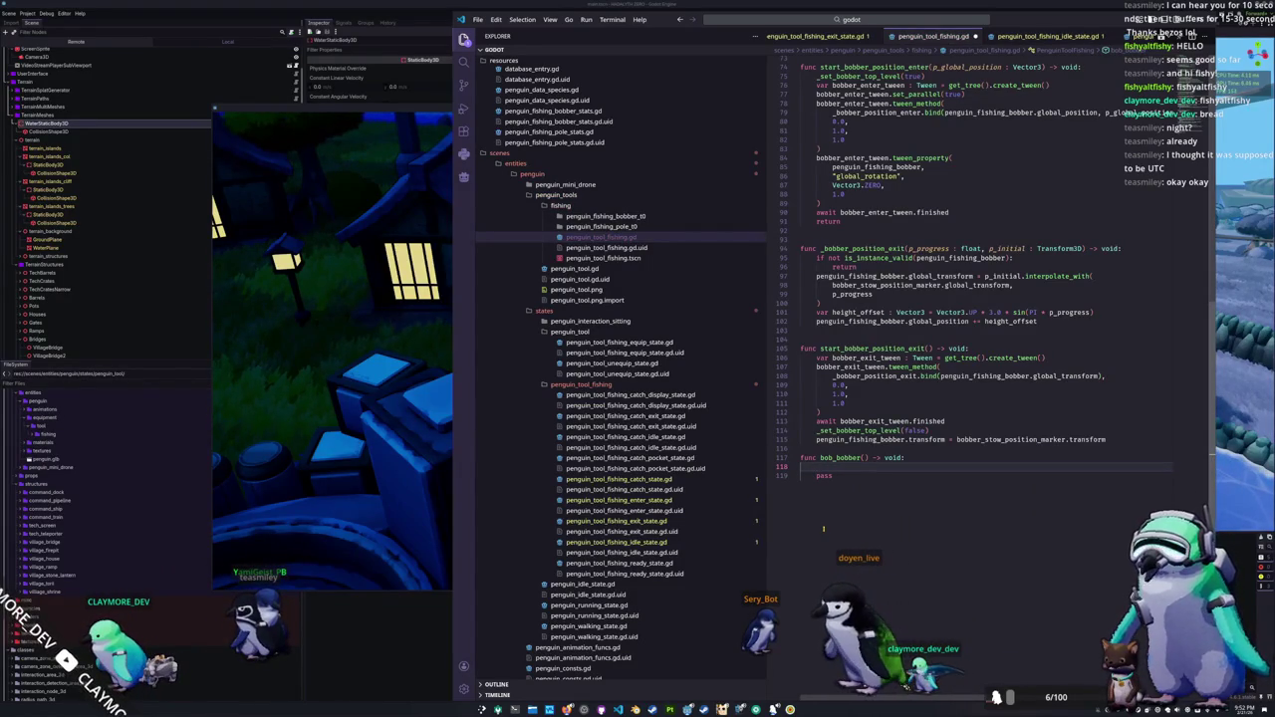
key("Return")
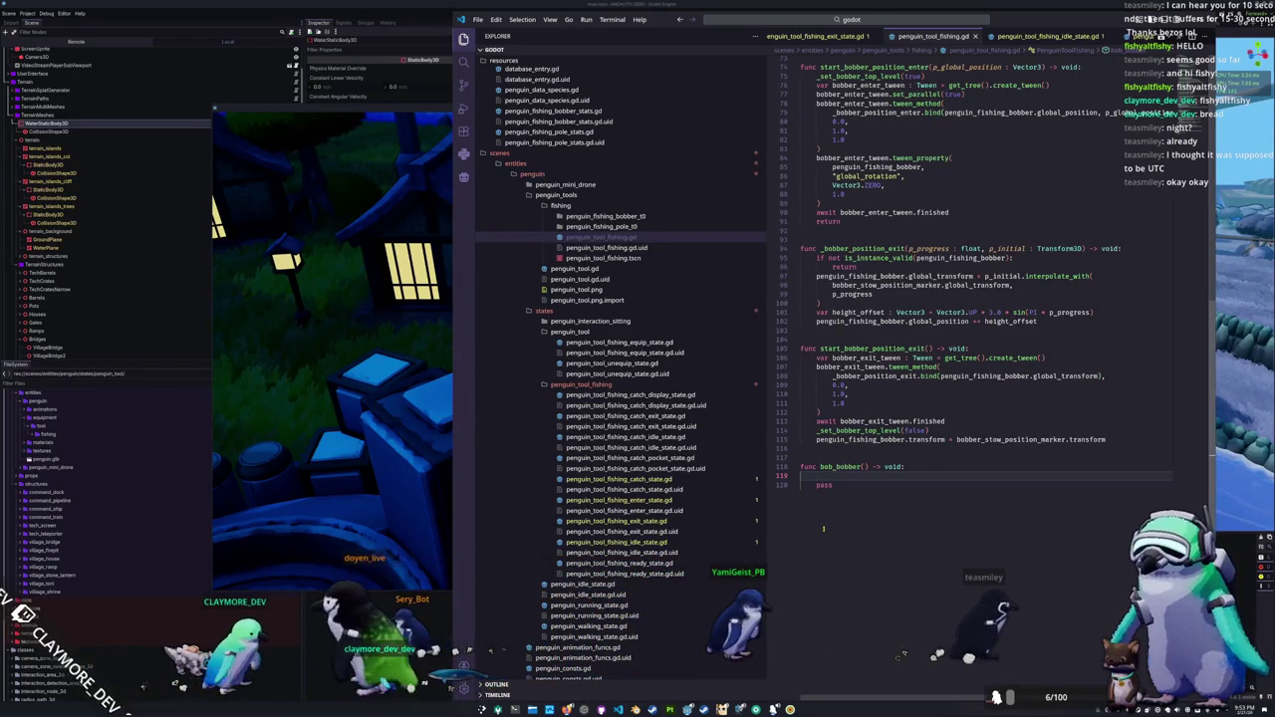
scroll(837, 516, "up", 1)
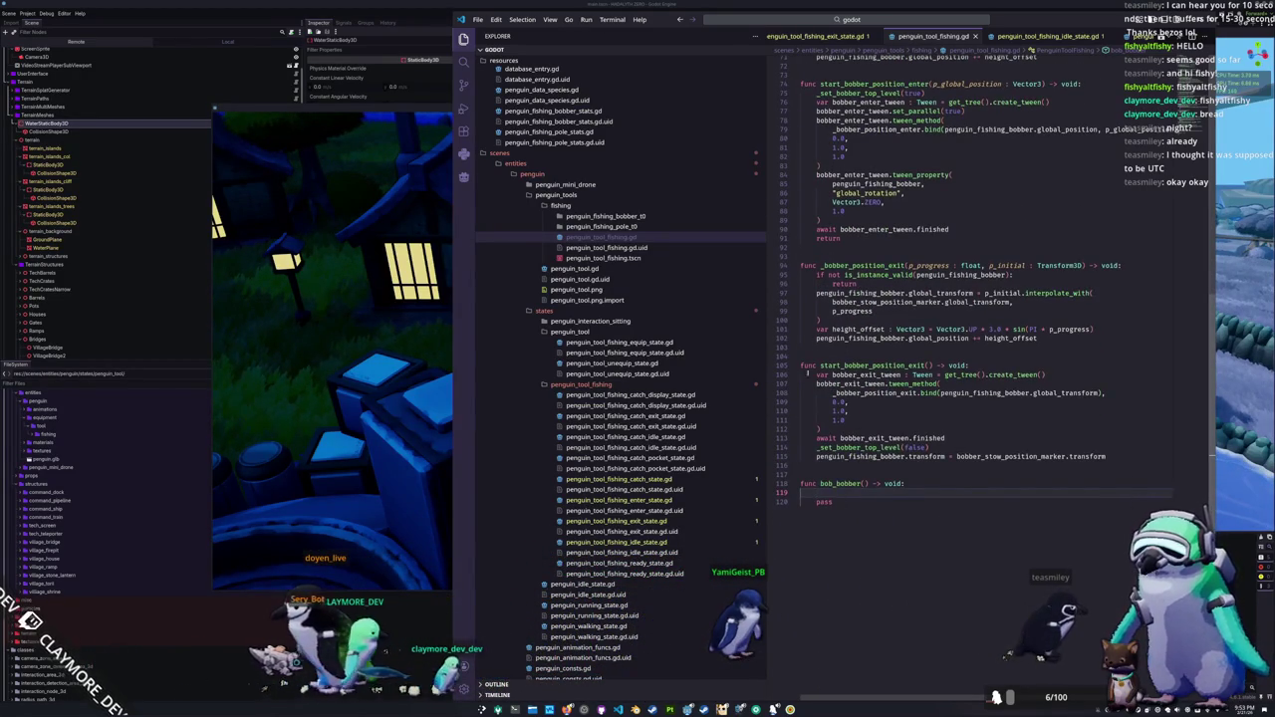
Step: Go to penguin_tool_fishing_idle_state.gd and place the cursor on the empty line by the catch-probability TODO
scroll(800, 411, "up", 5)
scroll(859, 36, "up", 3)
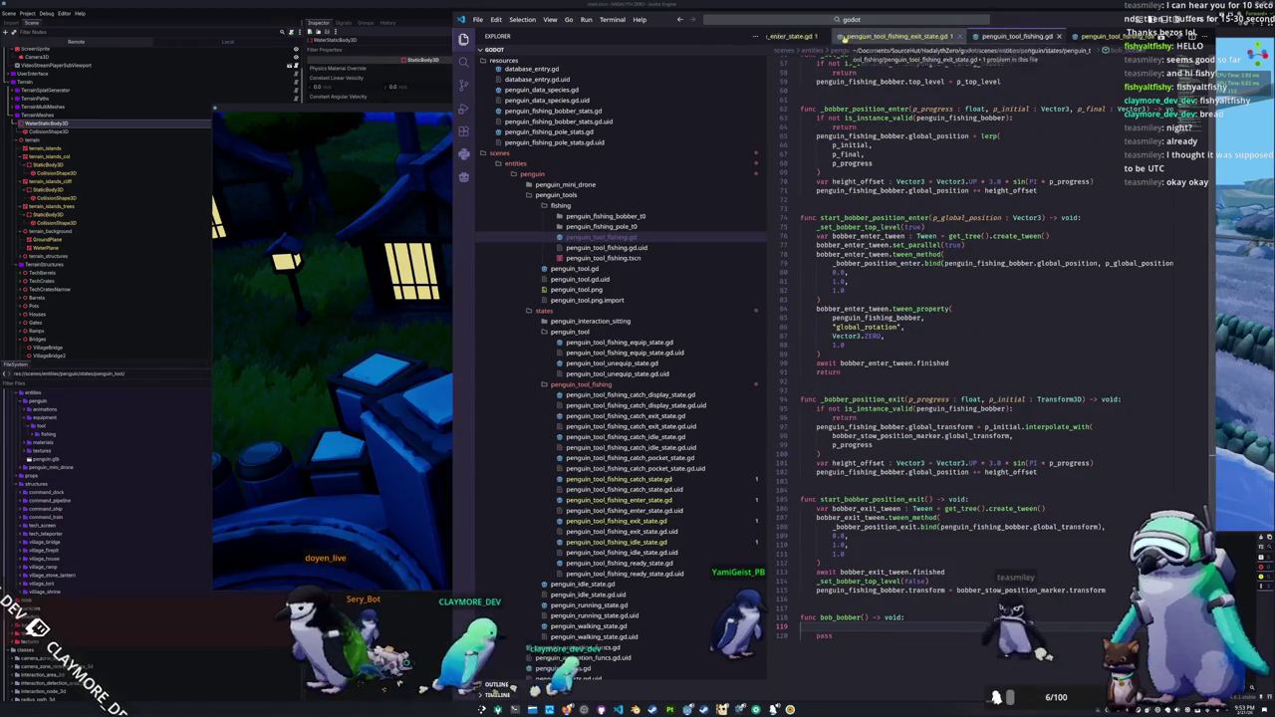
scroll(947, 37, "up", 3)
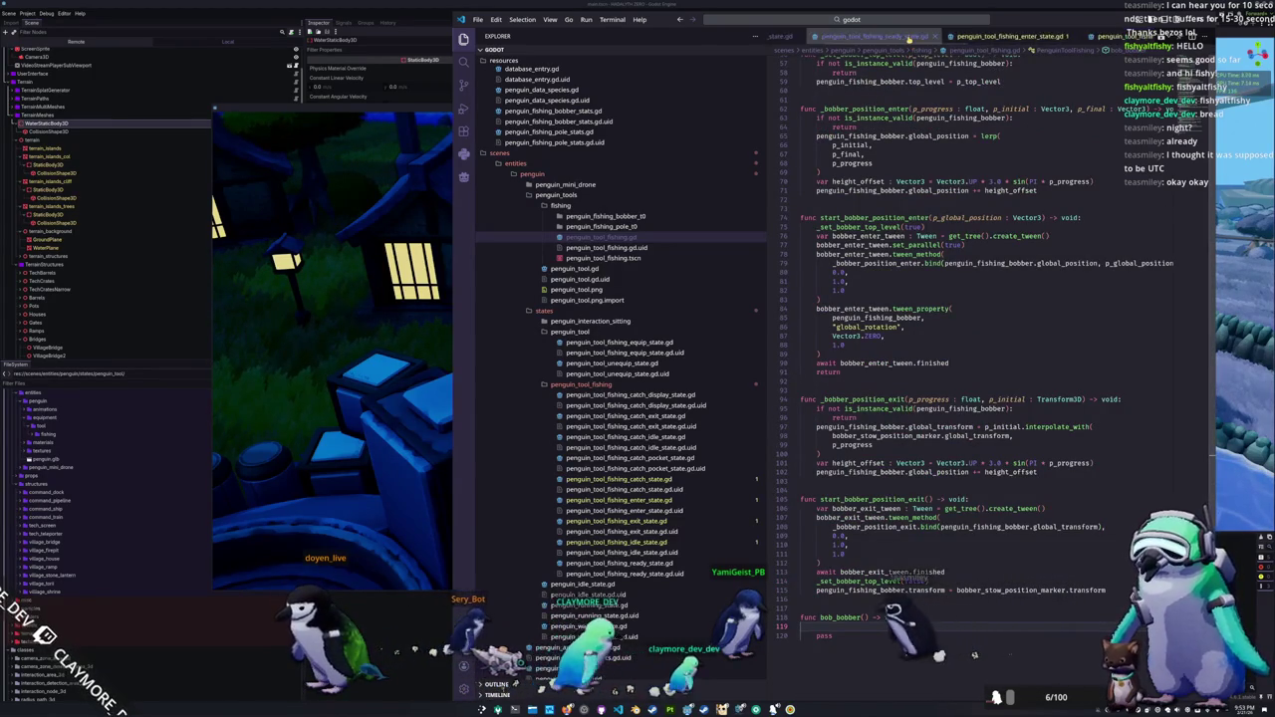
scroll(908, 38, "up", 2)
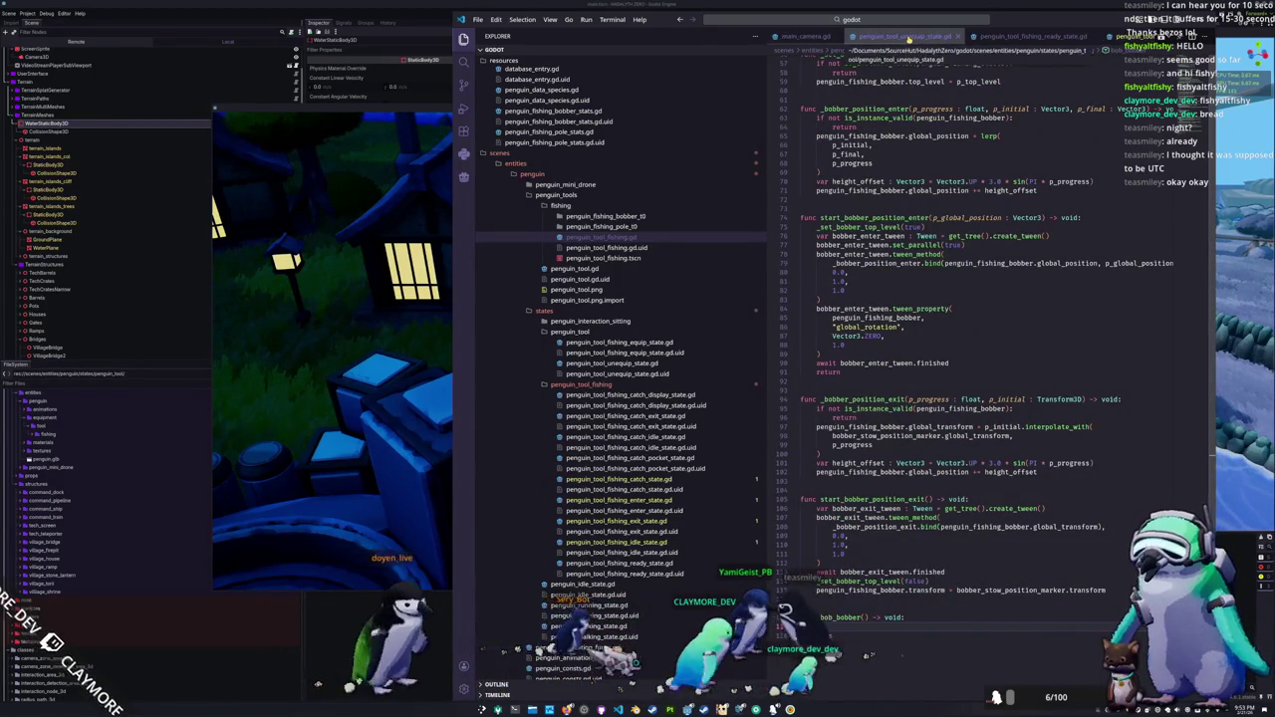
scroll(907, 35, "down", 3)
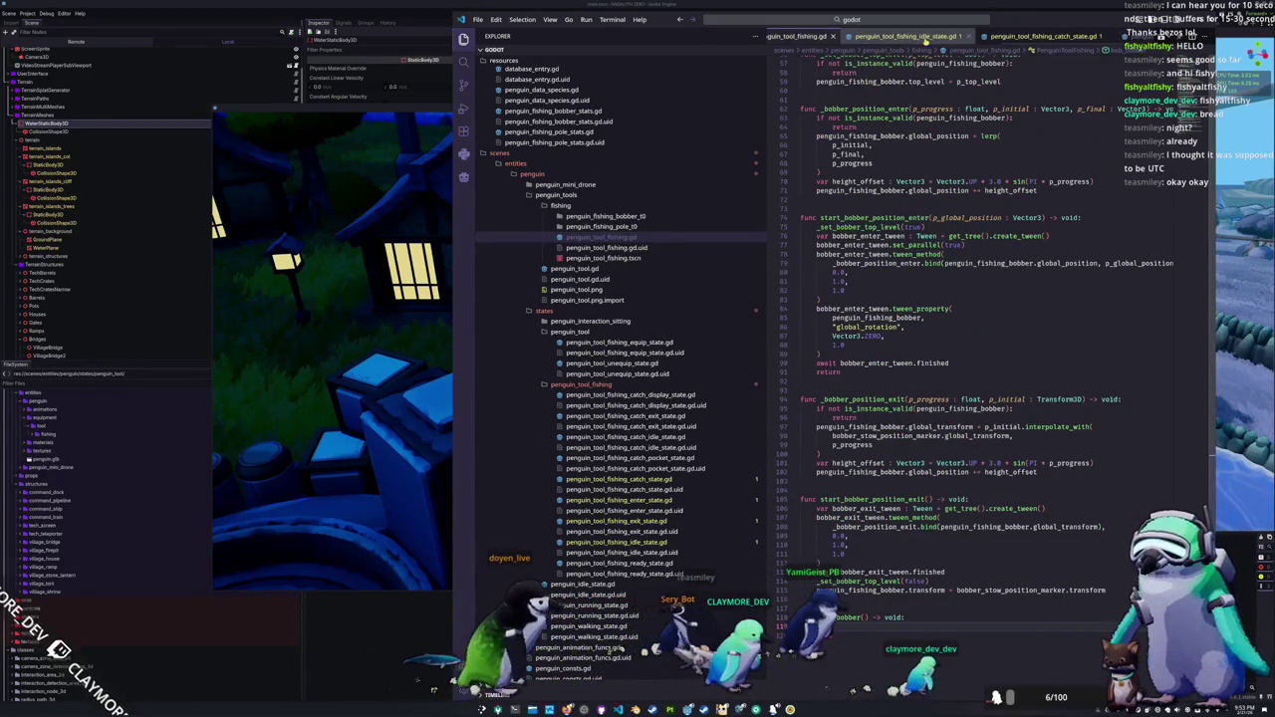
left_click(906, 36)
left_click(863, 393)
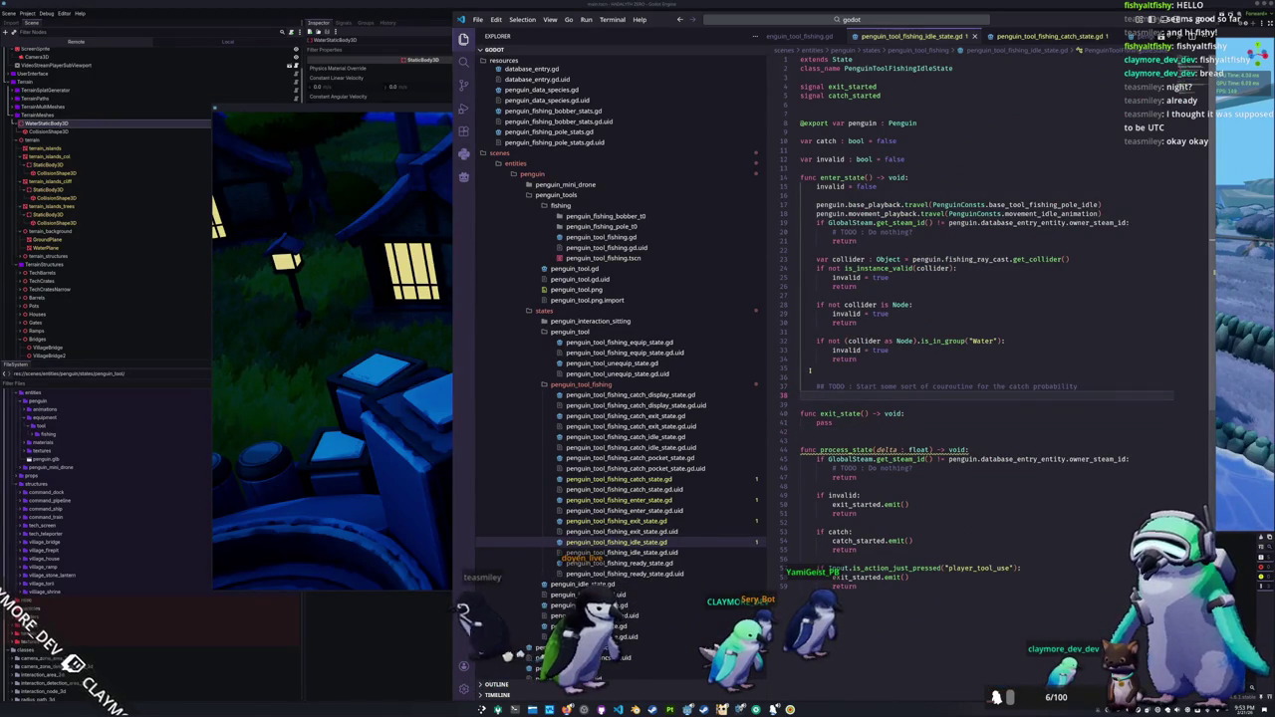
scroll(810, 371, "down", 2)
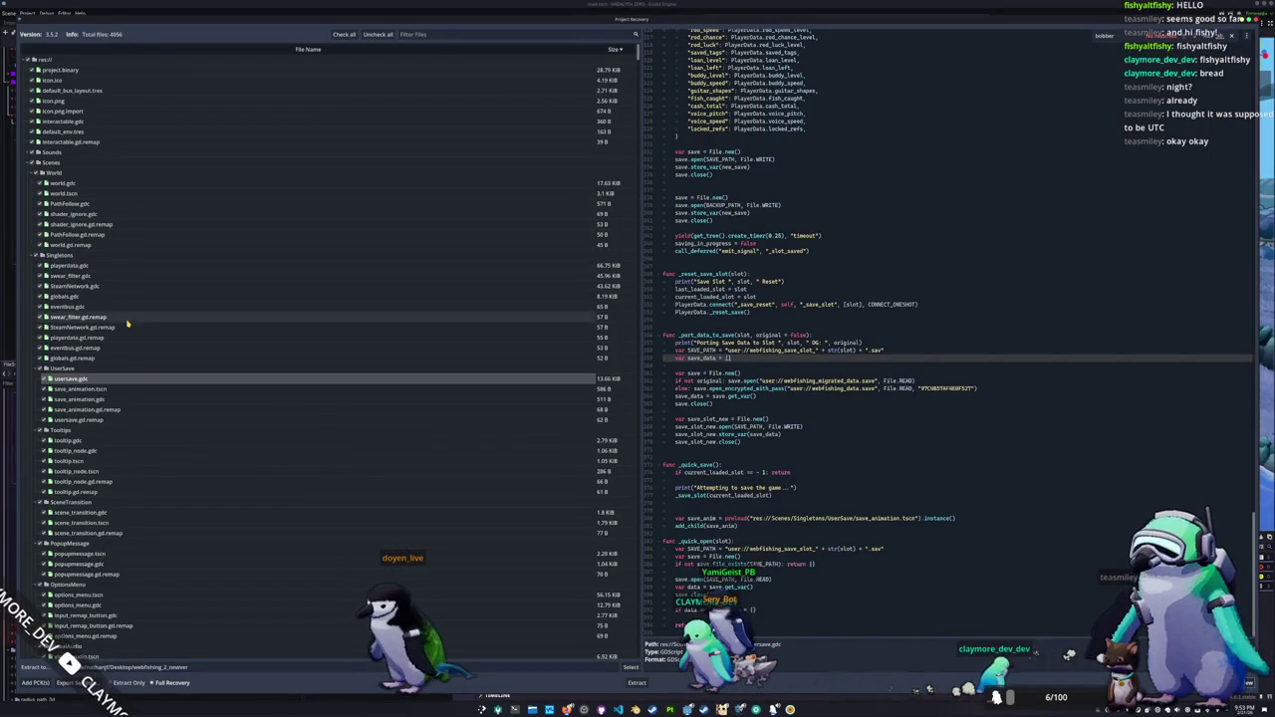
Step: Open the recovered fishing.gdc minigame script and read through it
scroll(123, 339, "down", 15)
scroll(124, 350, "down", 3)
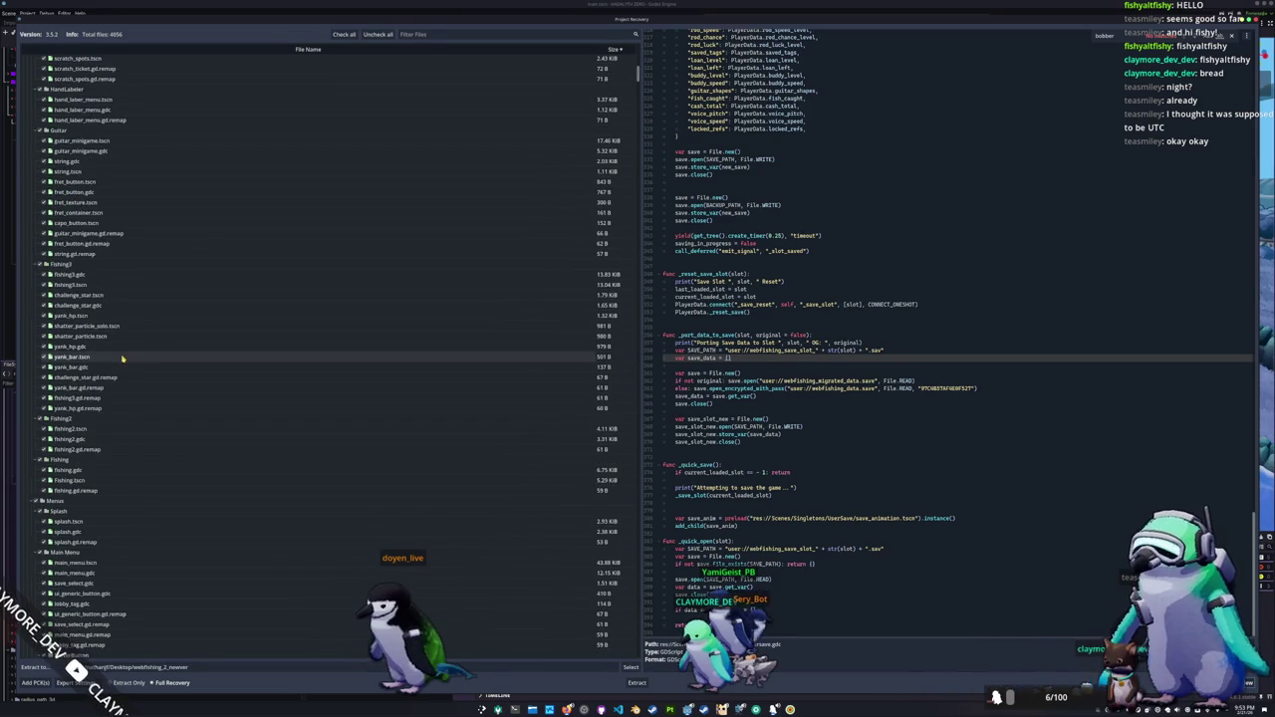
scroll(123, 361, "down", 3)
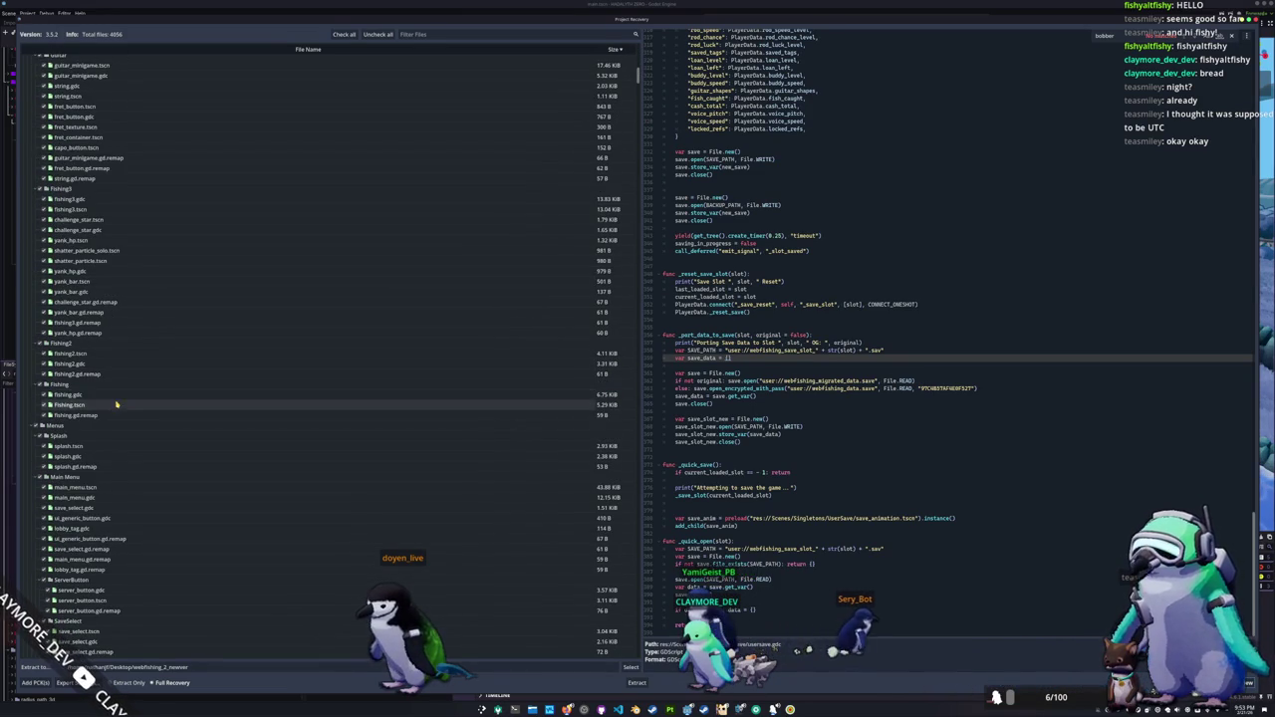
left_click(124, 395)
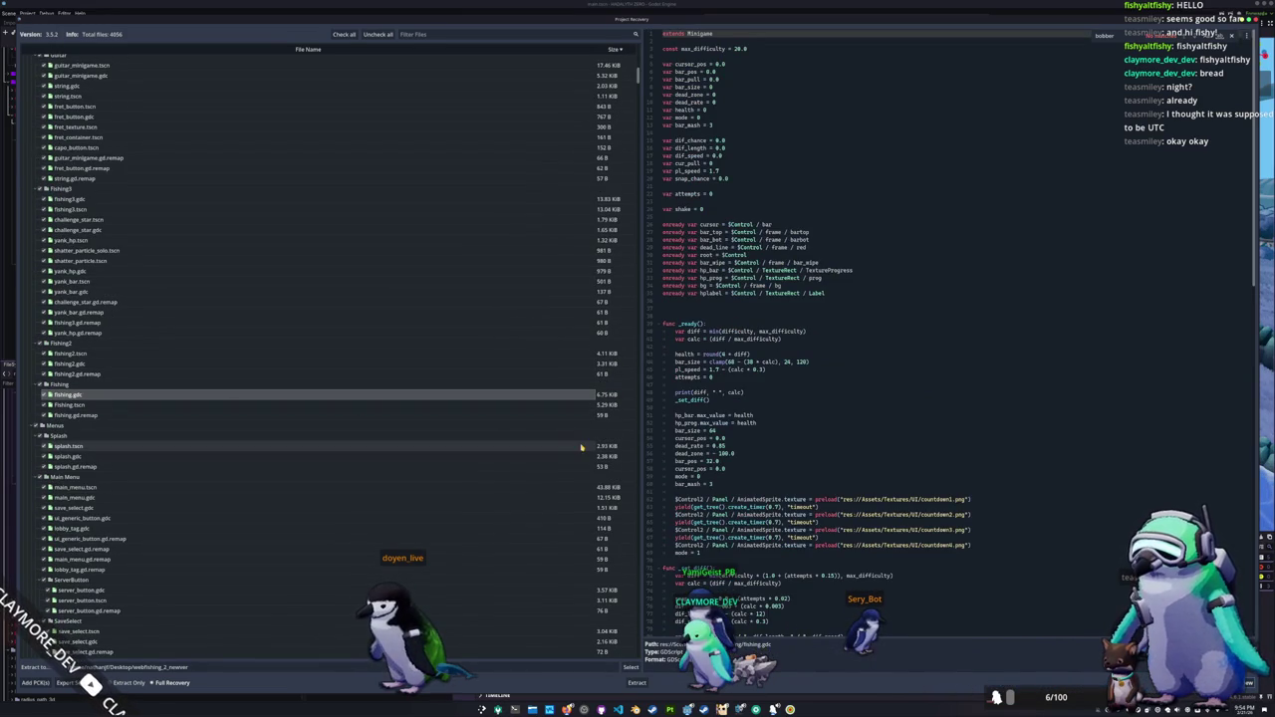
scroll(770, 377, "down", 15)
scroll(770, 376, "down", 10)
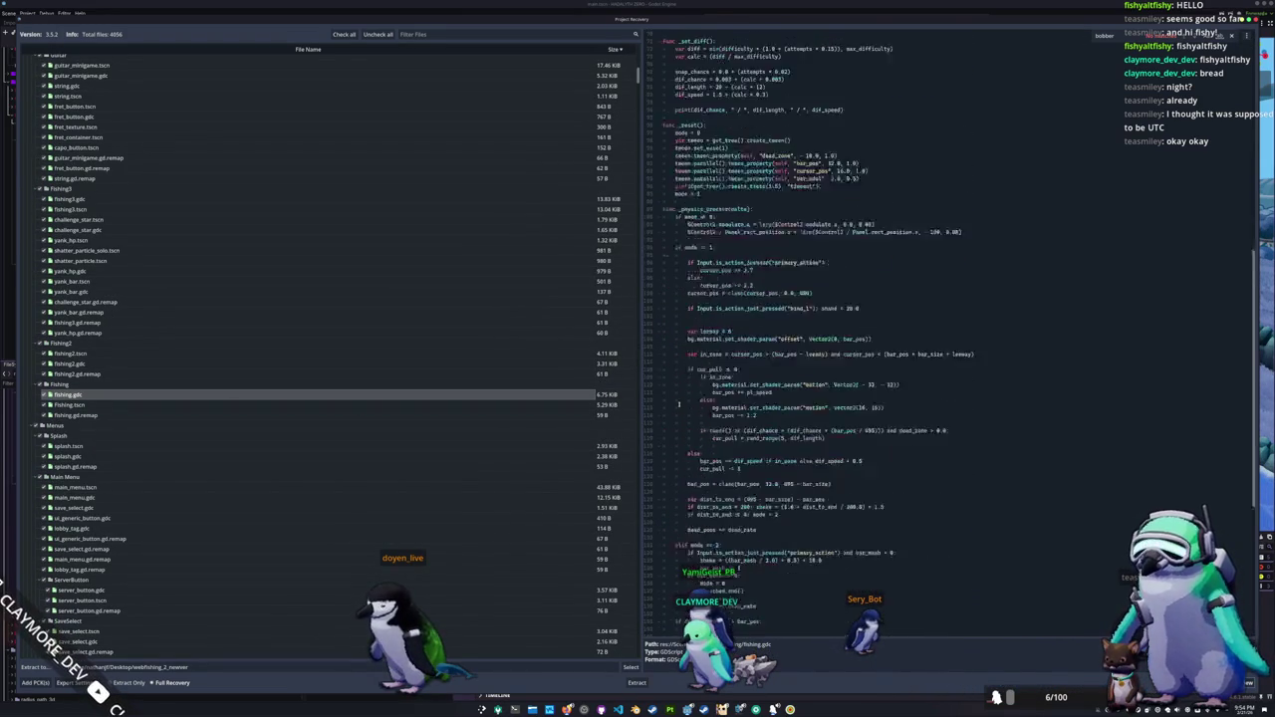
scroll(670, 408, "down", 7)
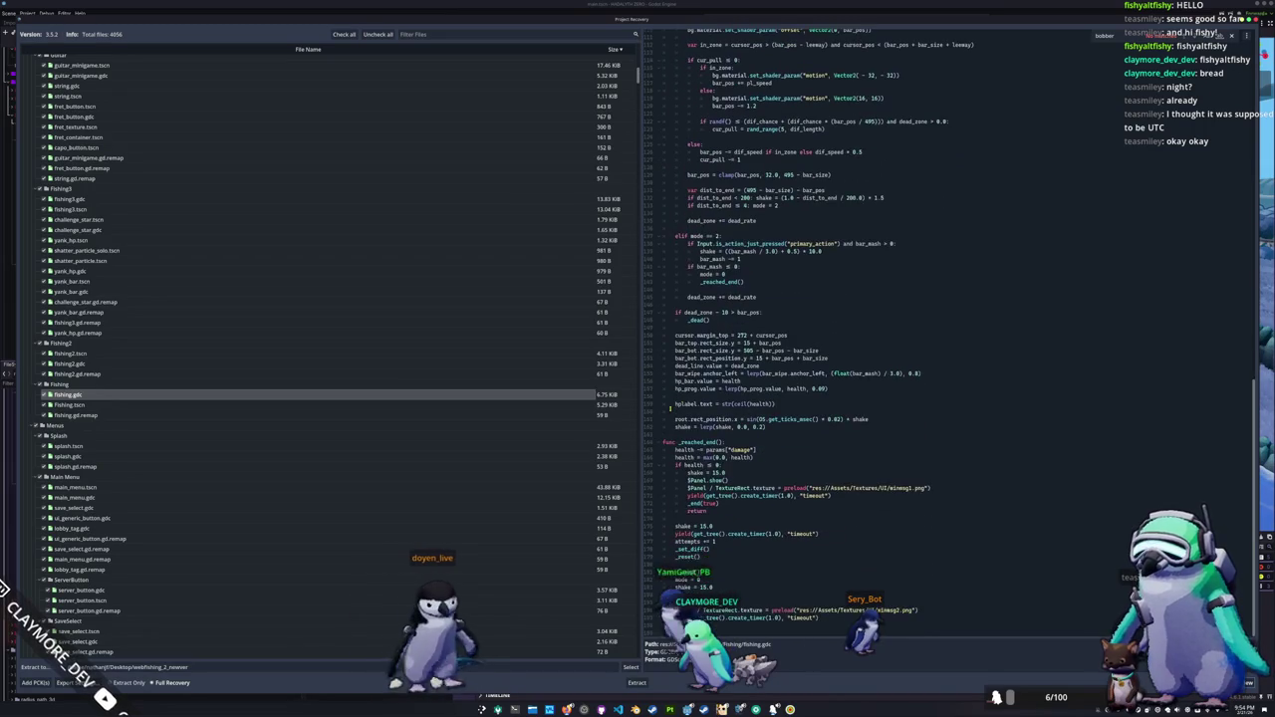
scroll(670, 408, "up", 12)
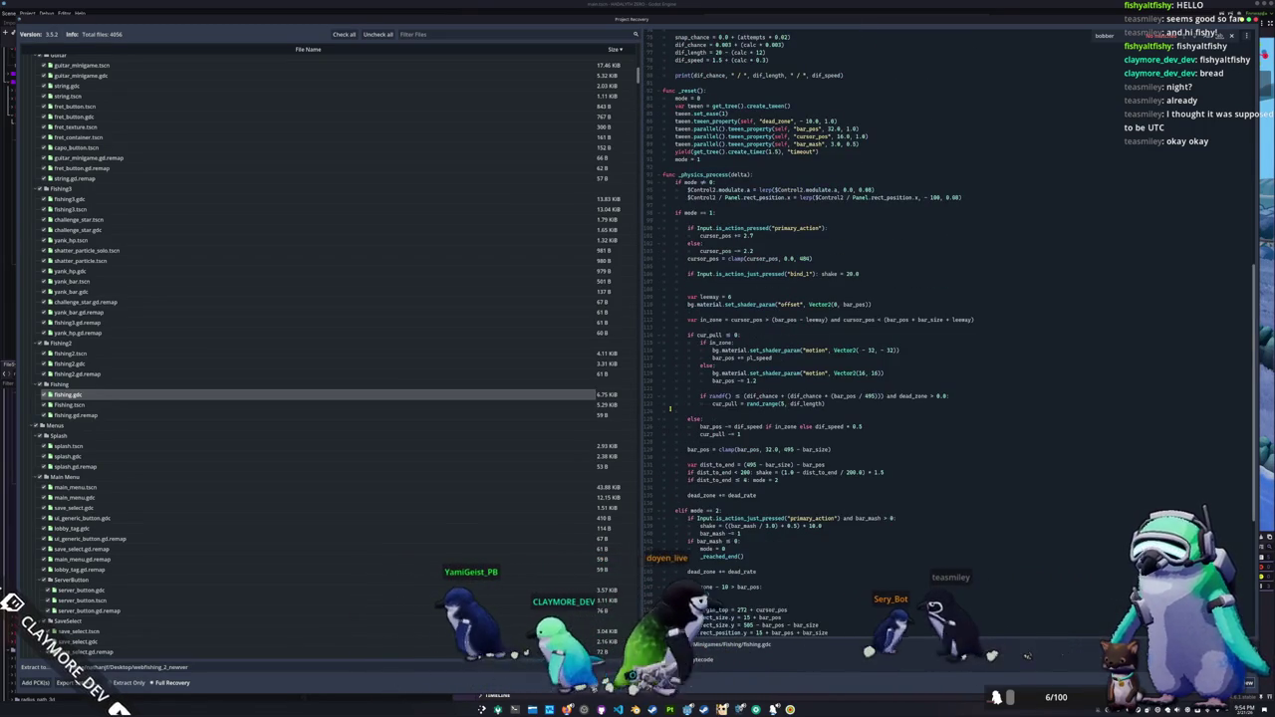
scroll(669, 408, "down", 3)
scroll(670, 409, "down", 7)
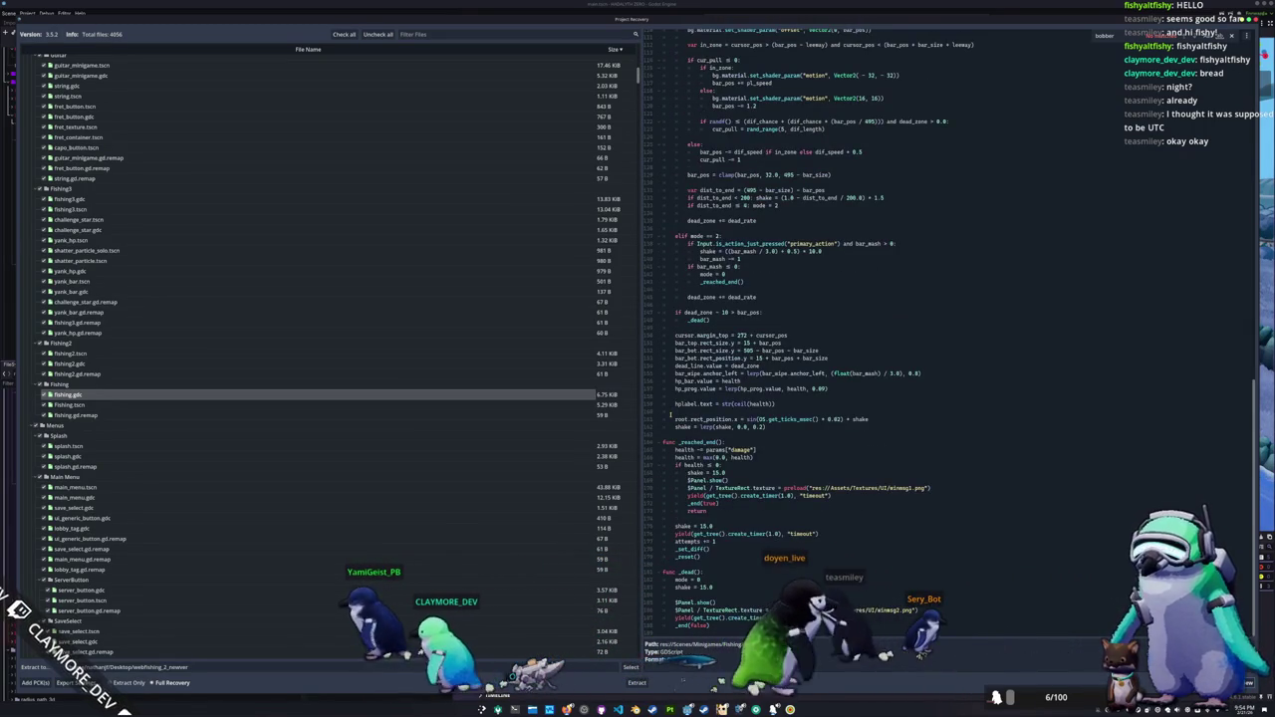
scroll(177, 444, "down", 5)
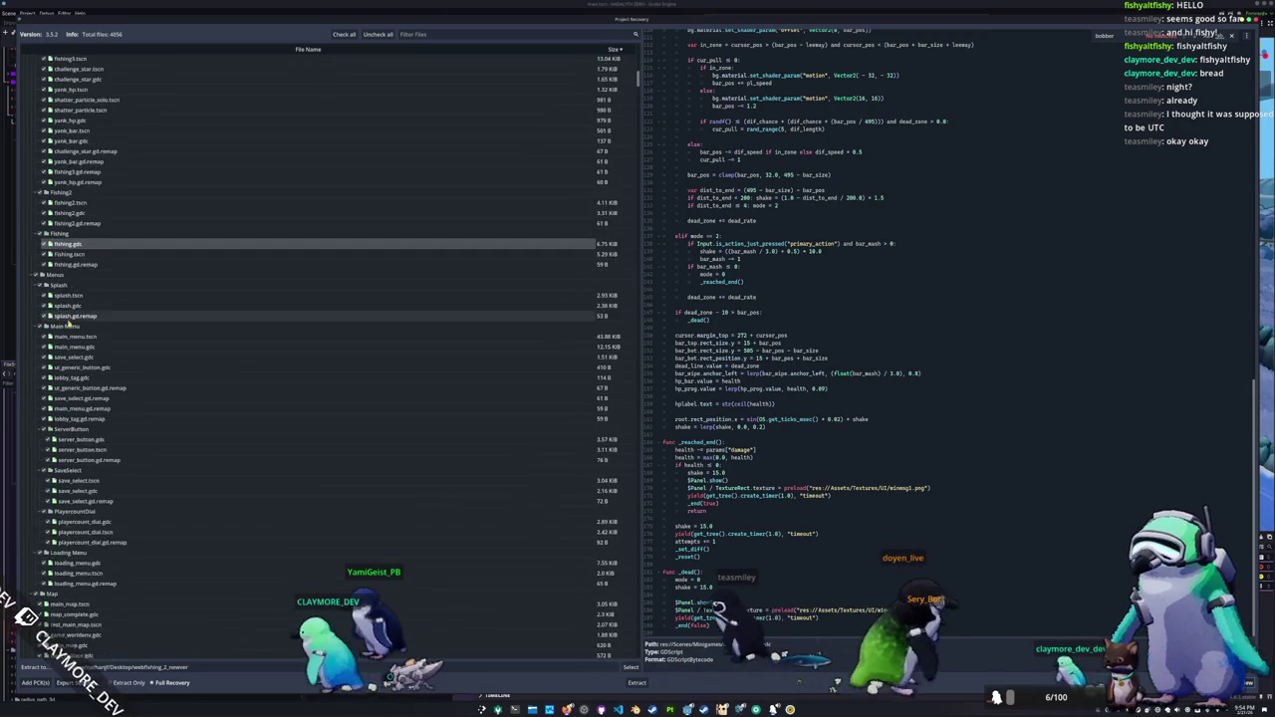
scroll(76, 345, "down", 10)
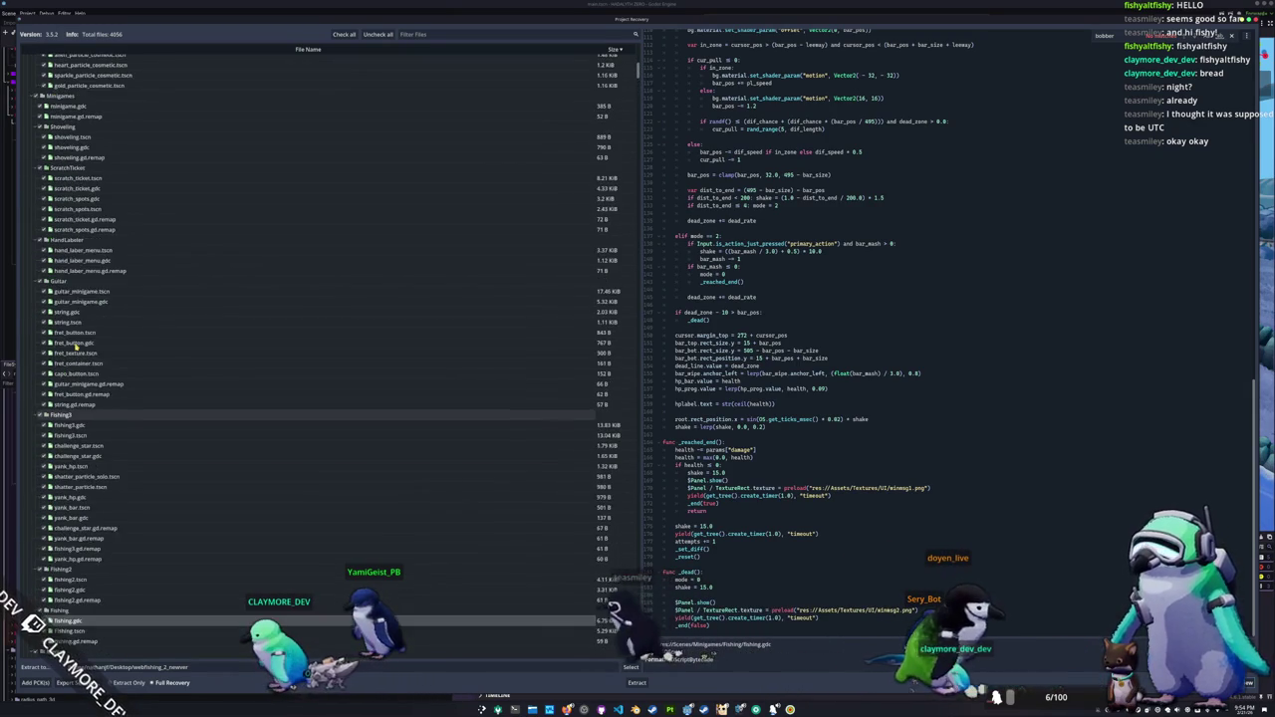
Step: Collapse the Minigames, ItemMeshes and Interactables folders, then open player.gd.remap and the decompiled player script
left_click(33, 323)
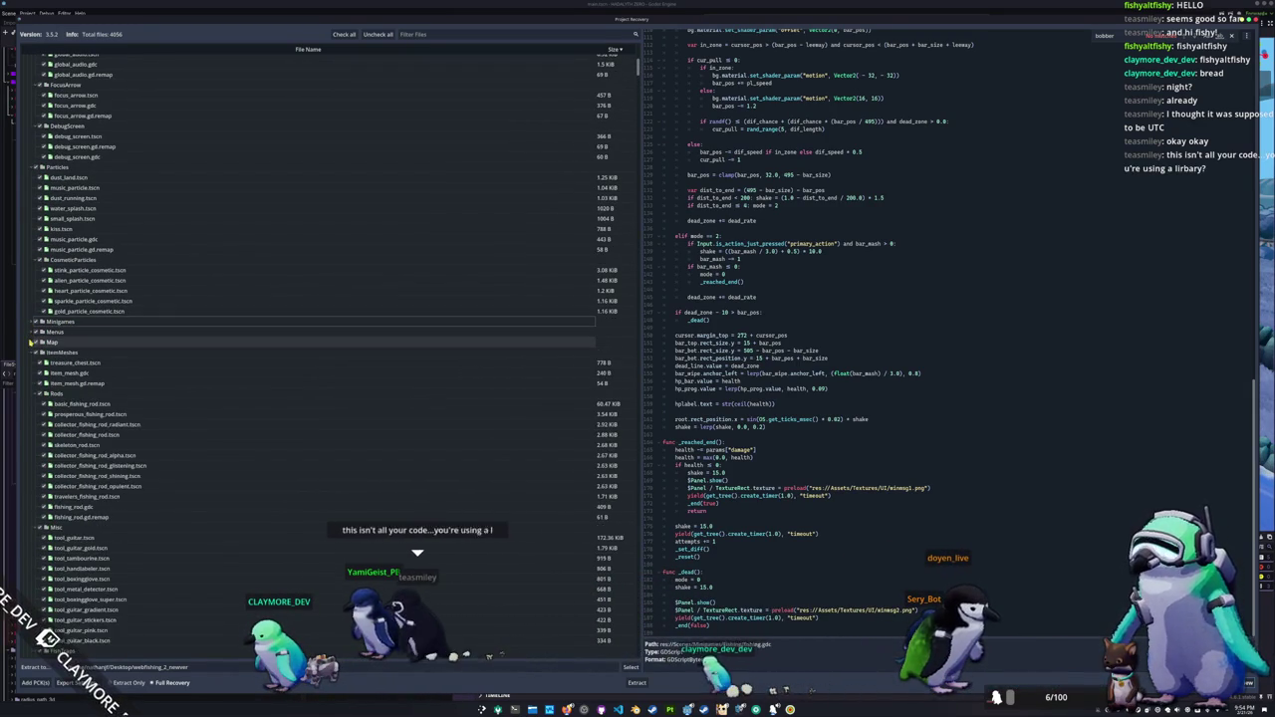
left_click(32, 353)
left_click(33, 363)
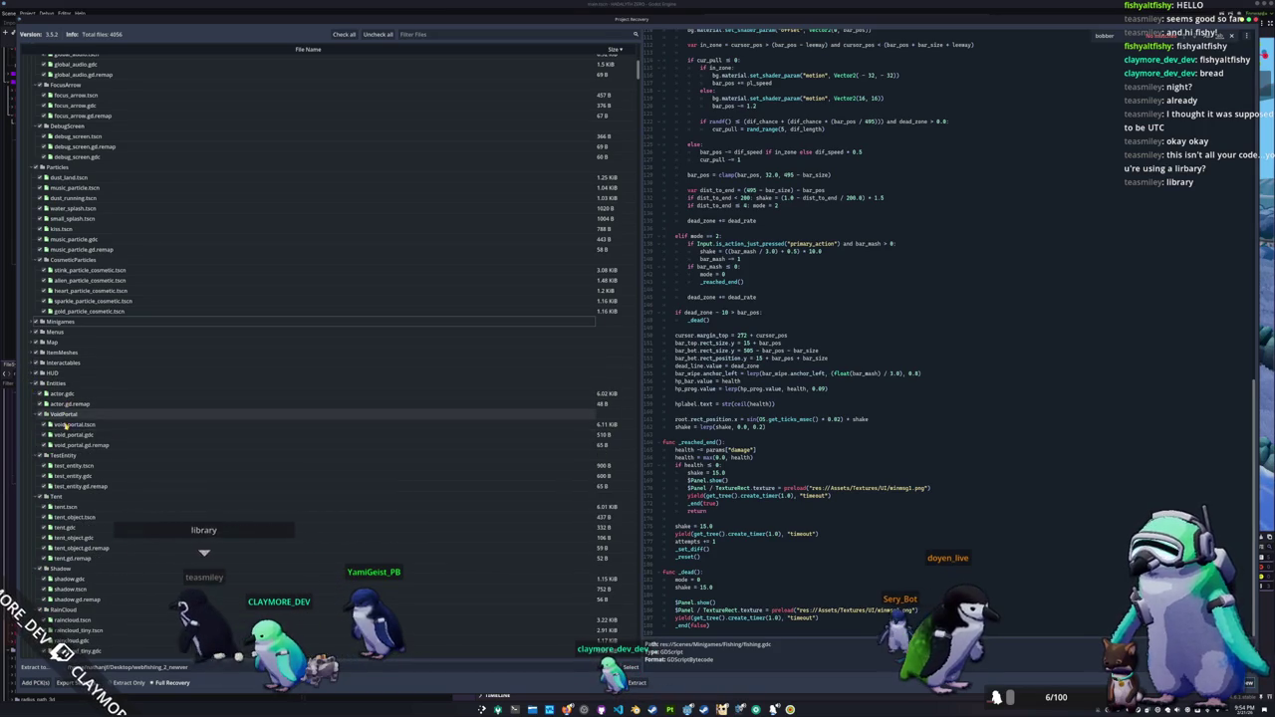
scroll(58, 528, "down", 3)
scroll(58, 531, "down", 2)
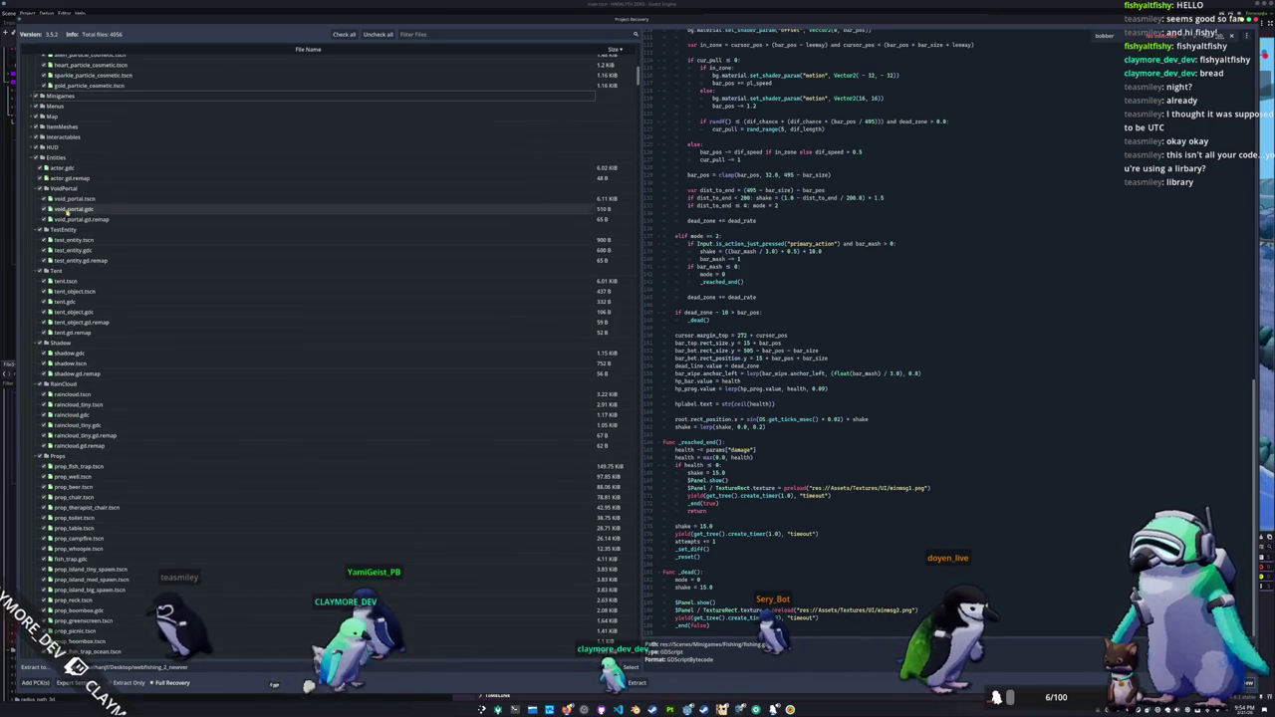
scroll(61, 488, "down", 7)
scroll(61, 488, "down", 6)
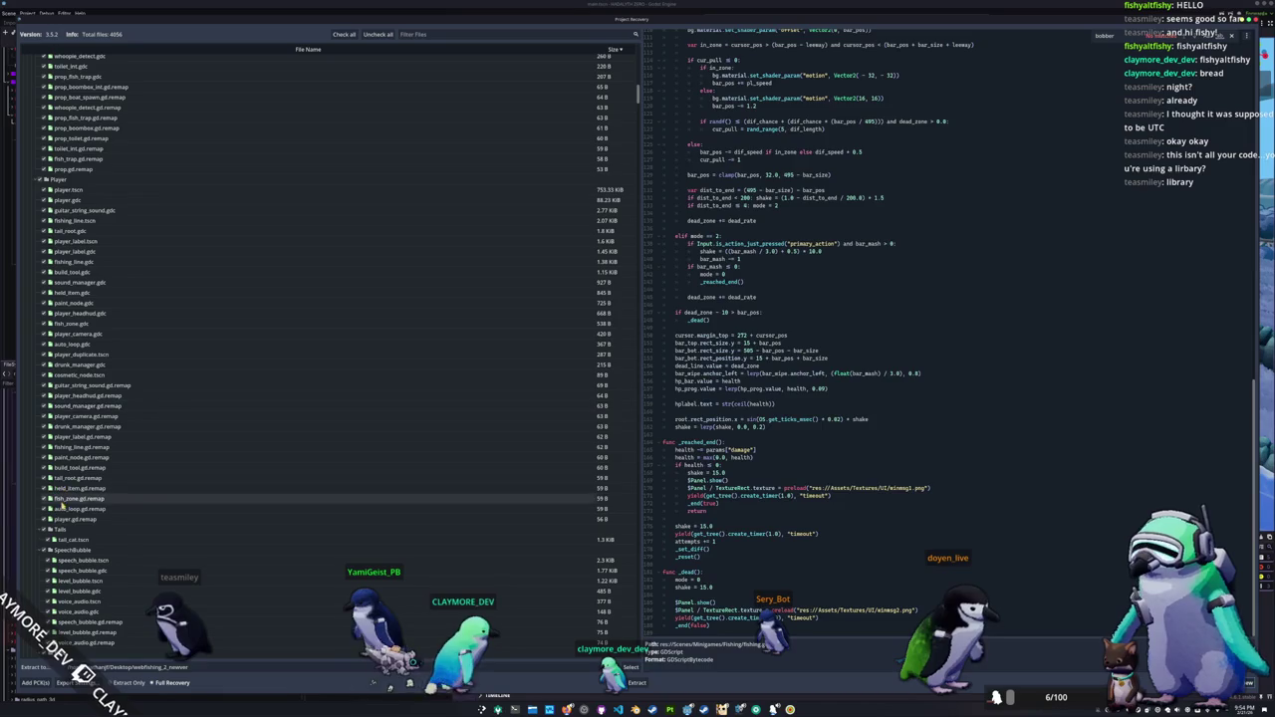
left_click(63, 519)
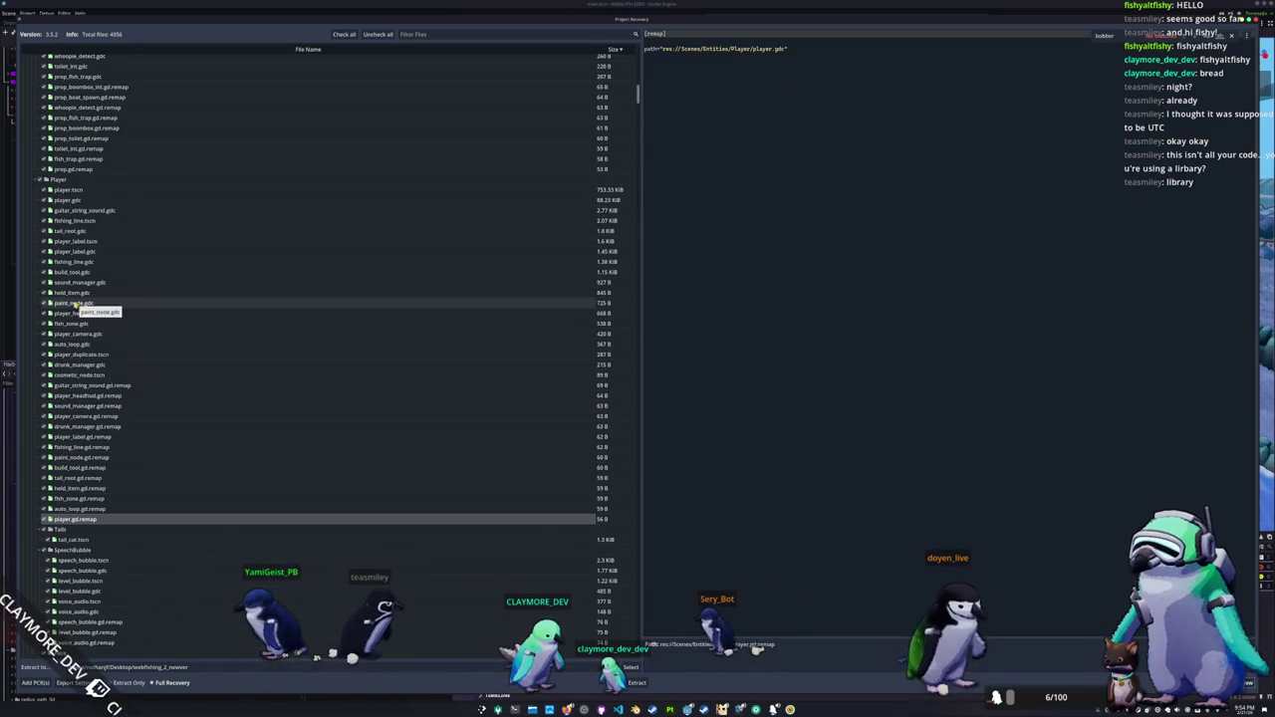
left_click(67, 200)
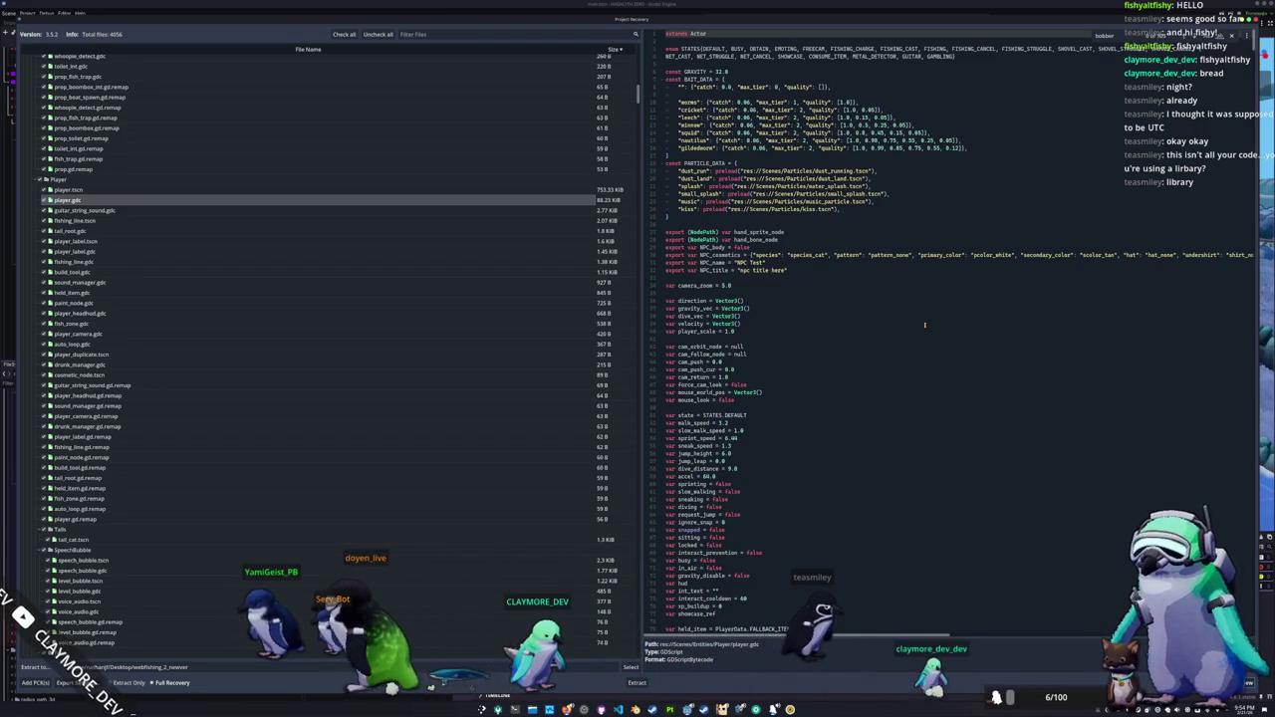
Step: Scroll the decompiled player.gdc down to _on_fish_catch_timer_timeout and its fish_chance calculation
scroll(924, 324, "down", 15)
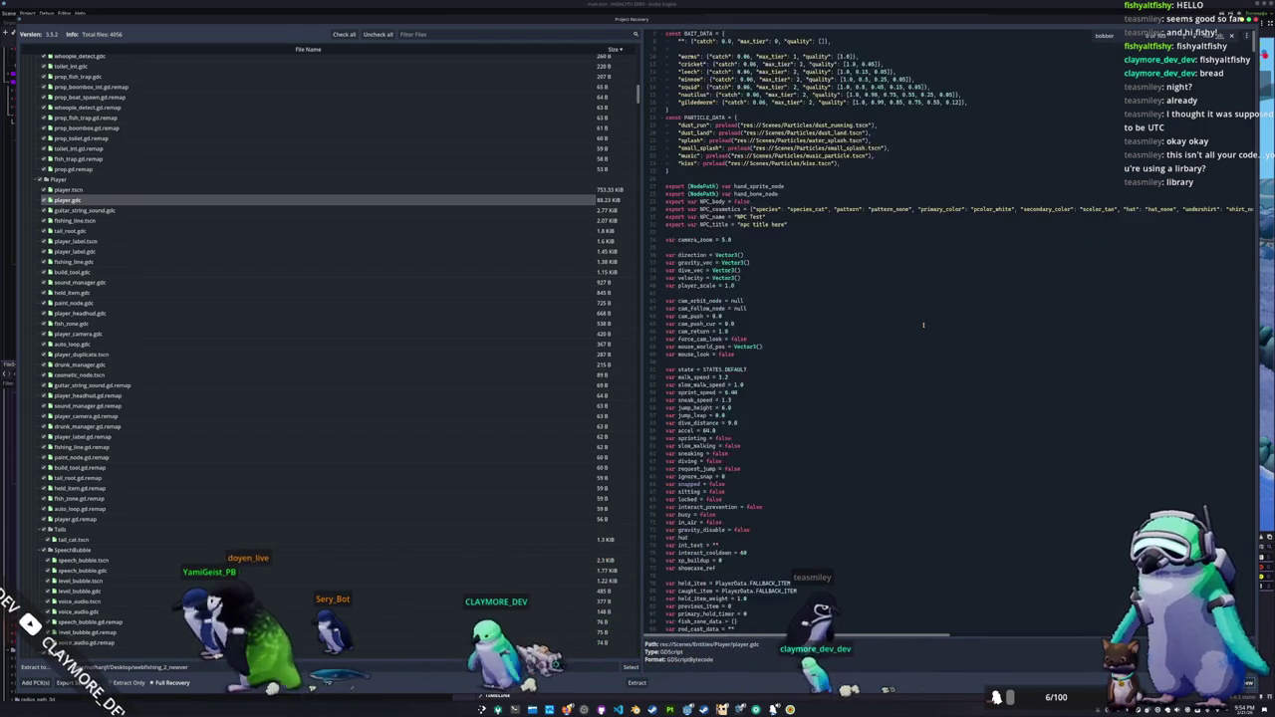
scroll(895, 355, "down", 12)
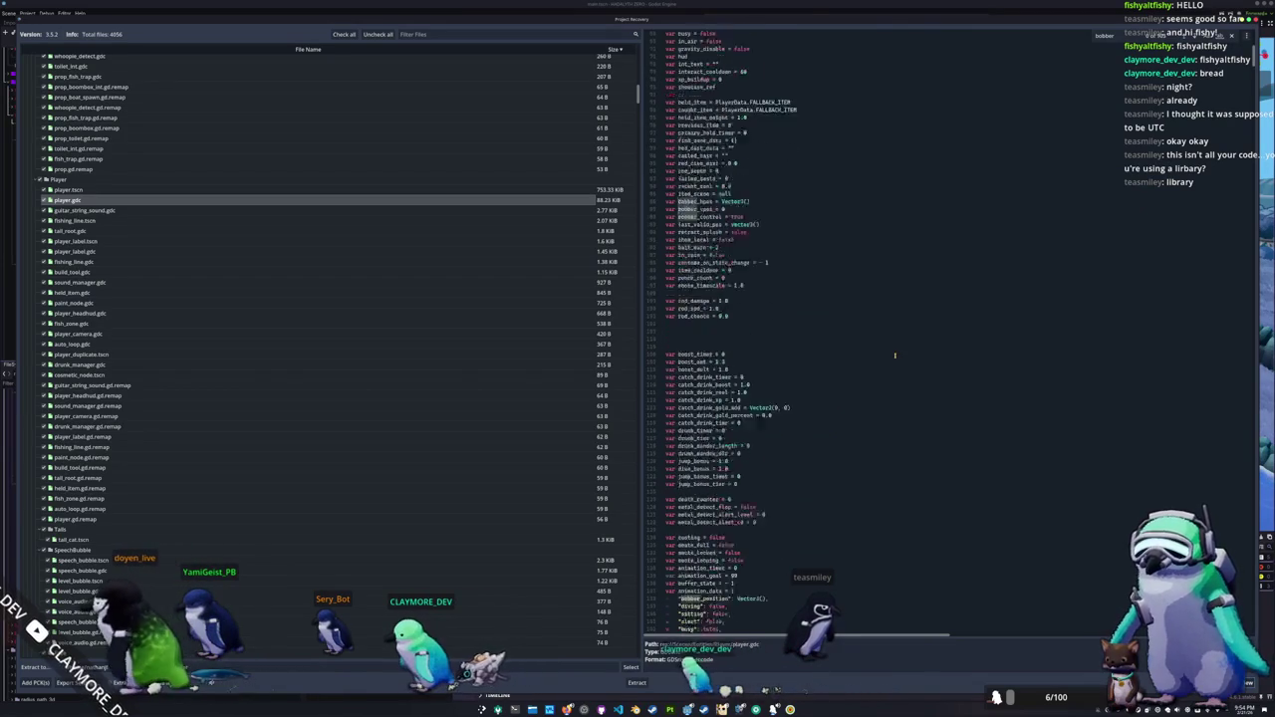
scroll(895, 355, "down", 7)
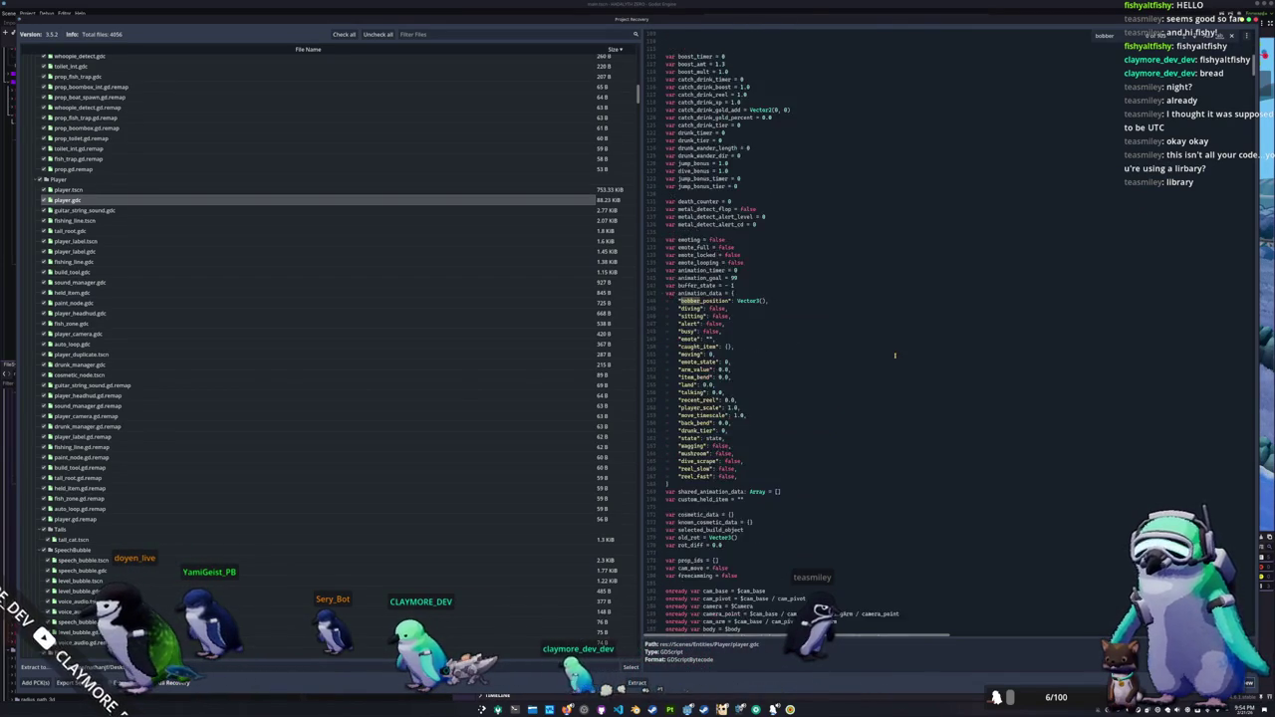
scroll(895, 355, "down", 9)
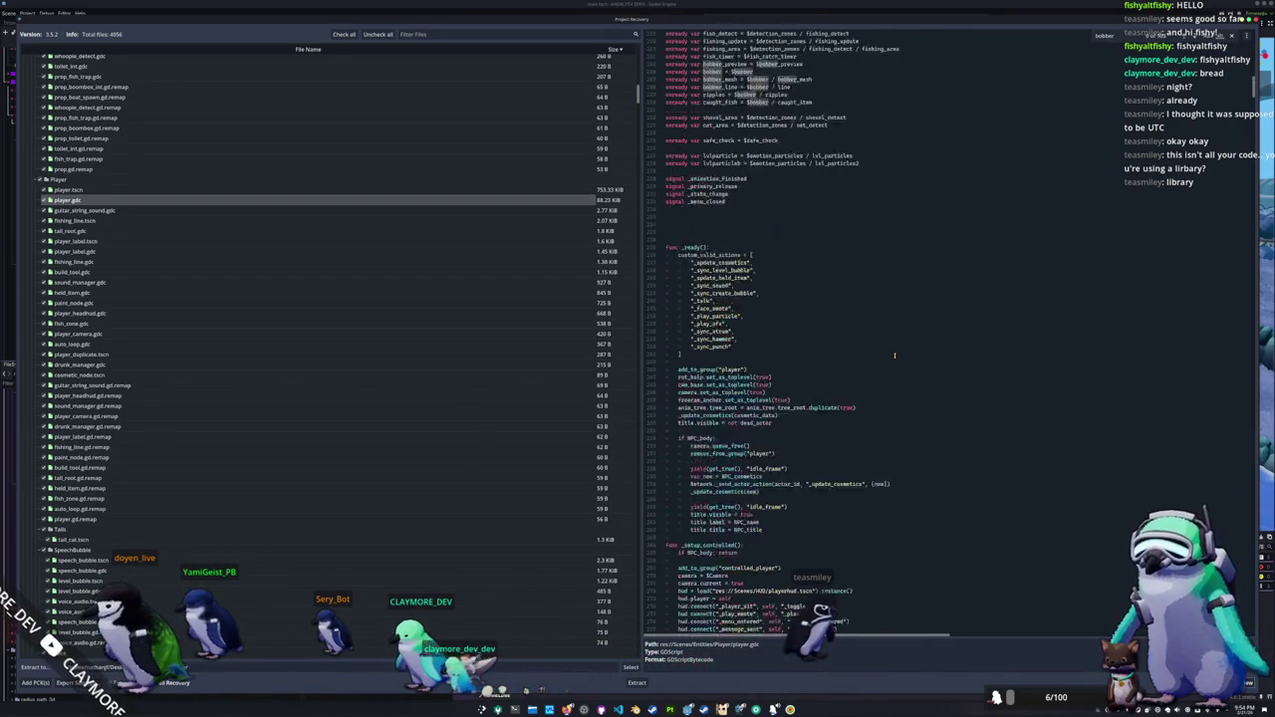
scroll(894, 355, "down", 20)
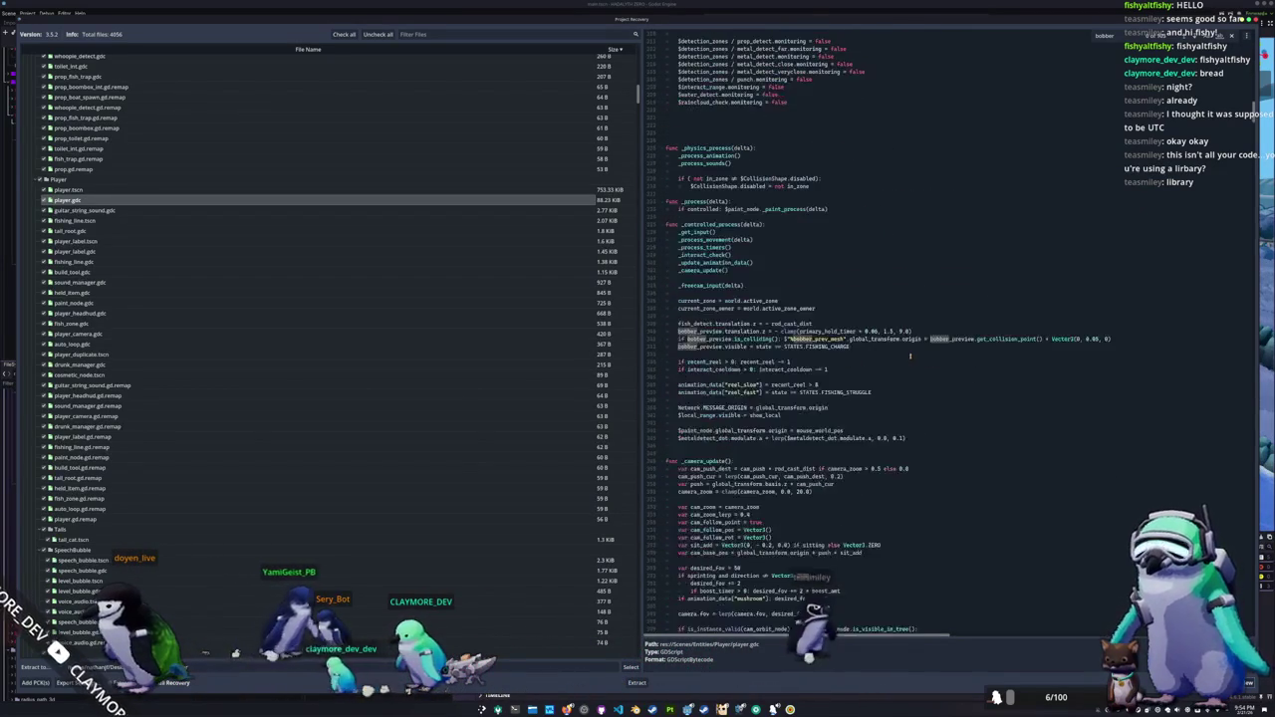
scroll(908, 355, "down", 18)
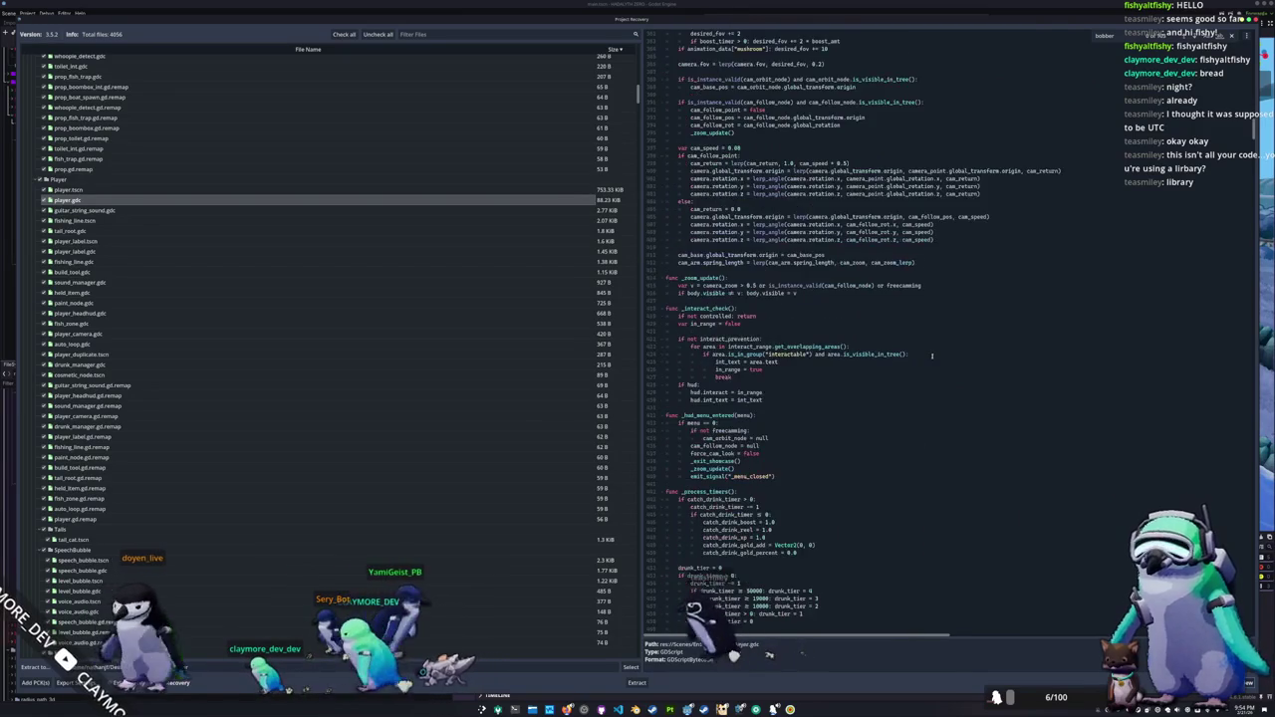
scroll(932, 354, "down", 18)
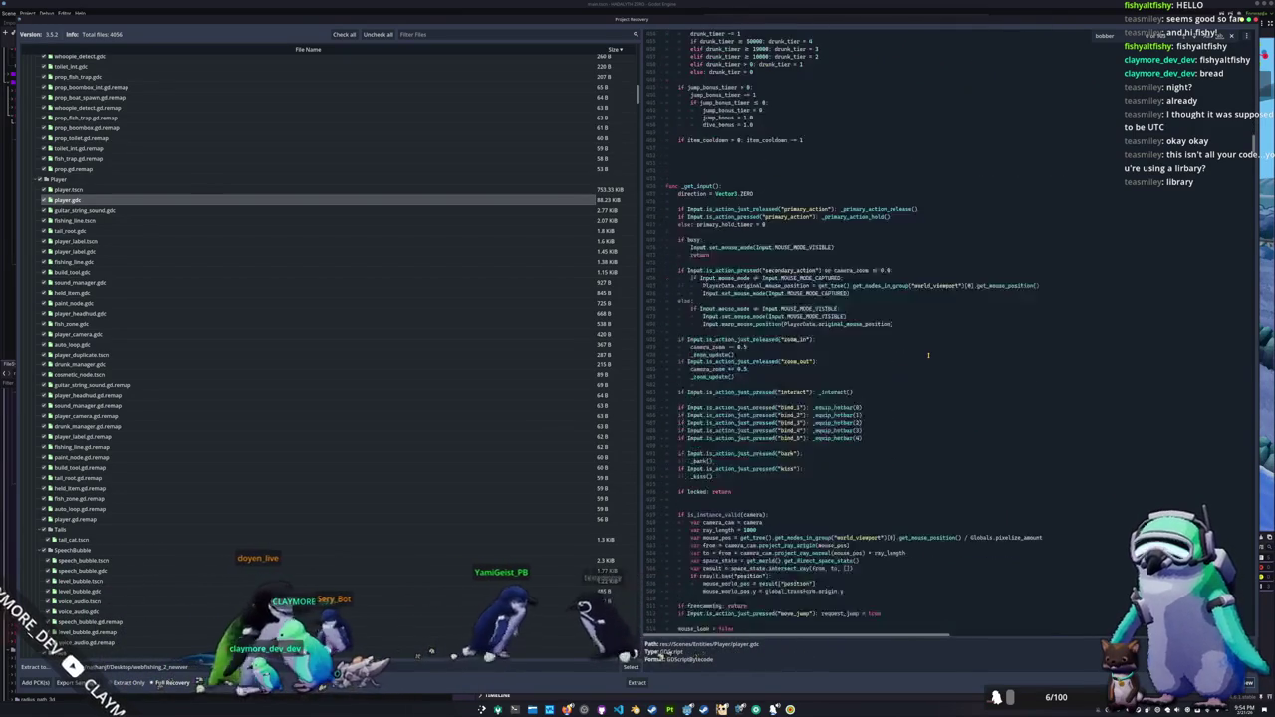
scroll(929, 355, "down", 9)
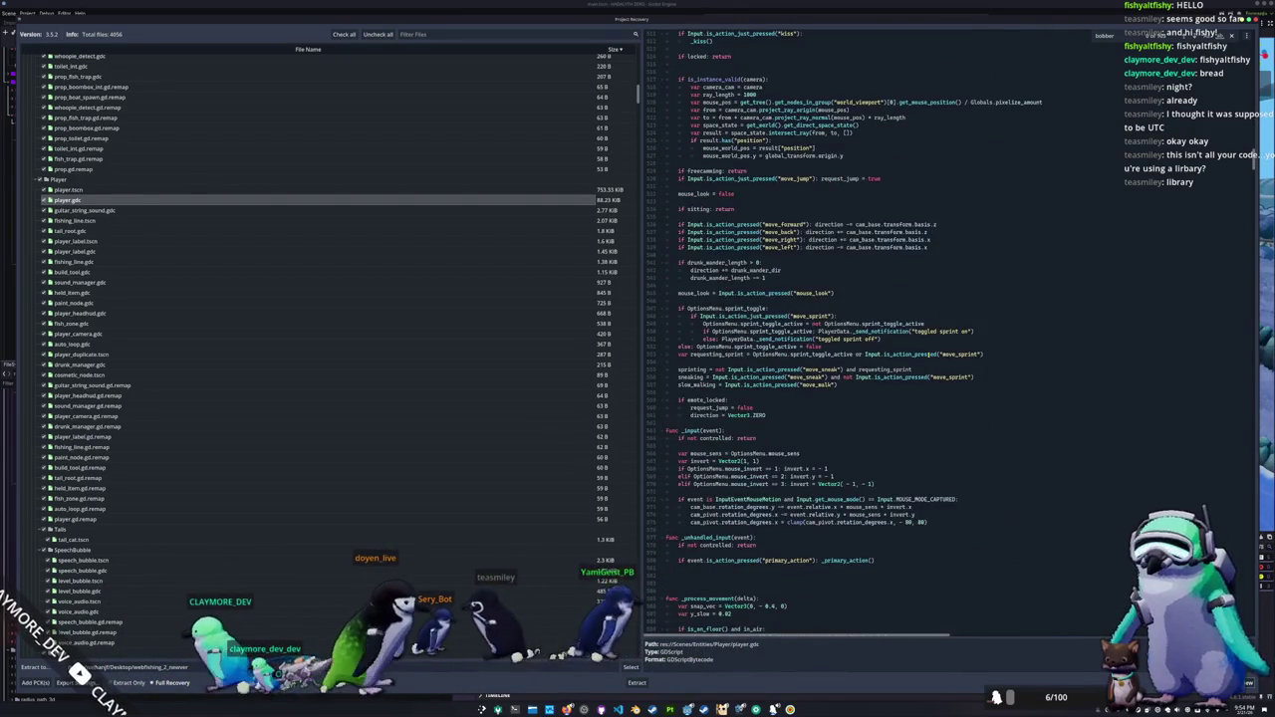
scroll(929, 354, "down", 12)
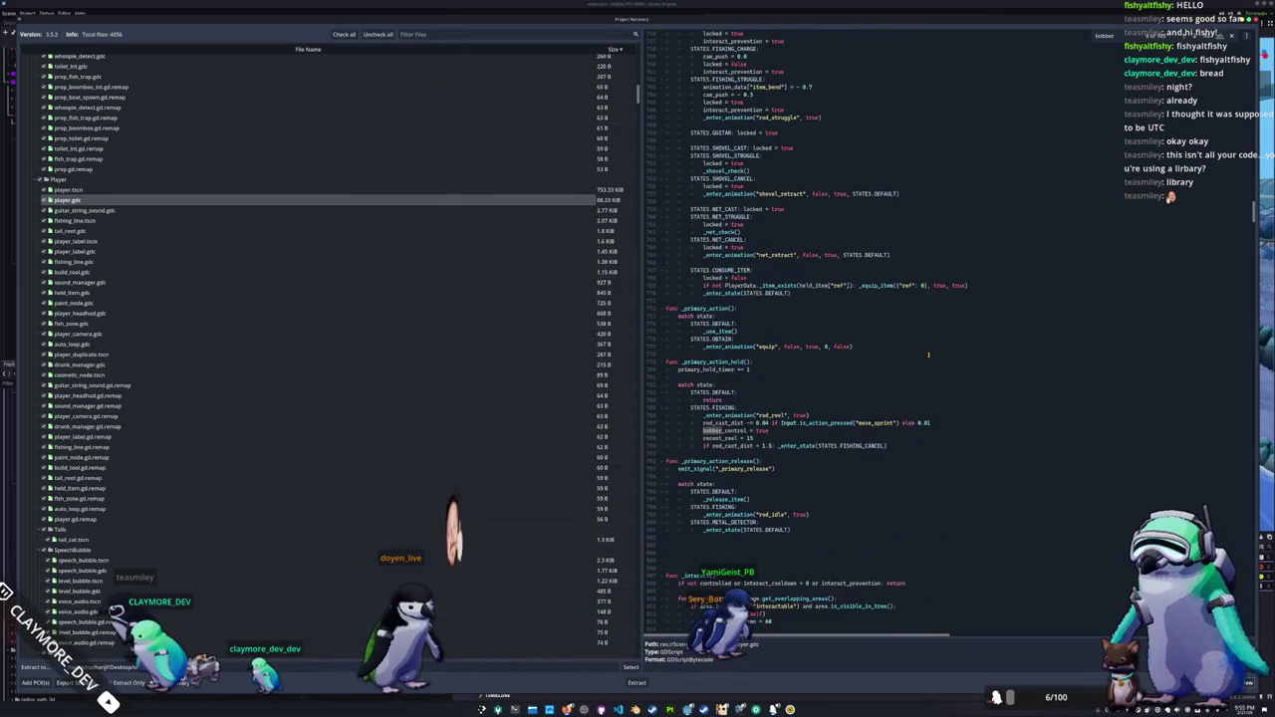
scroll(928, 355, "down", 18)
scroll(925, 356, "down", 17)
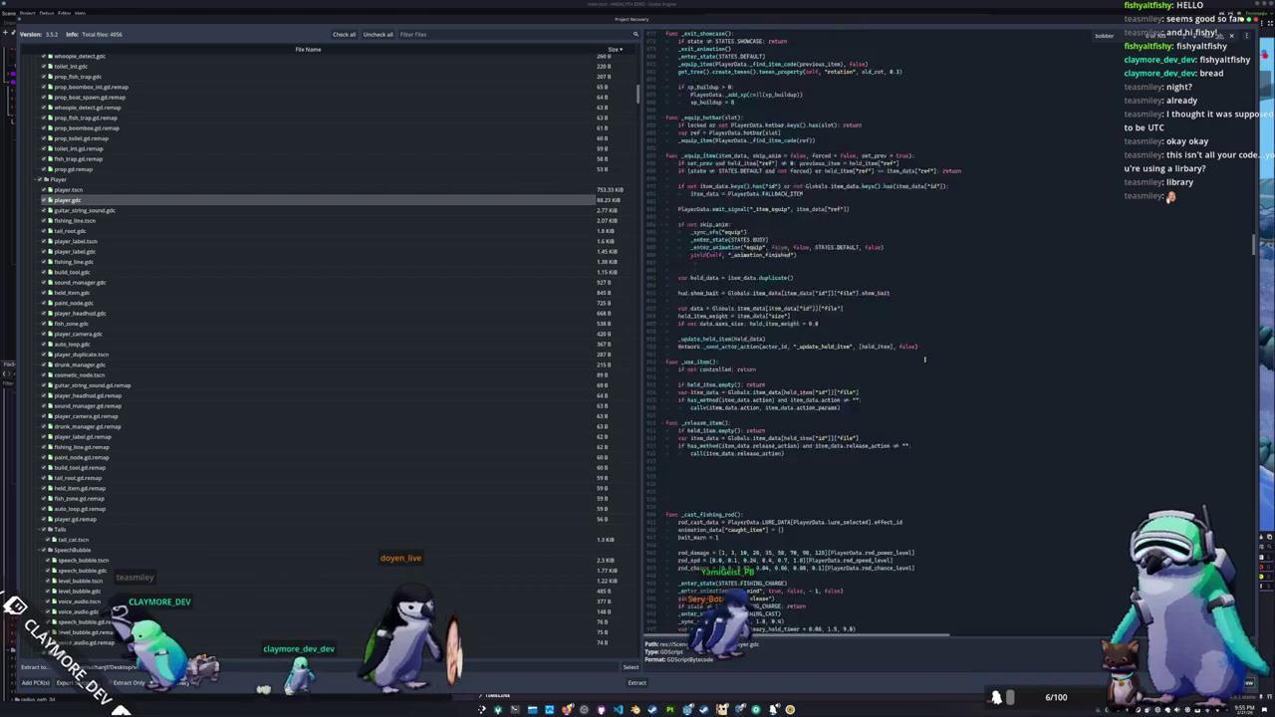
scroll(924, 359, "down", 10)
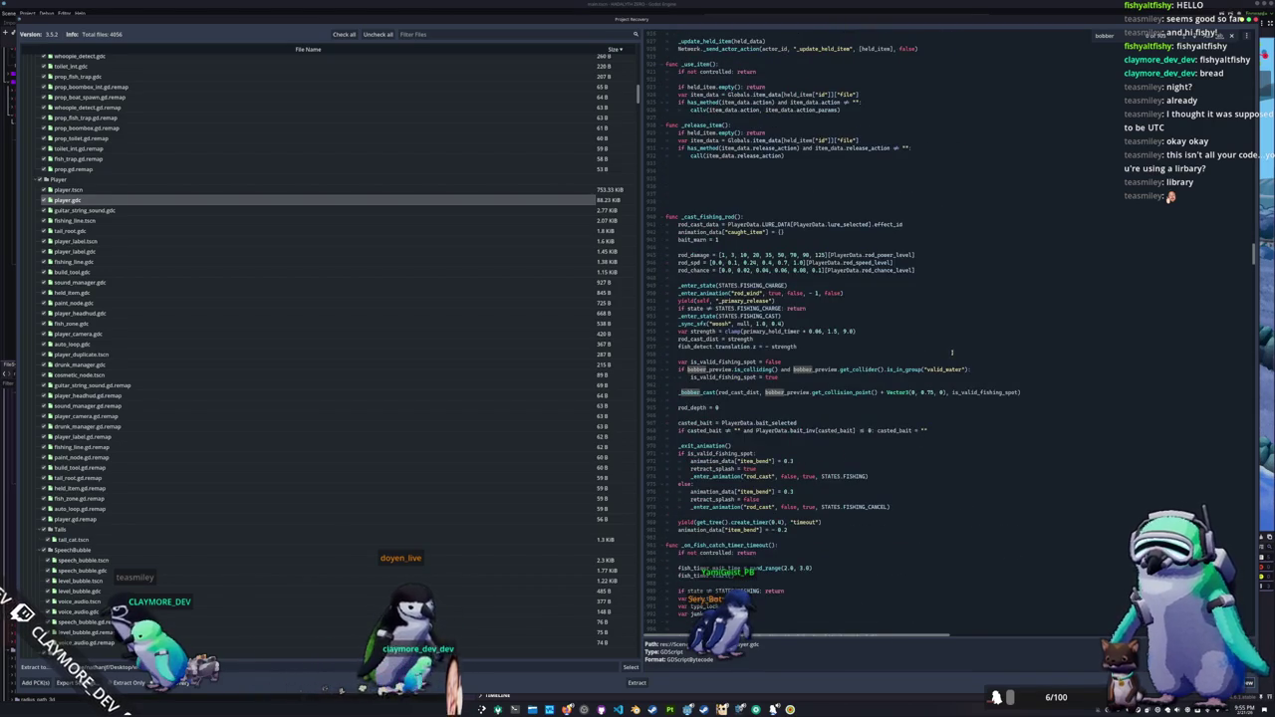
scroll(951, 352, "down", 5)
scroll(950, 345, "down", 9)
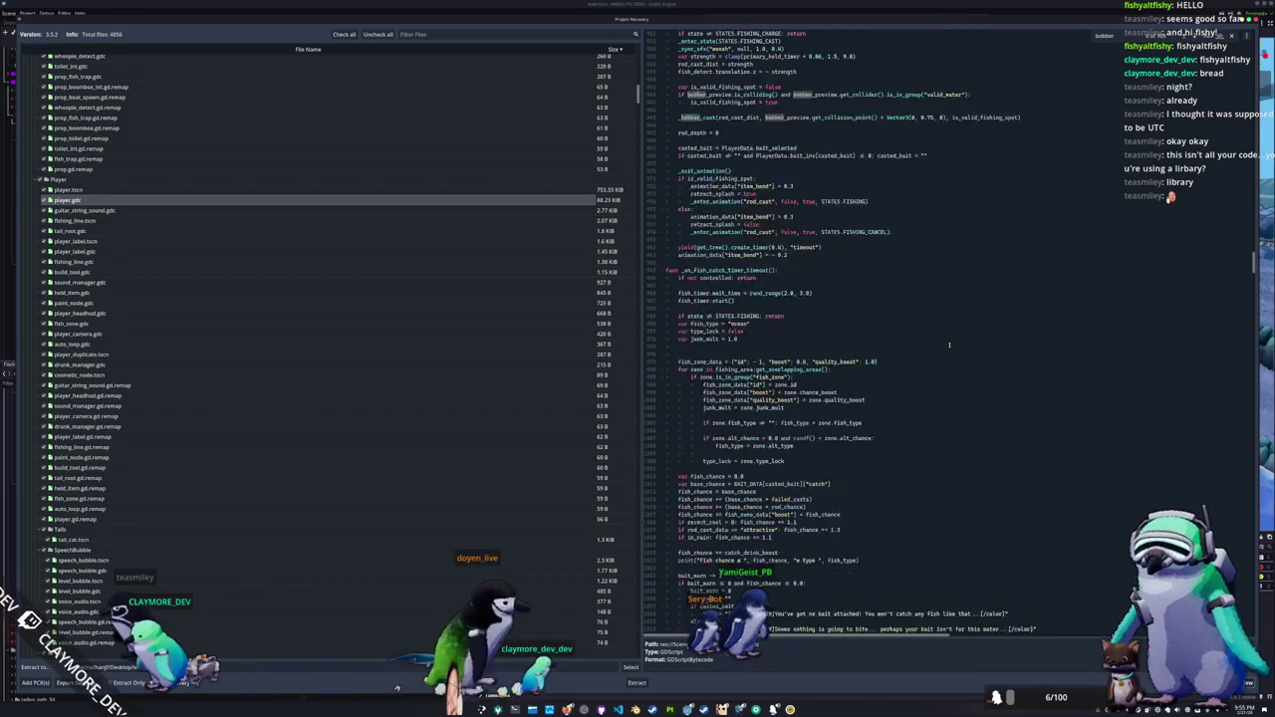
scroll(949, 345, "down", 1)
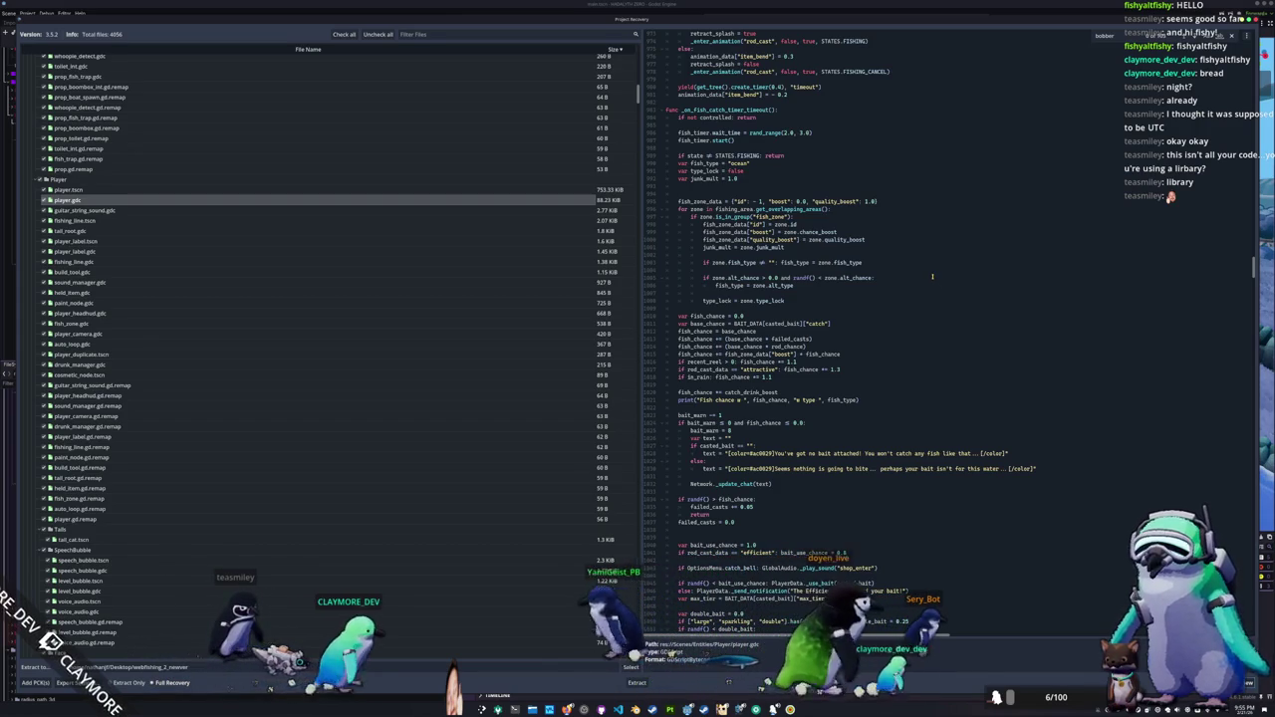
scroll(731, 232, "down", 1)
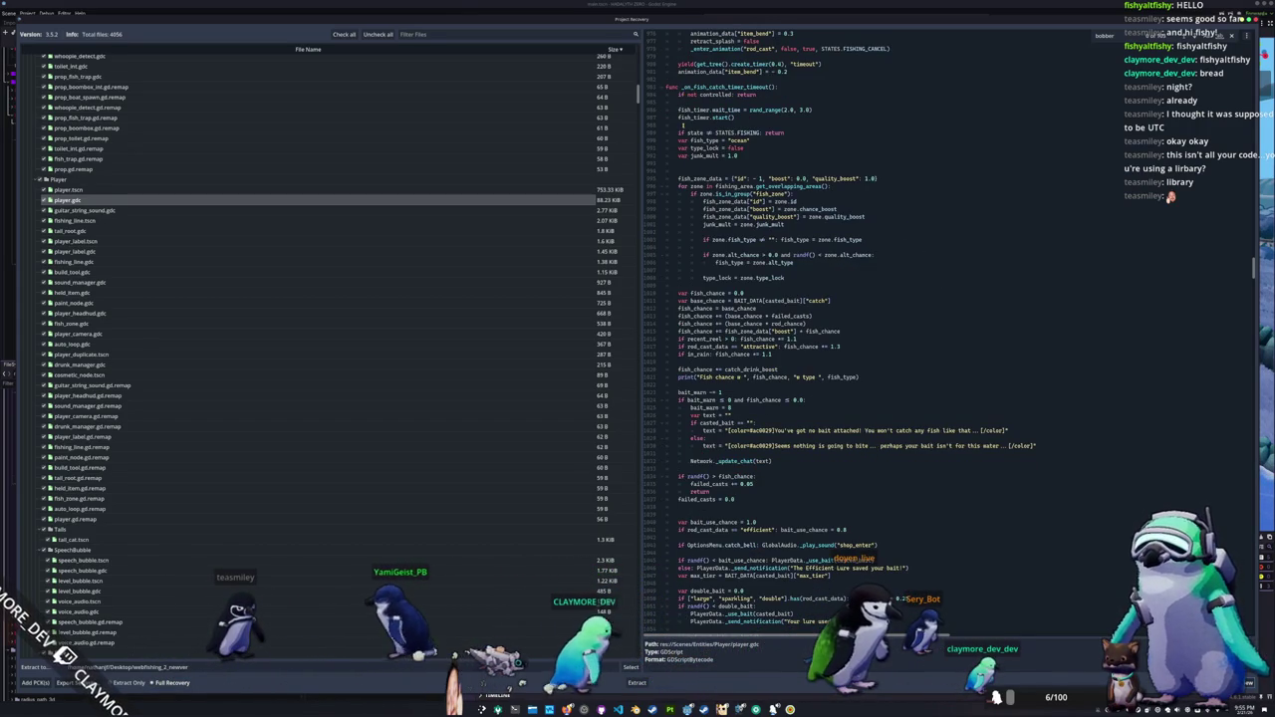
Step: Highlight fish_chance and select the lines that build it from bait, rod and zone boosts
double_click(687, 308)
left_click_drag(790, 310, 862, 331)
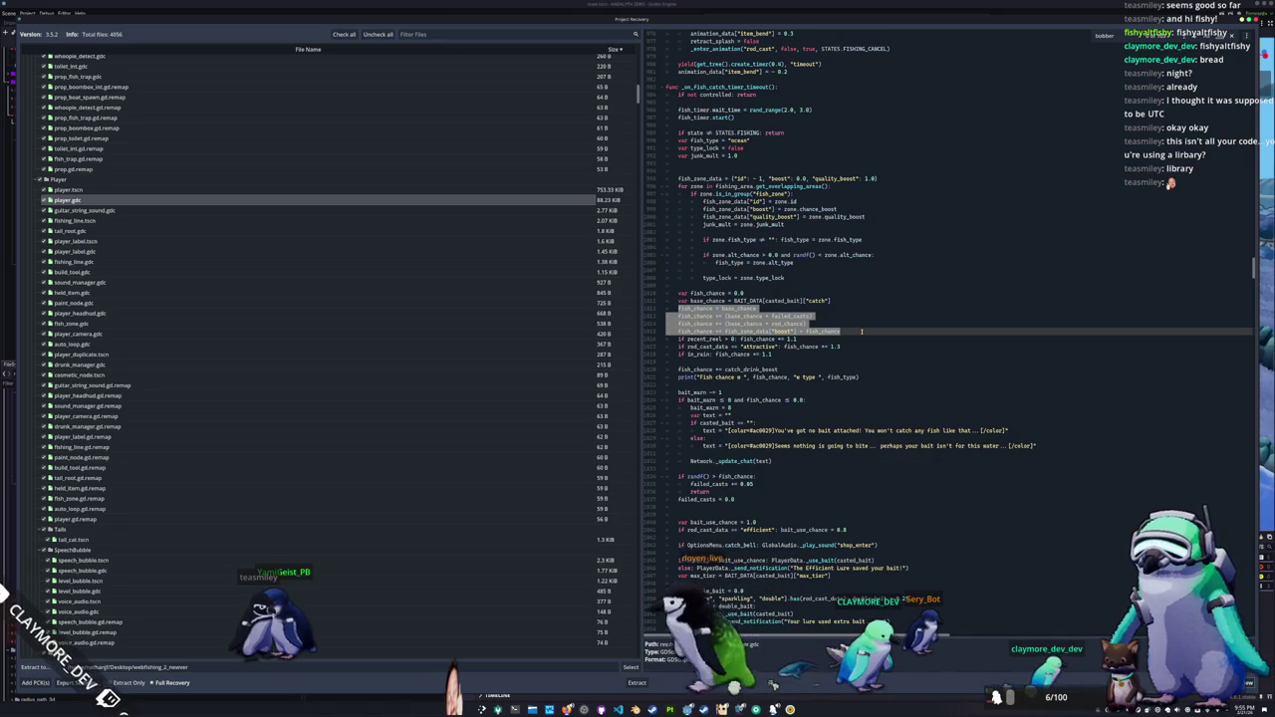
scroll(862, 331, "down", 1)
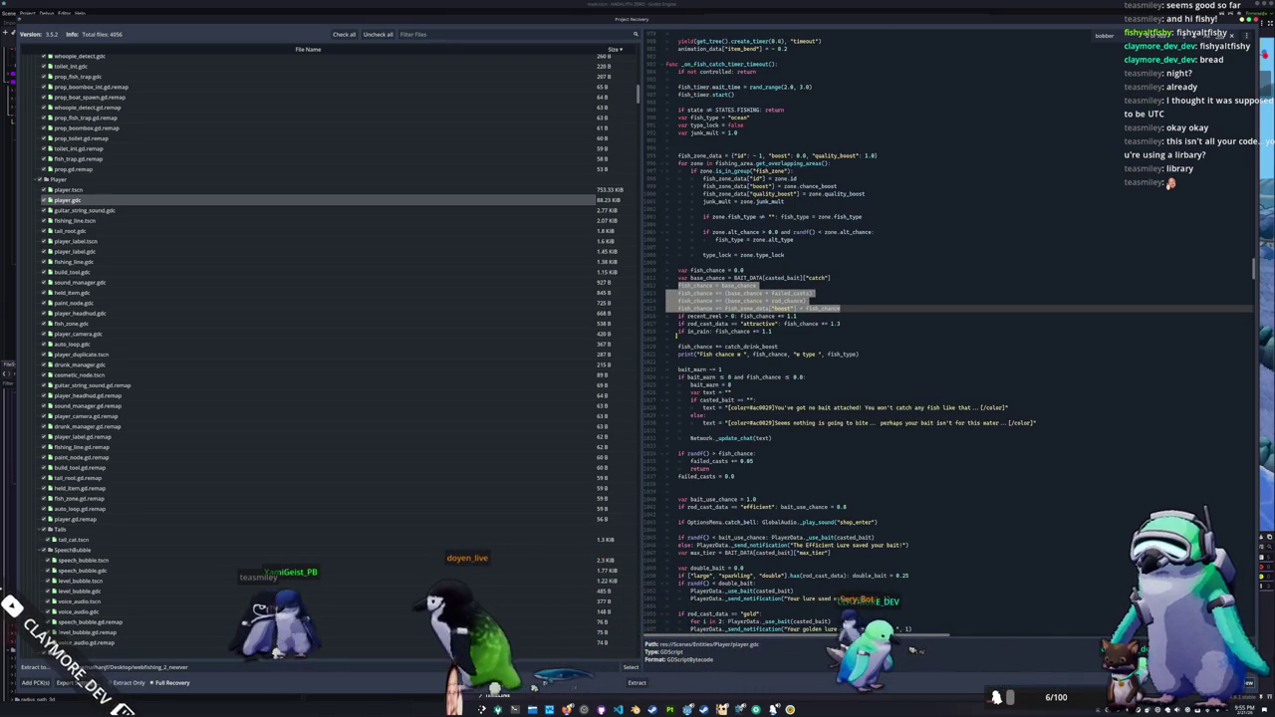
scroll(678, 337, "down", 1)
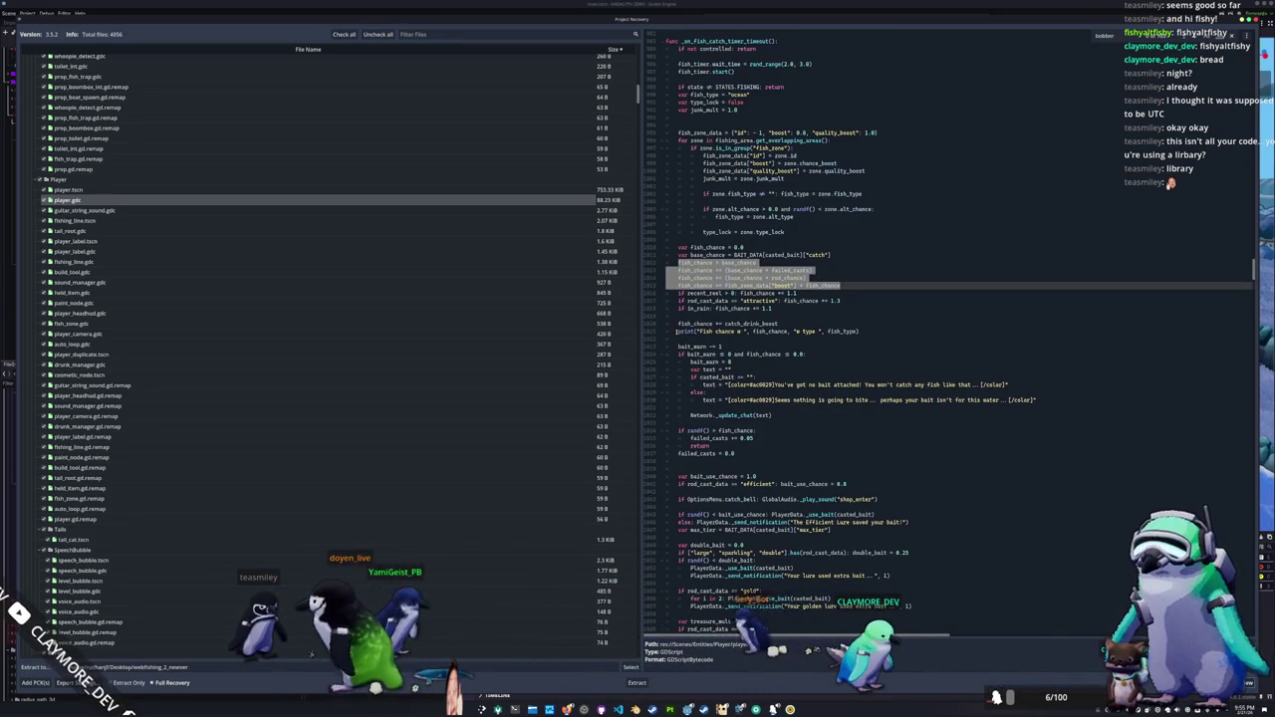
scroll(676, 331, "down", 1)
scroll(676, 331, "down", 1)
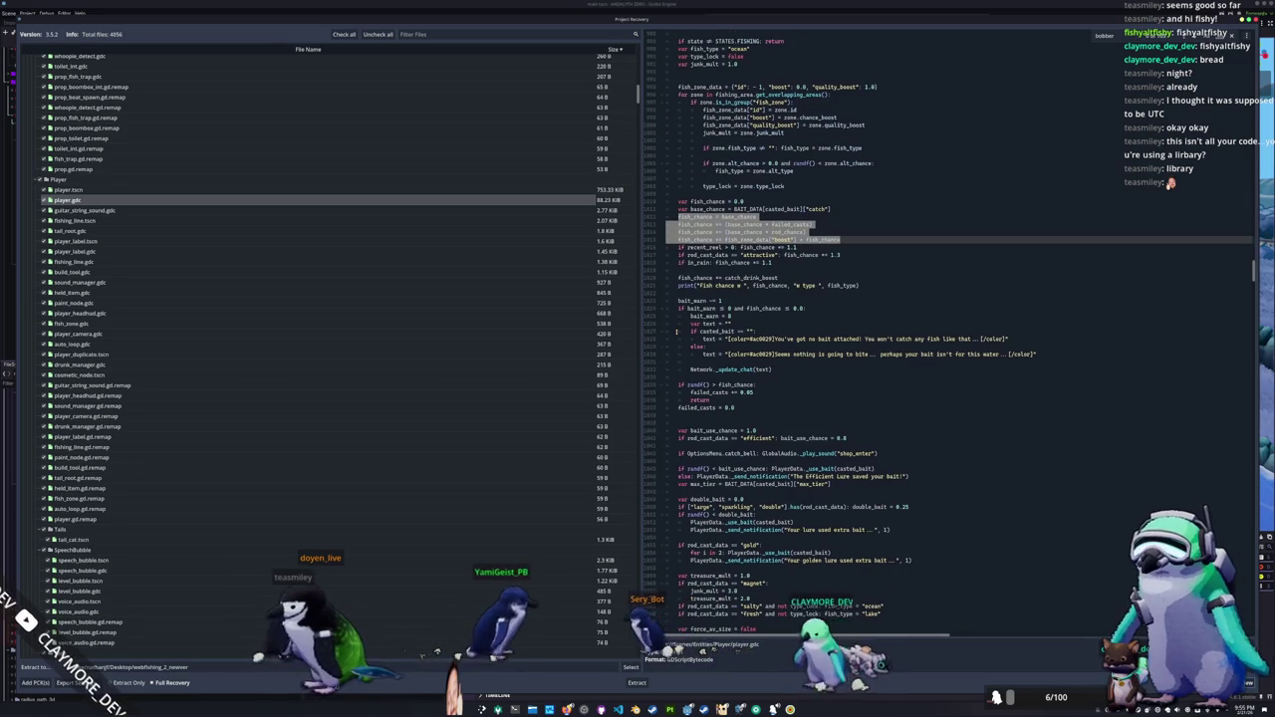
scroll(677, 330, "down", 1)
scroll(677, 331, "down", 1)
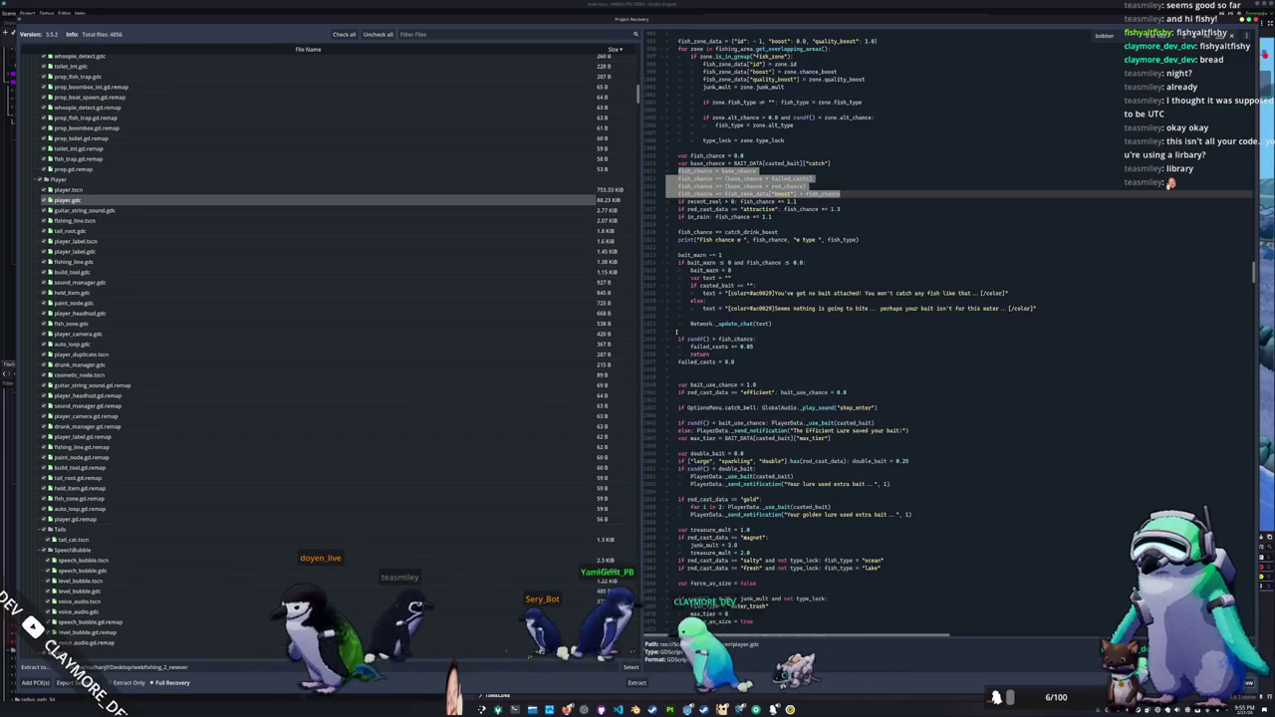
scroll(676, 331, "down", 1)
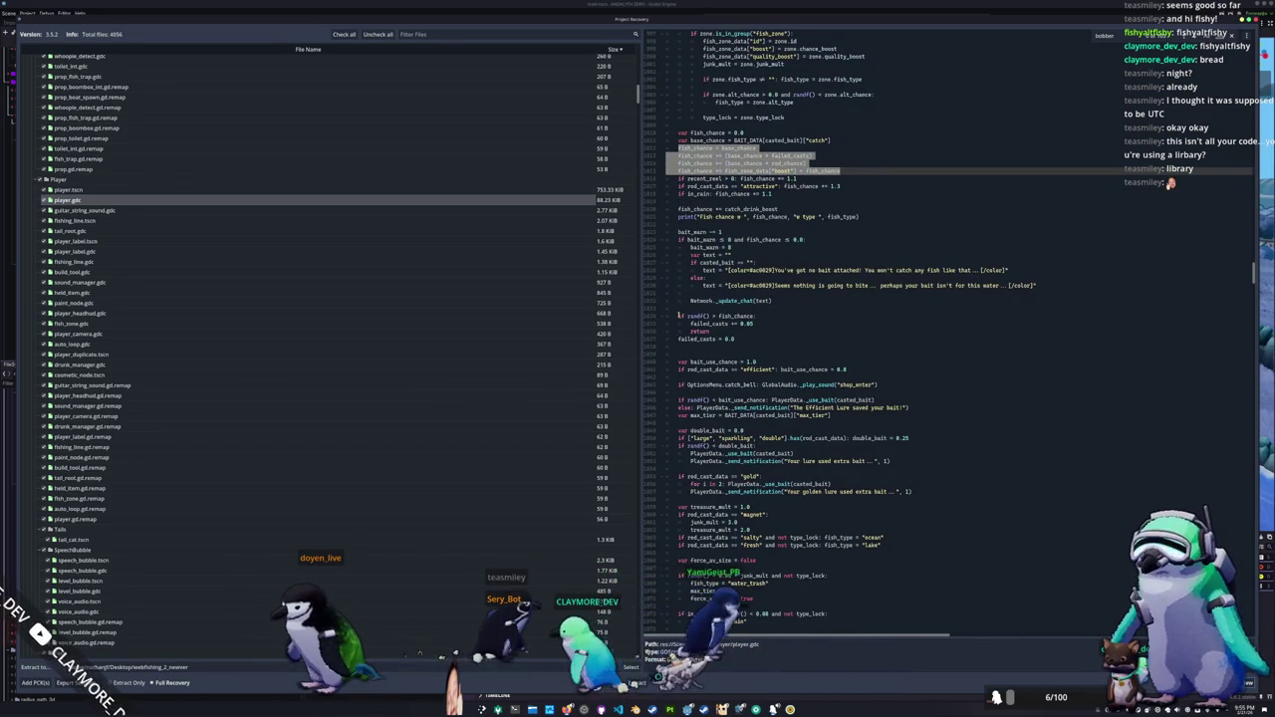
Step: Highlight the randf call in the catch roll, then bring the running game window forward
double_click(694, 316)
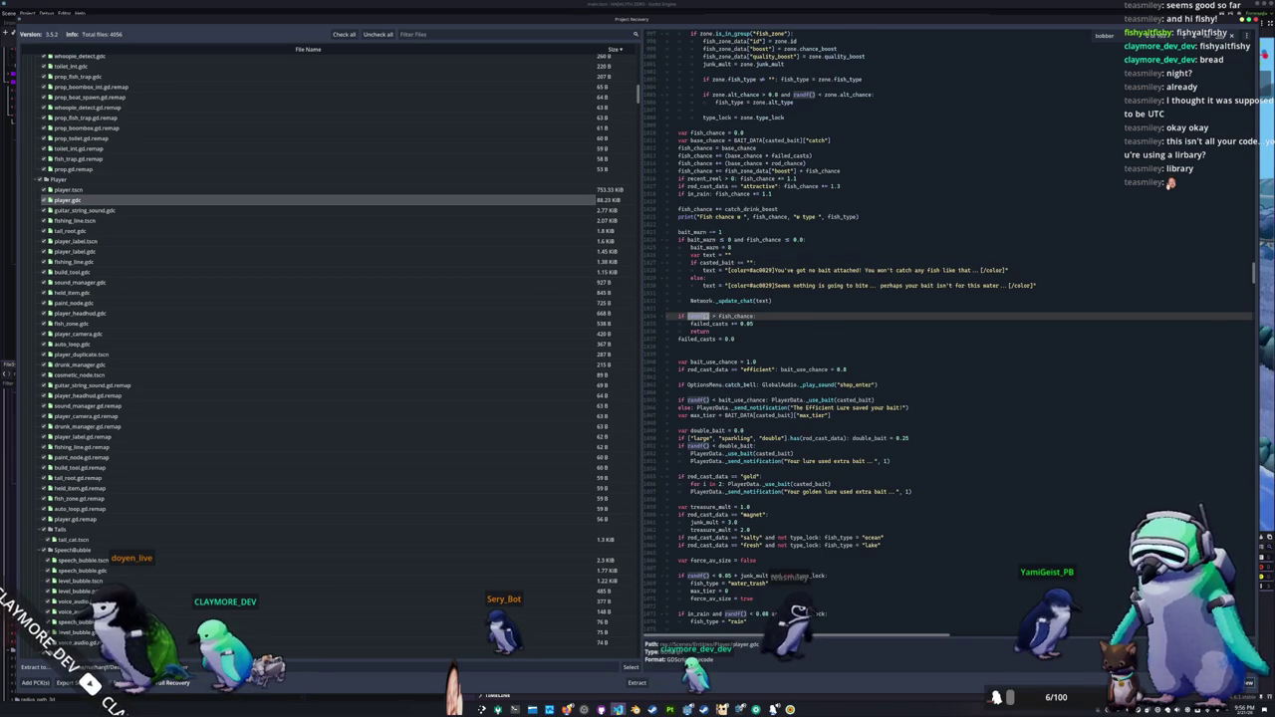
key("alt+Tab")
key("alt+Tab")
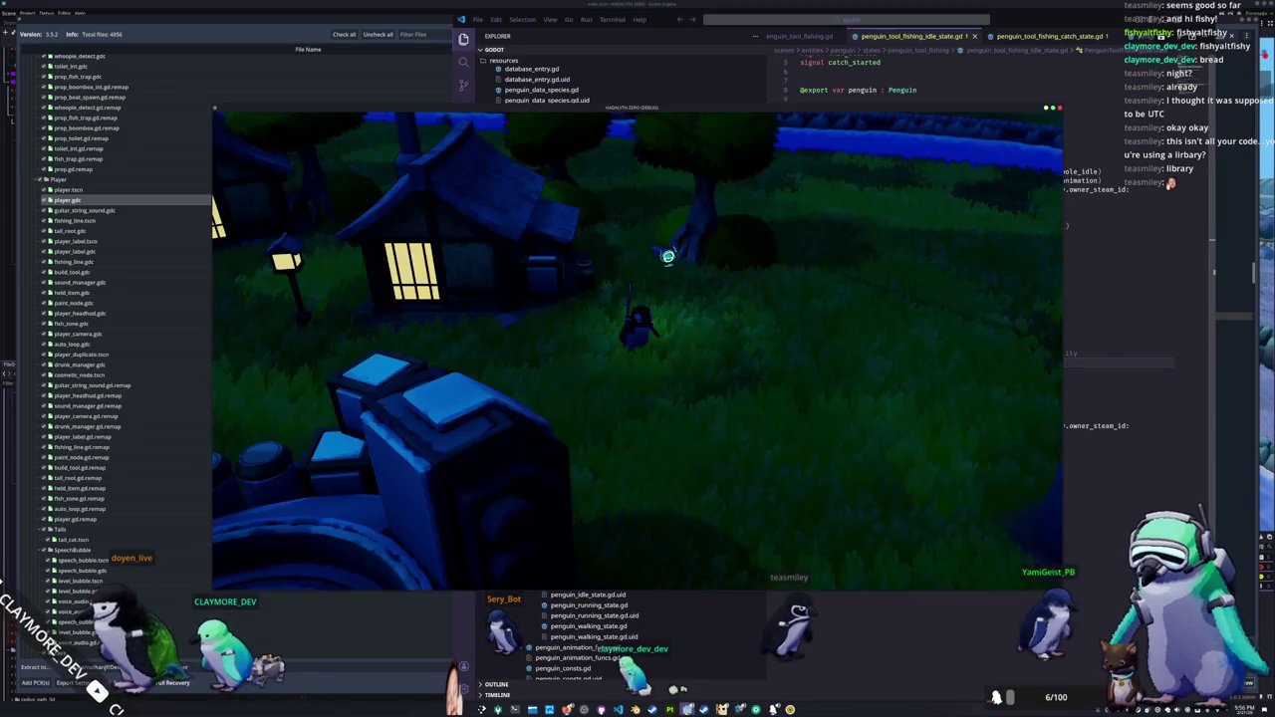
key("alt+Tab")
Step: Declare var catch_chance : float = 0.0 below the invalid variable
left_click(847, 398)
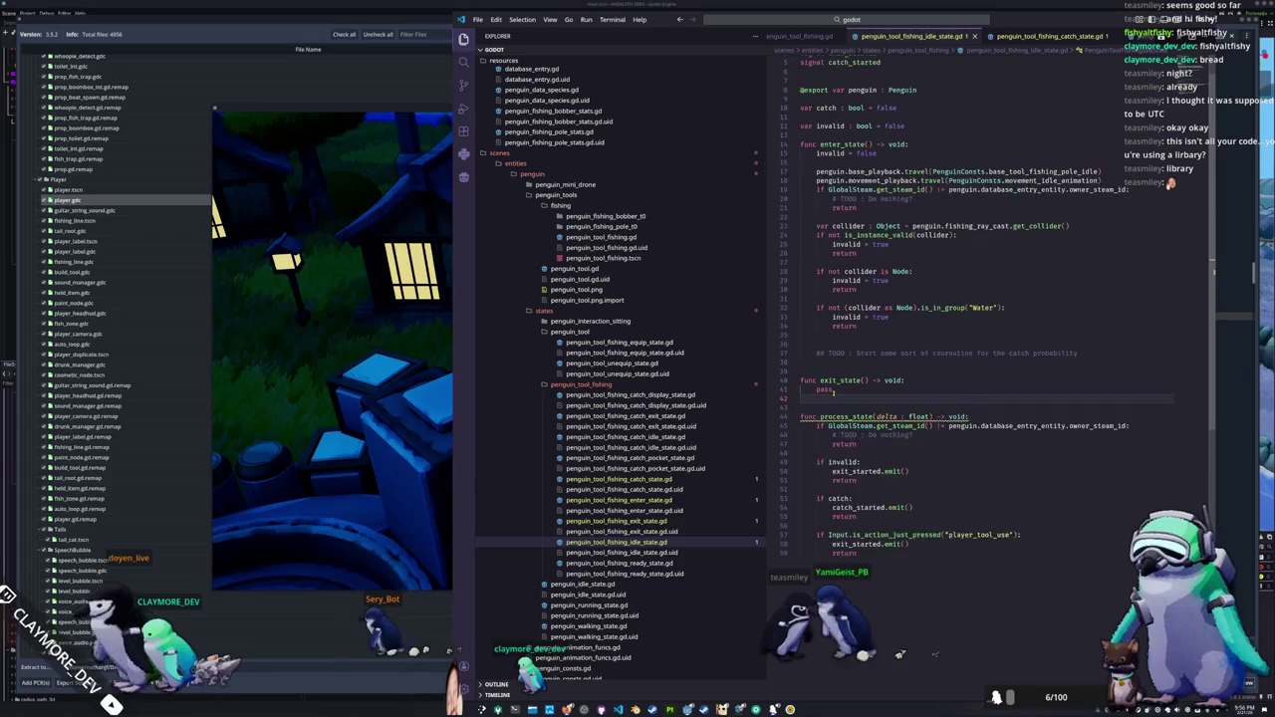
scroll(834, 393, "up", 2)
left_click(834, 394)
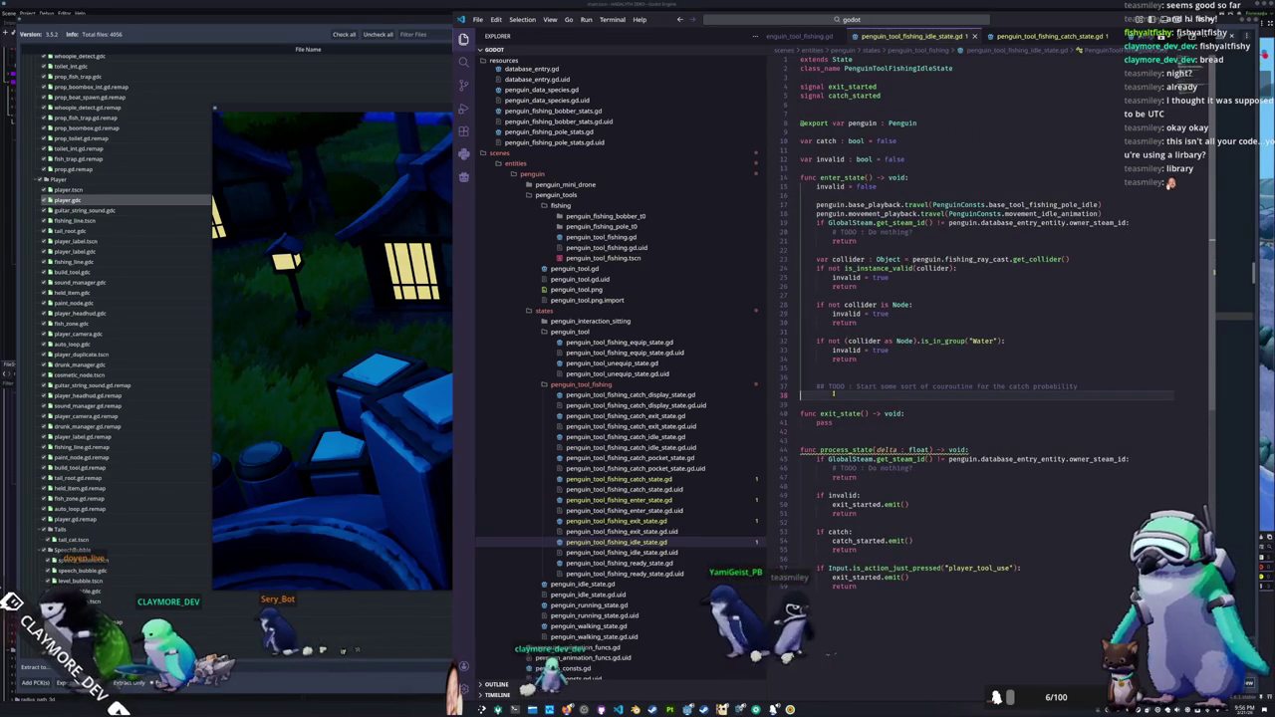
left_click(811, 170)
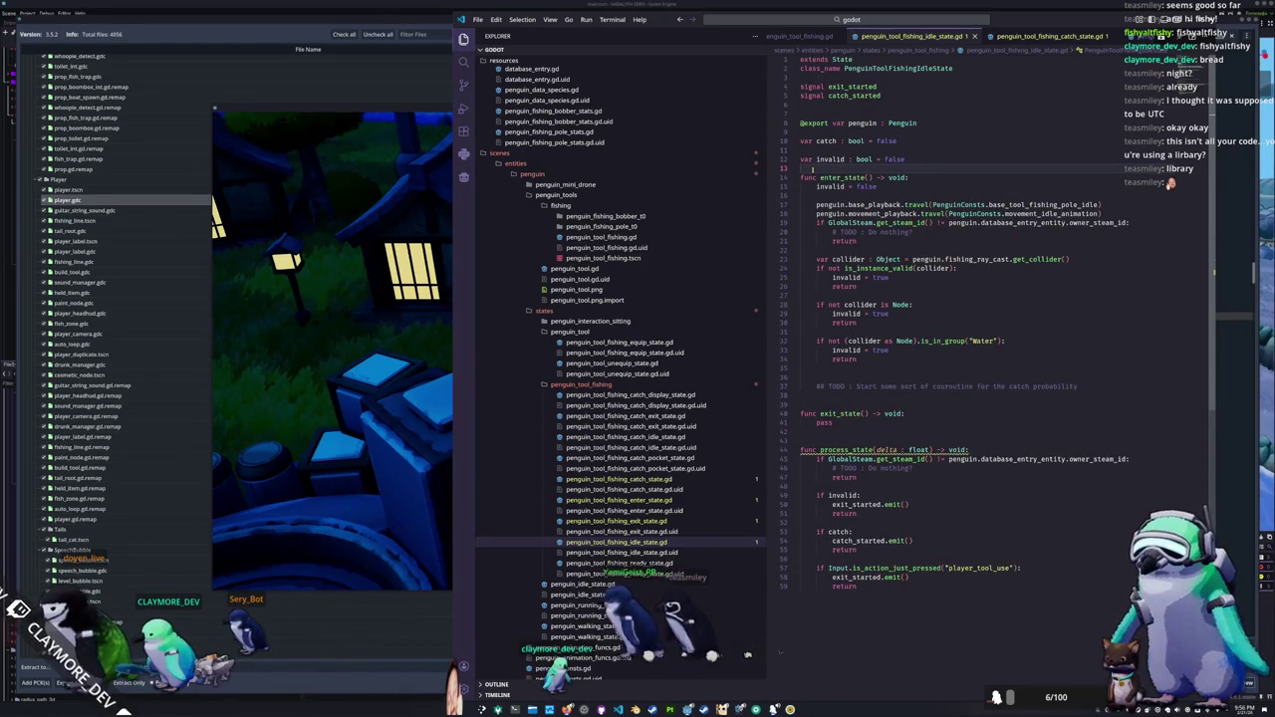
key("Return")
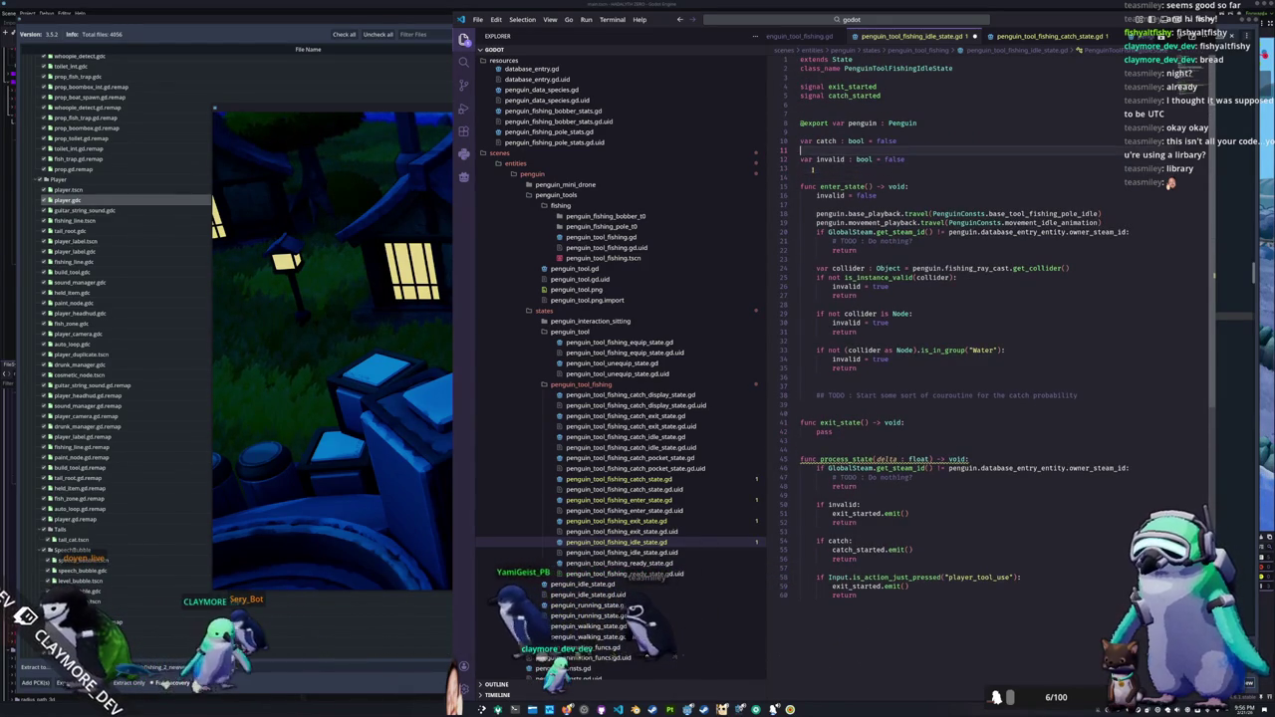
key("Return")
type("var catch_chance : float = 0.0")
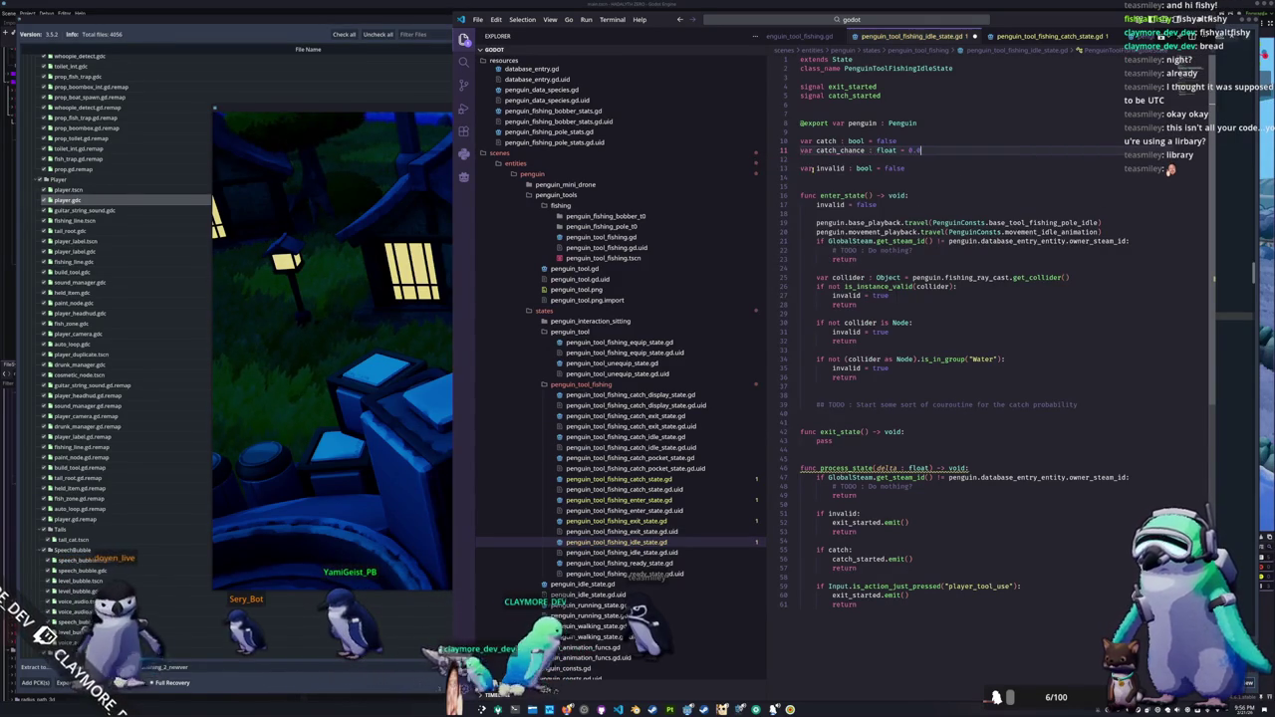
key("Down")
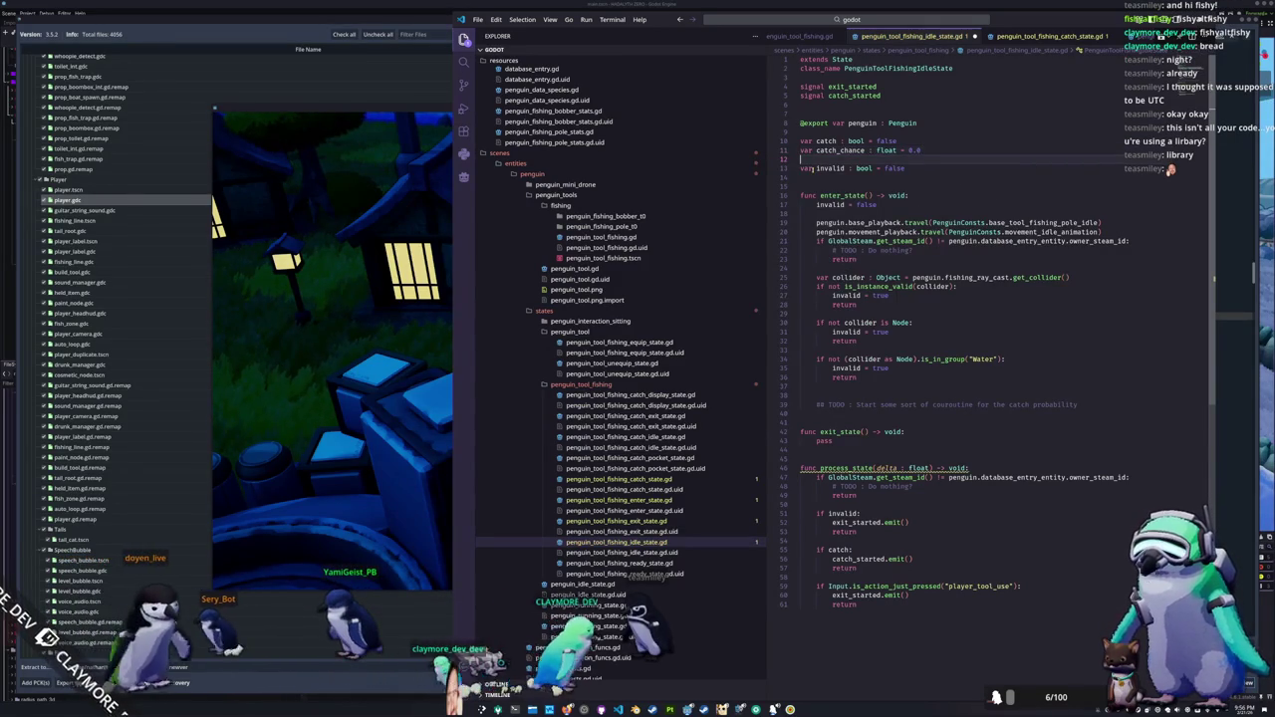
key("Delete")
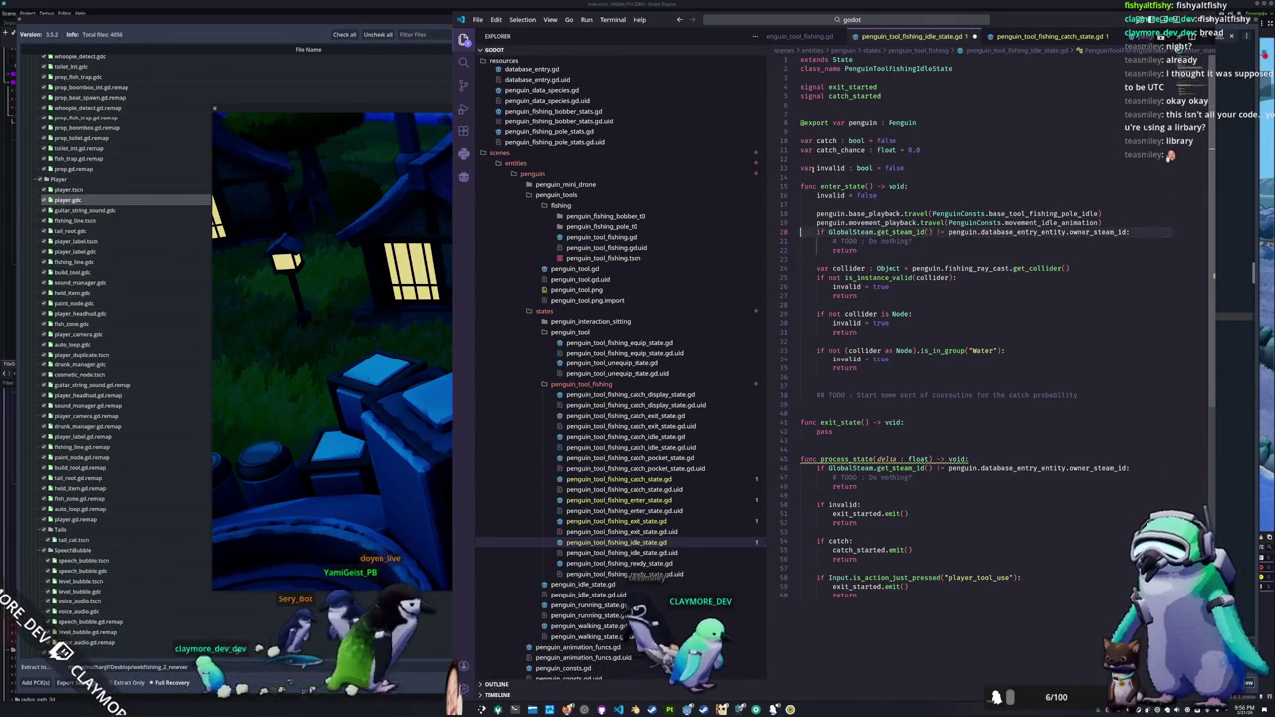
key("Return")
key("Return")
type("@onready")
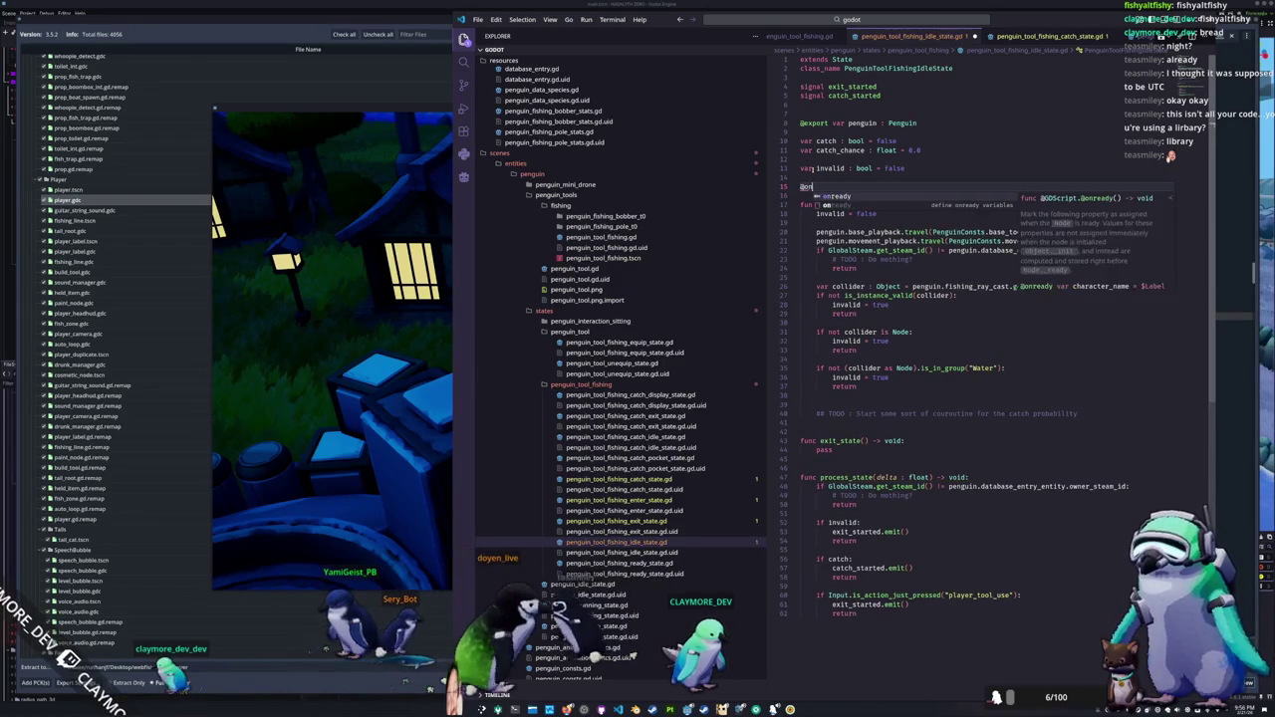
key("BackSpace")
key("BackSpace")
key("BackSpace")
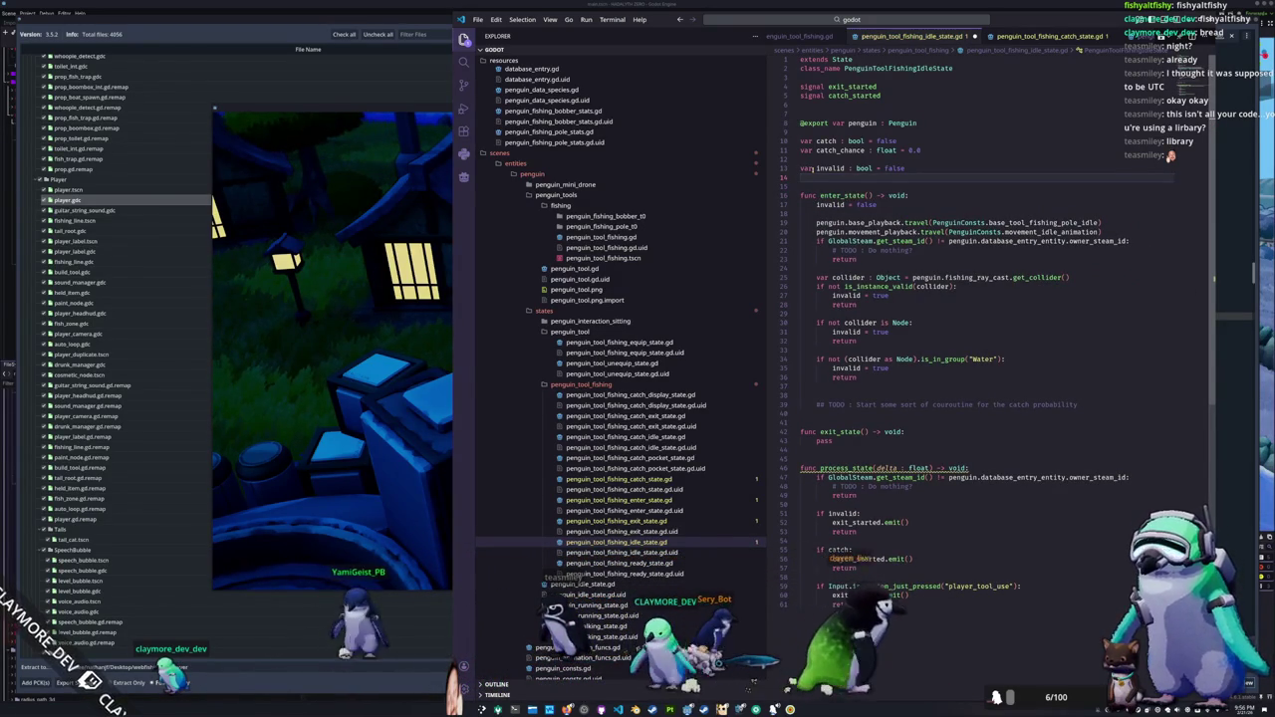
key("Return")
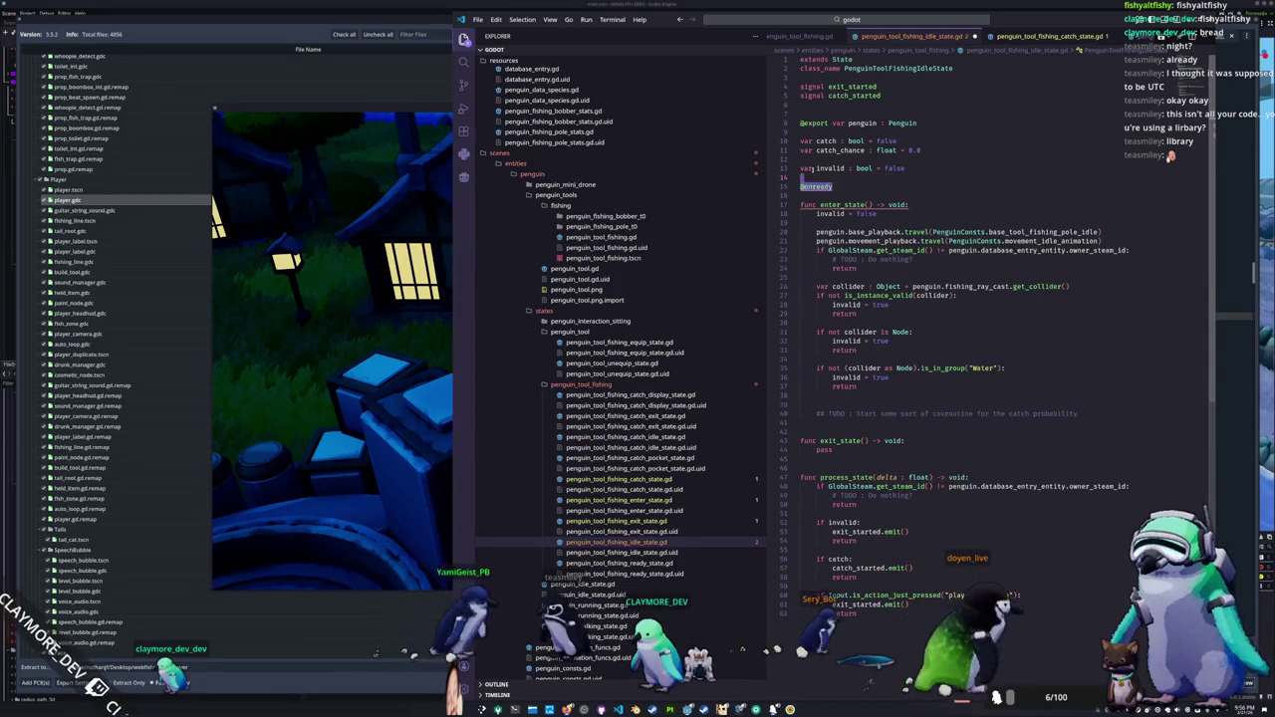
type("@onready var t")
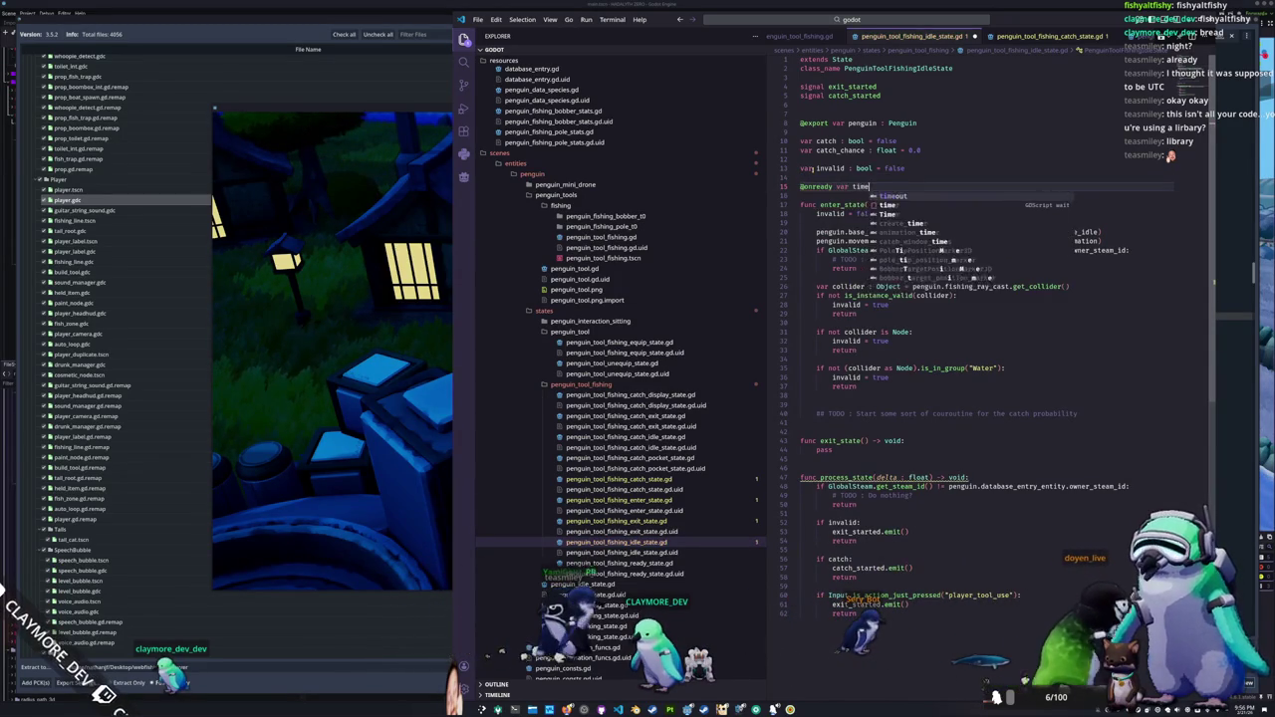
key("BackSpace")
type("catch_t")
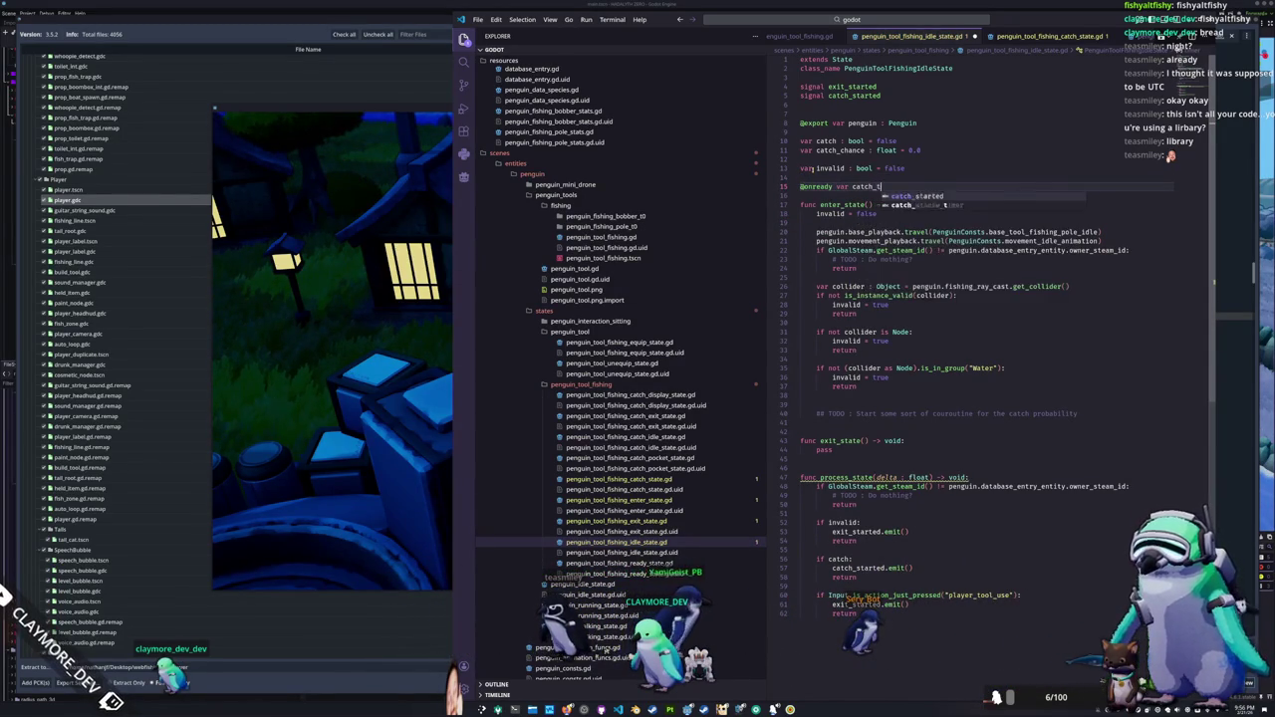
type("imer : Timer")
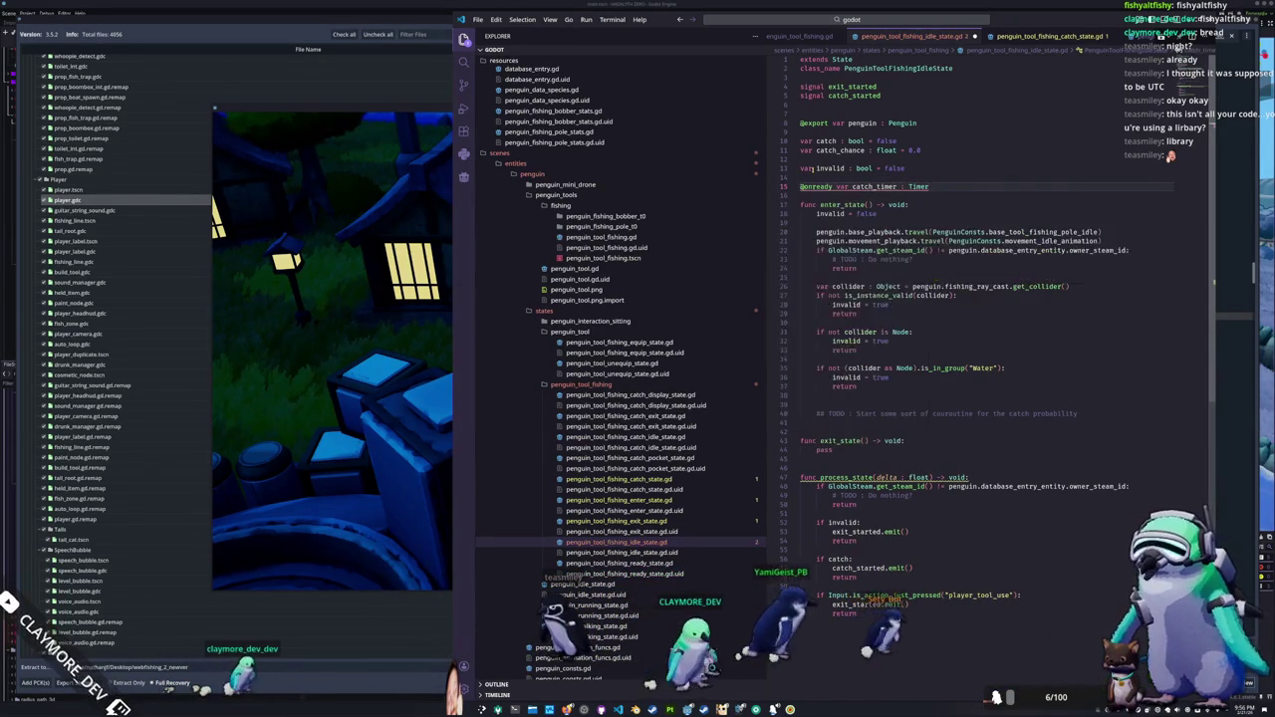
type(" = Timer.new(")
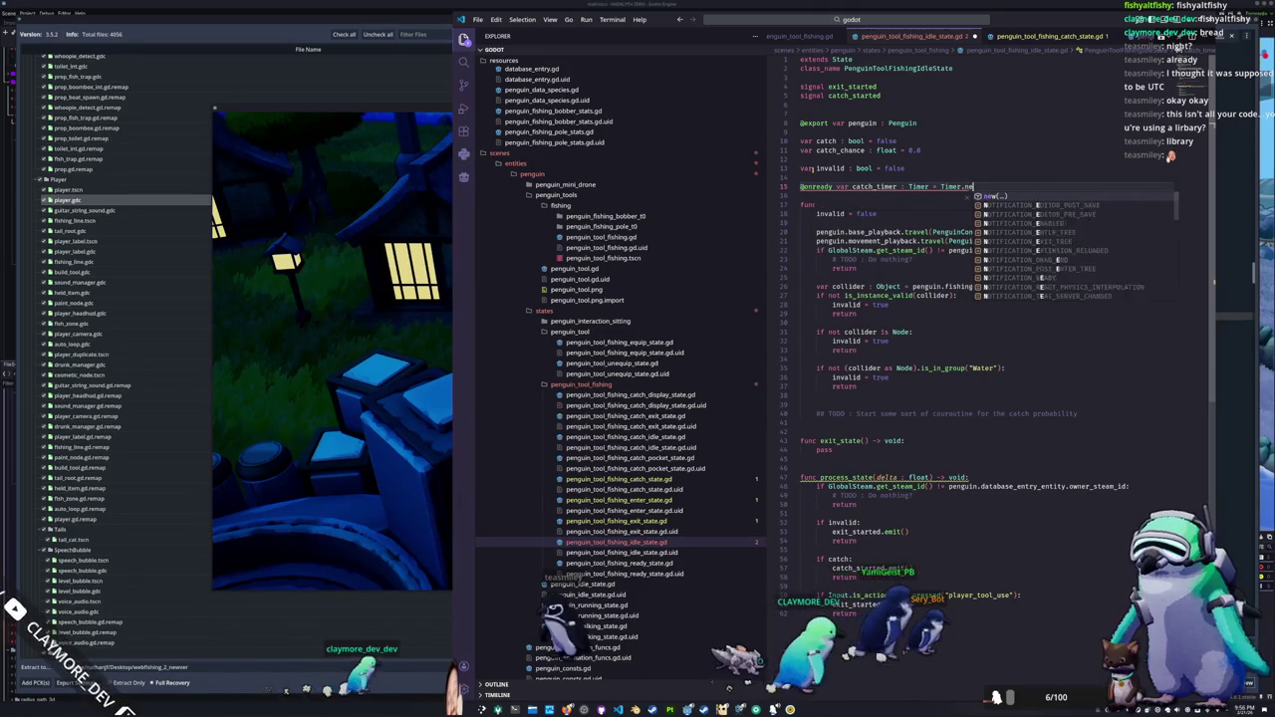
key("Down")
key("Down")
key("Down")
Step: Add a _ready function that adds catch_timer as a child and connects its timeout to _on_catch_timer_timeout
key("Return")
type("_re")
key("Return")
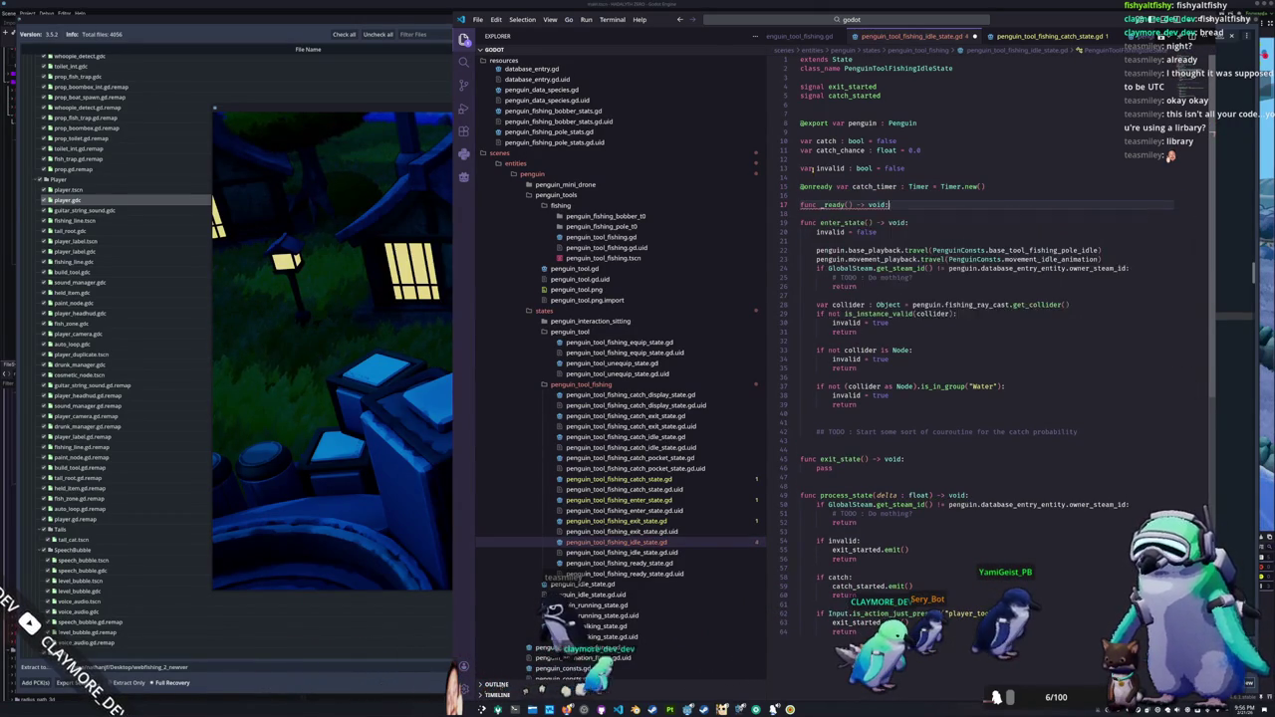
key("Return")
type("super(")
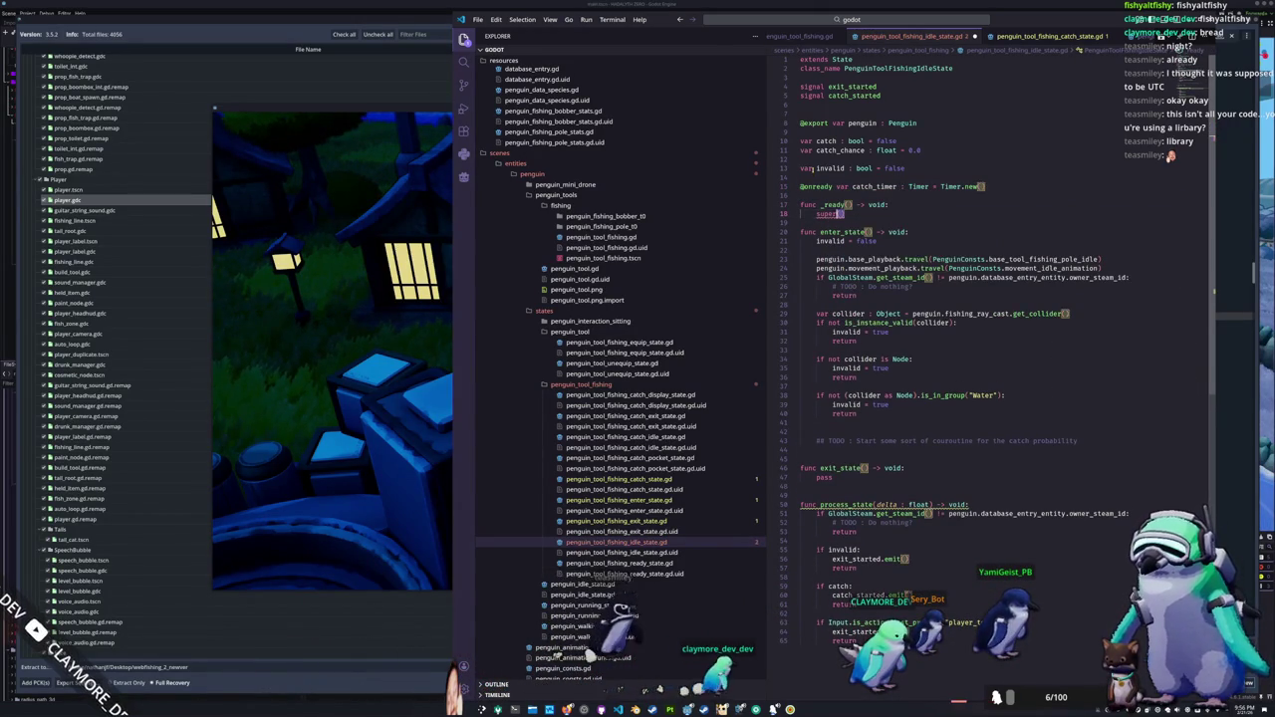
type("self.add")
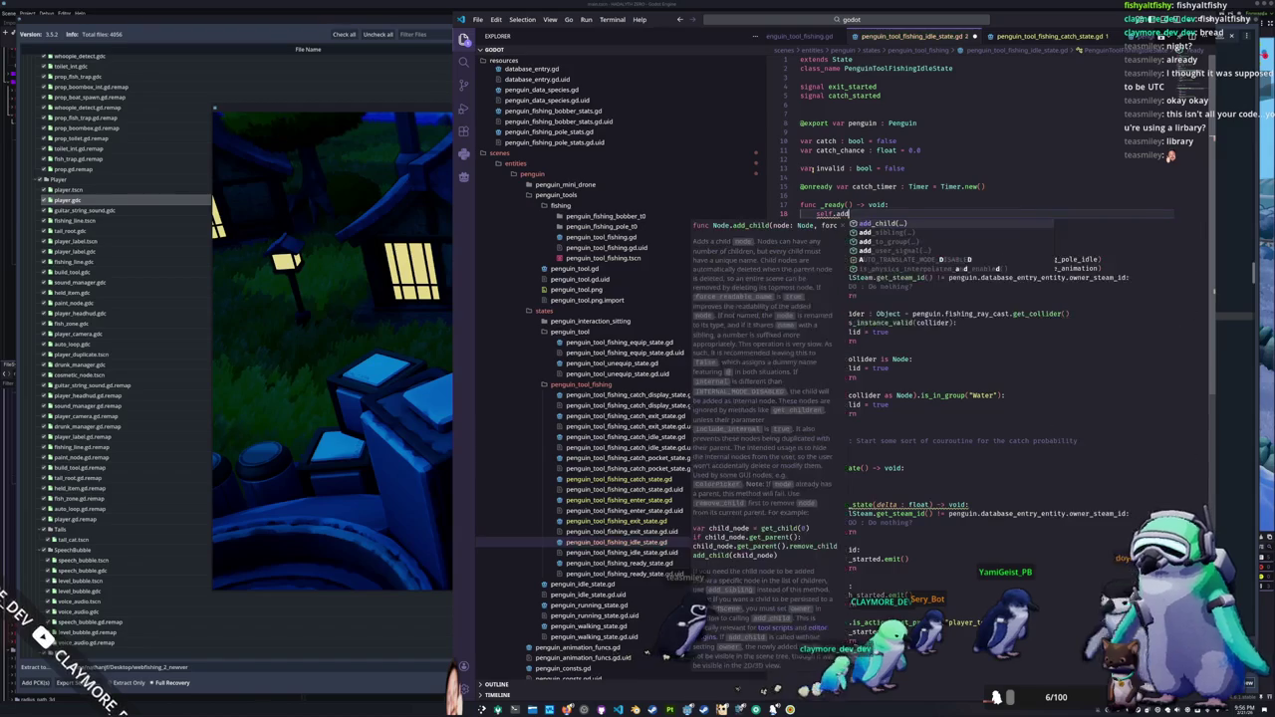
type("_child(ca_timer")
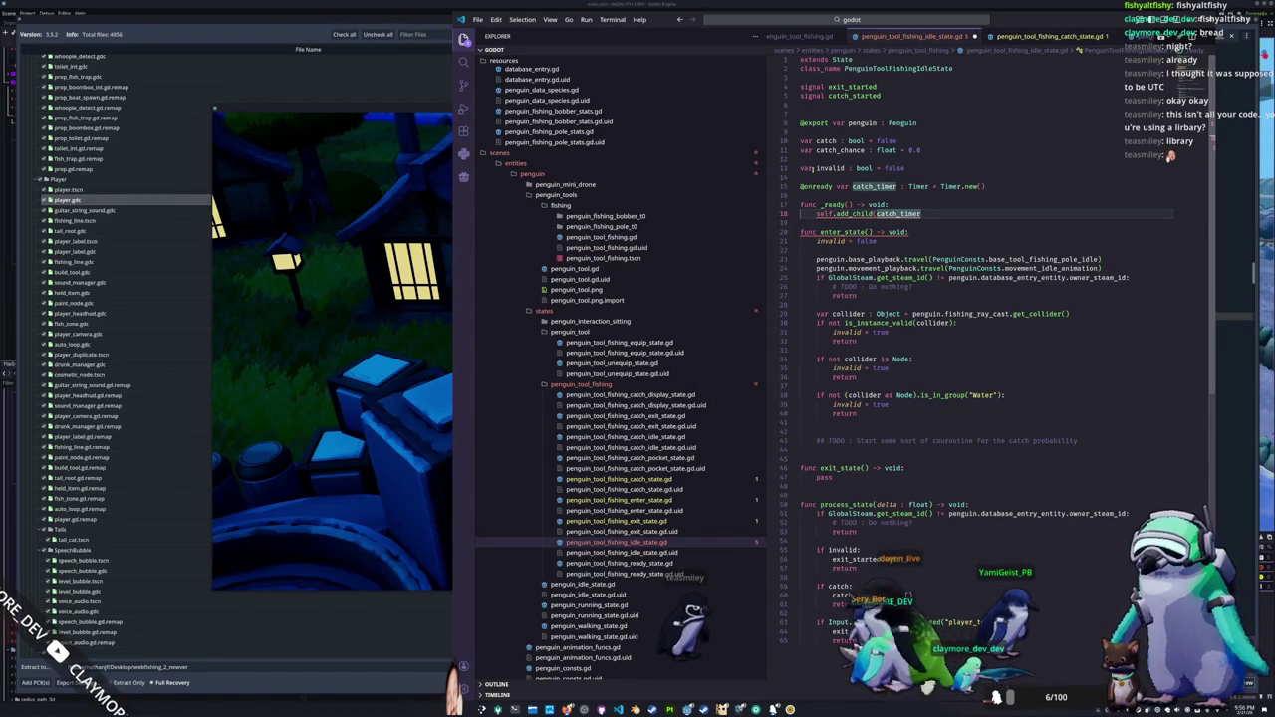
type(")")
key("Return")
type("catch_timer.")
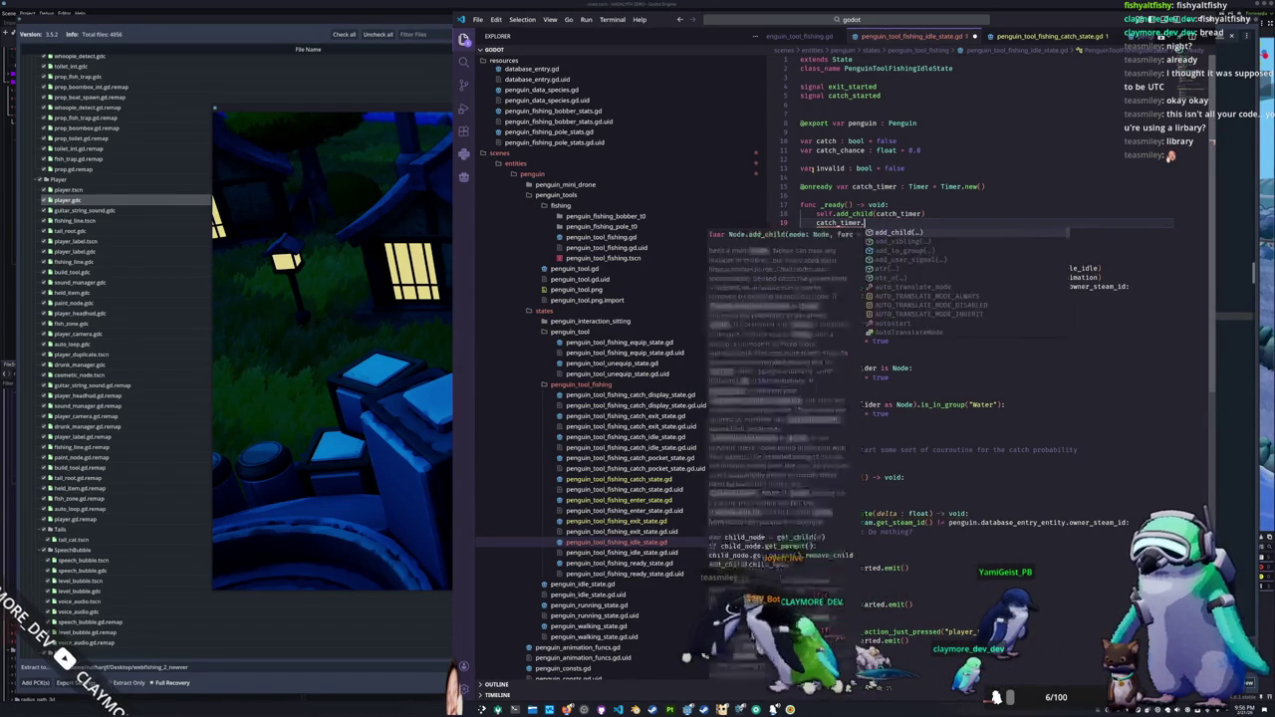
type("timeout")
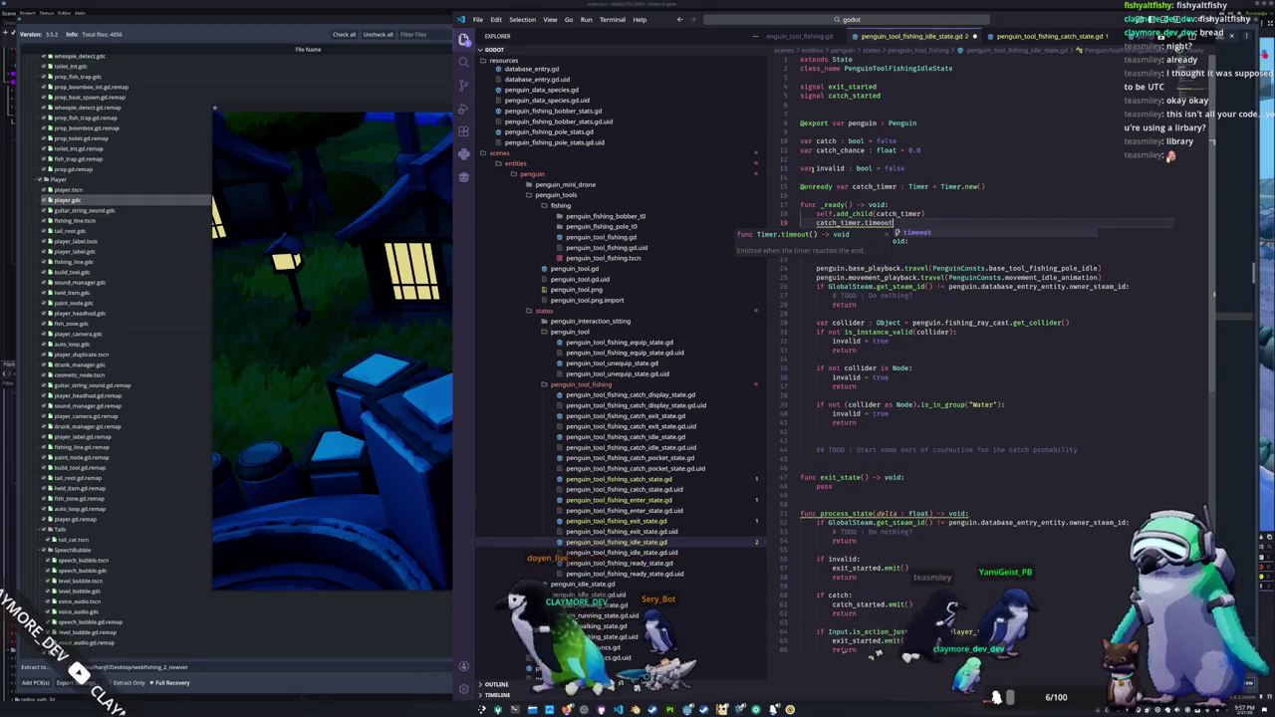
type(".connect")
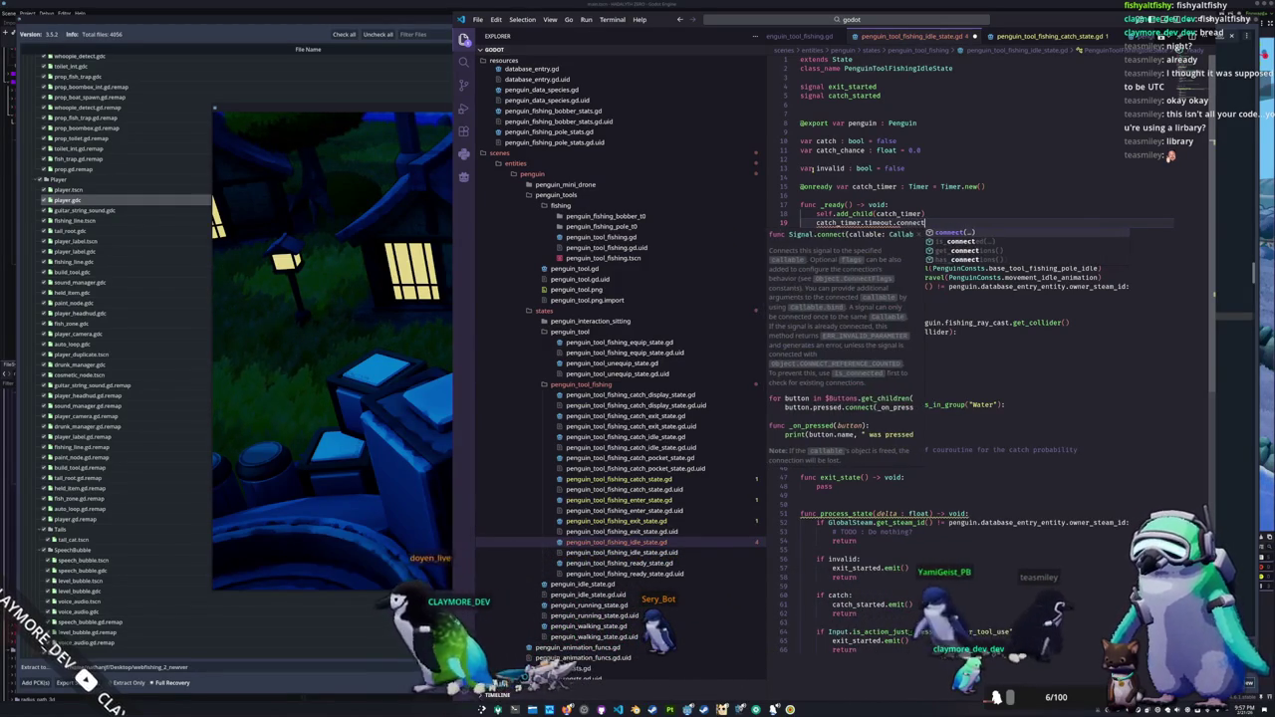
type("(_on_catch_timer_time")
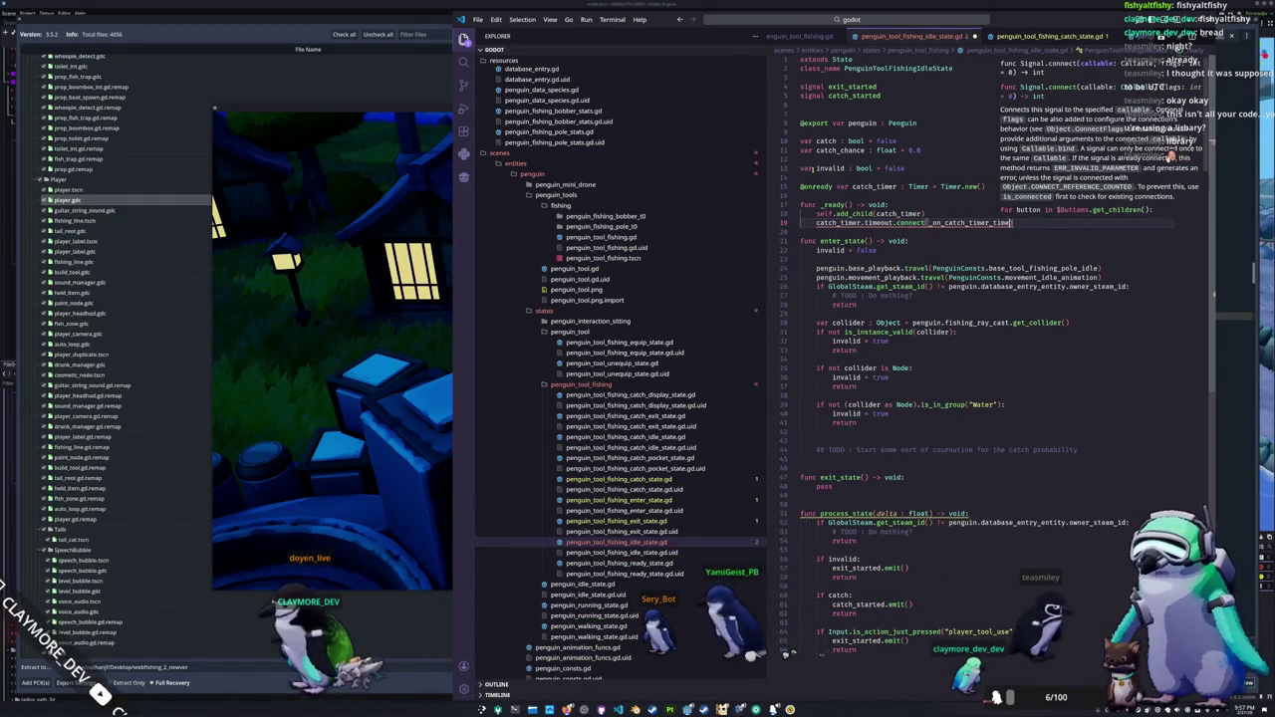
key("Escape")
Step: Write func _on_catch_timer_timeout() -> void: with a pass body below _ready
key("Down")
key("Down")
key("Down")
key("Up")
key("Up")
key("Up")
key("Return")
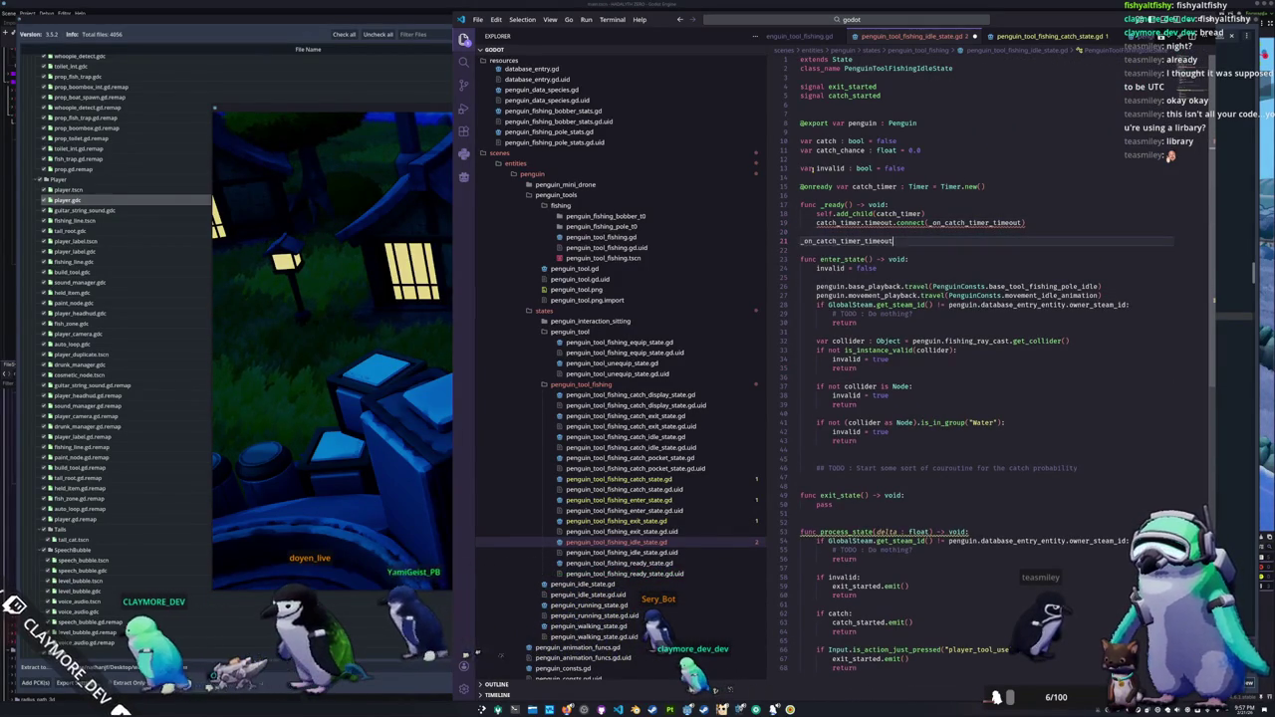
key("Up")
type("func")
key("Tab")
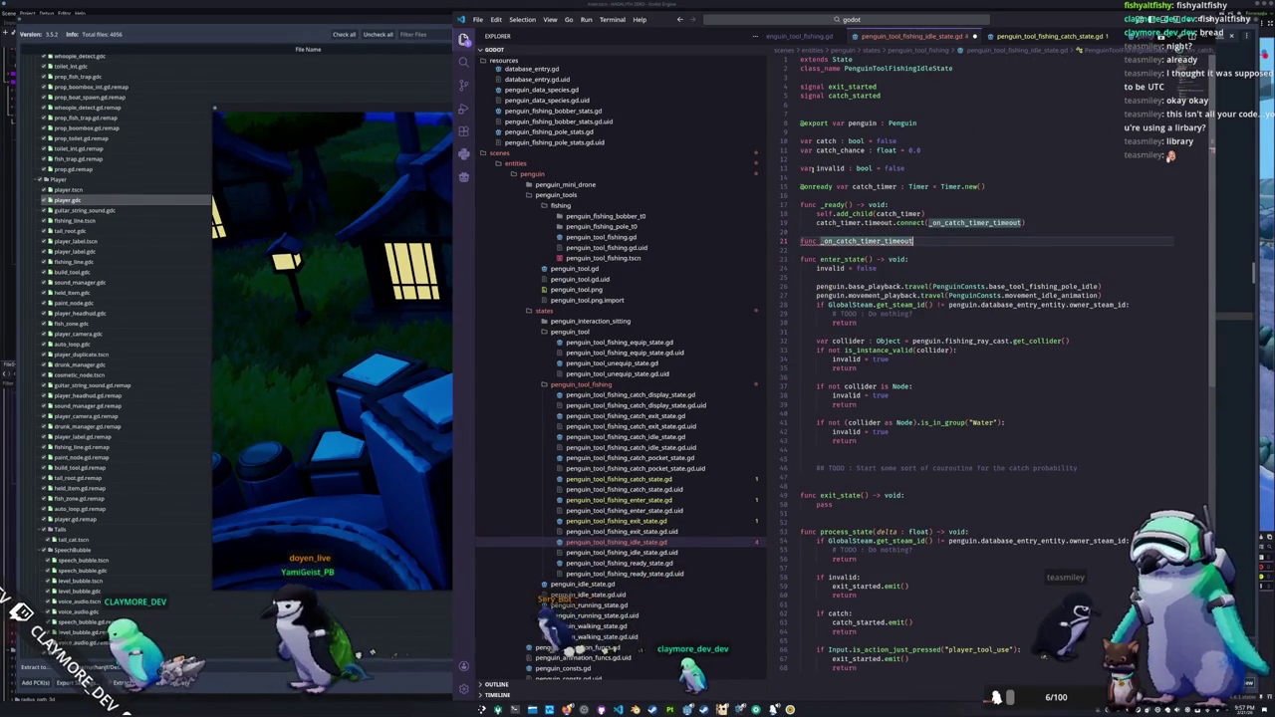
type("() -> void:")
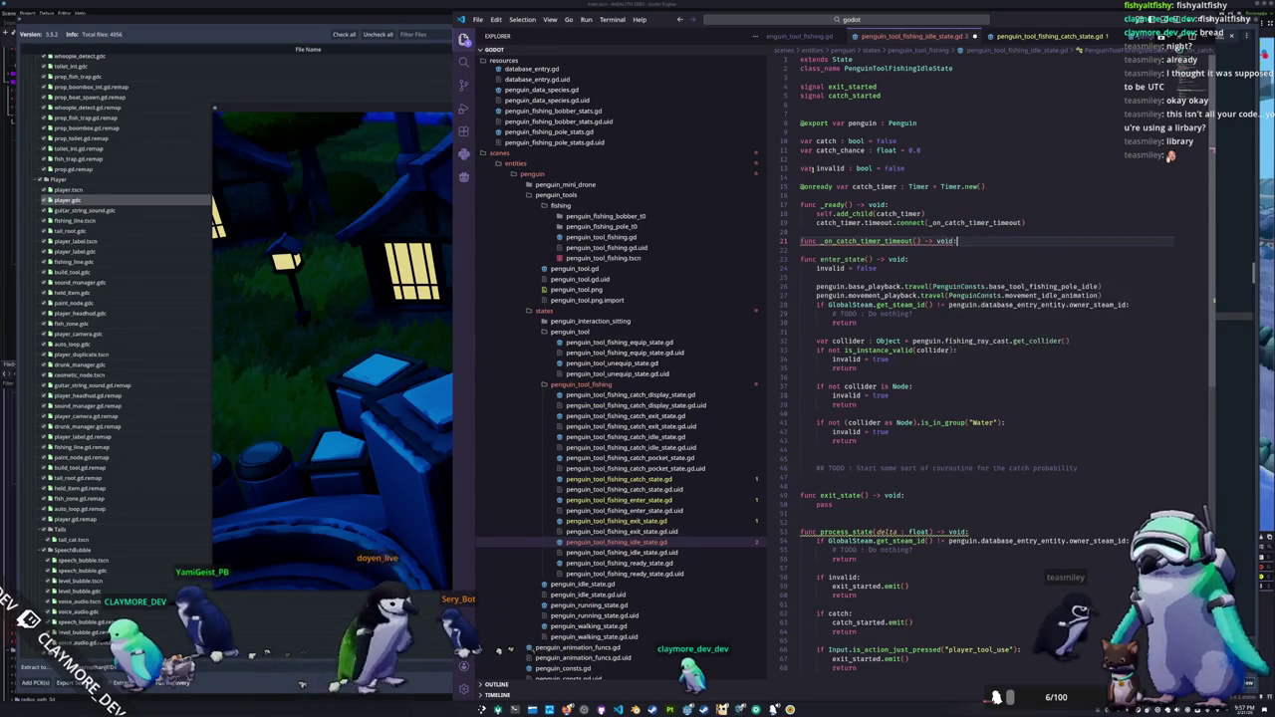
key("Return")
type("pass")
Step: Add blank lines around the timeout handler and return to _ready
key("Up")
key("Home")
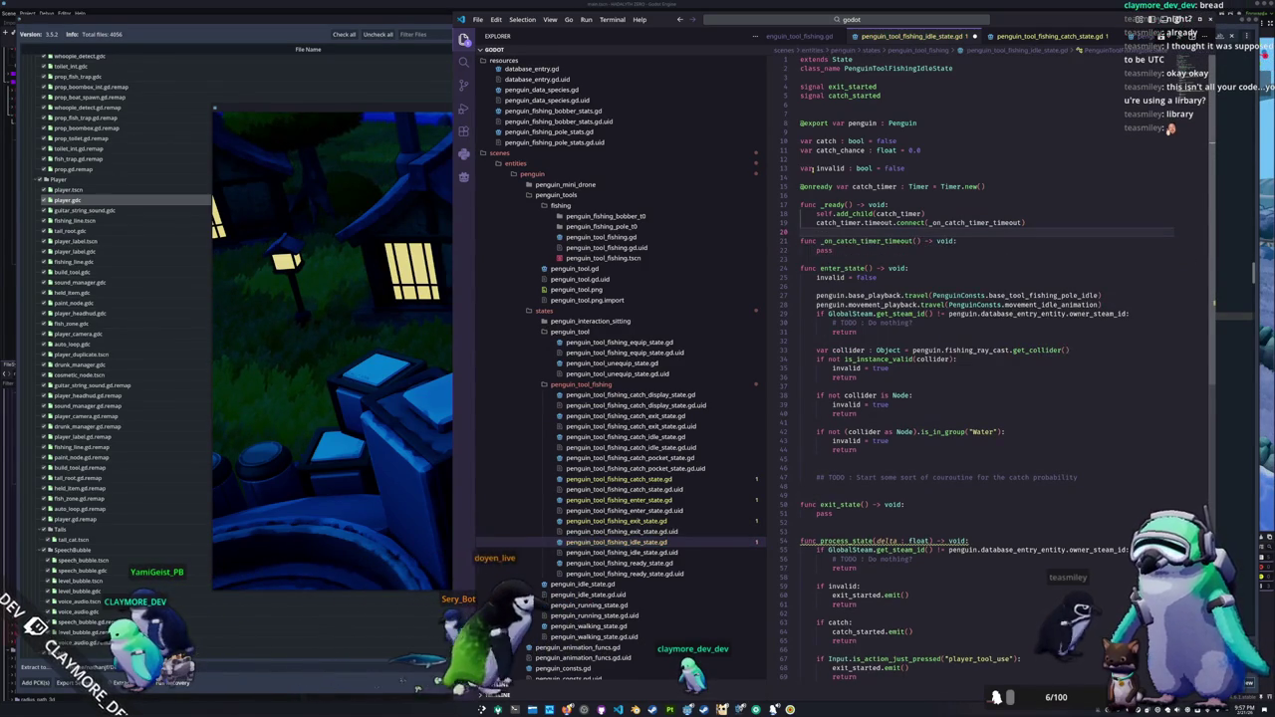
key("Return")
key("Down")
key("Down")
key("Return")
key("Up")
key("Up")
key("Up")
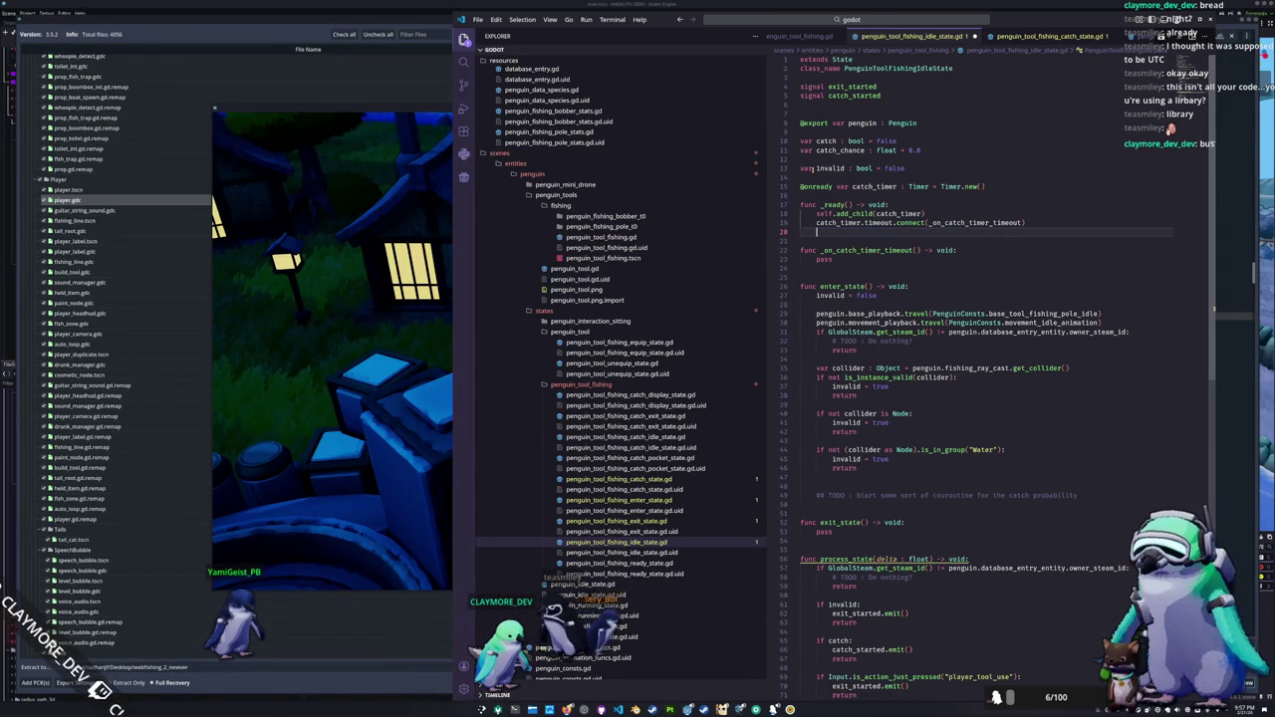
Step: Add catch_timer.autostart = false in _ready above the timeout connection
key("Return")
key("Up")
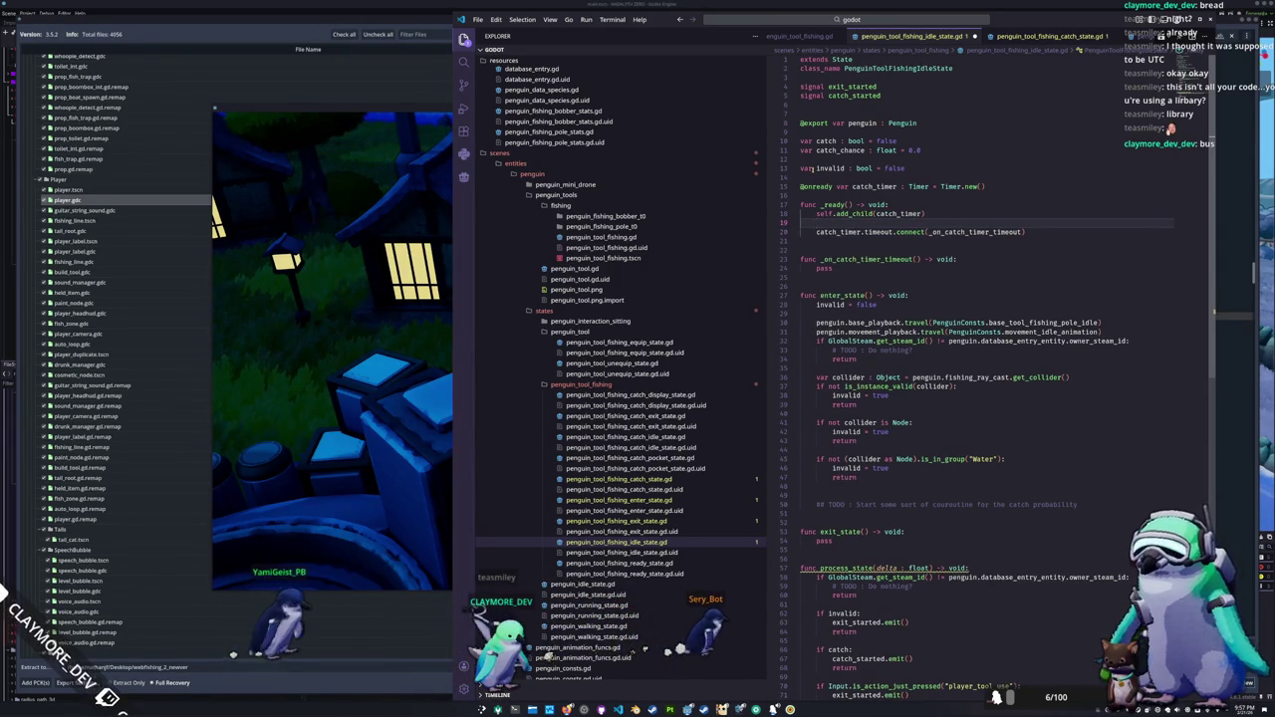
type("catch_timer")
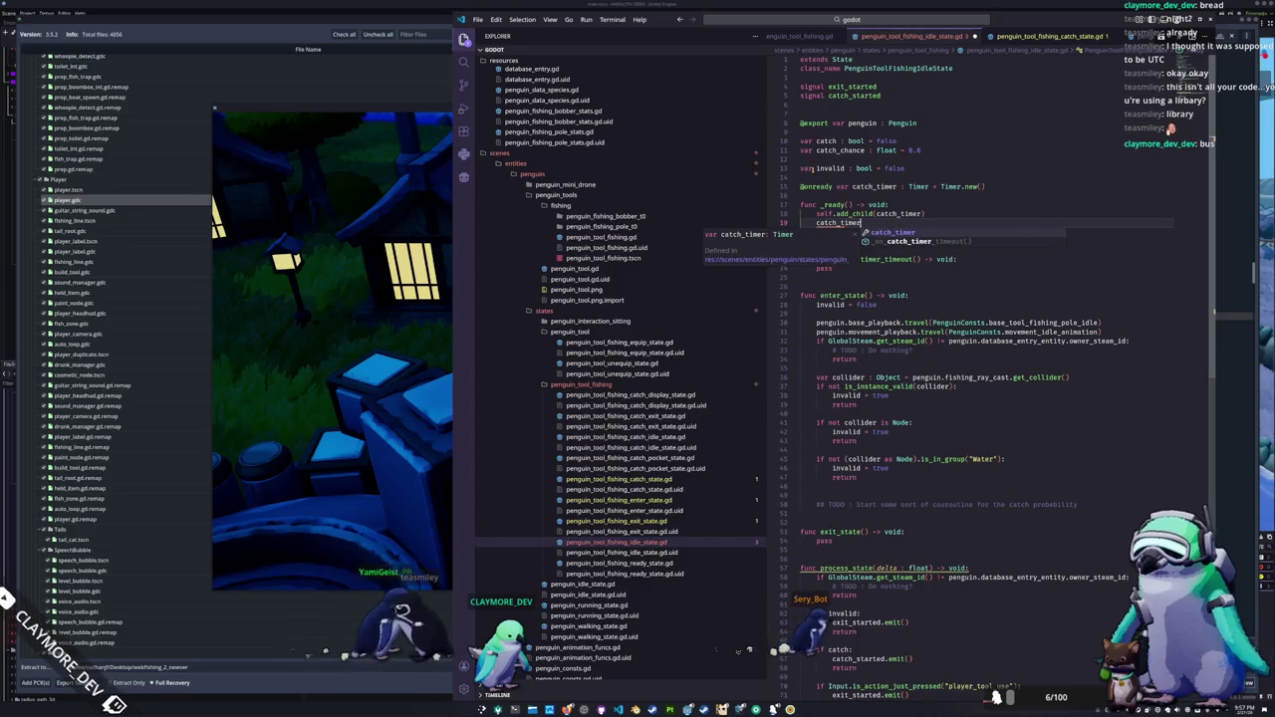
type(".aout")
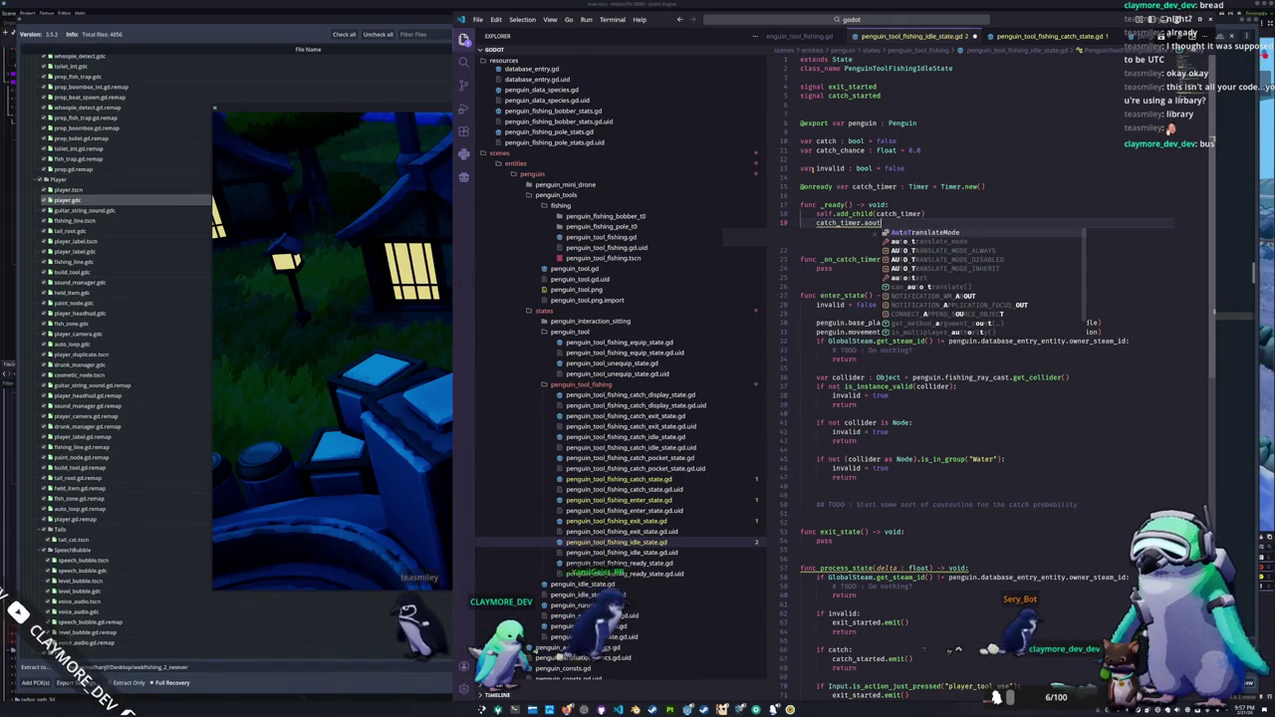
key("BackSpace")
key("BackSpace")
key("BackSpace")
type("utostart")
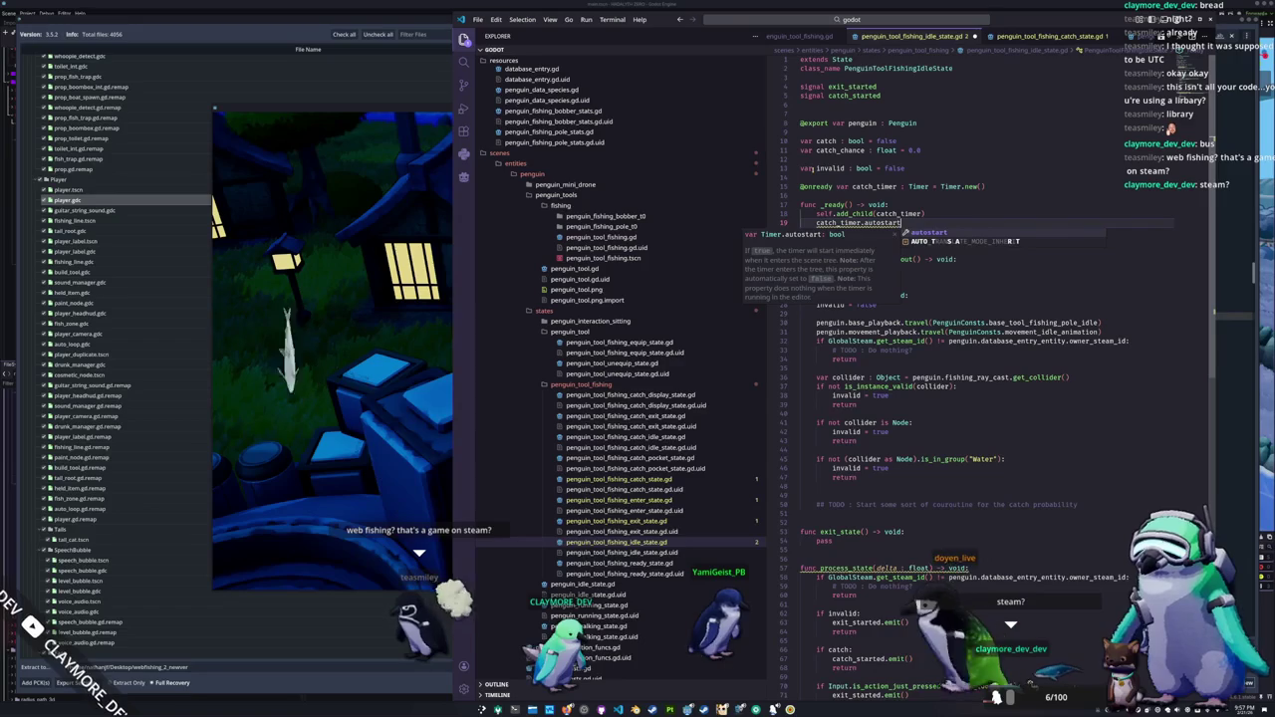
type(" = fals")
key("Return")
key("Return")
key("Tab")
key("Return")
Step: Add catch_timer.one_shot = true and tidy the spacing above _ready
type("cat")
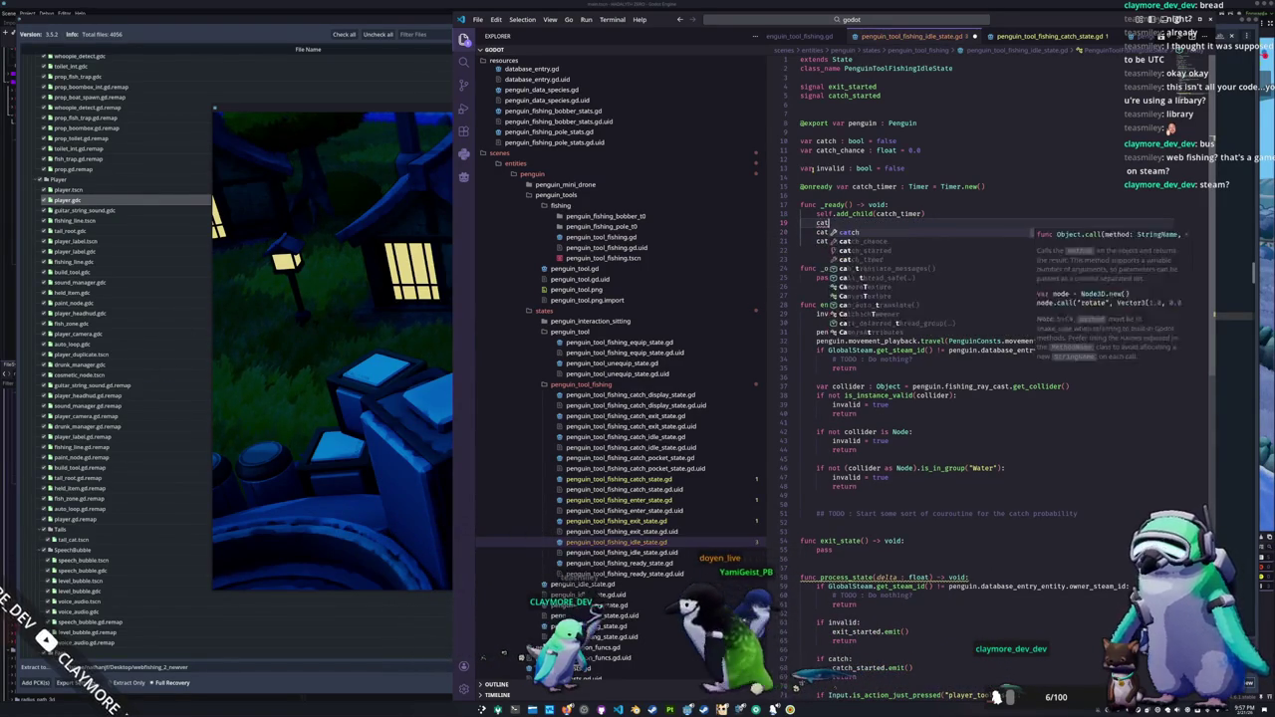
type("ch_timer.one")
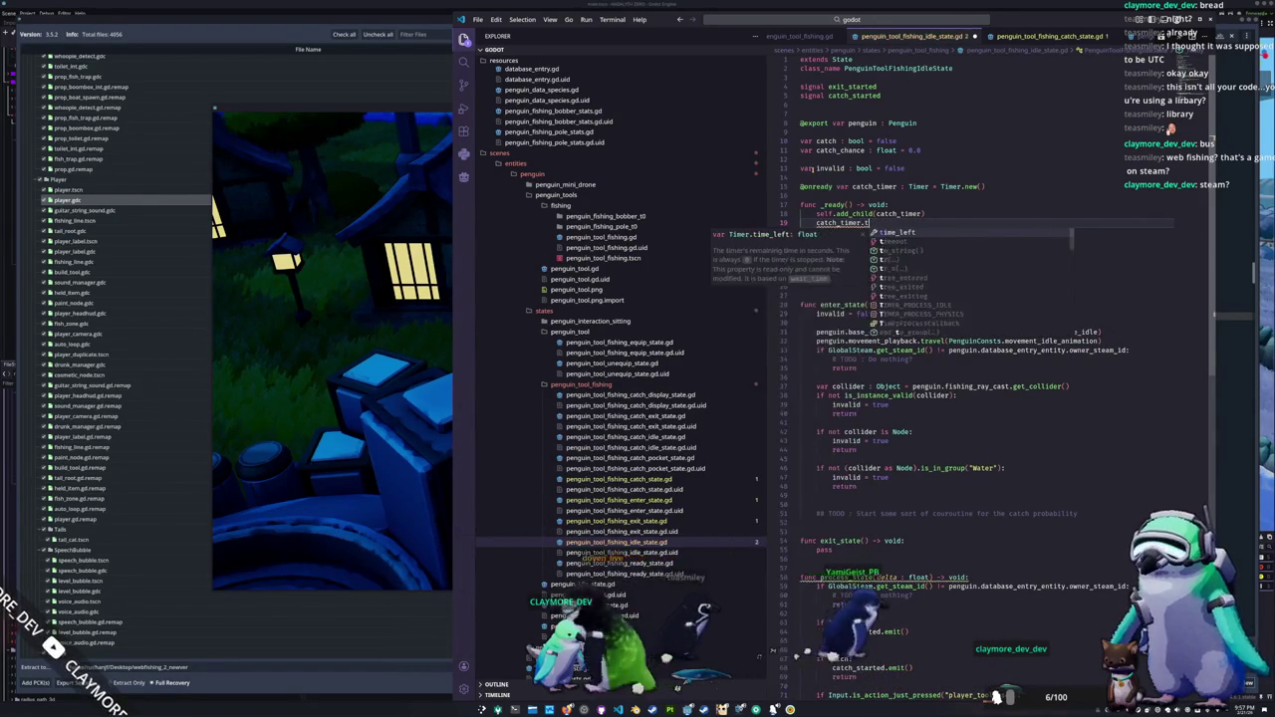
key("Return")
type("= true")
key("Down")
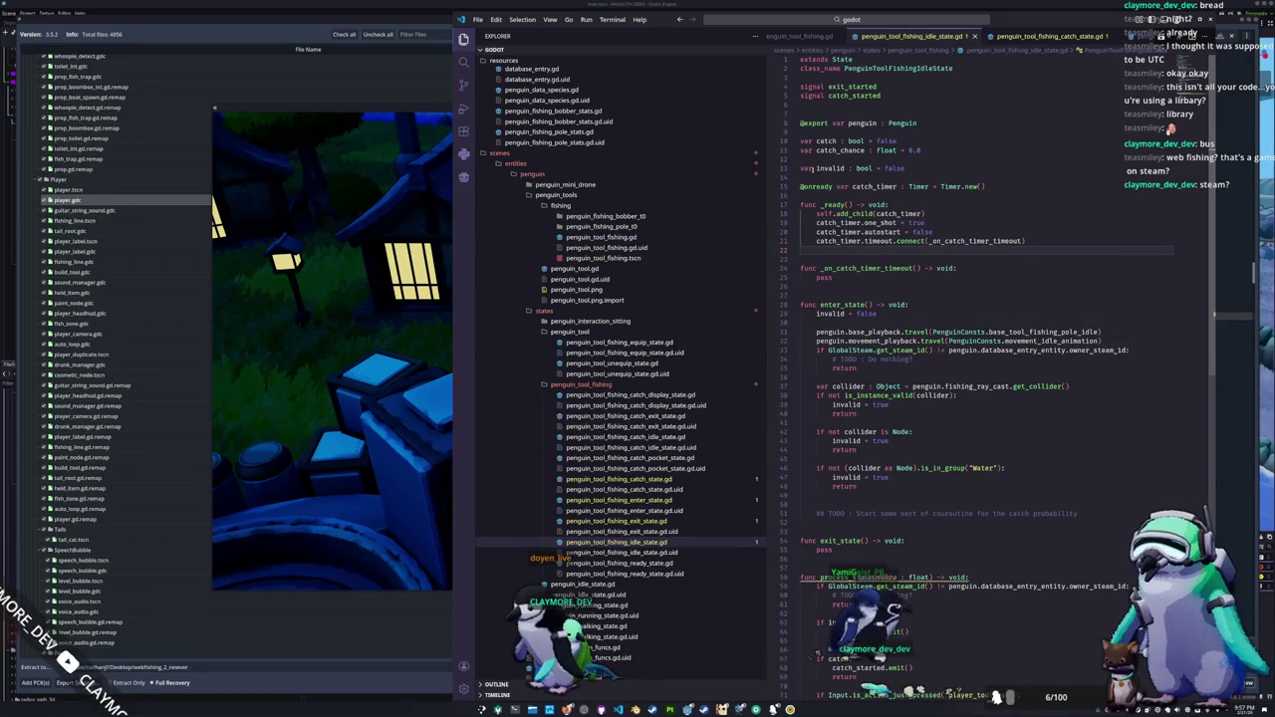
key("Up")
key("Up")
key("Up")
key("Return")
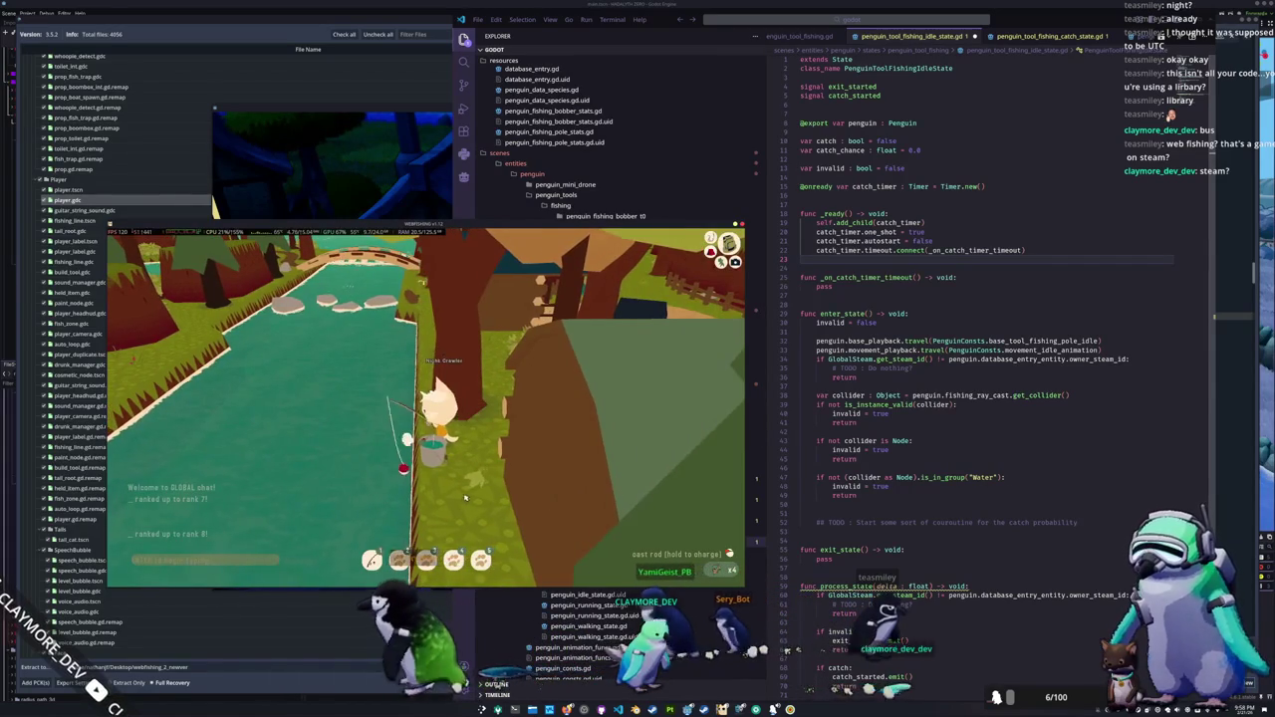
Step: Cast and reel until a Guppy is caught, dismiss the catch popup, then raise the night-scene debug window
left_click(438, 500)
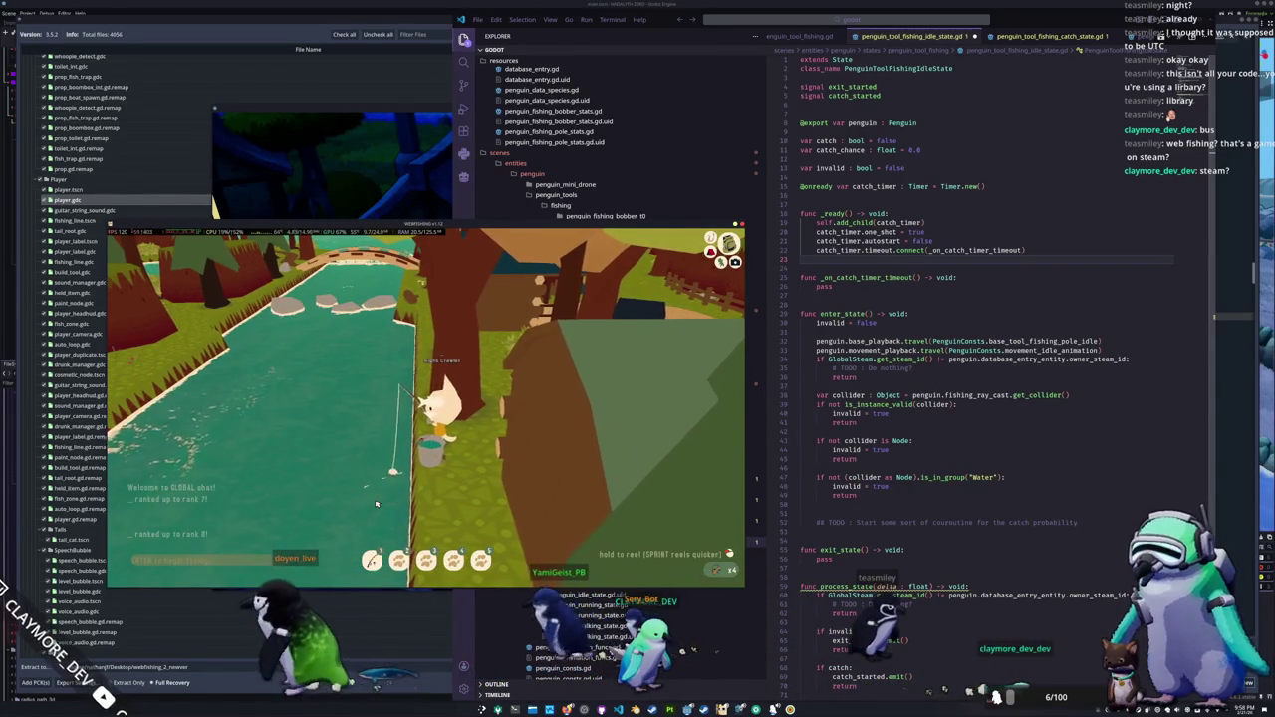
left_click(376, 504)
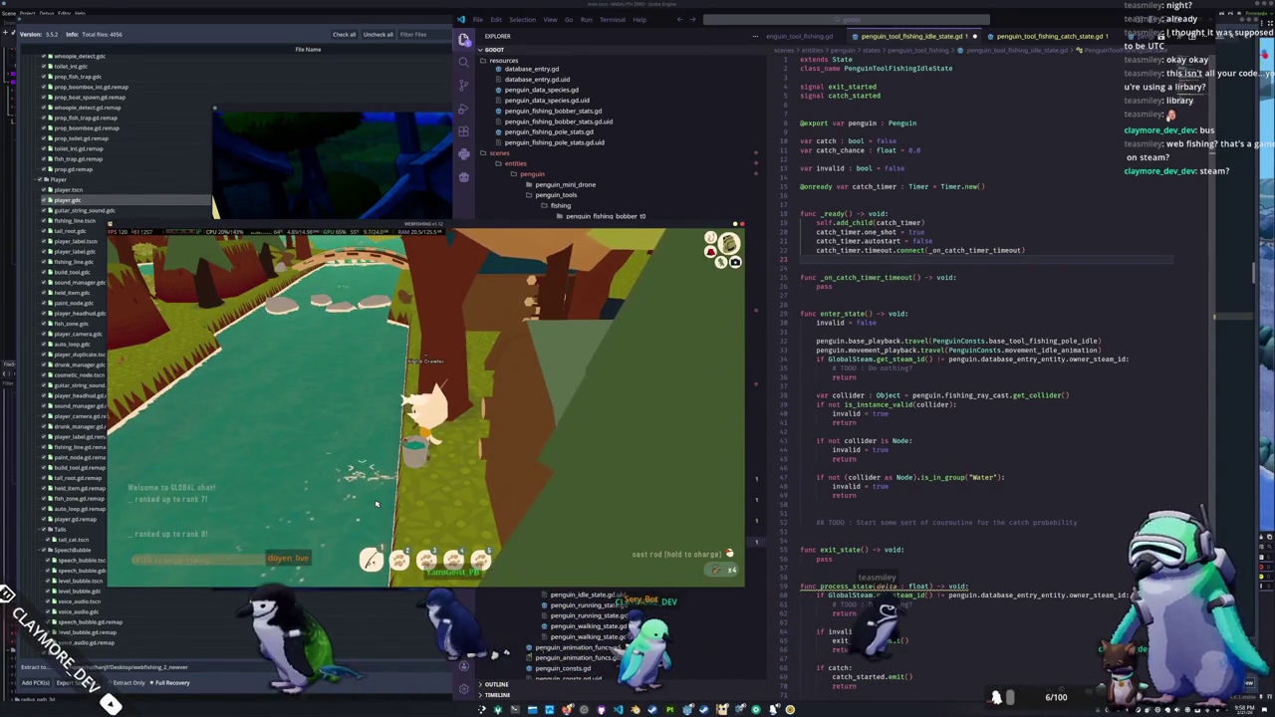
left_click(377, 504)
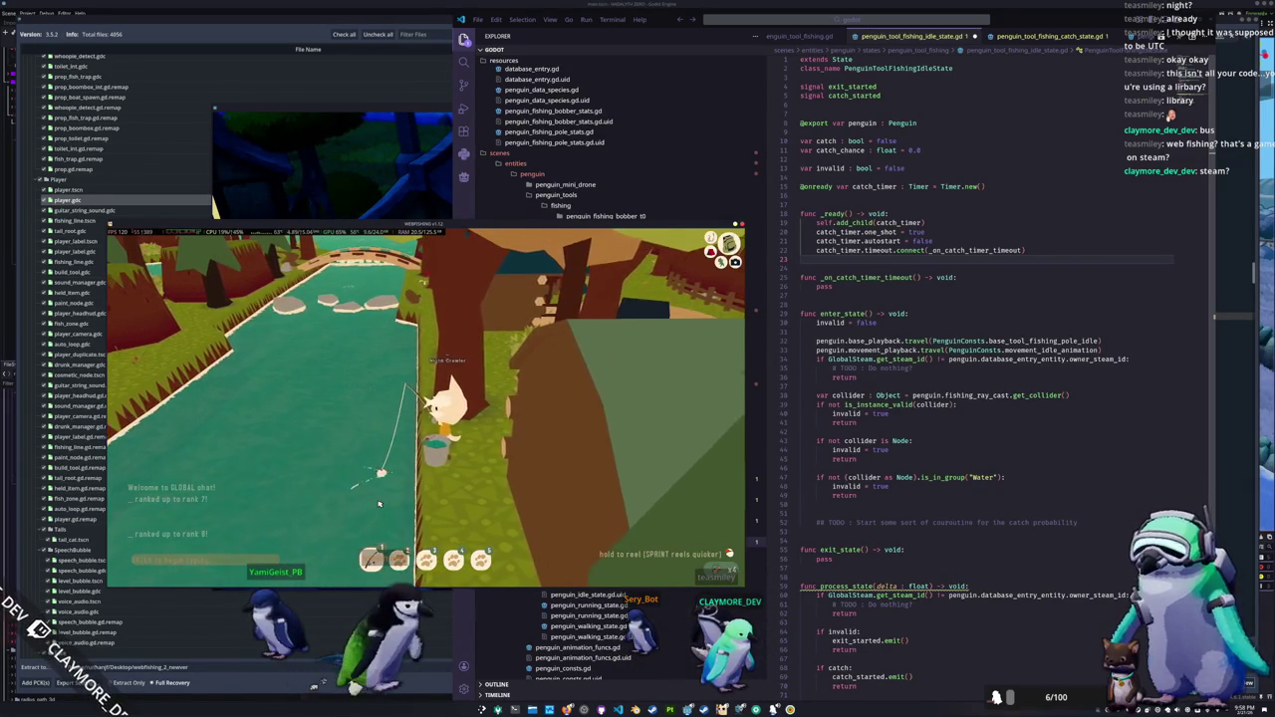
left_click(379, 504)
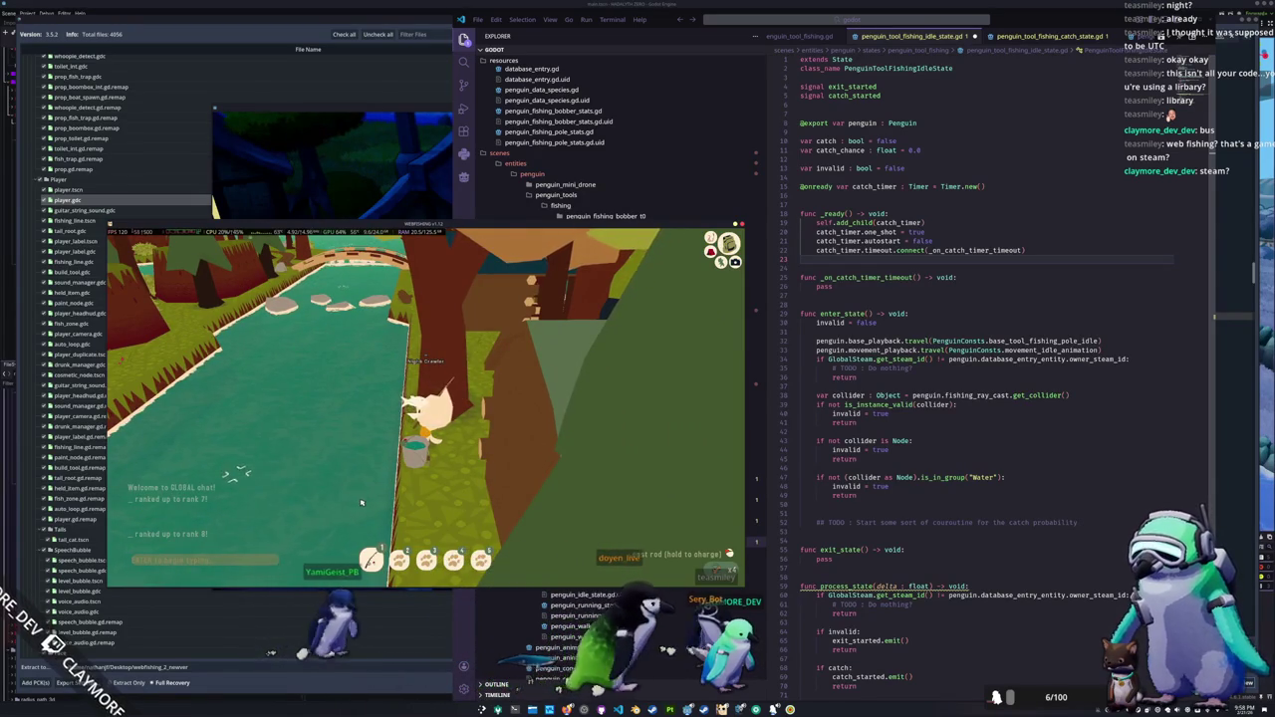
key("w")
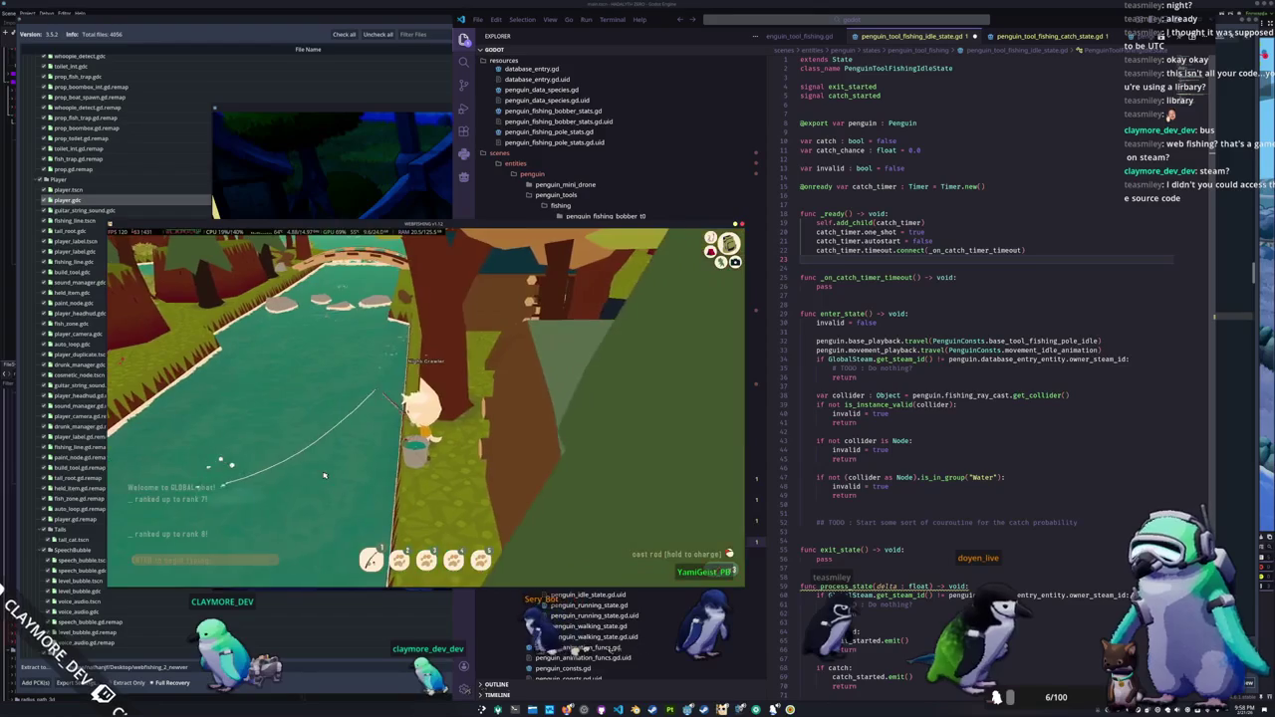
left_click(338, 481)
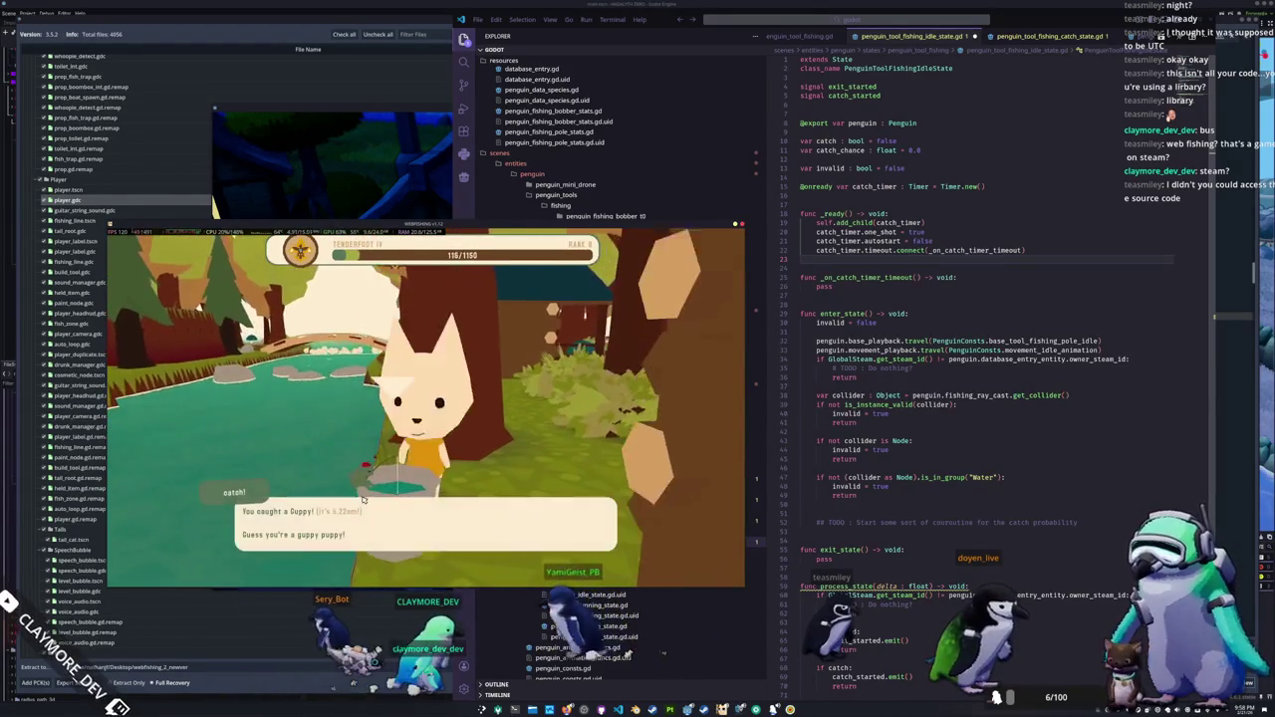
key("alt+Tab")
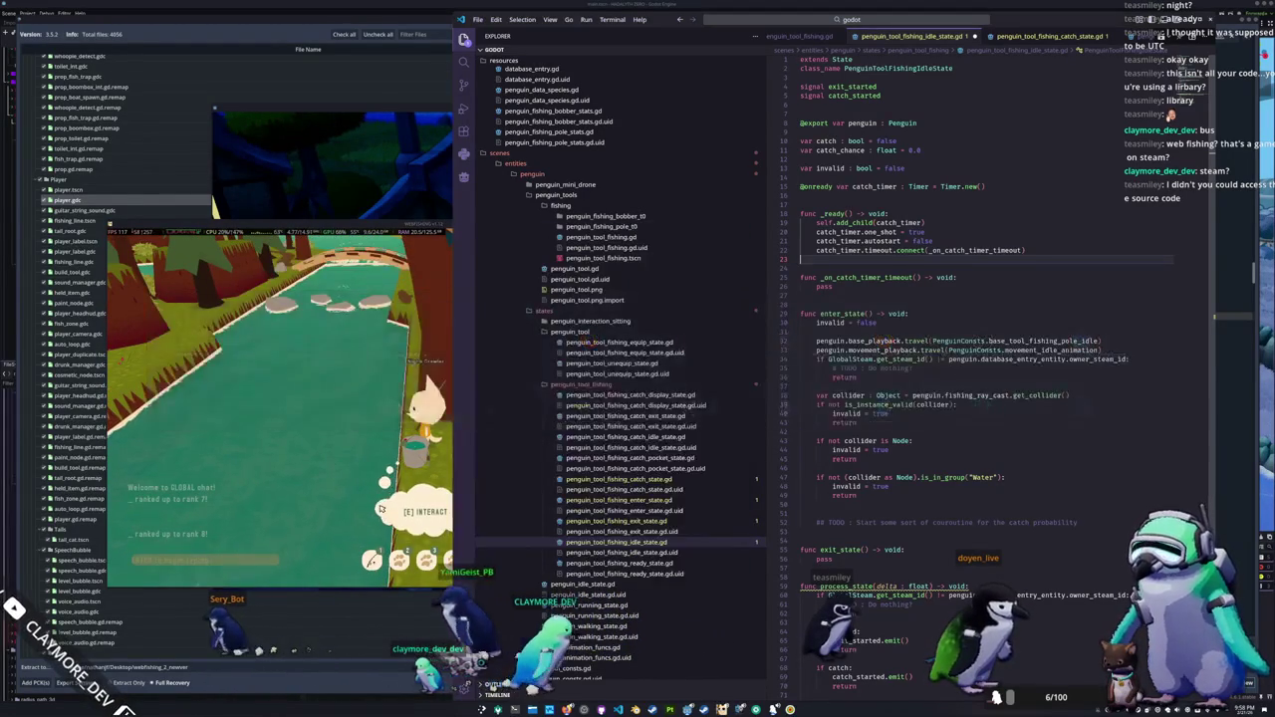
left_click(324, 139)
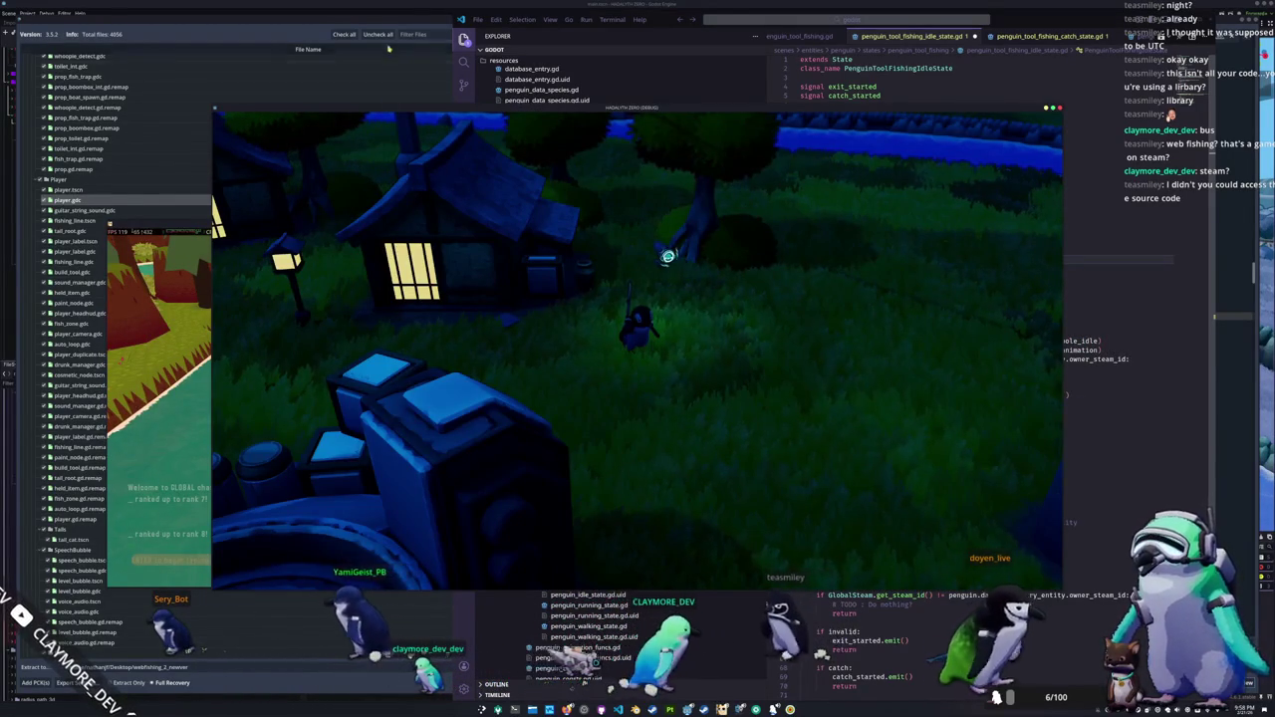
Step: Move the game window up and left, then bring the VS Code idle-state script back in front
left_click_drag(631, 106, 510, 69)
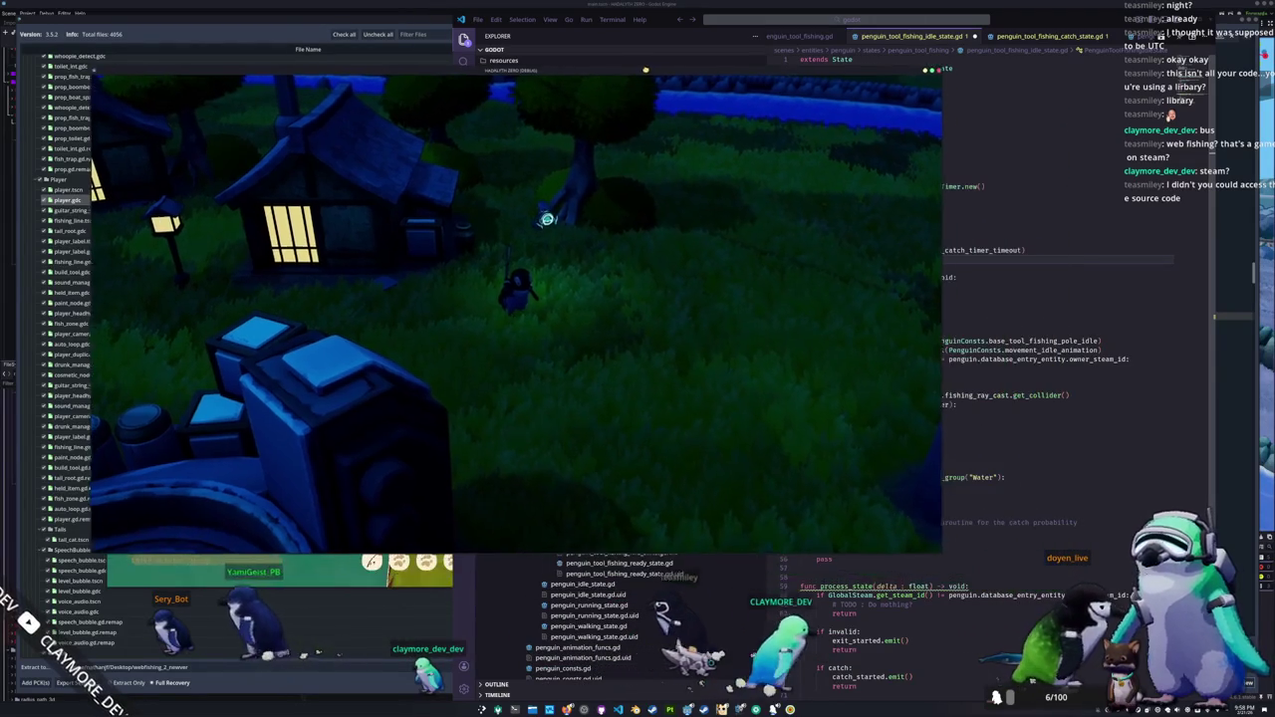
left_click(968, 284)
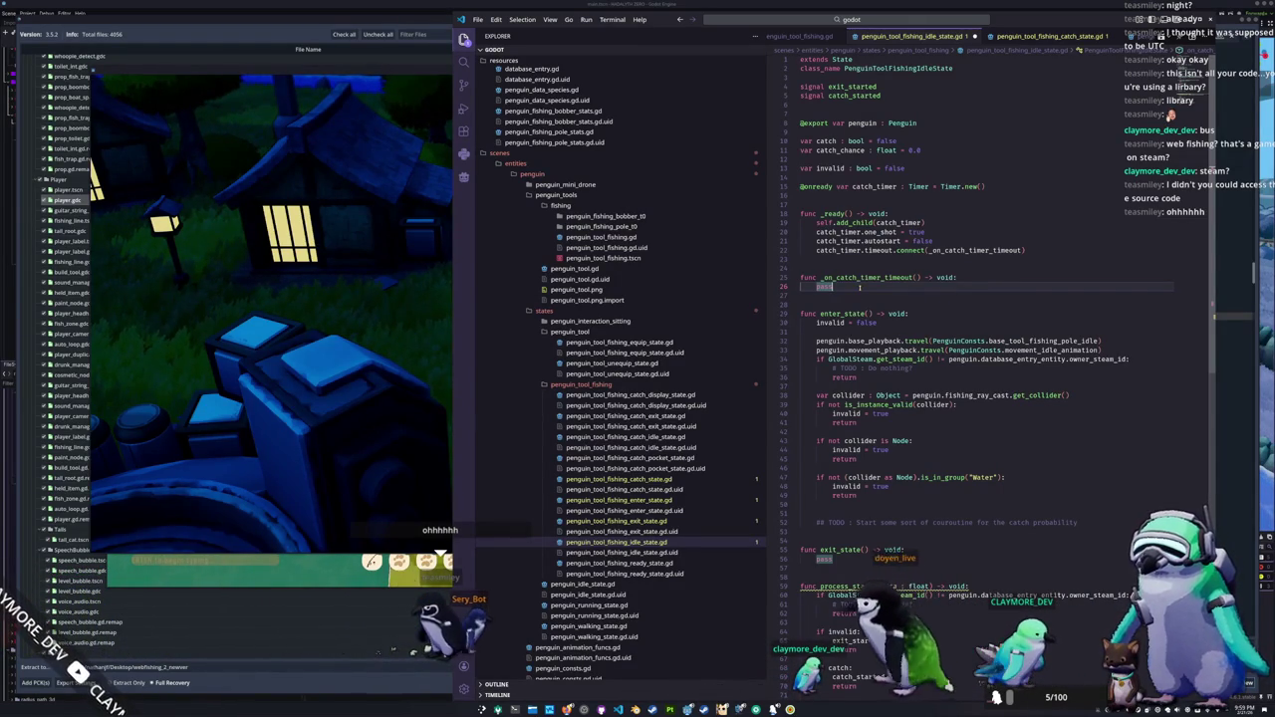
Step: Add catch_timer.start(5.0) above pass in the _on_catch_timer_timeout handler
key("Return")
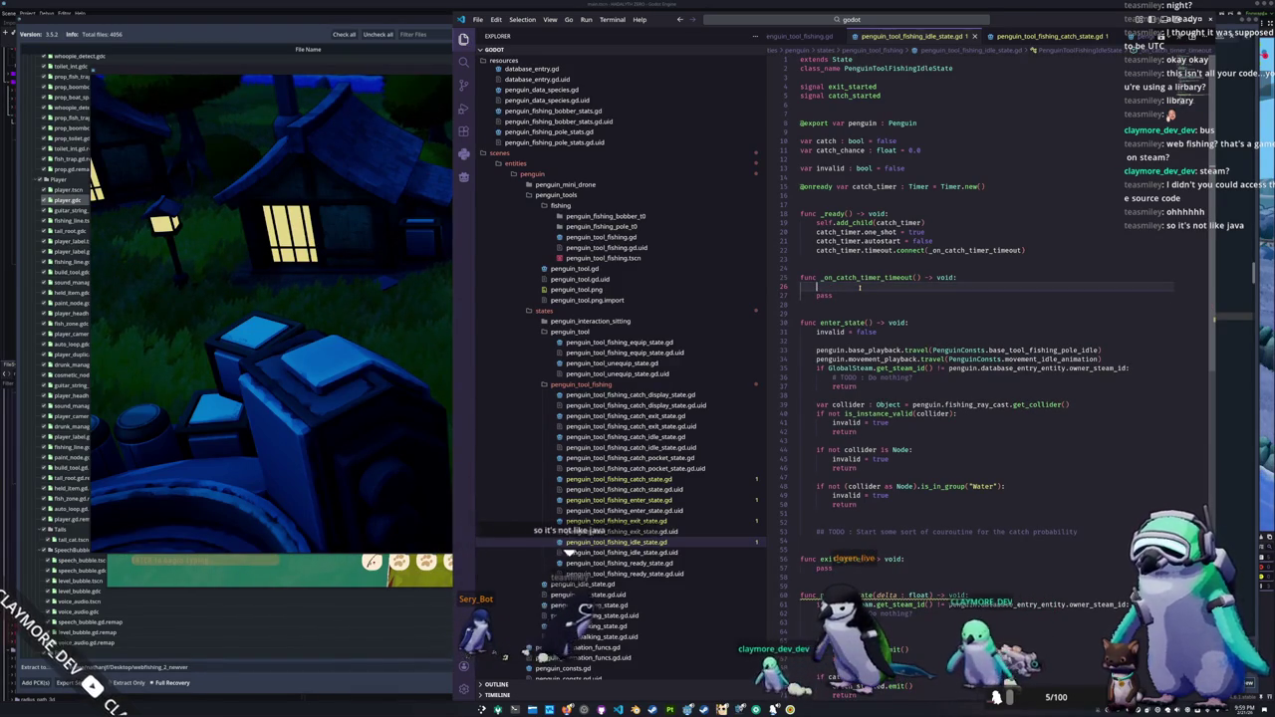
key("Tab")
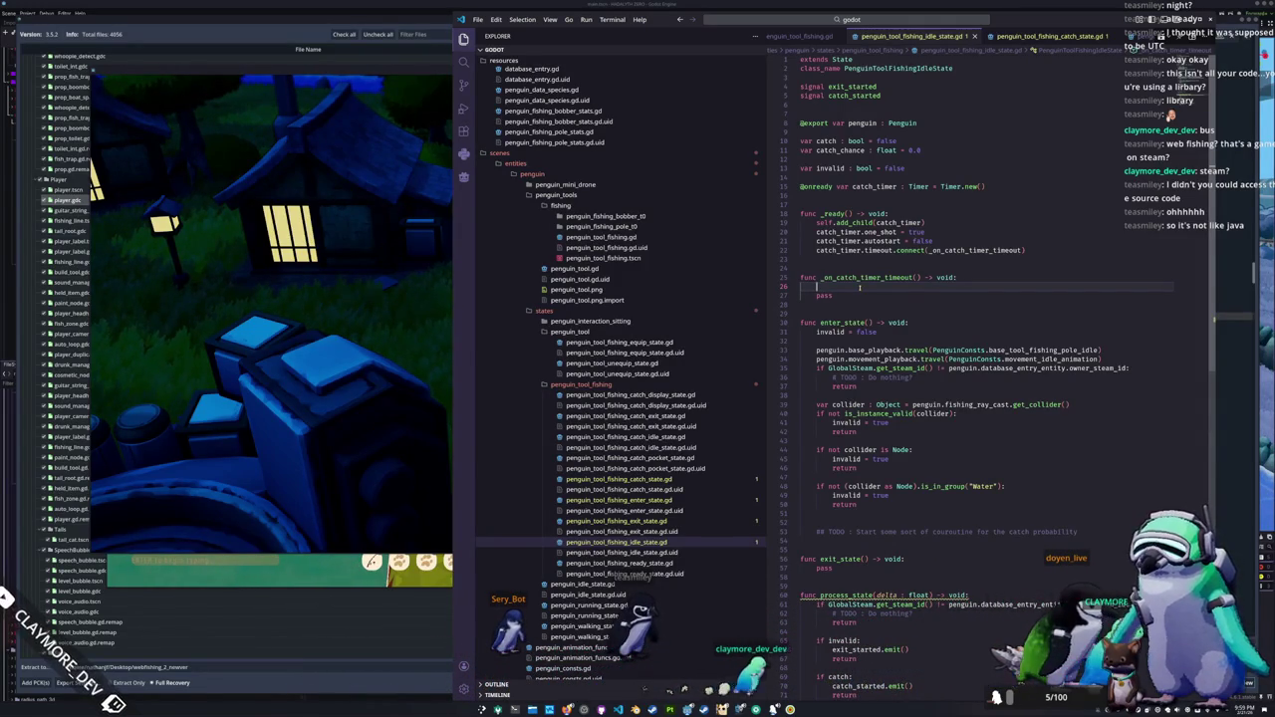
key("Return")
key("Return")
type("catch_timer_timeout")
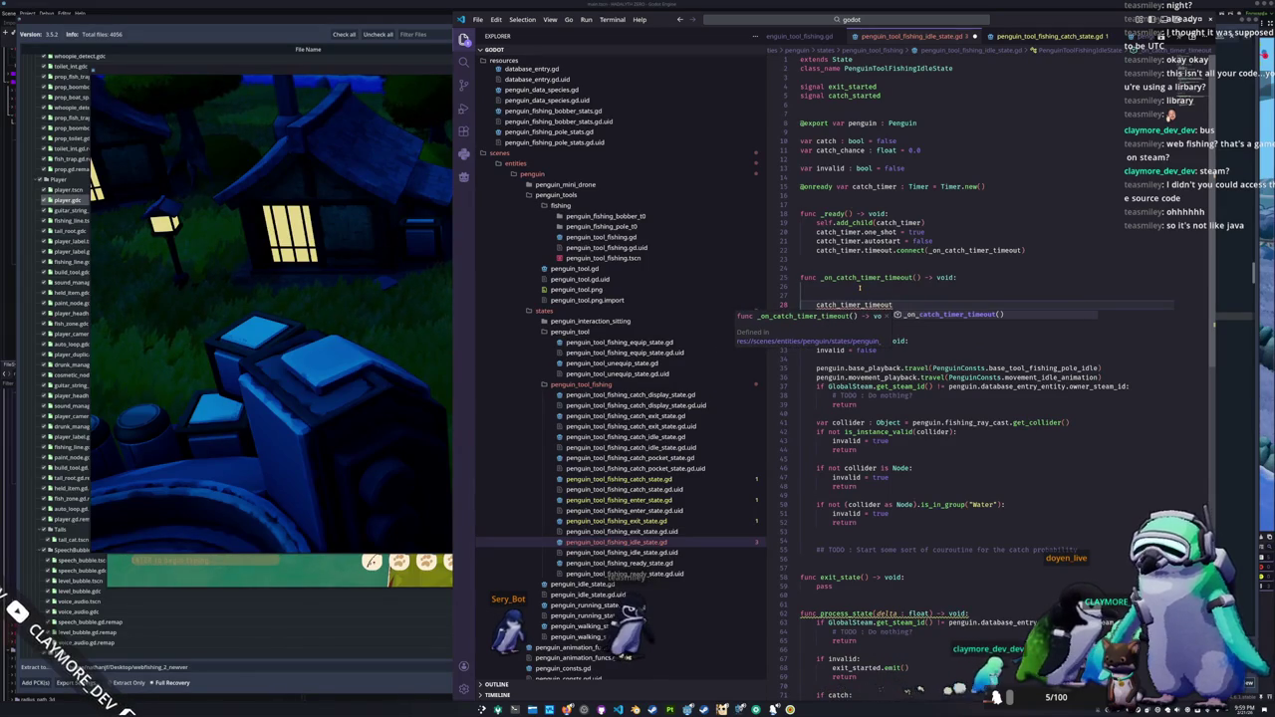
key("Escape")
key("BackSpace")
key("BackSpace")
key("BackSpace")
type("umer")
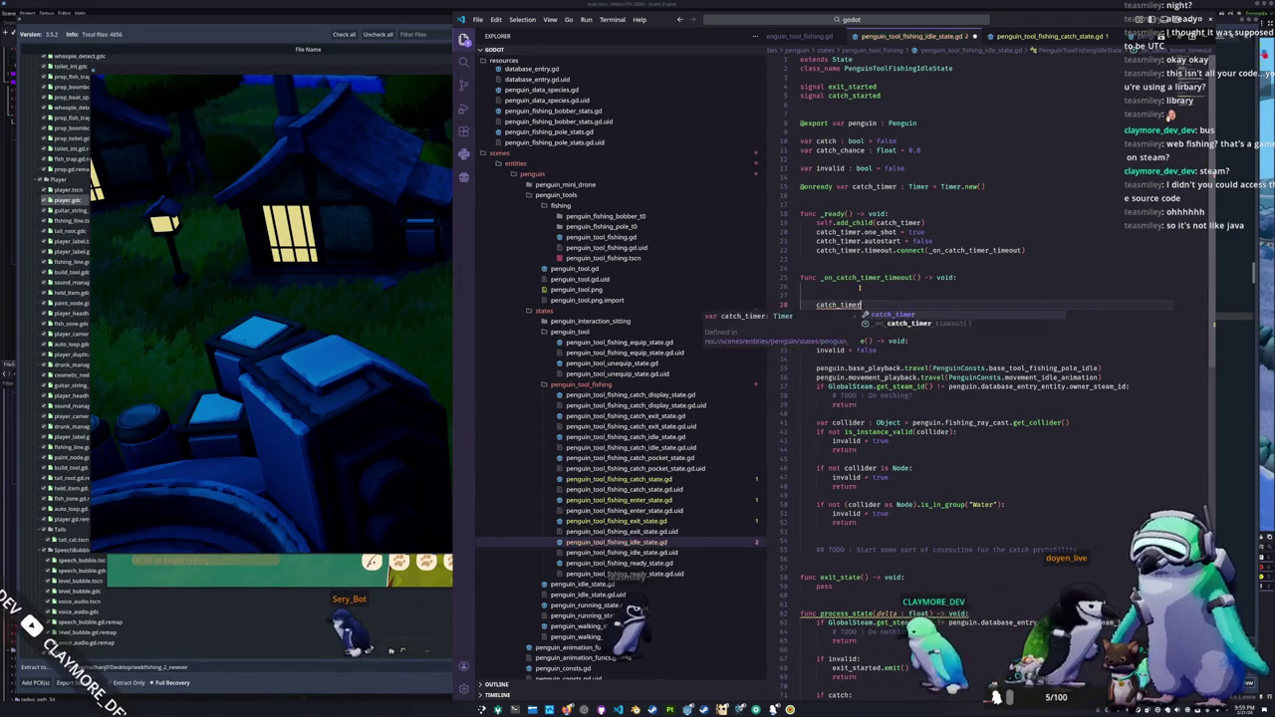
type(".start(5.0")
key("Down")
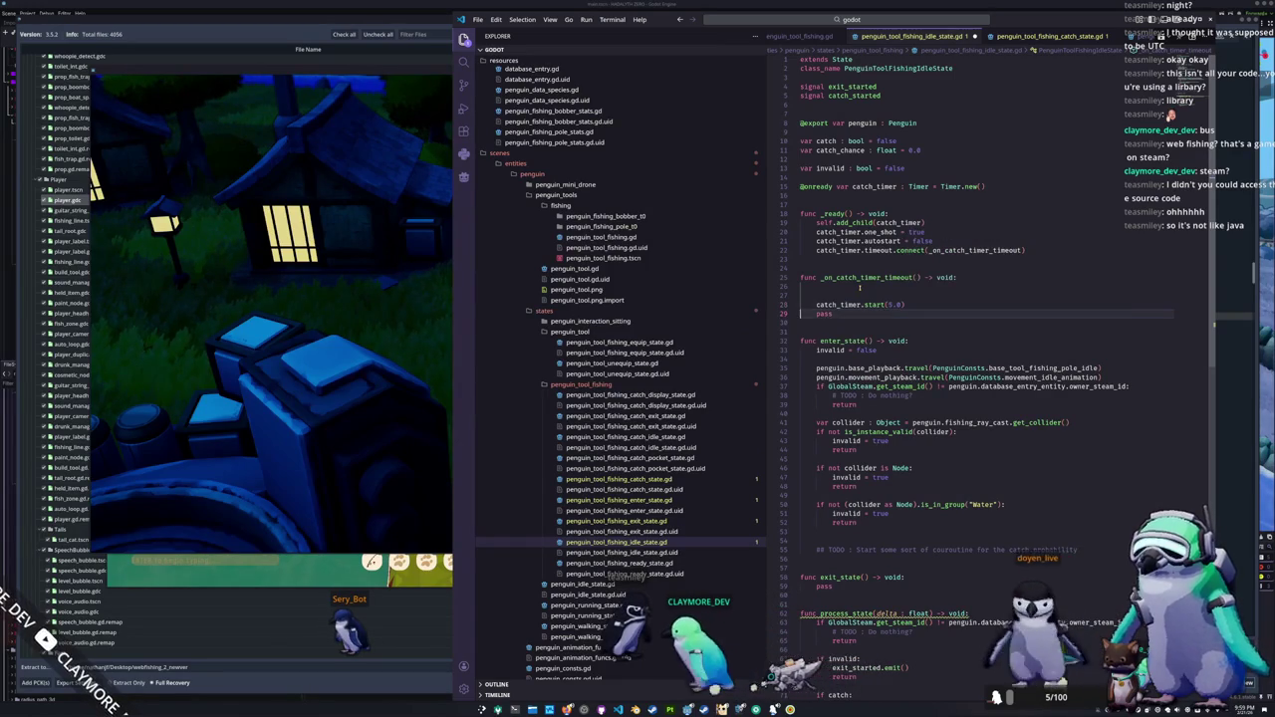
Step: Copy the catch_timer.start(5.0) line into _ready() after timeout.connect
key("shift+Up")
key("ctrl+c")
key("Up")
key("Up")
key("Up")
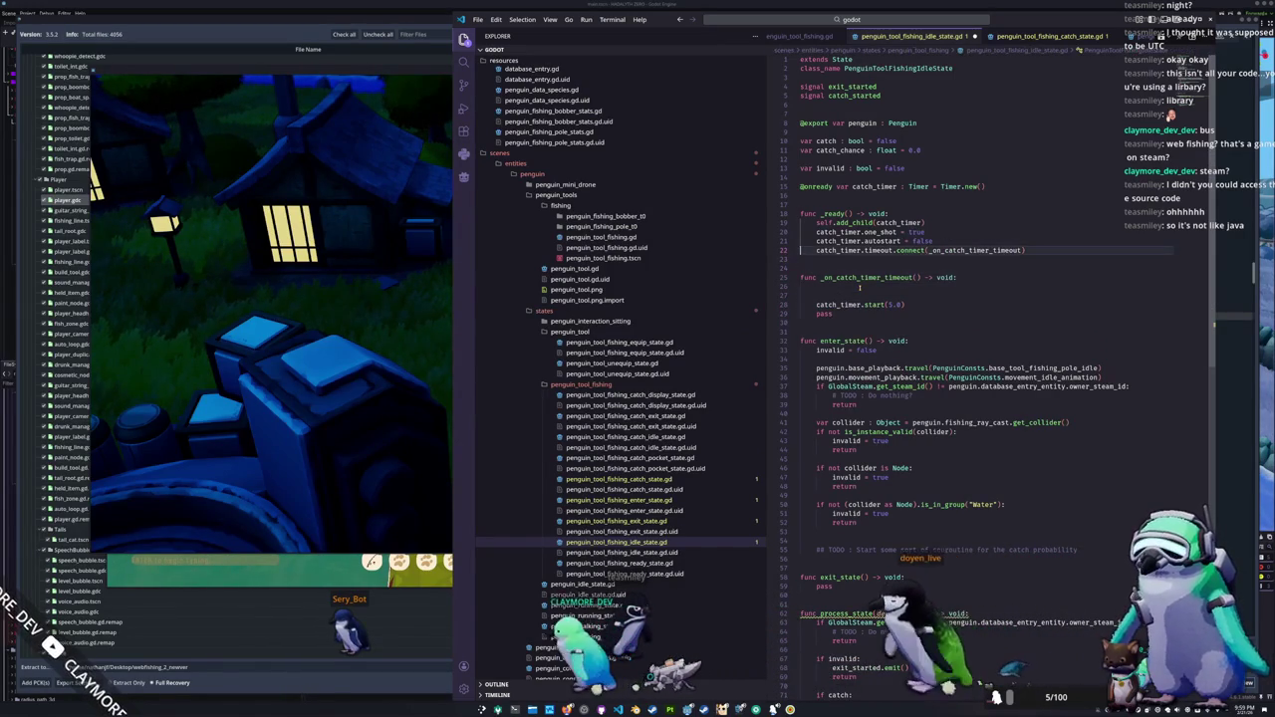
key("ctrl+v")
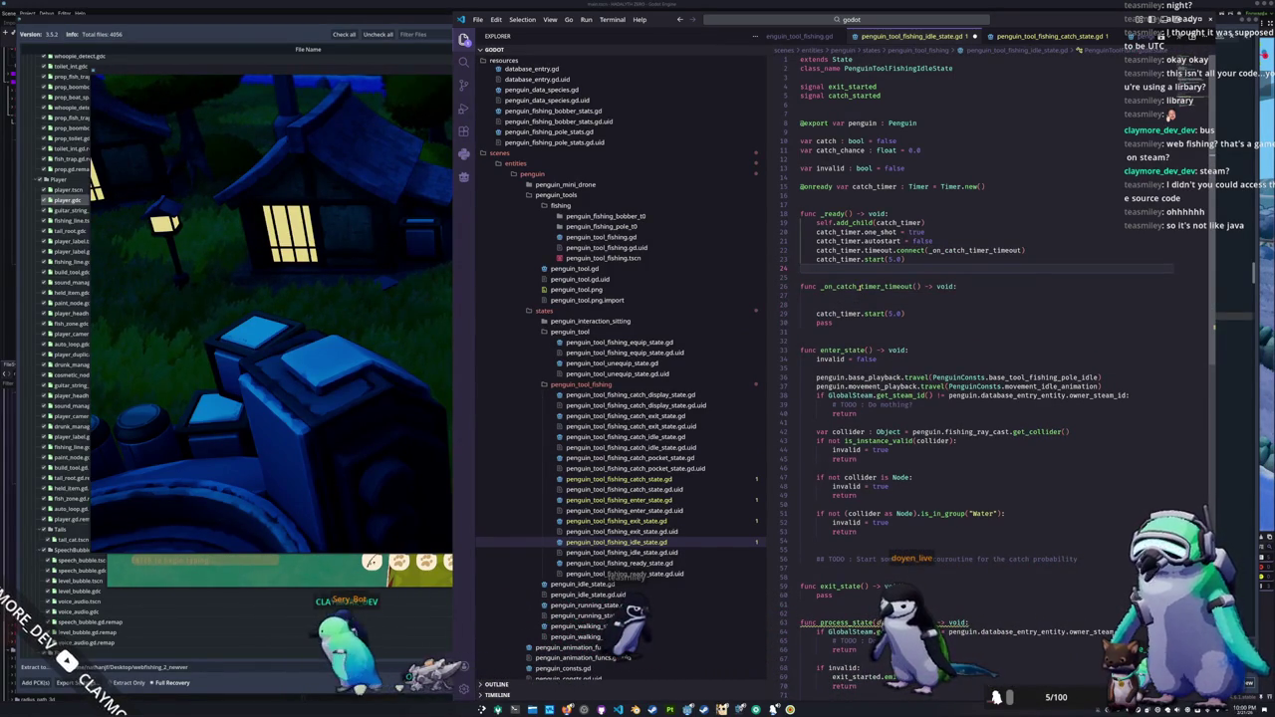
key("ctrl+z")
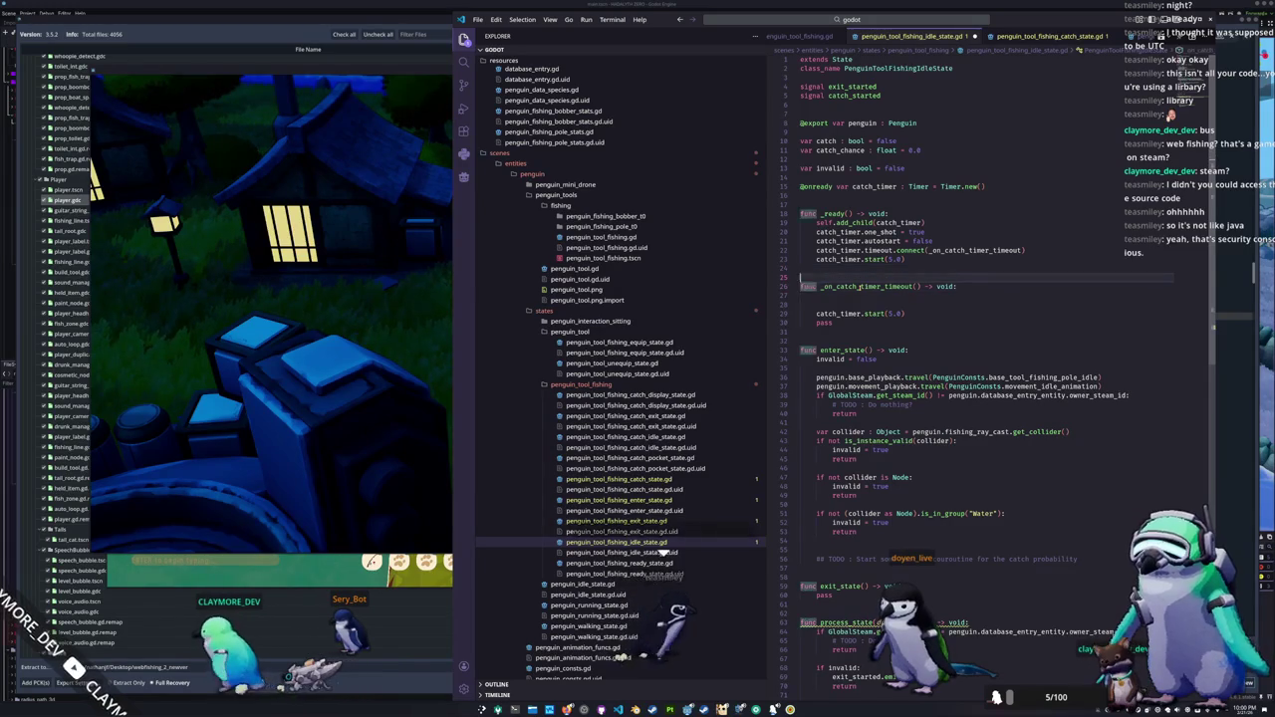
Step: Add an _on_catch_timer_timeout() call, delete the leftover pass, and start a catch_chance line in the handler
type("_on_catch_timer_timeout(")
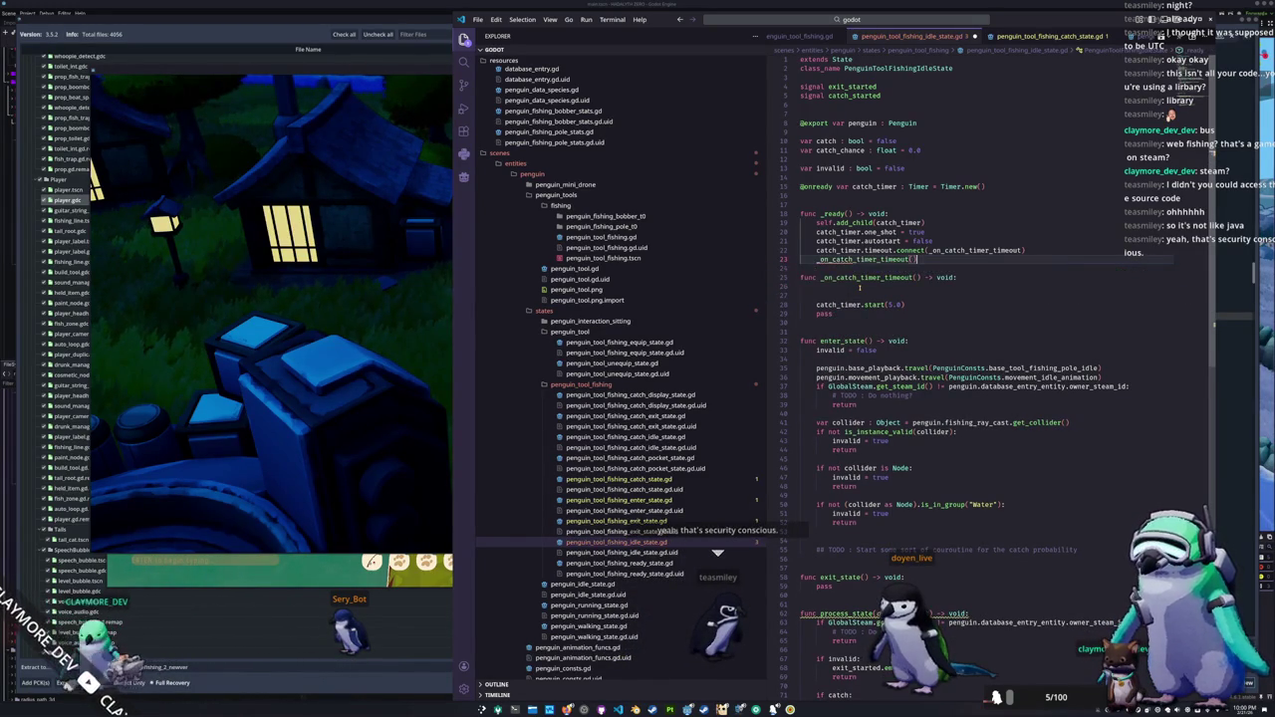
key("Return")
key("Down")
key("Down")
key("Down")
key("ctrl+shift+k")
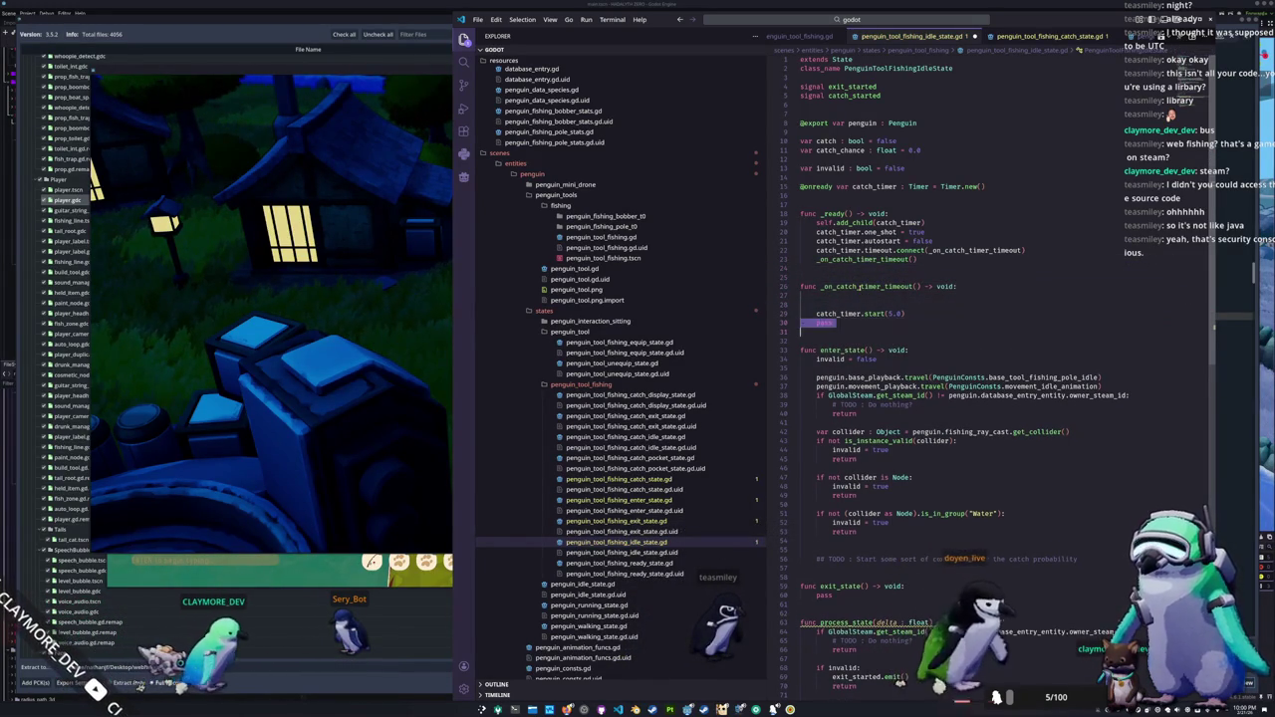
key("Up")
key("Up")
key("Up")
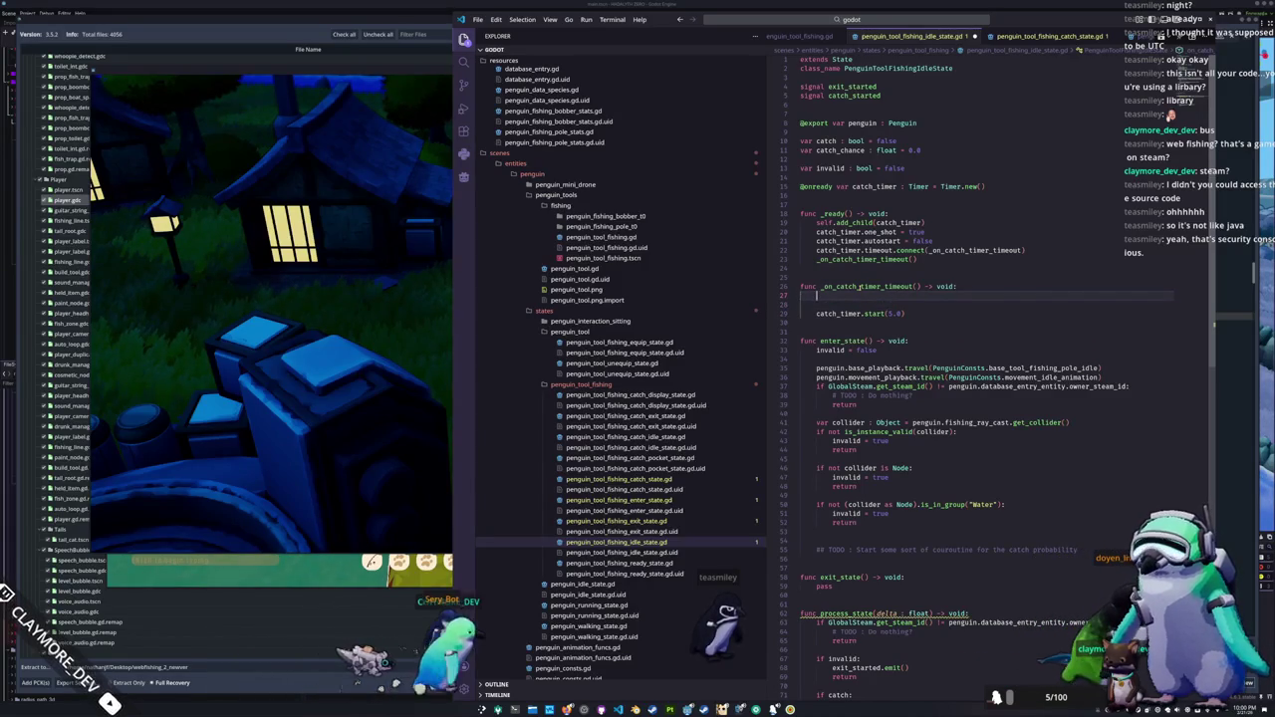
key("Return")
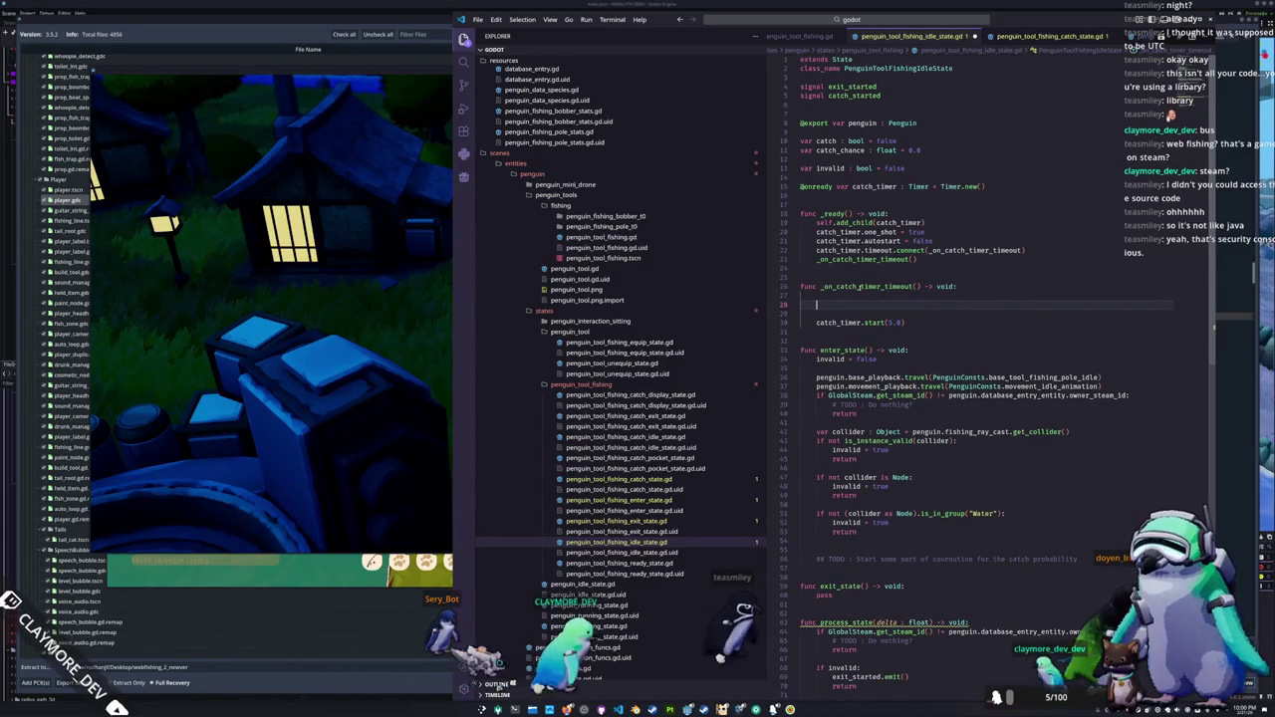
type("catch_chance")
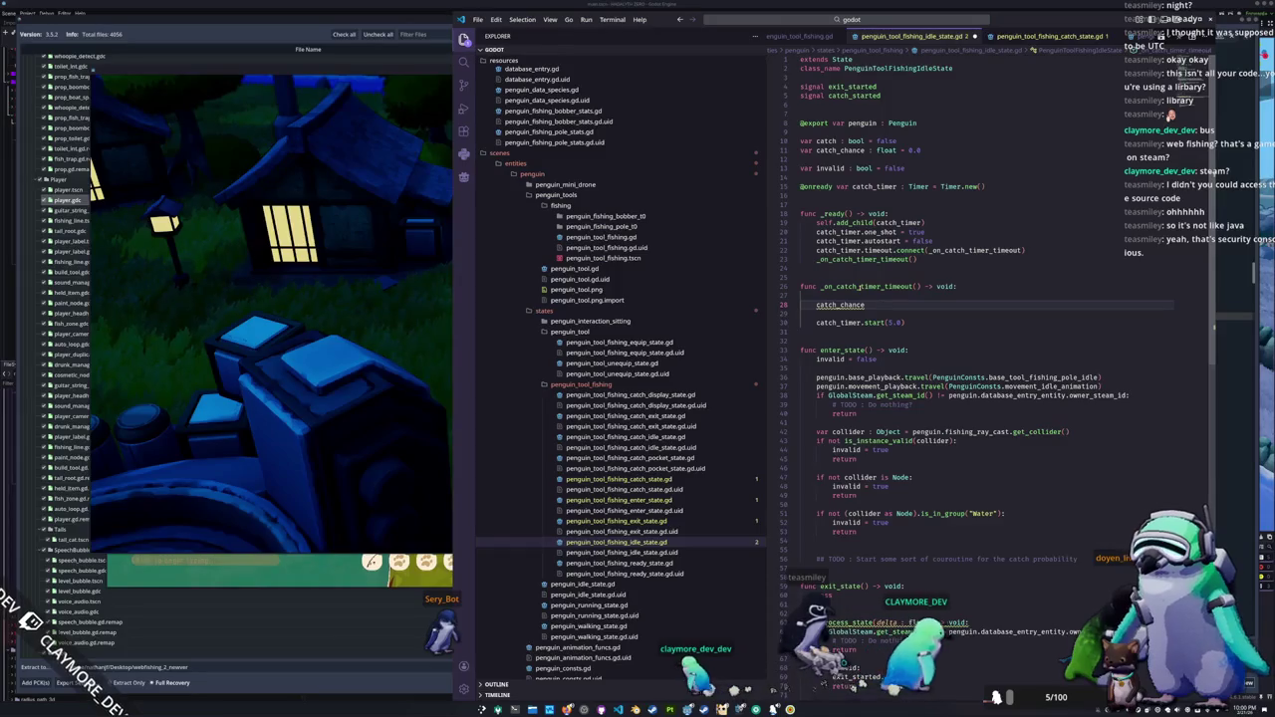
Step: Move the _on_catch_timer_timeout() call into enter_state below the TODO, preceded by catch_chance = .1
key("Up")
key("Up")
key("Up")
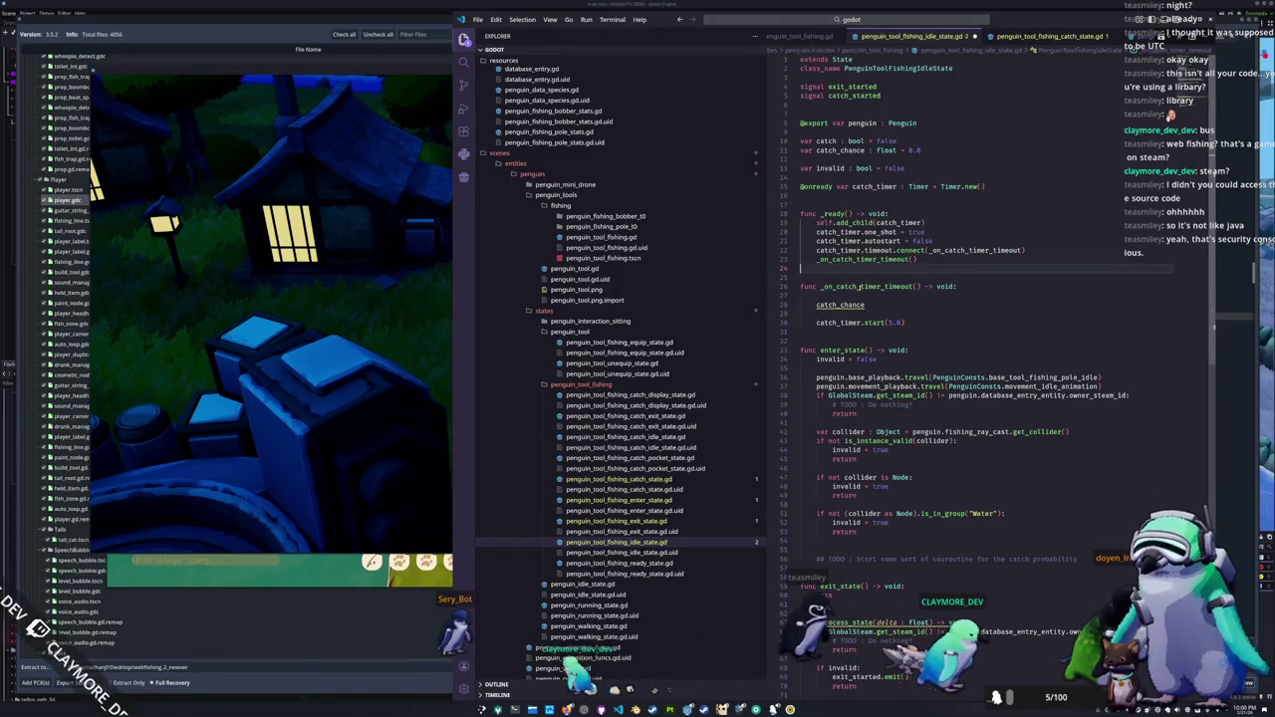
key("ctrl+shift+k")
key("Down")
key("Down")
key("Down")
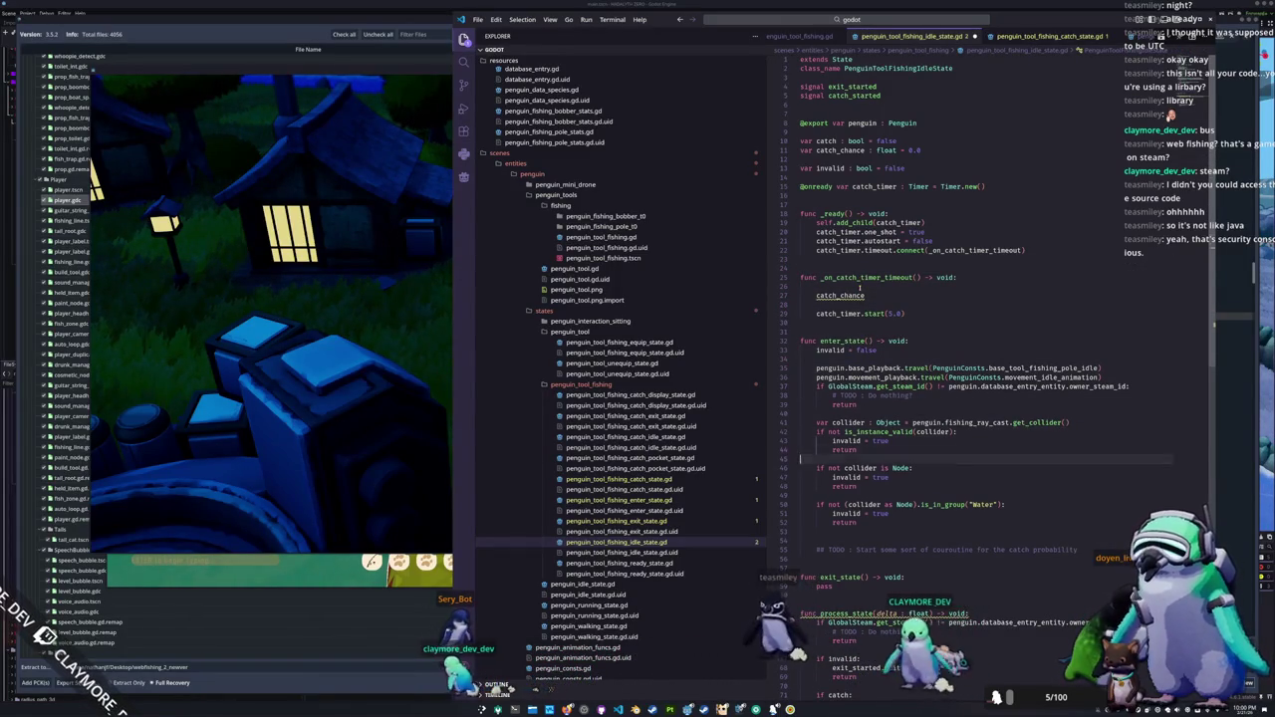
key("ctrl+v")
key("Up")
key("ctrl+shift+Return")
type("ca")
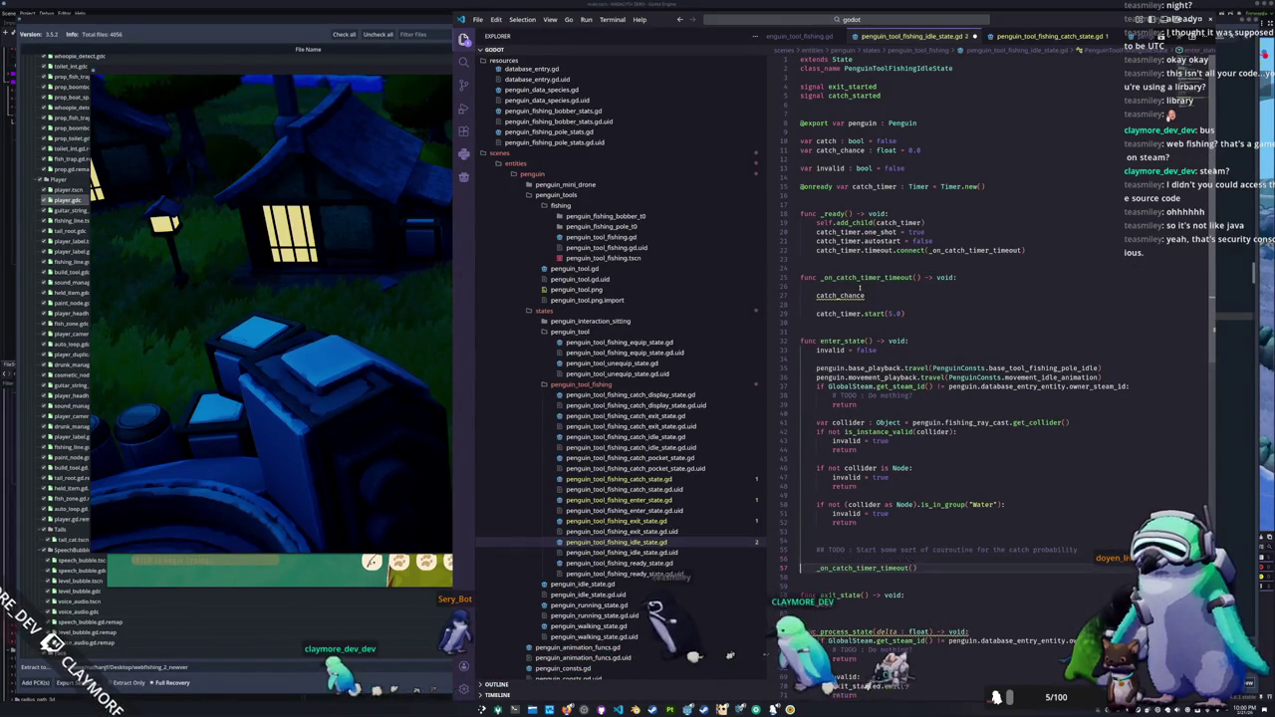
type("tch_chance = 0")
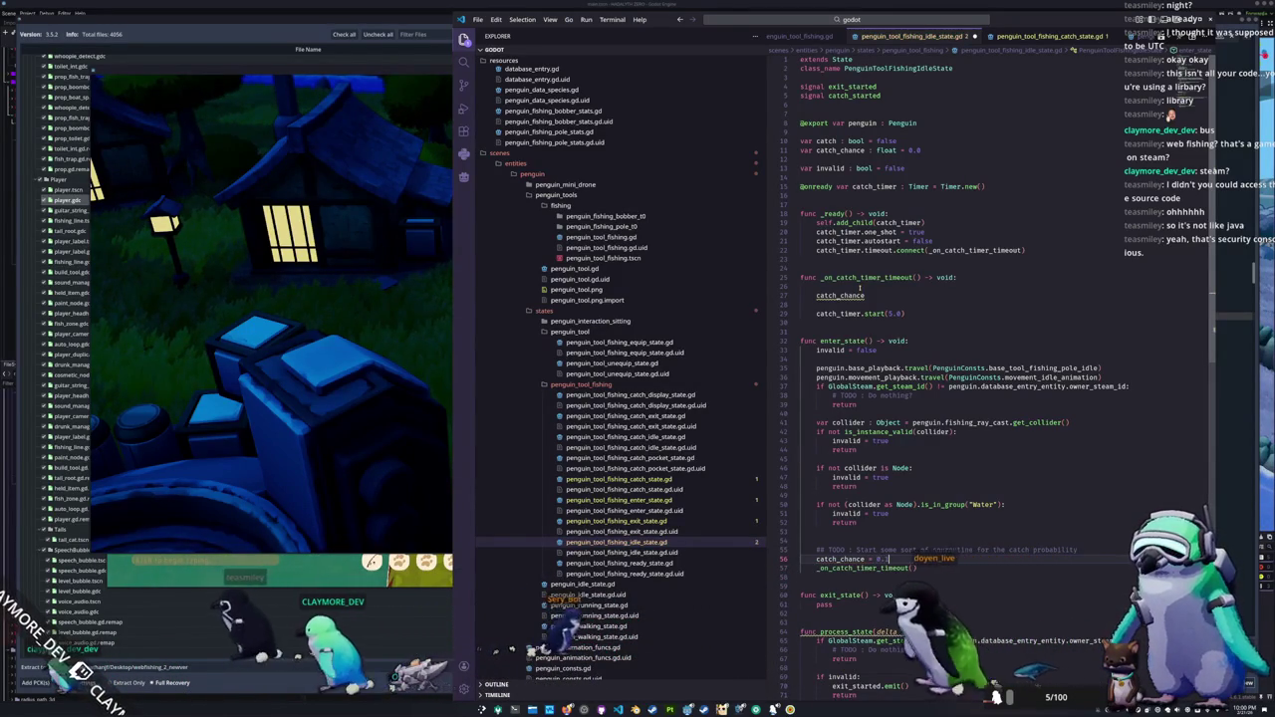
type(".1")
Step: Insert a new empty line directly below the catch_chance declaration
key("Up")
key("Up")
key("Up")
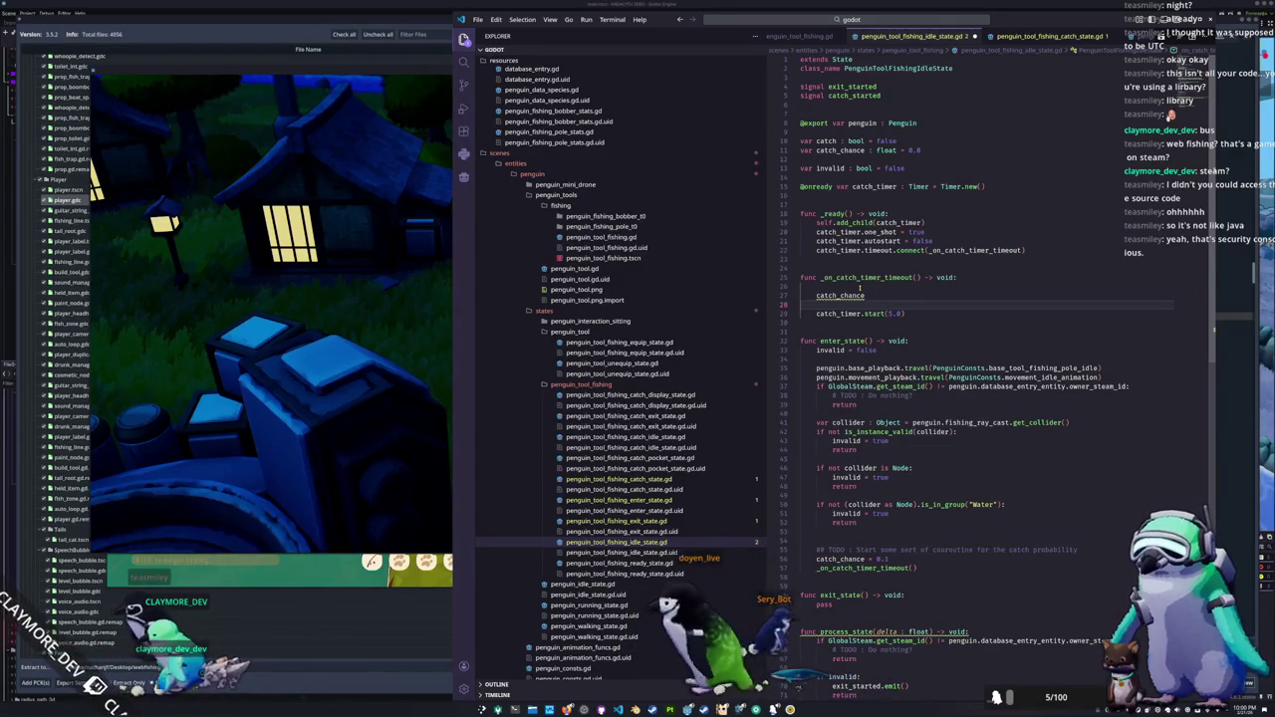
key("Up")
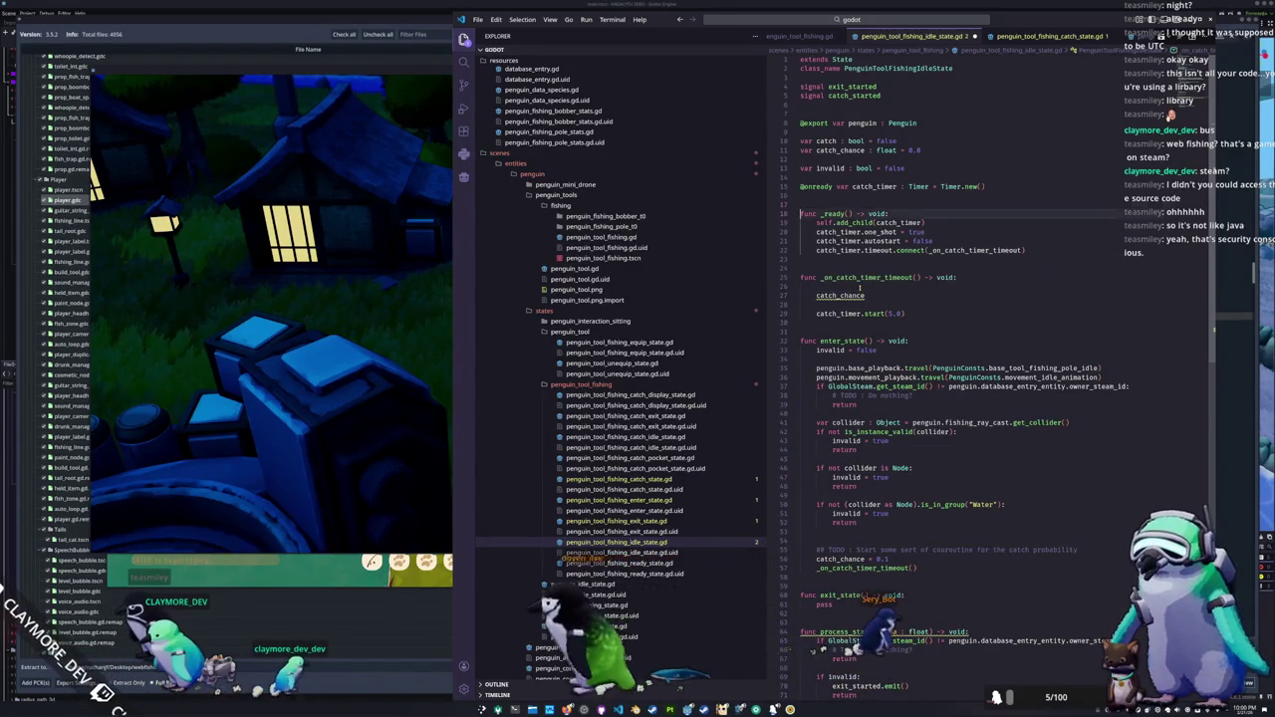
key("Down")
key("Down")
key("Down")
key("Down")
key("Down")
key("Down")
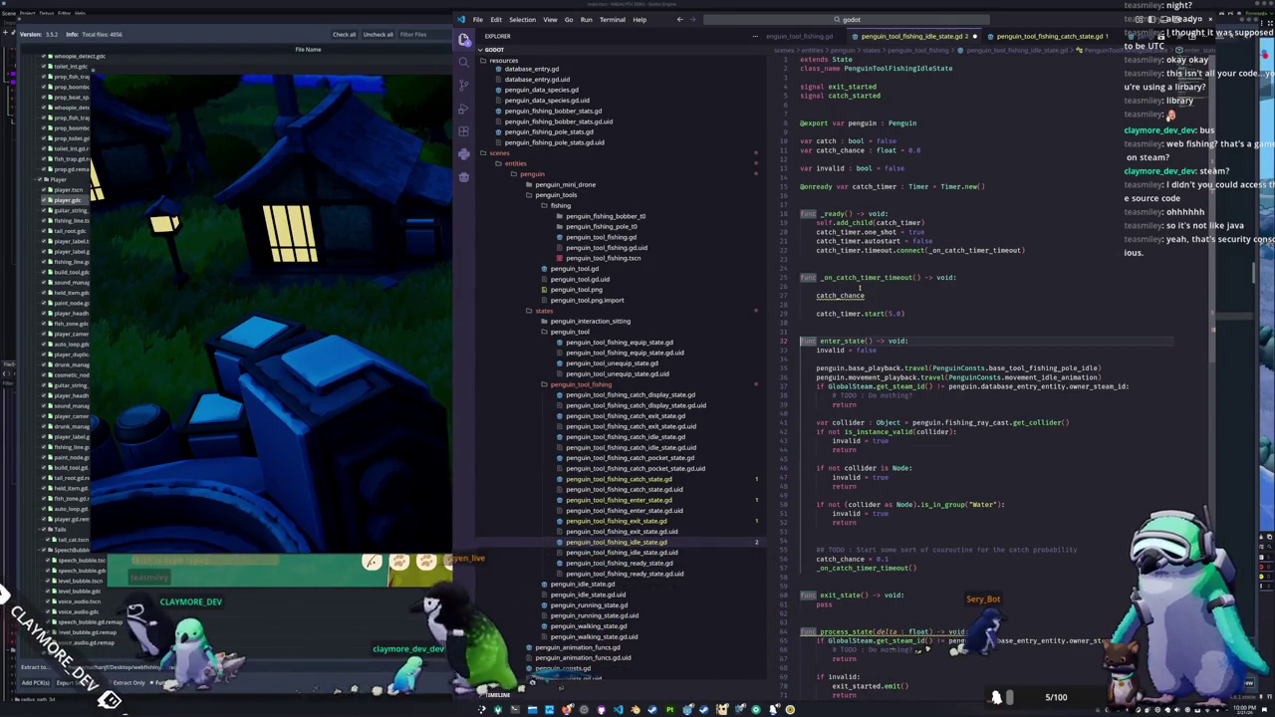
key("Up")
key("Up")
key("Up")
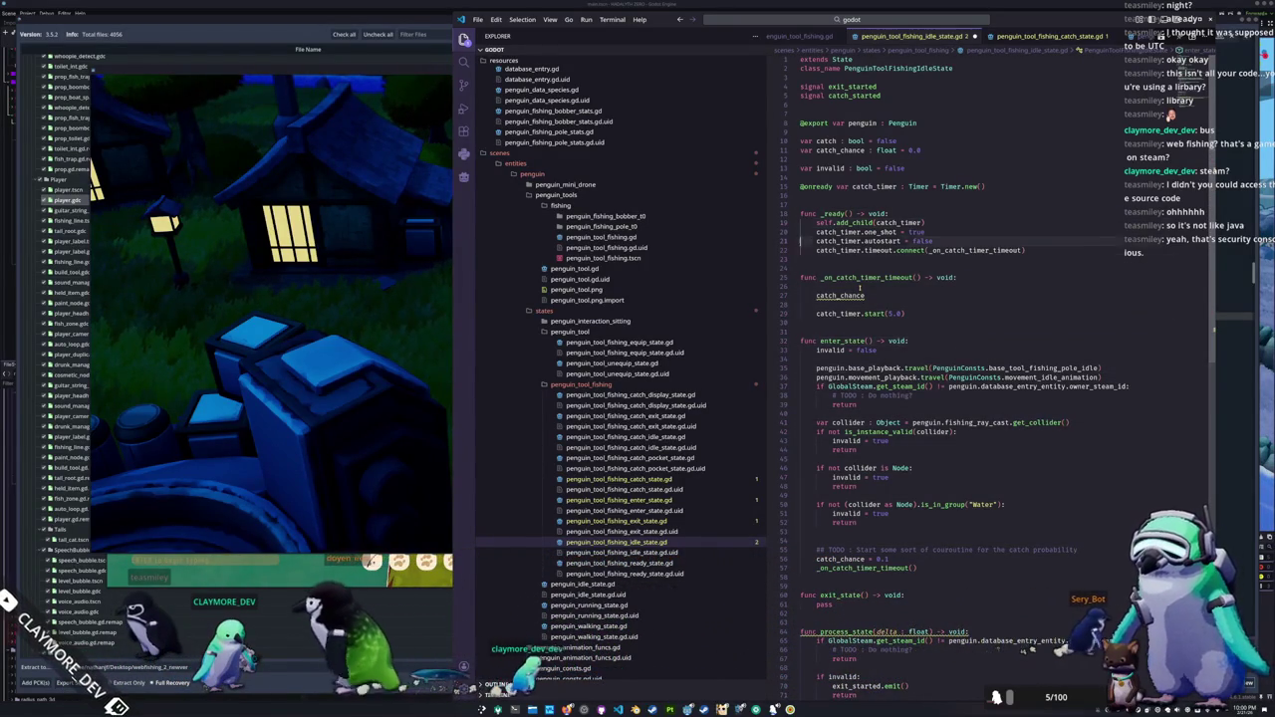
key("Return")
Step: Declare var catch_failed : int = 0 and max_catch_failed : int = 10, then add a spacer line
type("ar catch_failed ")
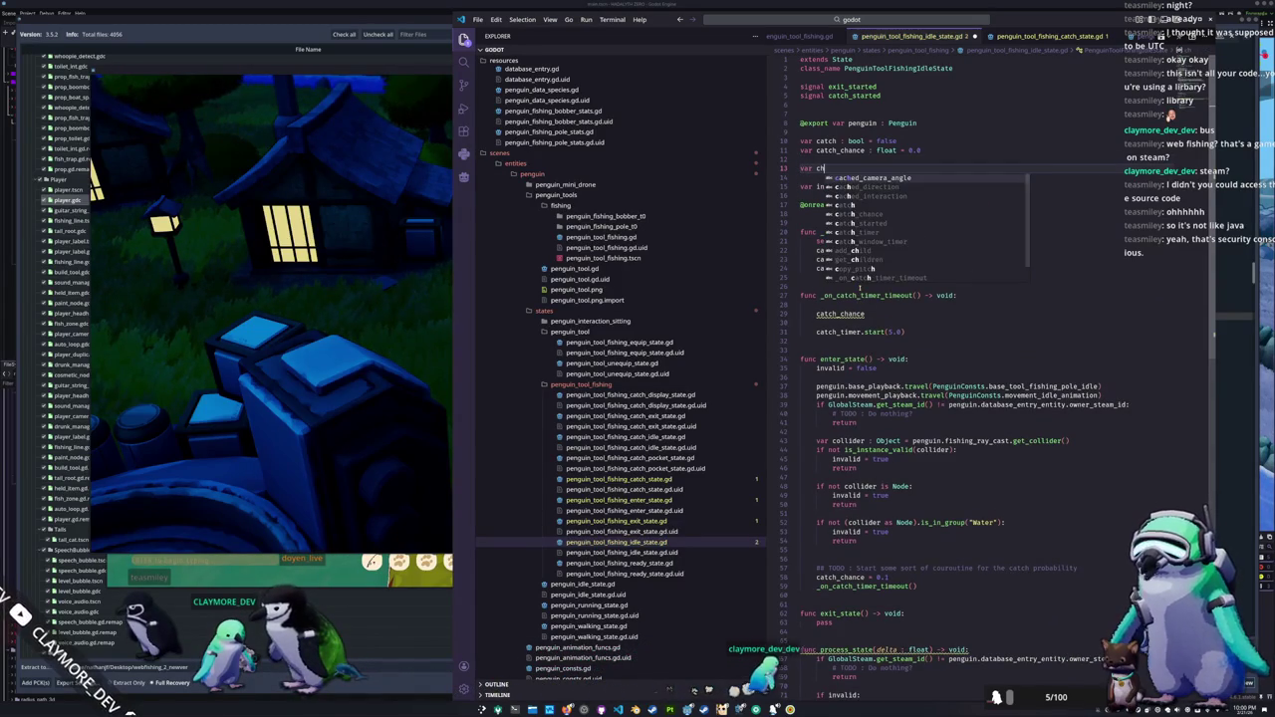
type(": int = 0")
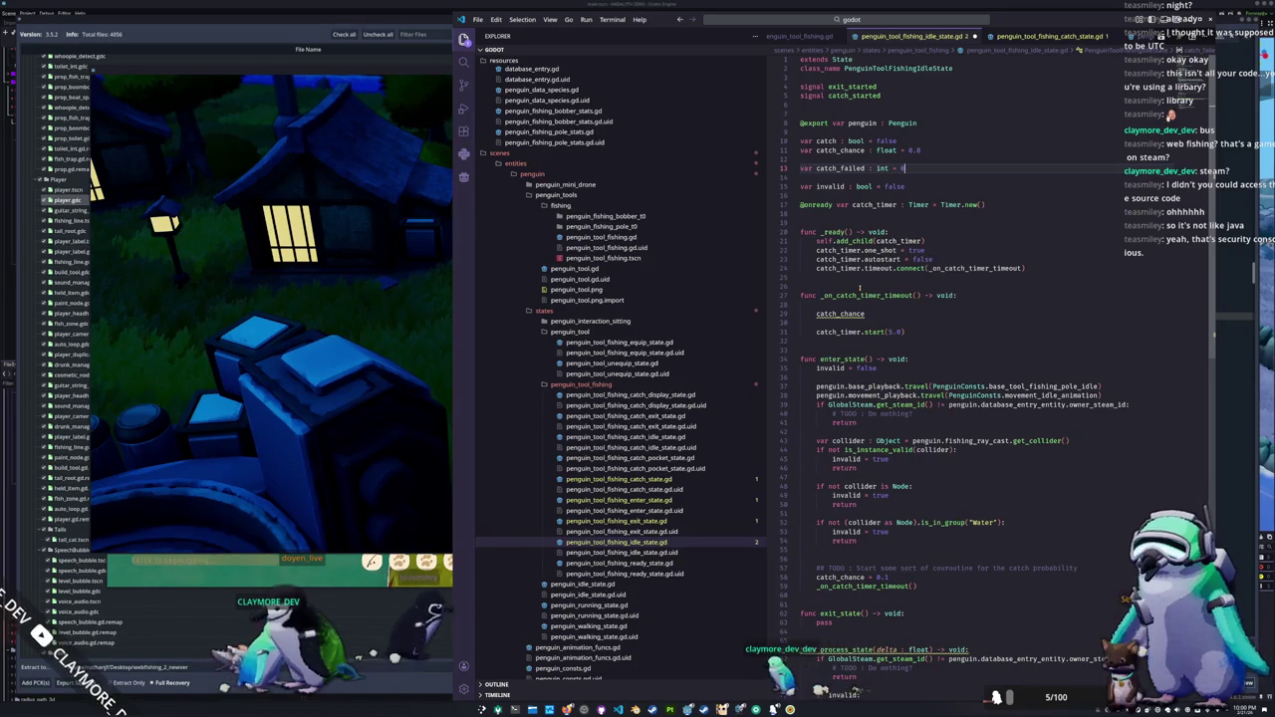
key("Return")
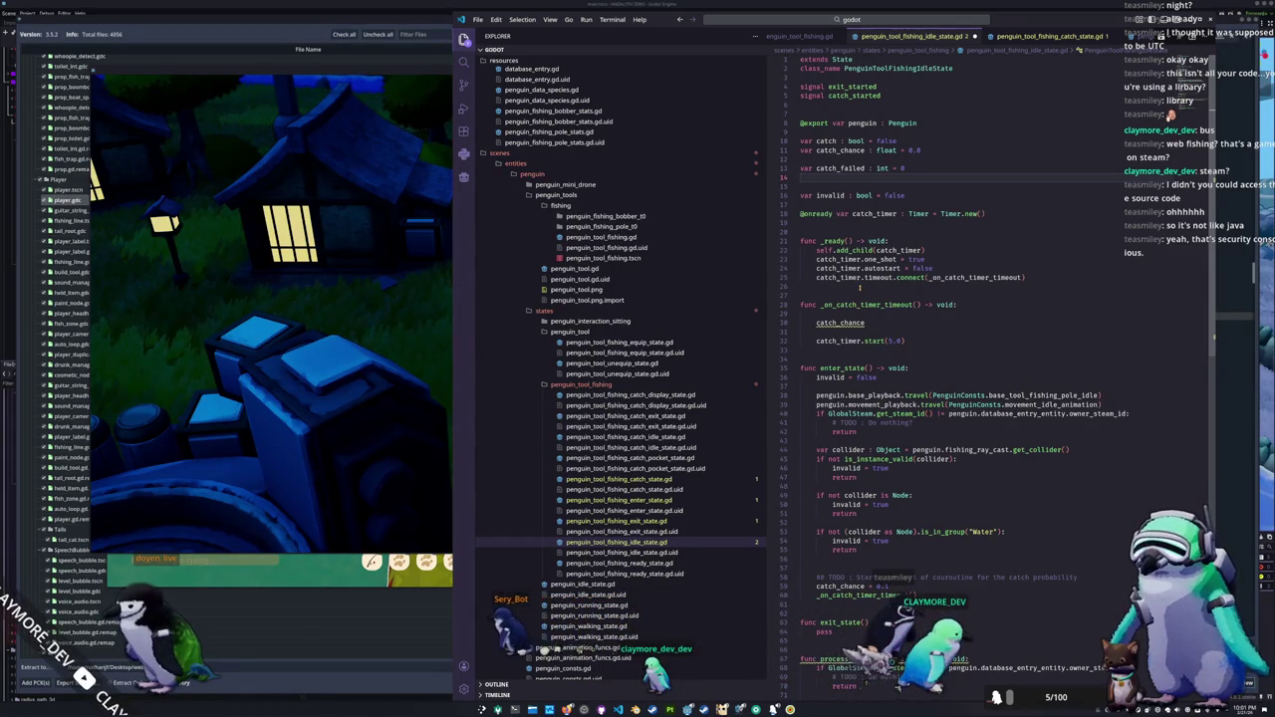
type("var max_catch_failed :")
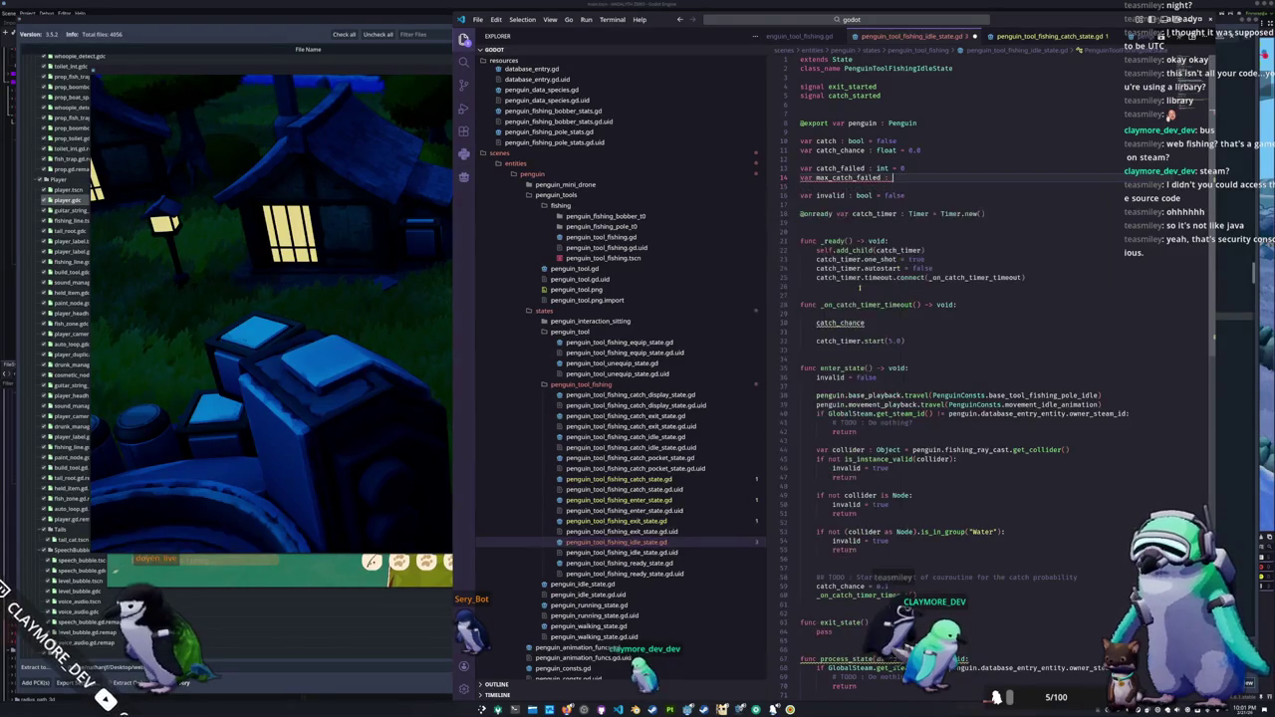
type(" int =")
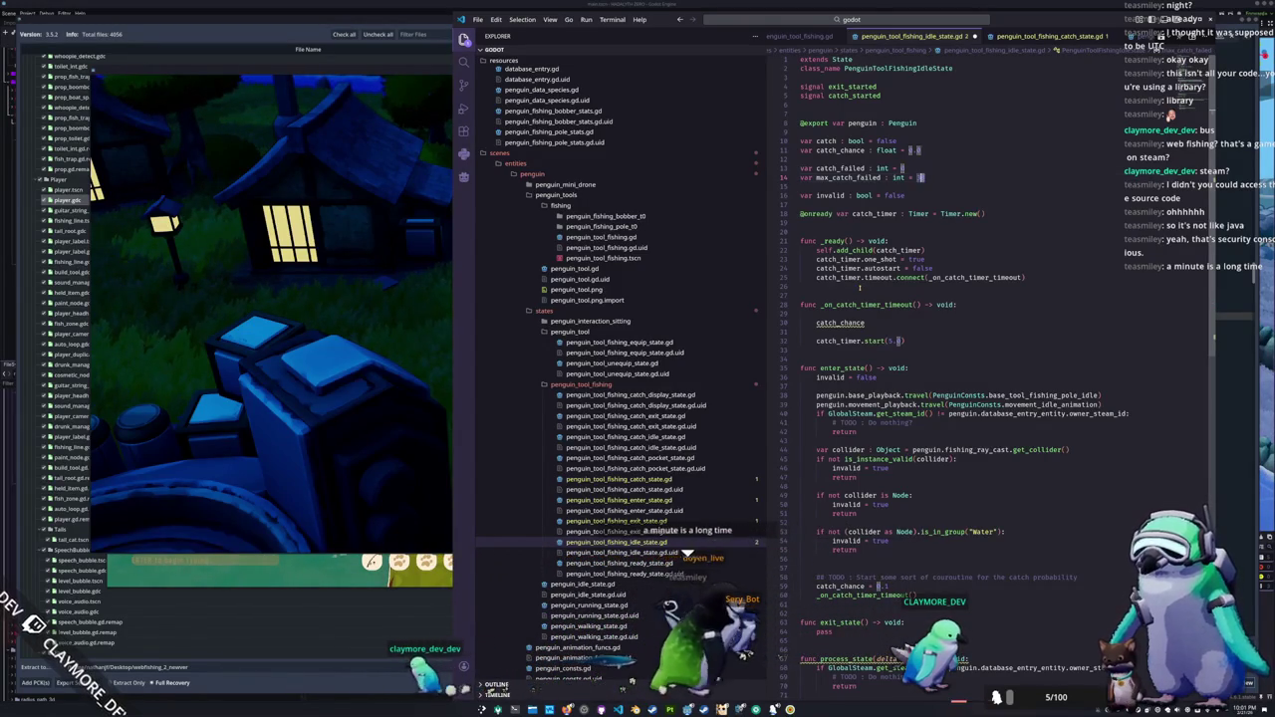
type("10")
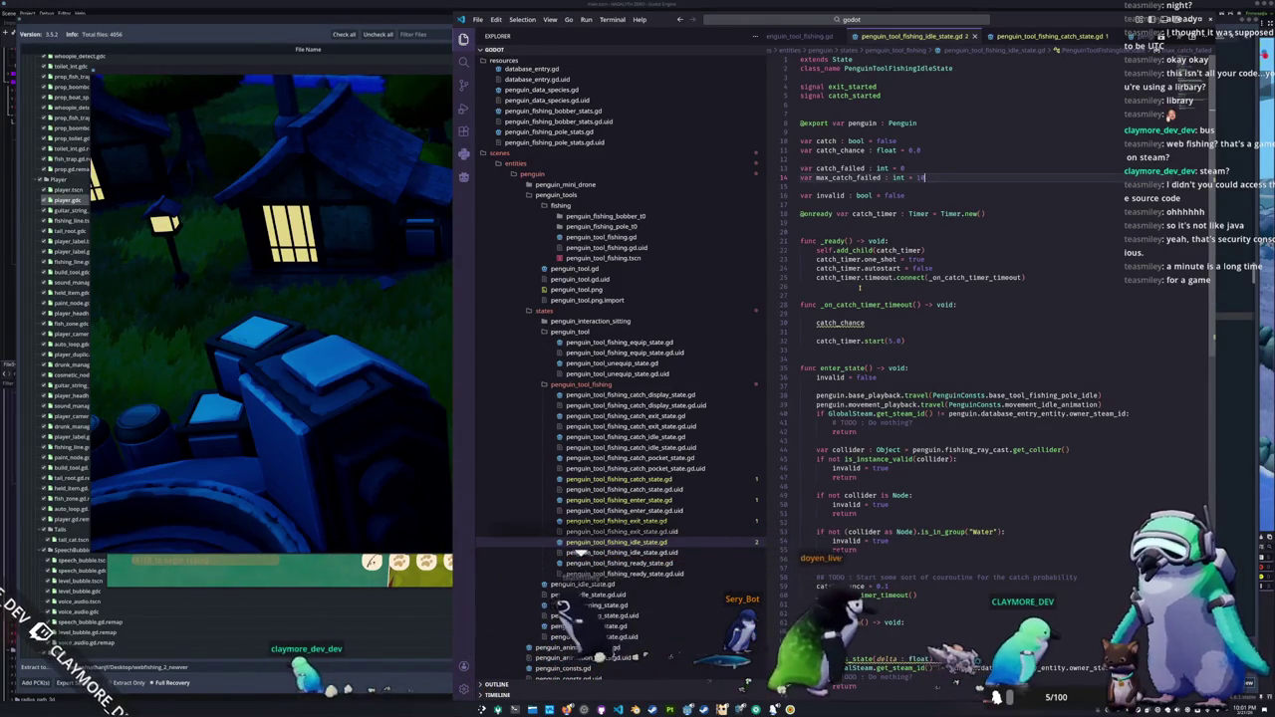
key("Down")
key("Return")
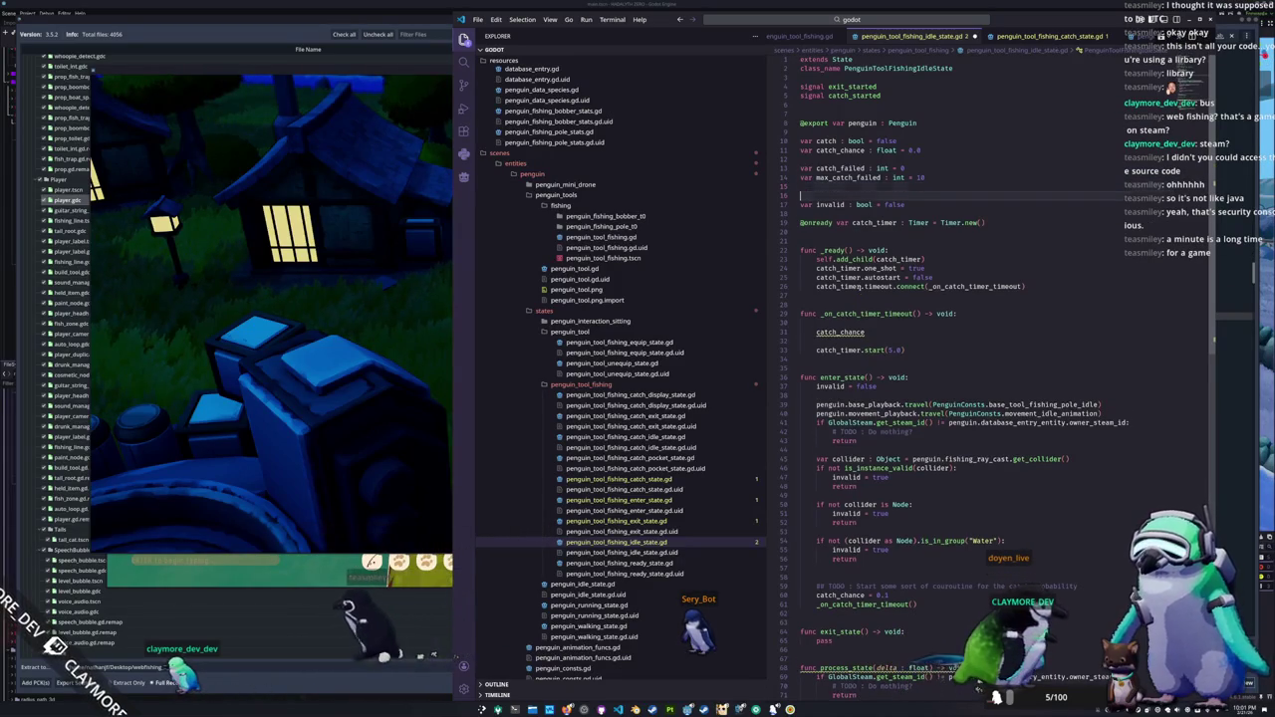
key("Down")
key("Down")
key("Down")
key("Down")
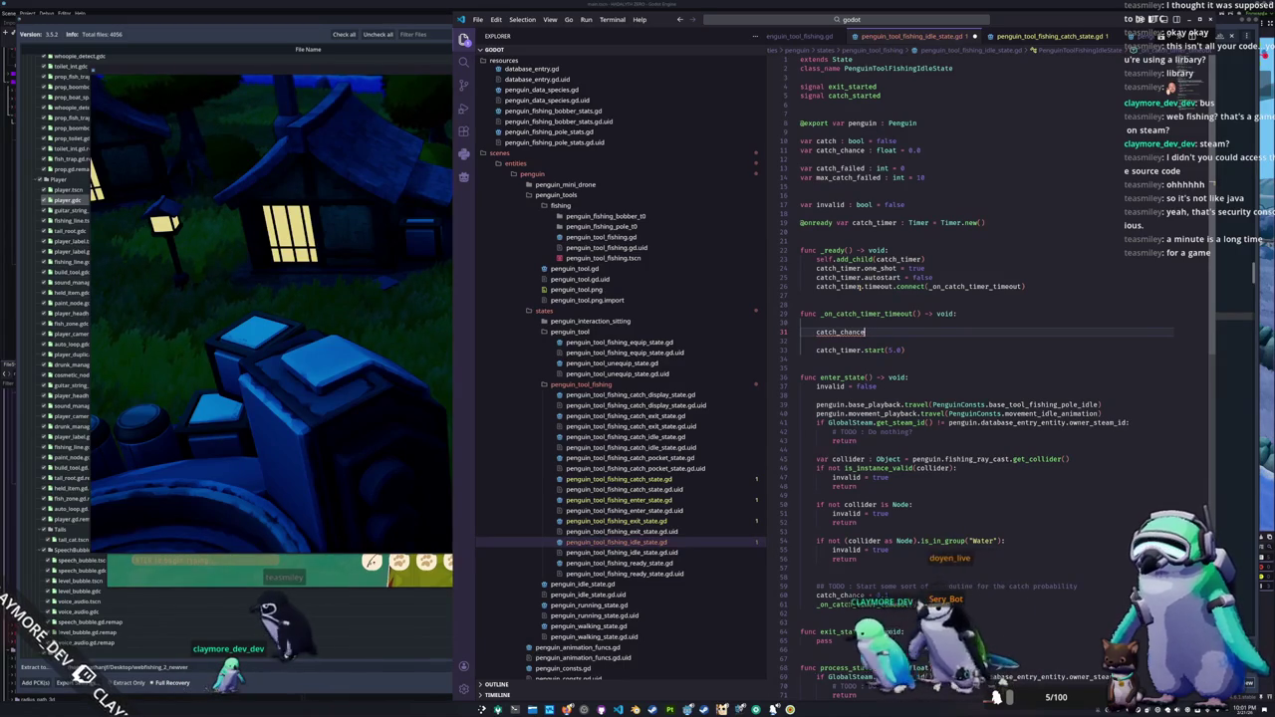
Step: Replace the bare catch_chance statement with var catch_probability : float = randf()
key("shift+Home")
type("var ")
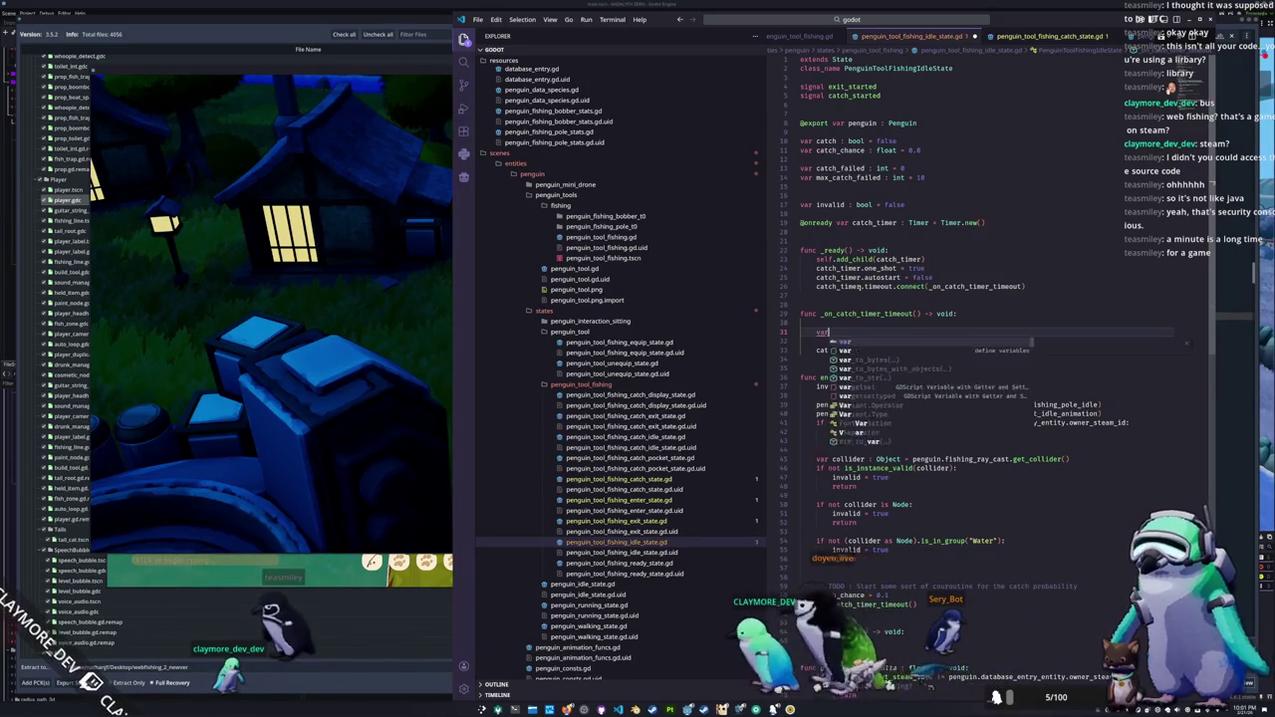
type("catch_")
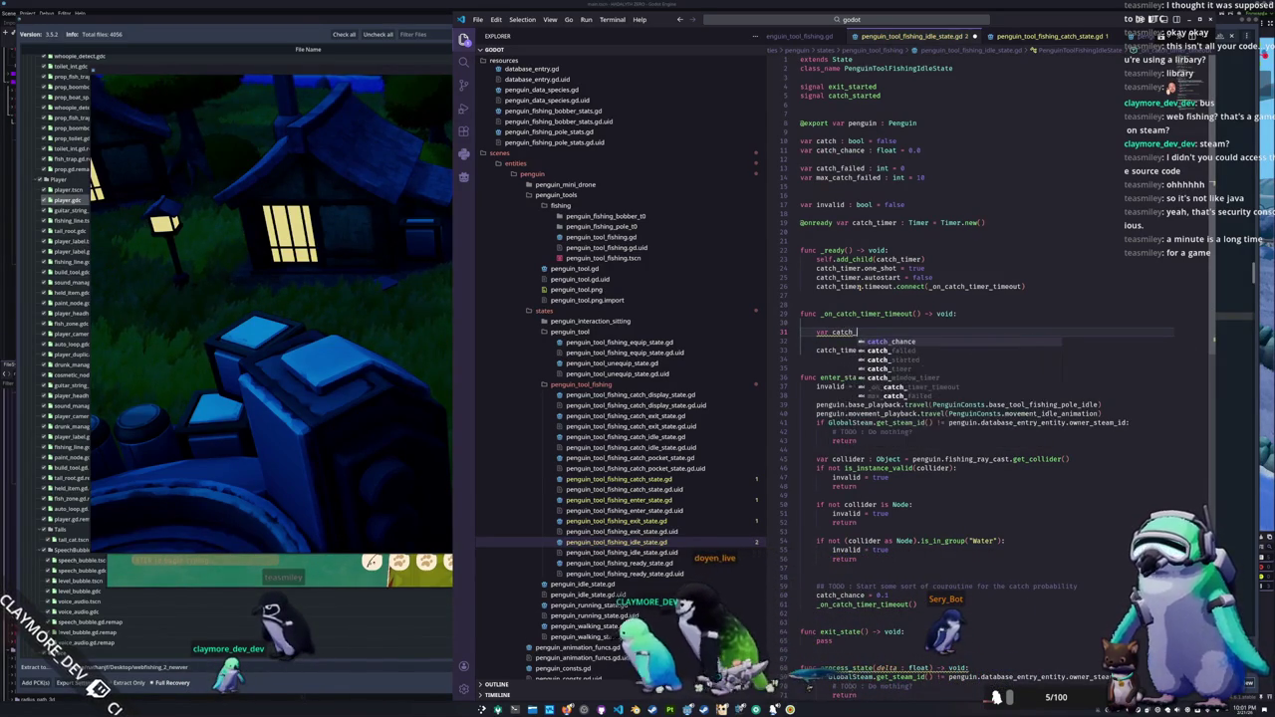
type("probabi")
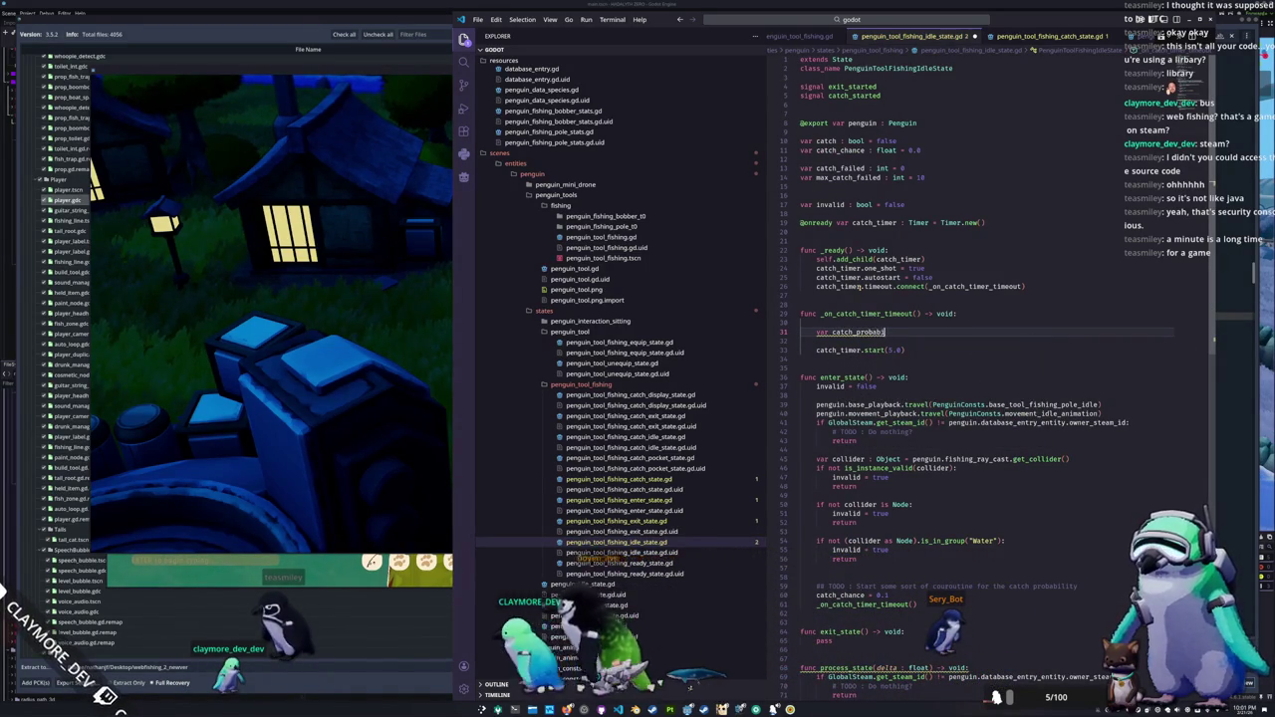
type("lity : float = randf(")
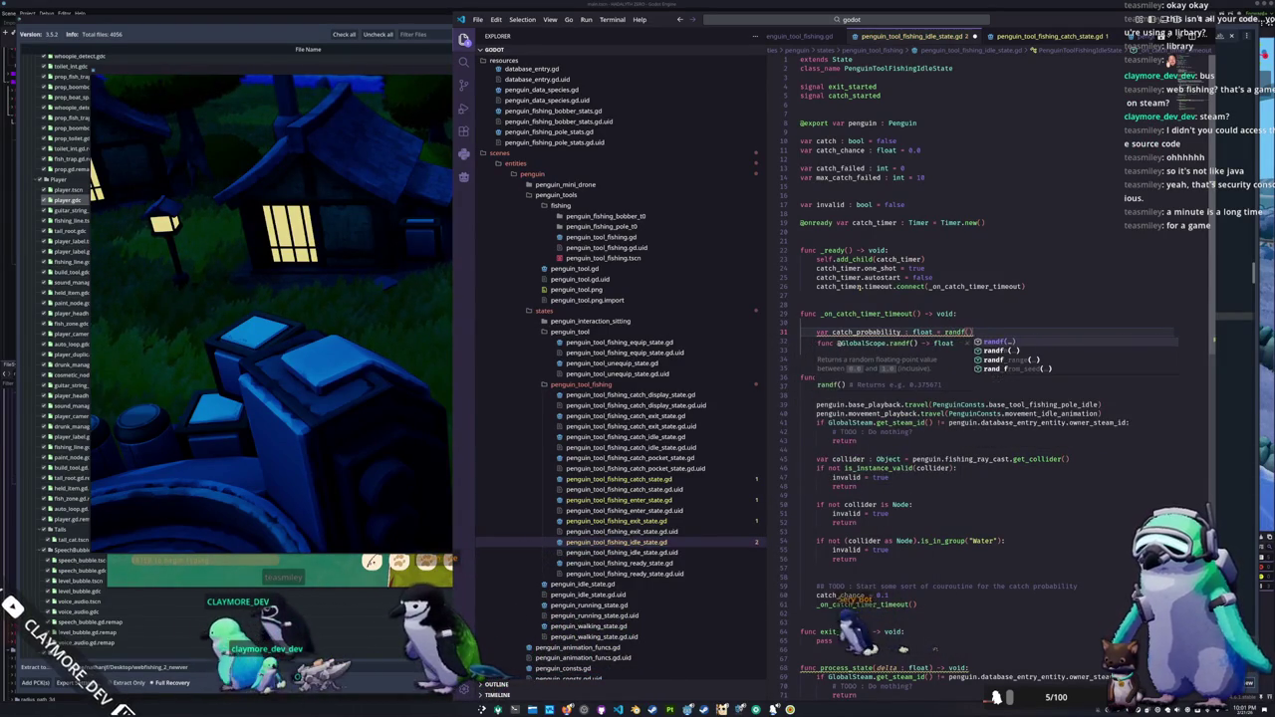
key("Return")
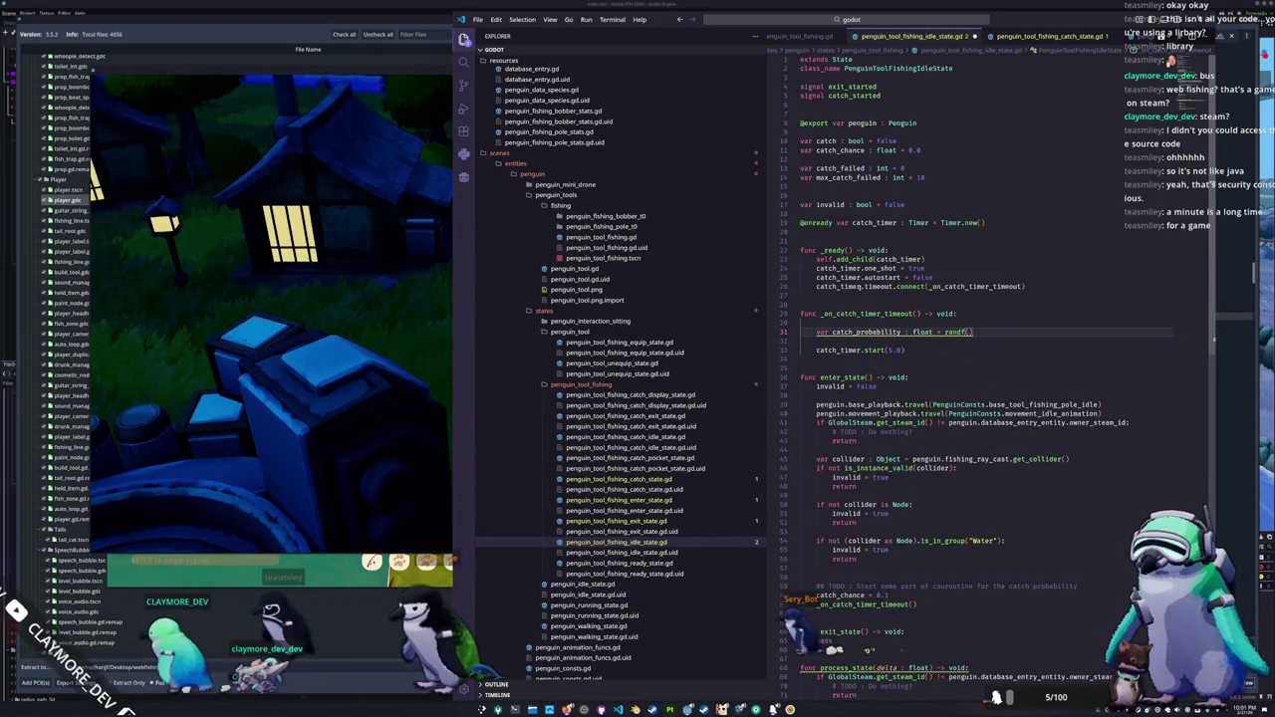
key("Return")
key("Return")
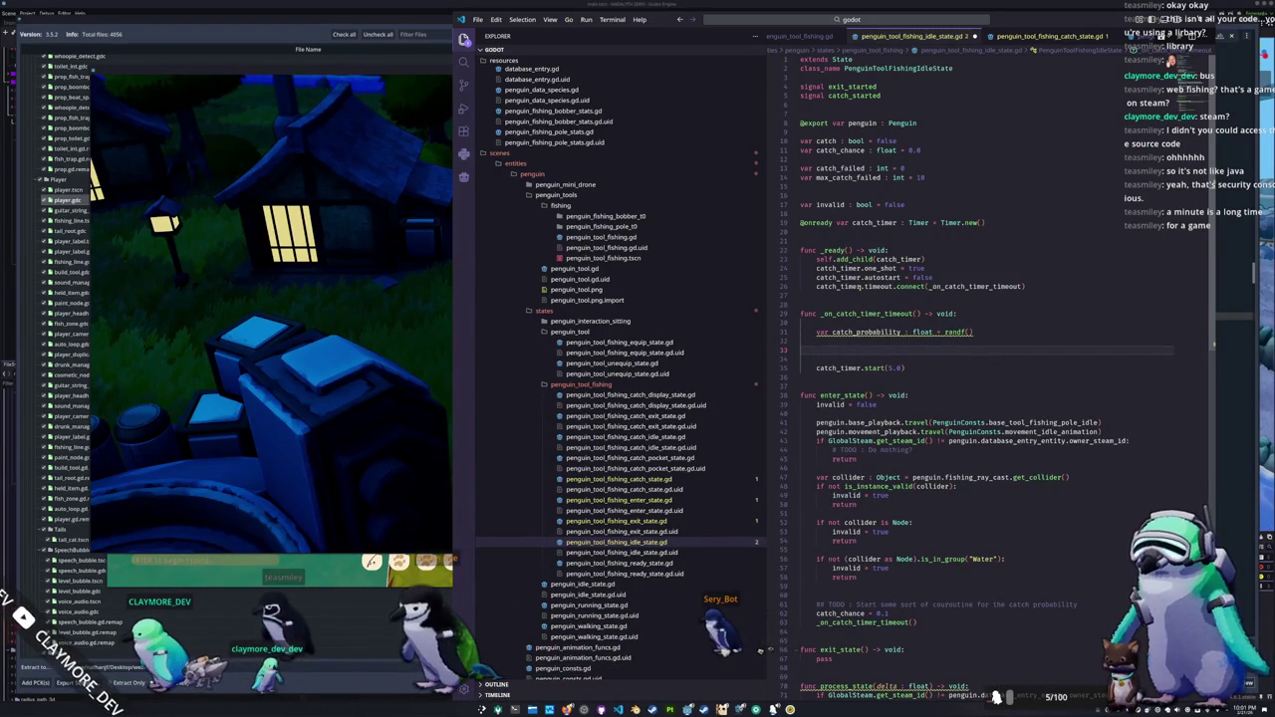
key("BackSpace")
key("BackSpace")
Step: Add 'if catch_probability < catch_chance:' that sets catch = true and returns
key("Return")
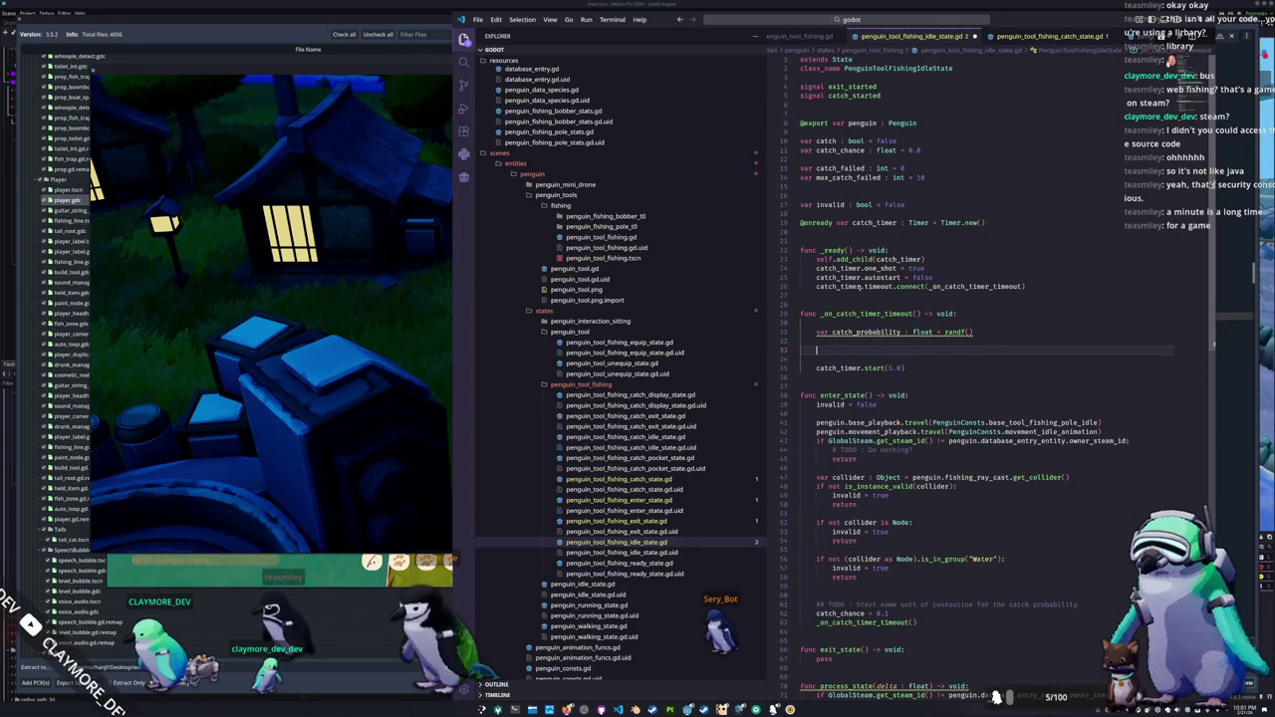
type("if catc")
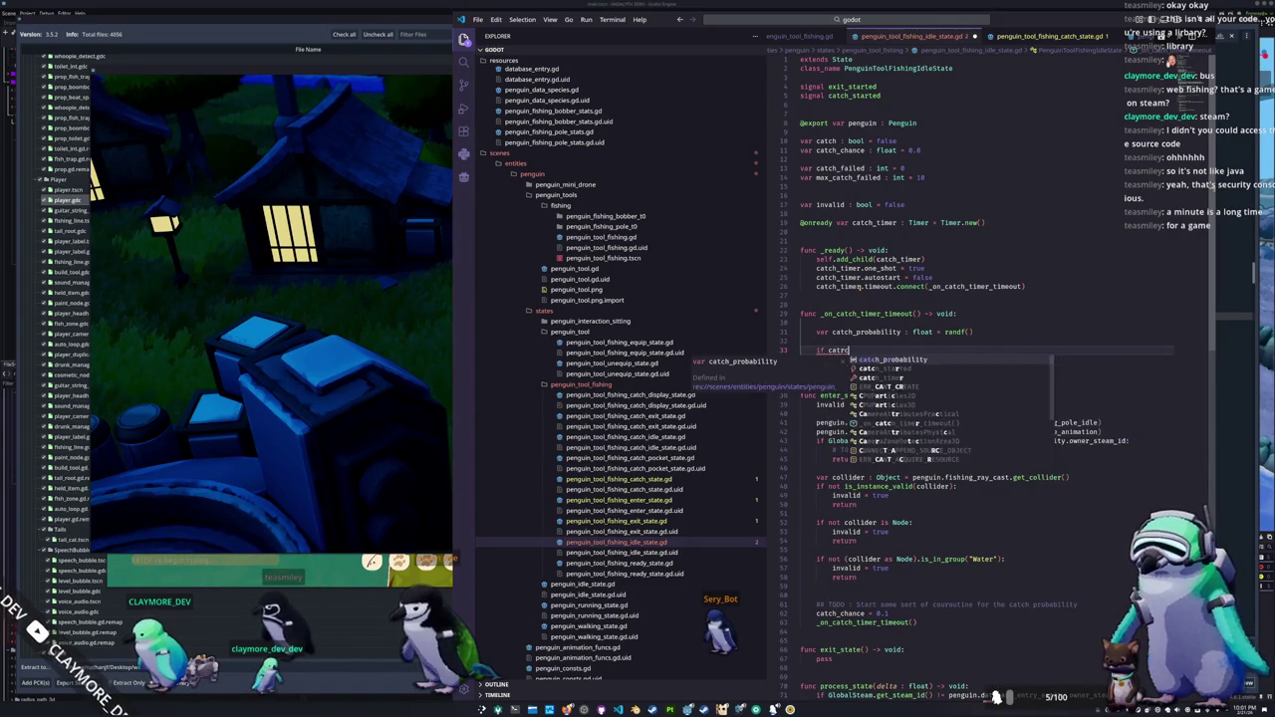
type("h_probability <")
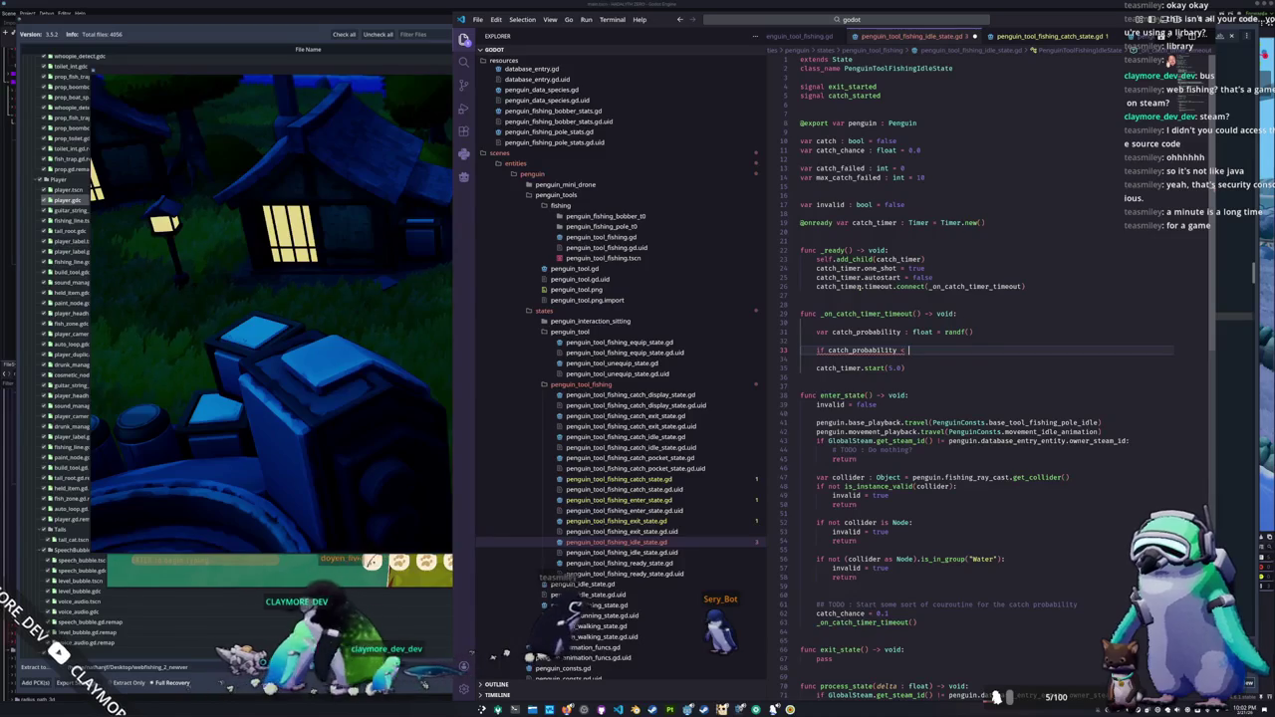
type("atch_ch")
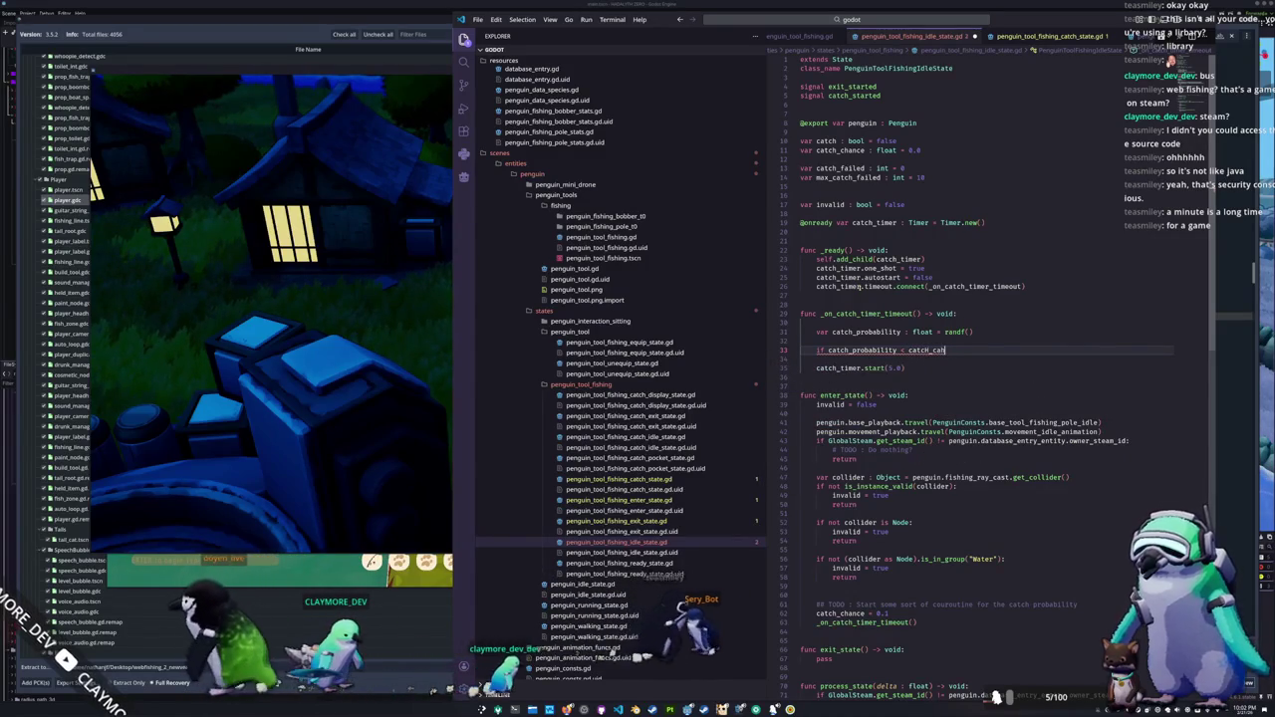
type("ance:")
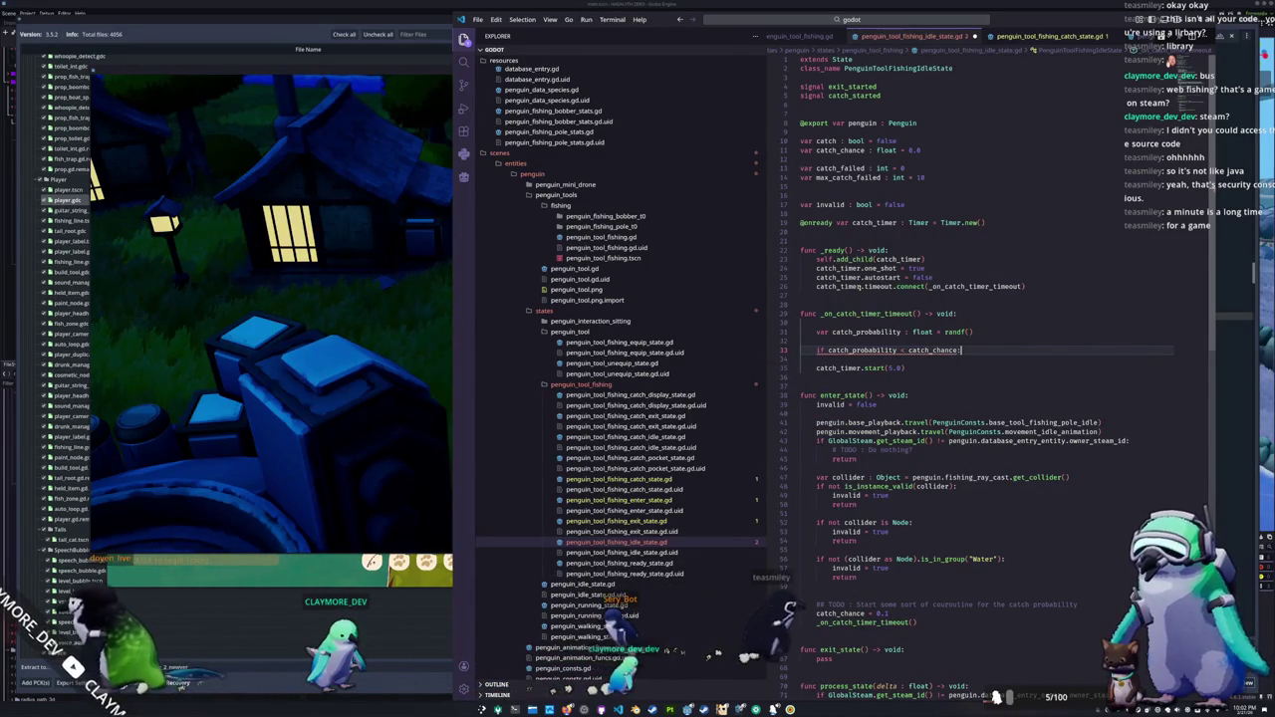
key("Return")
type("catch = true")
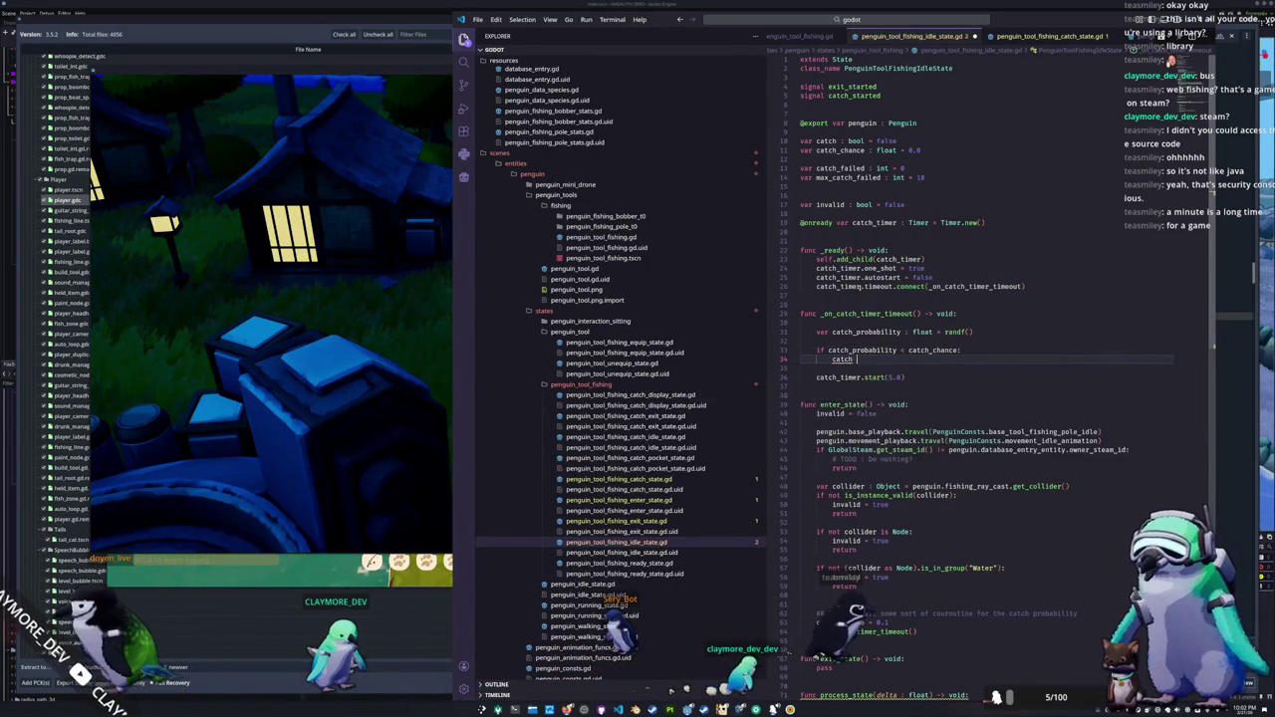
key("Return")
type("return")
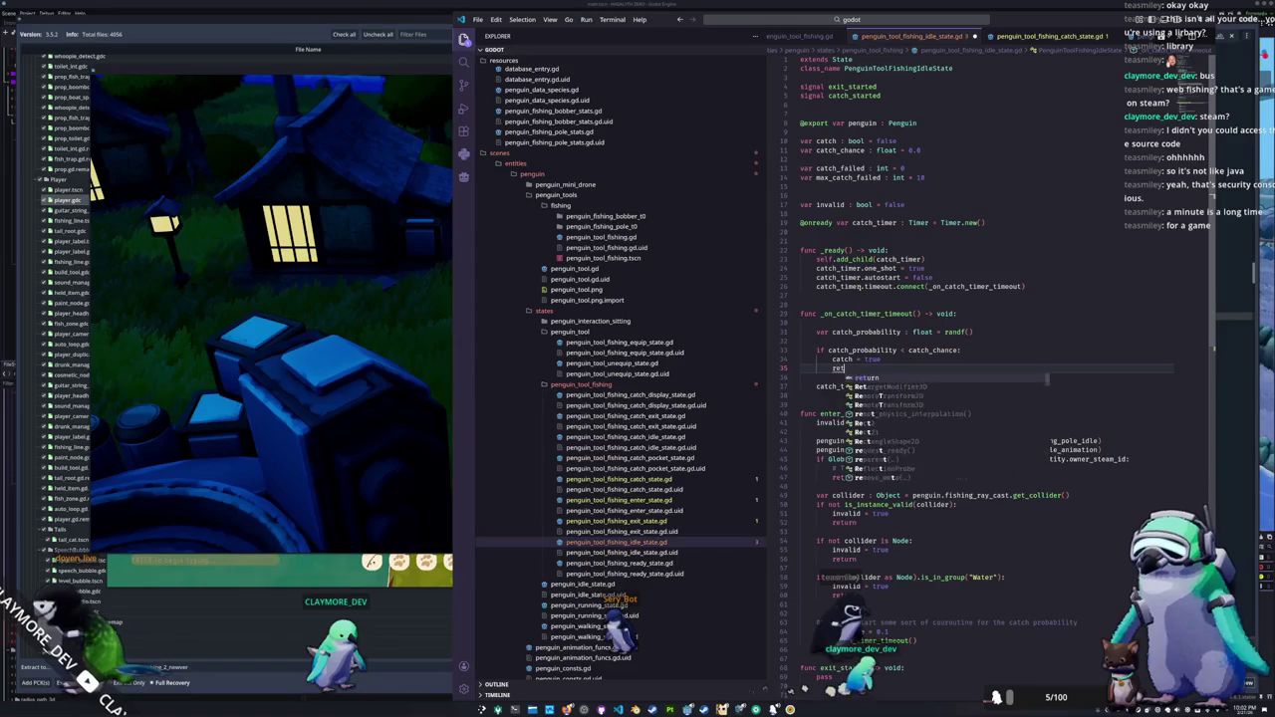
key("Down")
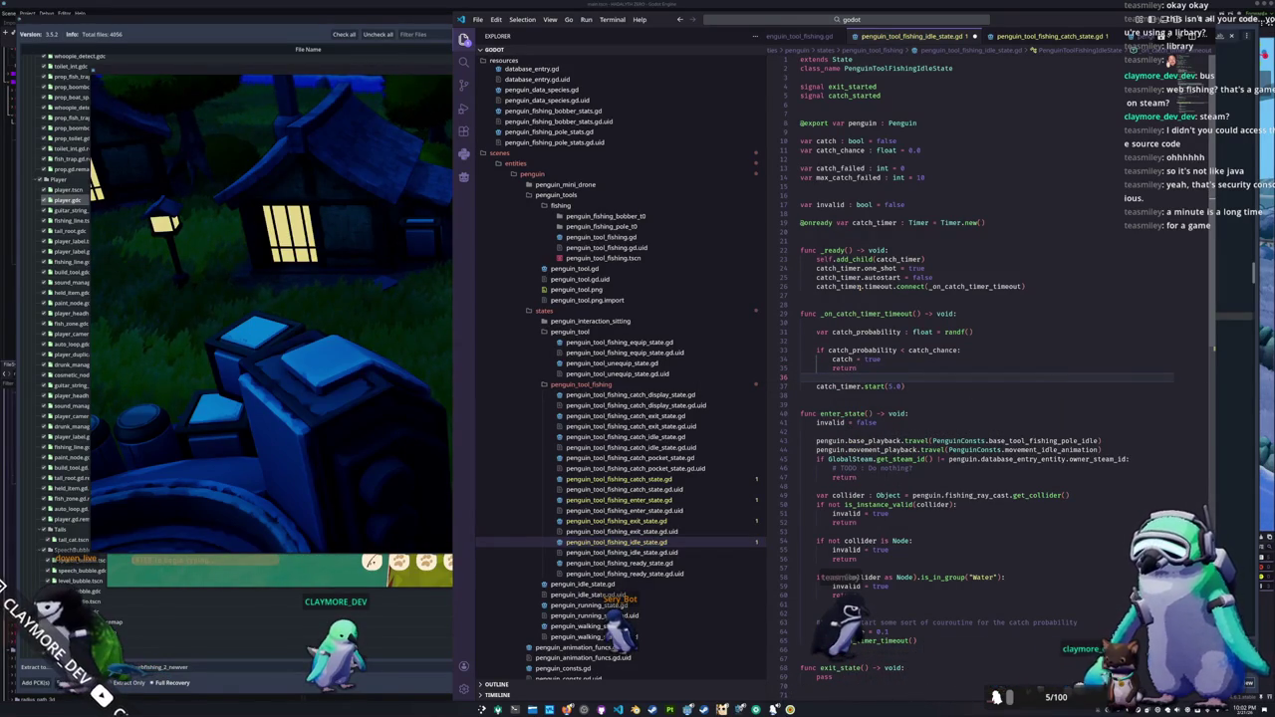
key("Return")
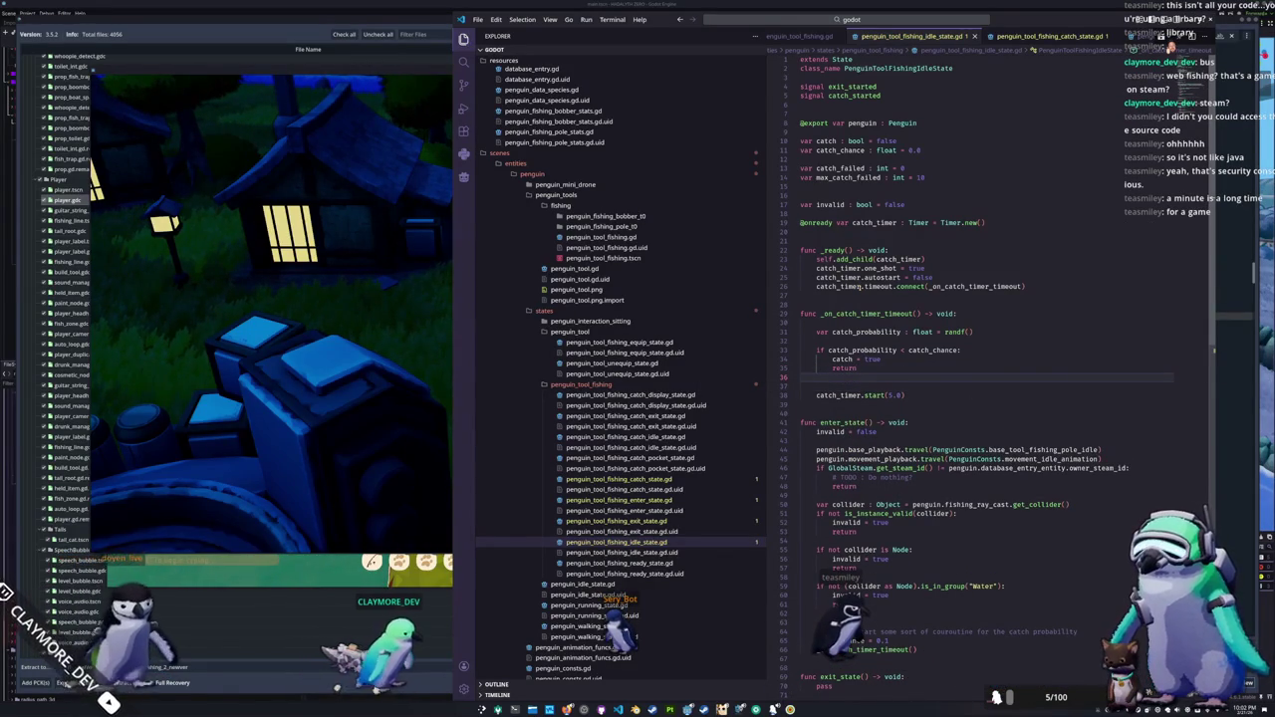
key("F5")
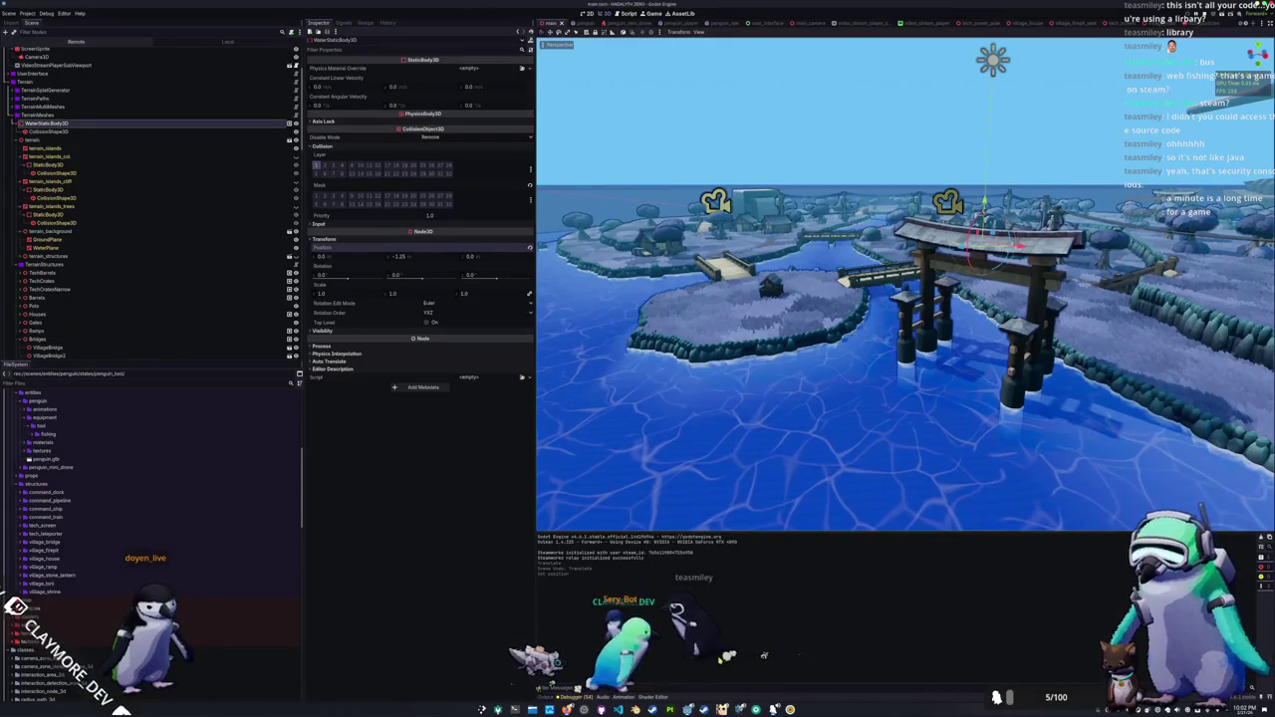
Step: Run the Godot project with F5 to start a test run of the game
key("F5")
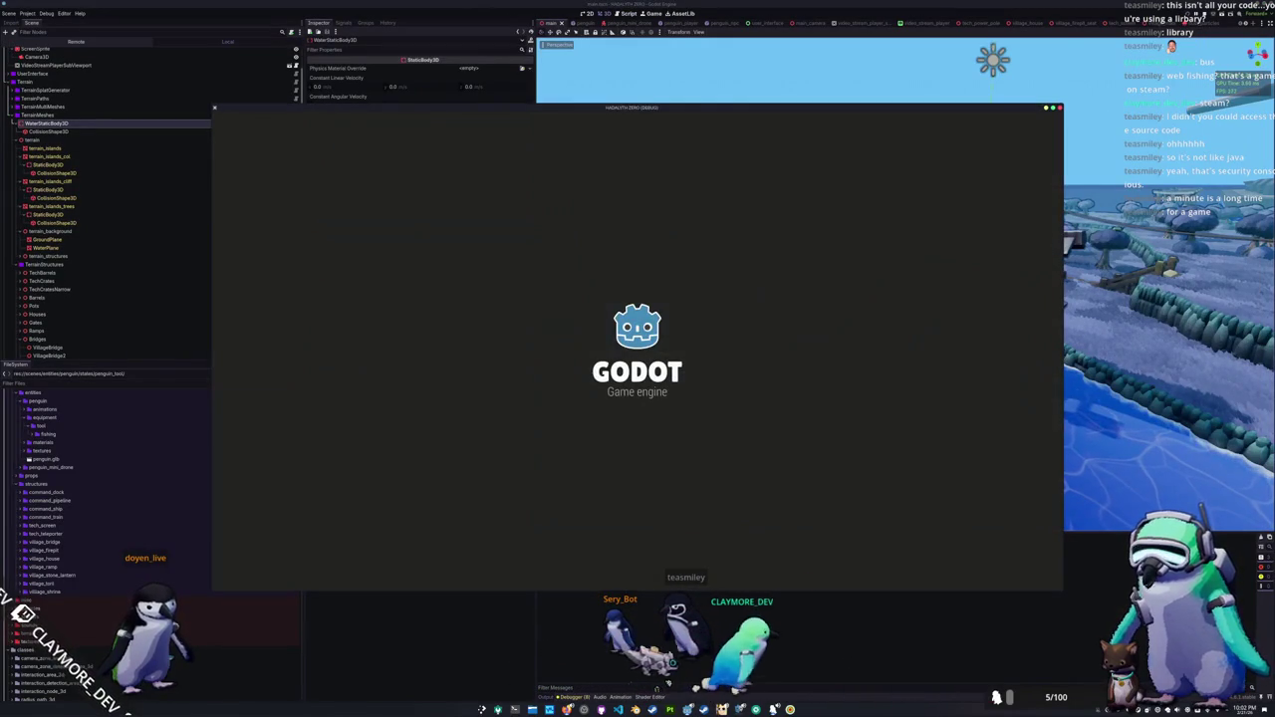
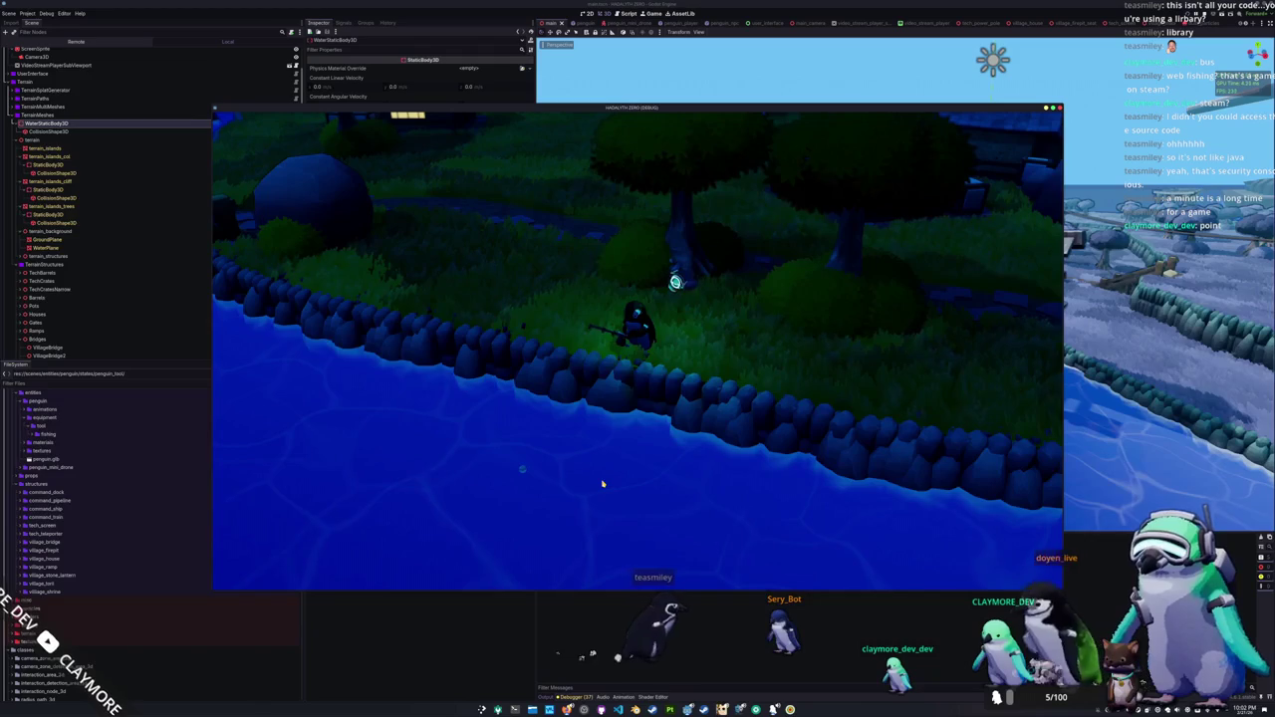
Step: Add print("Catch timer timeout") as the first line of _on_catch_timer_timeout in the idle-state script
left_click_drag(738, 140, 412, 139)
left_click(618, 709)
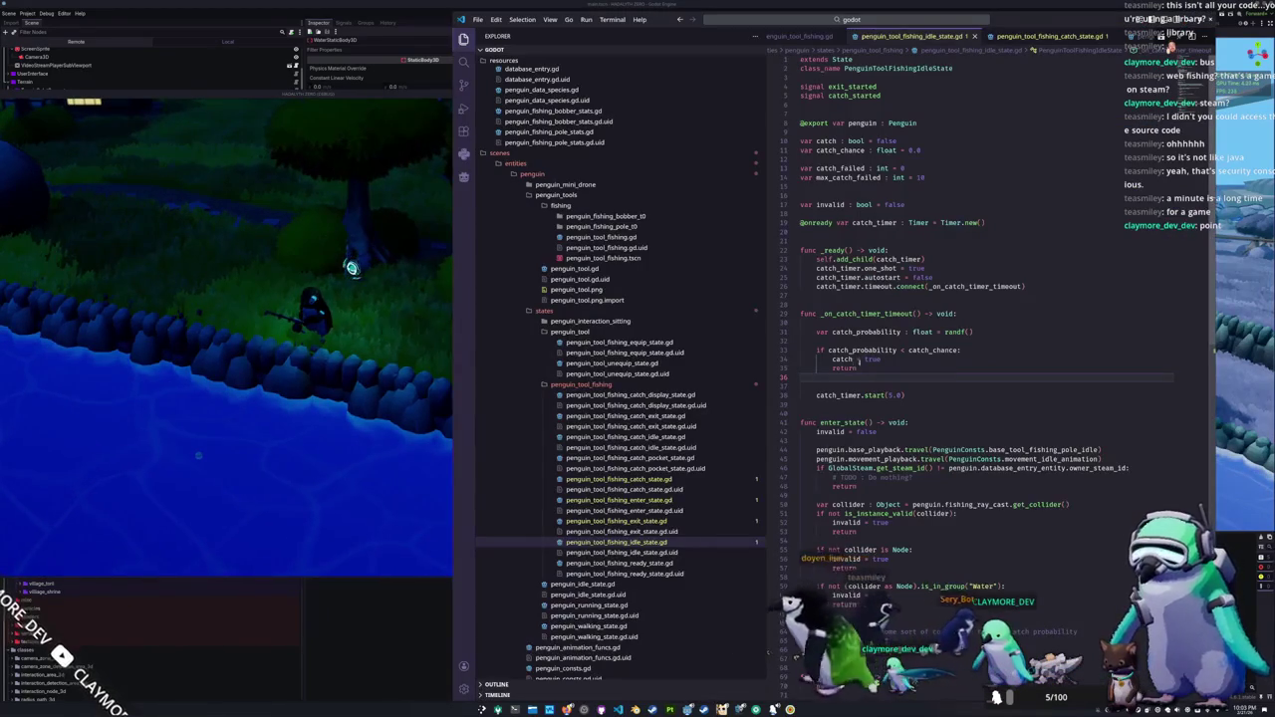
left_click(840, 323)
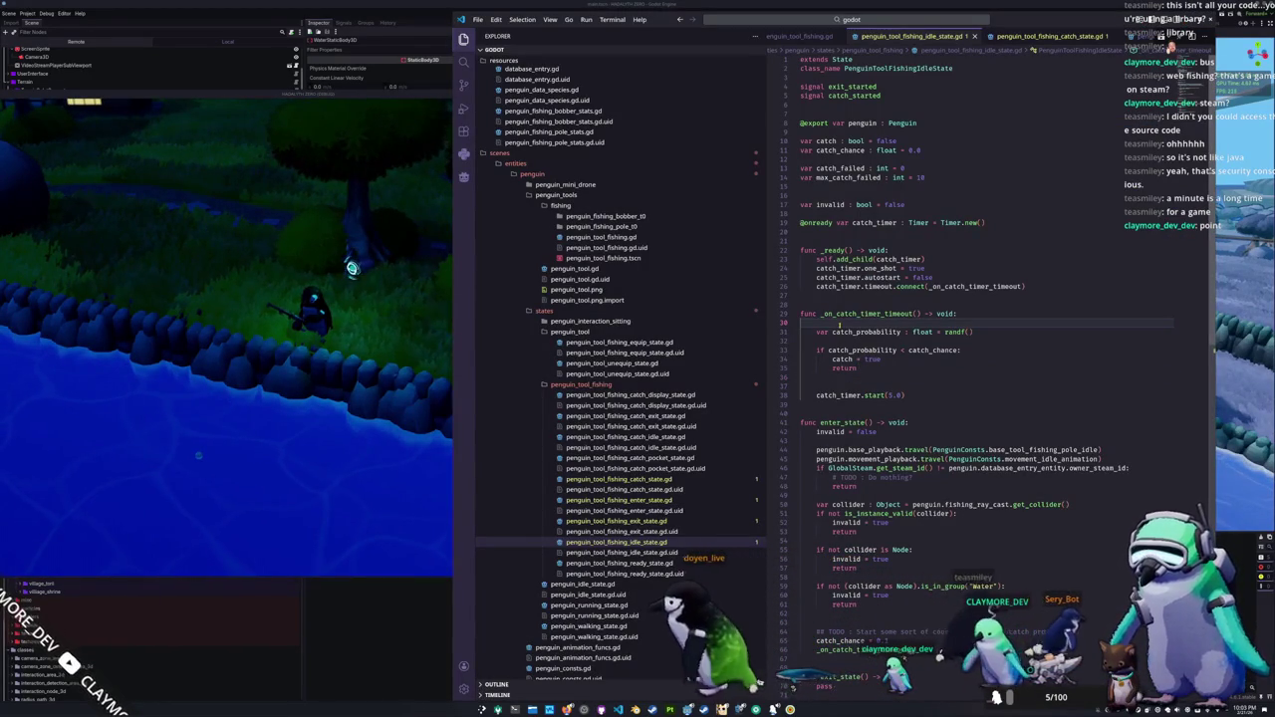
type("print(\"")
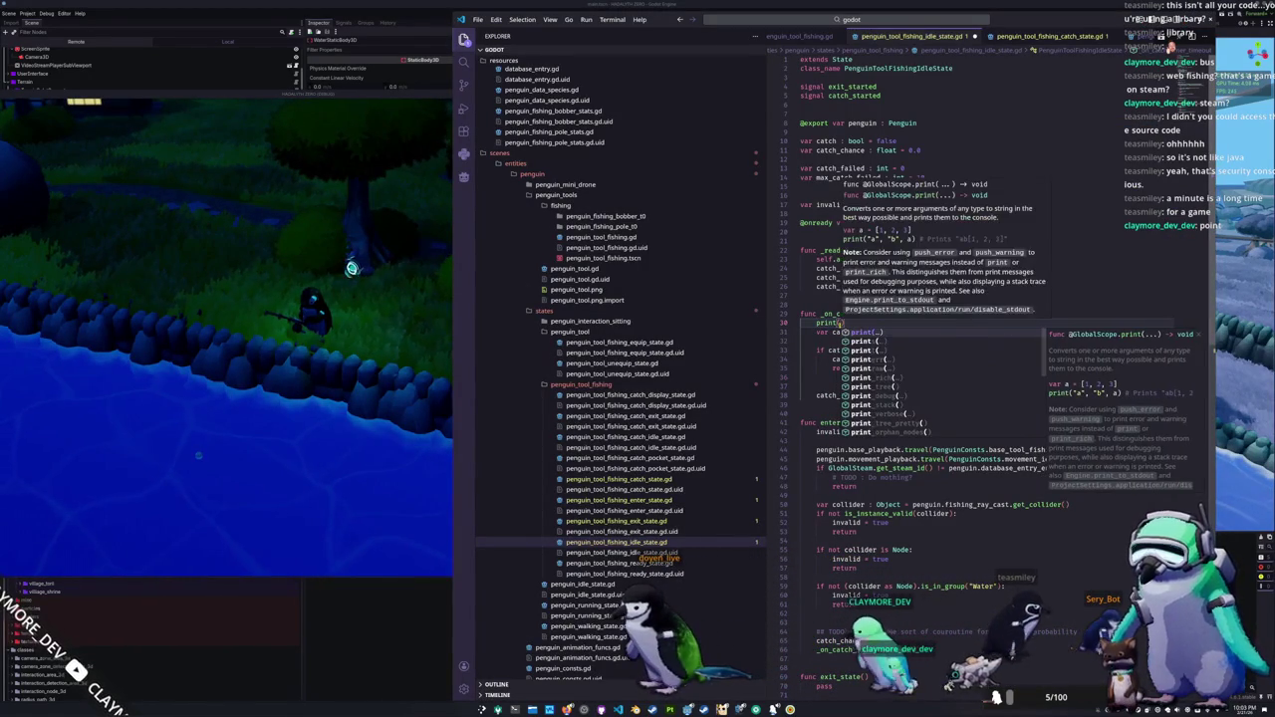
type("Catch time")
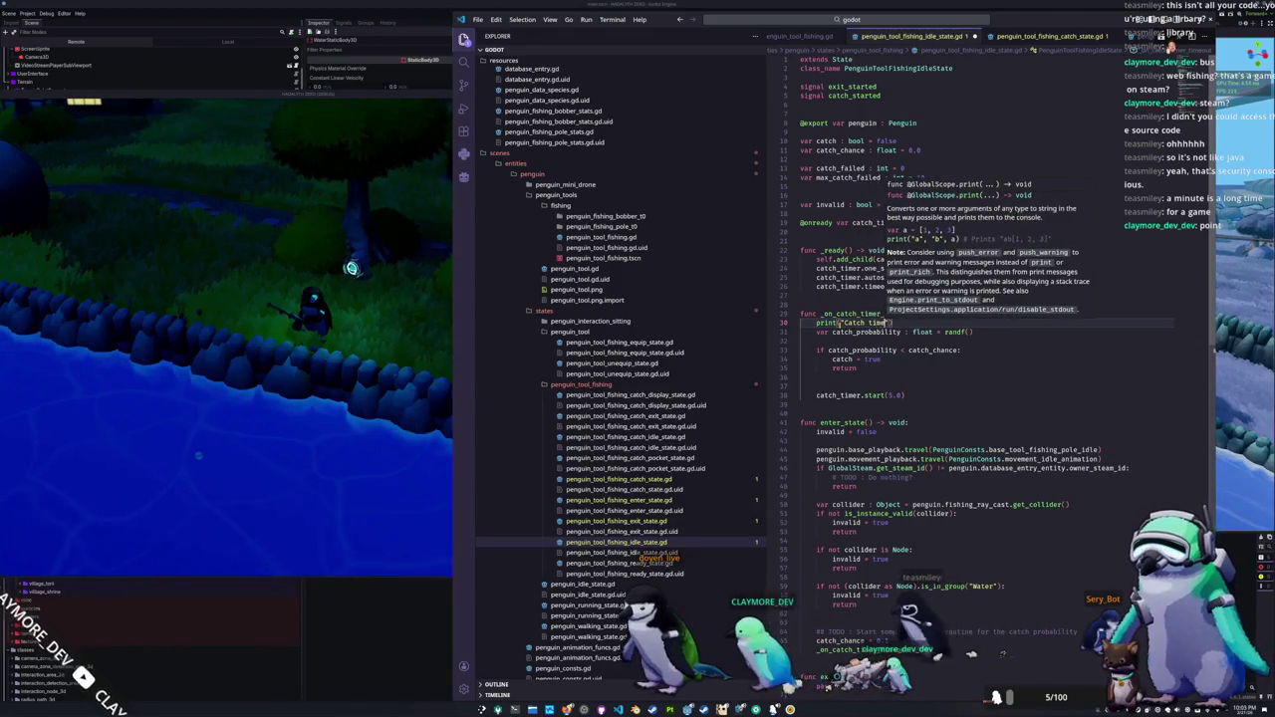
type("r timeout")
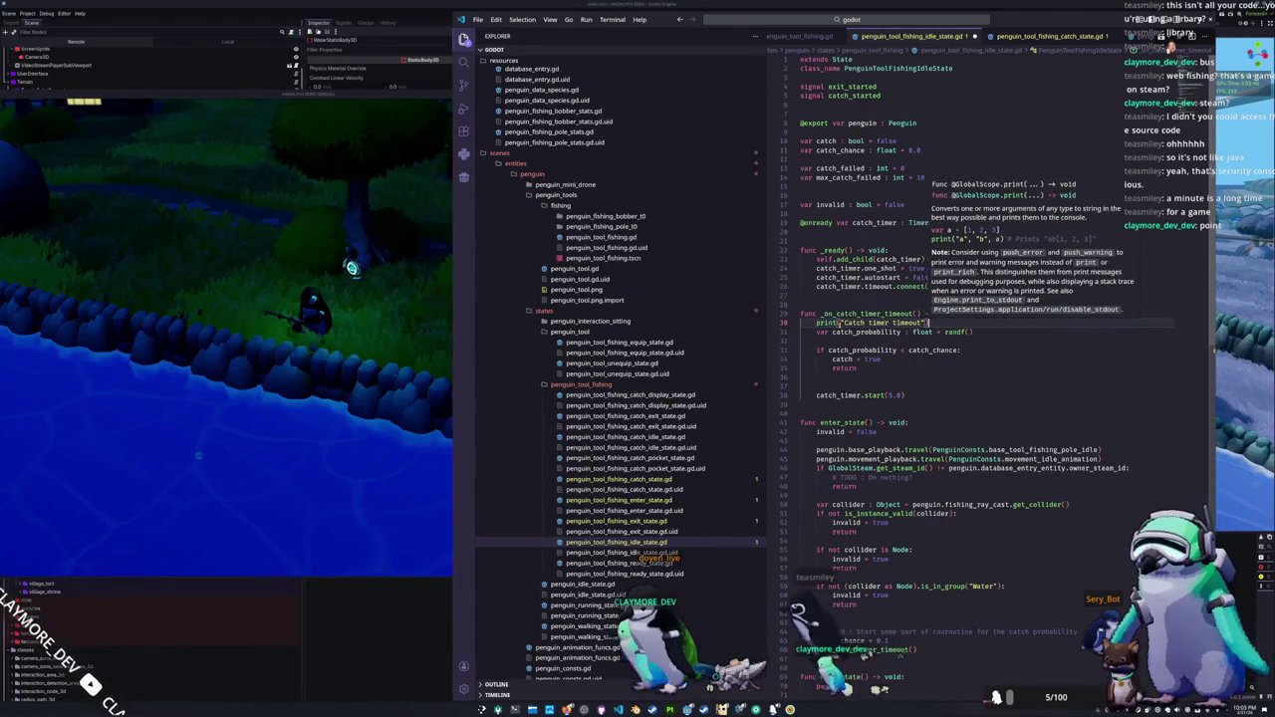
key("Down")
key("Down")
key("Down")
key("Up")
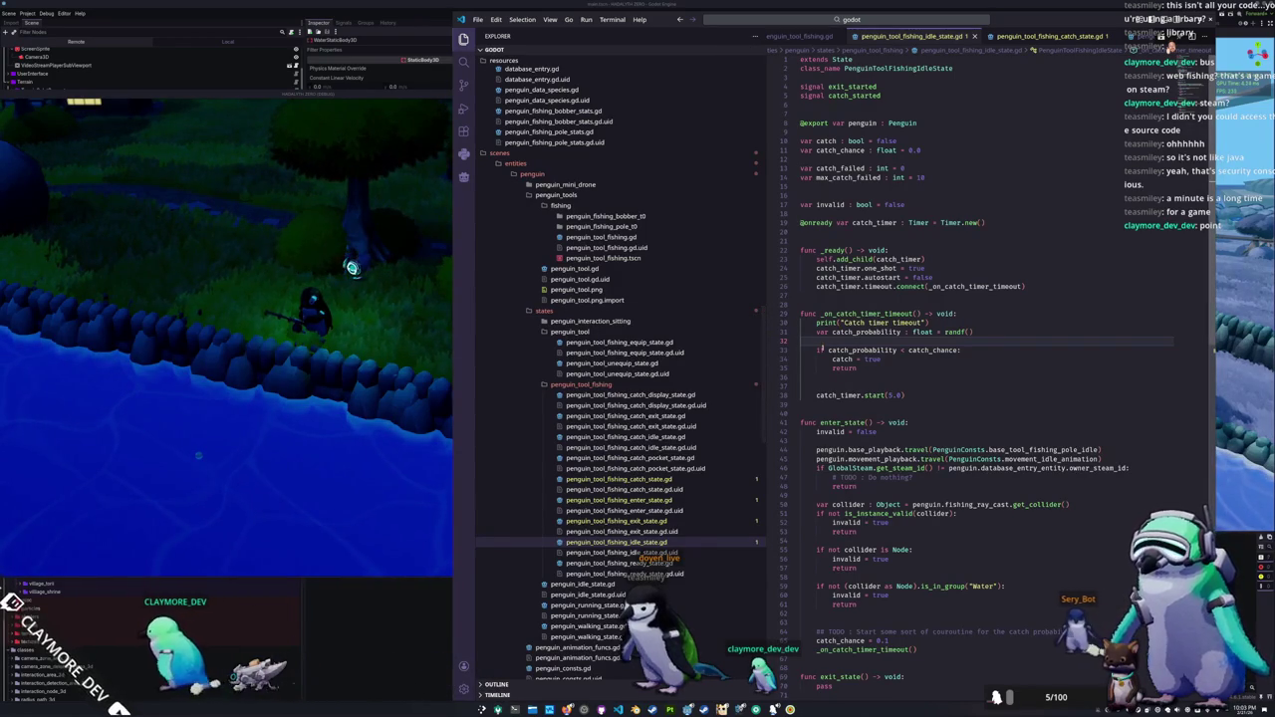
left_click(834, 381)
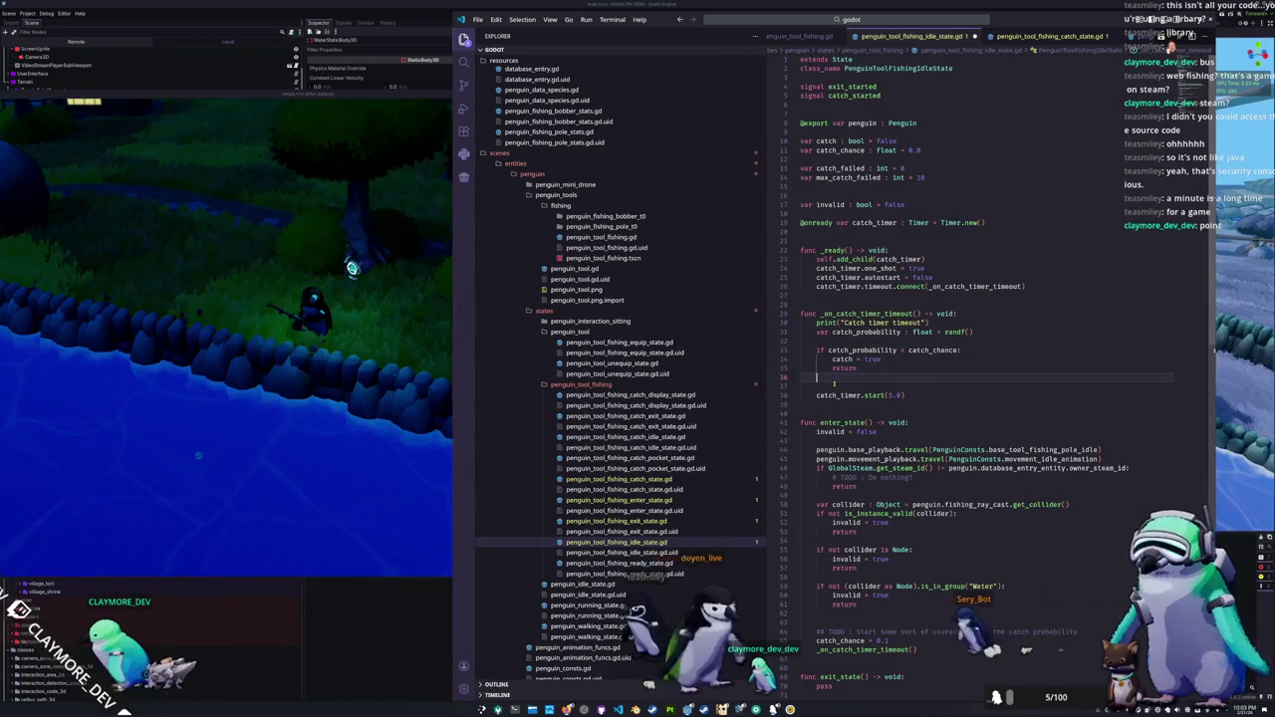
Step: Add catch_chance += 0.05 below the catch return, with blank lines after it
key("Return")
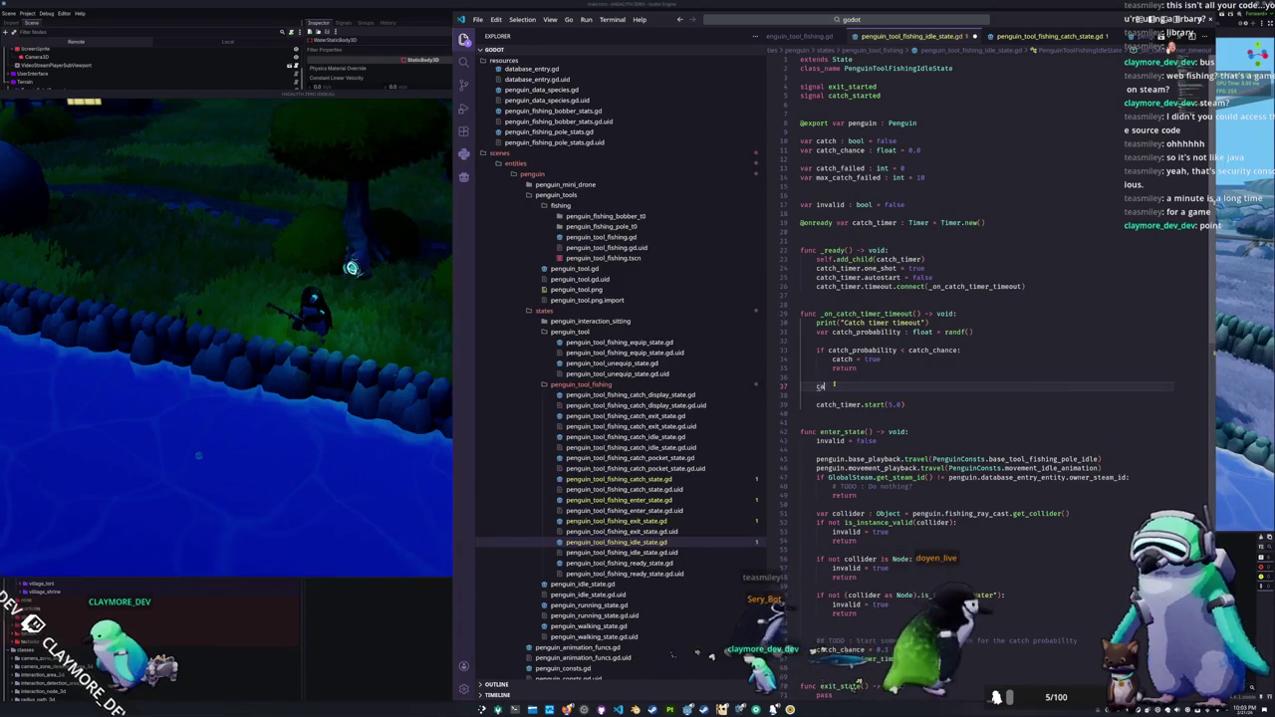
type("catch_chan")
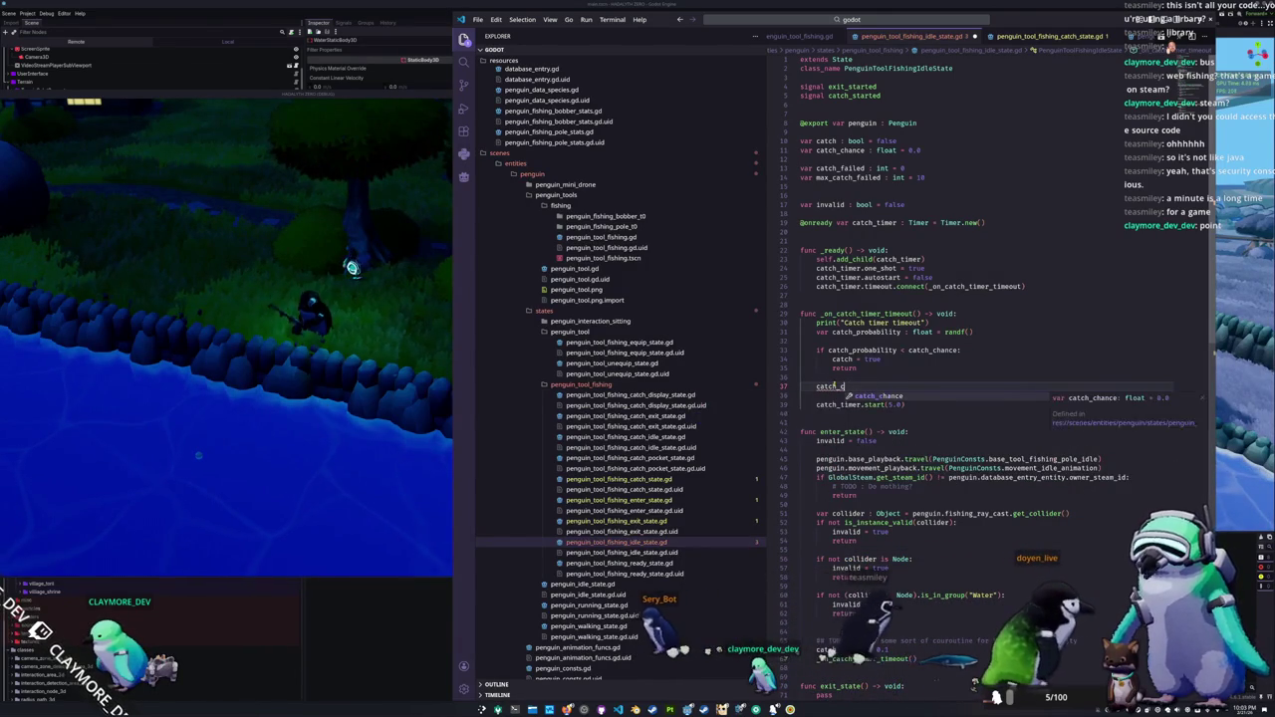
left_click(284, 379)
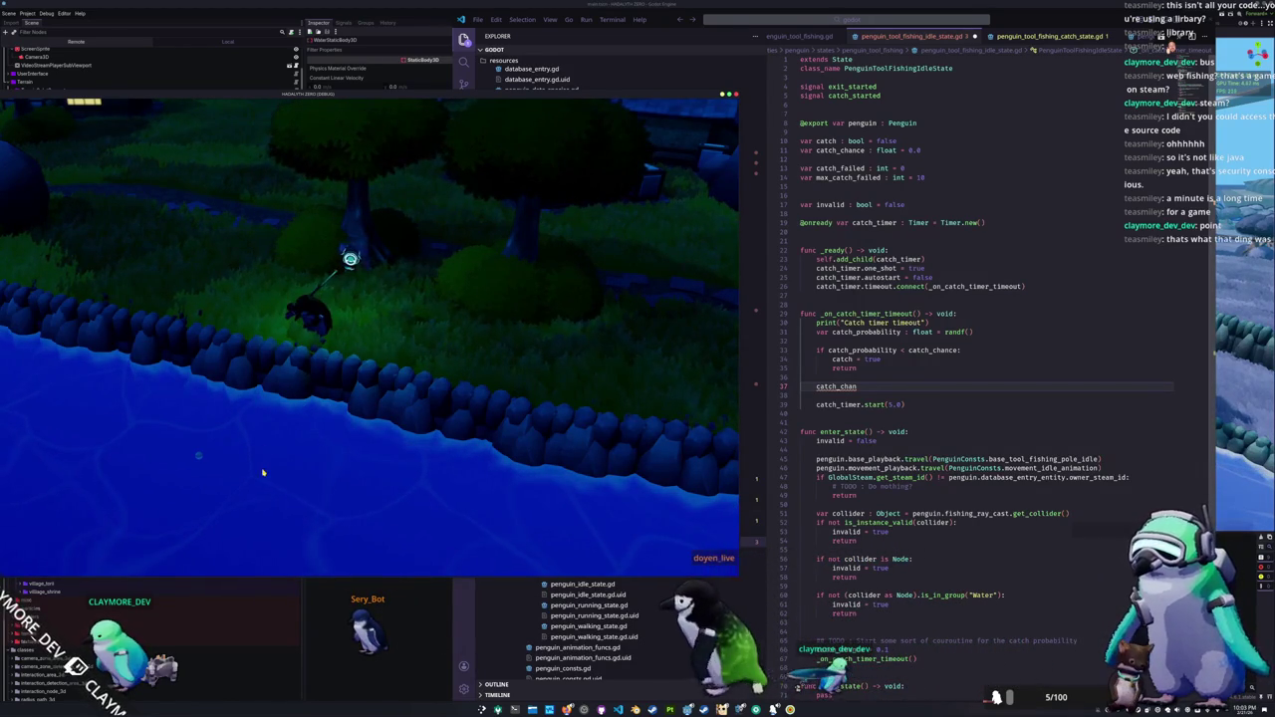
left_click(857, 386)
double_click(836, 387)
type("catch_")
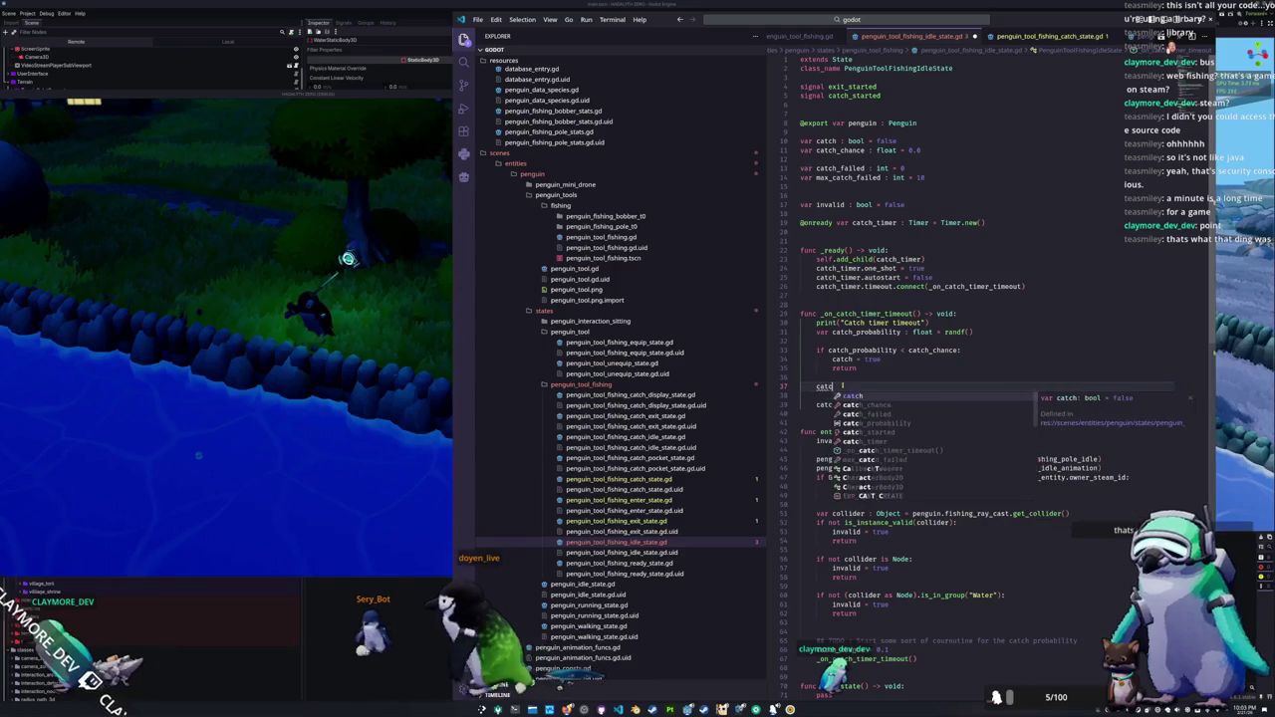
key("Return")
type("+=")
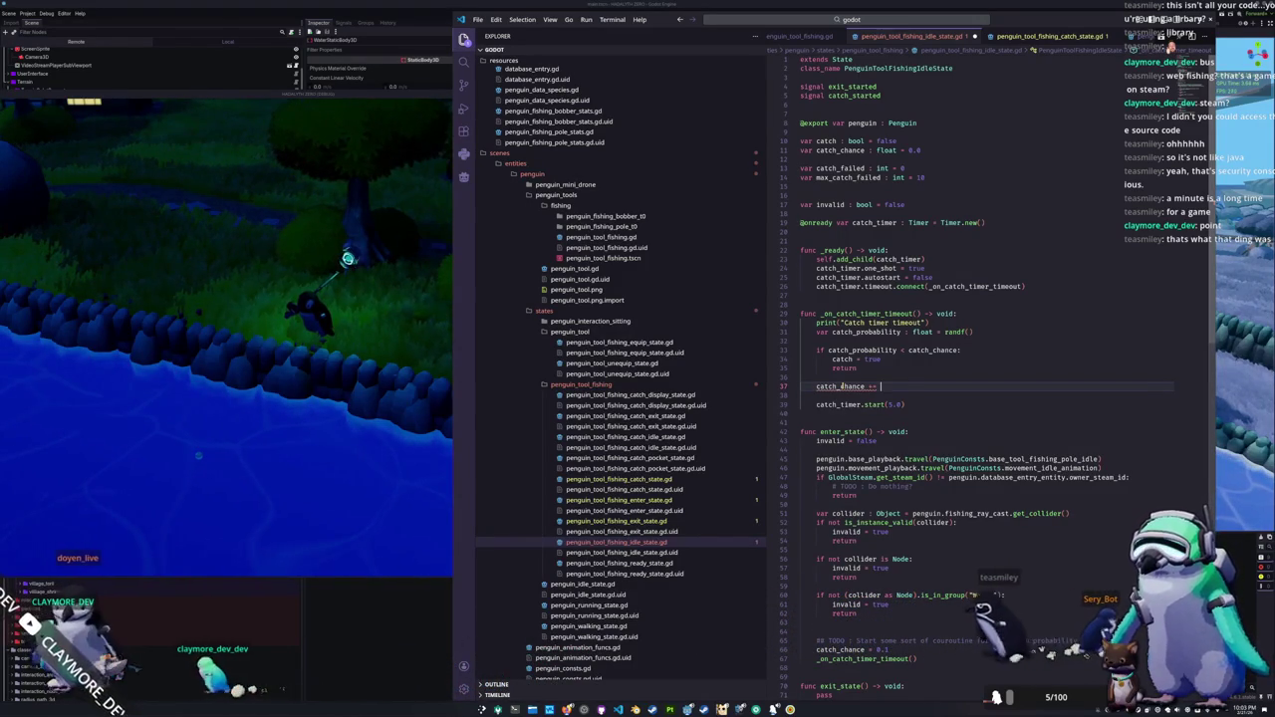
type("0.")
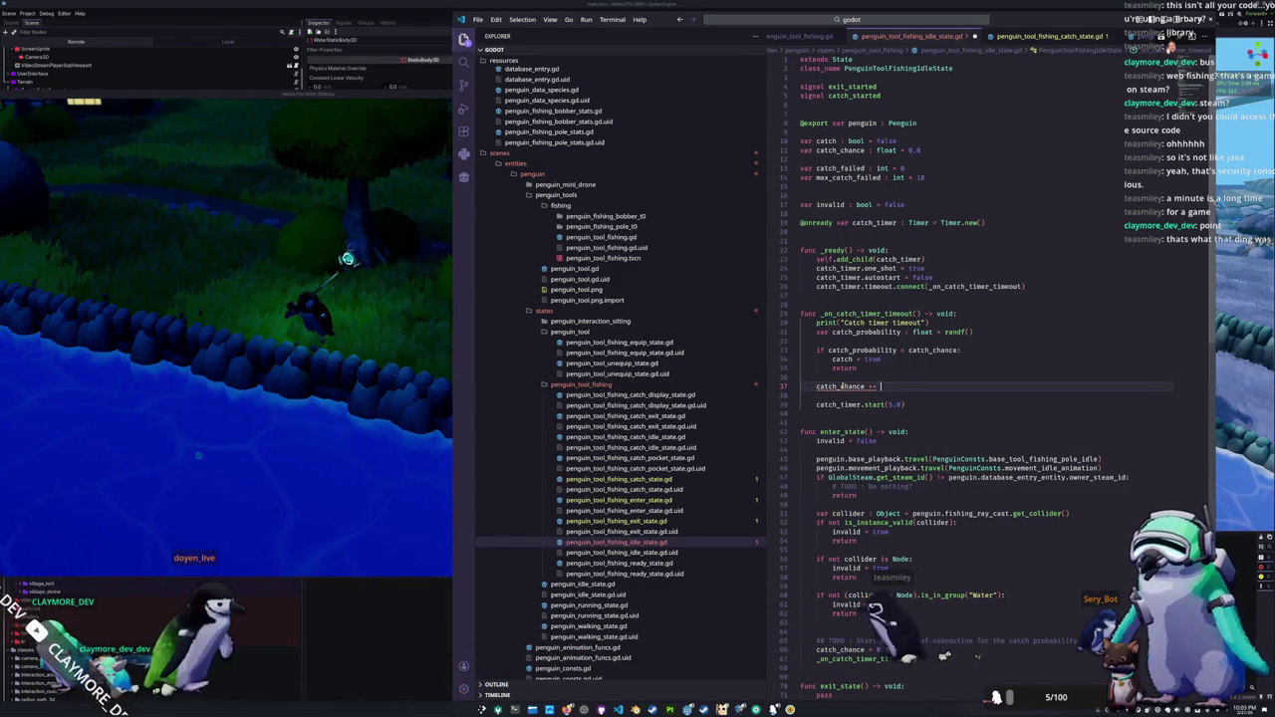
type("1")
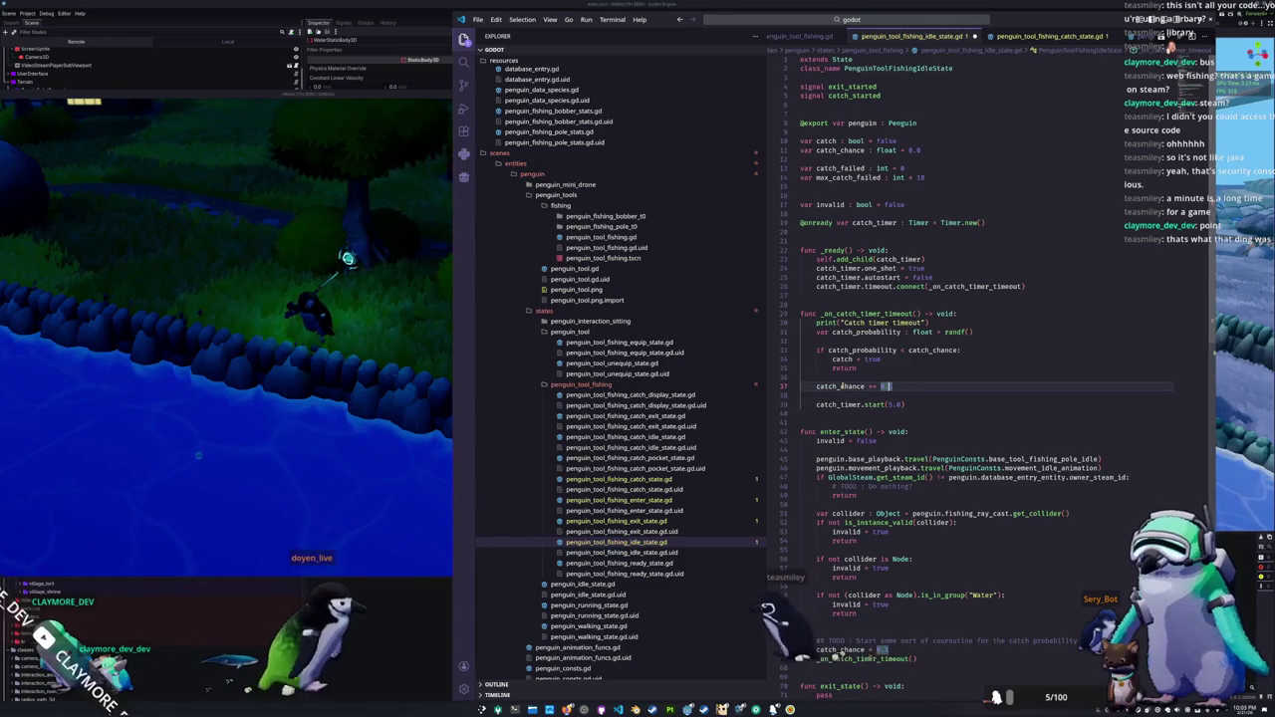
type("0.05")
key("Down")
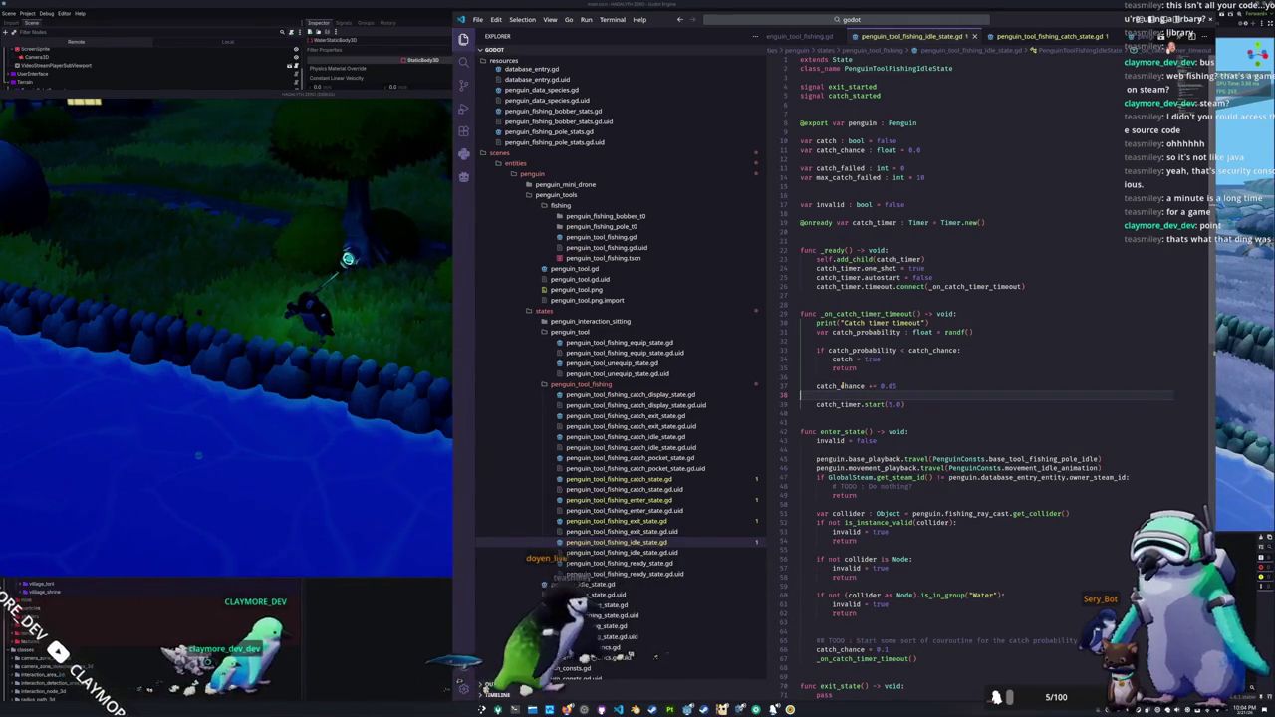
key("Return")
key("Return")
key("Return")
key("Up")
Step: Add a catch_failed increment line and move it above the catch_chance increment
type("catch_fail")
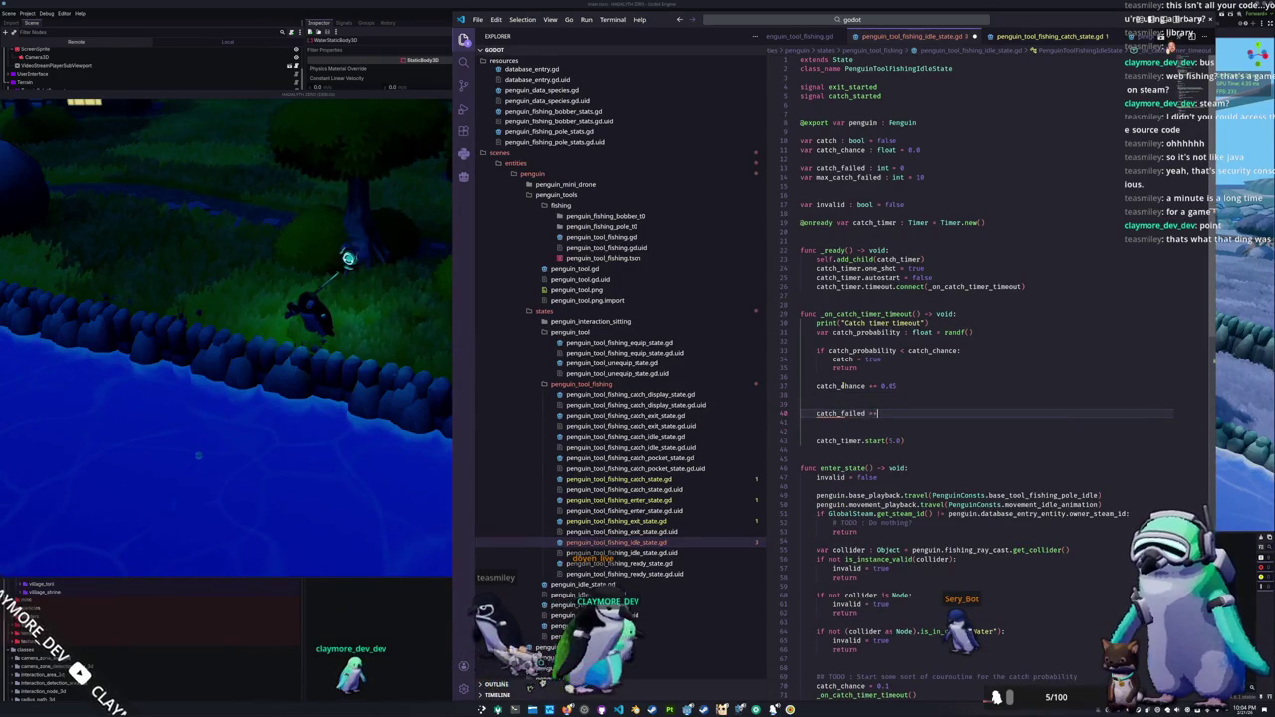
type("1")
key("shift+Up")
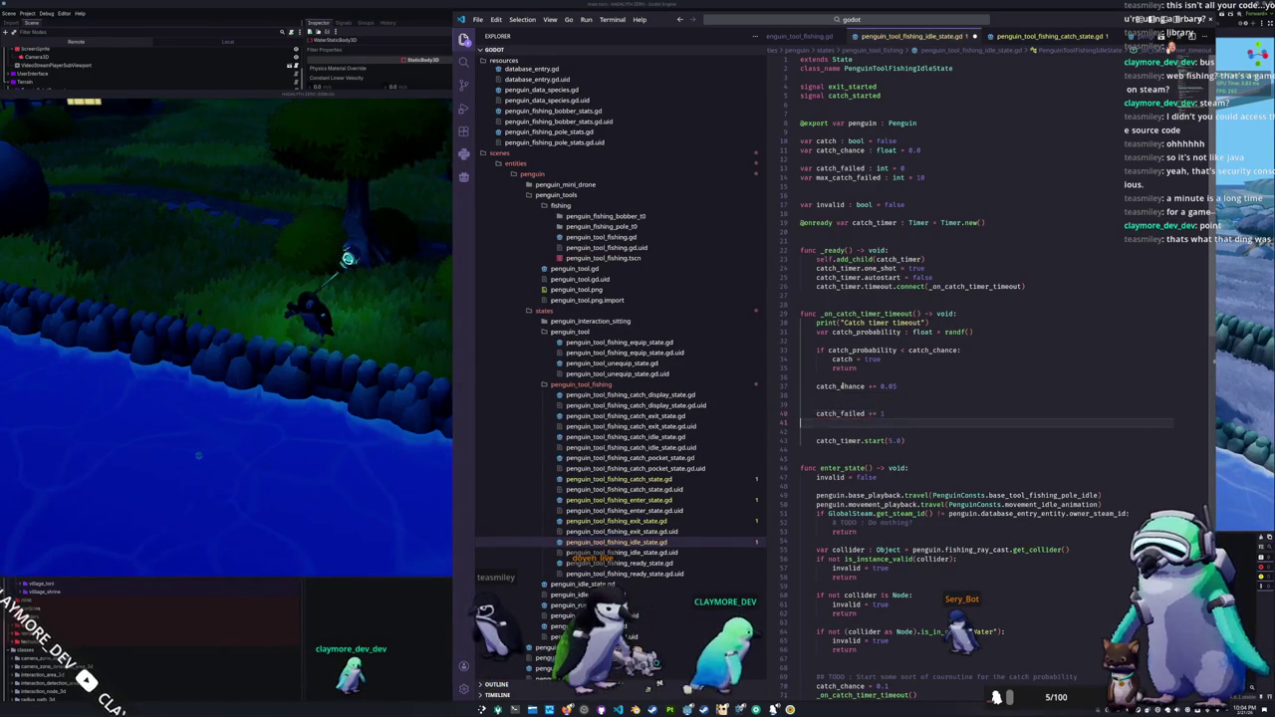
key("alt+Up")
key("alt+Up")
key("alt+Up")
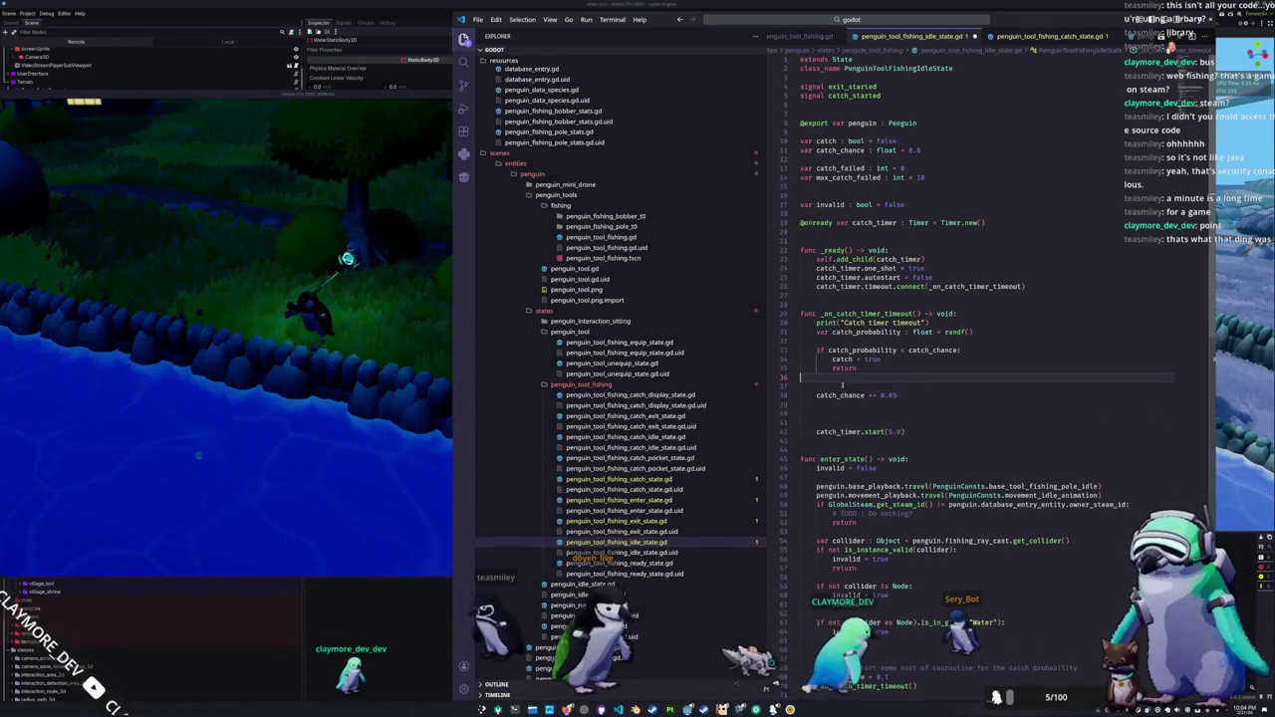
key("Down")
Step: Add 'if catch_failed > max_catch_failed:' that sets catch = true and returns
type("if catch_failed ")
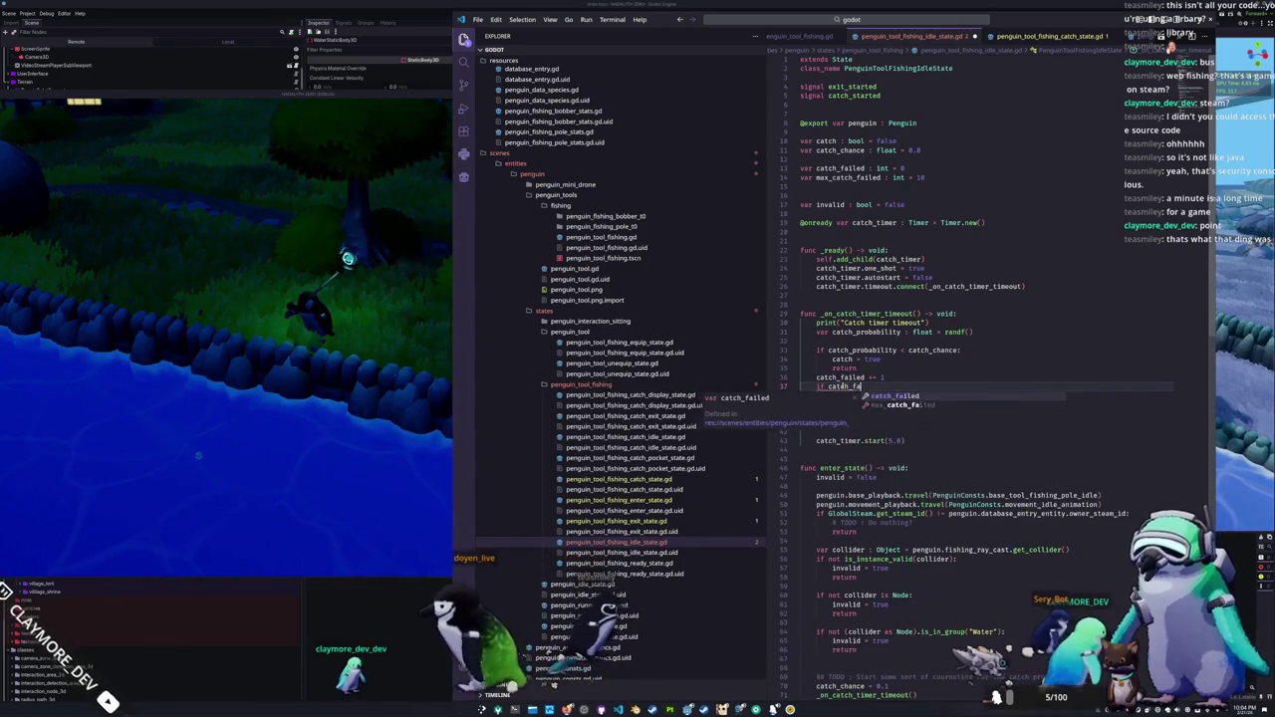
type("> max")
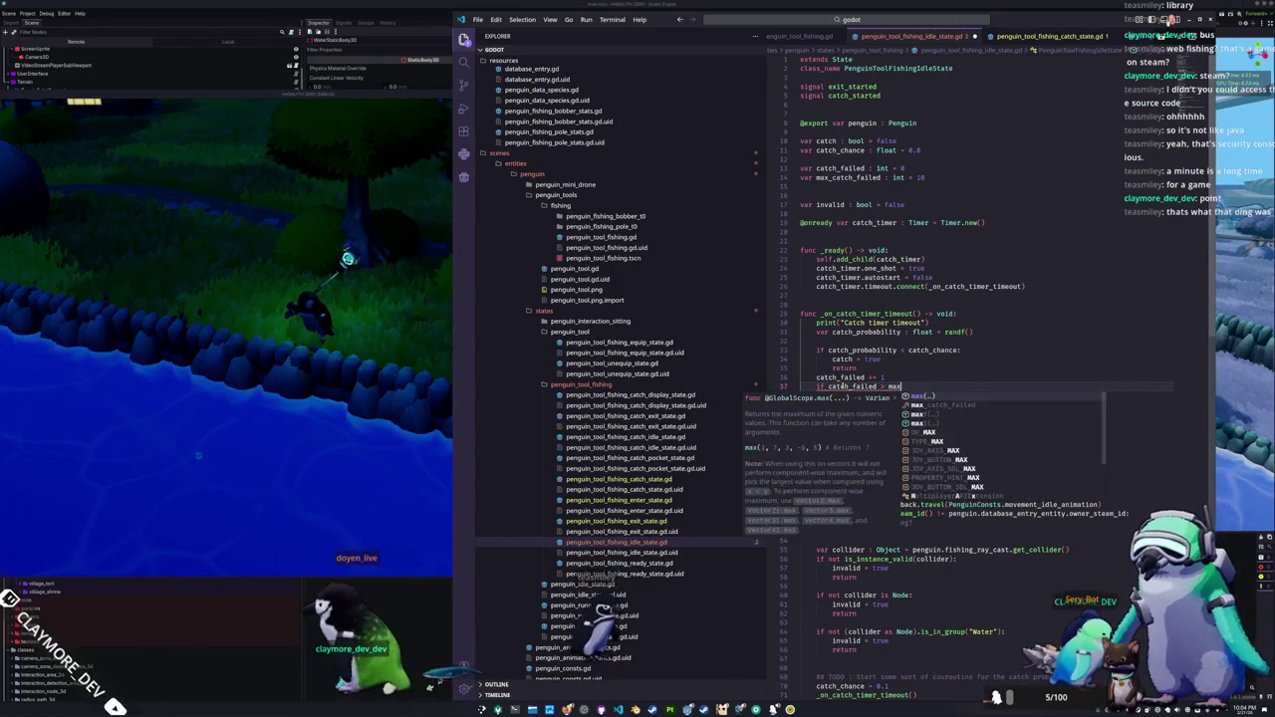
type("_catch_failed:")
key("Return")
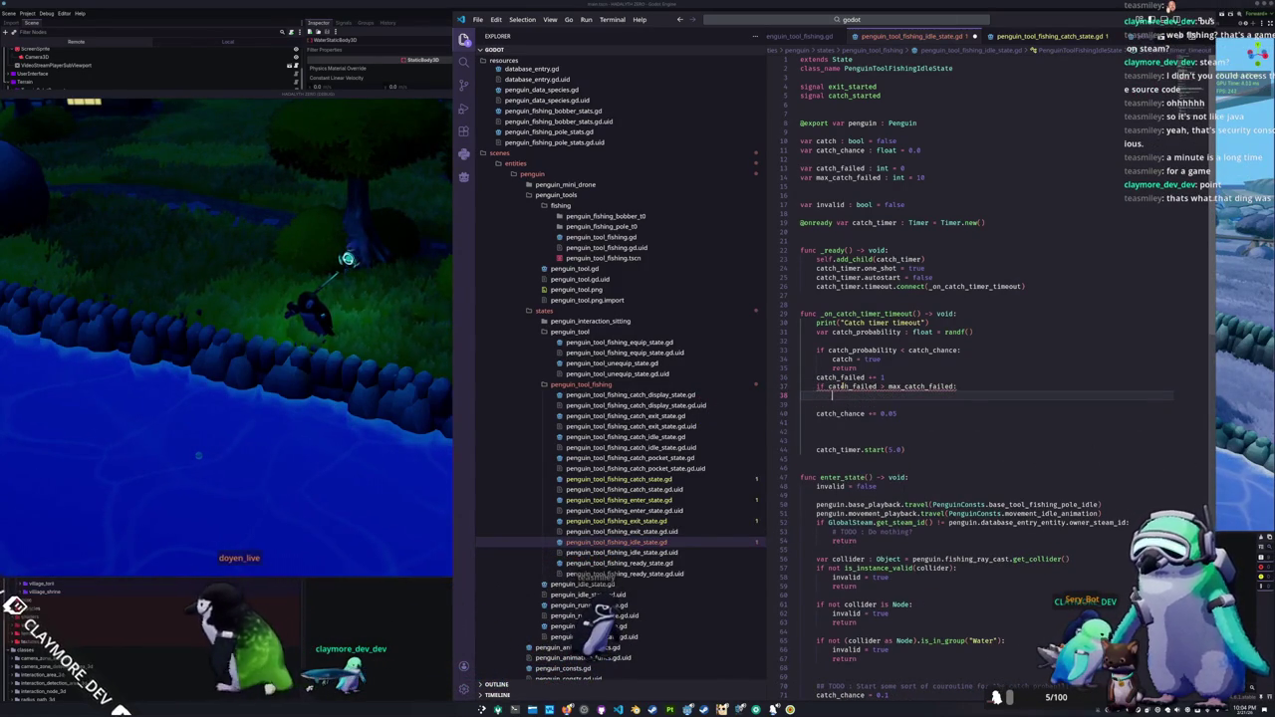
type("catch = true")
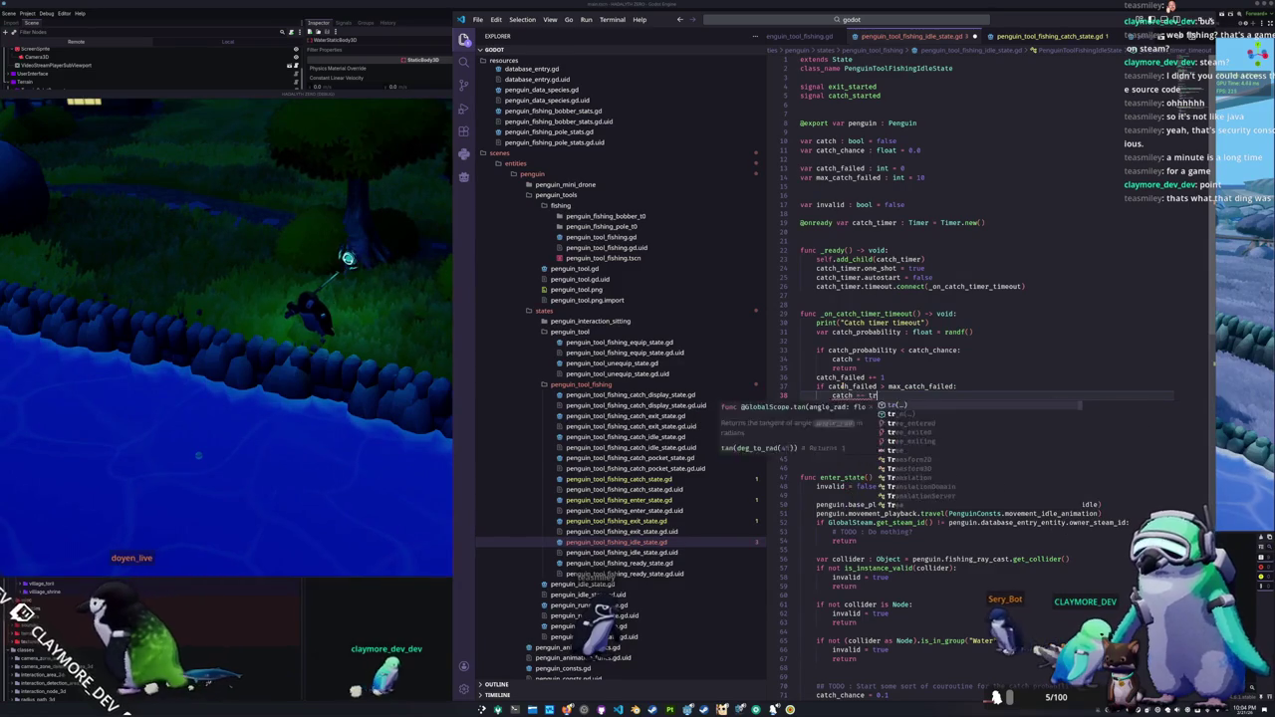
key("BackSpace")
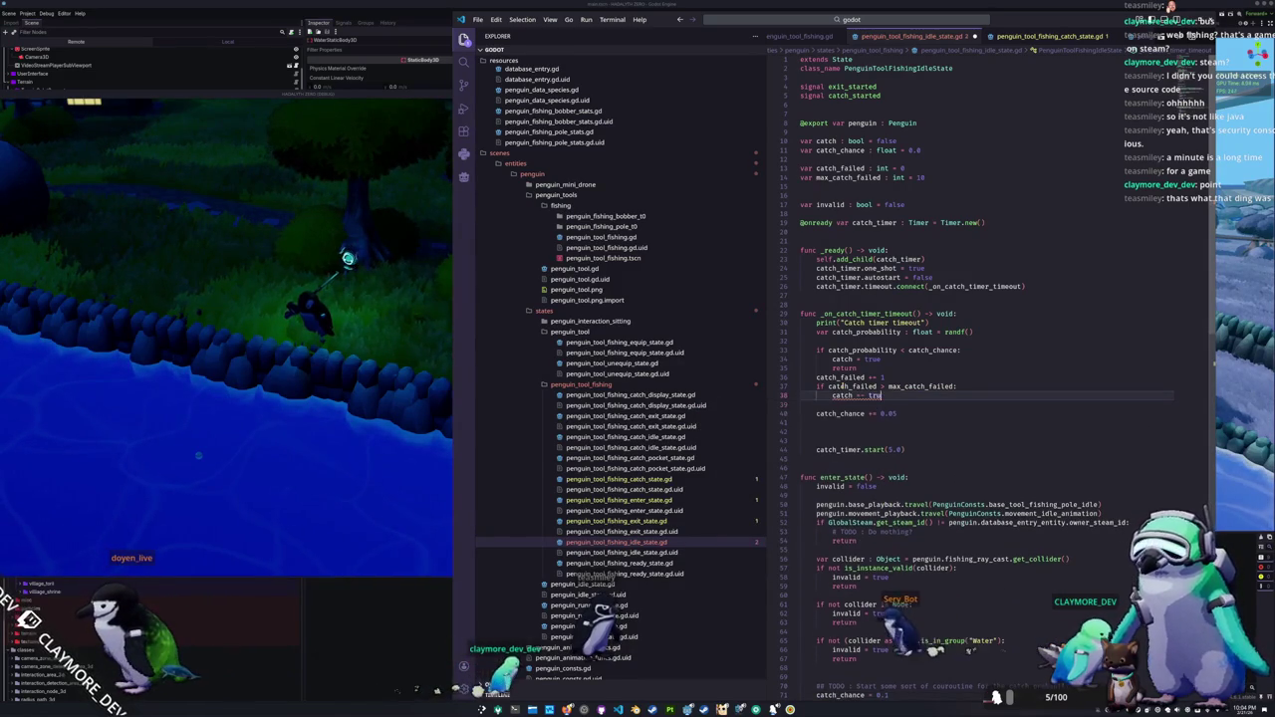
type("true")
key("Return")
type("return")
key("Return")
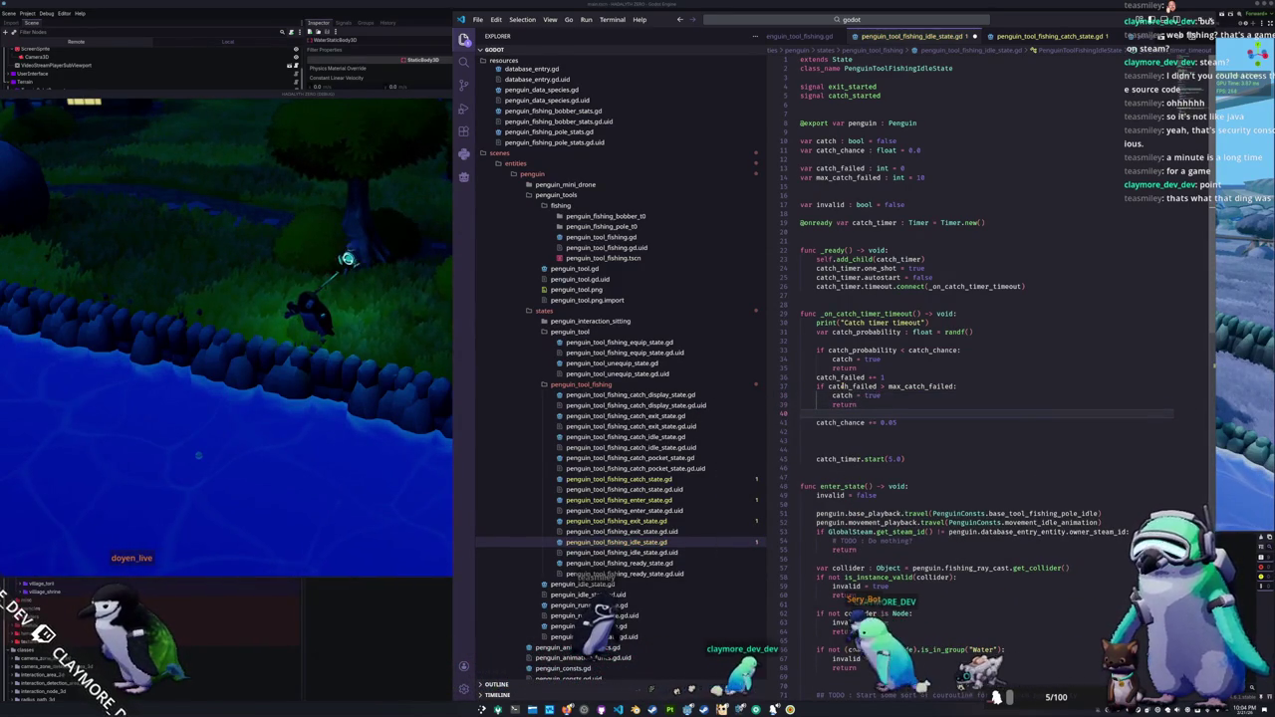
Step: Adjust spacing around the catch_chance line and save the idle-state script
key("Down")
key("alt+Down")
key("Down")
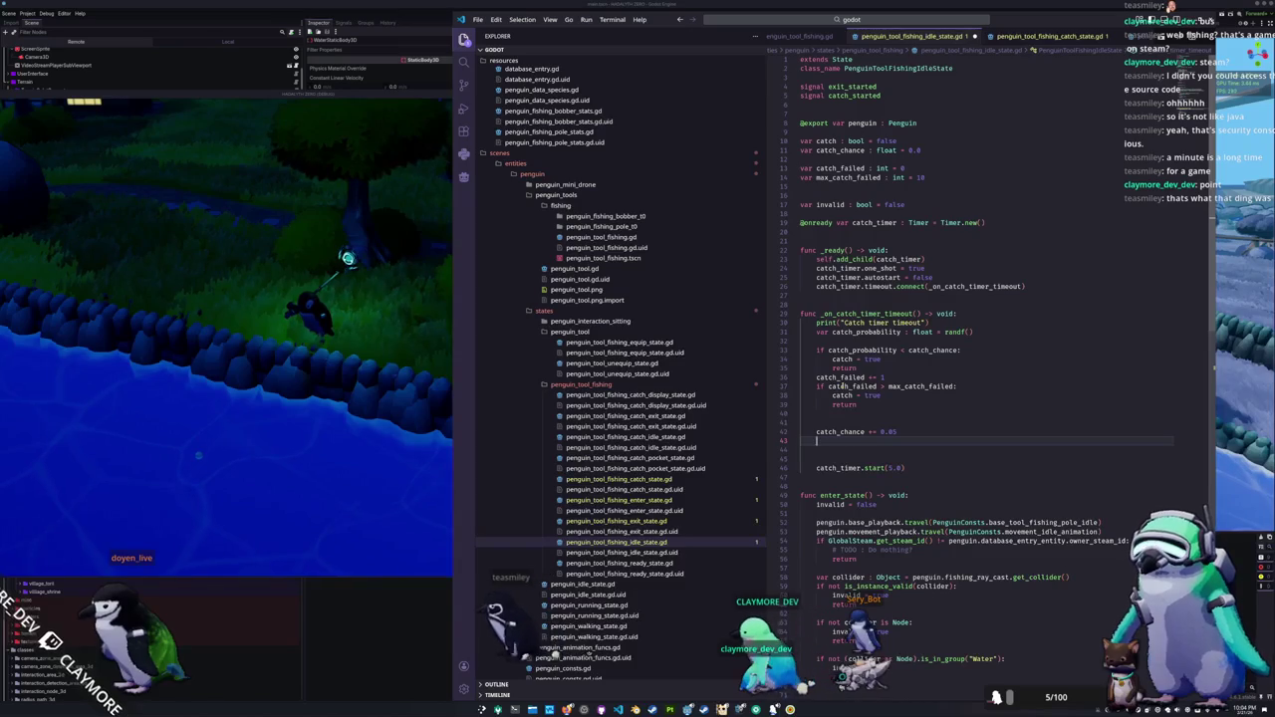
key("ctrl+s")
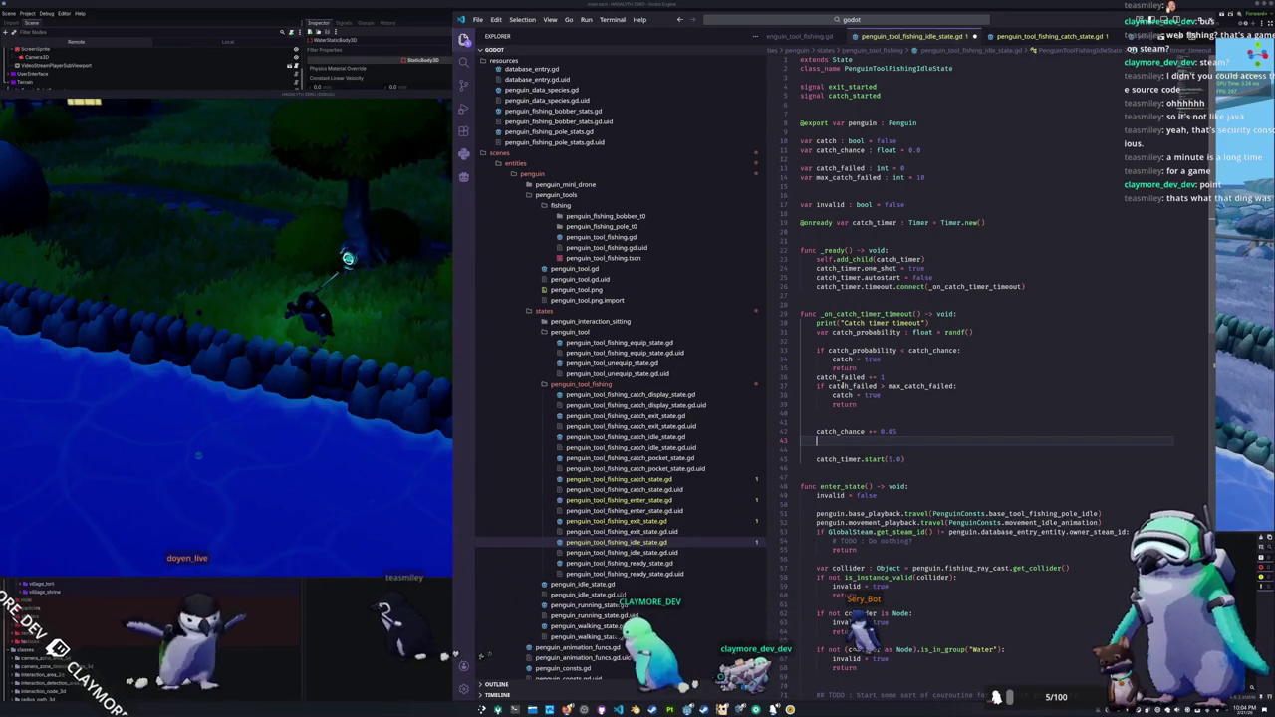
key("Return")
Step: Type a '# Add rod stats' comment and further stat comment lines below it
type("# if")
type("dd rod state")
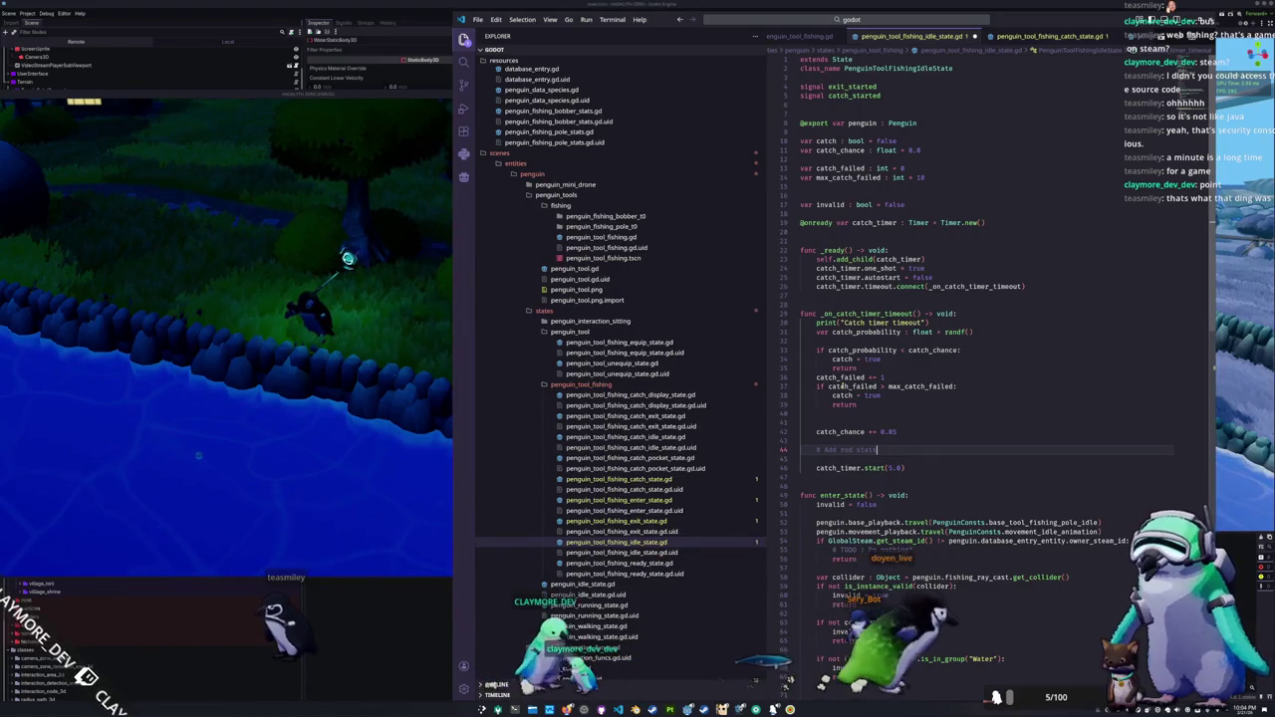
key("Return")
type("# Multiply by weather effect")
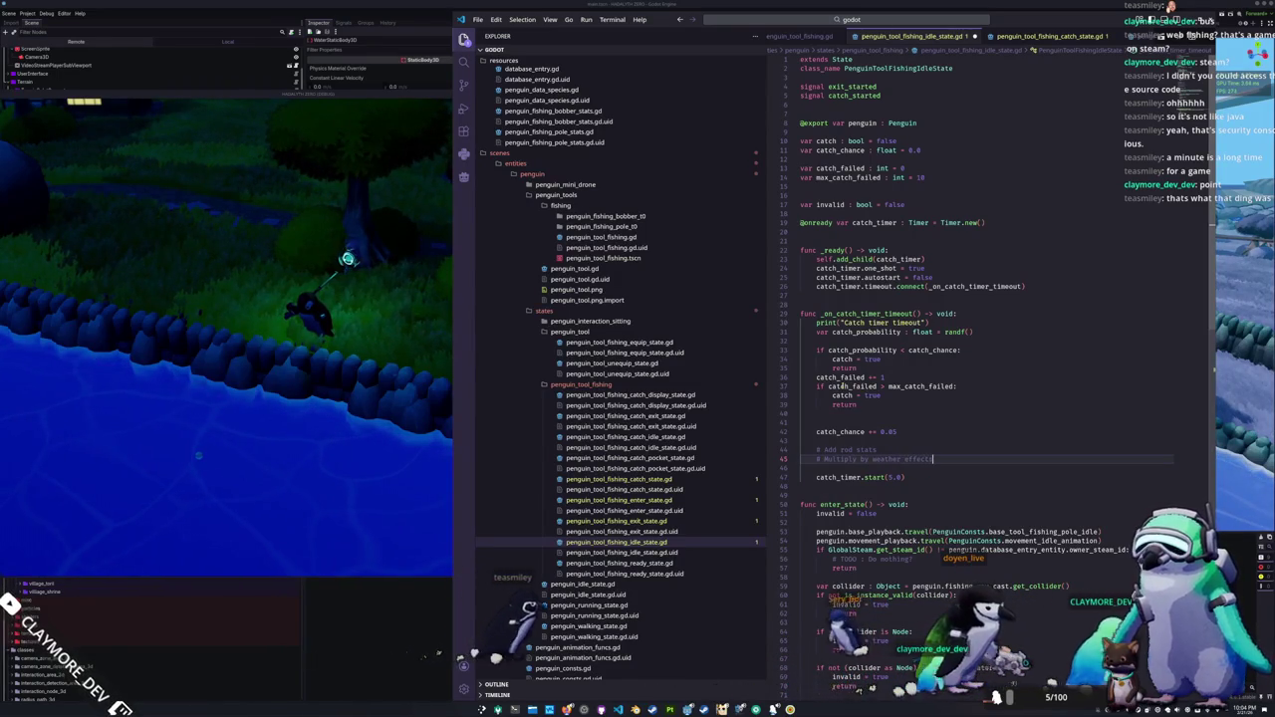
type("s")
key("Return")
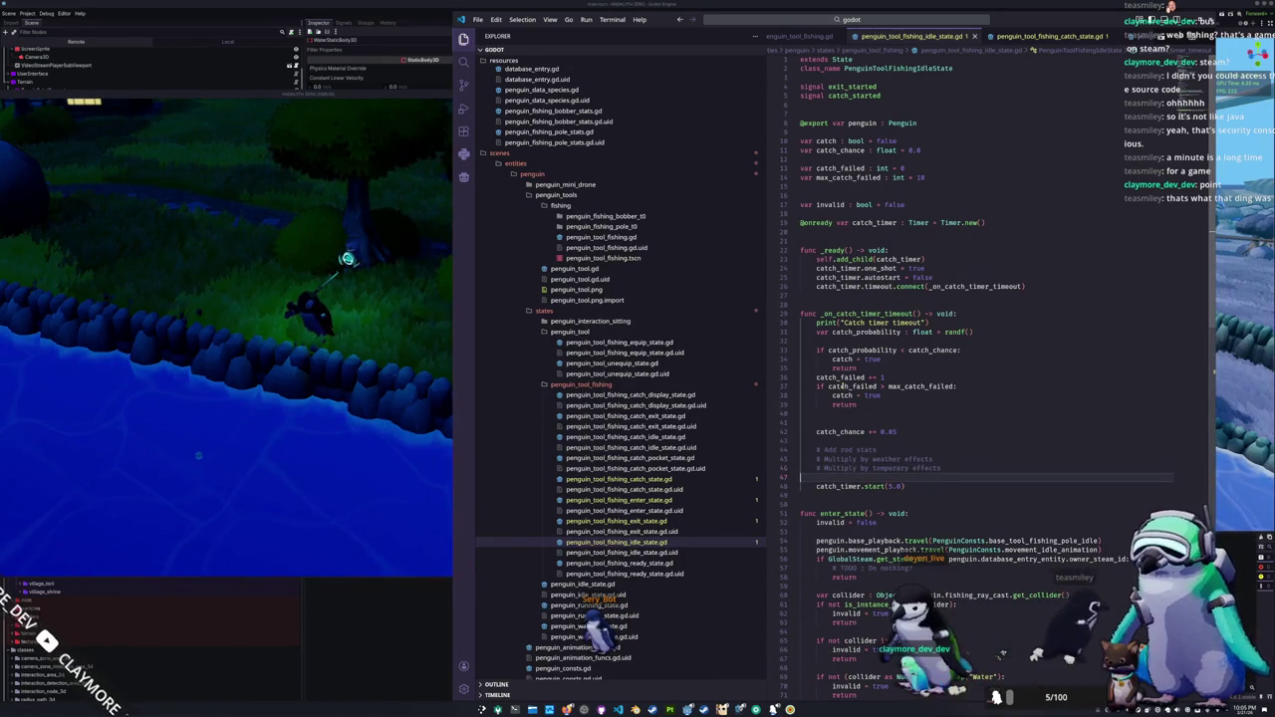
Step: Select the stat comment lines above catch_timer.start and cut them
key("Up")
key("Up")
key("Up")
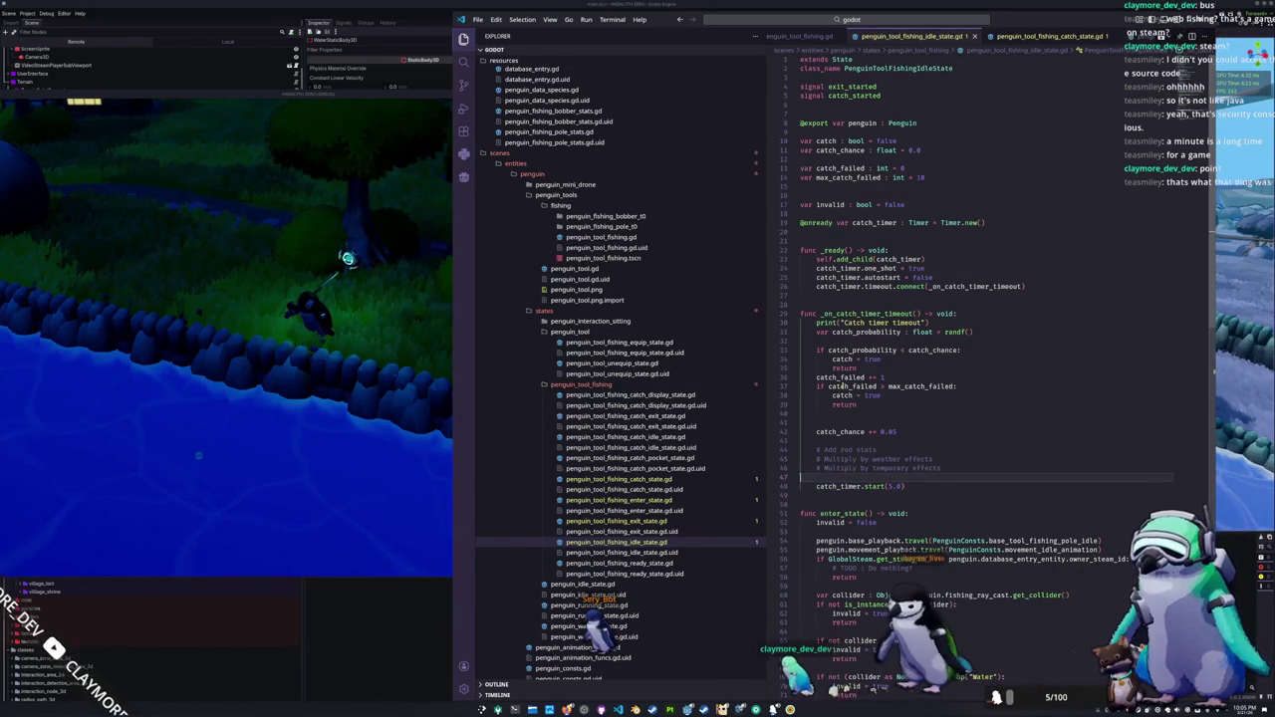
key("Up")
key("Up")
key("Up")
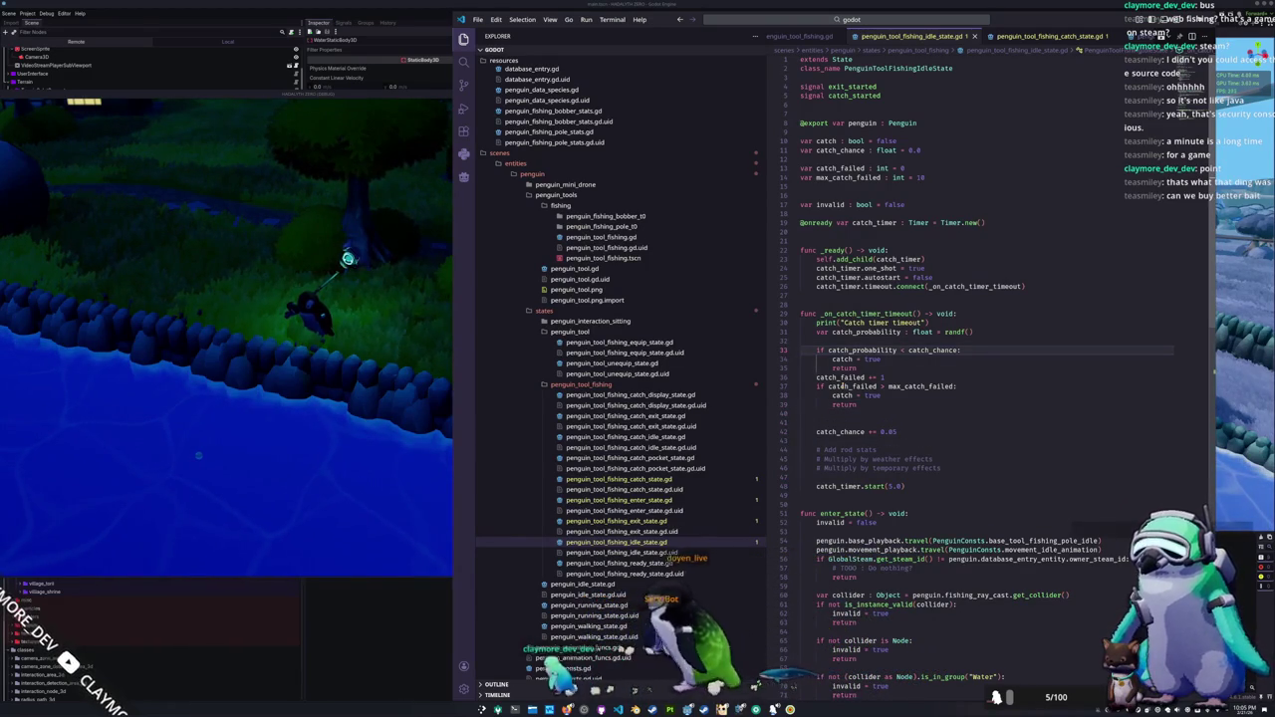
key("Down")
key("Down")
key("Down")
key("shift+Up")
key("shift+Up")
key("shift+Up")
key("ctrl+c")
key("BackSpace")
key("Up")
key("Up")
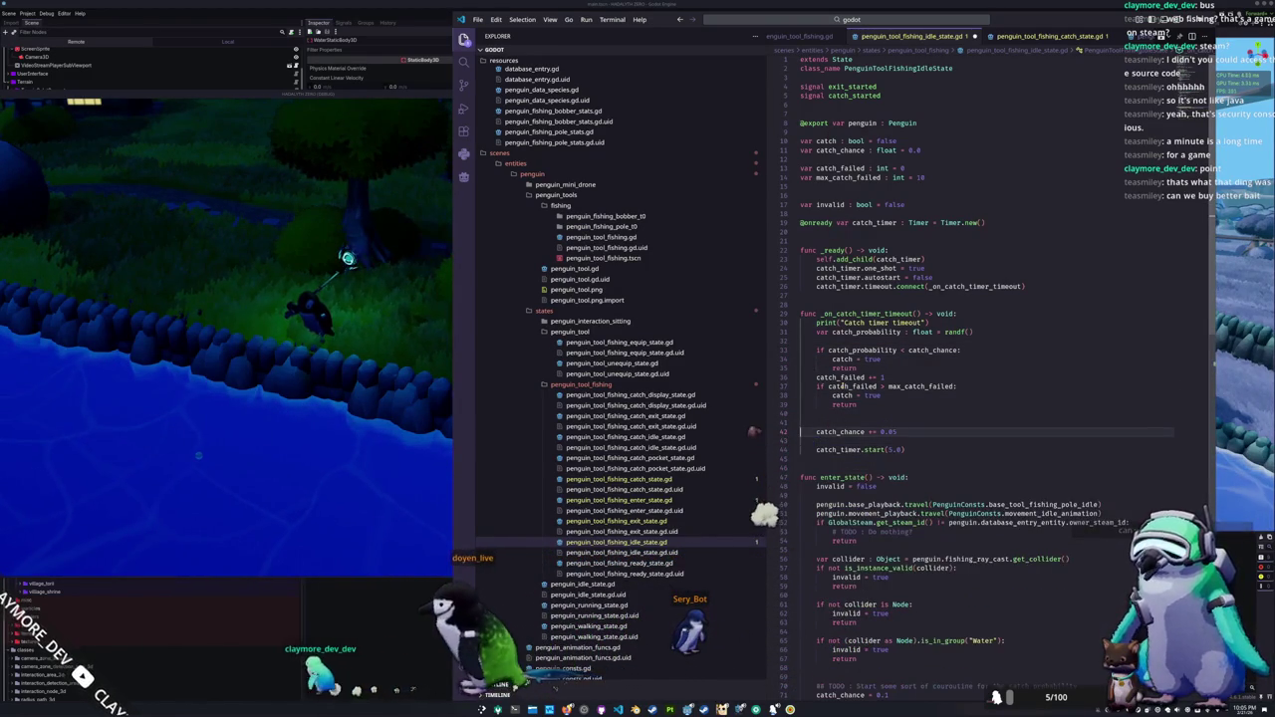
Step: Paste the stat comments above catch_probability and add a '# Add bait stats' line
key("Up")
key("Up")
key("Up")
key("Return")
key("ctrl+v")
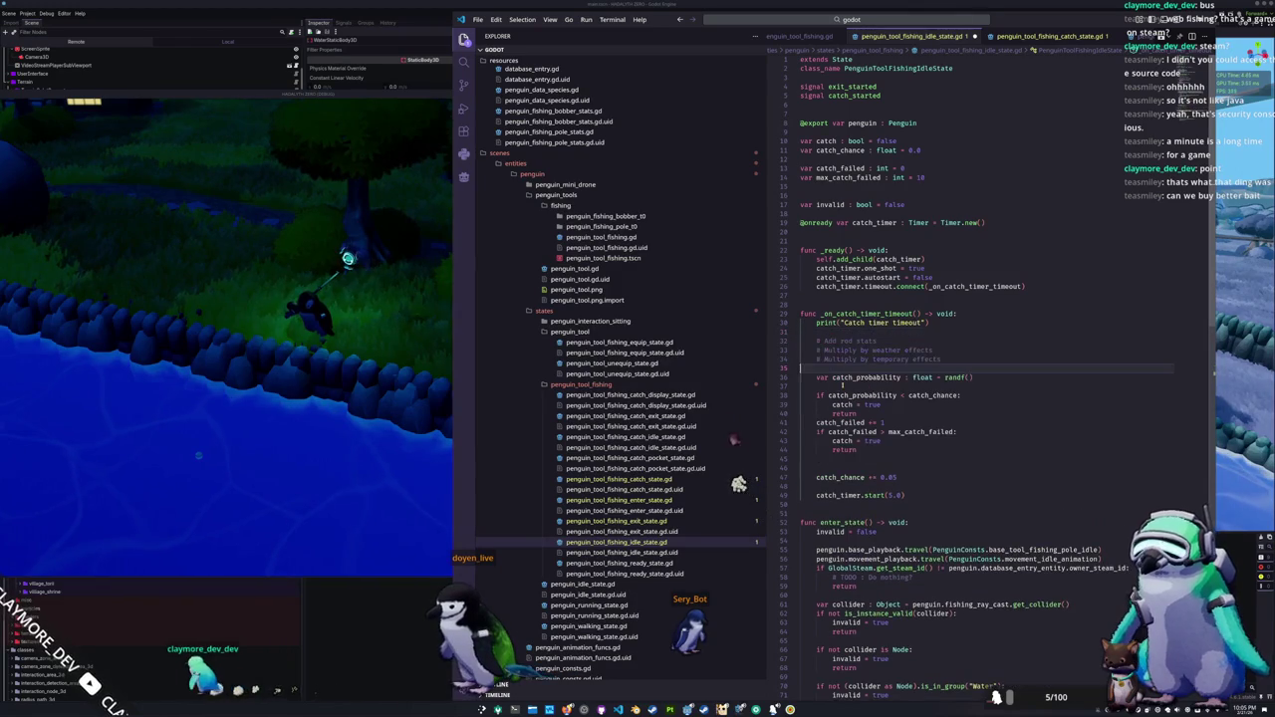
key("Return")
key("Up")
key("Return")
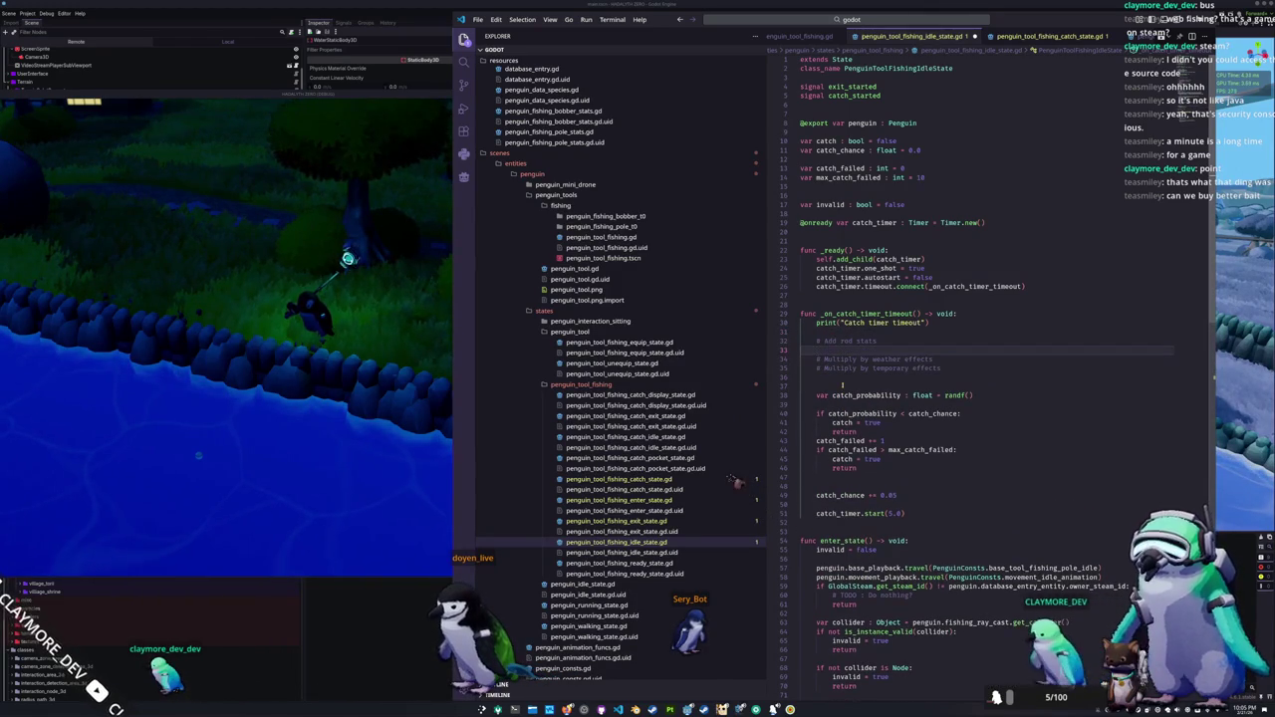
type("ait stats")
Step: Rework the comment block, undoing the accidental deletion of the catch_chance increment
key("Down")
key("ctrl+d")
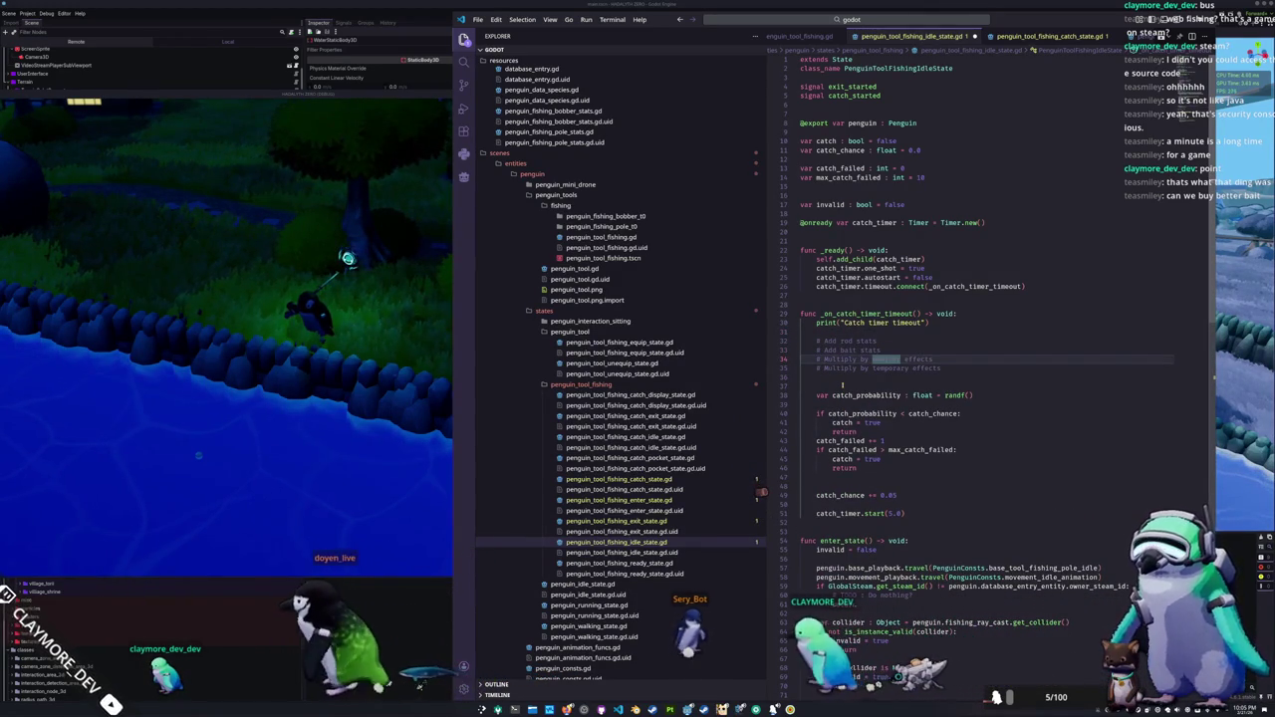
key("Down")
key("Down")
key("Down")
key("shift+End")
key("BackSpace")
key("BackSpace")
key("BackSpace")
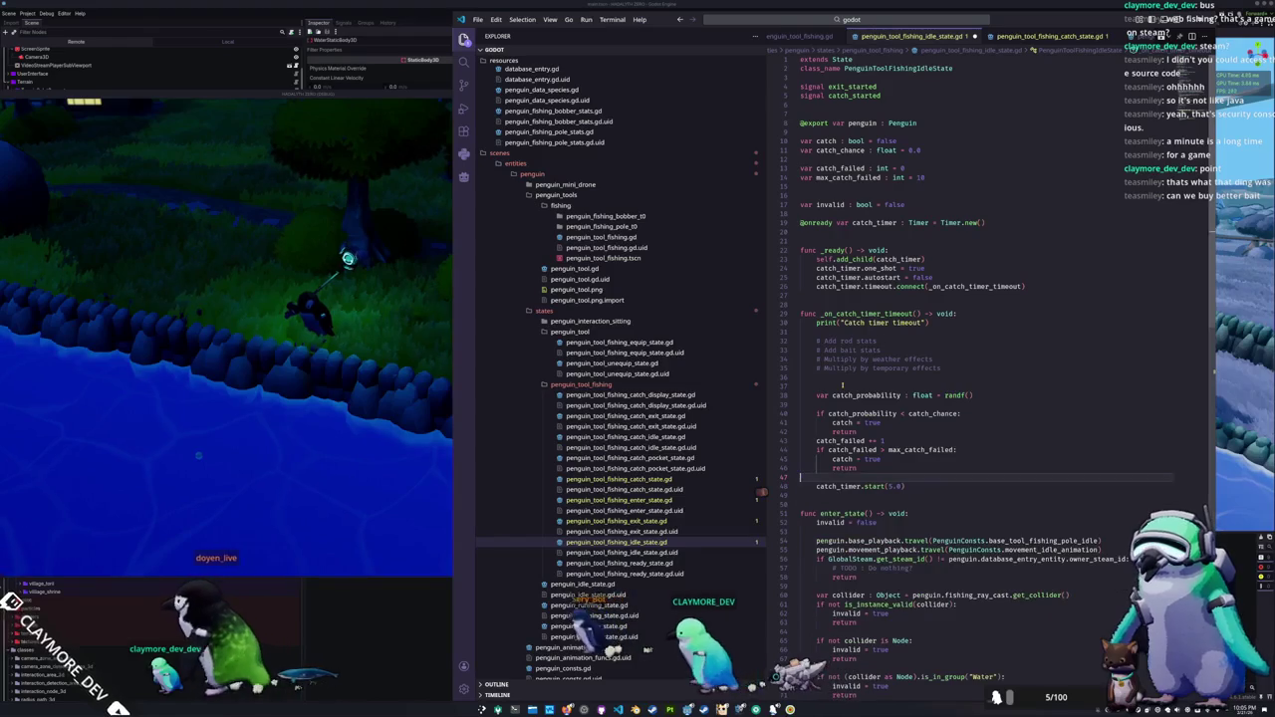
key("Up")
key("Up")
key("Up")
key("Down")
key("ctrl+z")
key("ctrl+z")
key("ctrl+z")
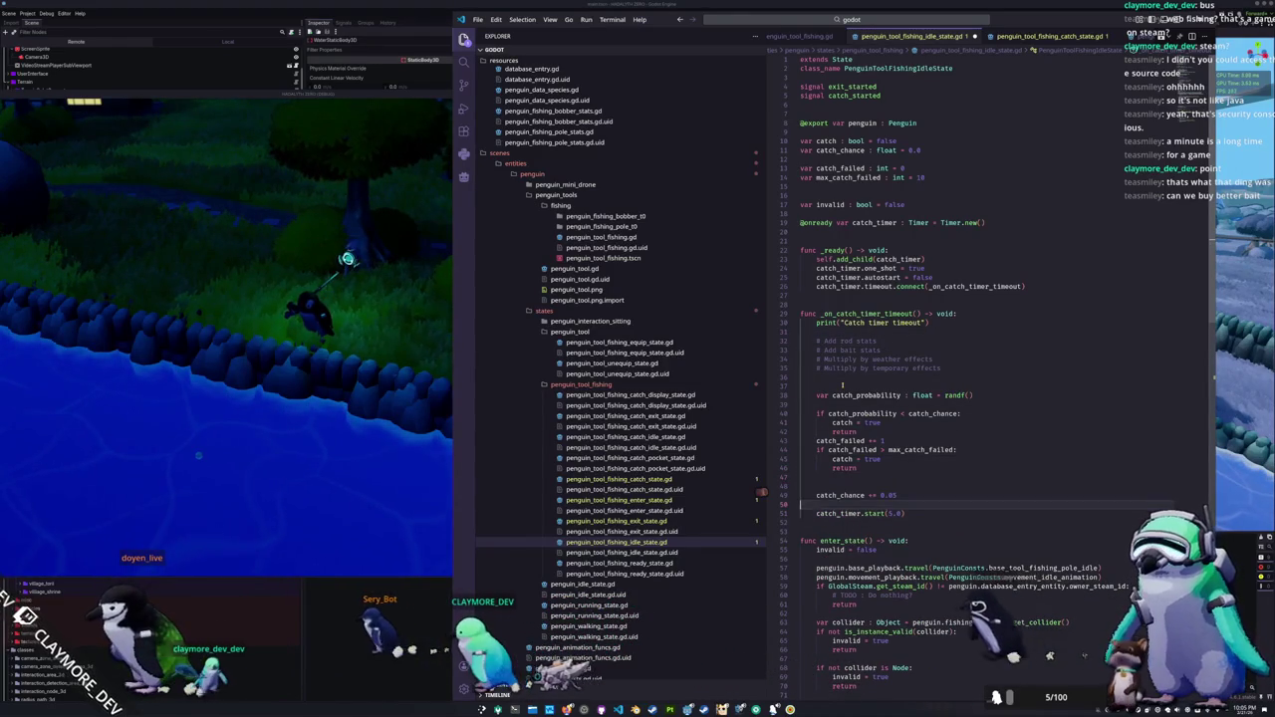
key("ctrl+z")
key("ctrl+z")
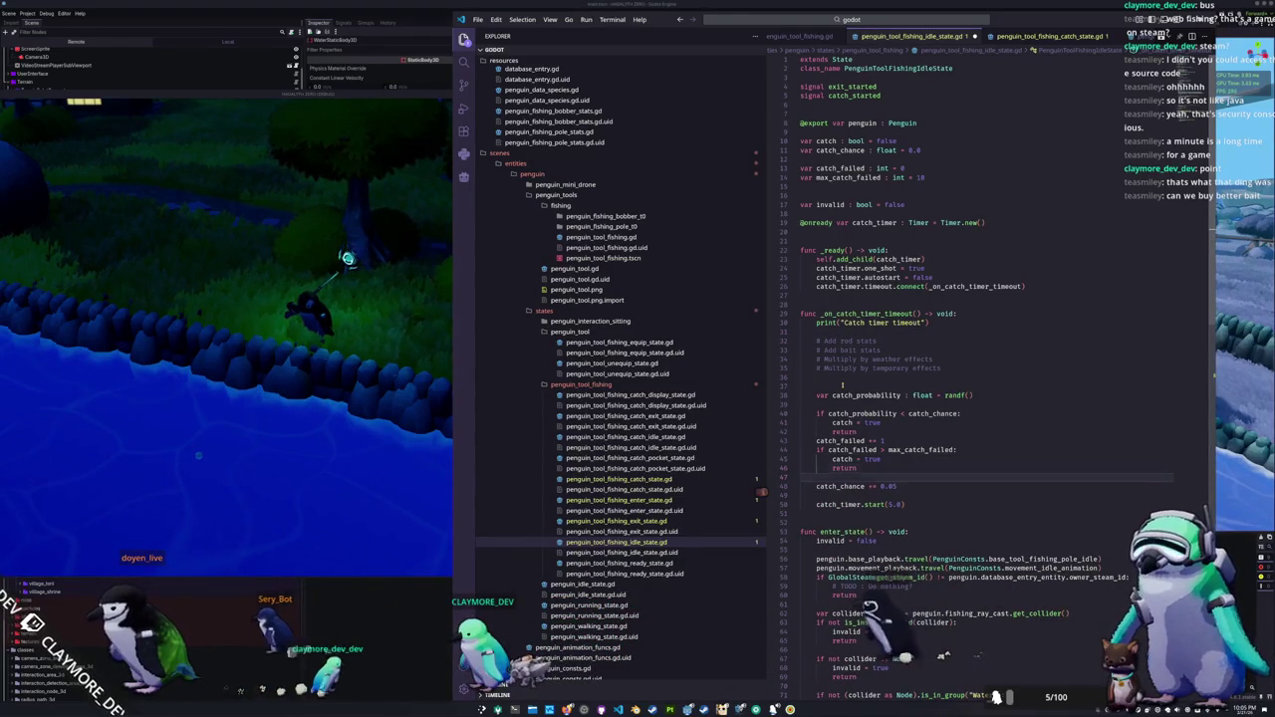
key("shift+Up")
key("shift+Up")
key("shift+Up")
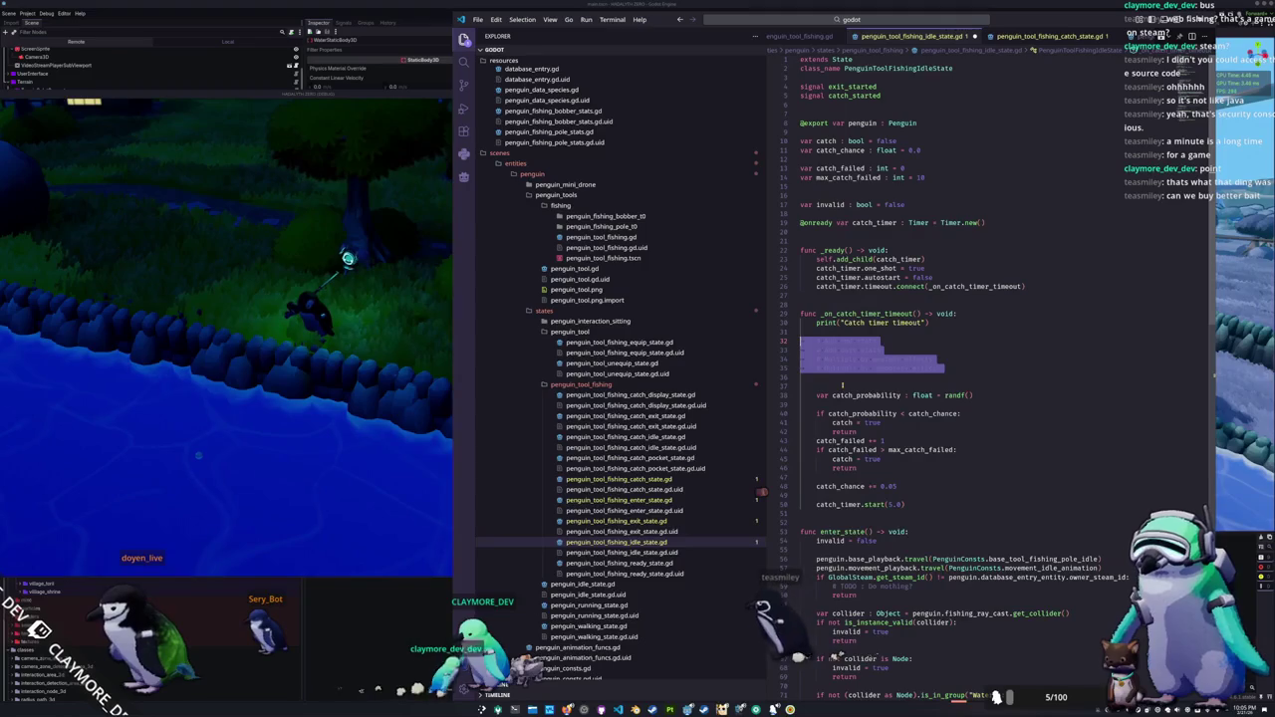
key("ctrl+z")
key("ctrl+z")
key("ctrl+z")
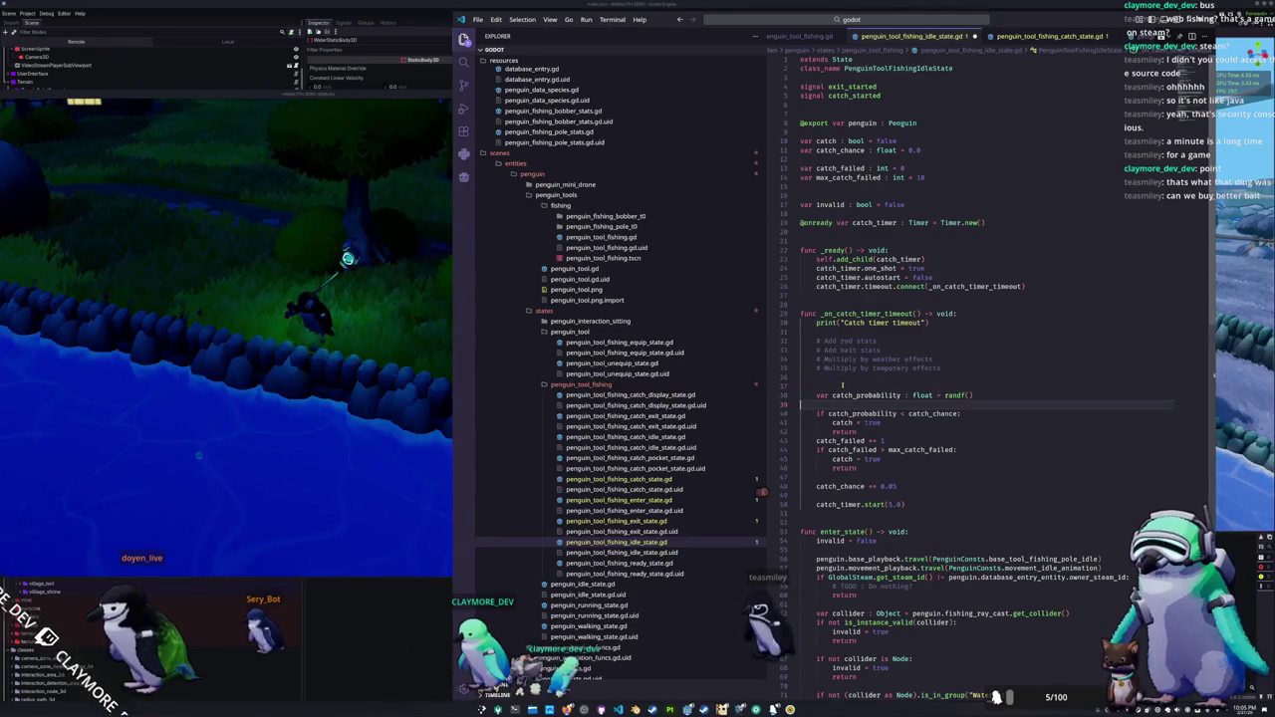
Step: Add comment lines above catch_probability and catch_chance and tidy the blank-line spacing
key("Return")
type("# Attempt to catch a fish")
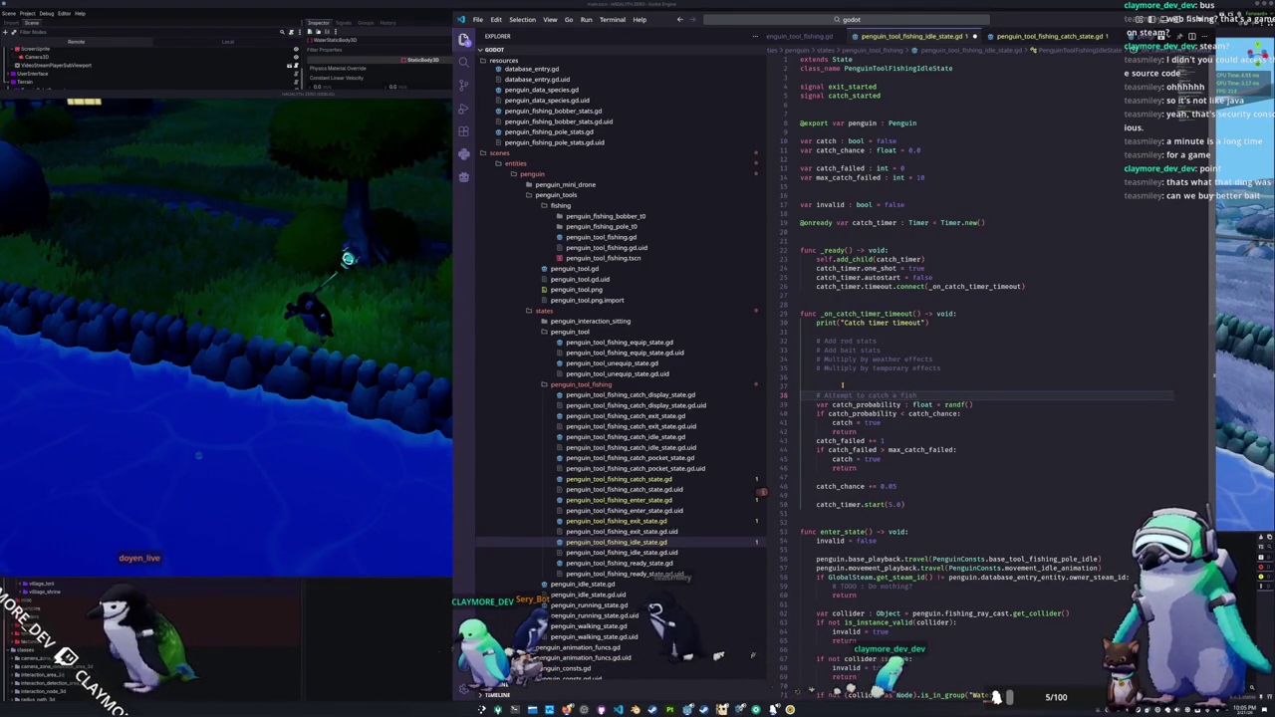
key("Down")
key("Down")
key("Down")
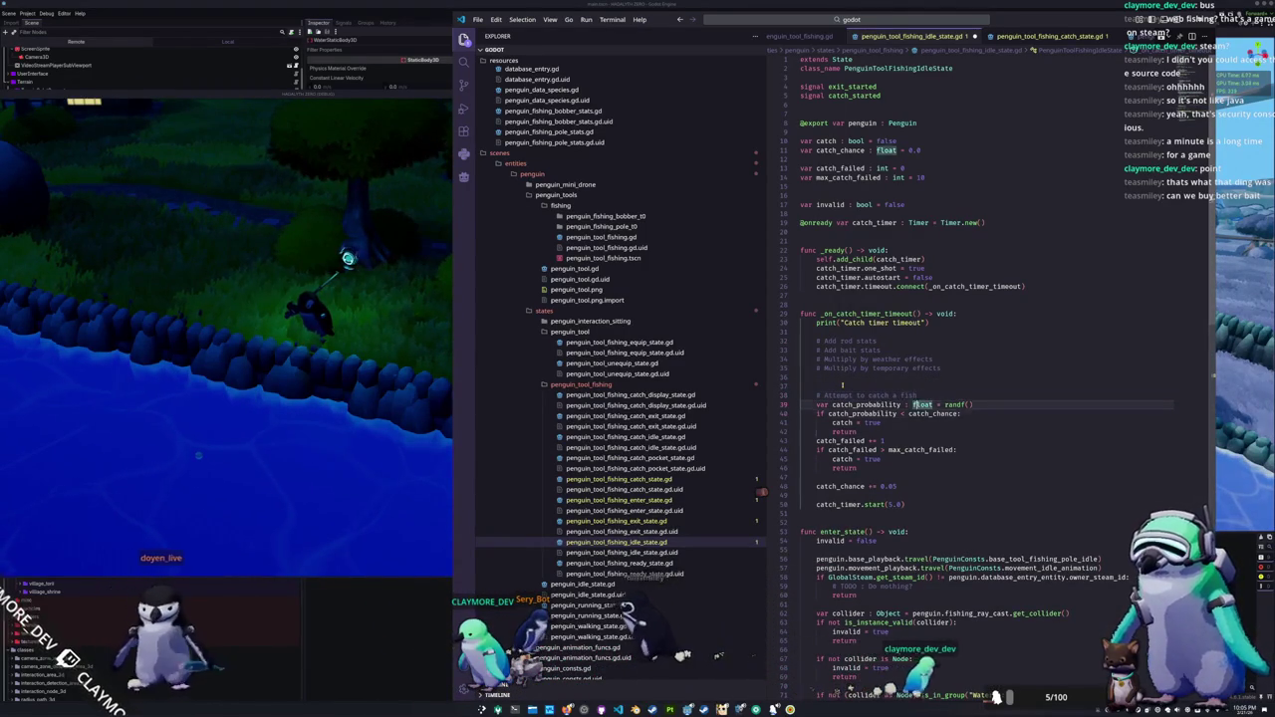
key("Return")
type("# Increase next probability")
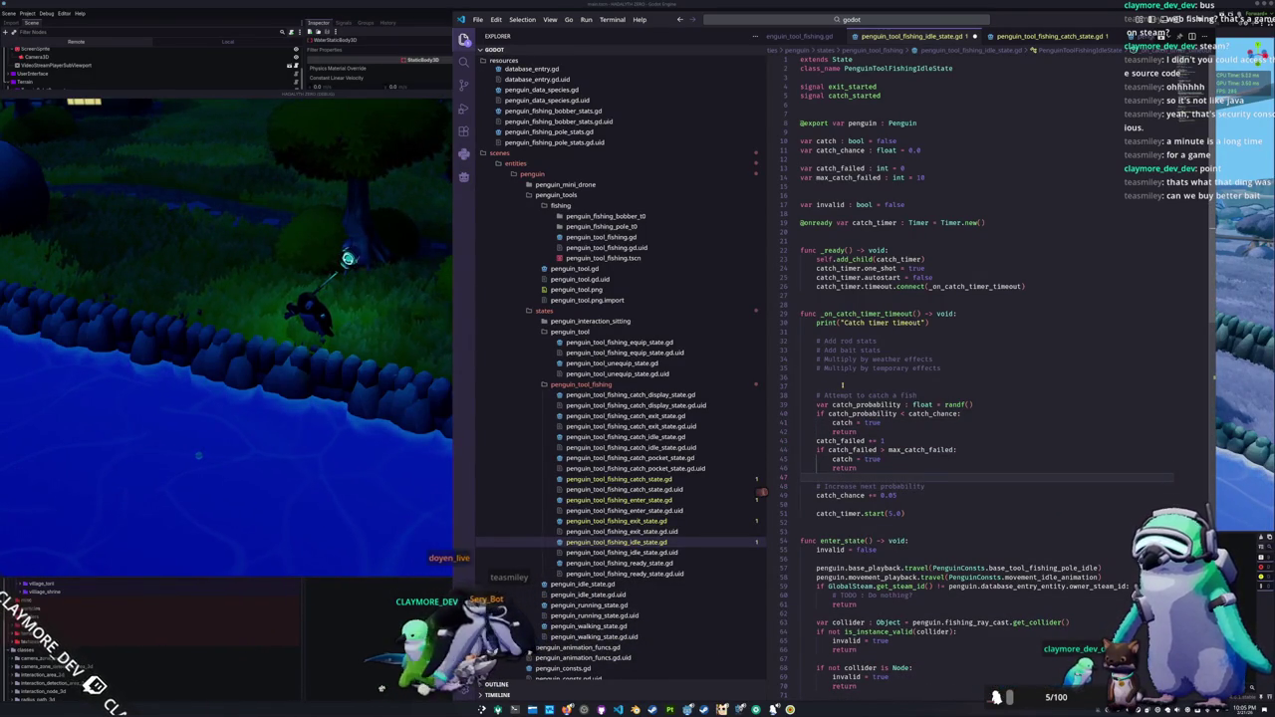
left_click(842, 385)
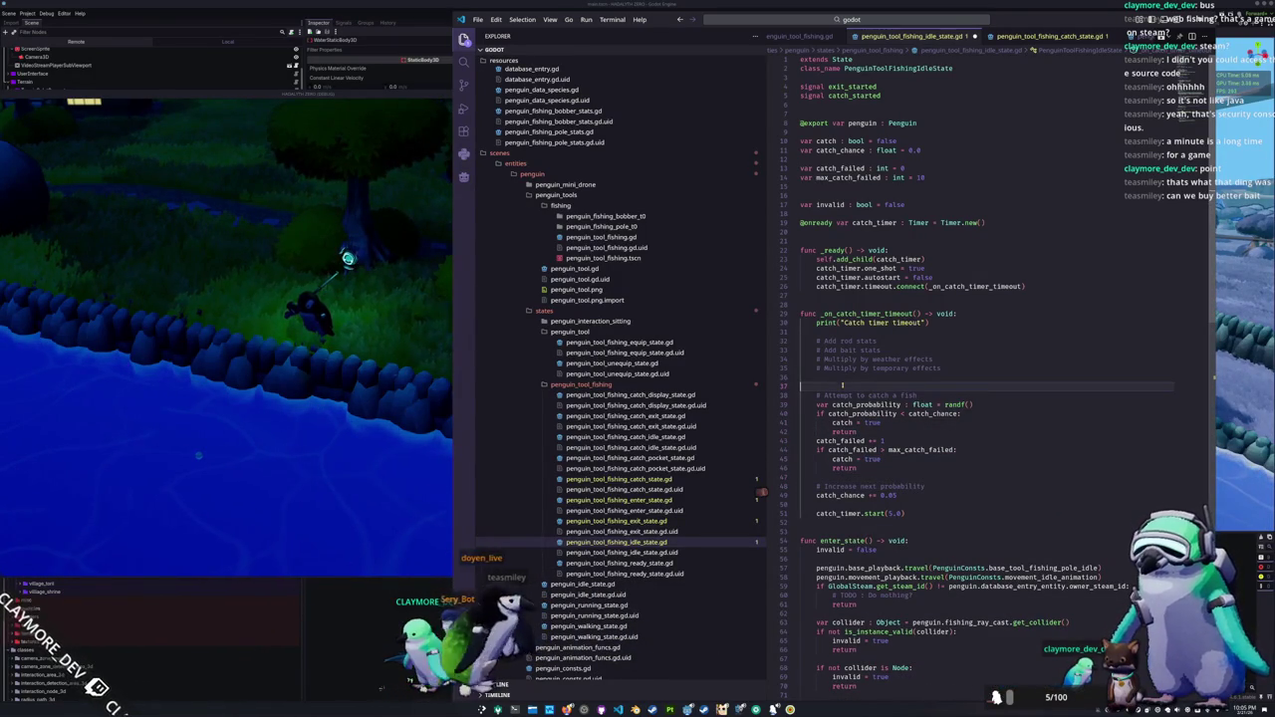
key("BackSpace")
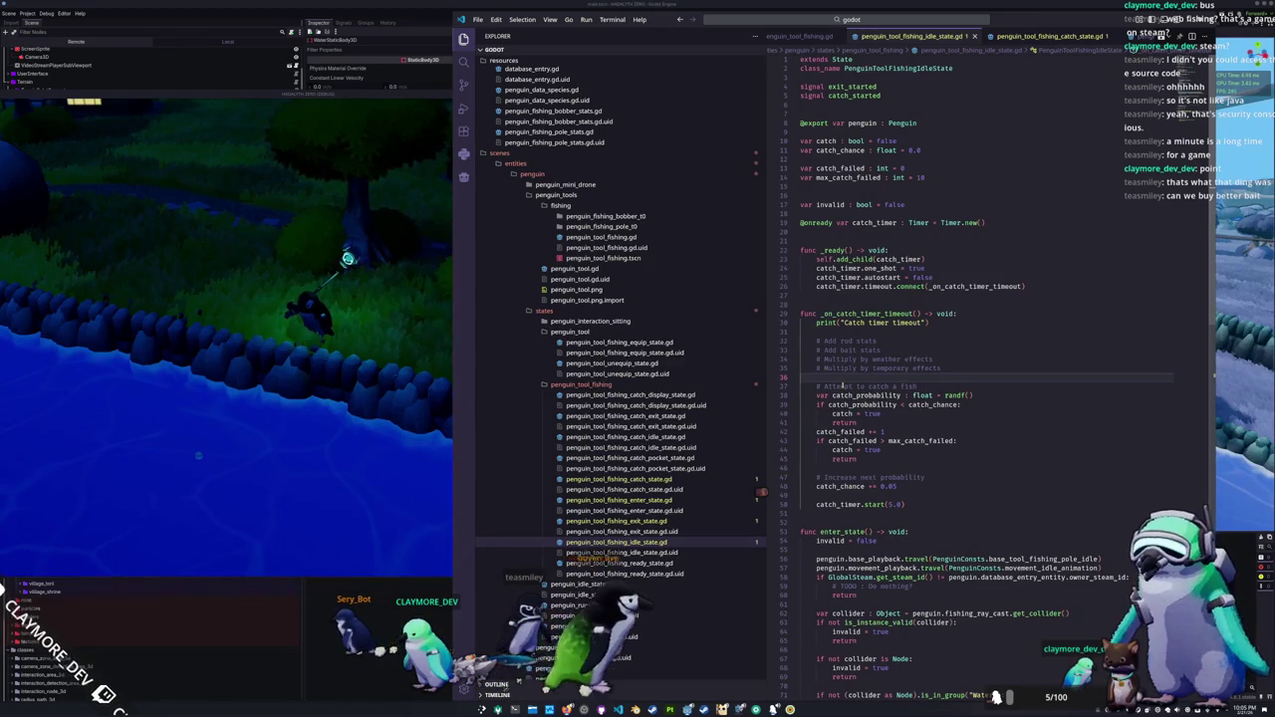
key("Return")
key("Up")
key("Up")
key("Up")
key("Up")
key("Return")
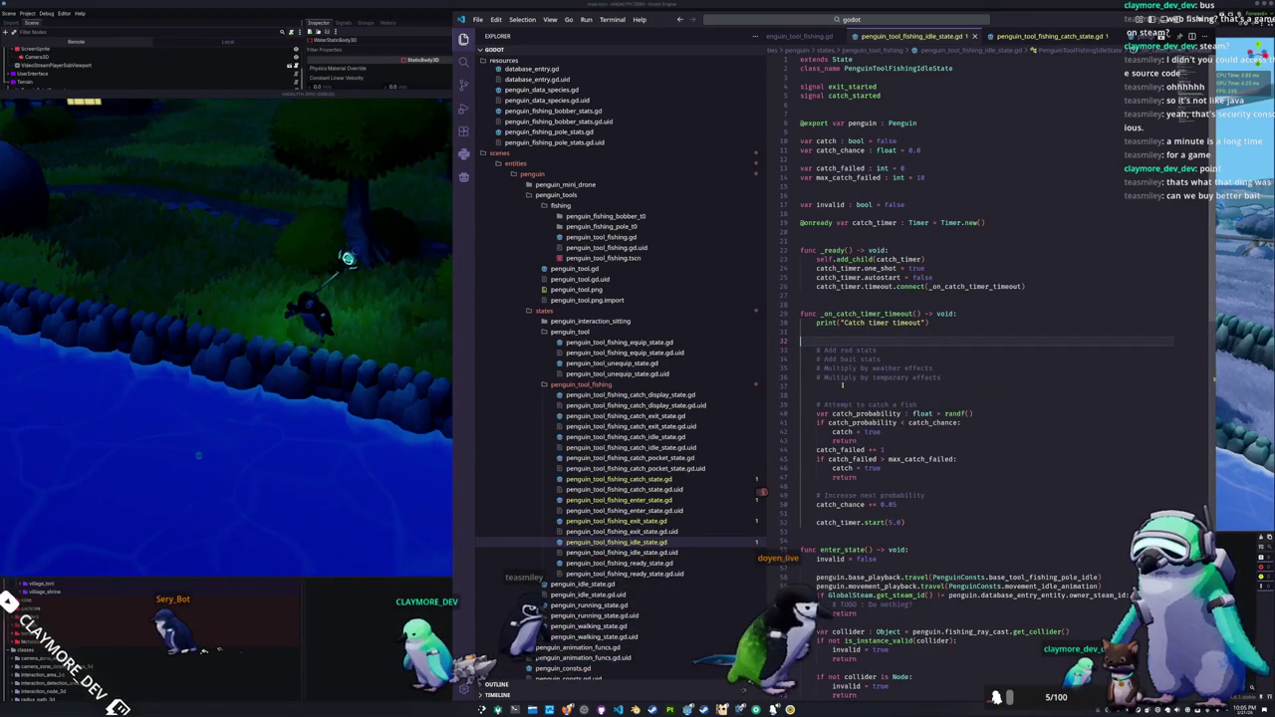
scroll(842, 385, "down", 15)
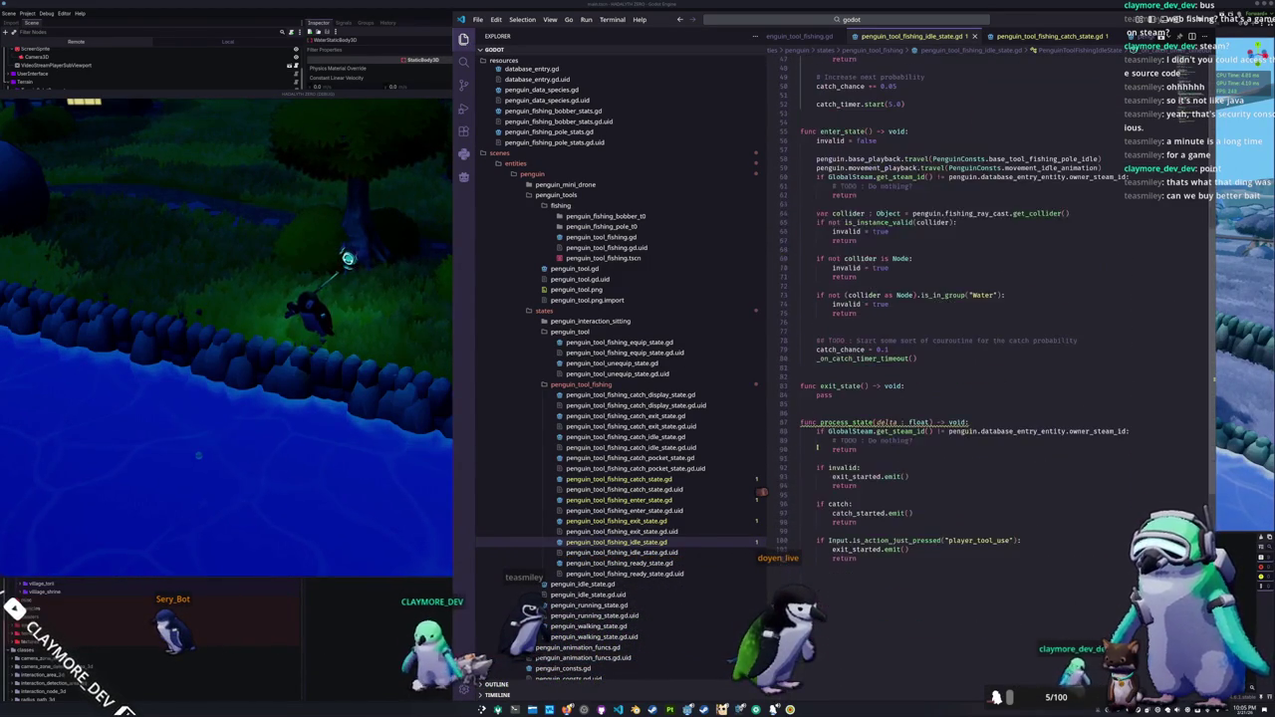
left_click(821, 525)
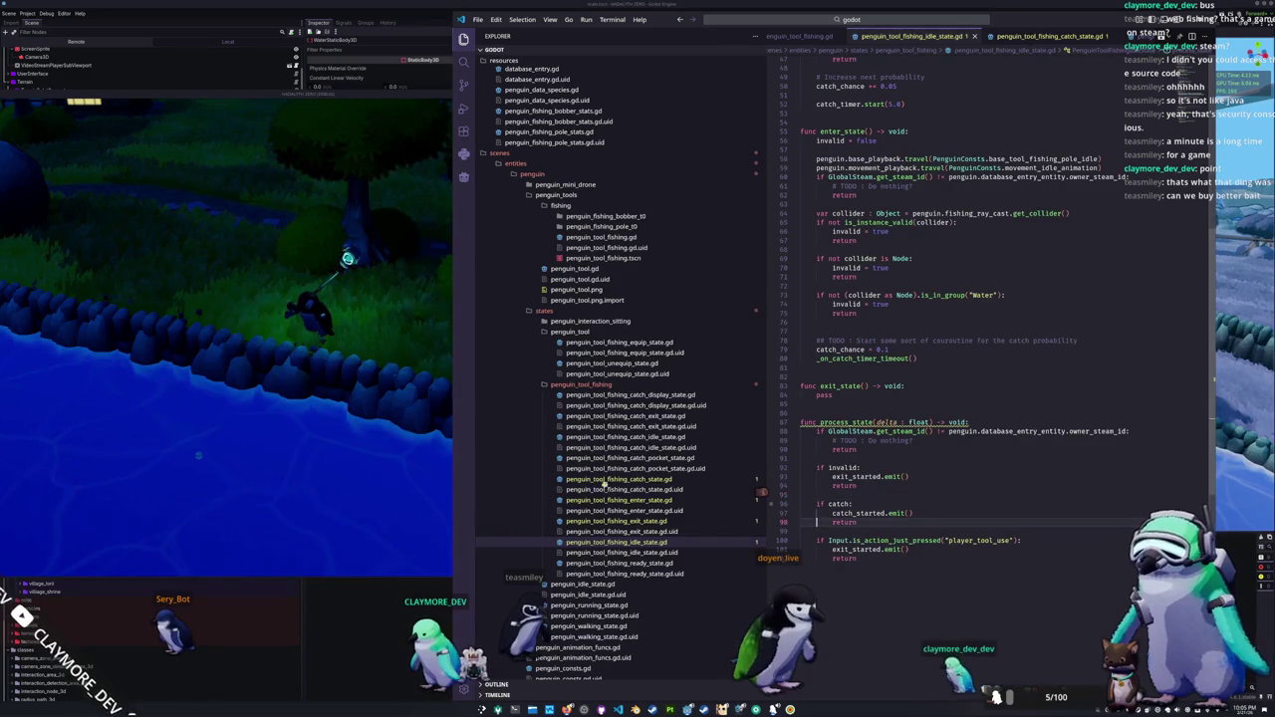
left_click(345, 467)
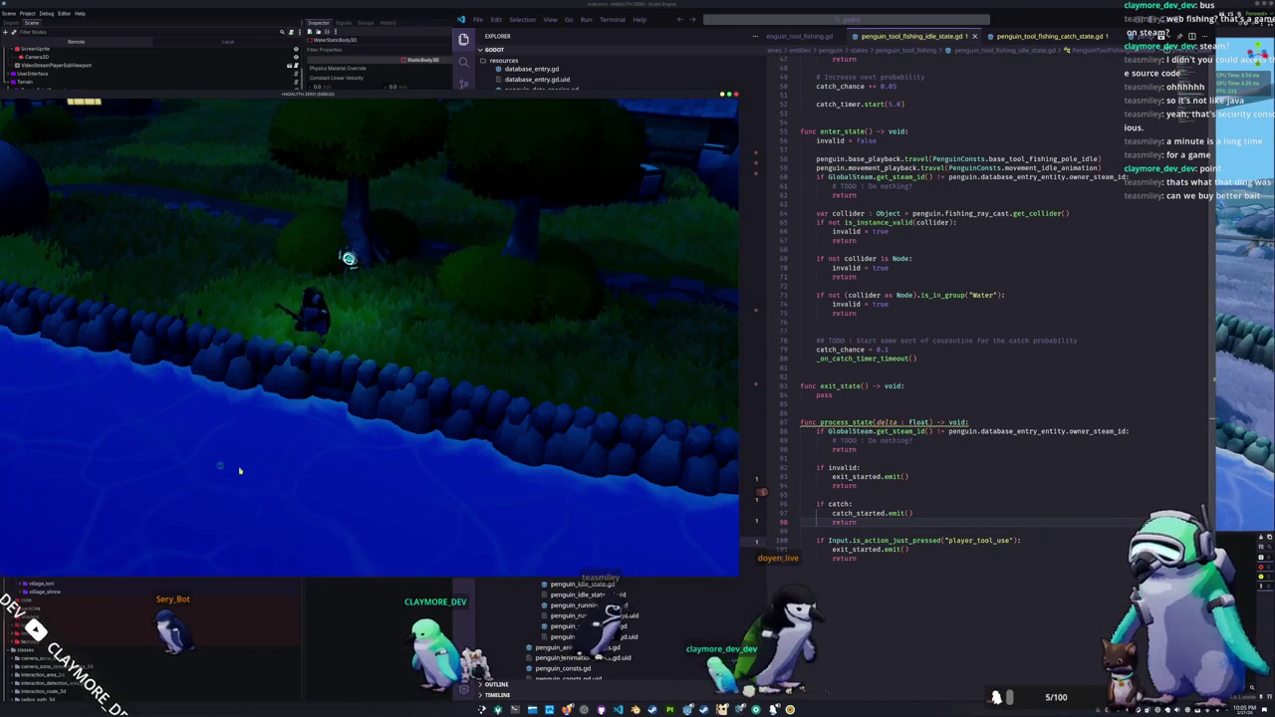
Step: Cast the penguin's fishing line toward the bobber, then return to the idle-state script
left_click(281, 439)
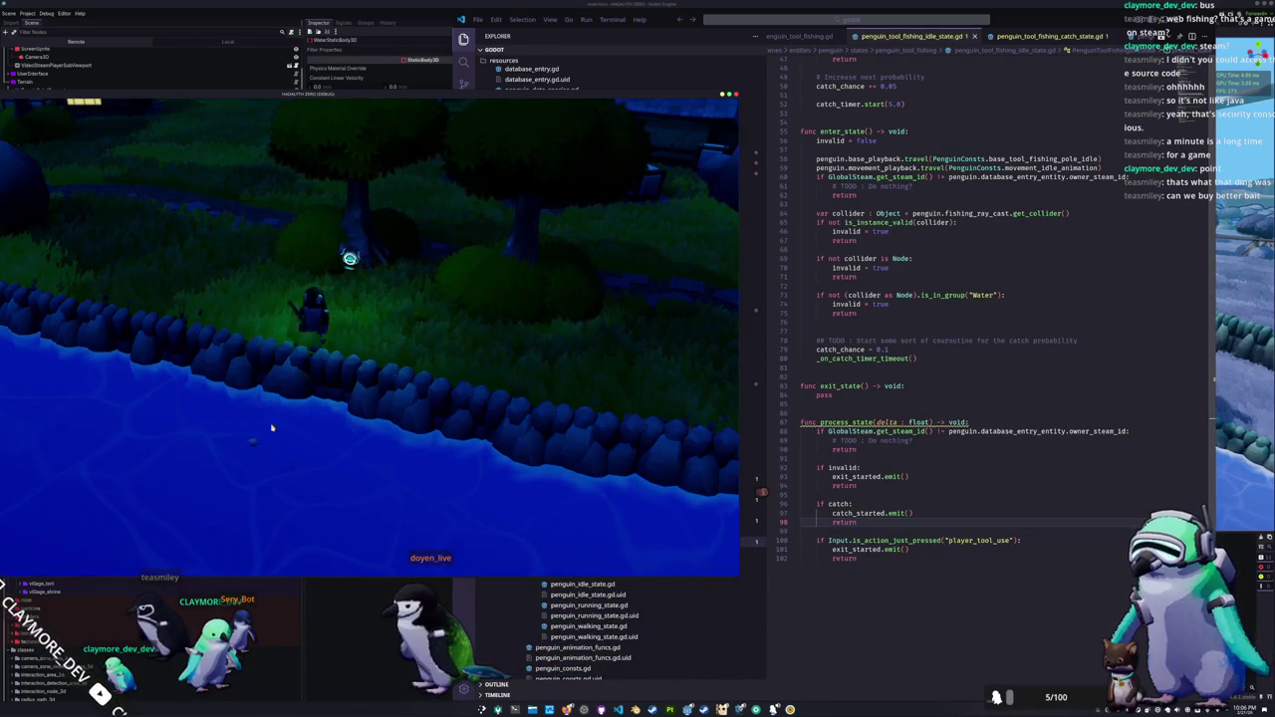
left_click(857, 396)
scroll(842, 558, "up", 3)
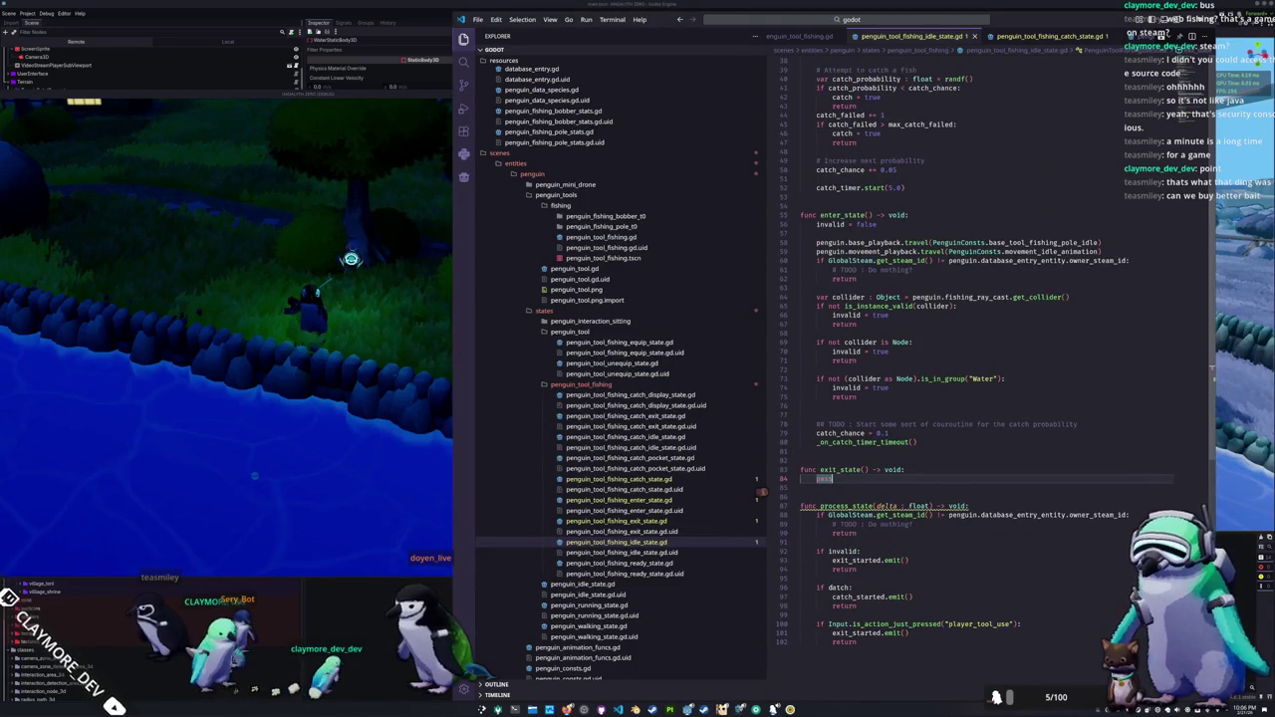
Step: Insert catch = false above invalid = false in enter_state, then bring the game forward
double_click(839, 587)
scroll(830, 461, "up", 9)
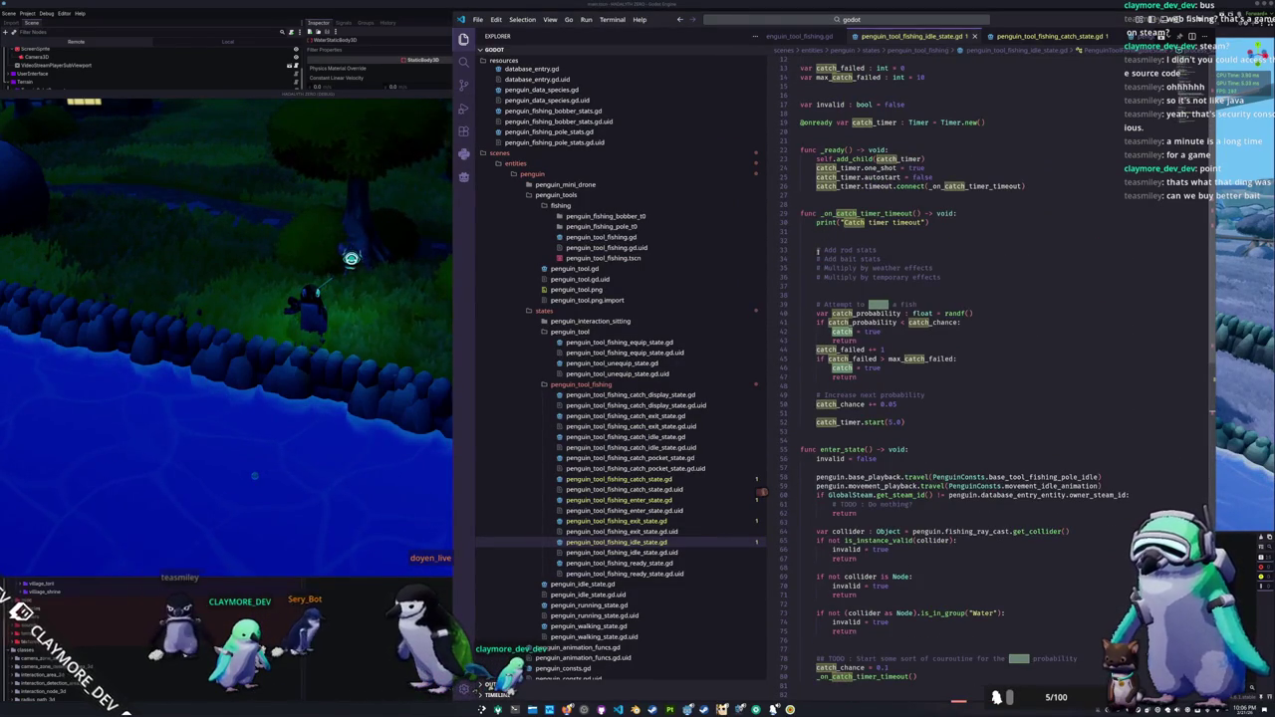
scroll(814, 375, "down", 2)
left_click(816, 392)
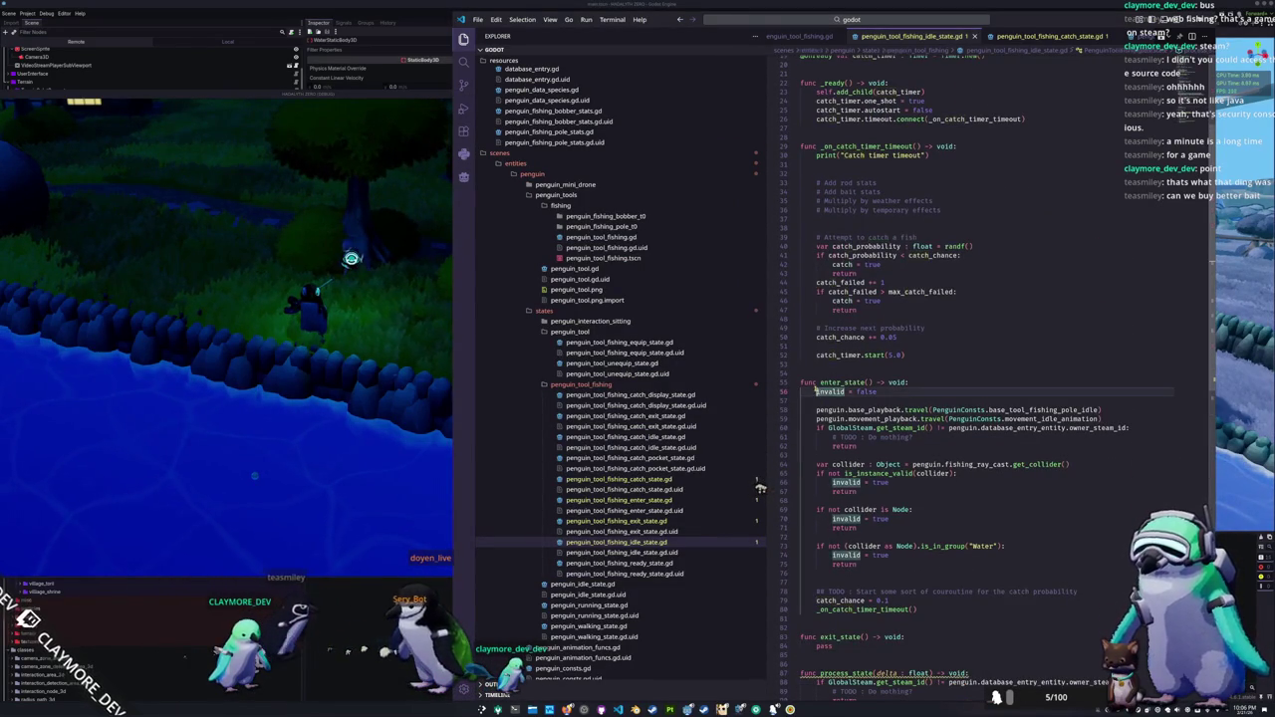
key("ctrl+shift+Return")
type("catch = fals")
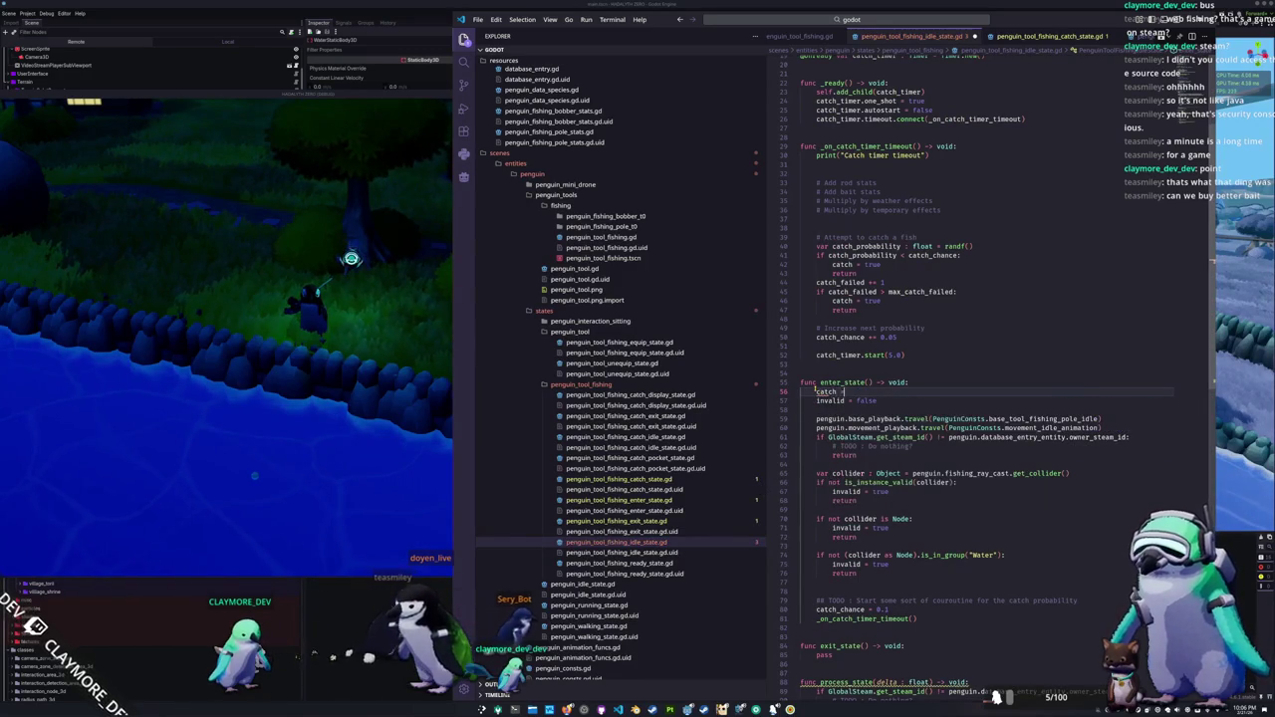
key("Return")
key("Down")
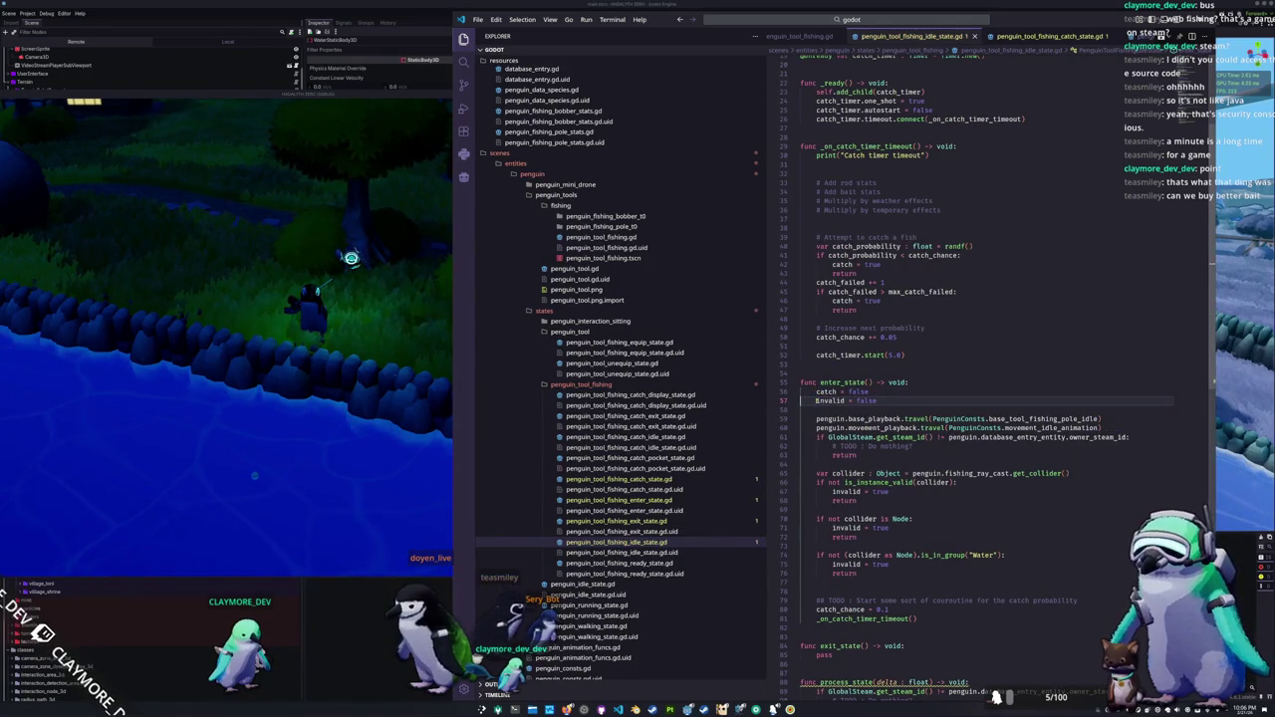
scroll(816, 400, "down", 1)
left_click(343, 429)
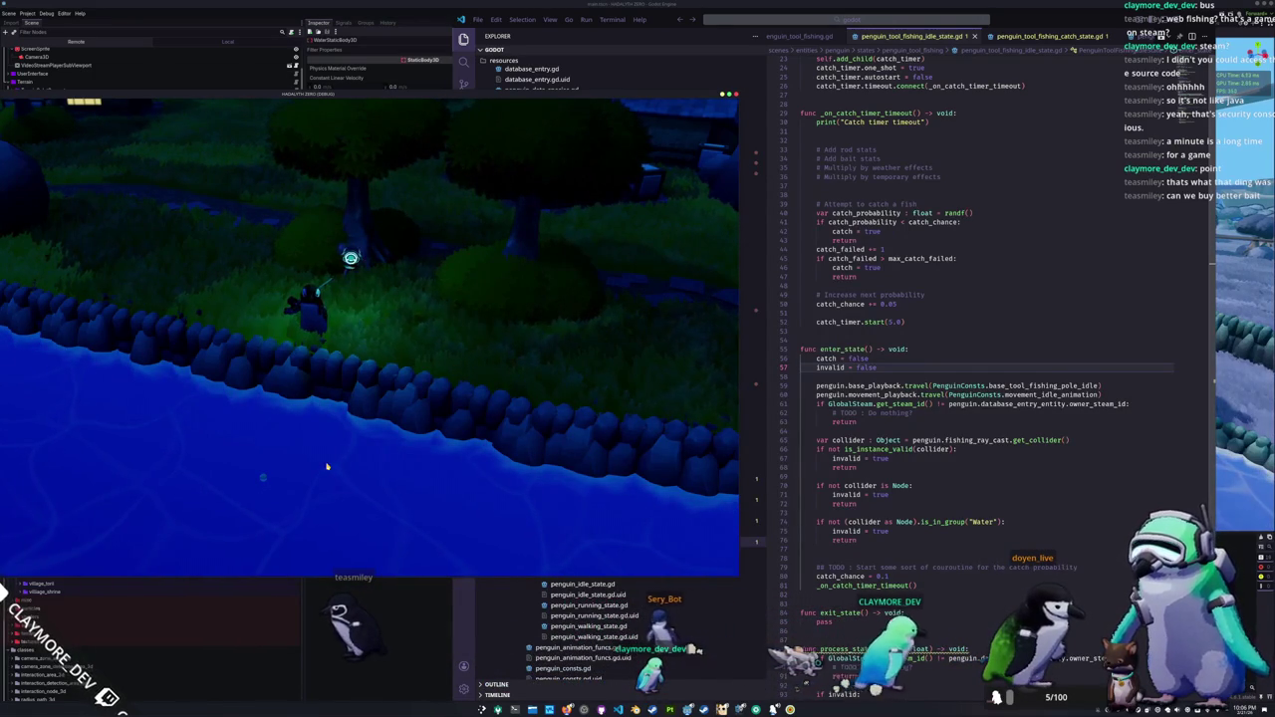
Step: Open the catch exit state and fishing exit state scripts in VS Code
left_click(896, 430)
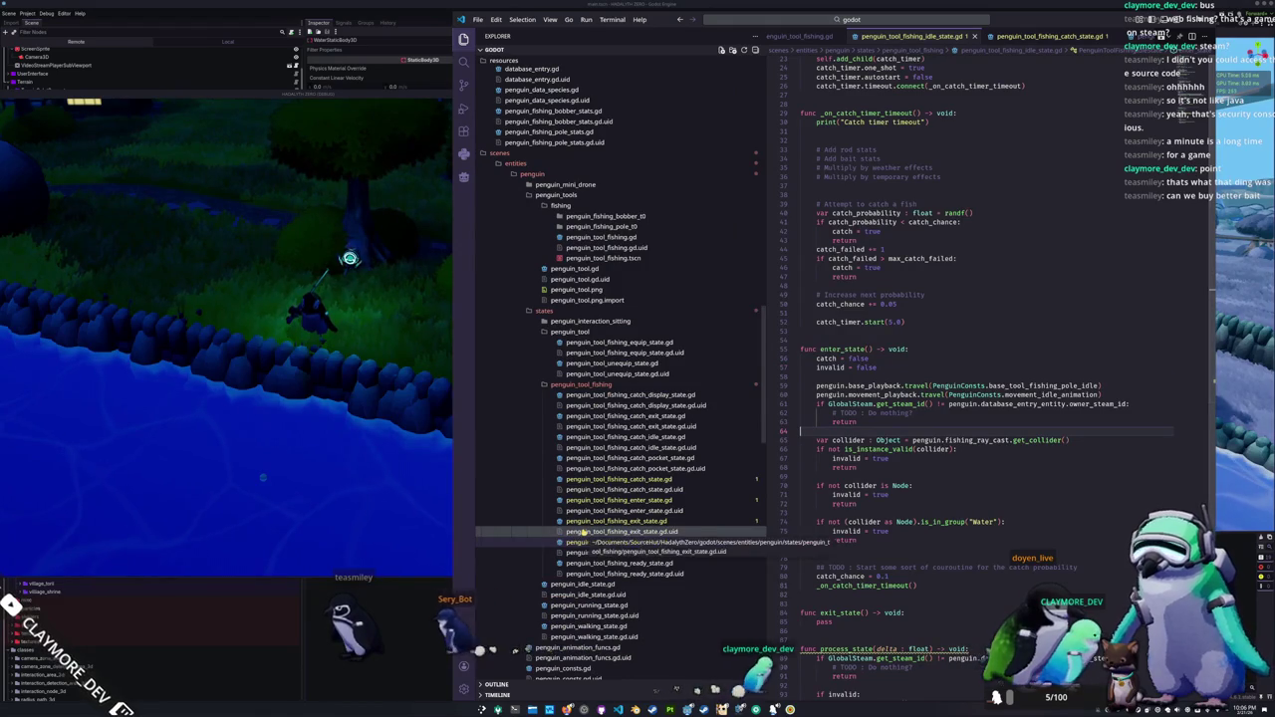
left_click(674, 418)
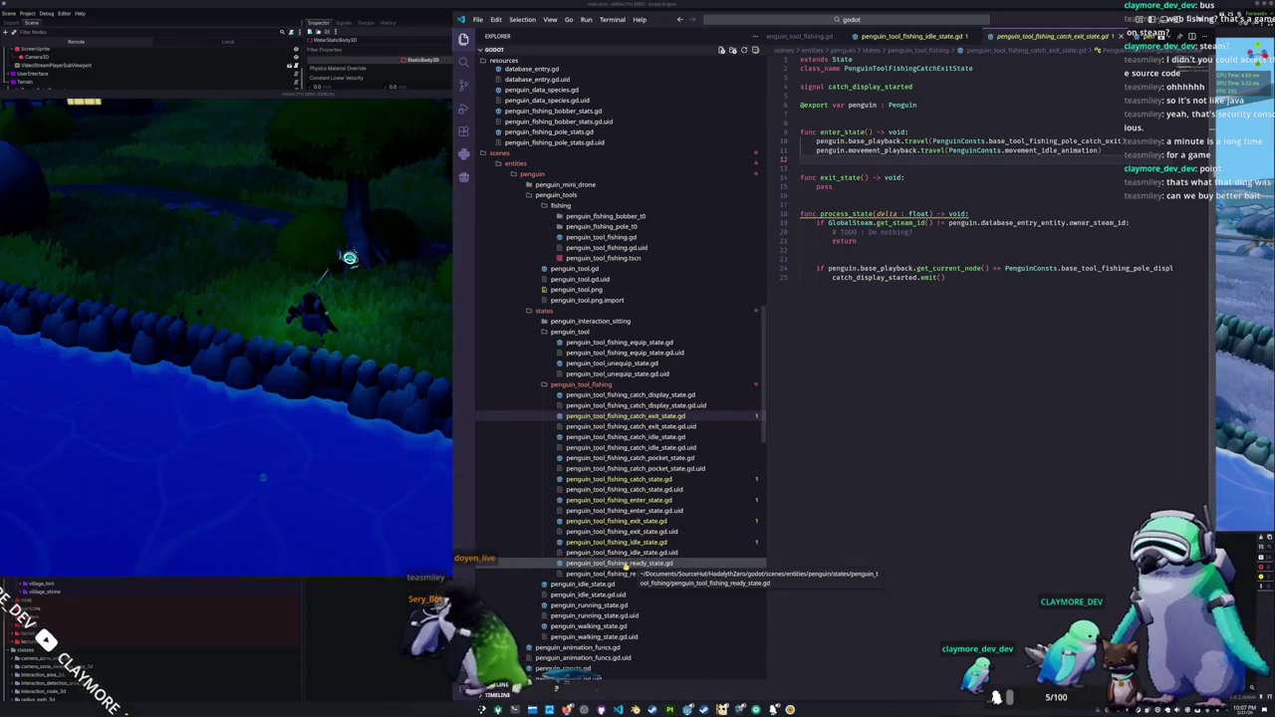
double_click(629, 521)
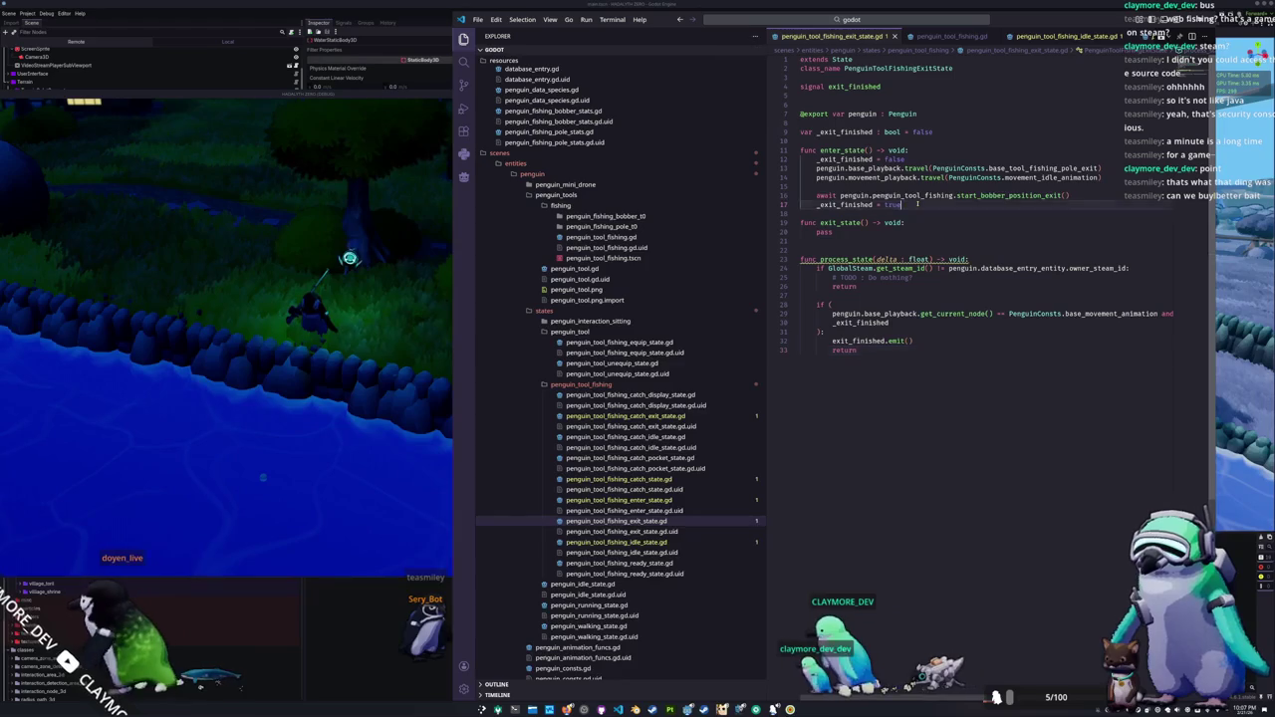
Step: Paste the bobber-exit await lines into the catch exit state's enter_state
left_click_drag(800, 196, 901, 205)
key("ctrl+c")
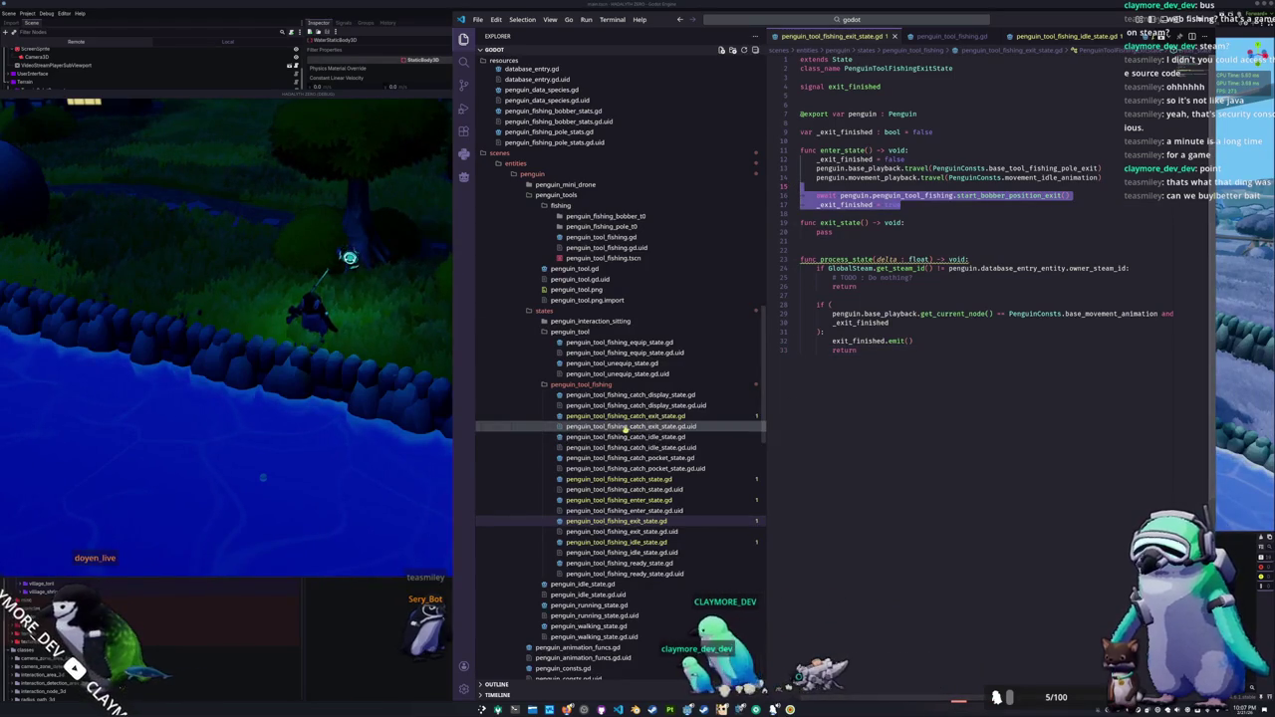
left_click(721, 415)
left_click(843, 159)
key("ctrl+v")
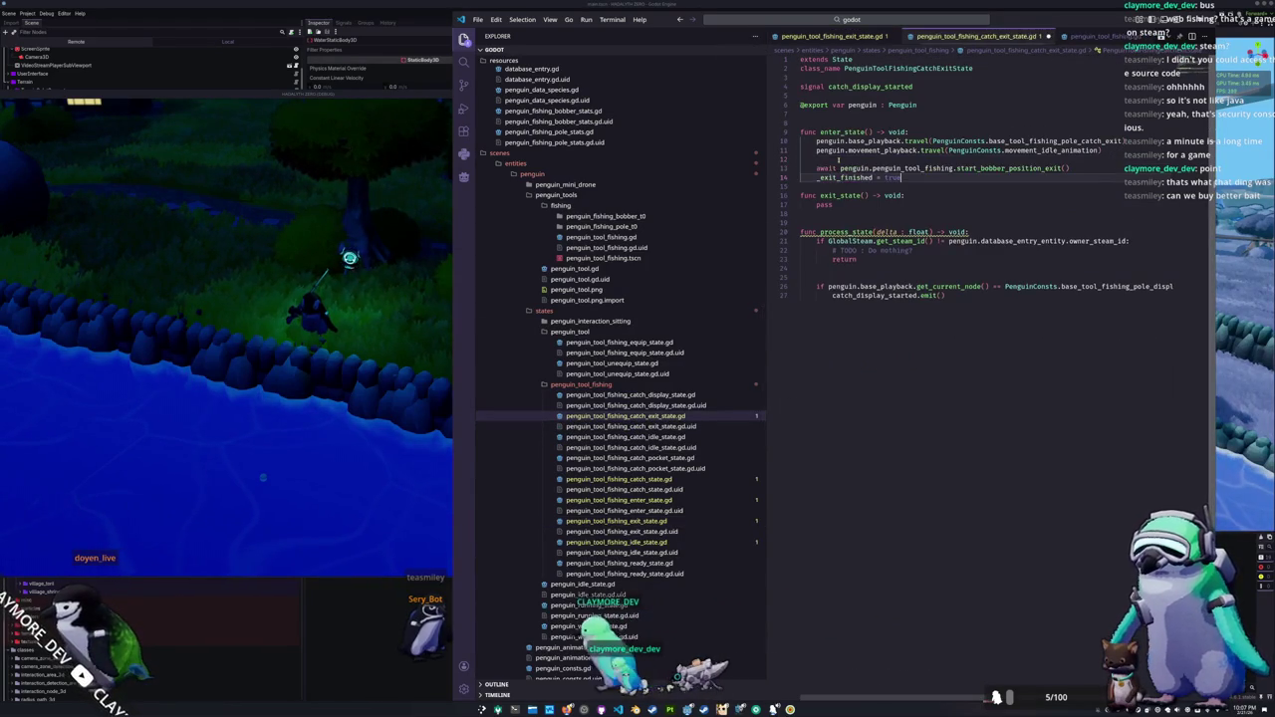
Step: Declare var _catch_exit_finished = false in the catch exit state
type("catch")
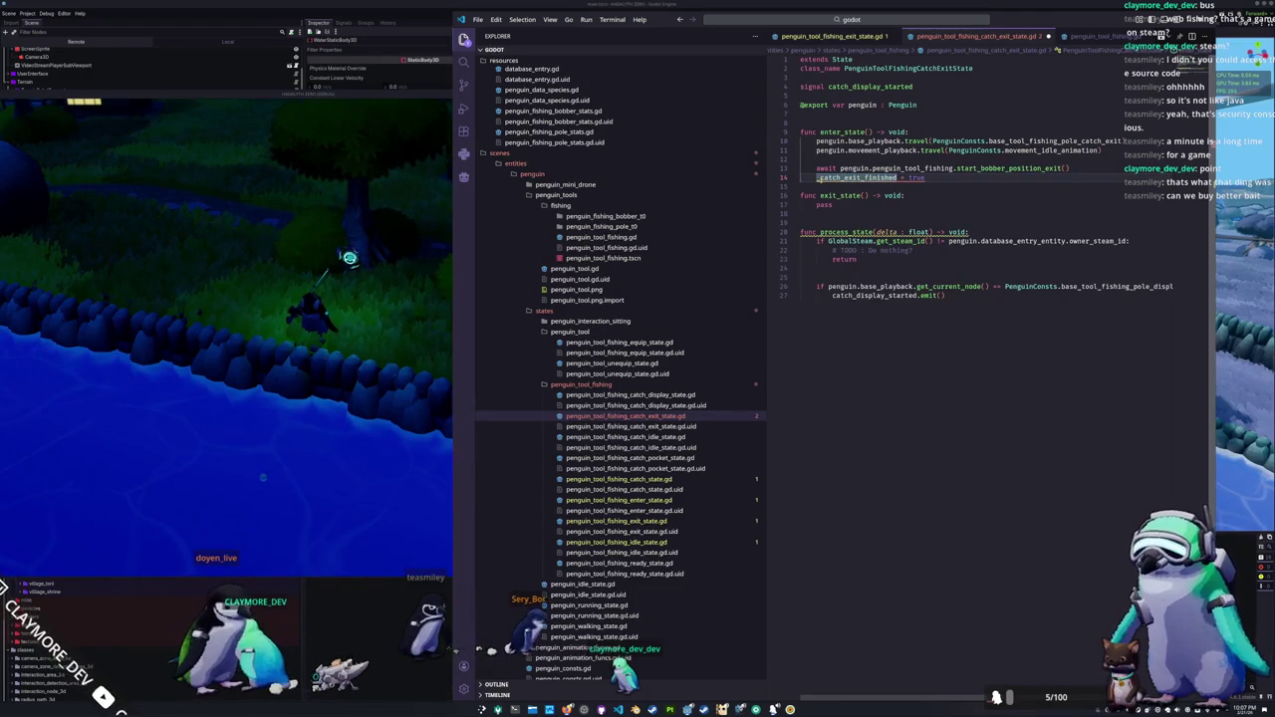
type("var ca")
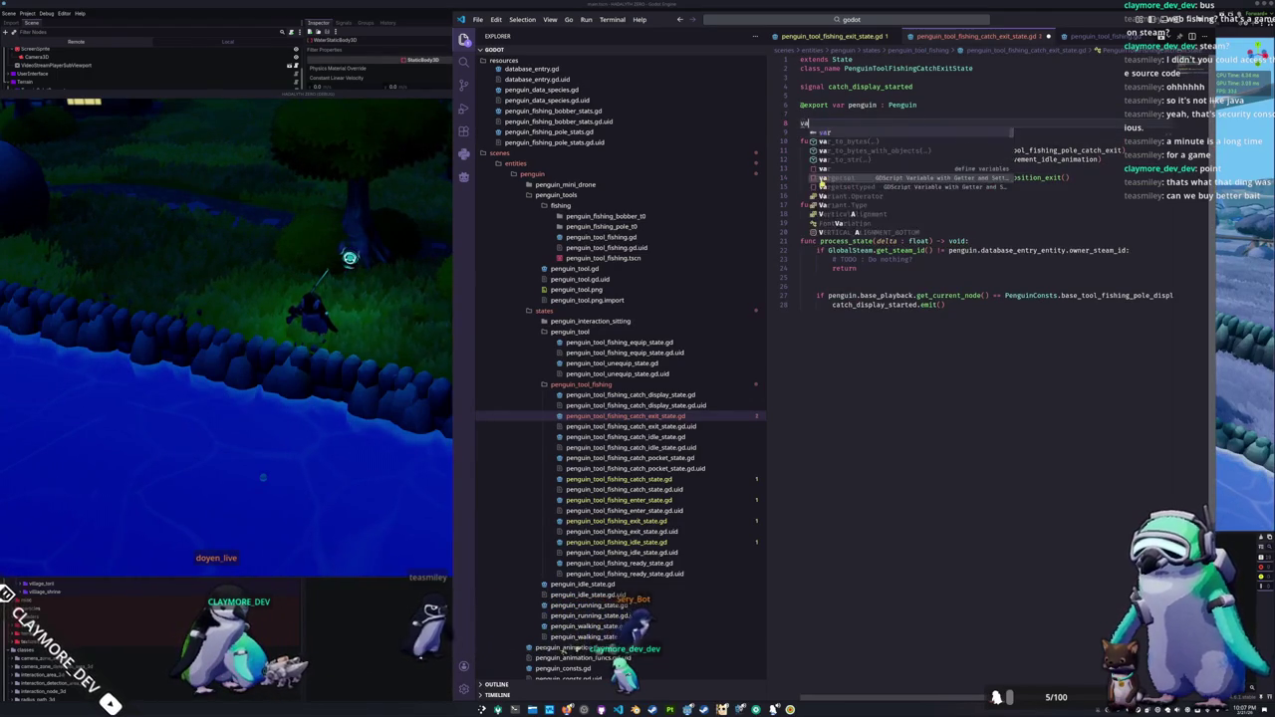
key("BackSpace")
type("_catch_exit_finished")
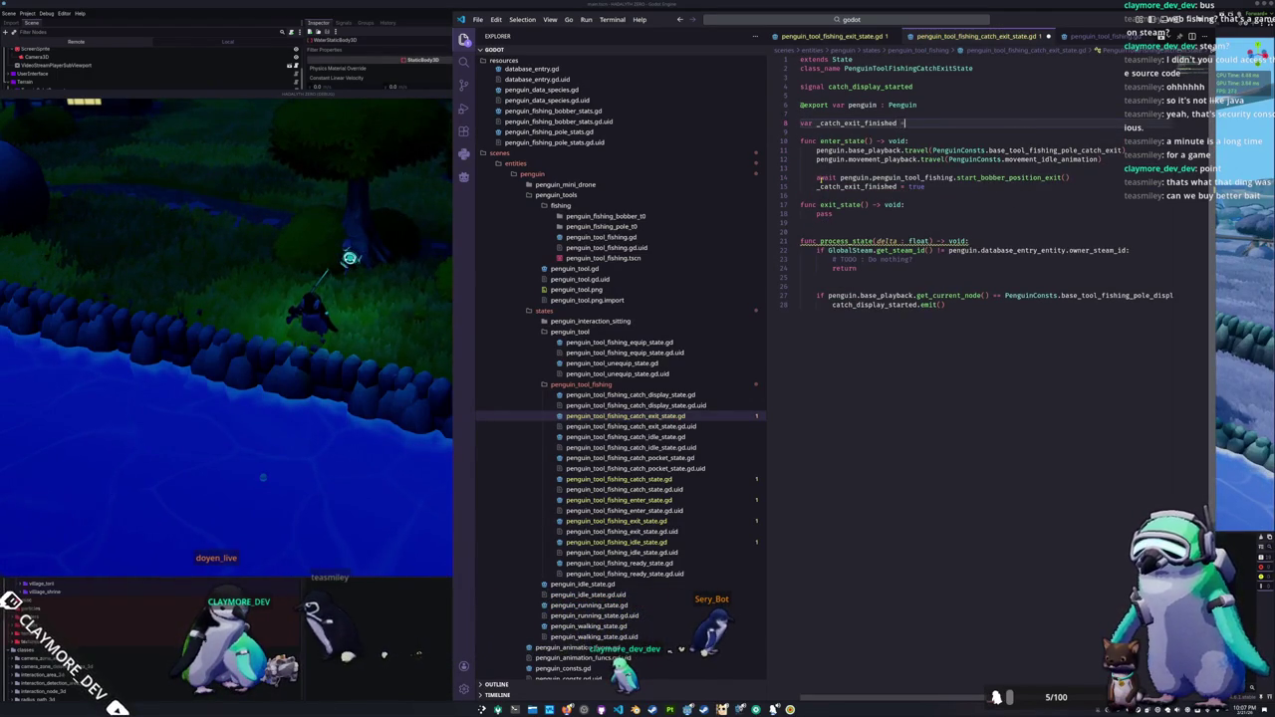
type("false")
key("Down")
key("Down")
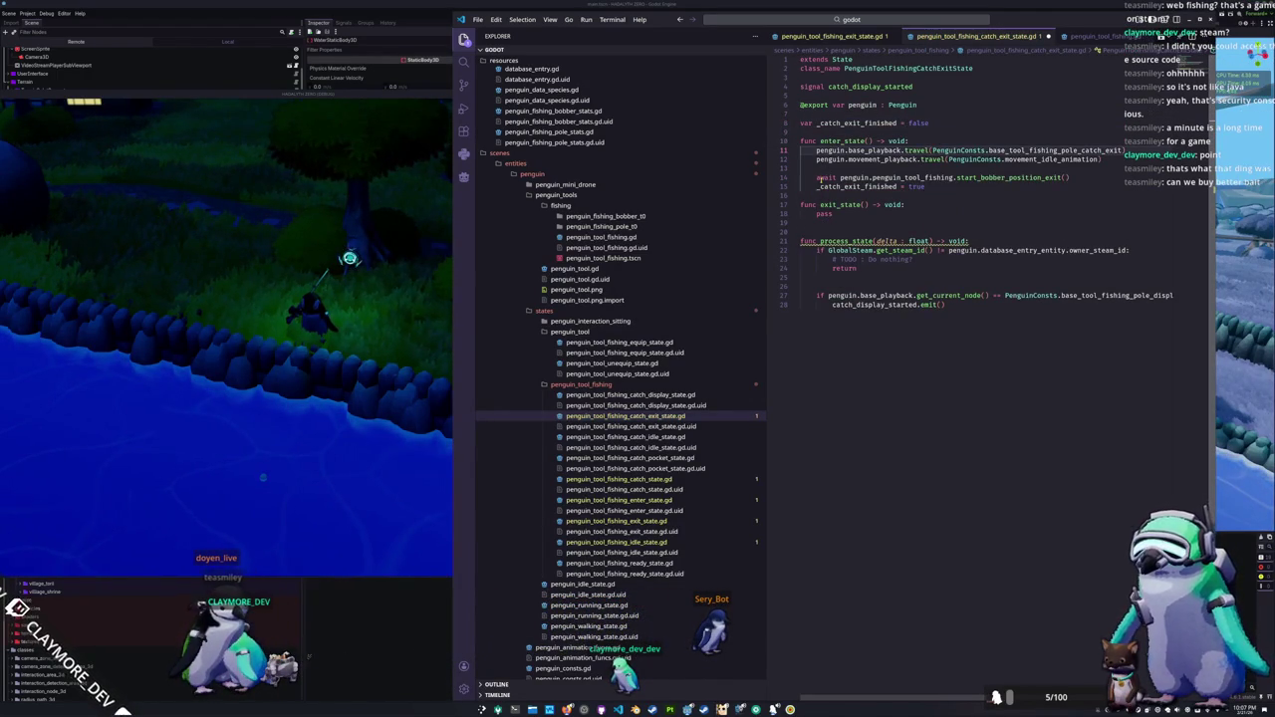
Step: Reset _catch_exit_finished to false at the top of enter_state
key("Return")
type("catch")
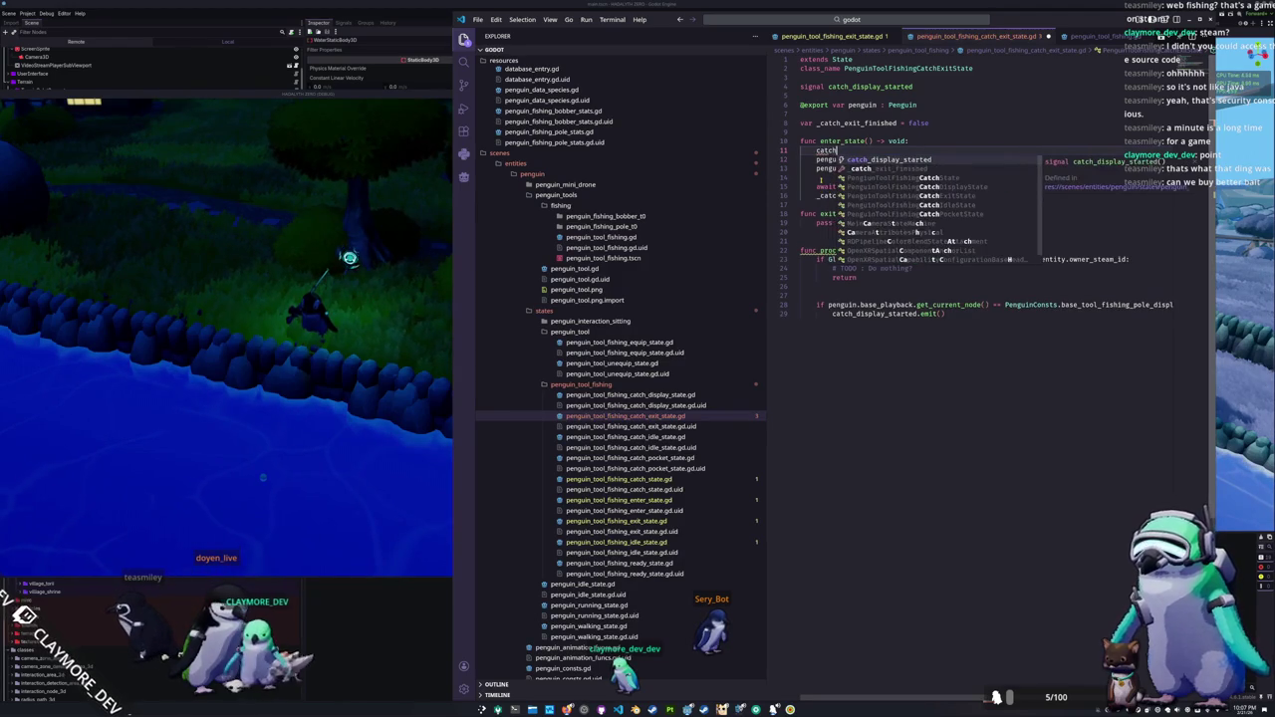
key("Return")
type("alse")
key("Down")
key("Down")
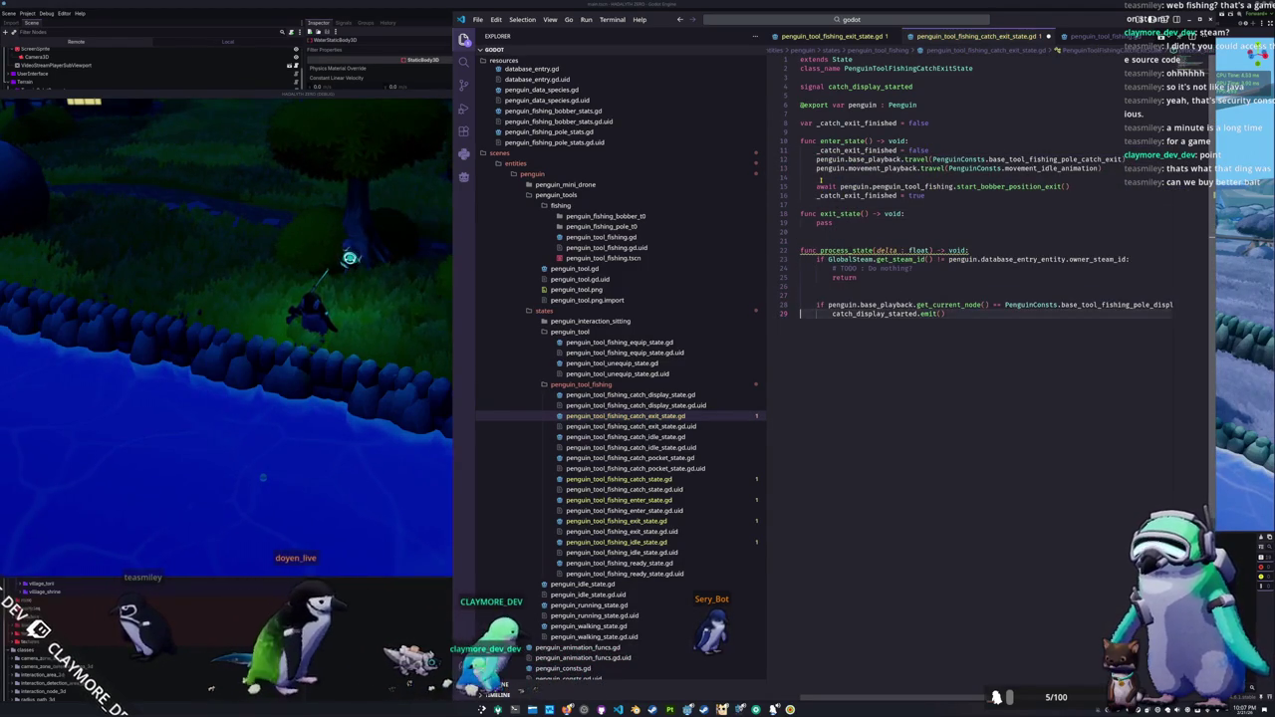
Step: Add _catch_exit_finished to the if condition guarding catch_display_started.emit()
type("(")
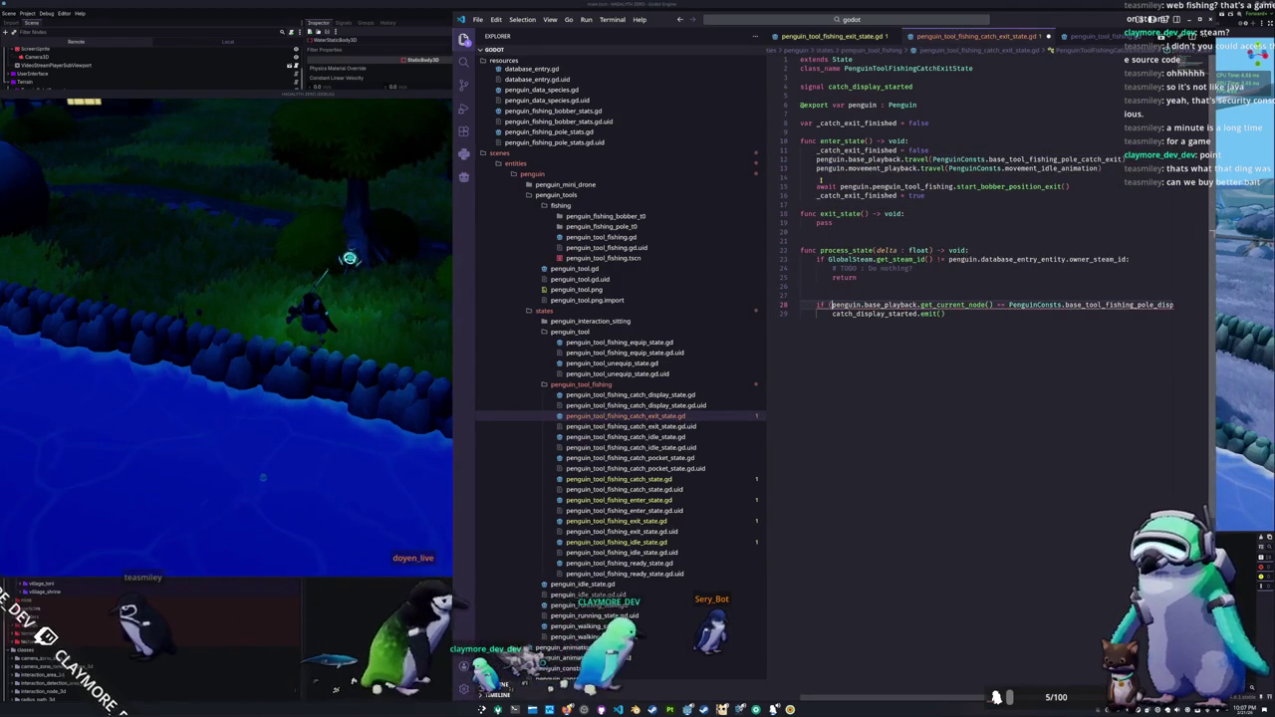
key("Return")
key("End")
type(":")
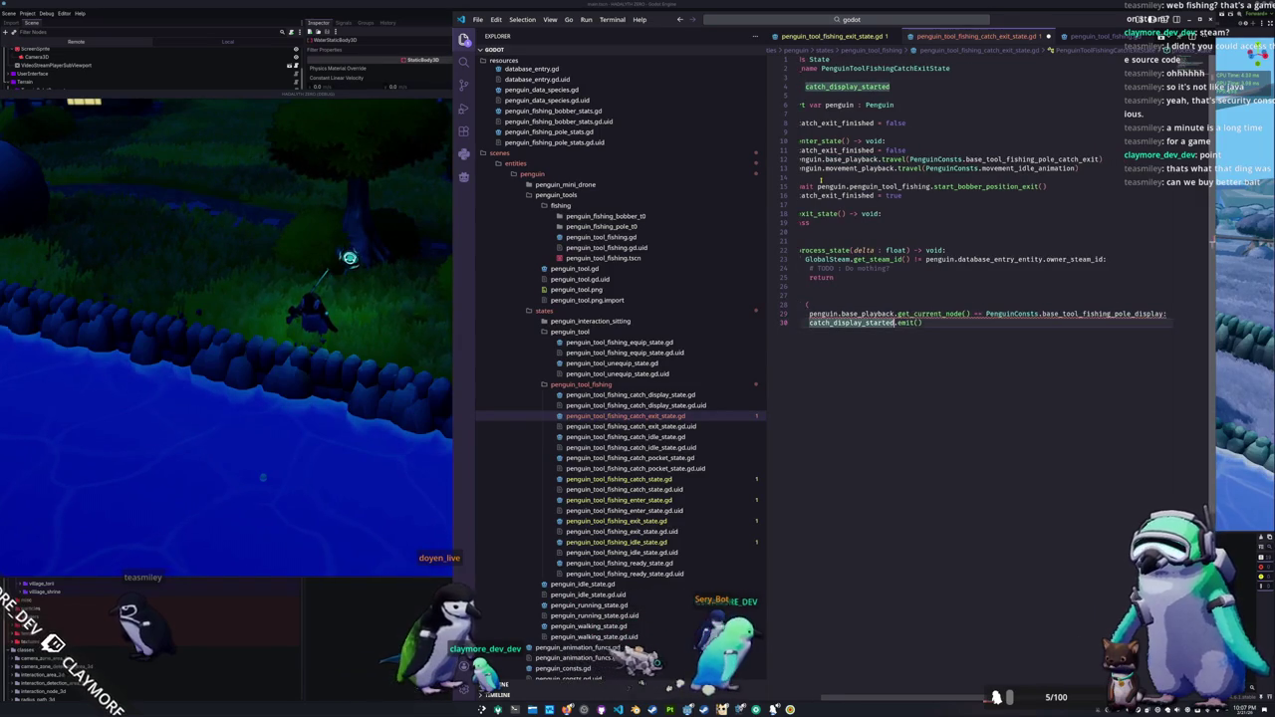
key("BackSpace")
key("Return")
type("_catch_exit_finished:")
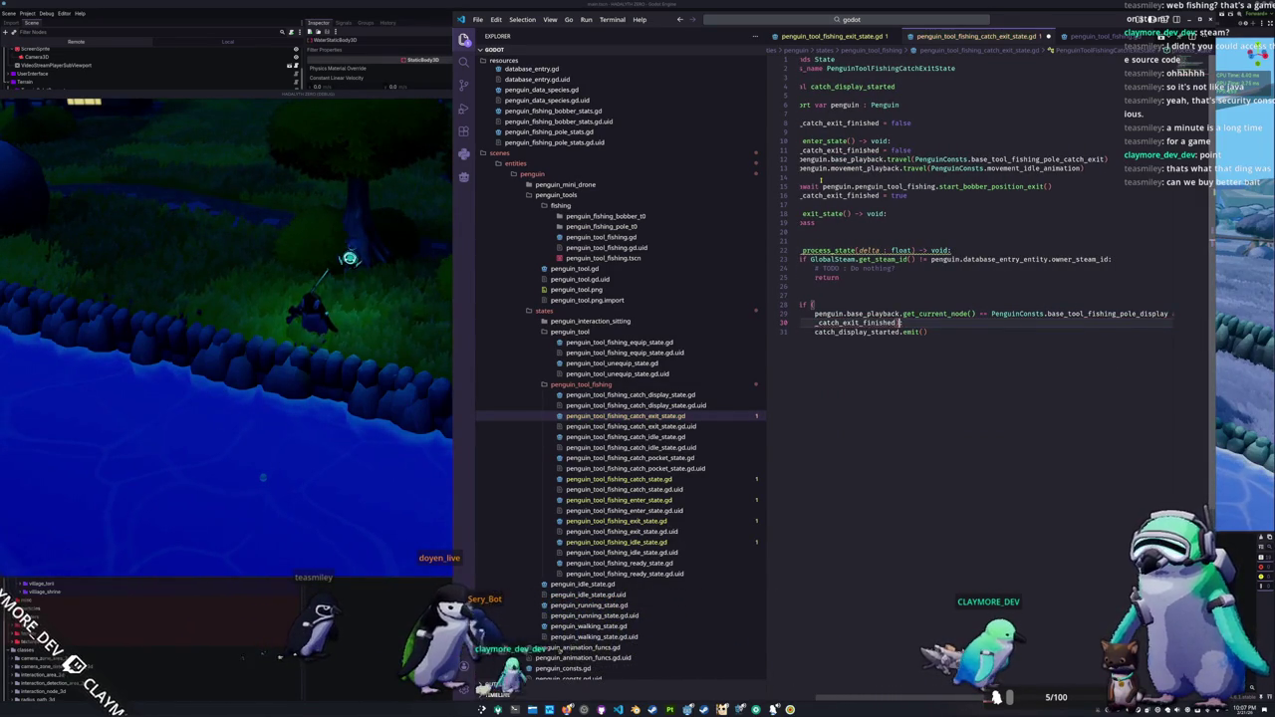
key("Return")
type("):")
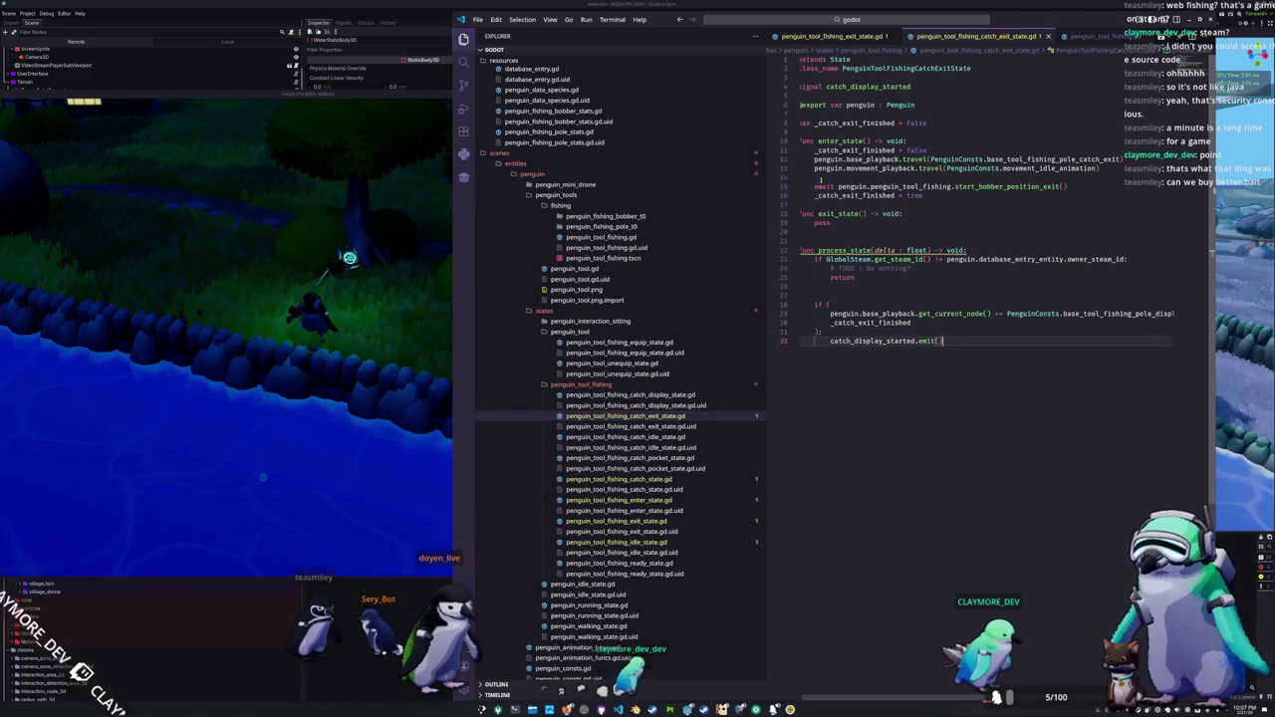
left_click(357, 441)
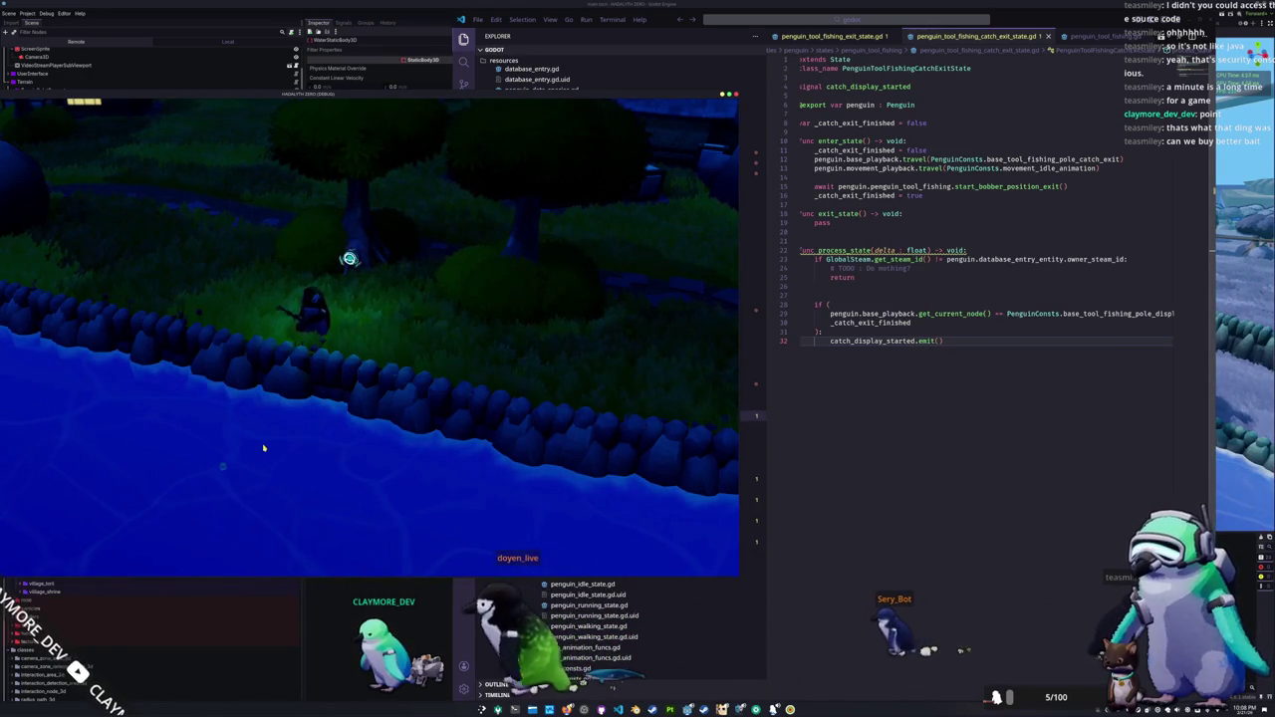
Step: Return to VS Code and switch to the penguin_tool_fishing_idle_state.gd tab
left_click(967, 43)
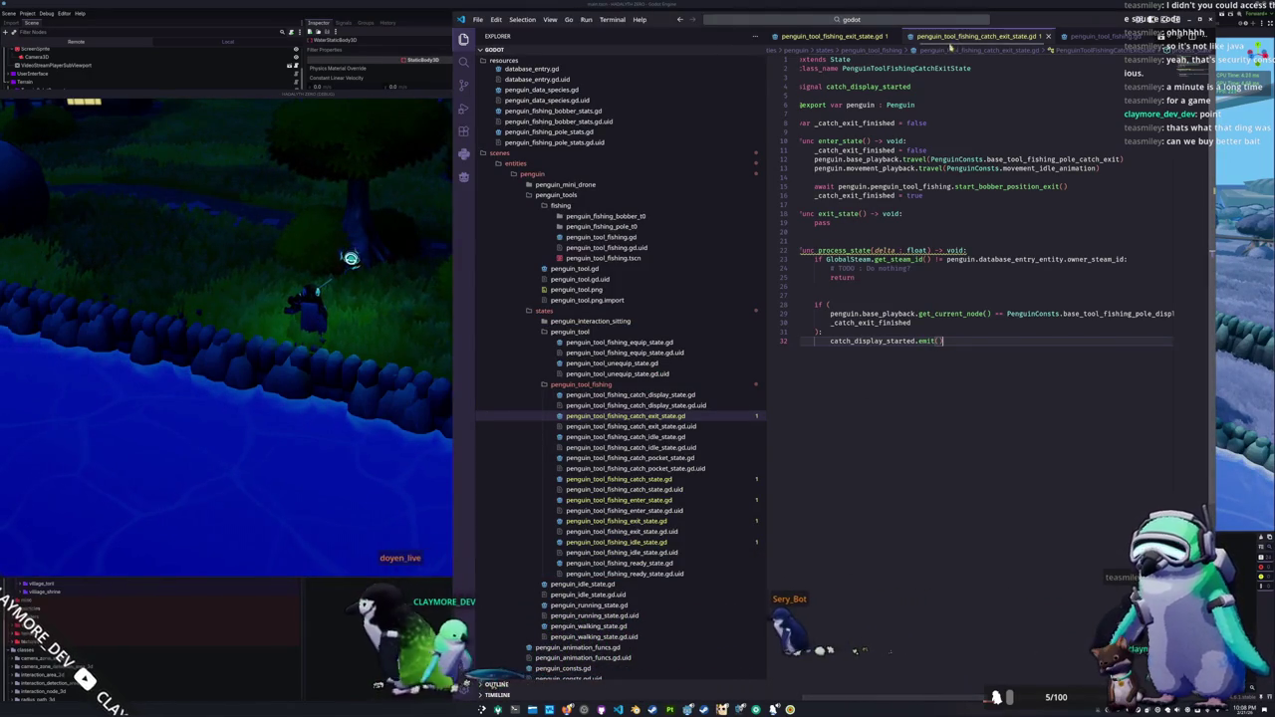
left_click(1095, 36)
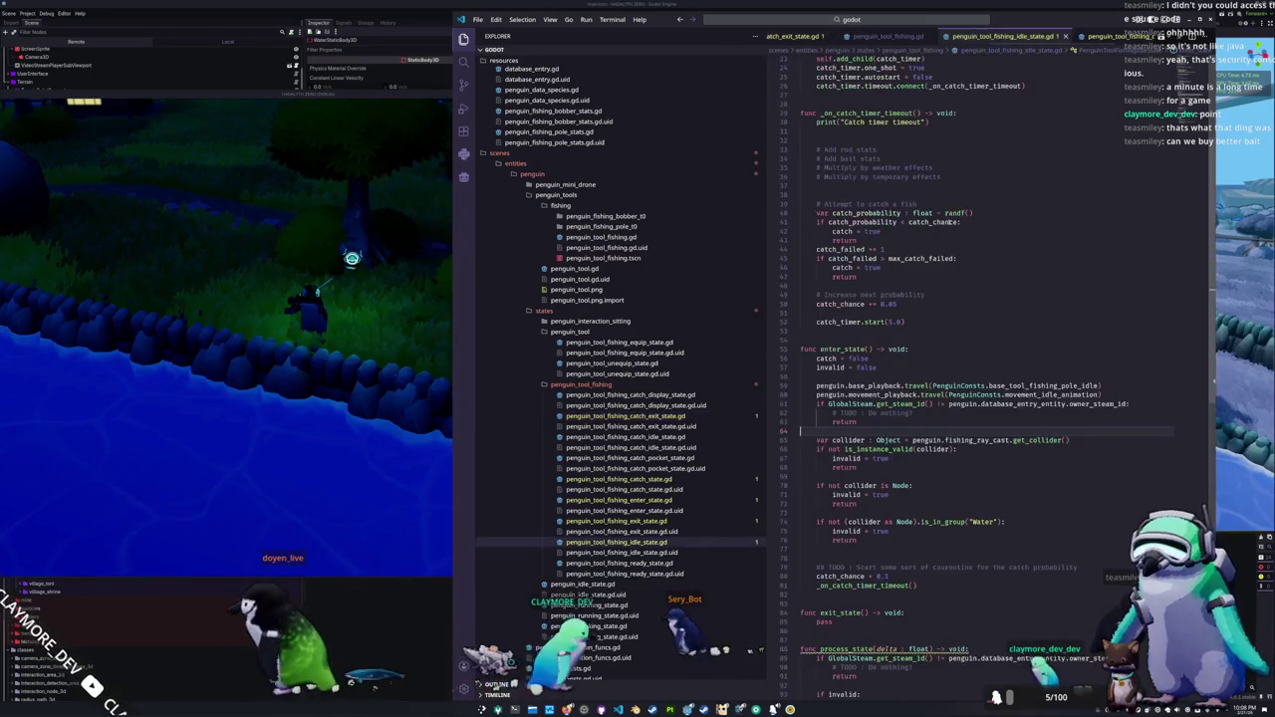
Step: Review where catch_chance, _on_catch_timer_timeout and catch_failed are used in idle_state.gd
scroll(835, 328, "up", 5)
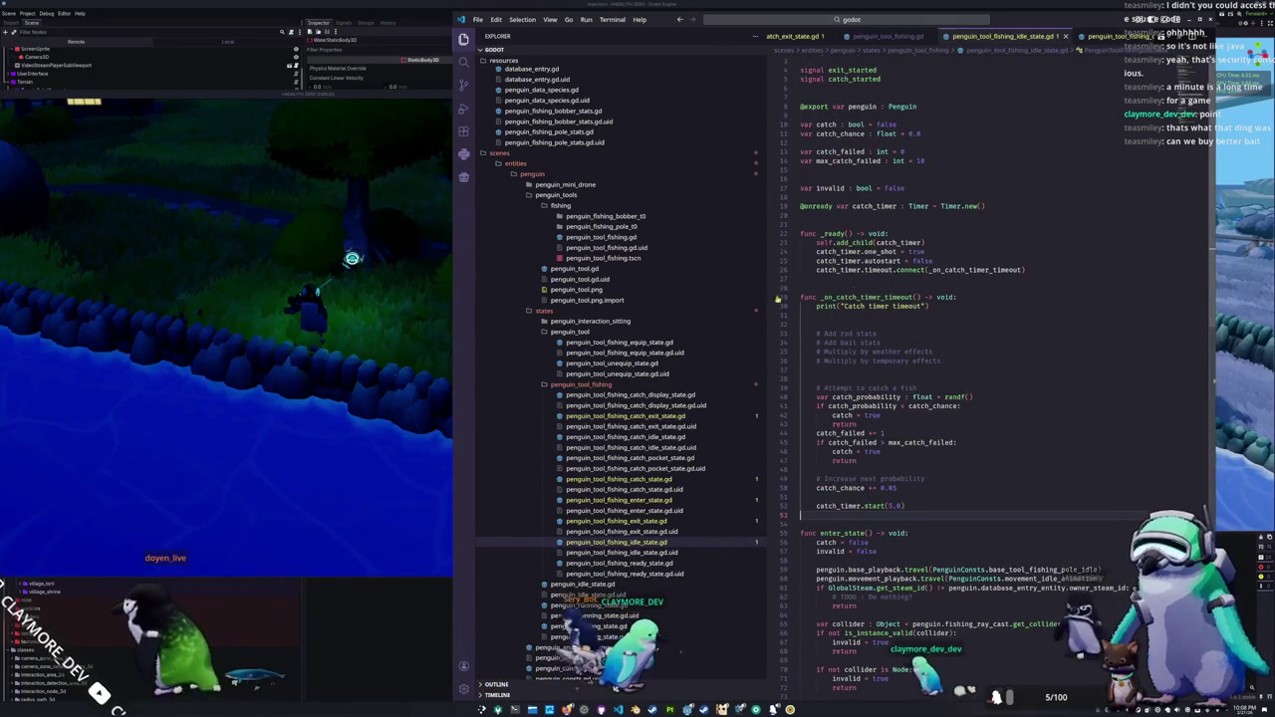
left_click(321, 387)
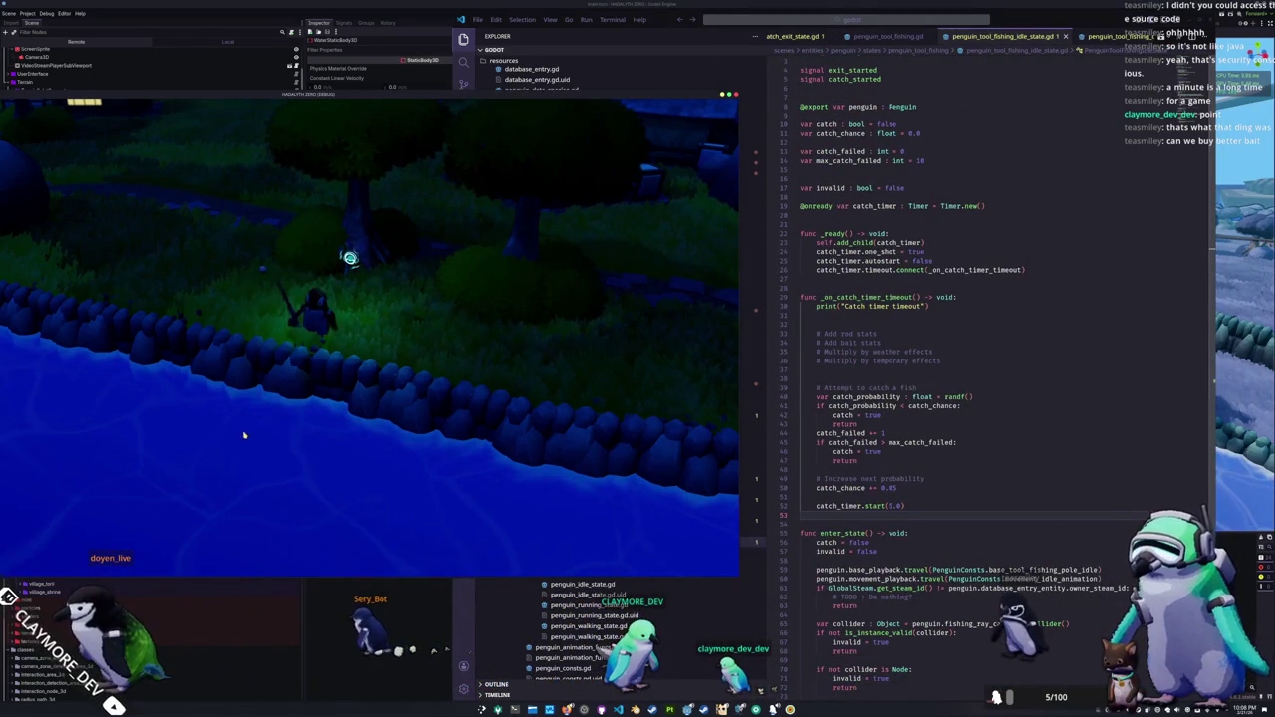
left_click(767, 418)
scroll(897, 399, "down", 10)
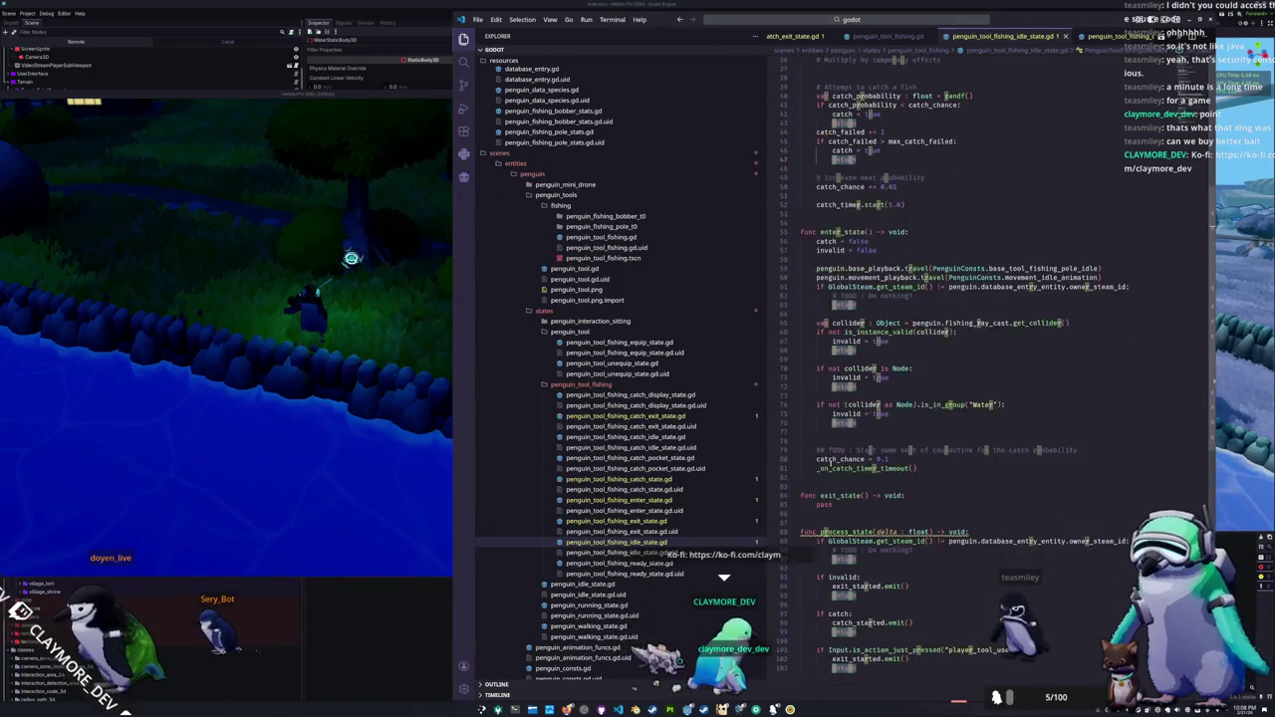
scroll(957, 359, "down", 3)
left_click(830, 487)
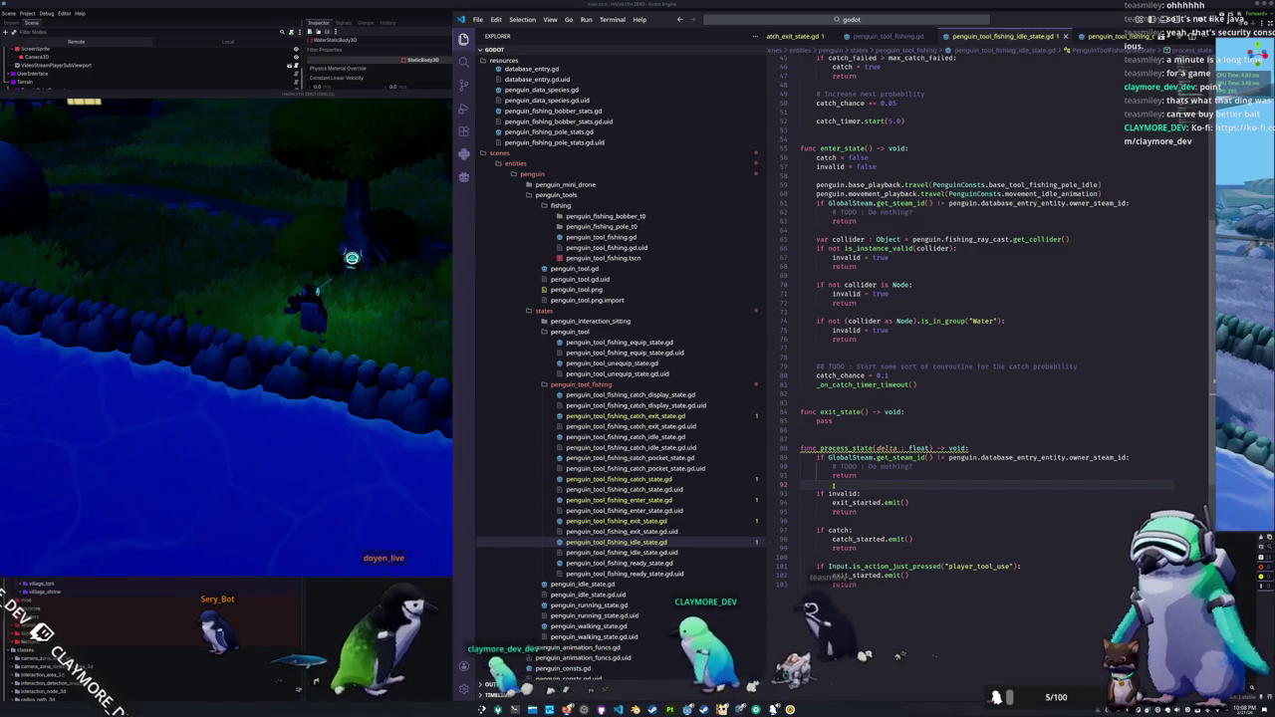
scroll(833, 486, "up", 5)
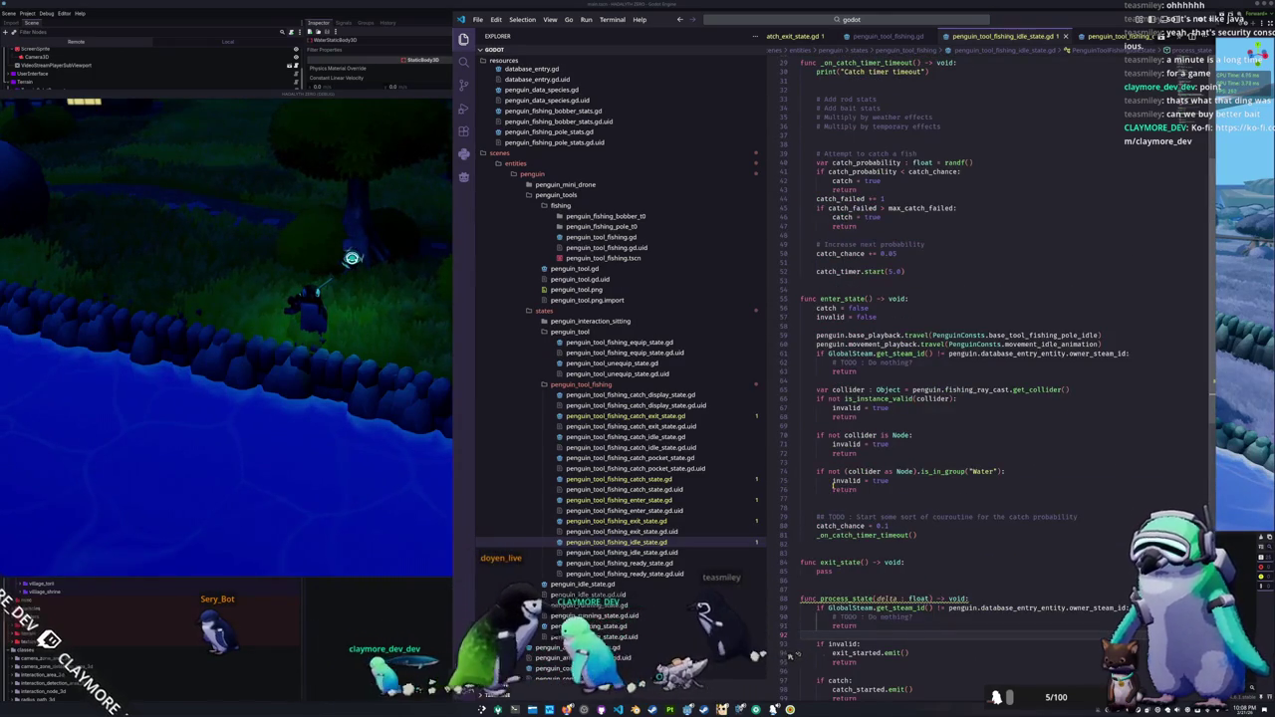
double_click(840, 525)
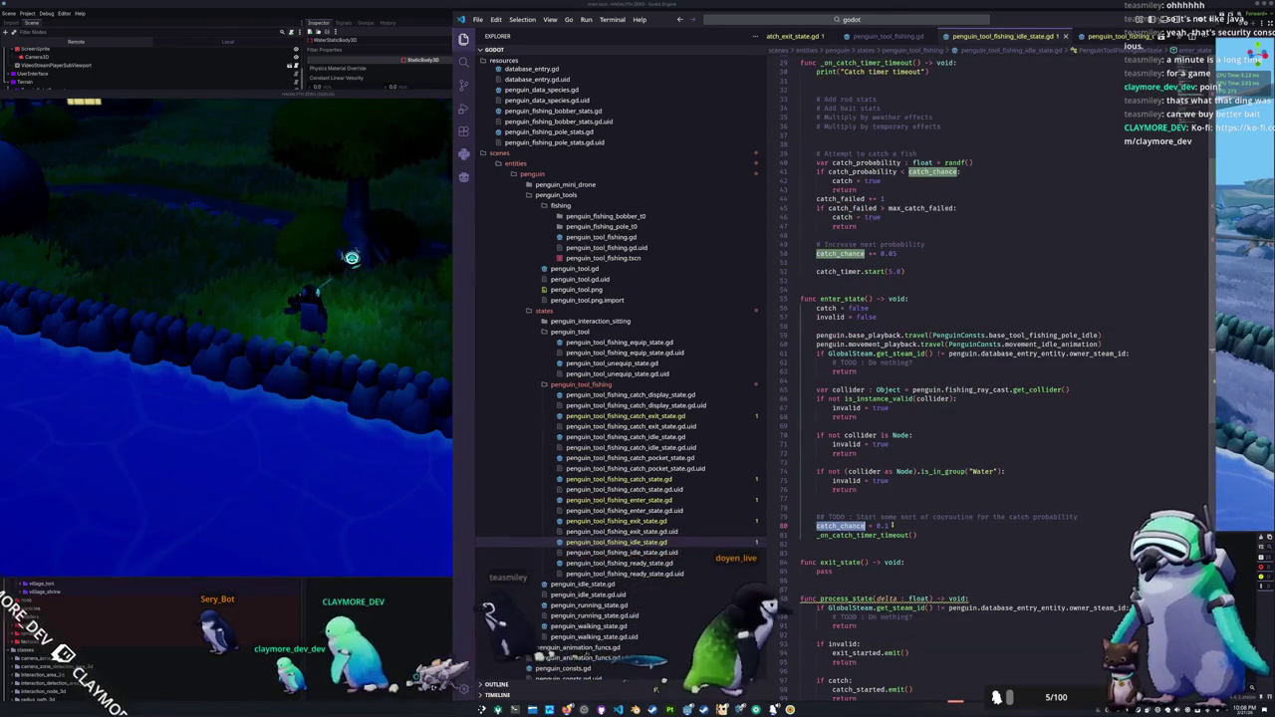
double_click(905, 535)
scroll(976, 258, "up", 2)
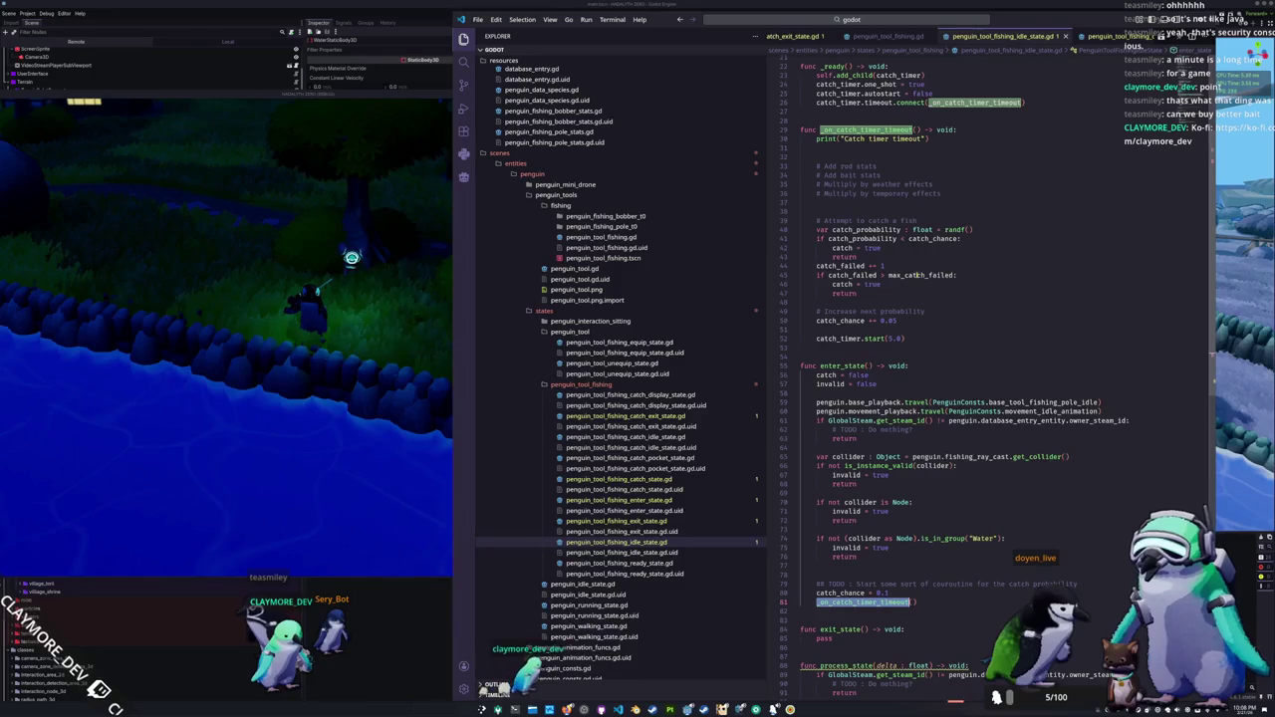
left_click(835, 275)
scroll(866, 359, "down", 1)
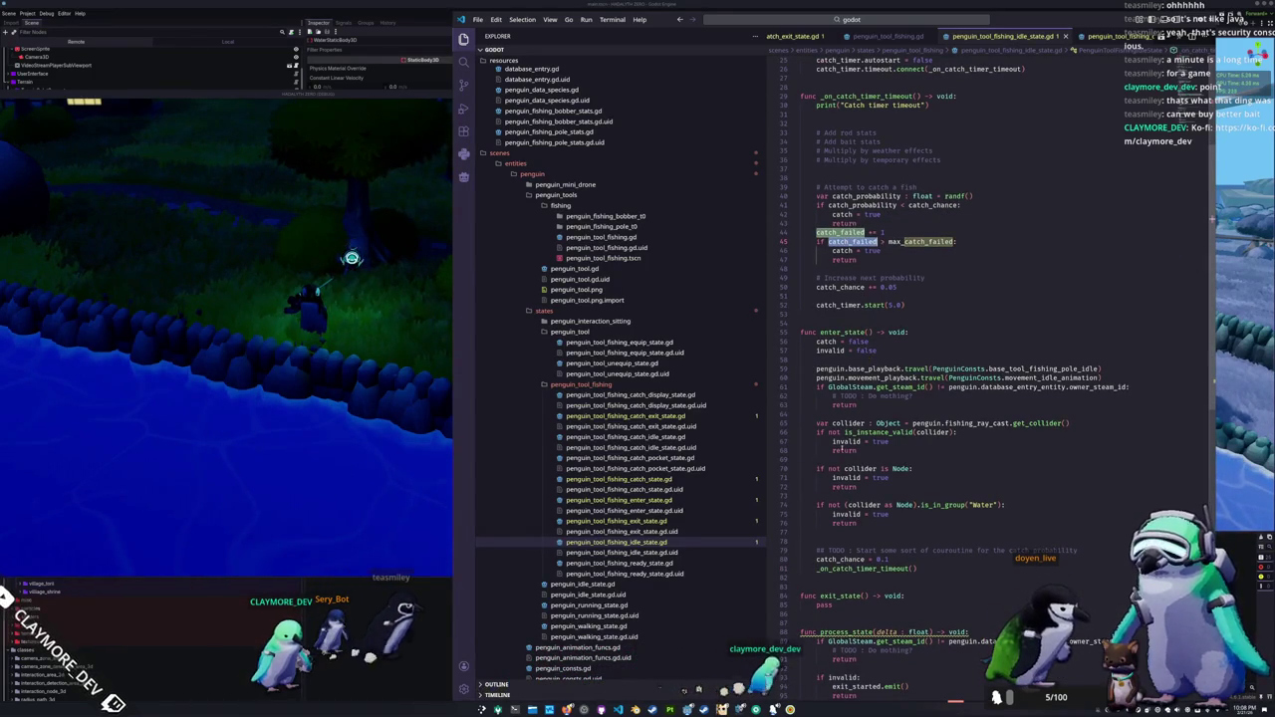
Step: Add 'catch_failed = 0' below catch_chance = 0.1 in enter_state and save the script
left_click(898, 560)
key("Return")
type("cat")
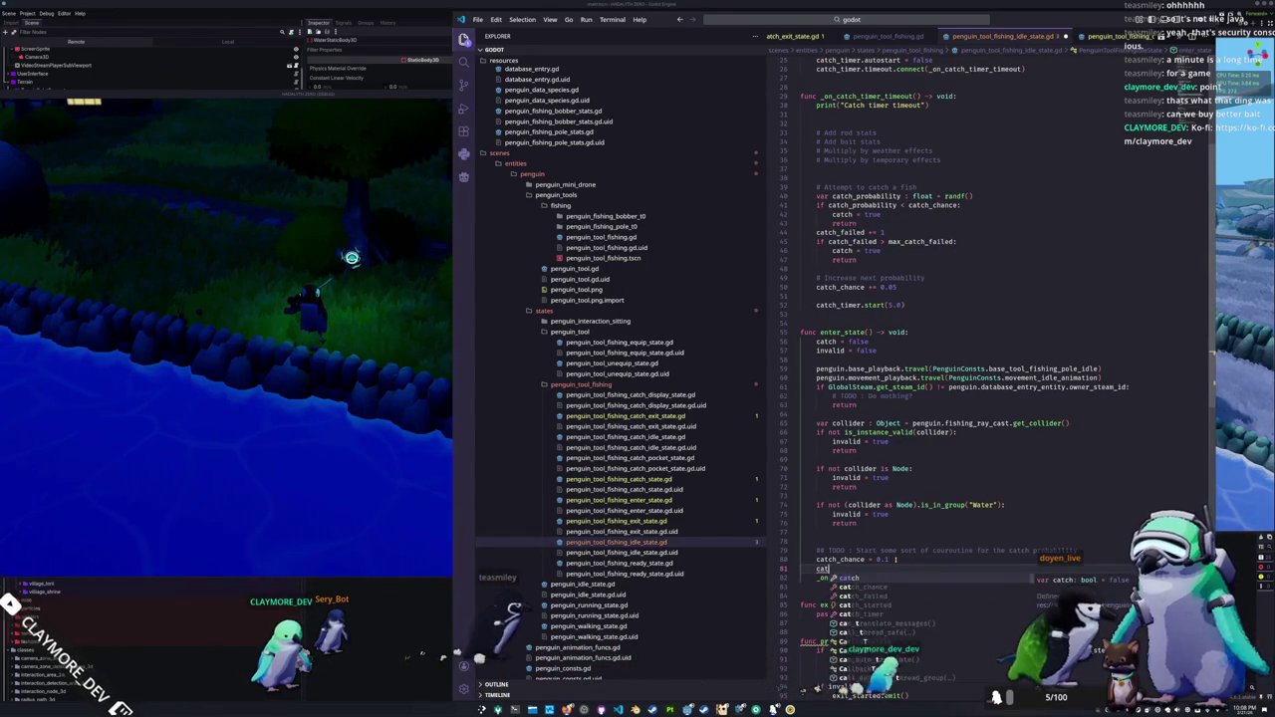
type("ch_failed = 0")
key("ctrl+s")
left_click(240, 445)
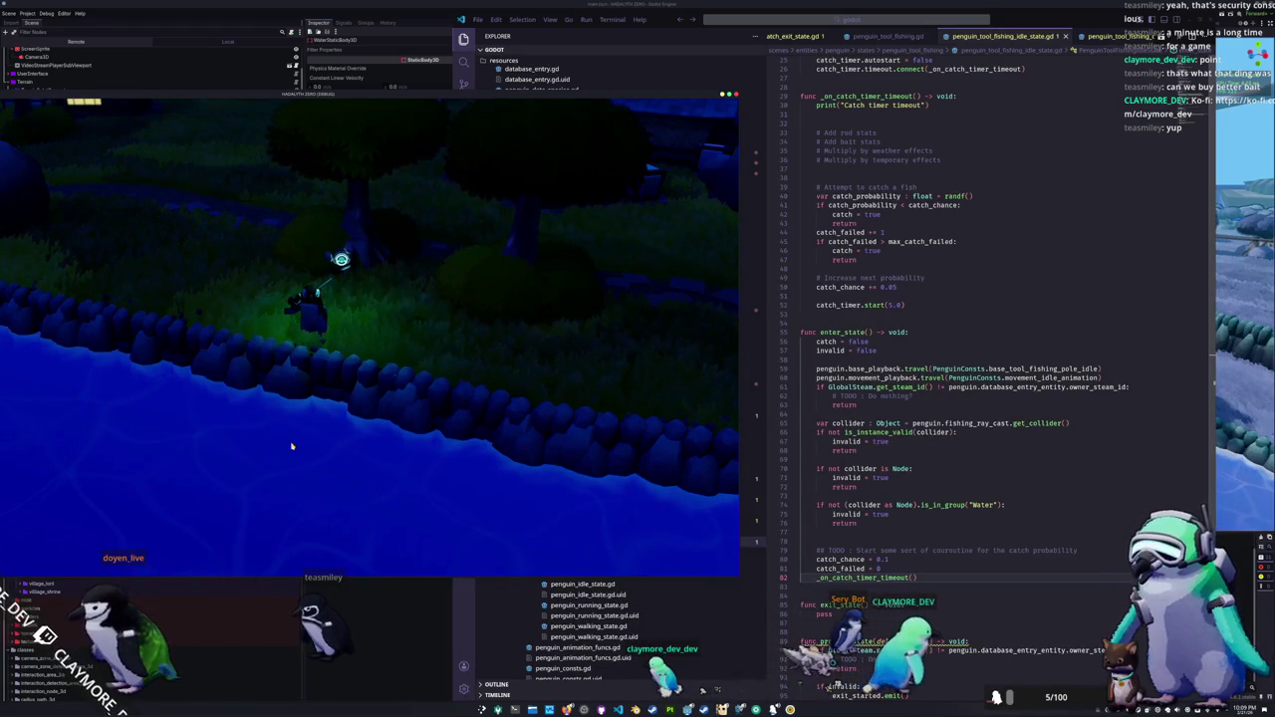
Step: Walk the penguin east across the bridge into the village and cast the fishing rod
key("d")
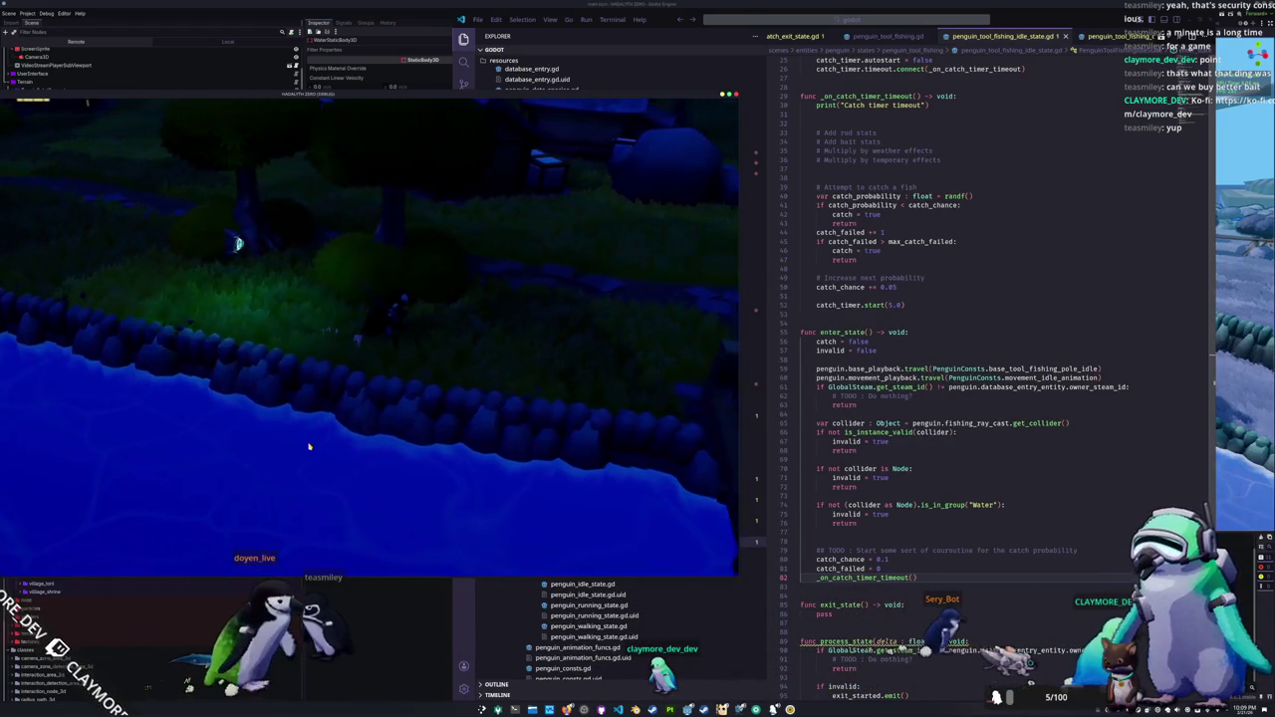
key("d")
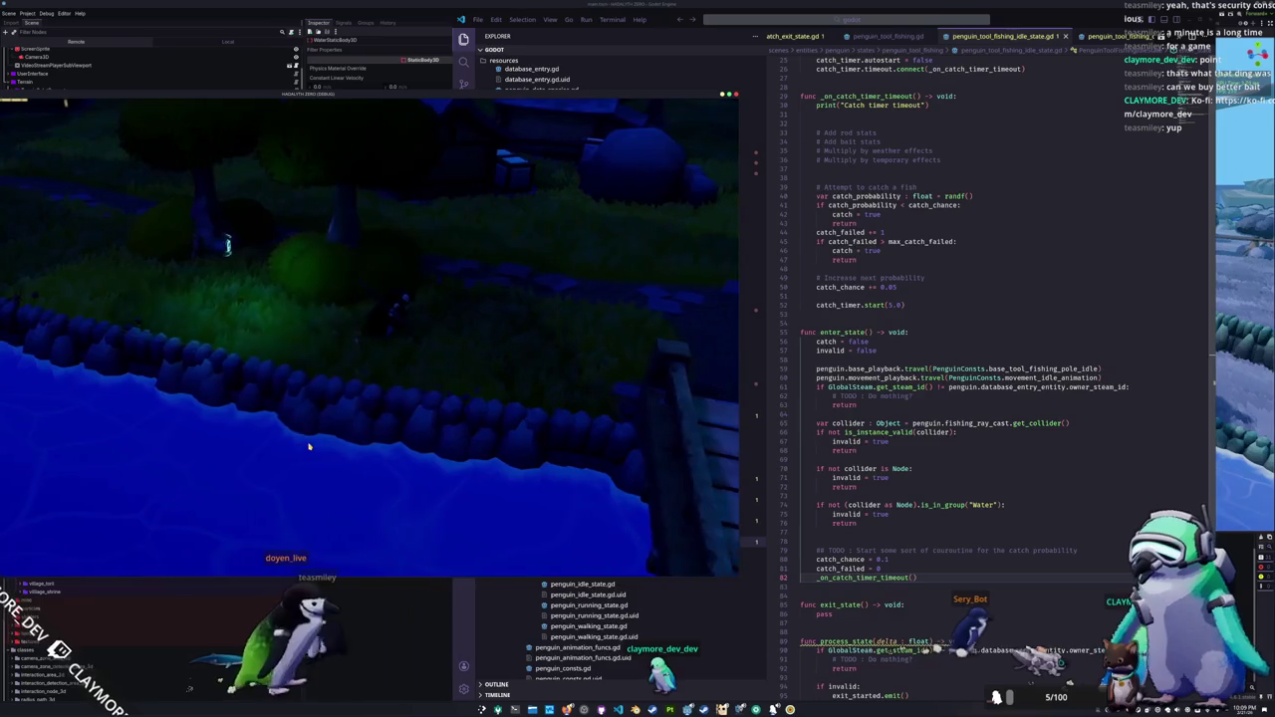
key("d")
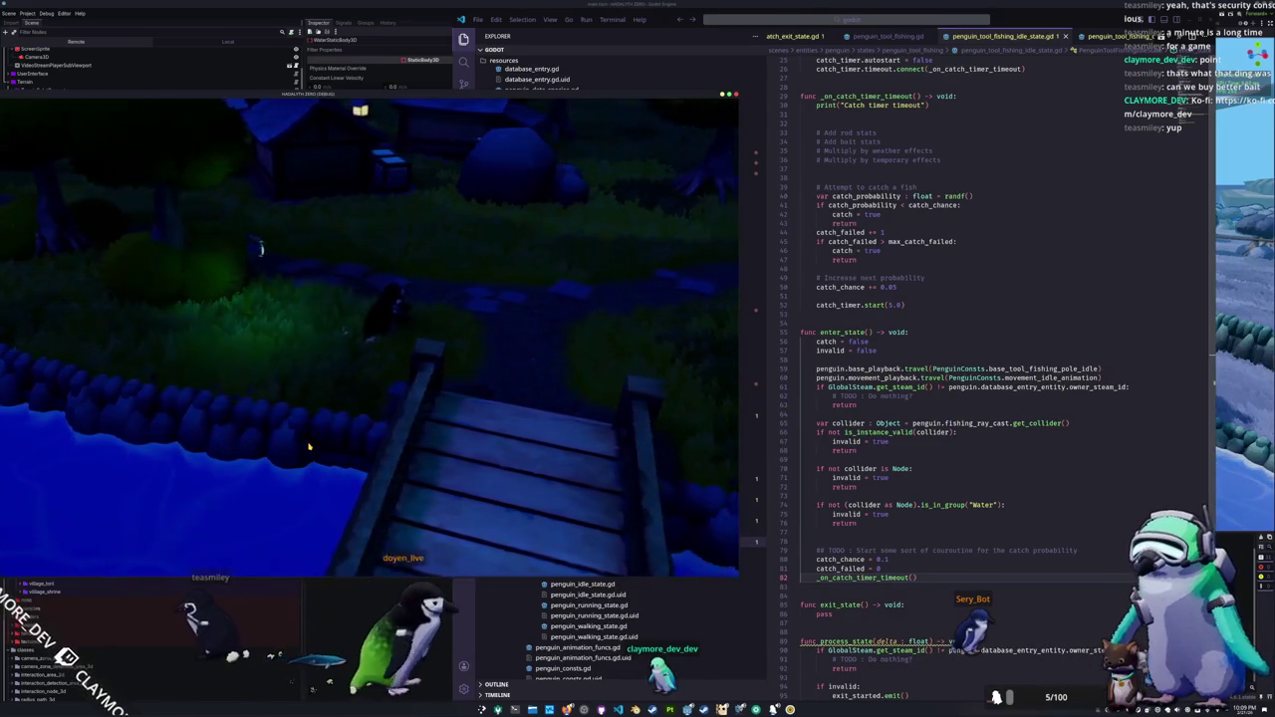
key("d")
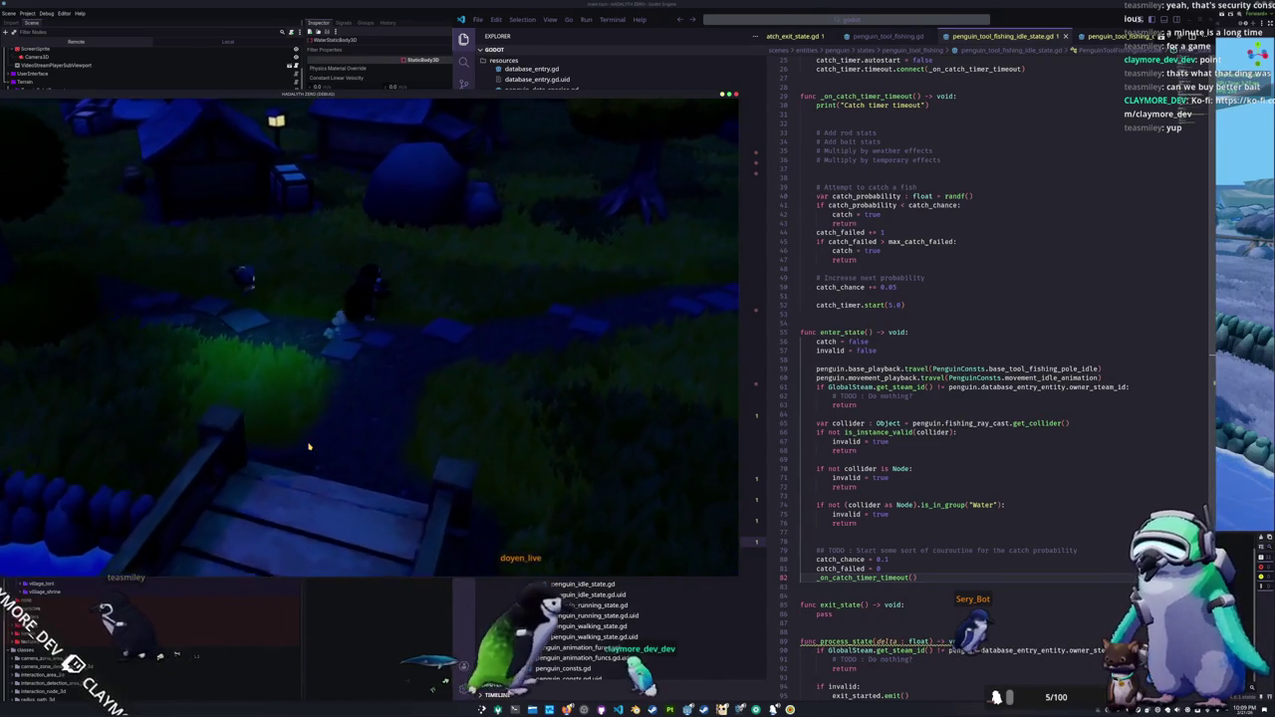
key("d")
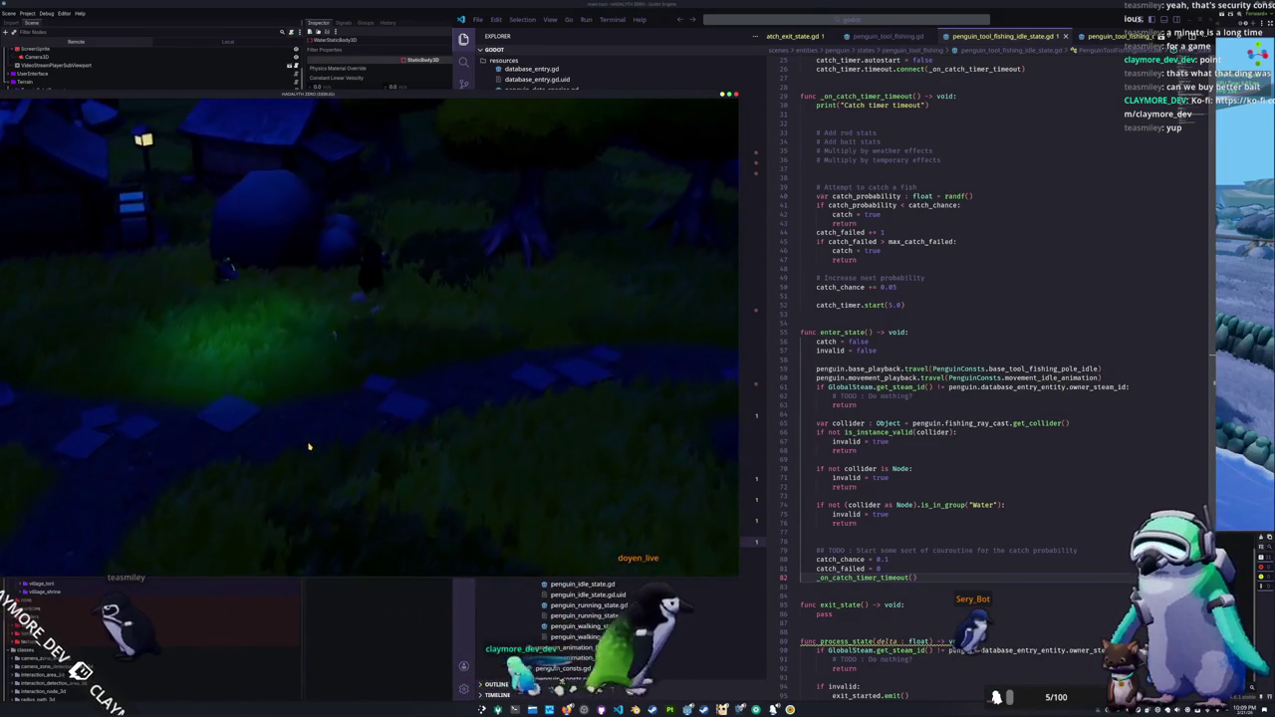
key("d")
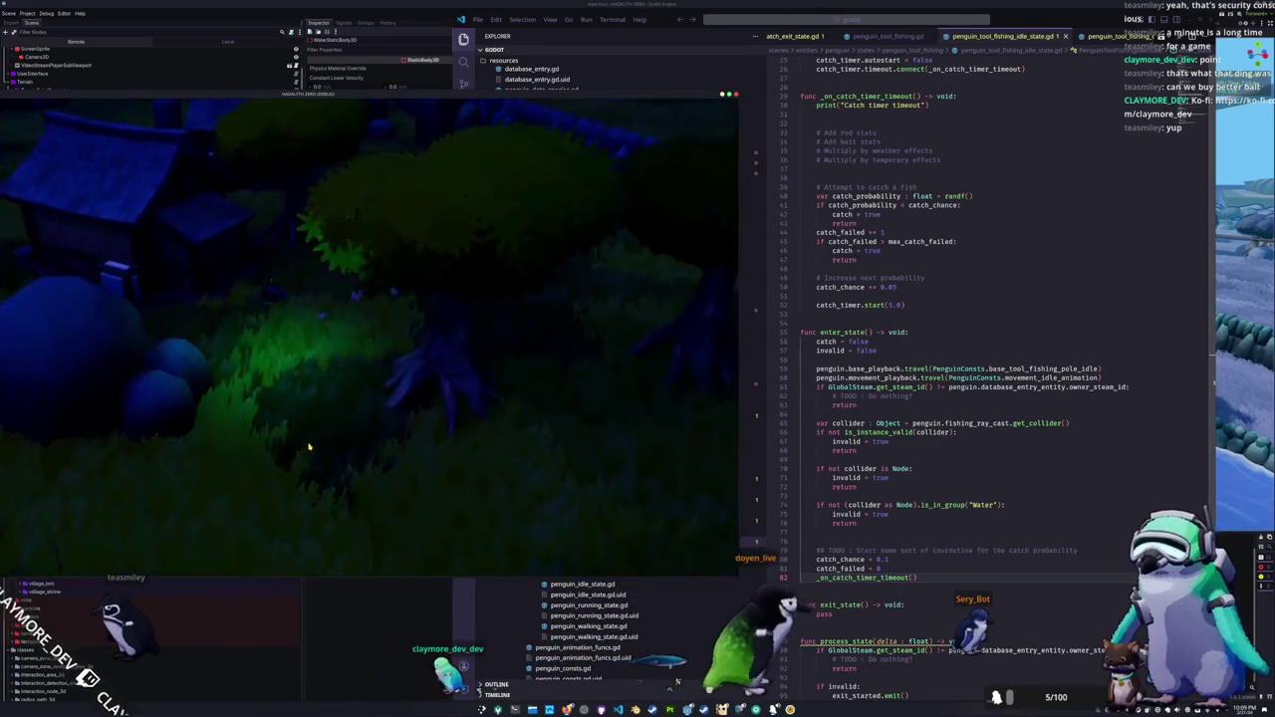
key("d")
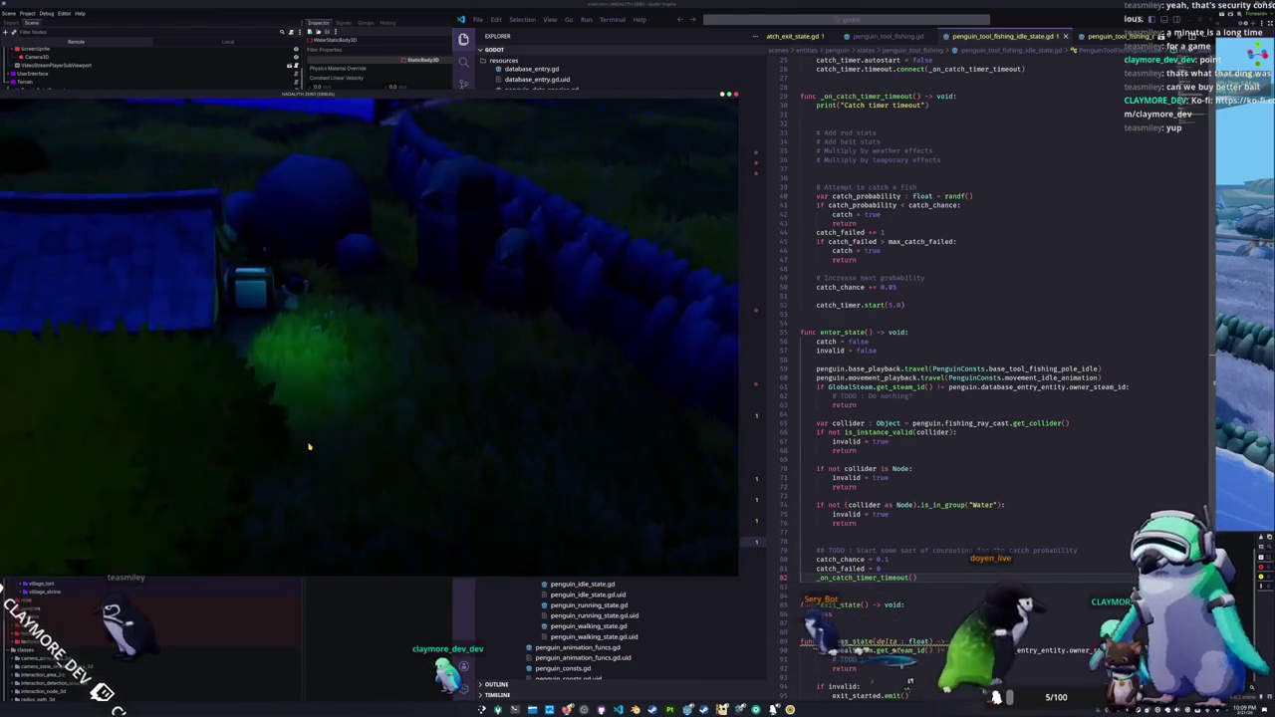
key("d")
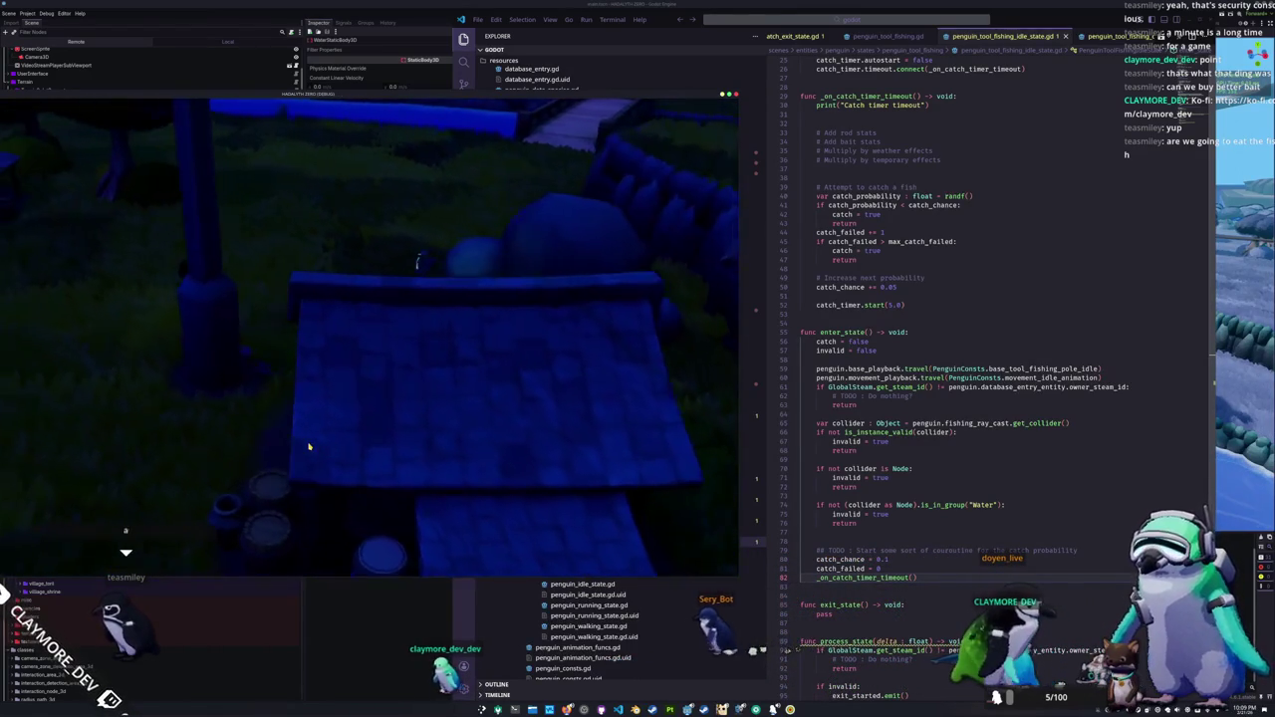
left_click(309, 447)
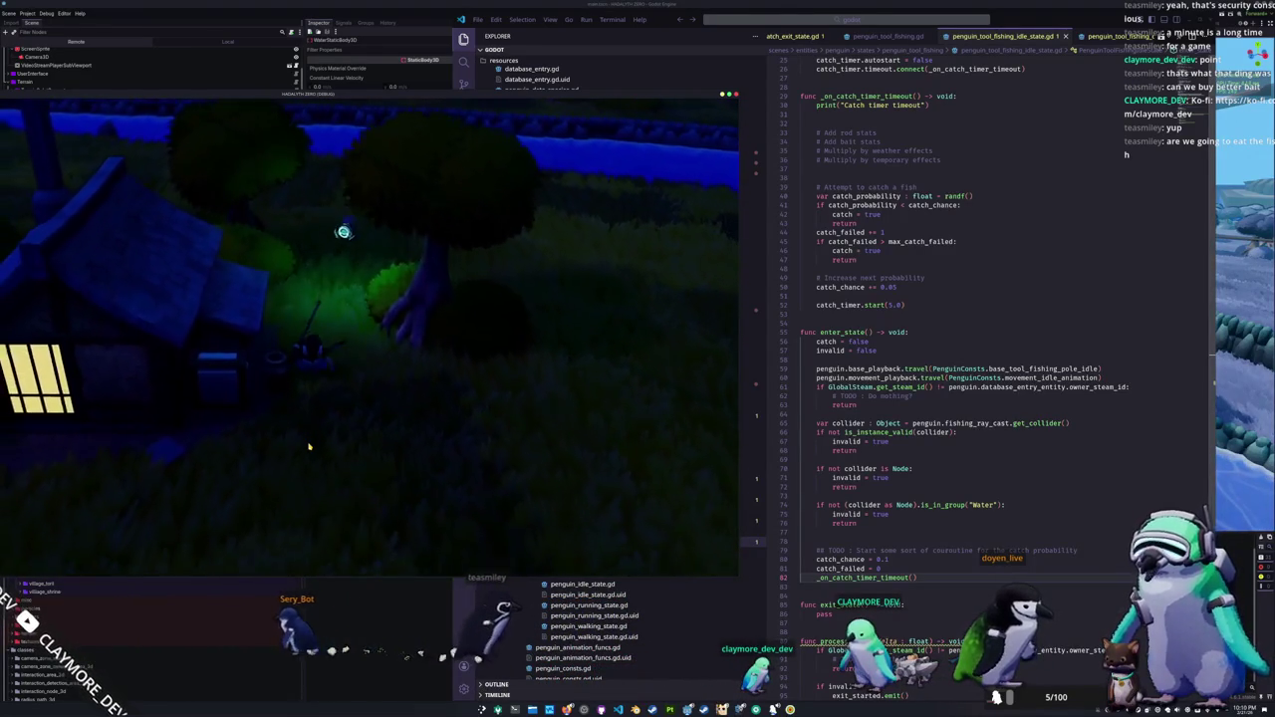
Step: Walk the character north toward the river, then quit the game with Alt+F4
key("a")
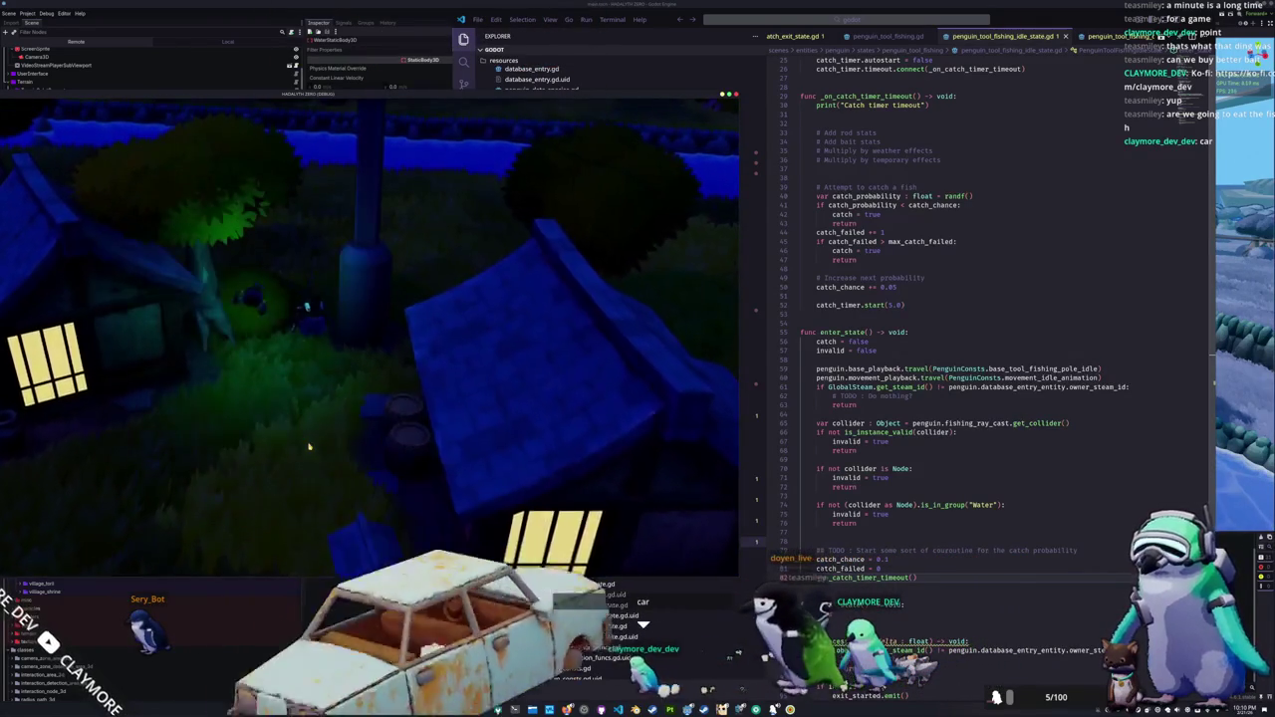
key("w")
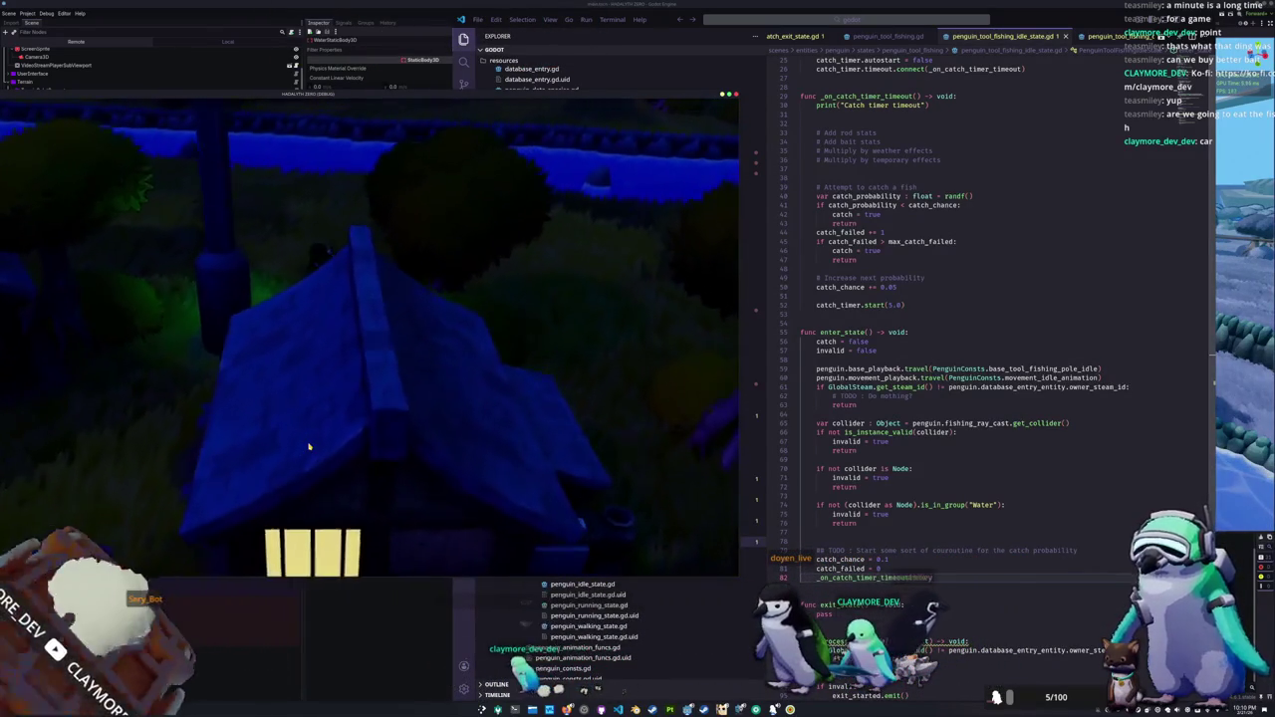
key("w")
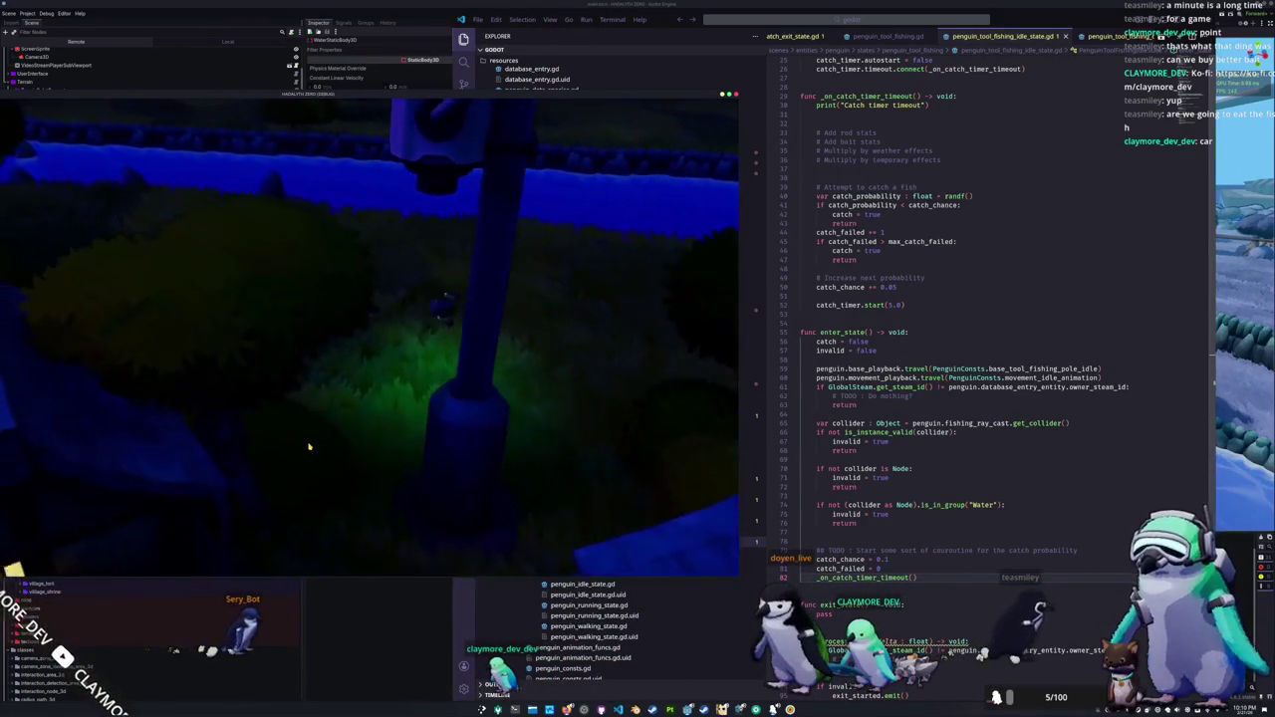
key("w")
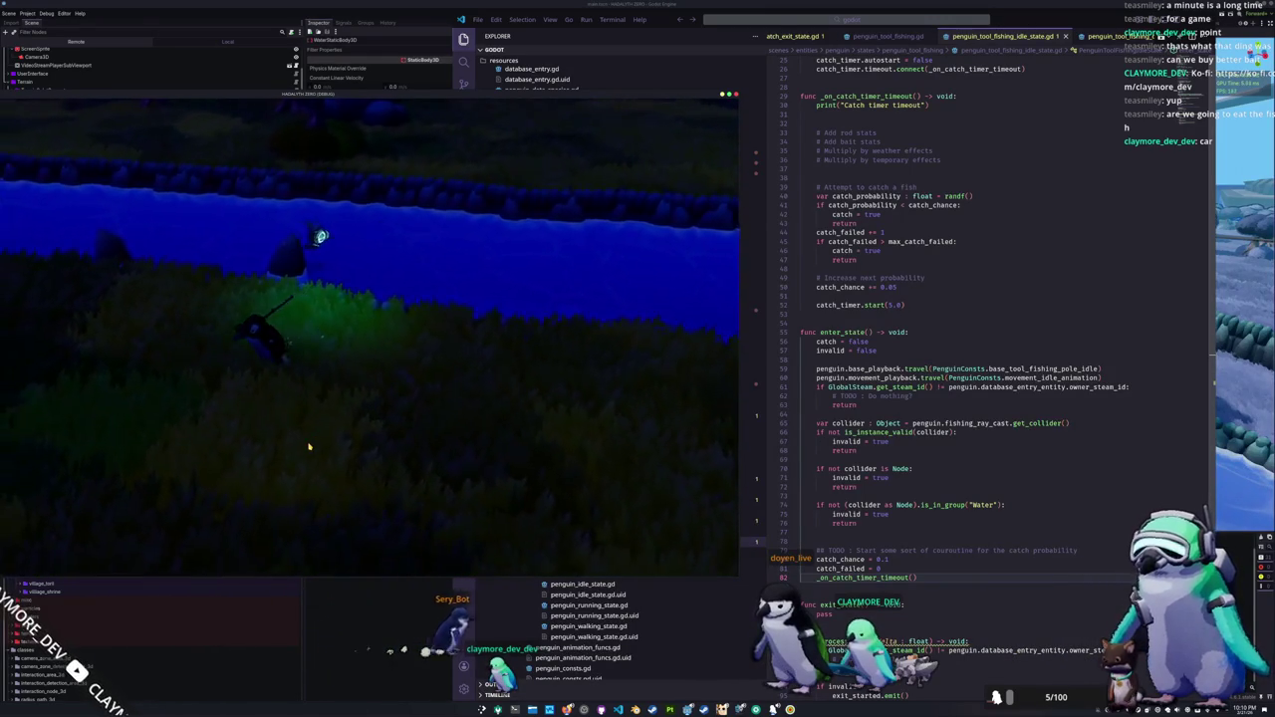
key("w")
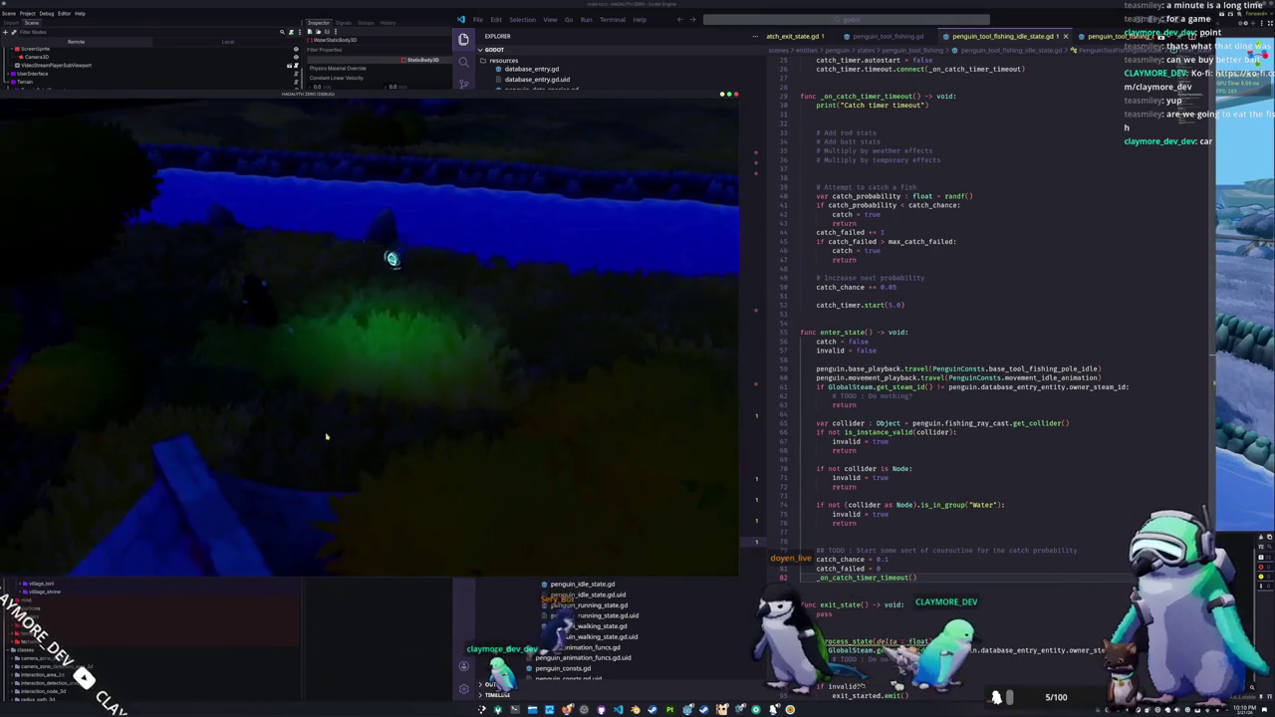
key("w")
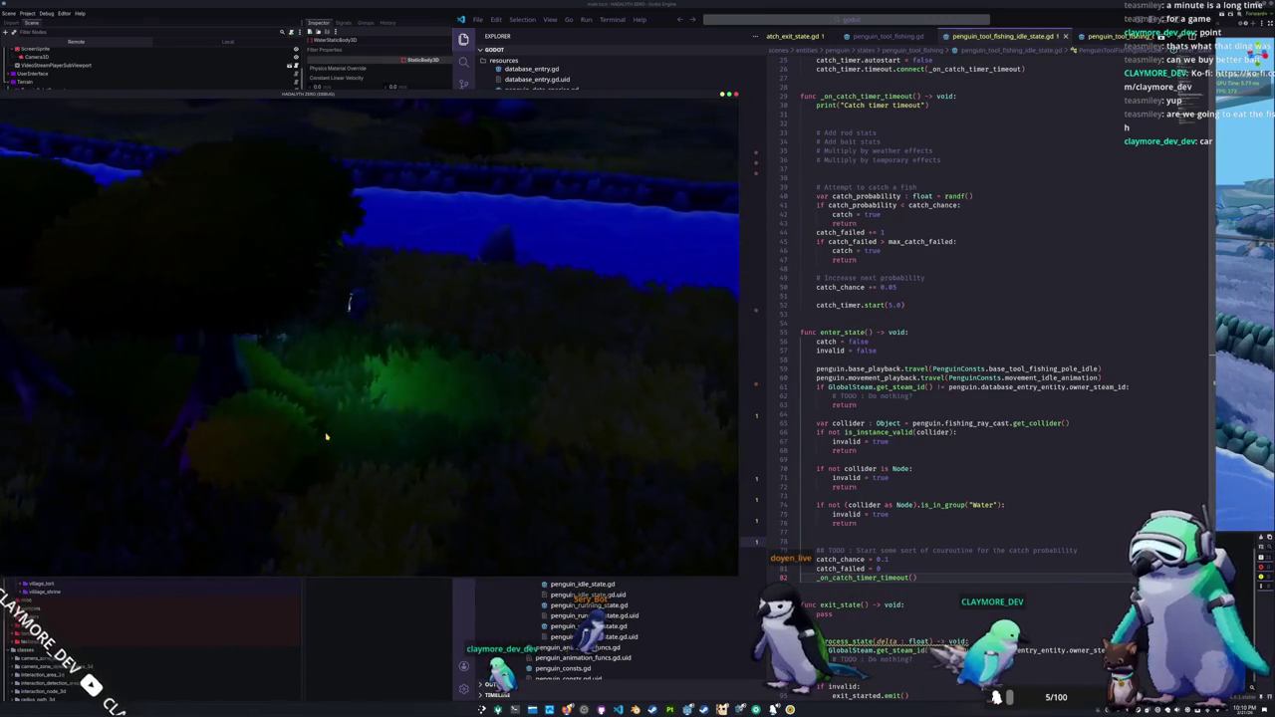
key("w")
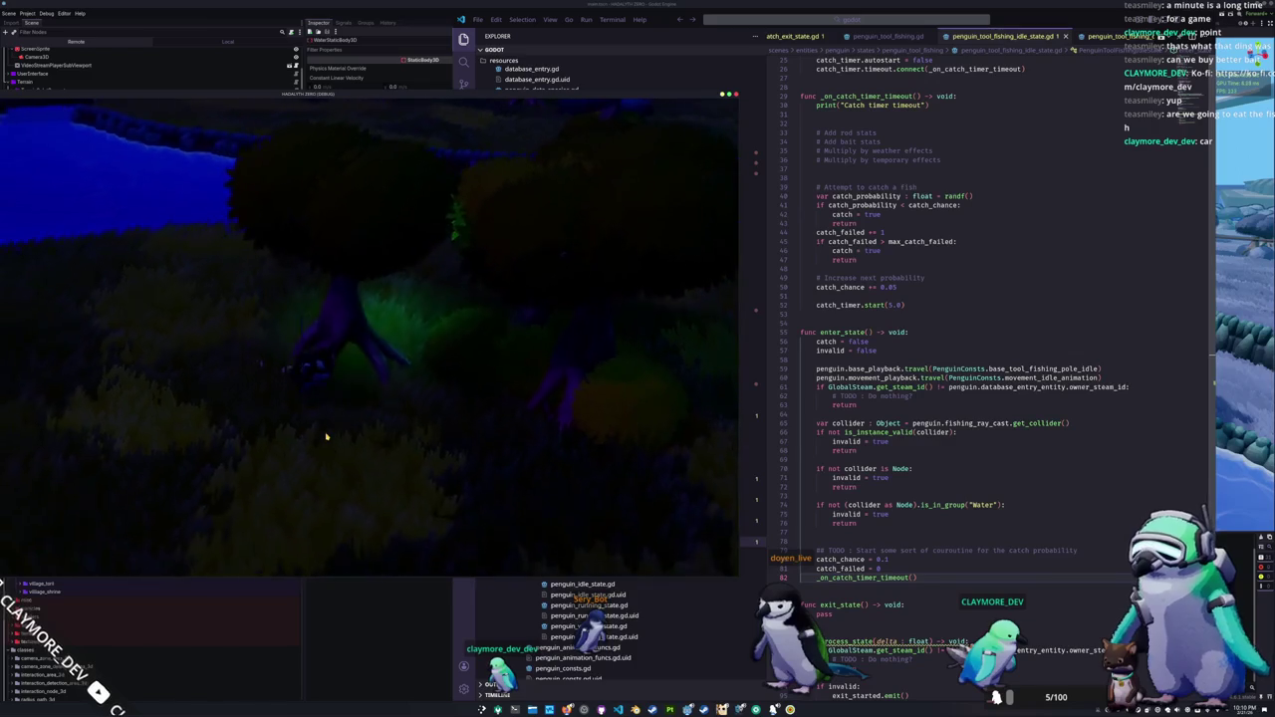
key("w")
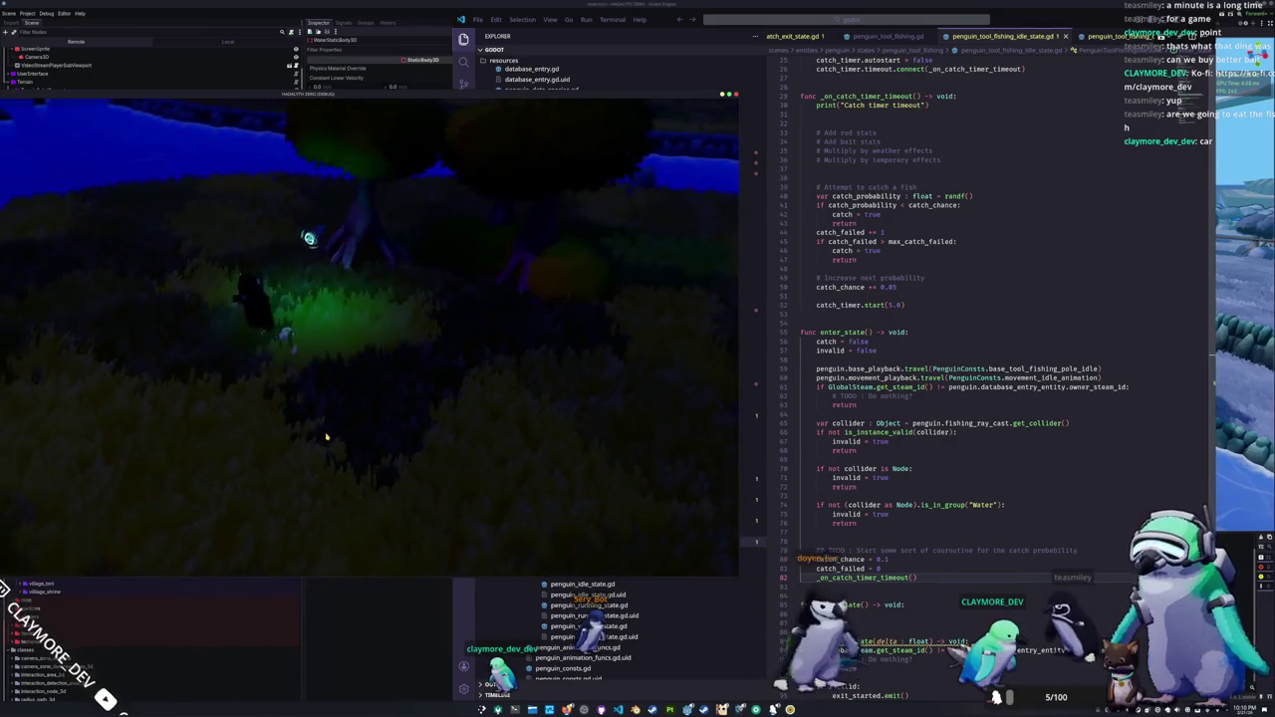
key("w")
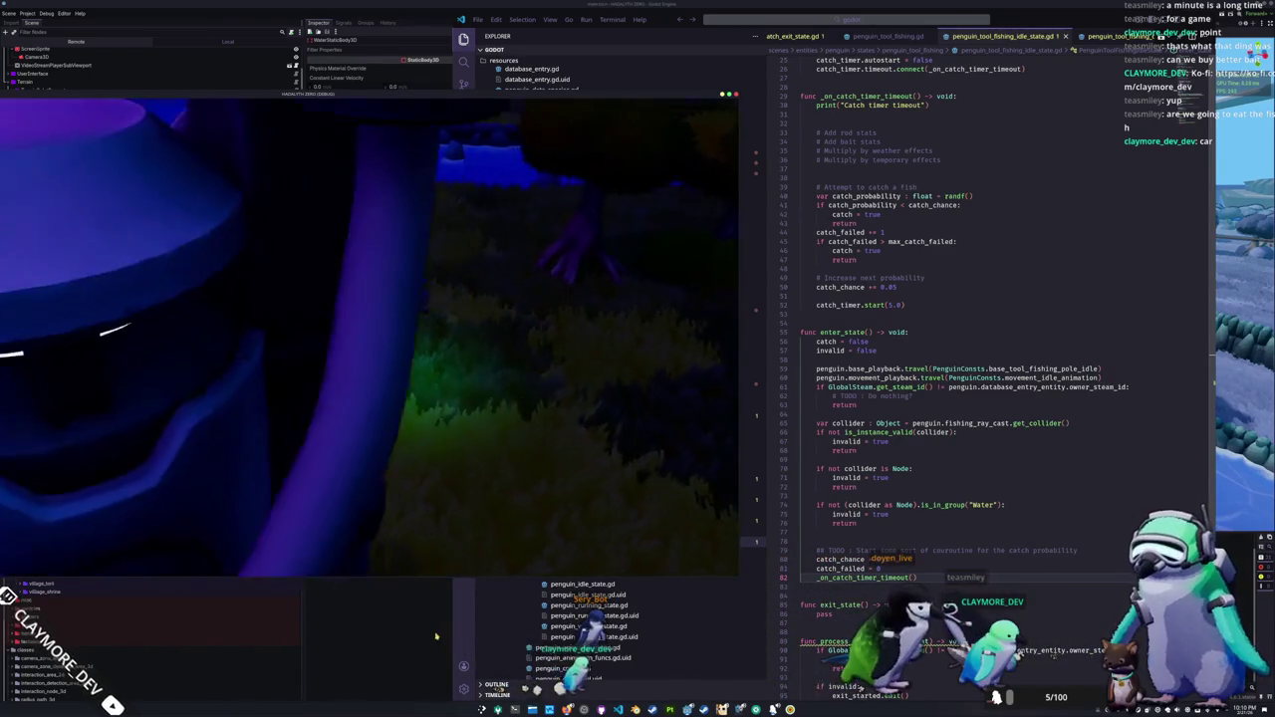
key("alt+F4")
key("w")
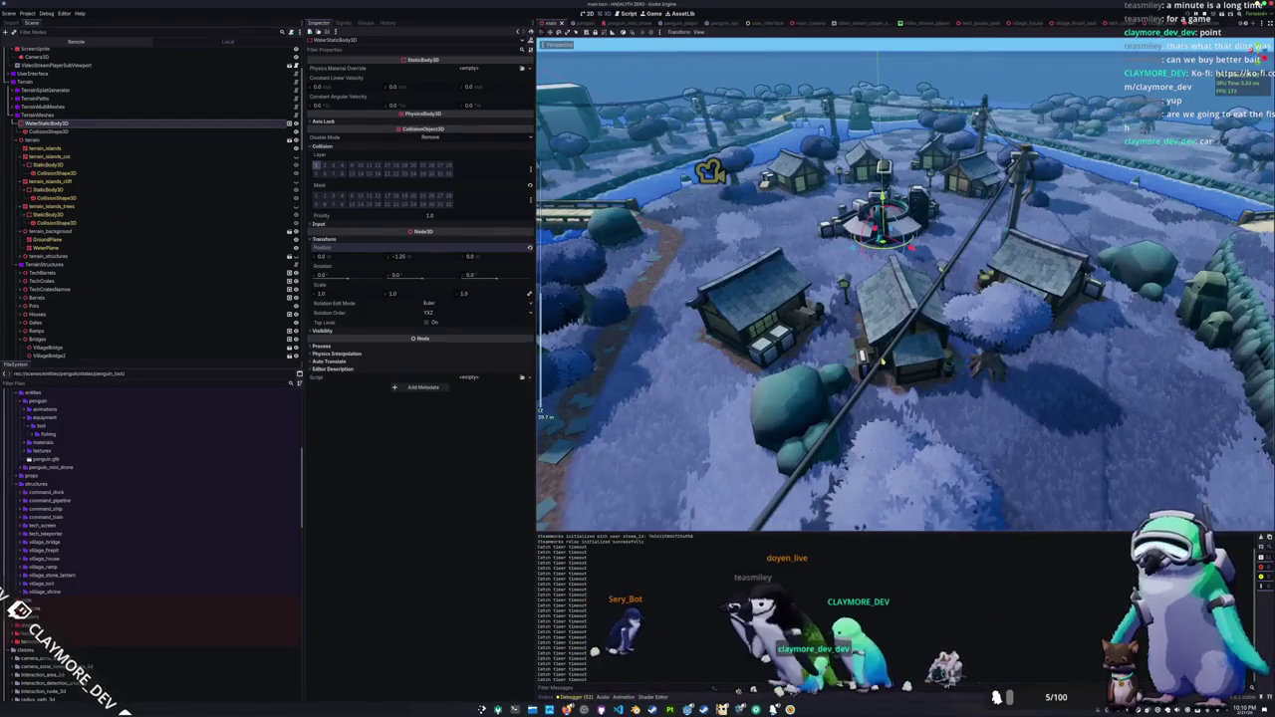
Step: Select VillageHouse2, terrain_islands, then MeshInstancePointStretcher2 to inspect its markers and stretcher script
left_click(882, 362)
key("w")
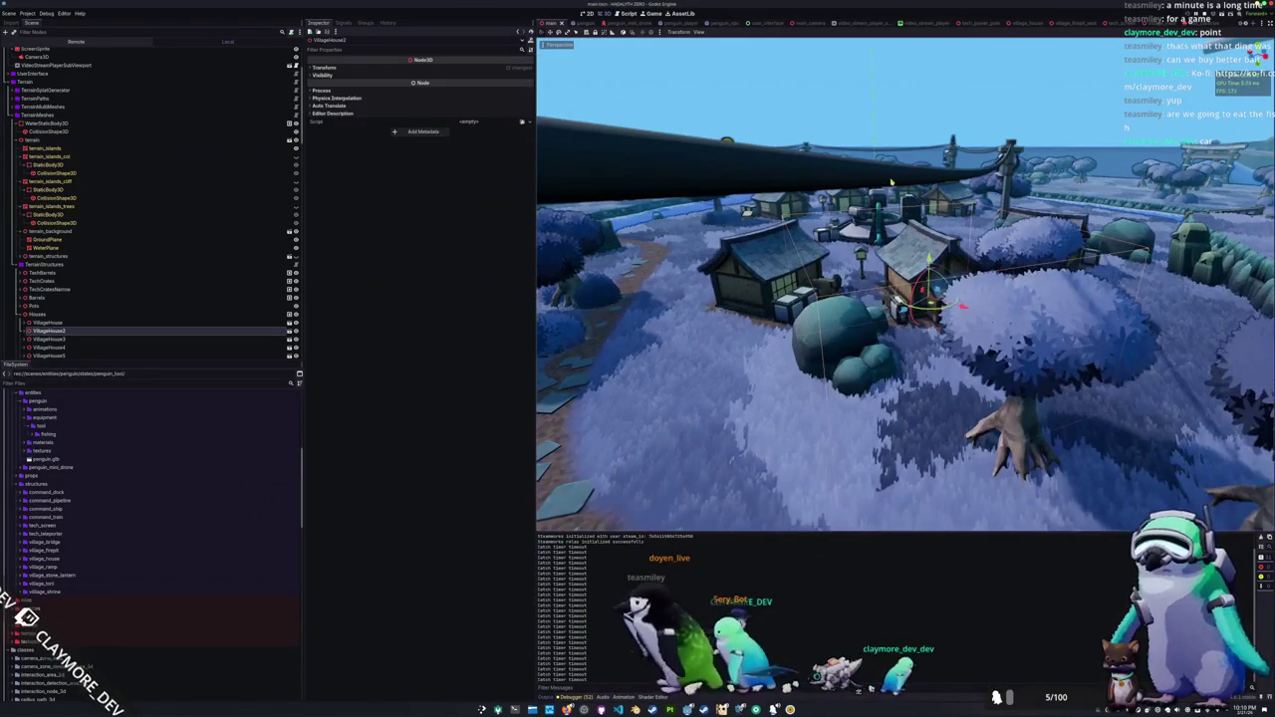
left_click(892, 182)
left_click(1001, 144)
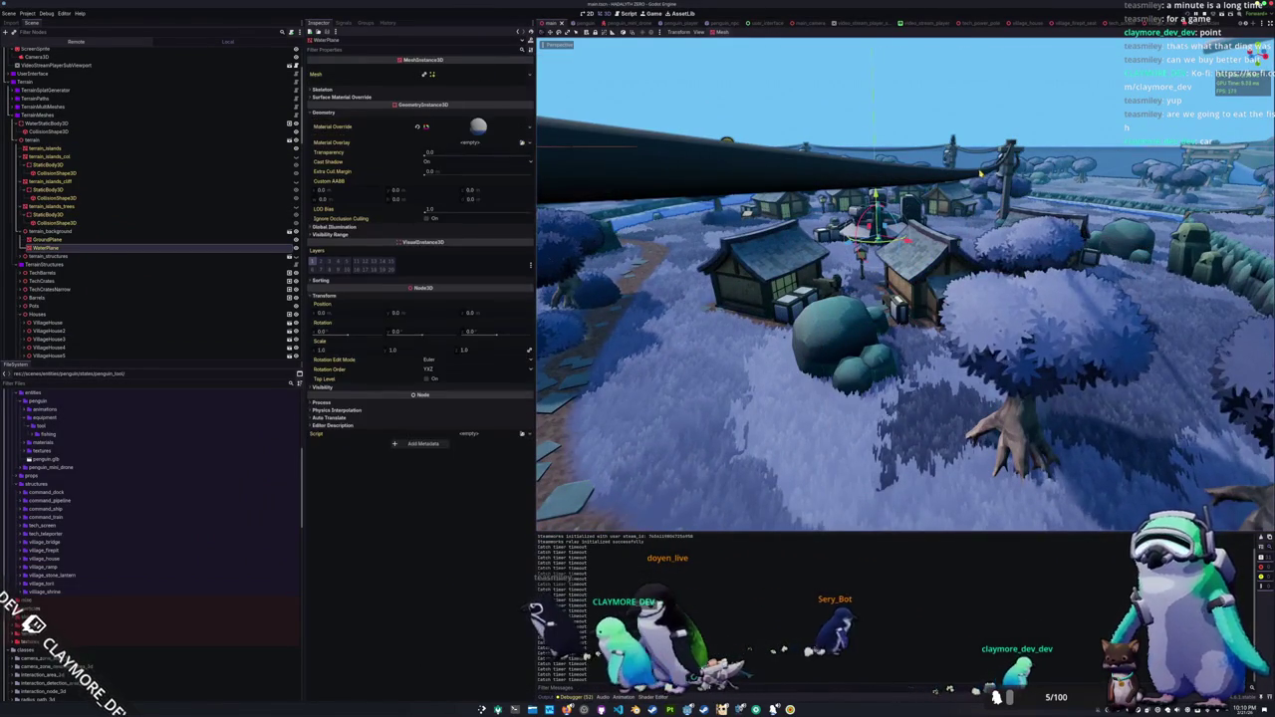
left_click(951, 148)
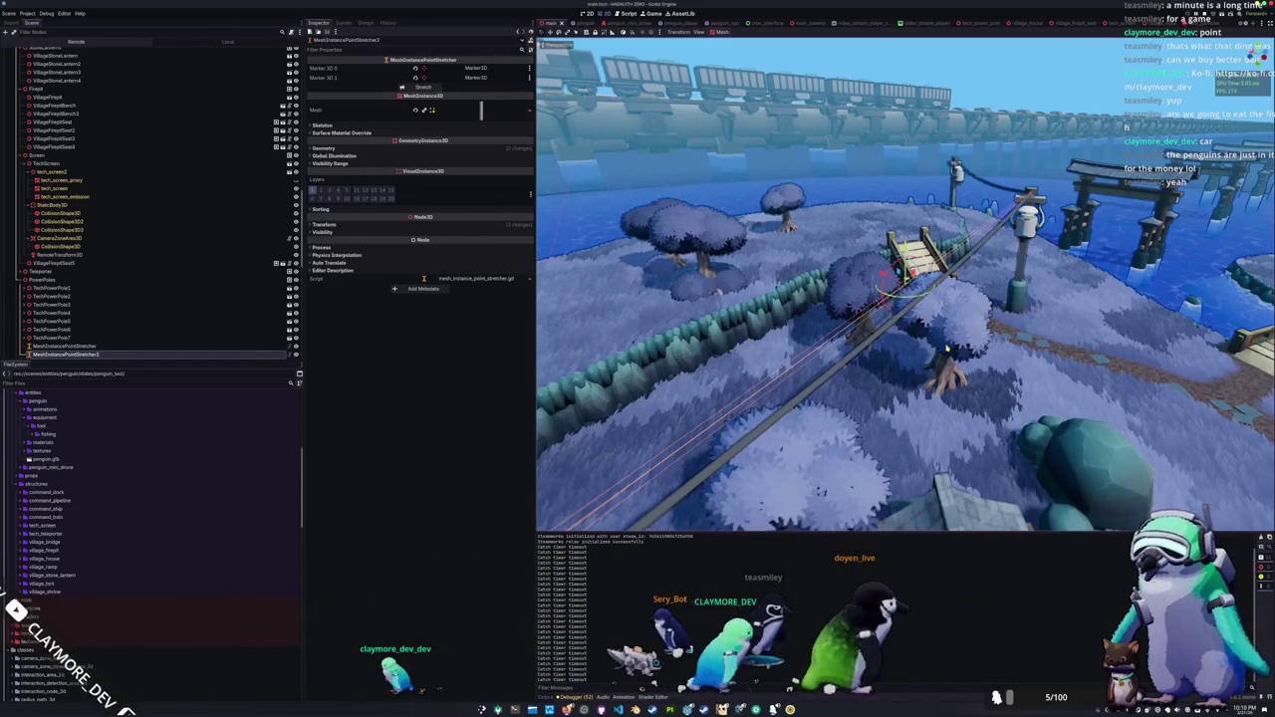
Step: Zoom and orbit around the stretched power-line cable and inspect its Mesh resource
scroll(905, 299, "down", 3)
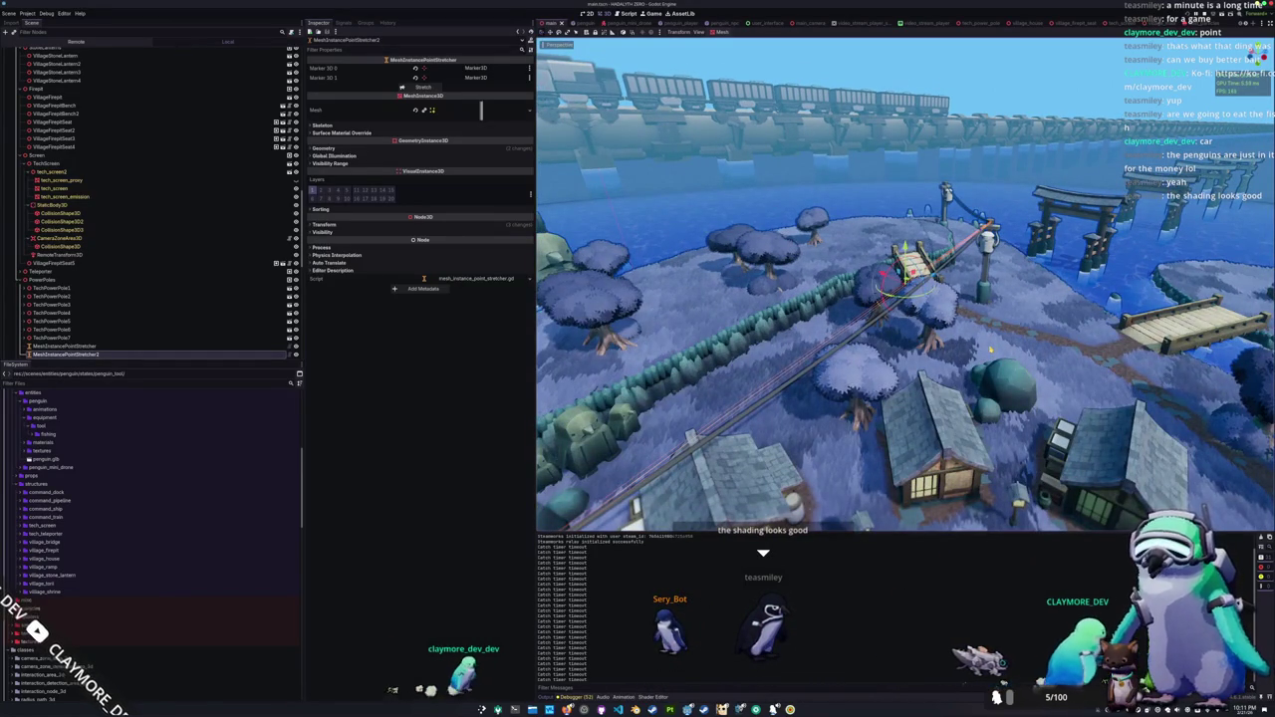
scroll(906, 289, "down", 5)
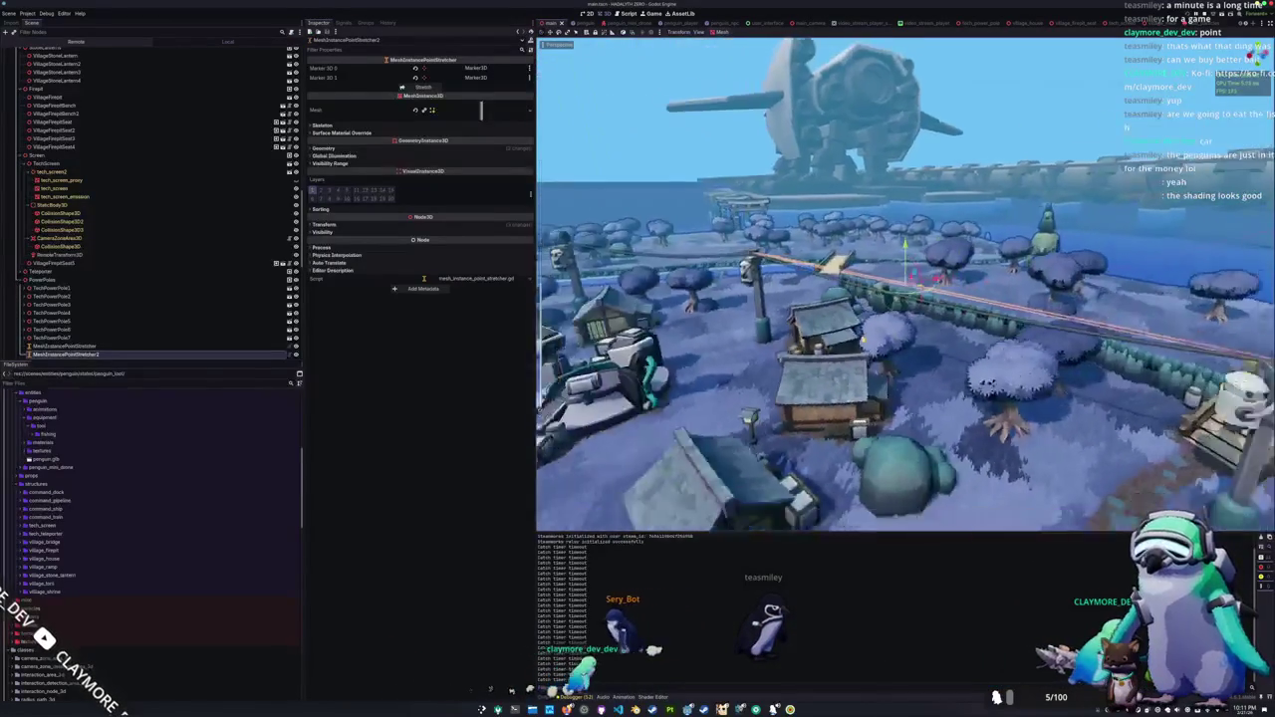
scroll(905, 284, "up", 3)
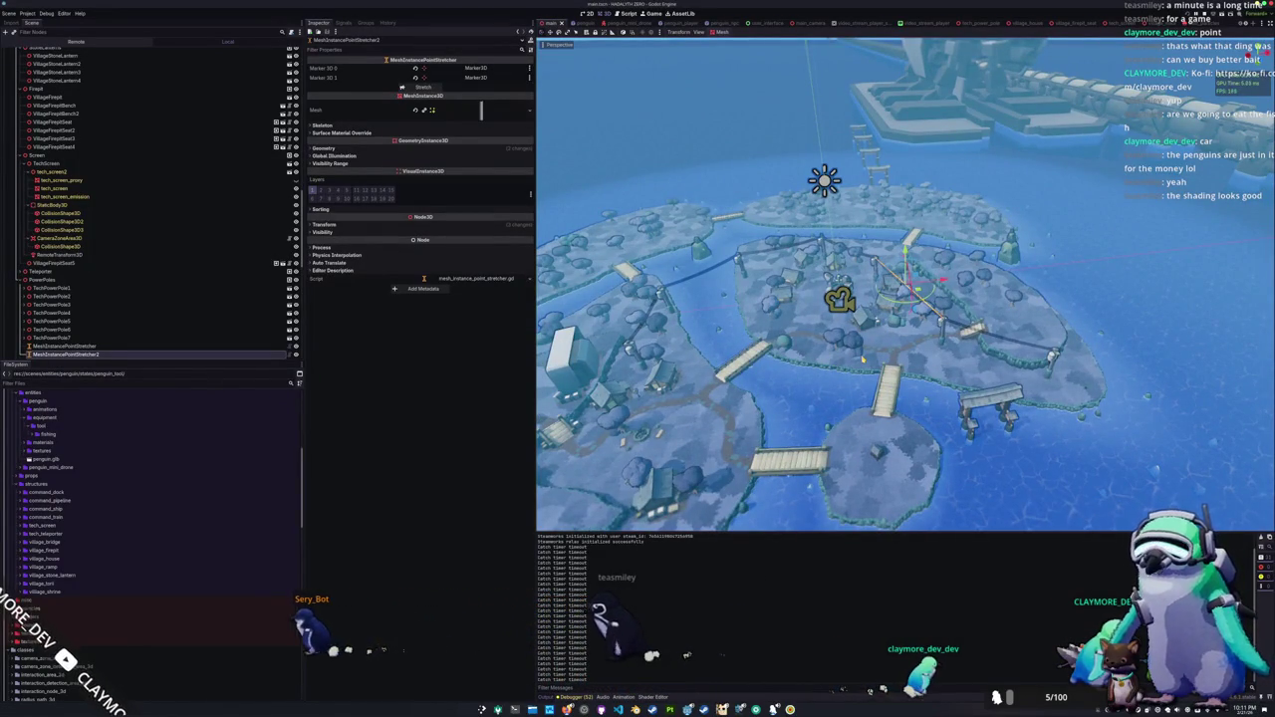
scroll(906, 284, "up", 6)
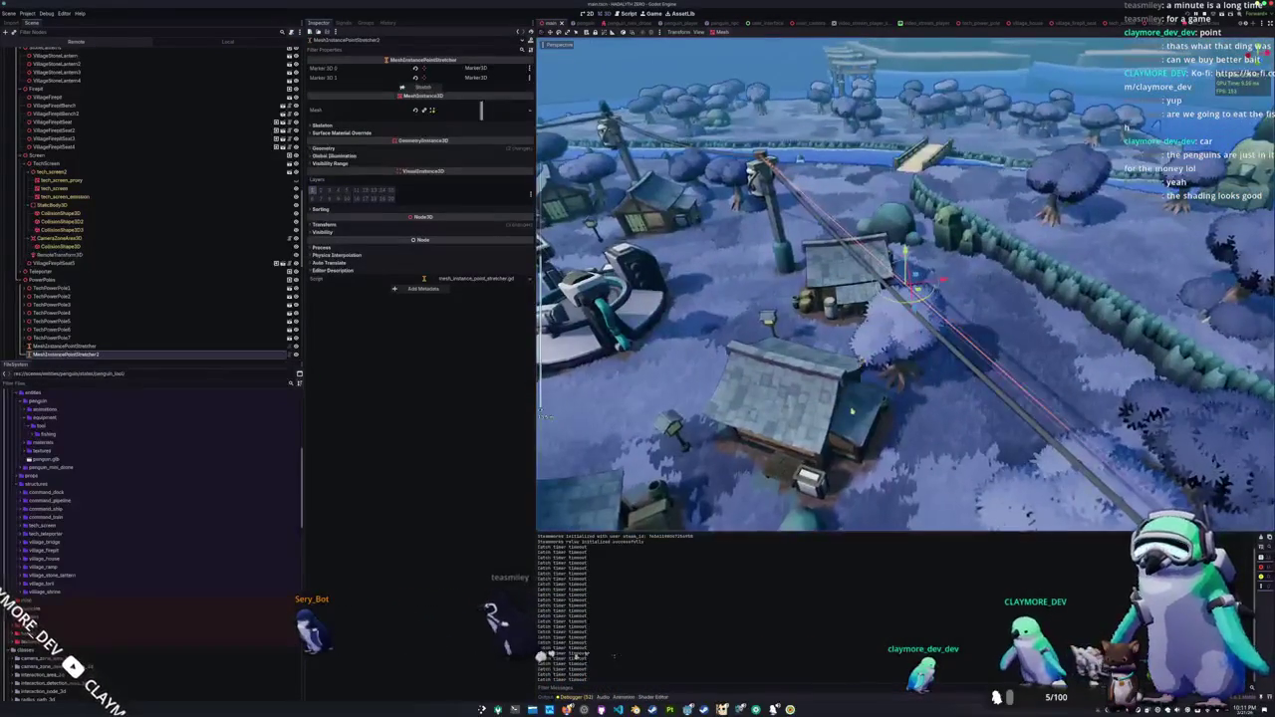
scroll(905, 284, "down", 3)
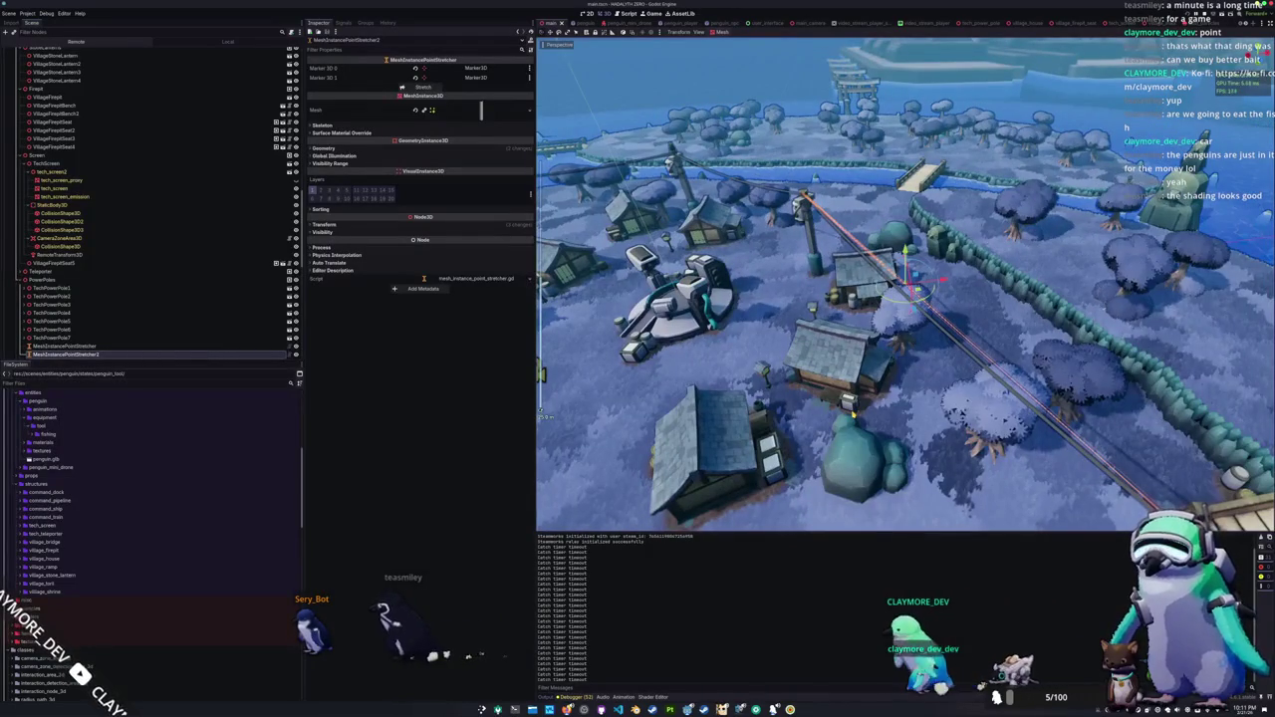
scroll(905, 284, "down", 8)
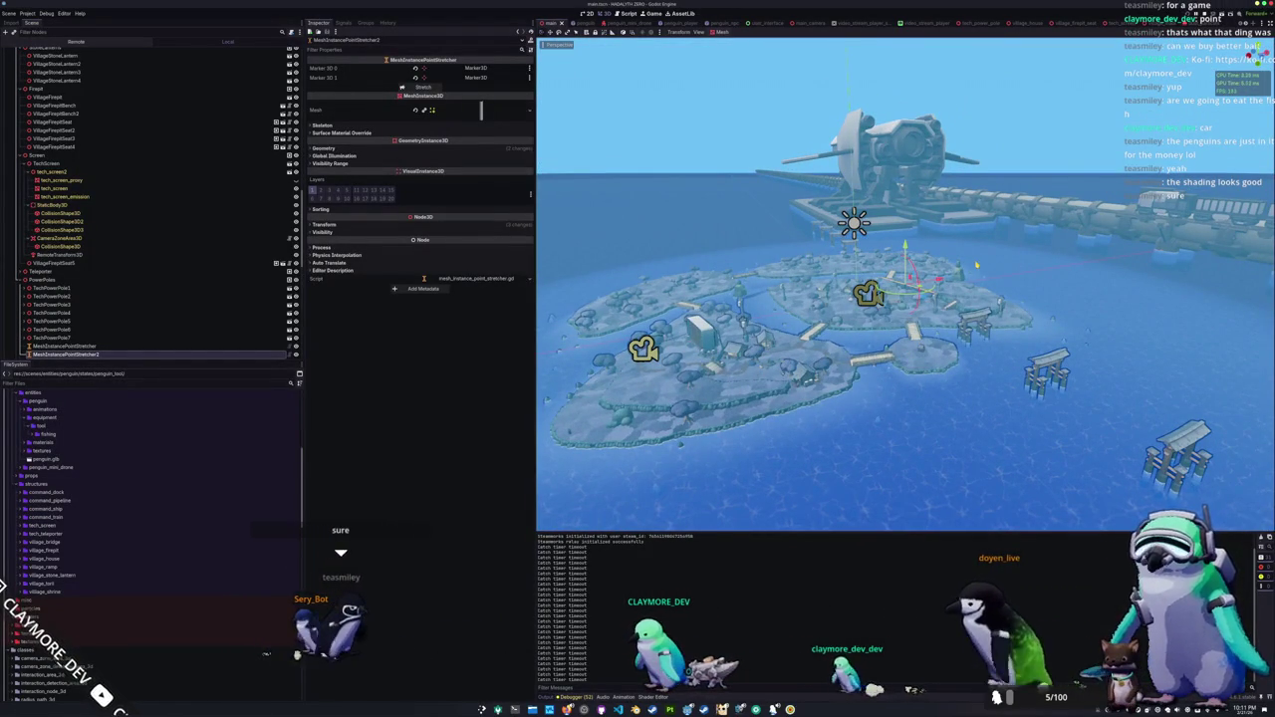
scroll(977, 265, "up", 10)
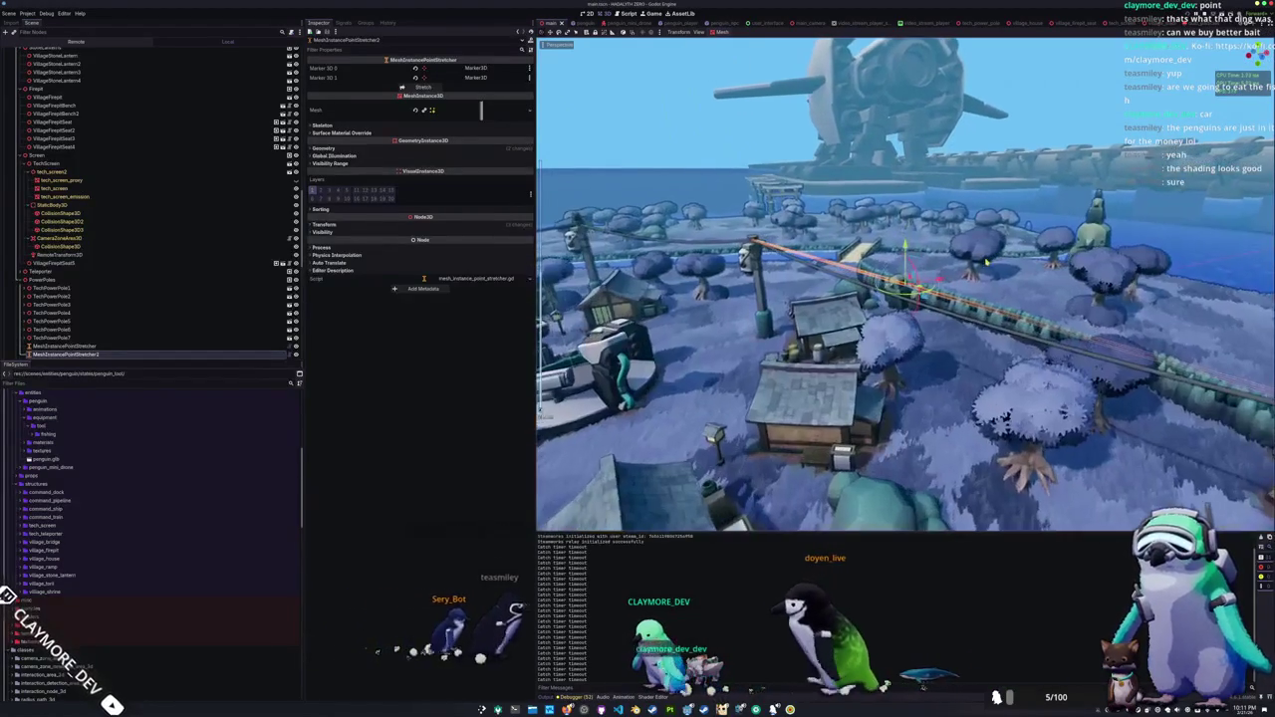
scroll(986, 264, "up", 4)
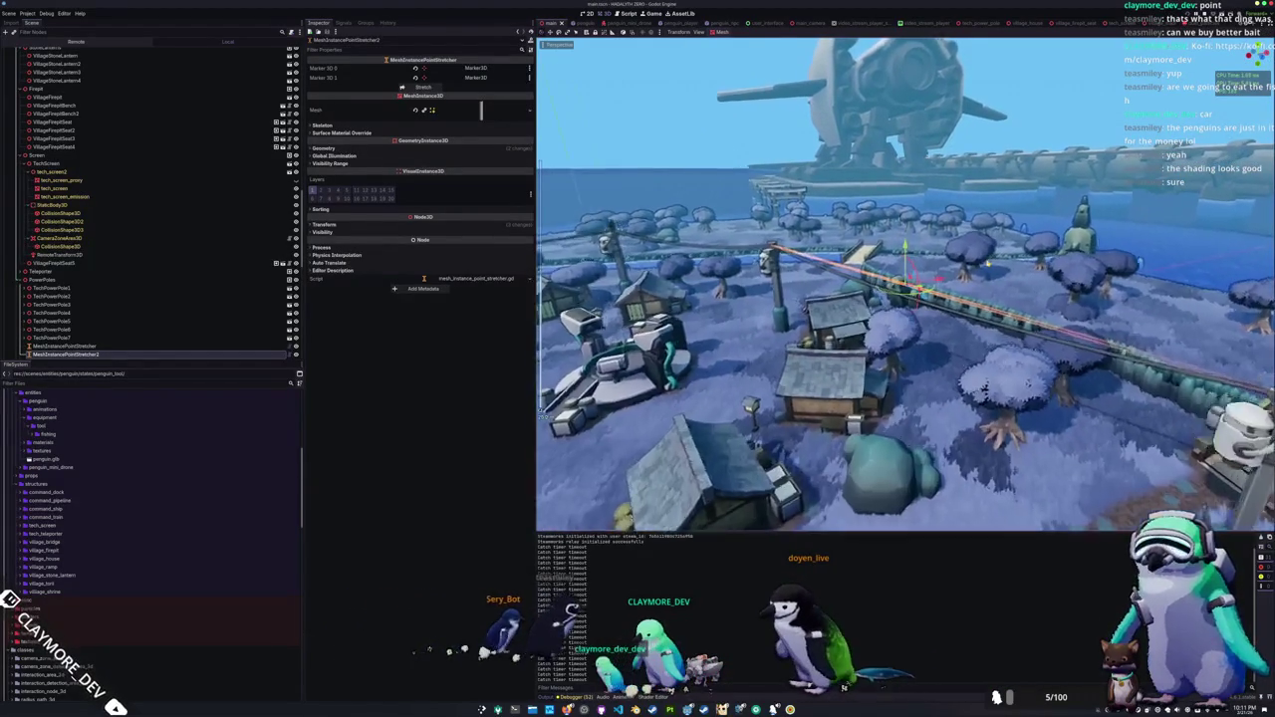
mouse_move(986, 265)
left_mouse_down()
mouse_move(1049, 282)
mouse_move(1037, 306)
left_mouse_up()
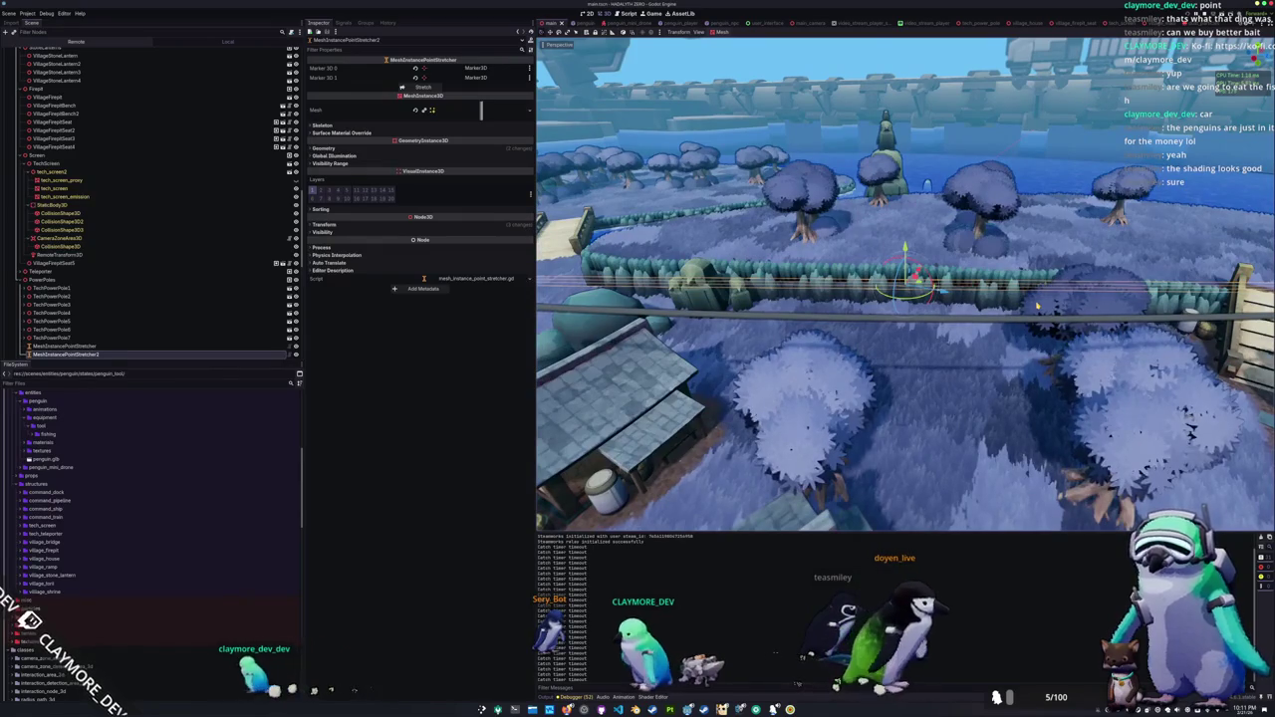
scroll(1037, 306, "up", 2)
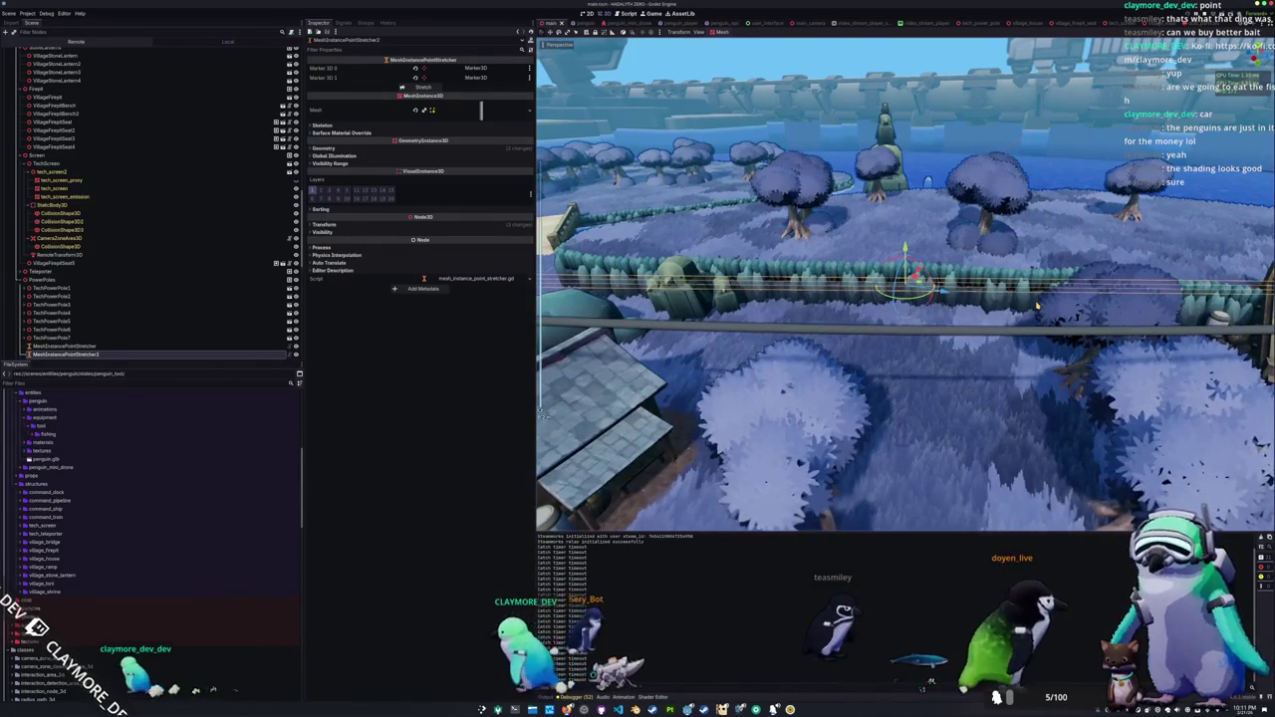
scroll(1037, 306, "up", 2)
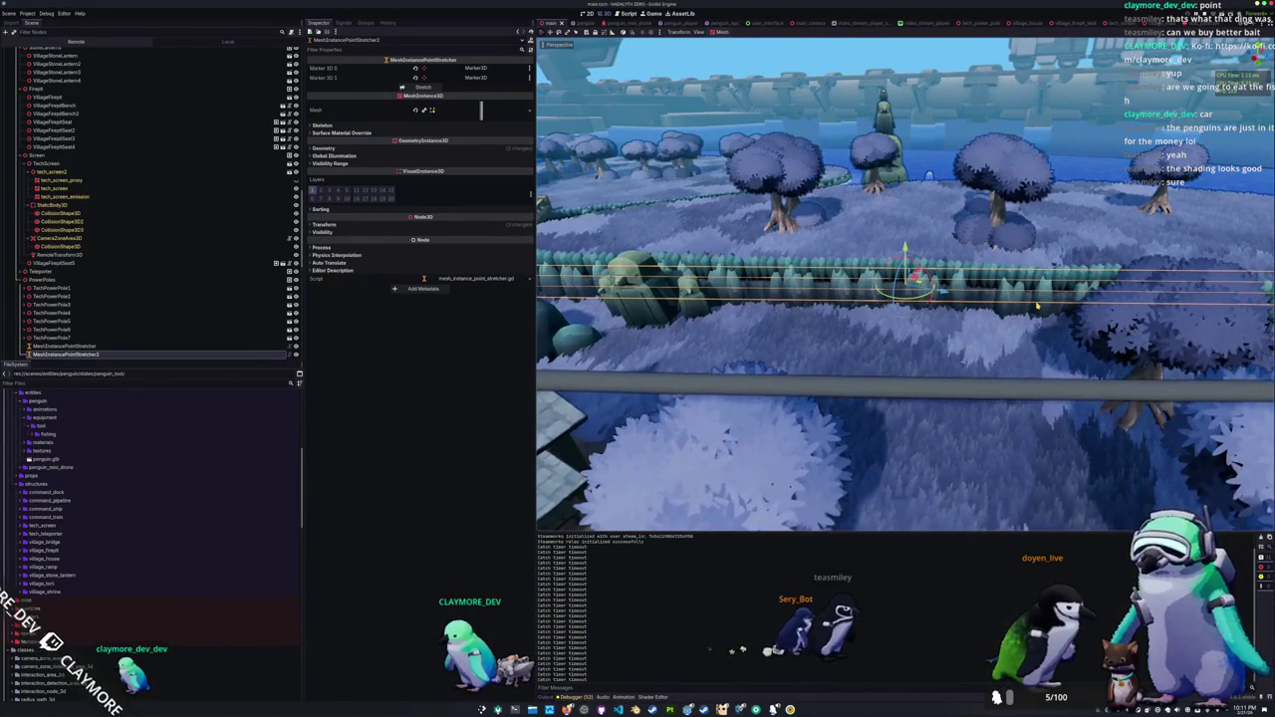
scroll(1037, 306, "up", 2)
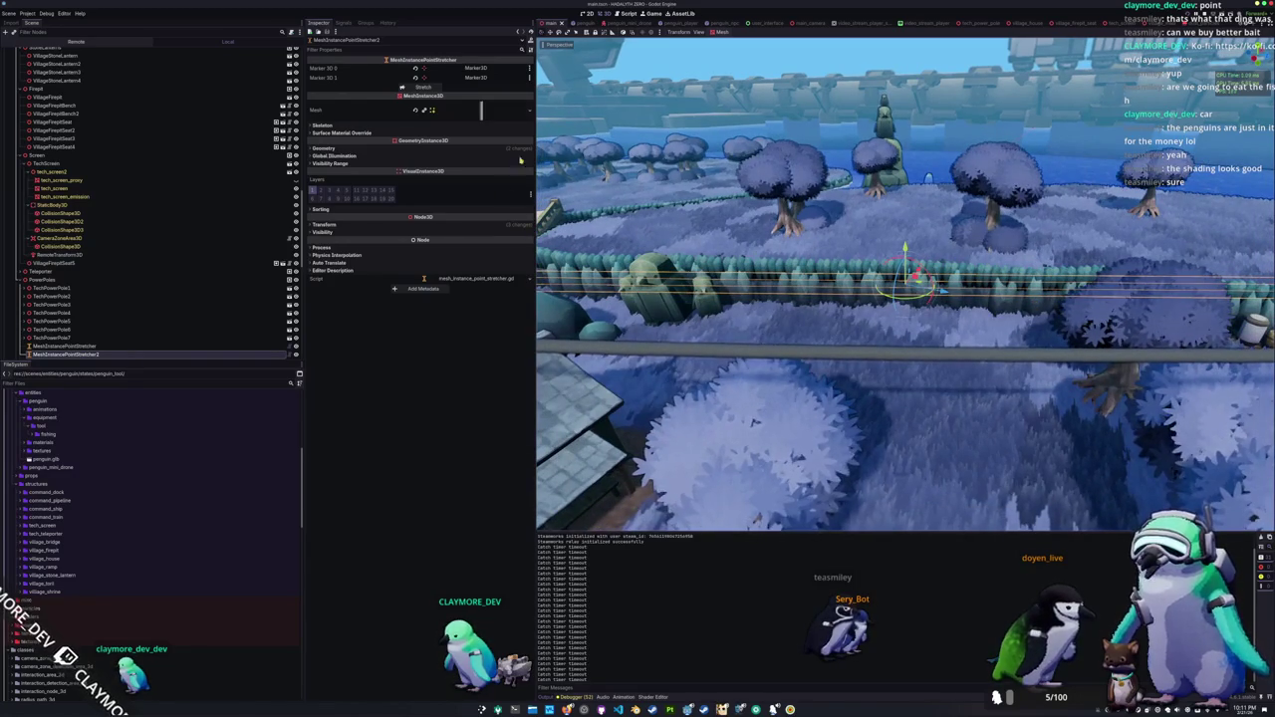
left_click(498, 117)
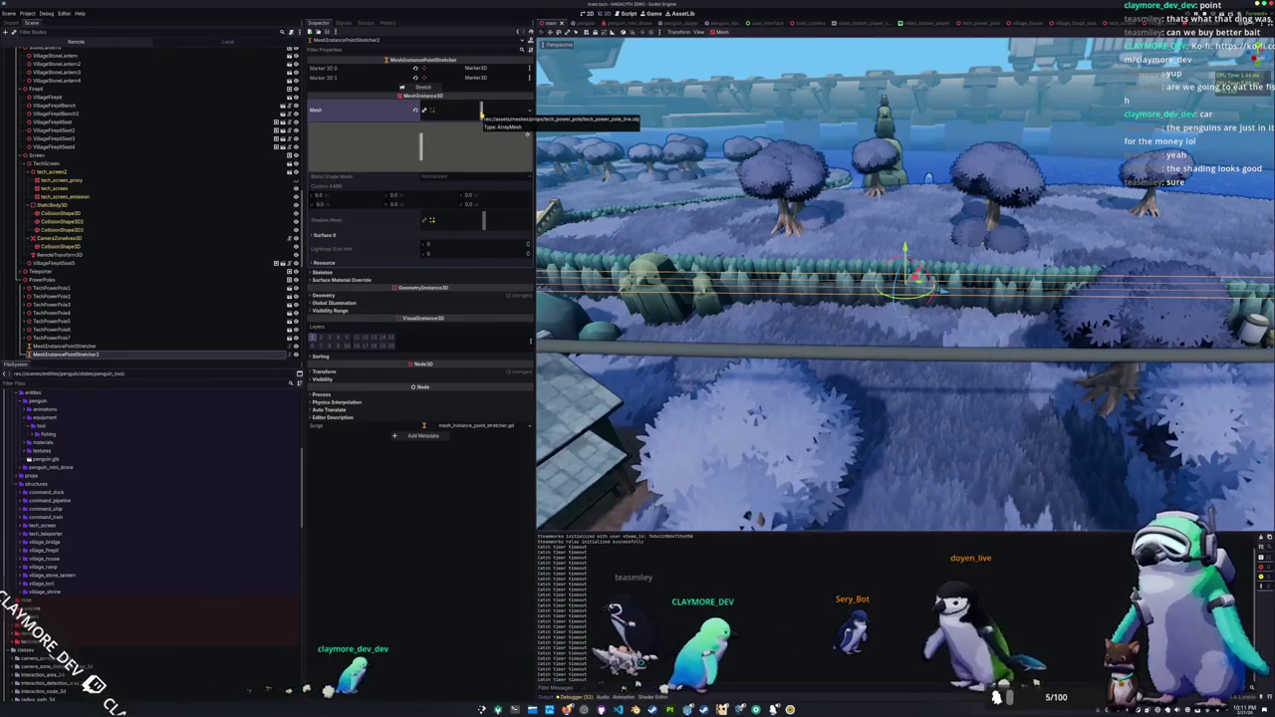
left_click(483, 111)
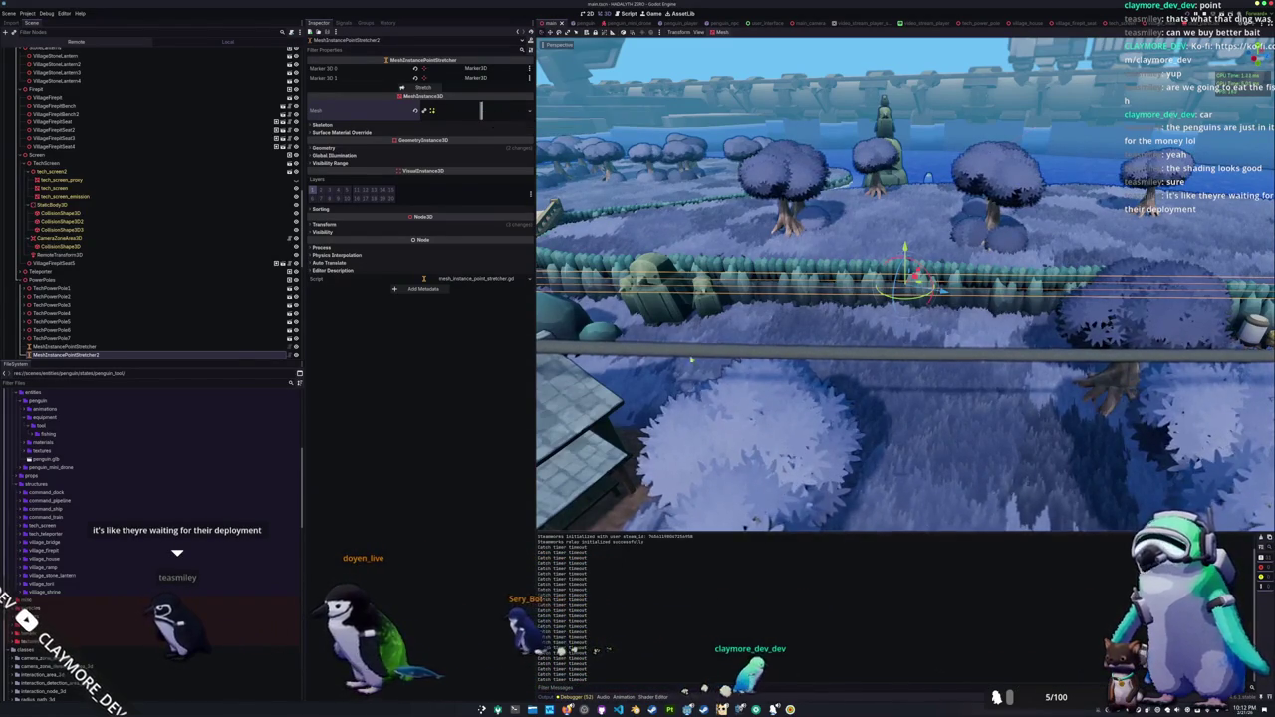
Step: Orbit over the village and select the VillageShrine hut on the round island
scroll(905, 299, "down", 5)
mouse_move(905, 299)
left_mouse_down()
mouse_move(827, 299)
mouse_move(767, 279)
left_mouse_up()
scroll(905, 299, "up", 5)
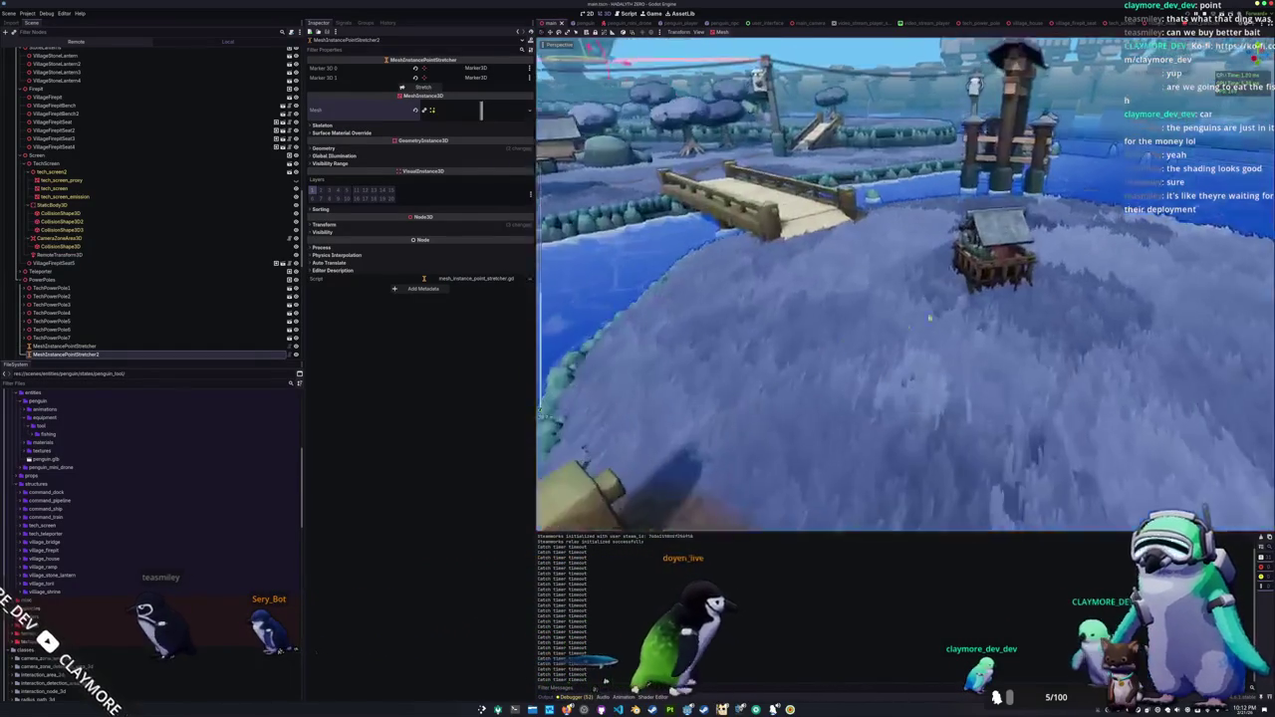
scroll(905, 299, "down", 2)
left_click(1047, 258)
Step: Frame the shrine, select its five penguin statues and lower them along the Y axis
key("f")
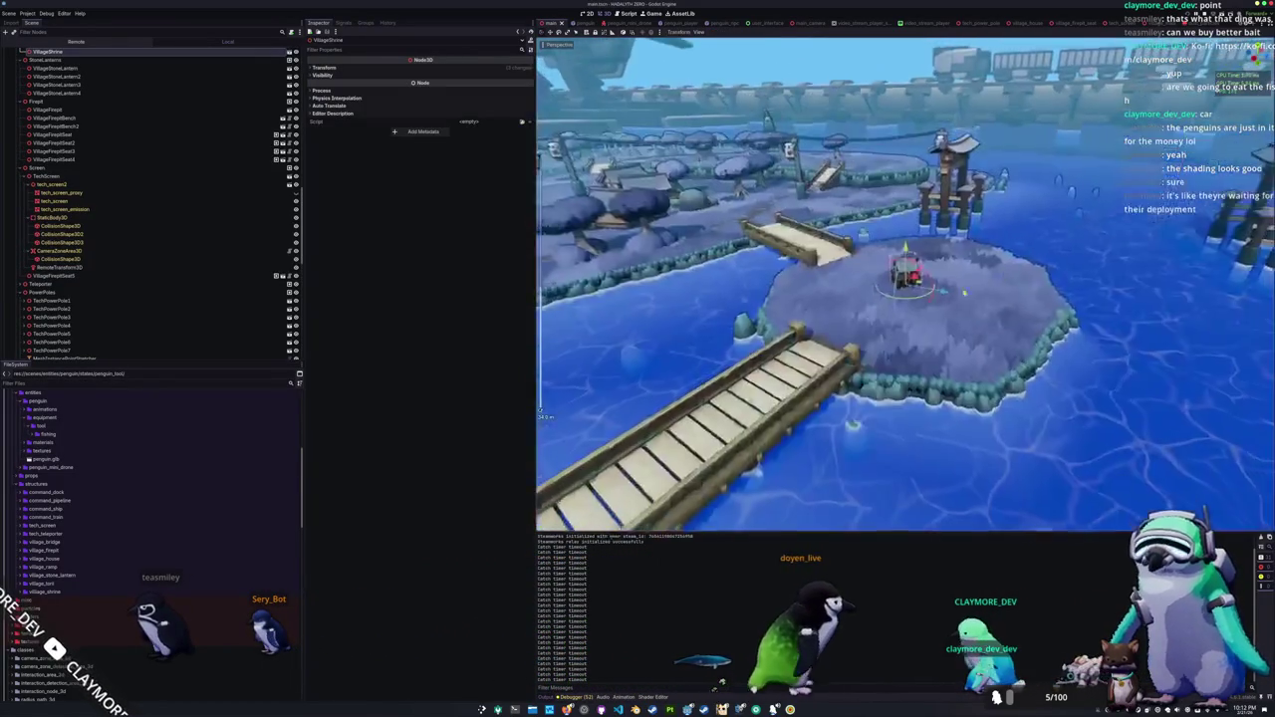
scroll(868, 326, "up", 3)
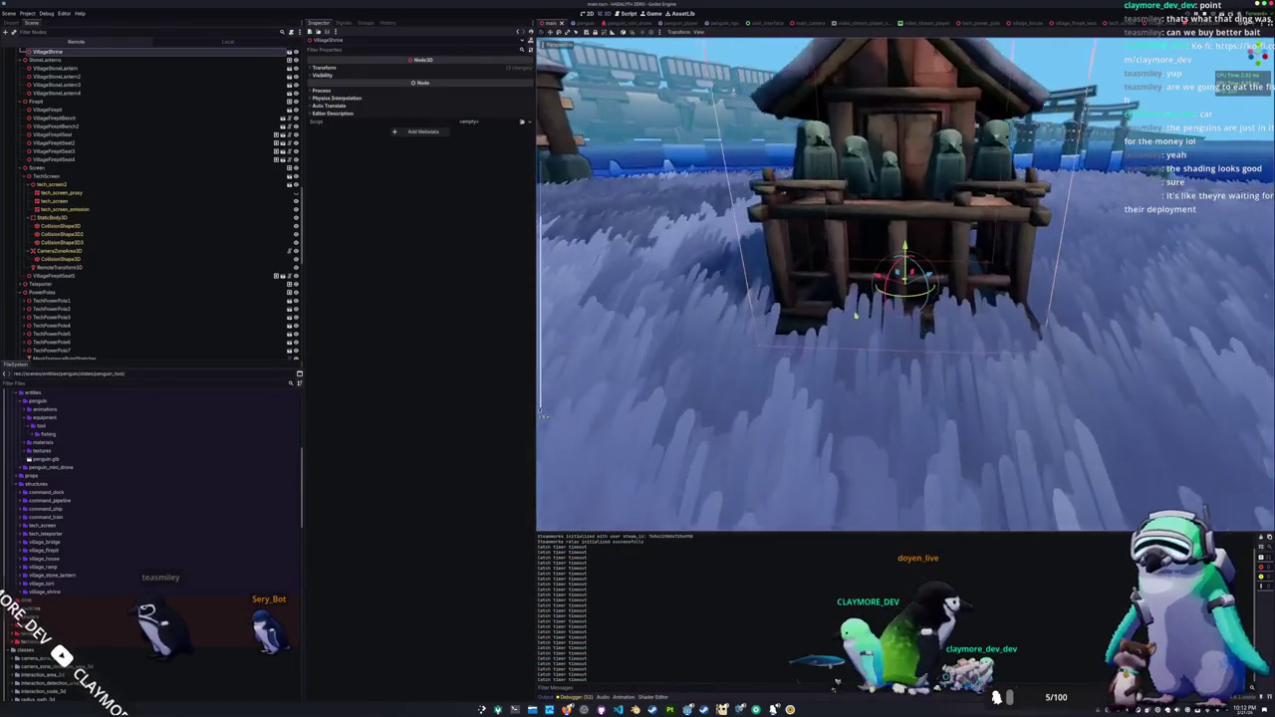
left_click(830, 116)
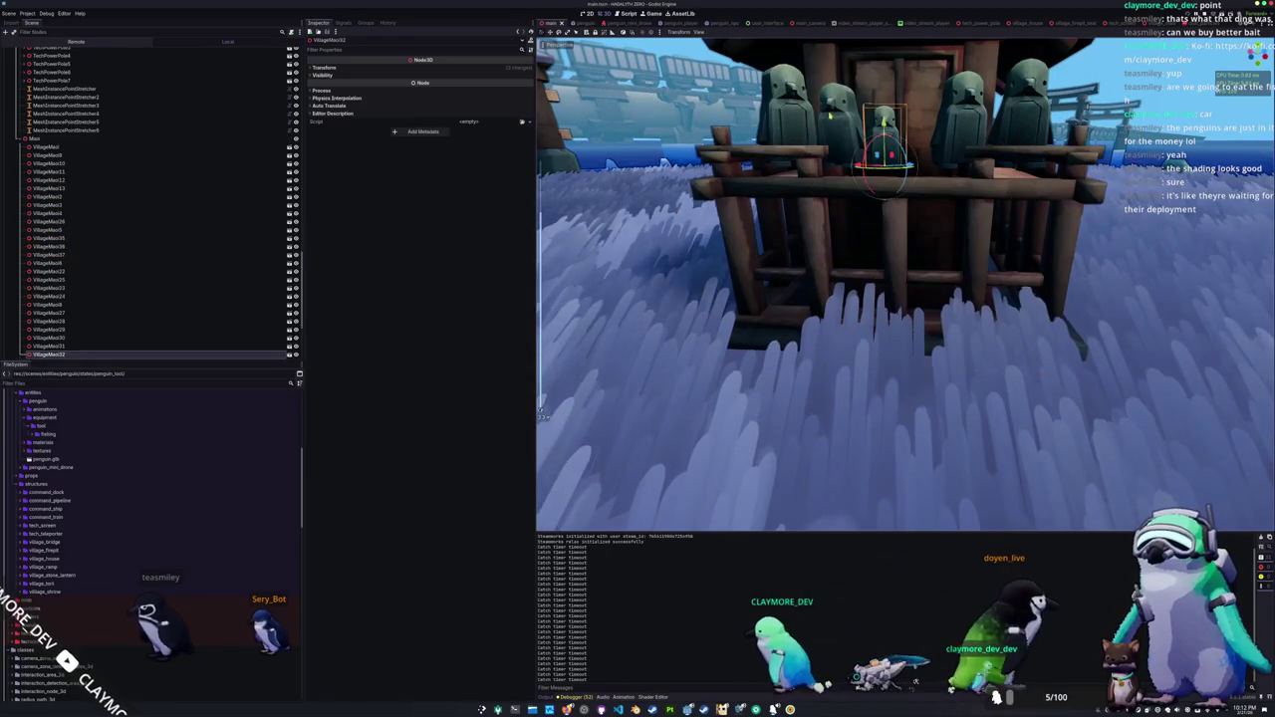
left_click(50, 330, "ctrl")
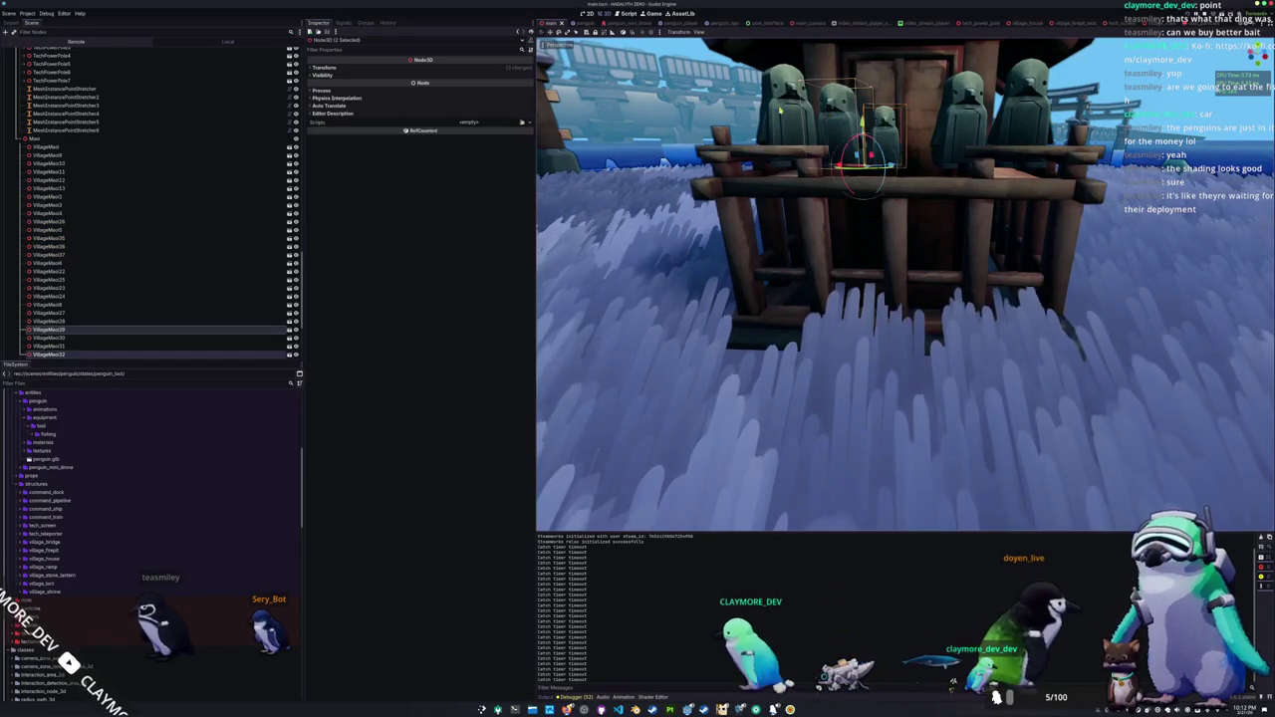
left_click(50, 321, "ctrl")
left_click(50, 338, "ctrl")
left_click(50, 313, "ctrl")
scroll(905, 284, "up", 3)
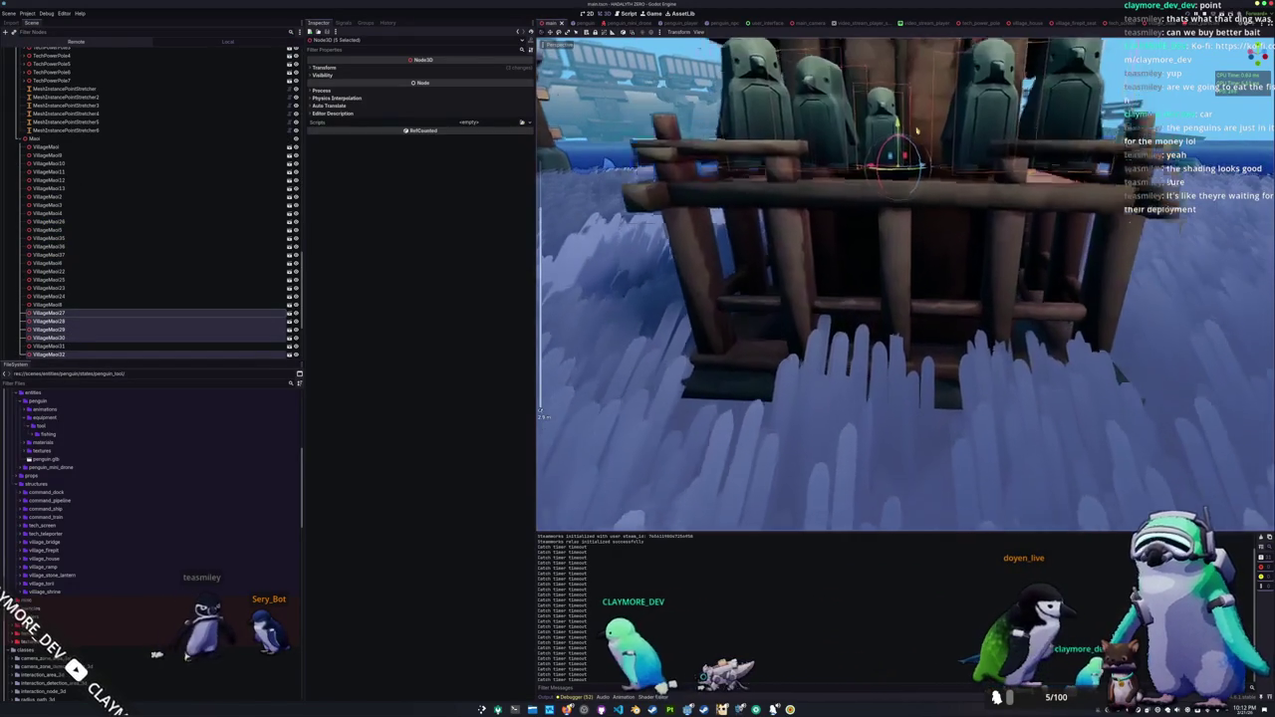
key("g")
key("y")
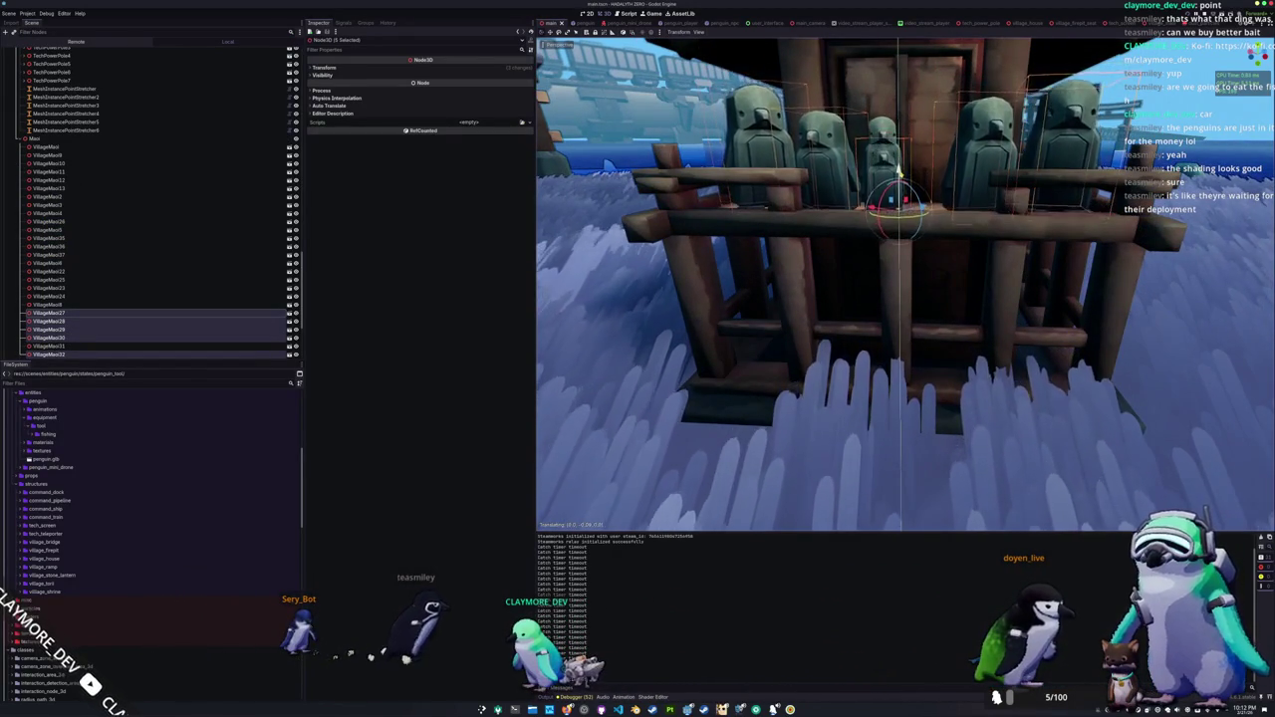
Step: Duplicate one shrine statue, turn it slightly, and orbit around the shrine to check it
left_click_drag(900, 174, 876, 203)
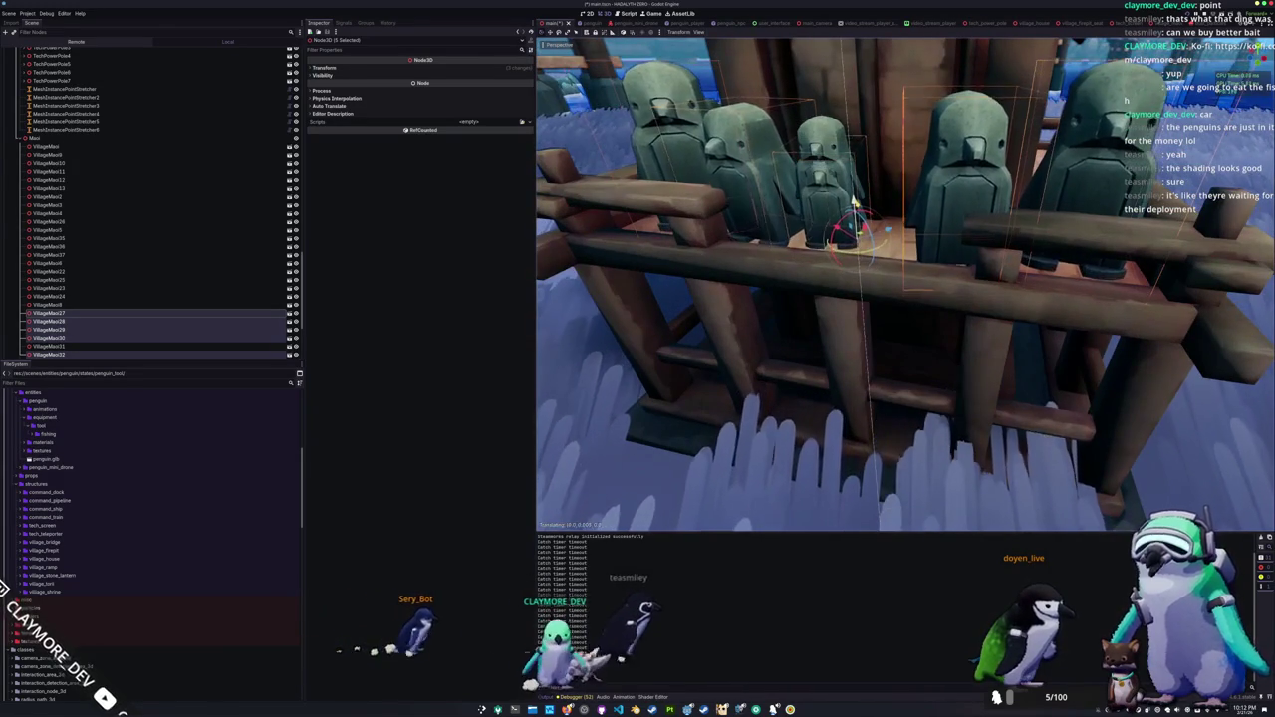
key("ctrl+d")
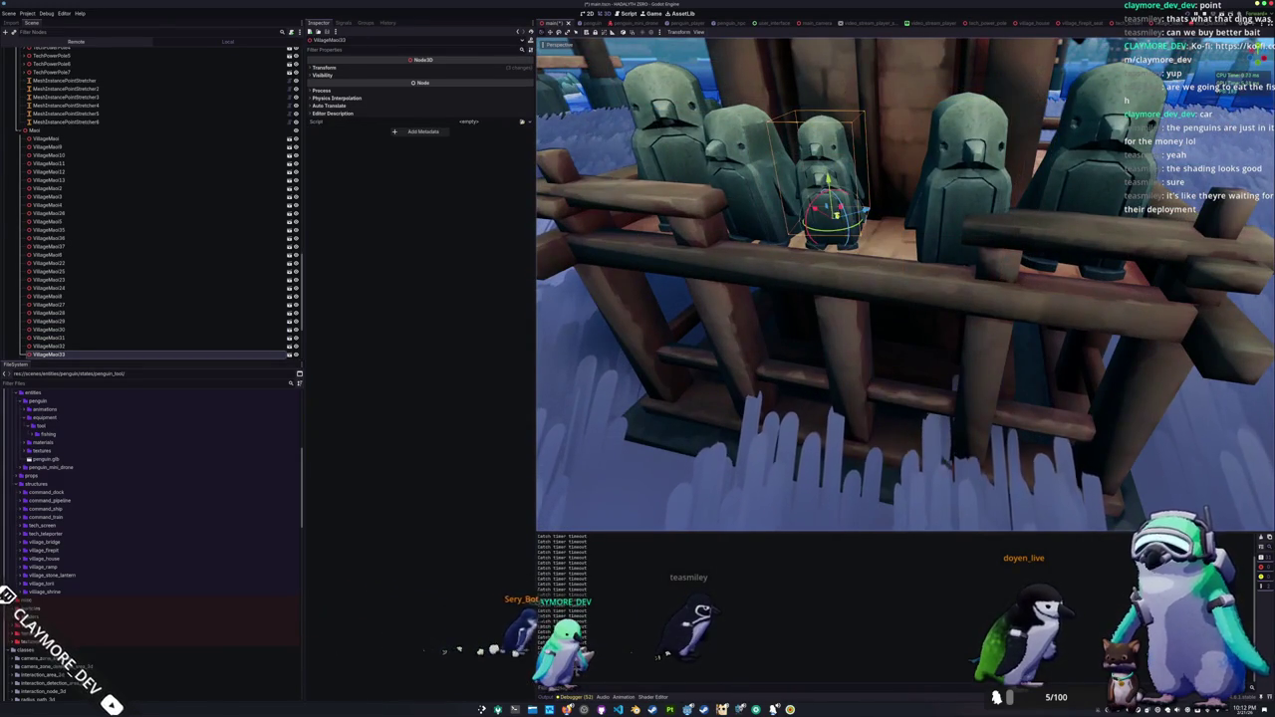
left_click(845, 231)
scroll(845, 231, "down", 5)
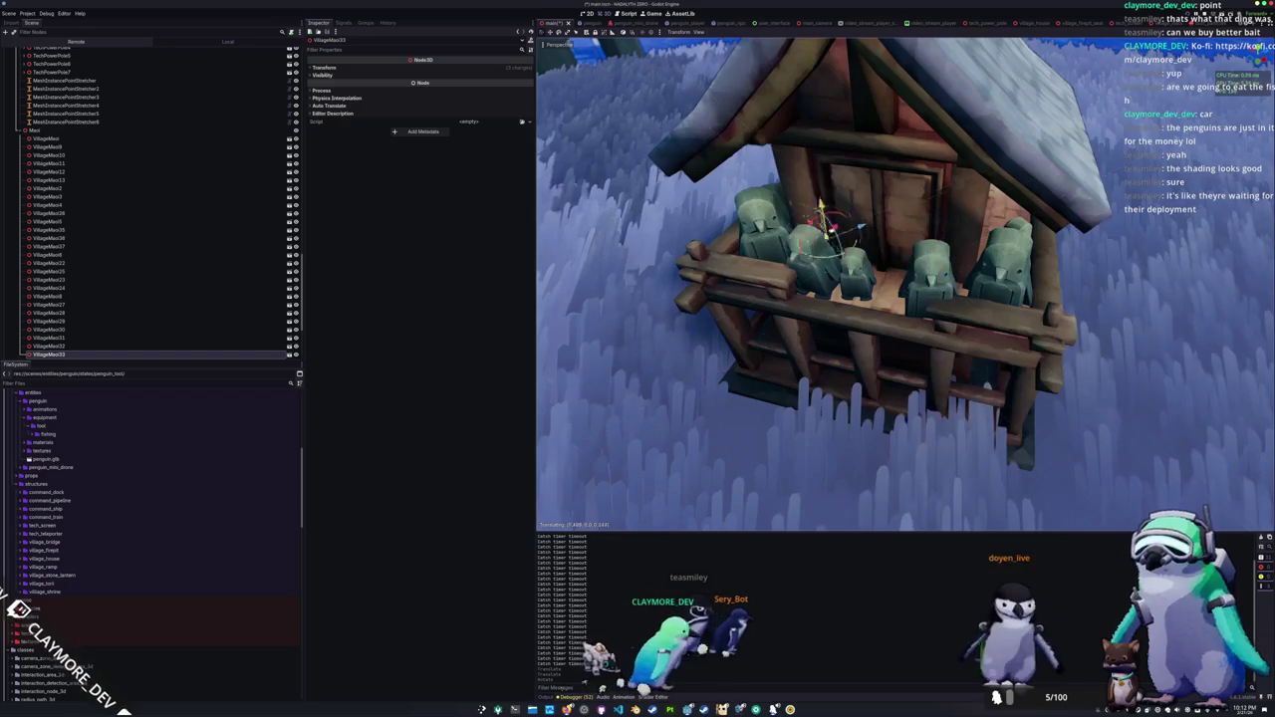
left_click_drag(896, 279, 1066, 264)
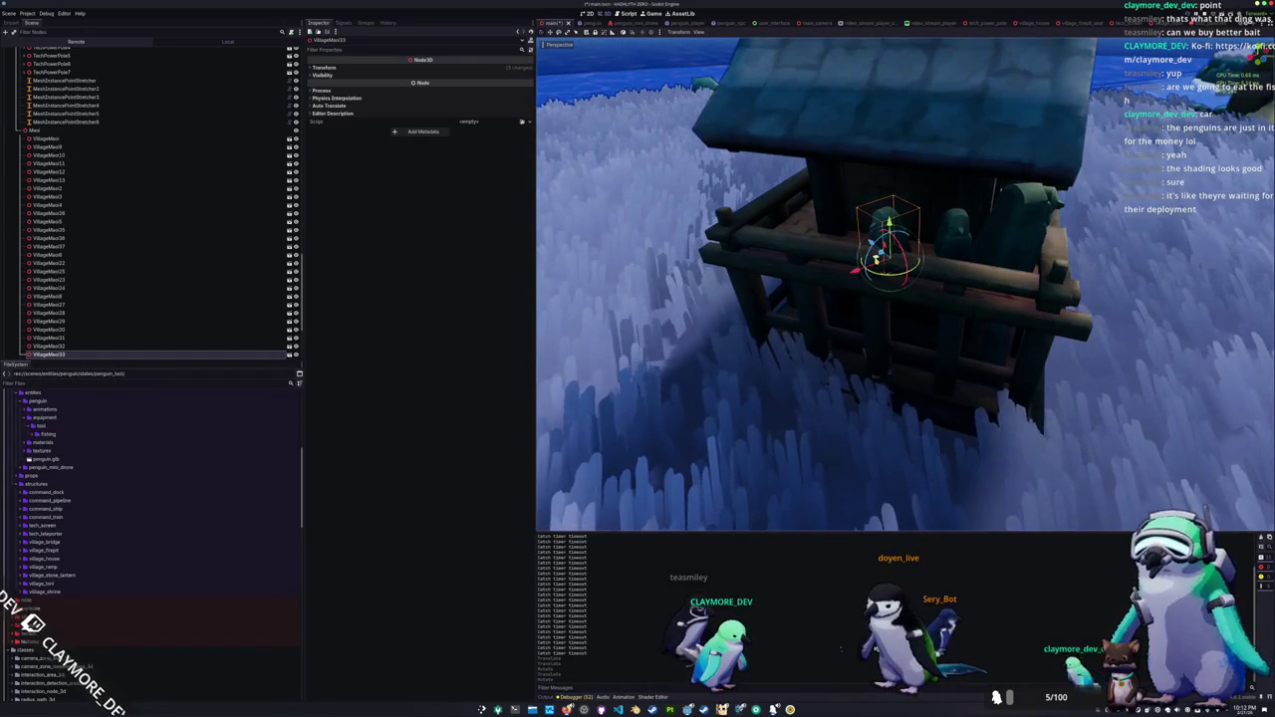
left_click_drag(877, 249, 907, 247)
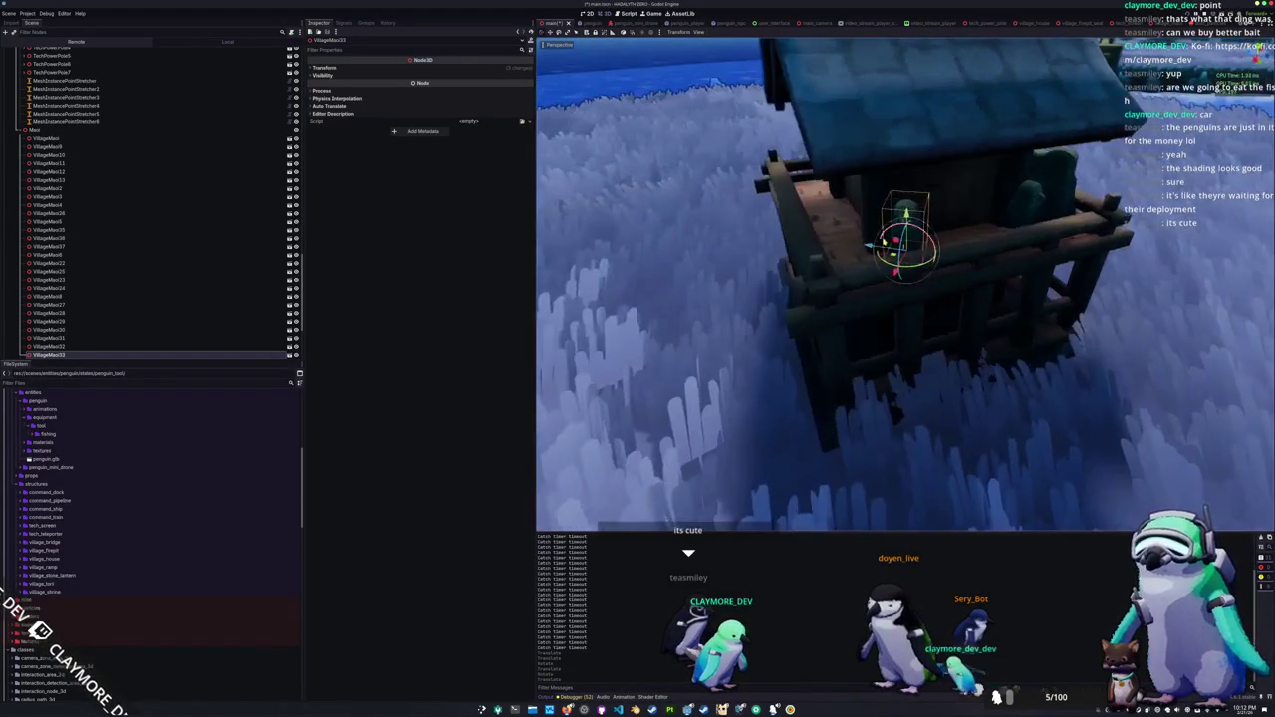
scroll(910, 246, "up", 5)
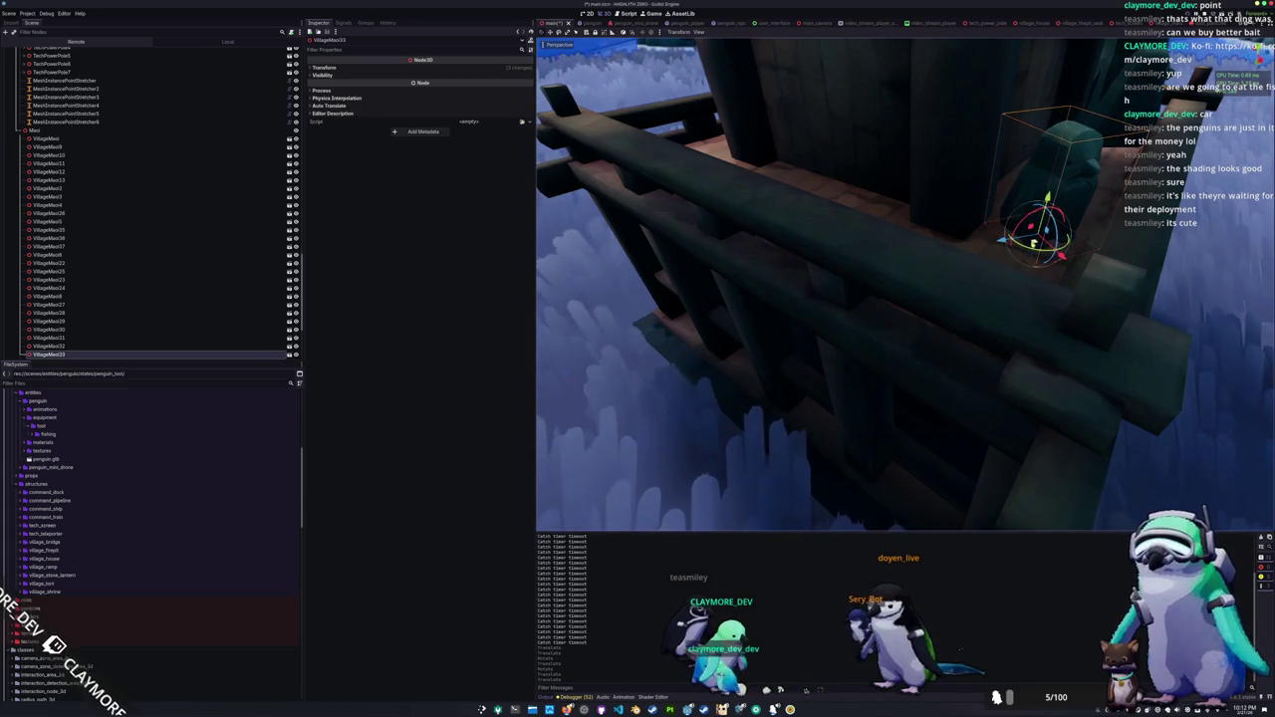
scroll(981, 293, "down", 5)
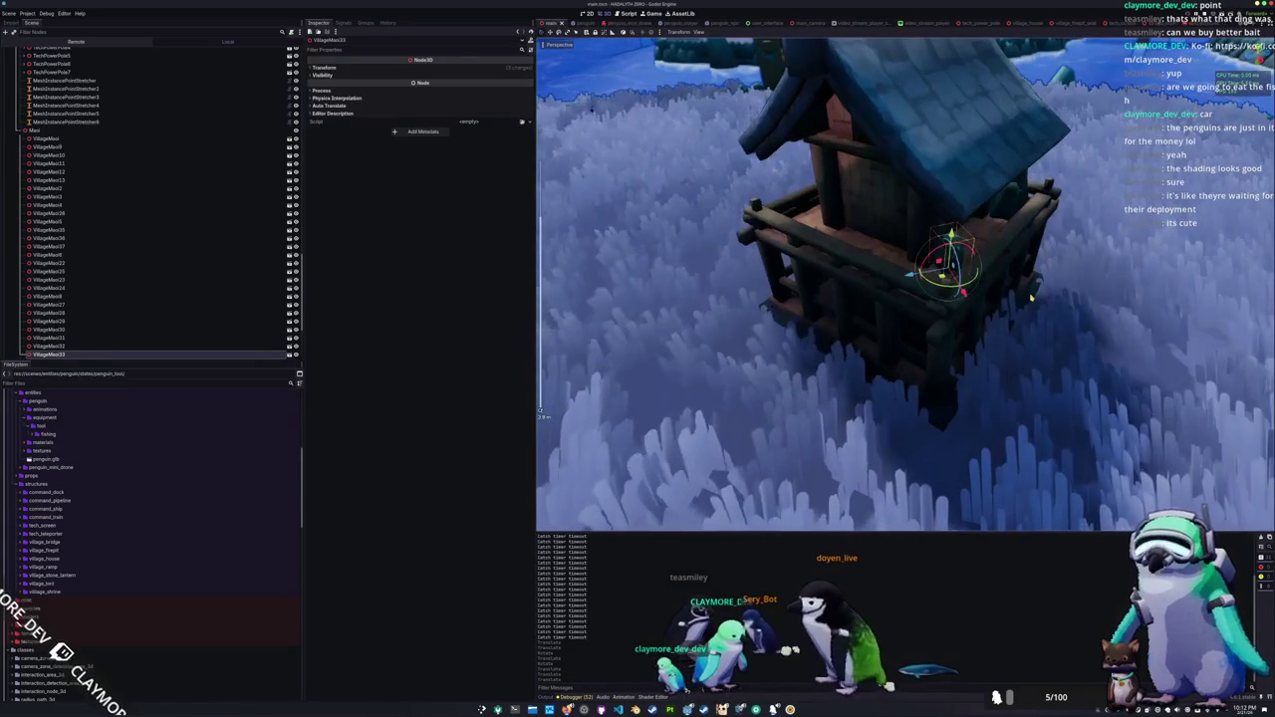
scroll(981, 293, "up", 6)
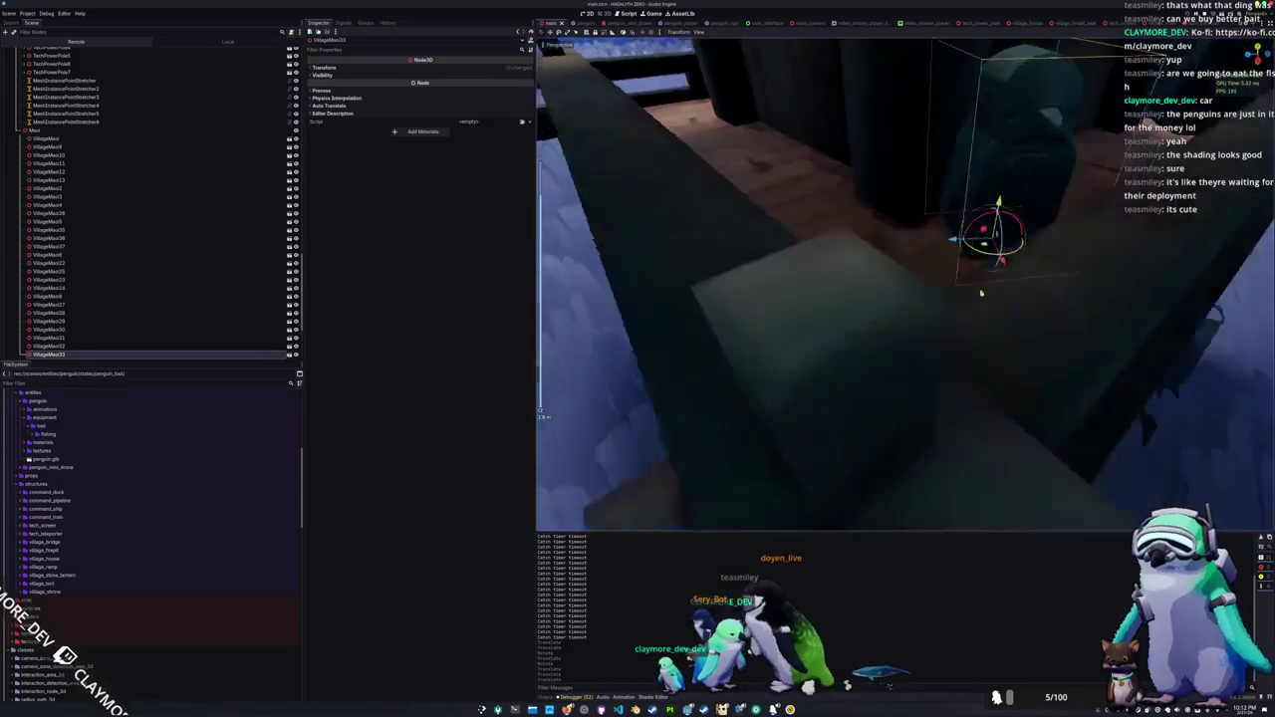
scroll(982, 293, "down", 10)
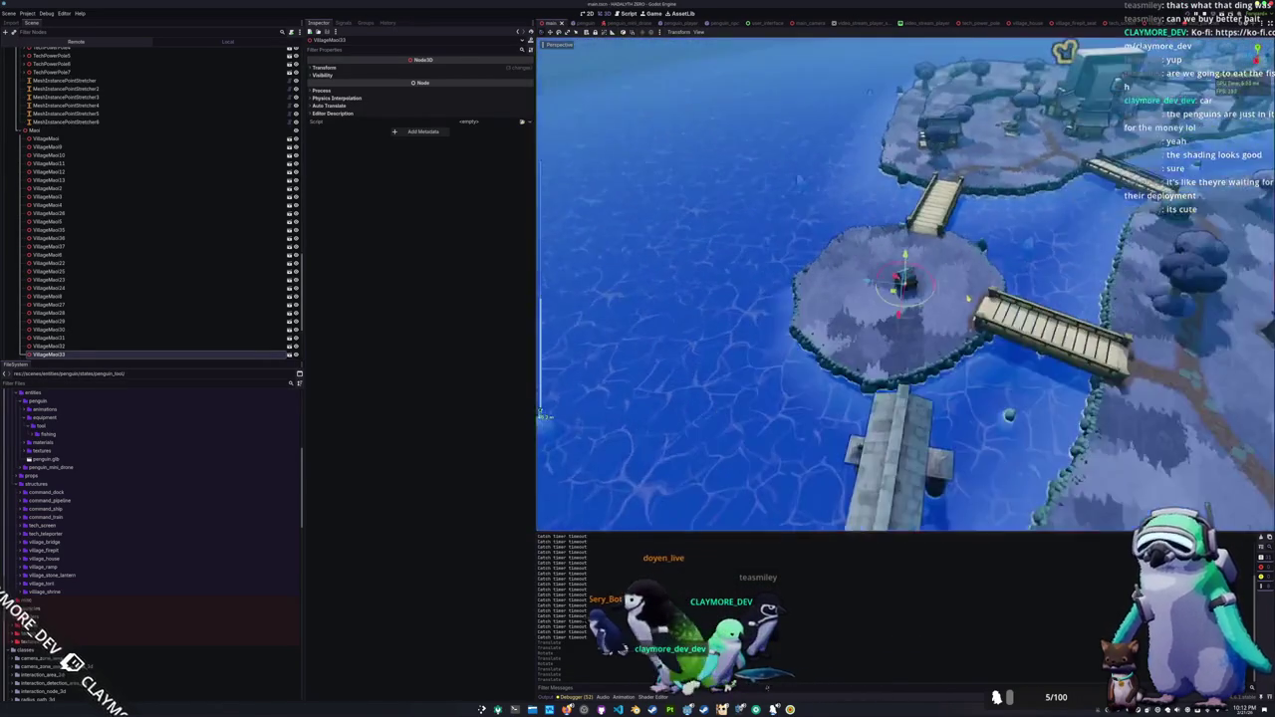
mouse_move(968, 295)
left_mouse_down()
mouse_move(875, 254)
mouse_move(922, 315)
left_mouse_up()
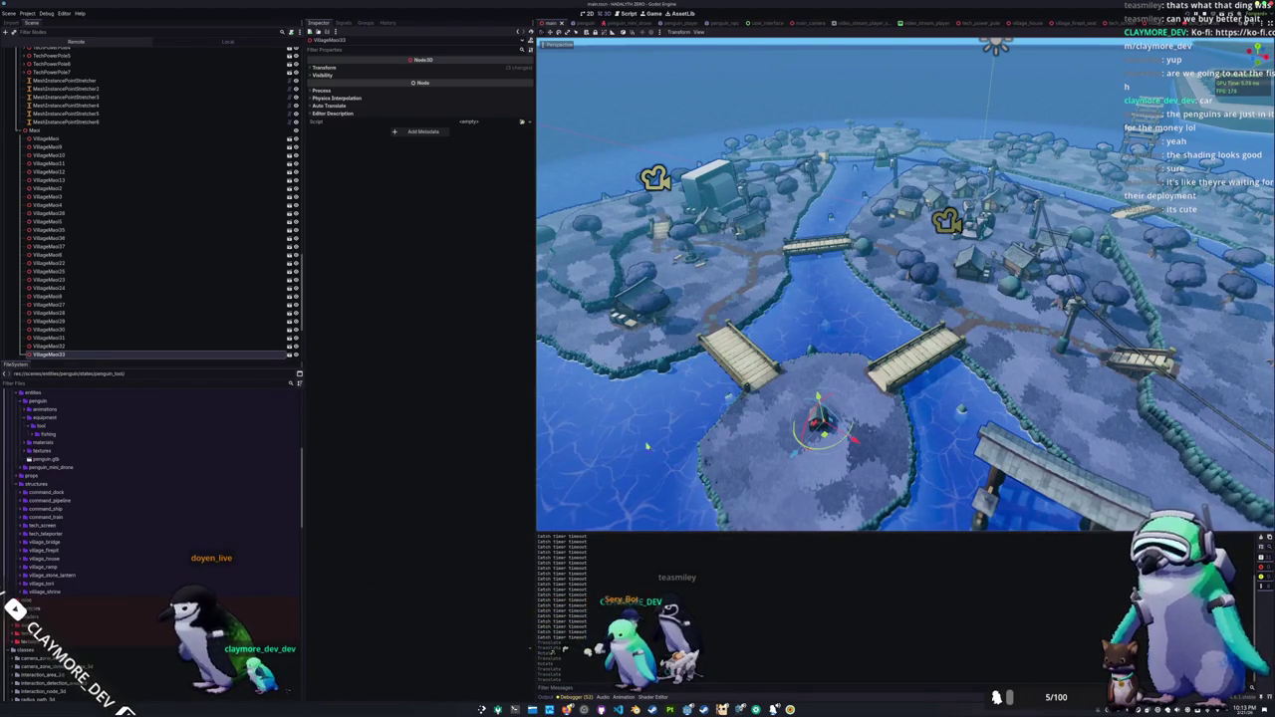
Step: Collapse penguin and godot-ndi, expand props/tech_power_pole and select tech_power_pole_line.obj for duplicating
scroll(149, 513, "up", 3)
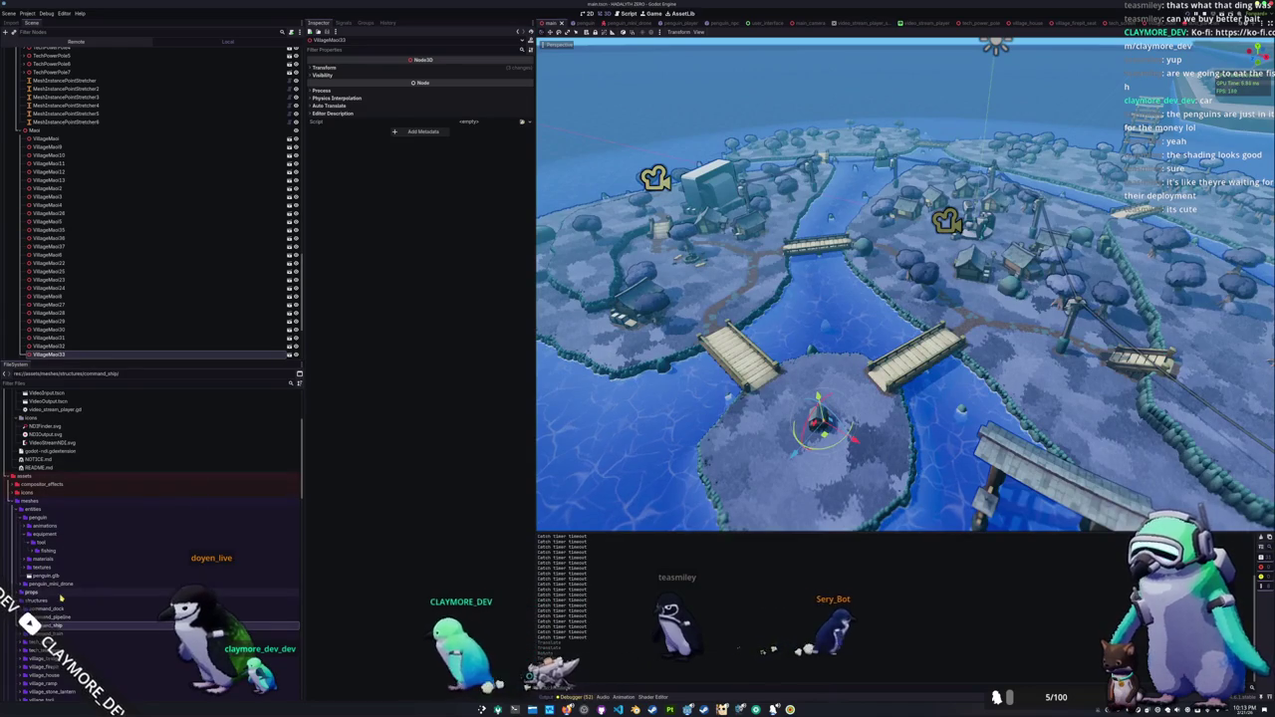
double_click(47, 519)
scroll(75, 467, "up", 3)
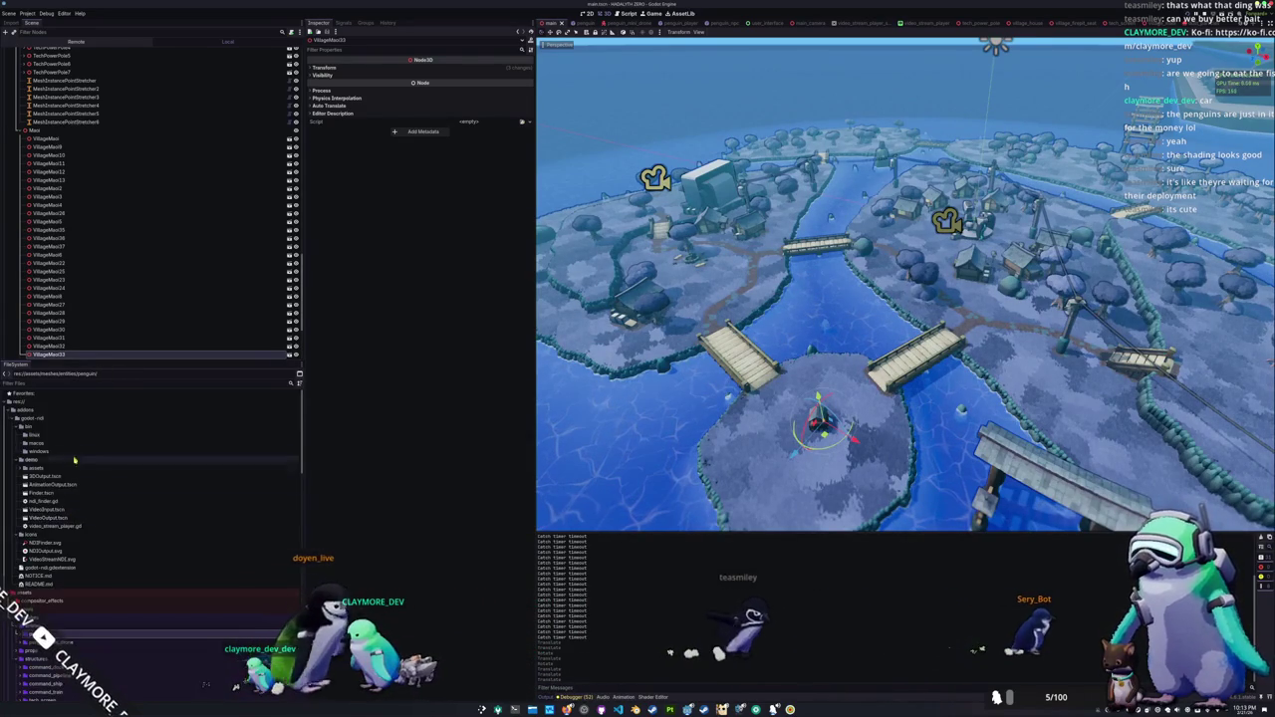
double_click(46, 419)
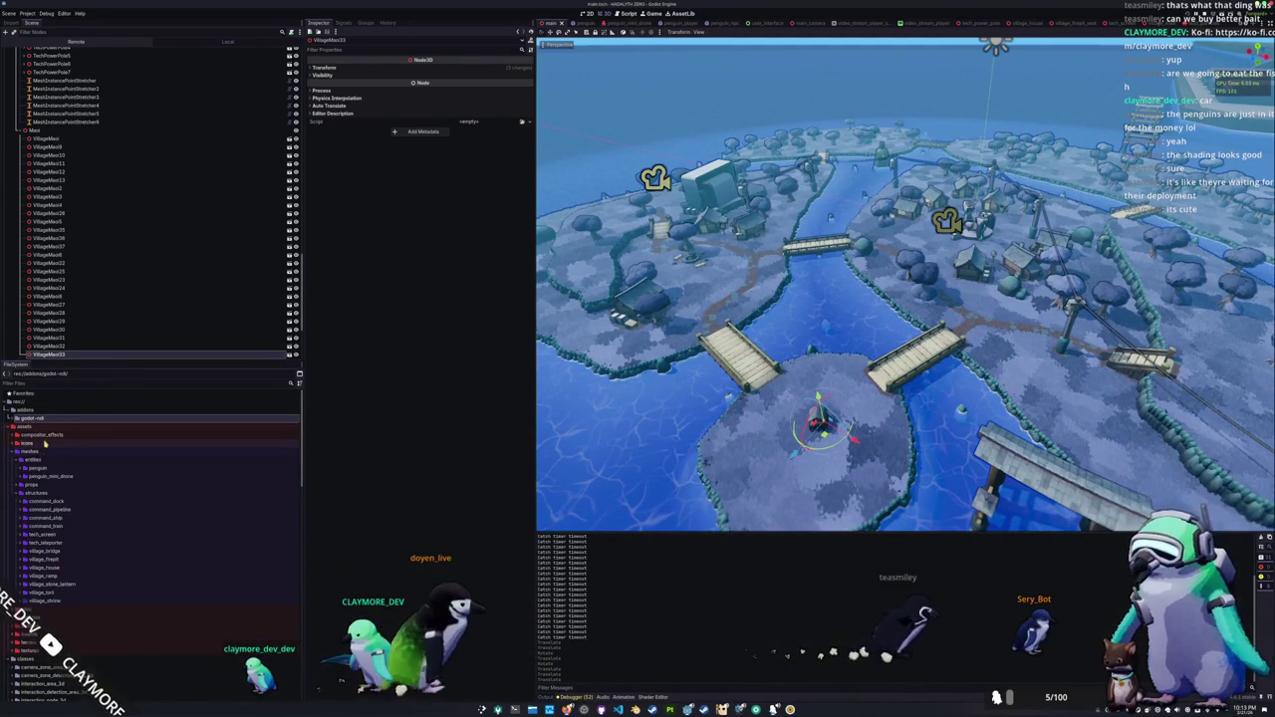
left_click(46, 485)
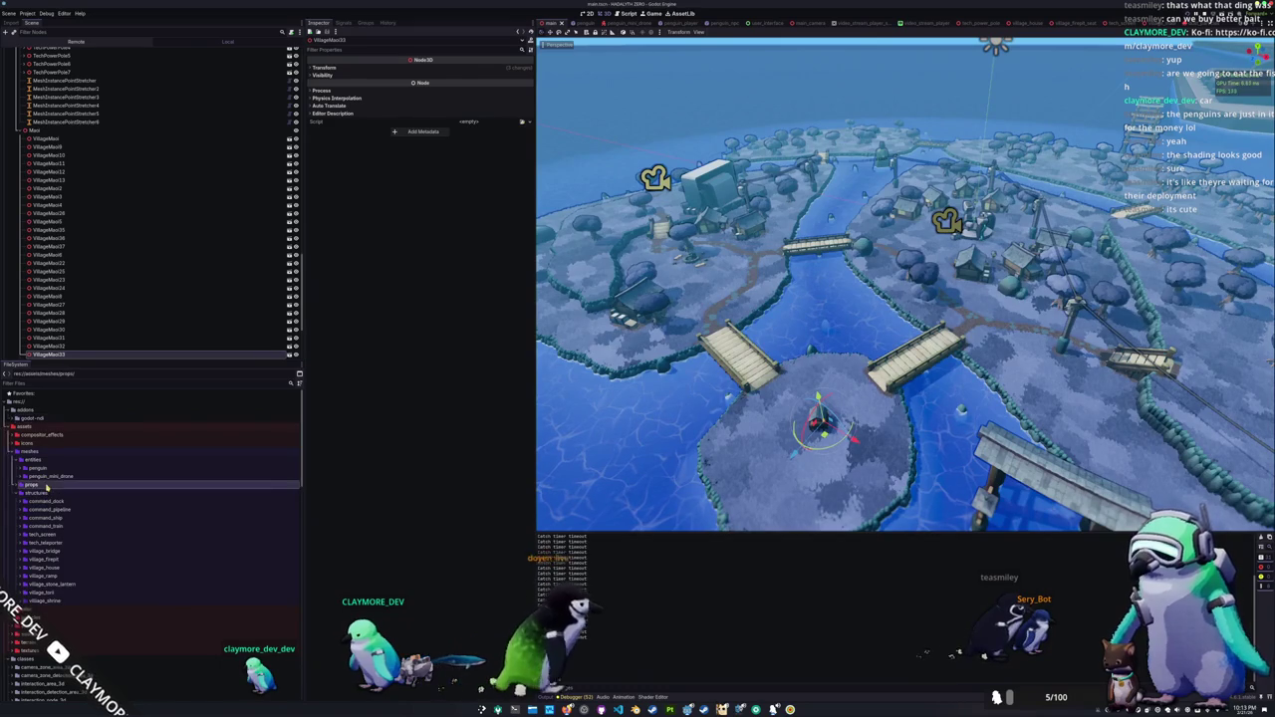
double_click(46, 485)
scroll(50, 483, "down", 2)
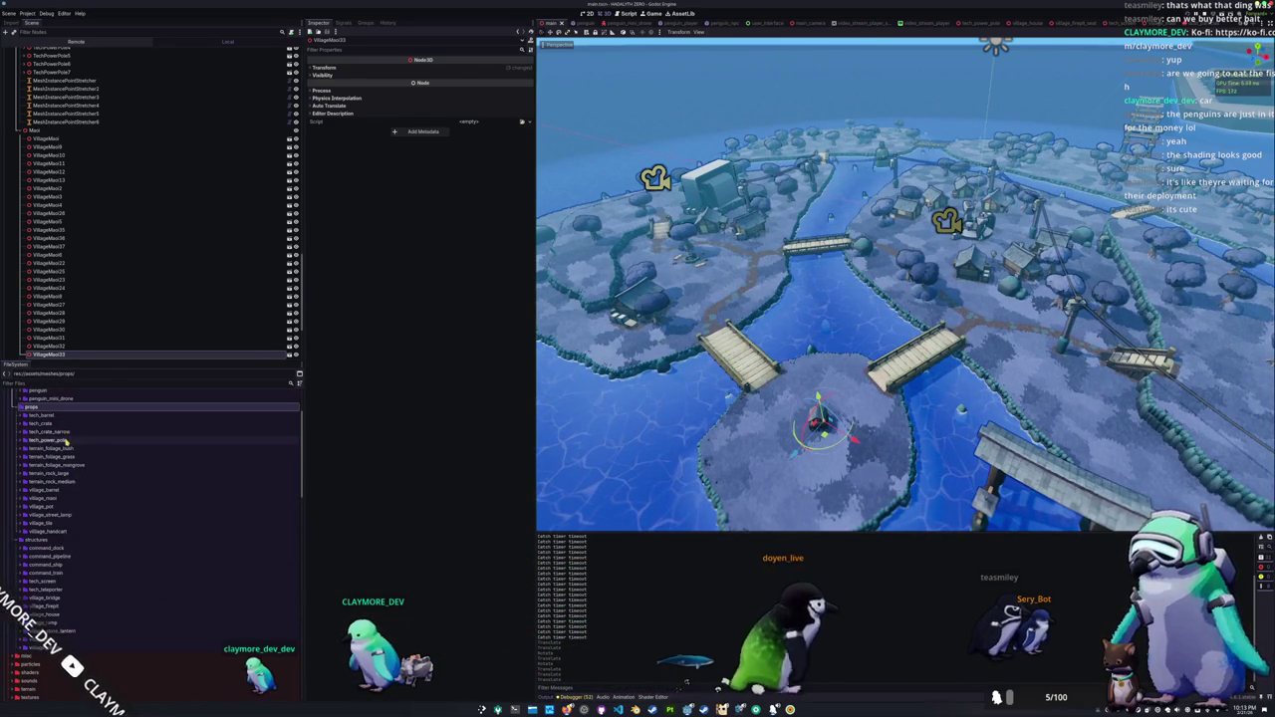
double_click(67, 441)
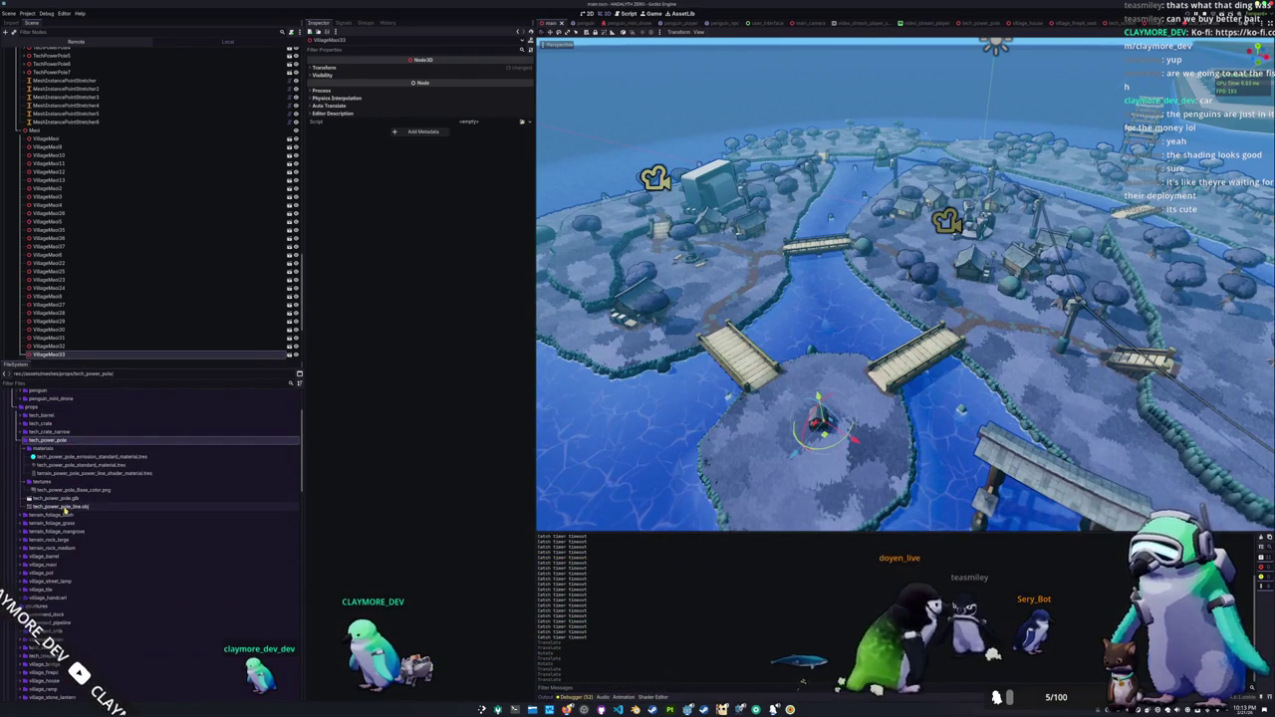
left_click(63, 507)
key("ctrl+d")
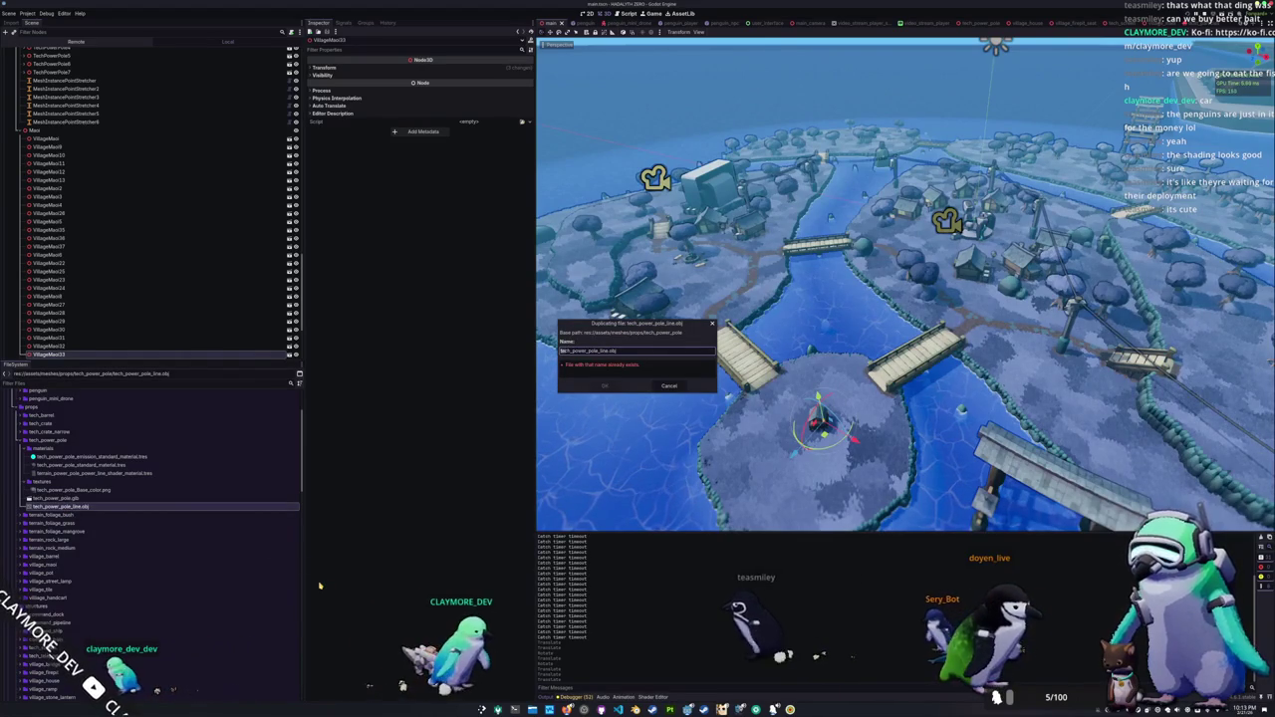
Step: Save the mesh copy as fishing_pole_line.obj and move it into the penguin folder
type("fst")
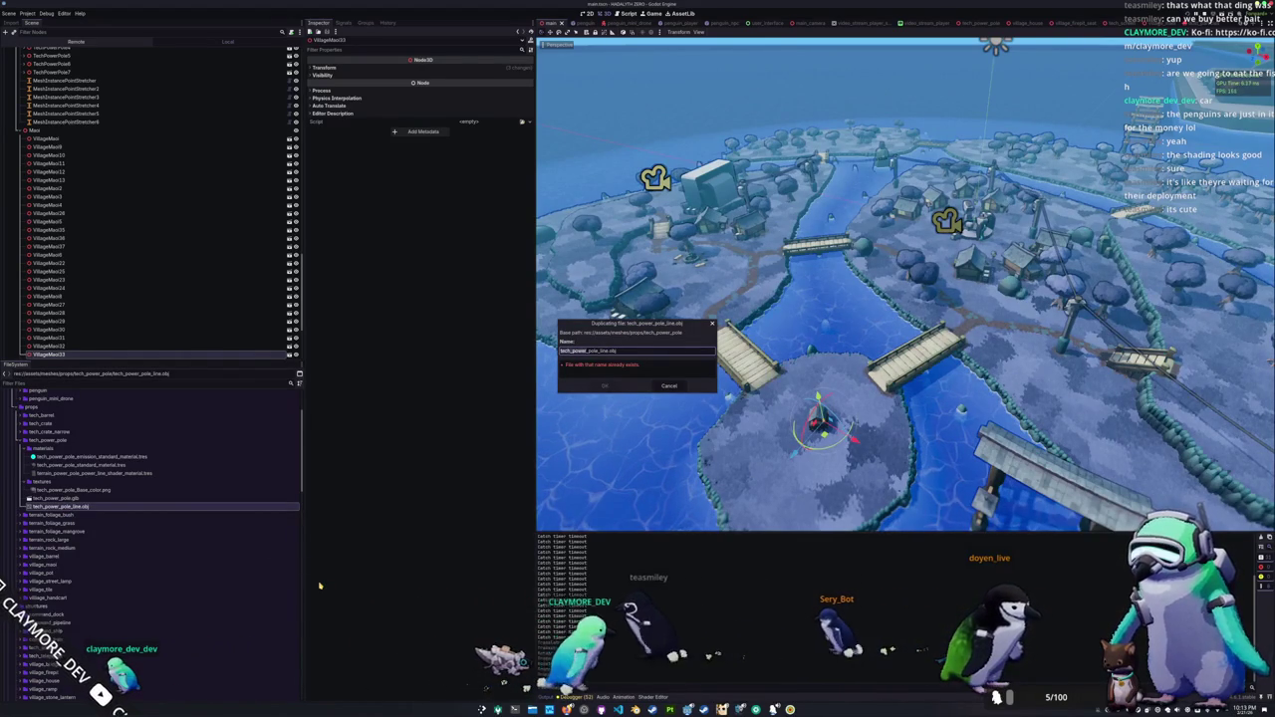
key("Return")
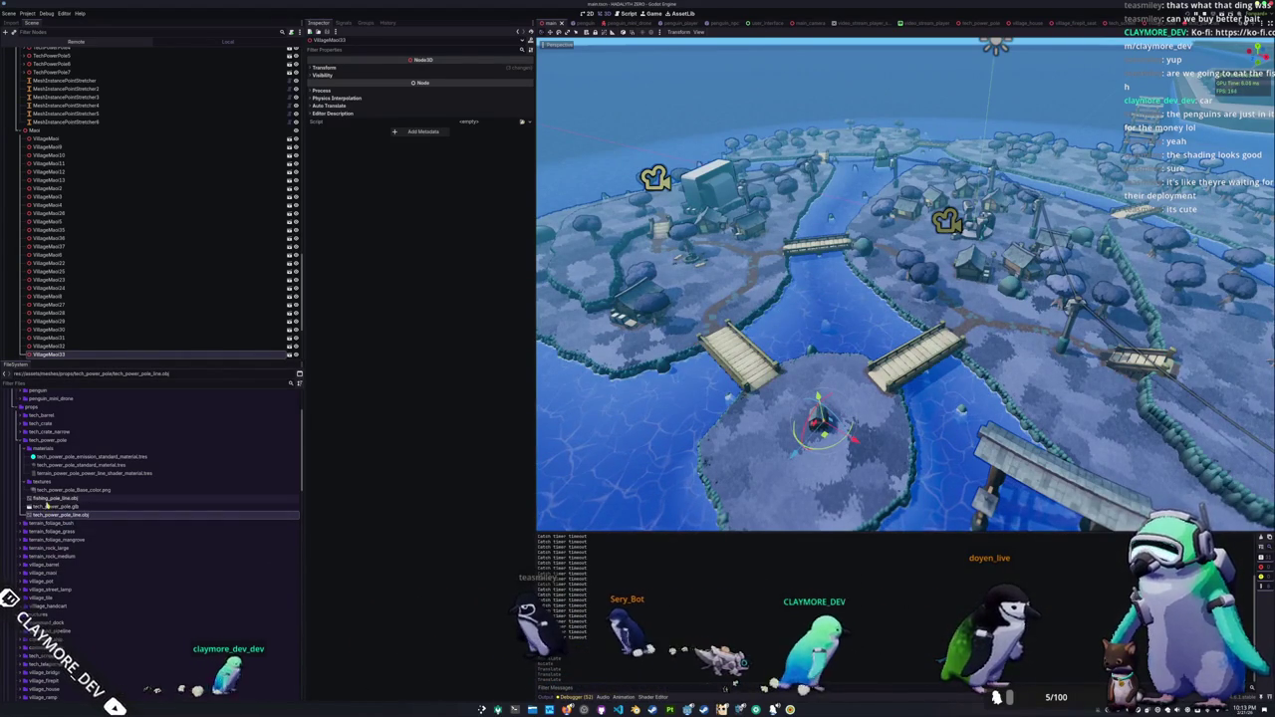
mouse_move(45, 501)
left_mouse_down()
mouse_move(100, 516)
mouse_move(104, 499)
mouse_move(75, 470)
left_mouse_up()
left_click(611, 364)
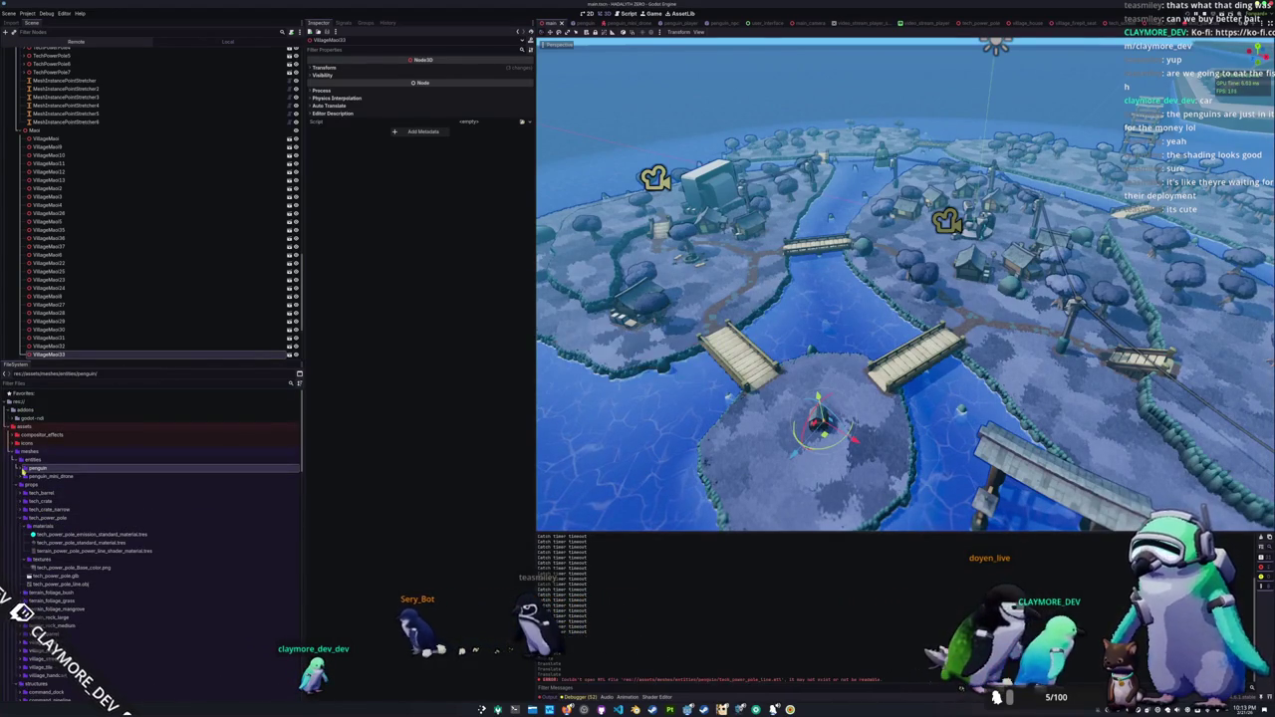
Step: Move fishing_pole_line.obj into equipment/tool/fishing and switch to the penguin_tool_fishing scene
scroll(80, 542, "down", 5)
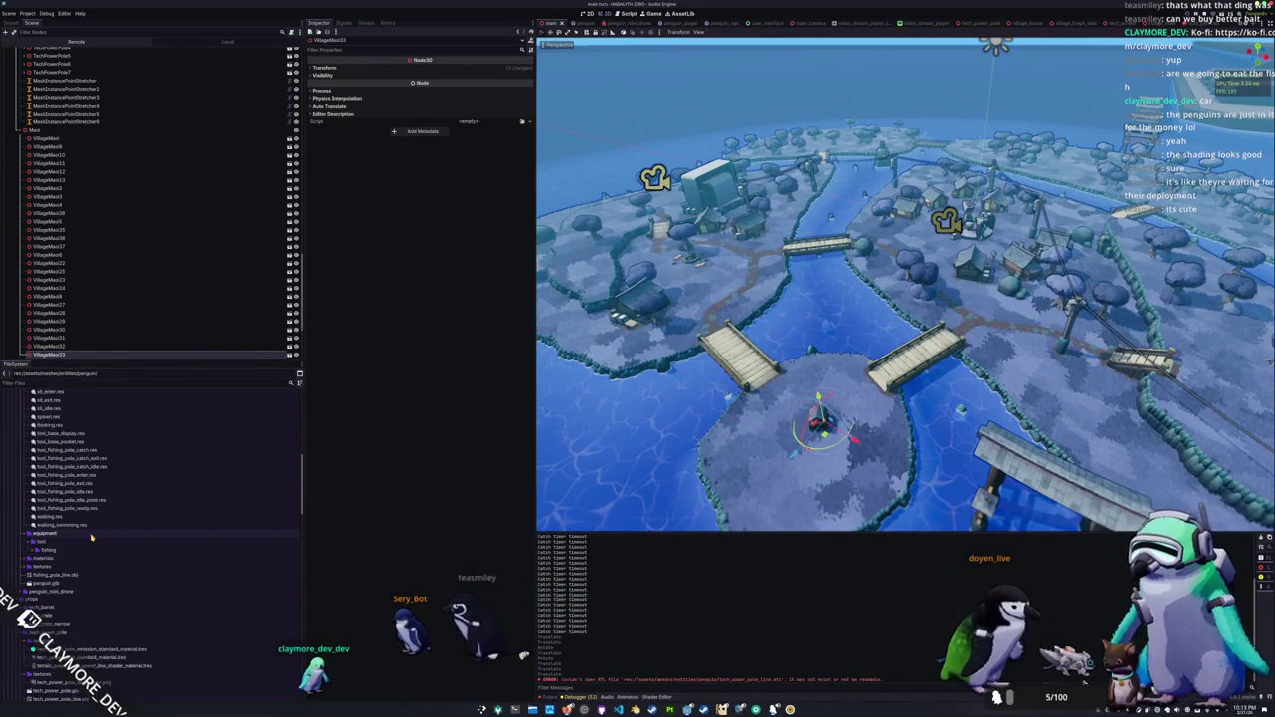
scroll(91, 538, "down", 2)
mouse_move(38, 538)
left_mouse_down()
mouse_move(70, 521)
mouse_move(53, 512)
left_mouse_up()
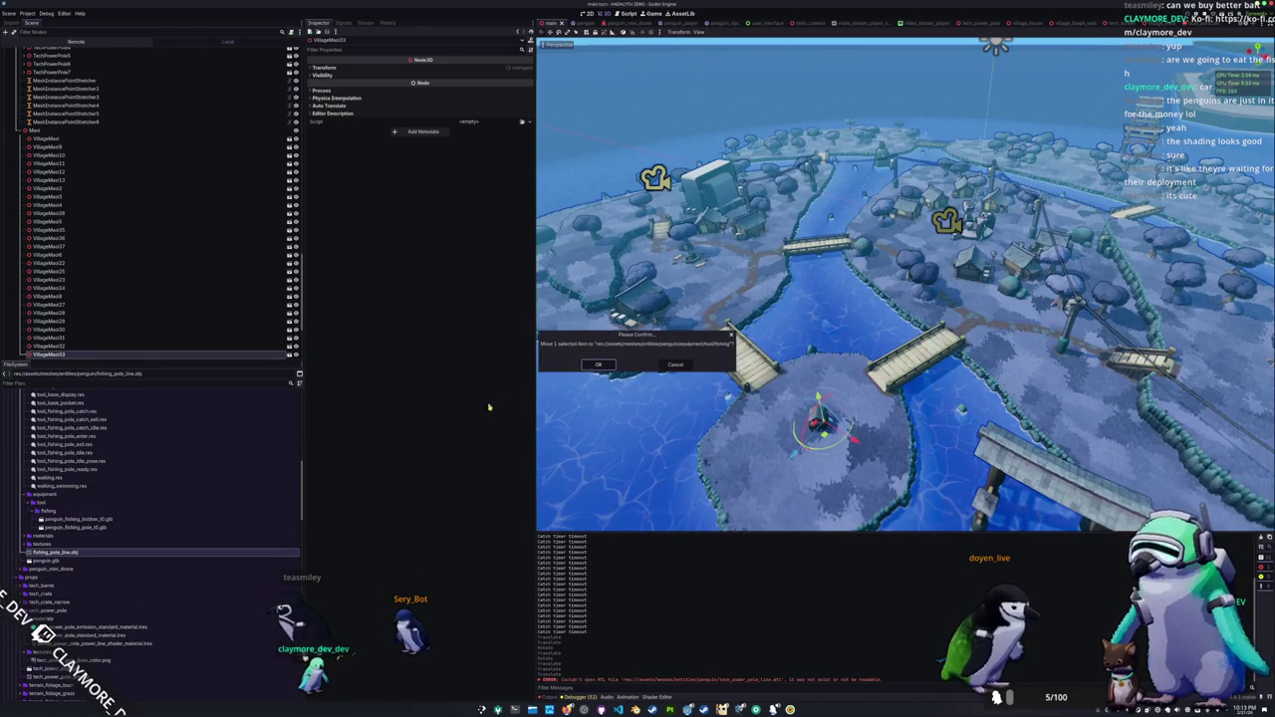
left_click(600, 367)
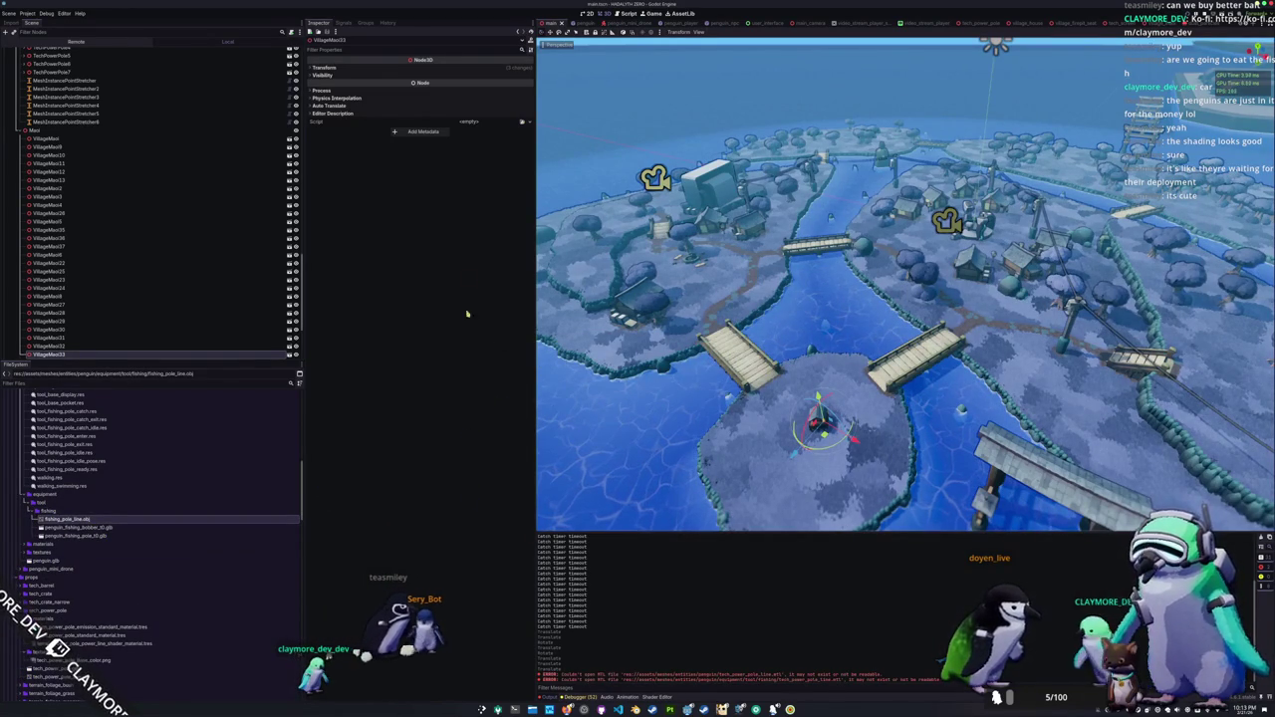
scroll(1017, 24, "down", 2)
left_click(1016, 24)
mouse_move(916, 189)
left_mouse_down()
mouse_move(811, 194)
mouse_move(916, 199)
left_mouse_up()
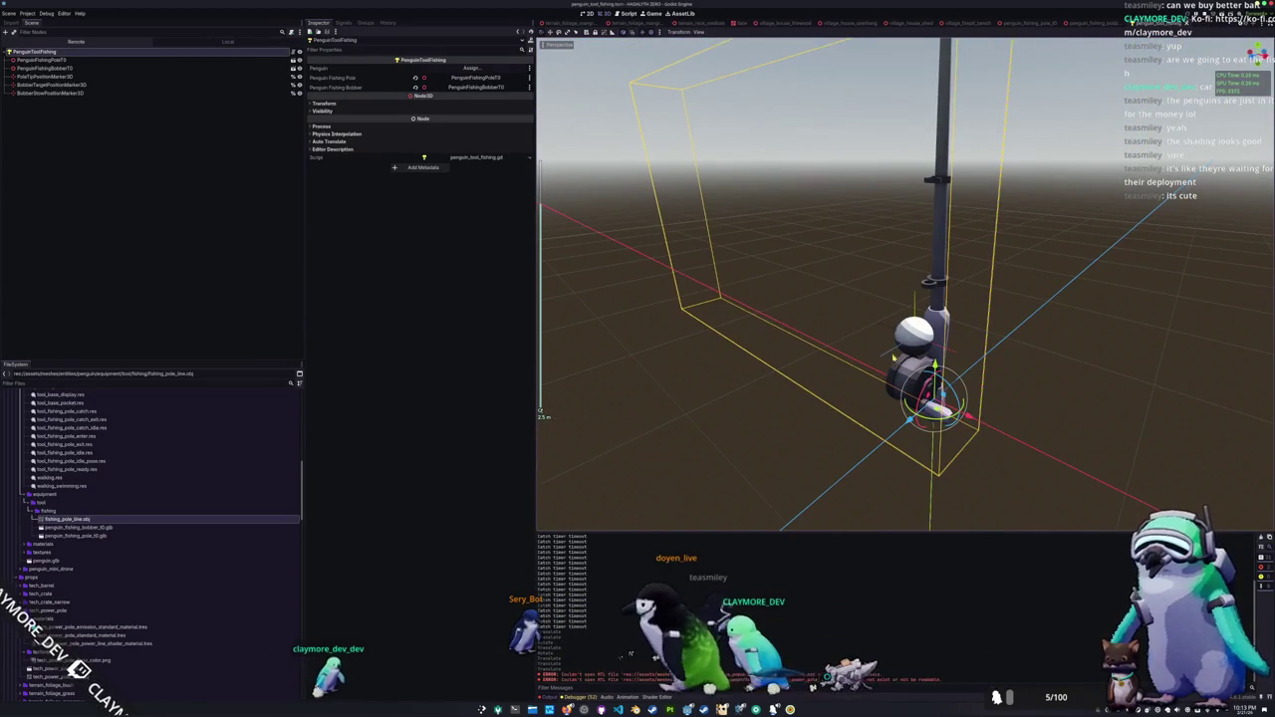
left_click(913, 334)
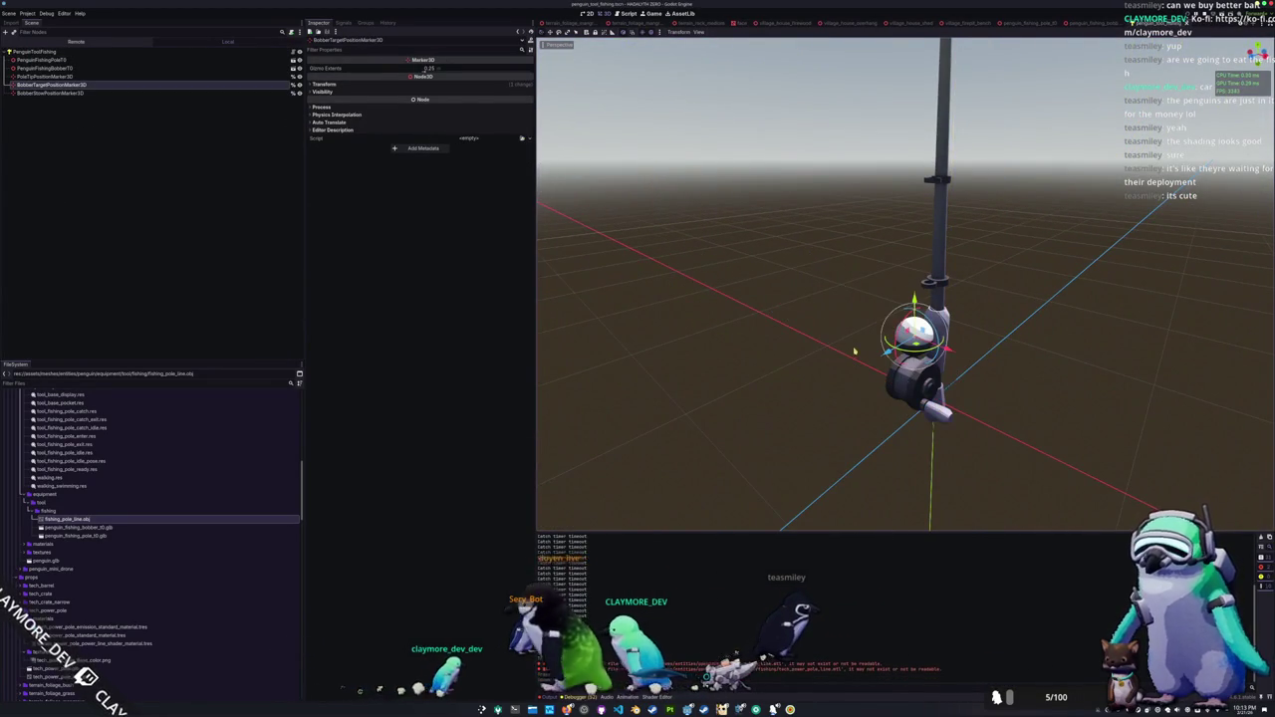
scroll(757, 333, "up", 4)
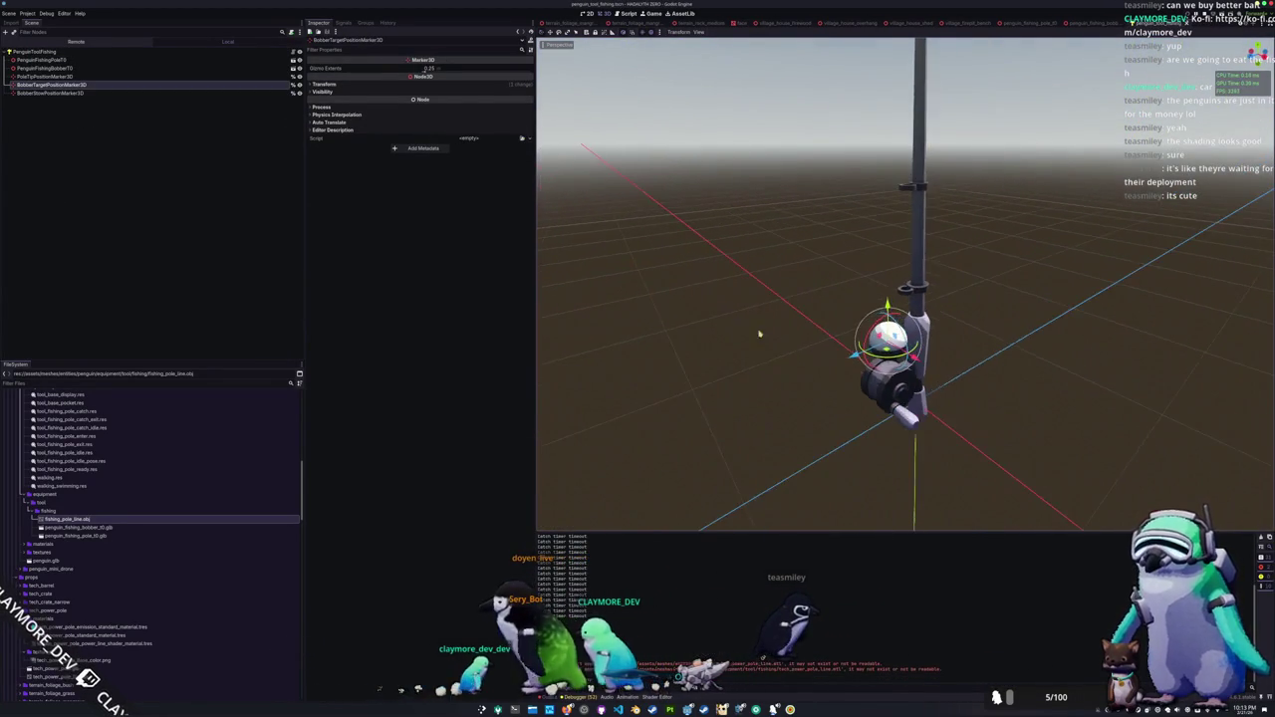
left_click(68, 76)
left_click(69, 69)
left_click(70, 61)
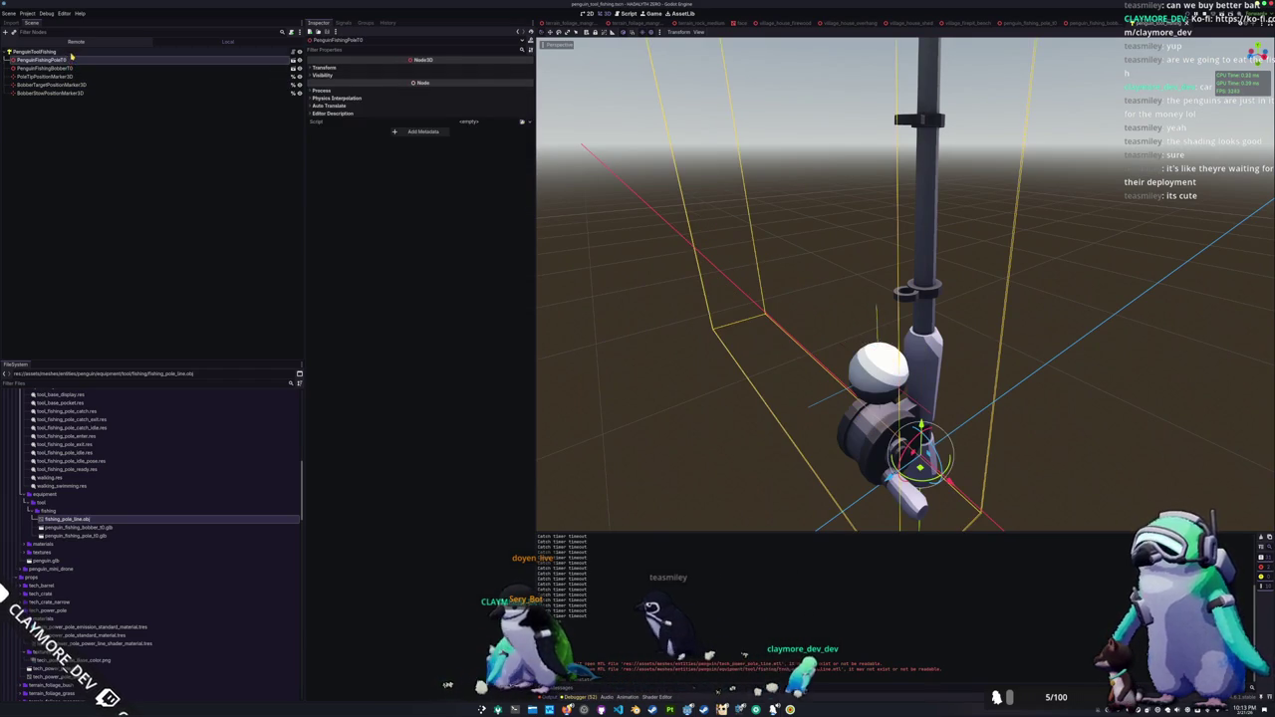
left_click(71, 53)
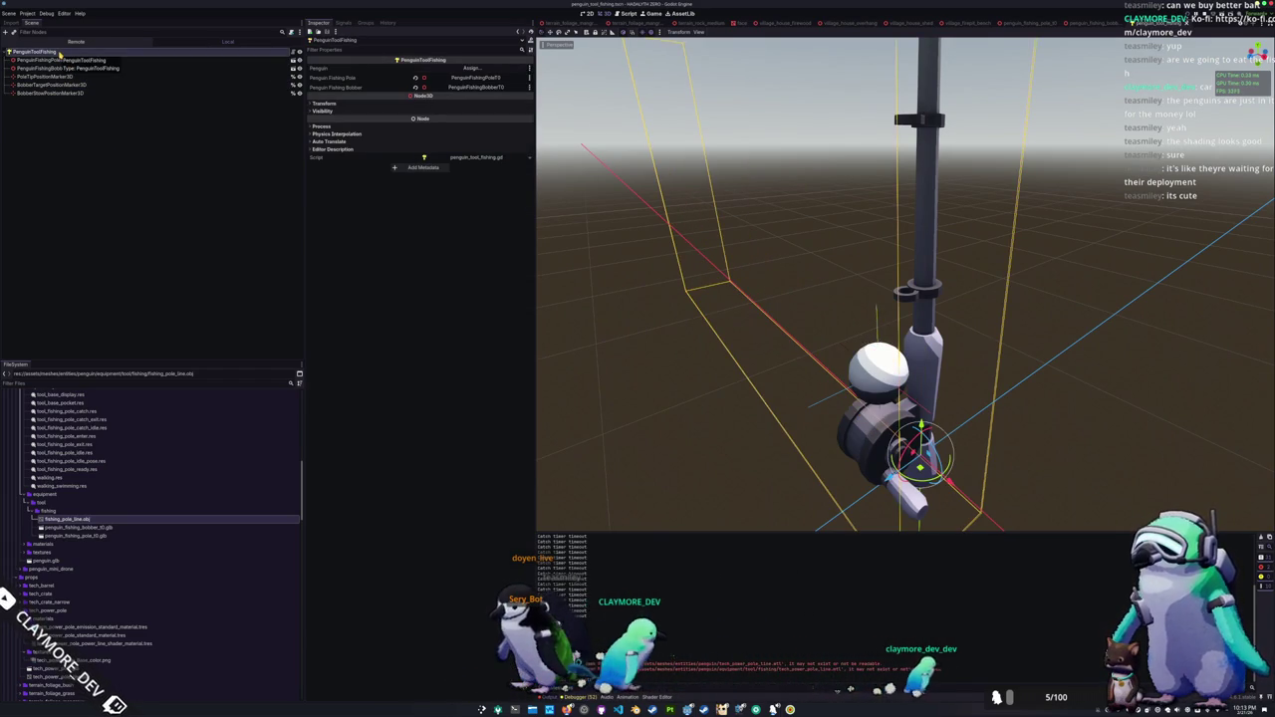
right_click(60, 56)
Step: Add a MeshInstance3D child to PenguinToolFishing named FishingLineMeshInstance3D
left_click(76, 68)
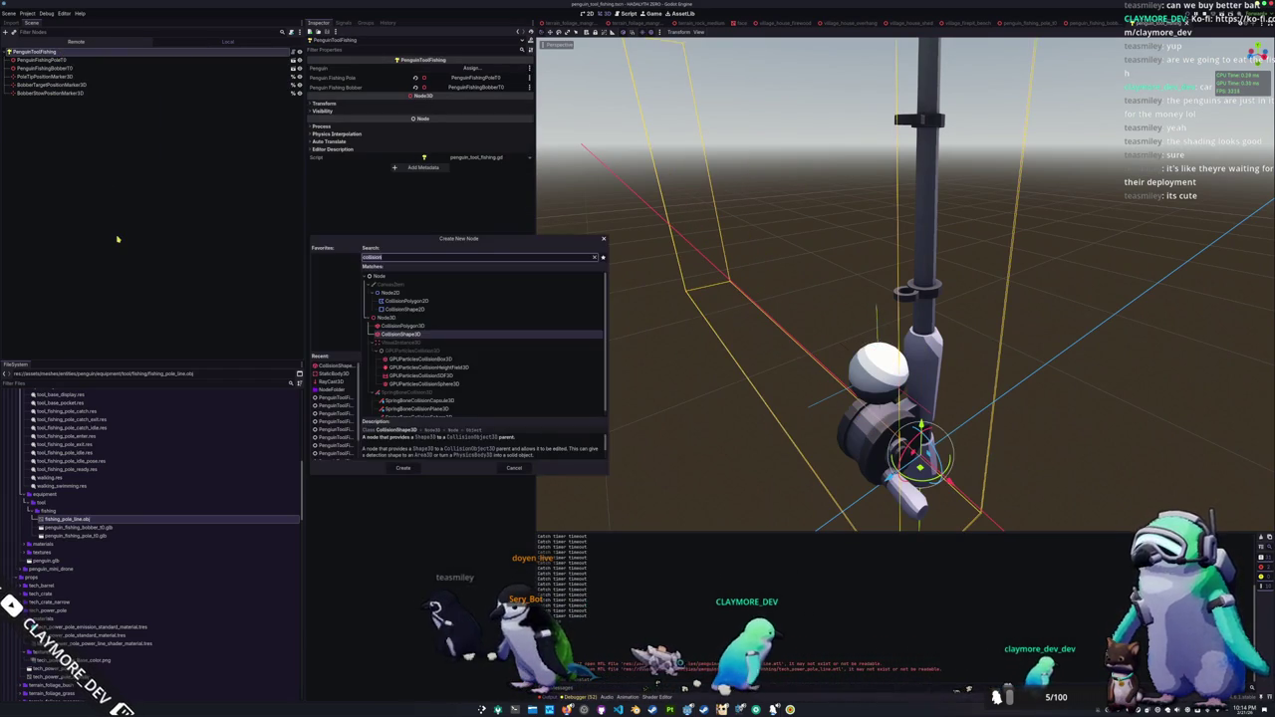
type("meshinstance3d")
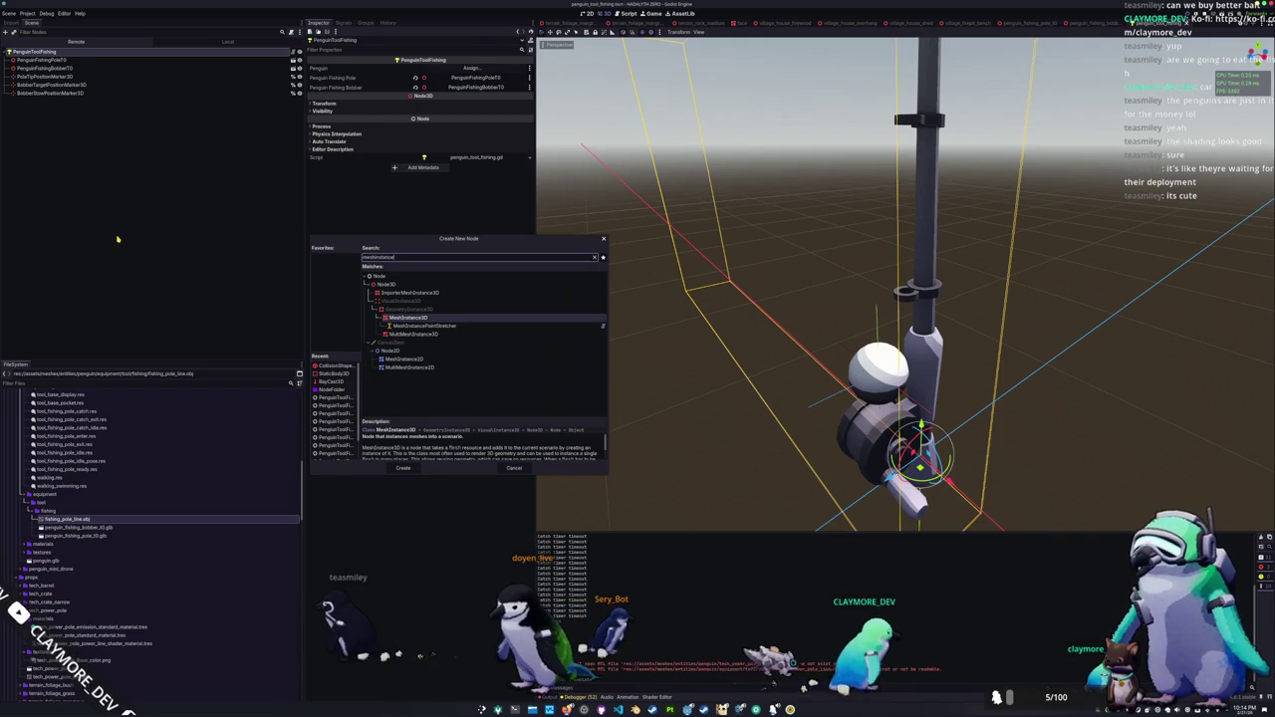
key("Return")
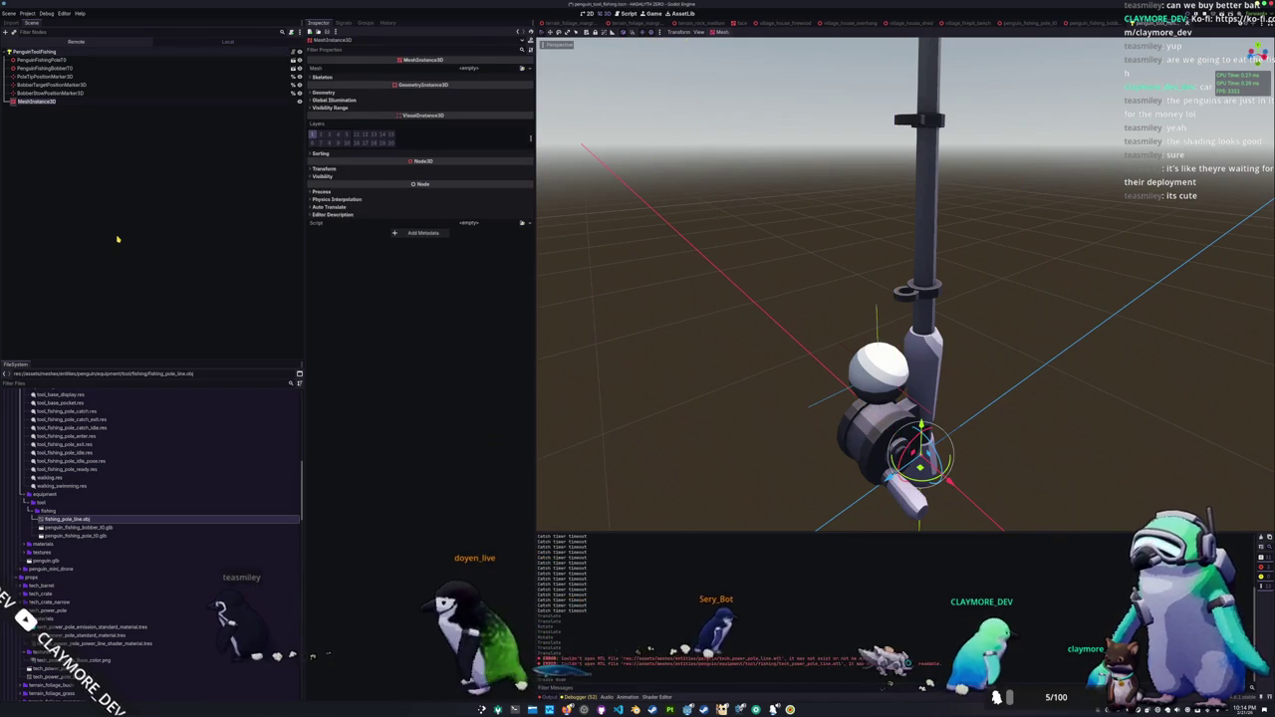
type("FishMeshInstance3D")
key("Return")
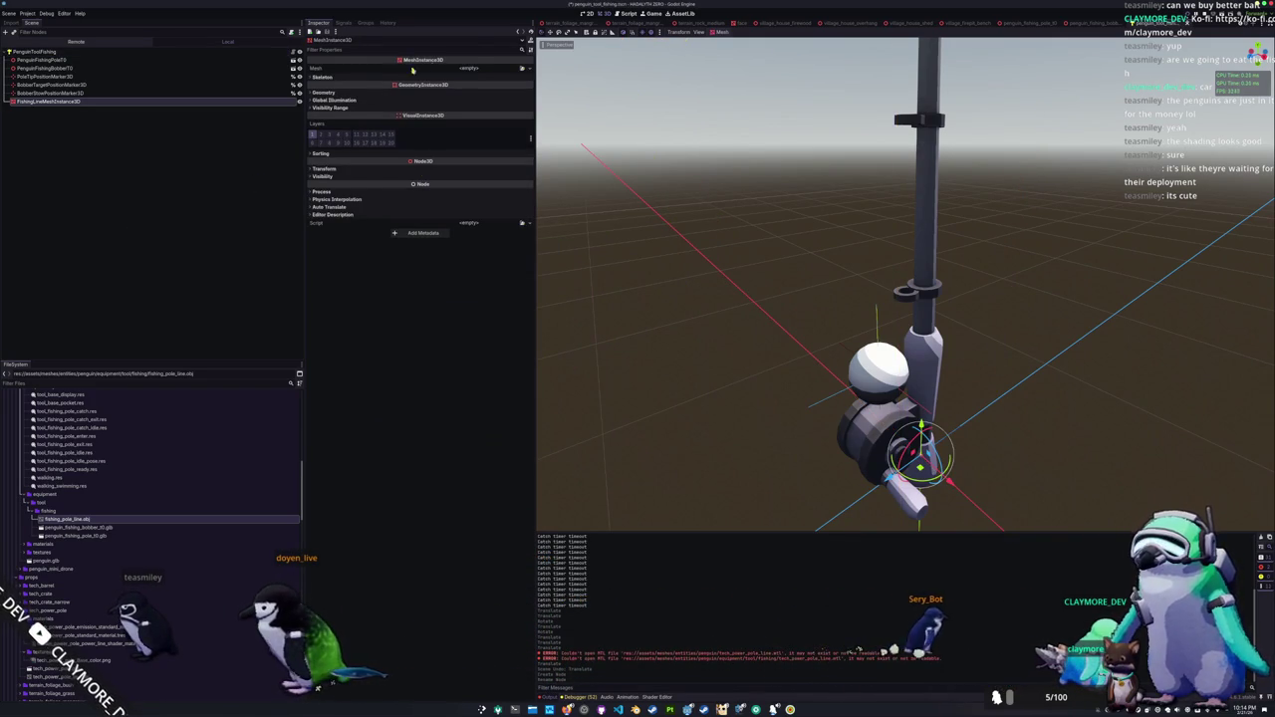
Step: Assign the fishing_pole_line mesh and raise the cylinder up beside the fishing pole
left_click(524, 69)
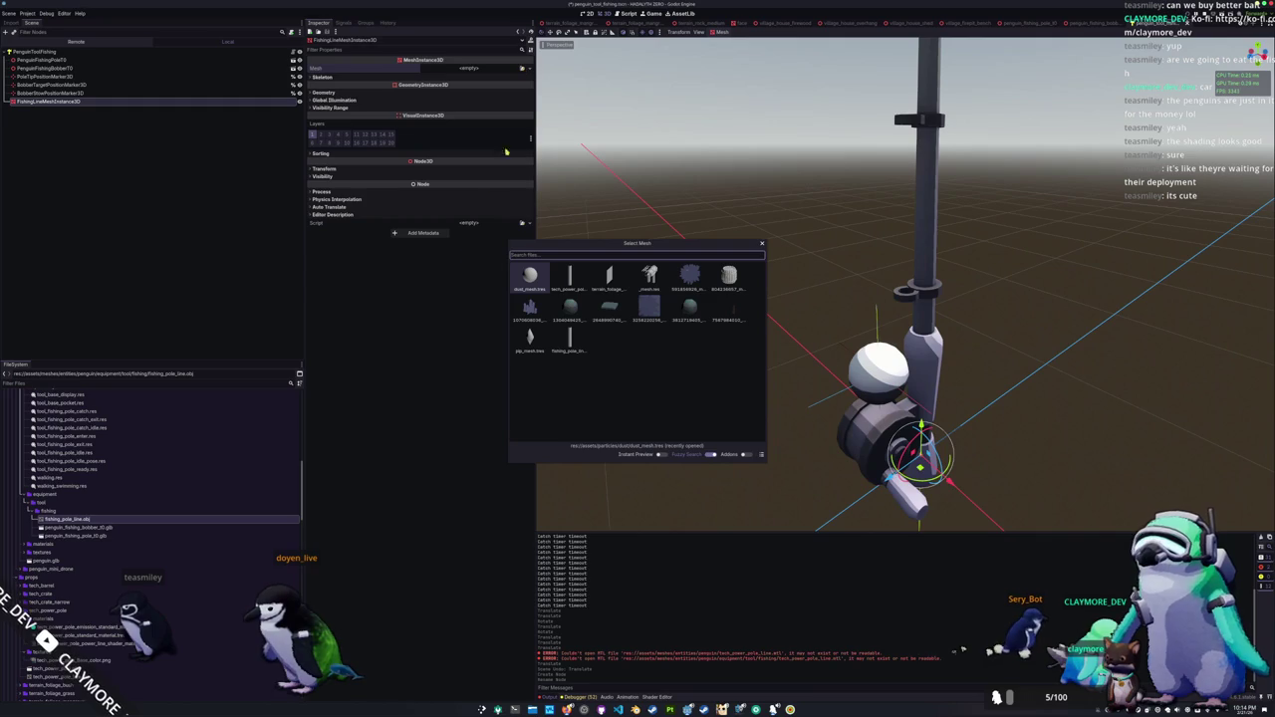
double_click(571, 341)
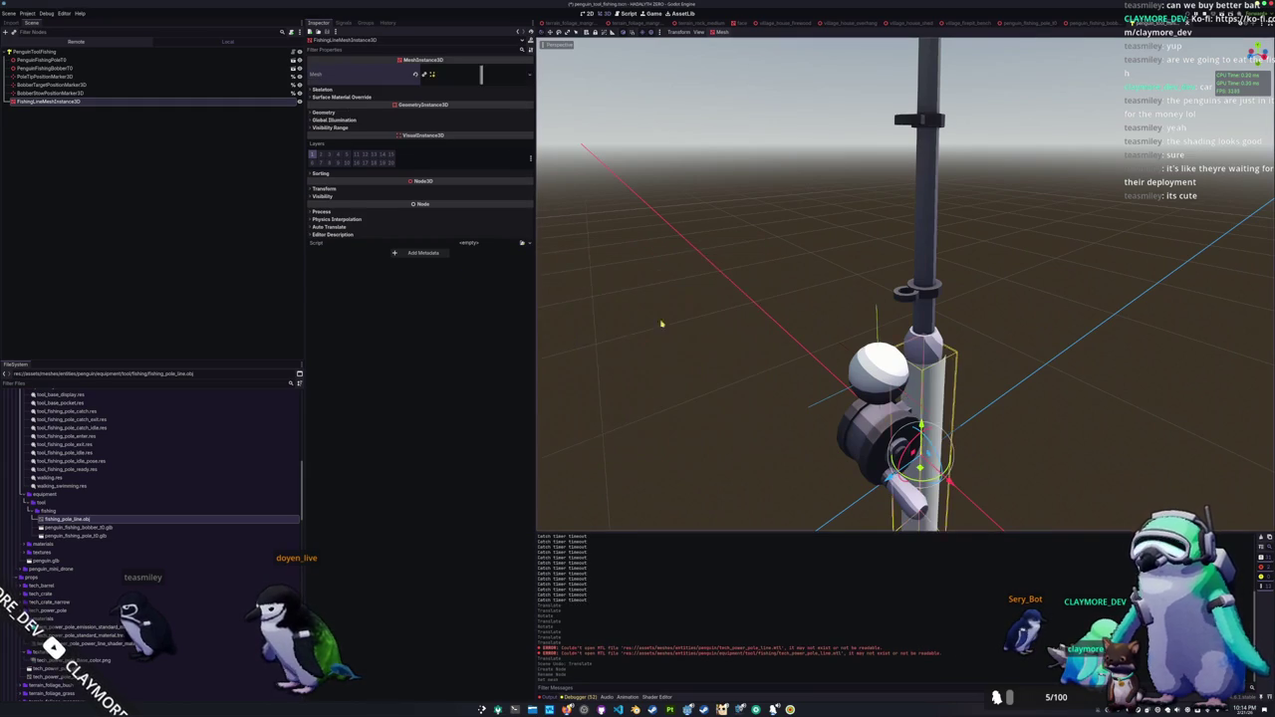
scroll(775, 382, "down", 3)
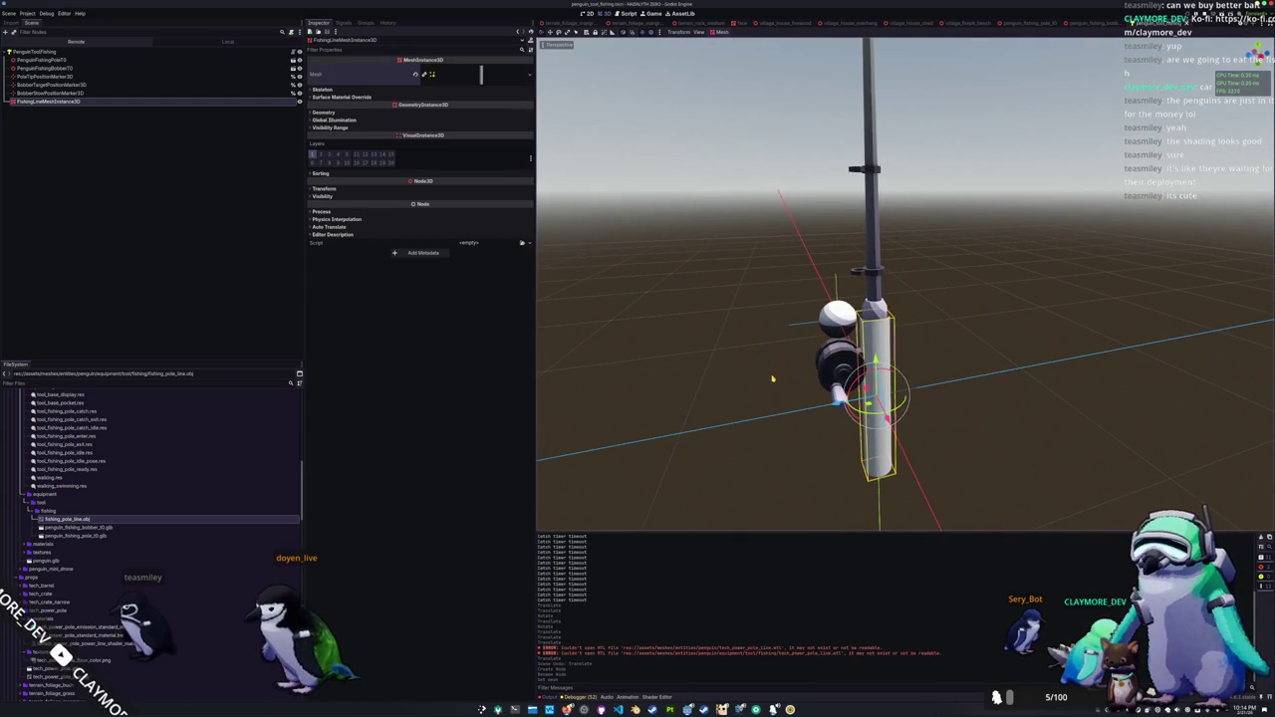
left_click_drag(834, 404, 800, 411)
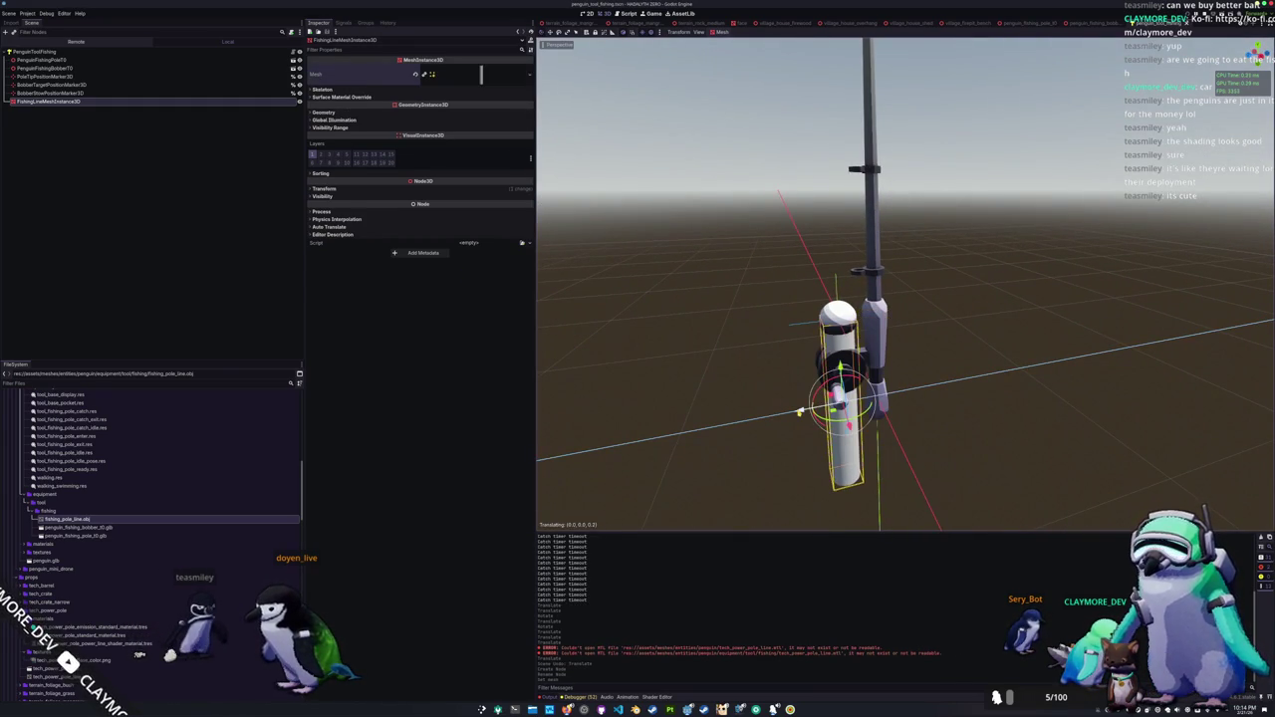
left_click_drag(840, 369, 837, 282)
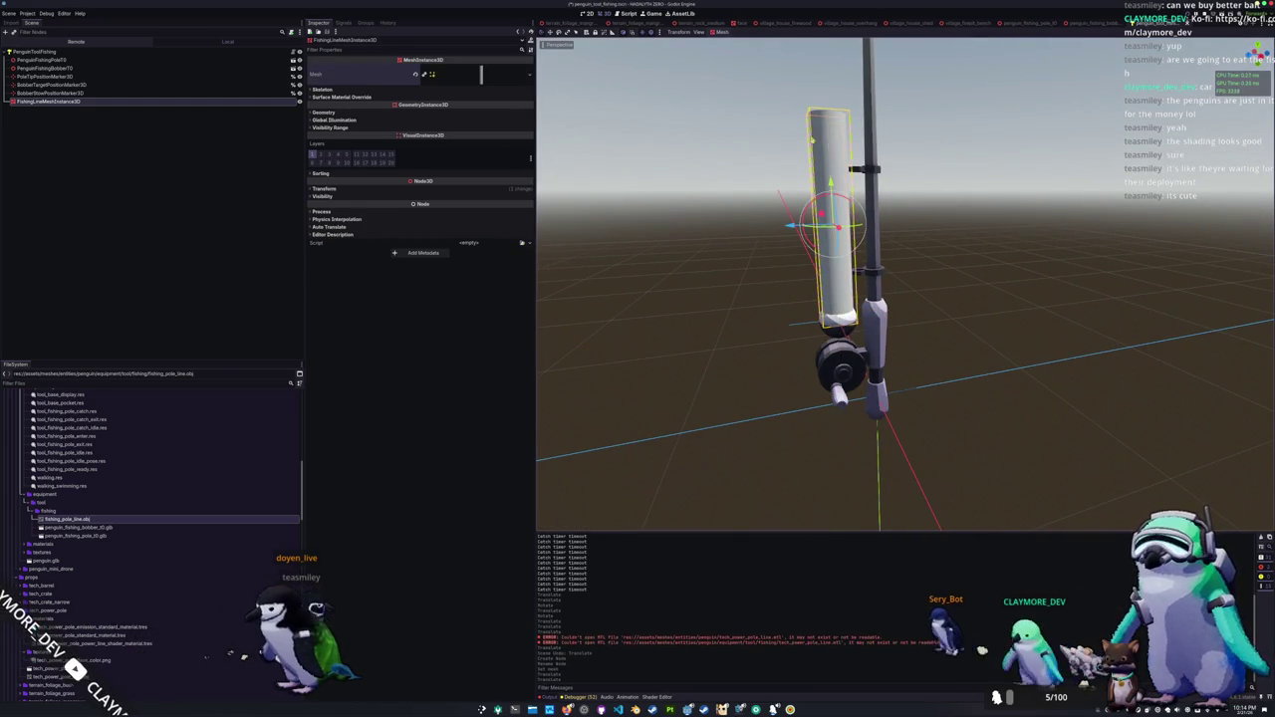
scroll(763, 243, "down", 5)
scroll(760, 245, "up", 4)
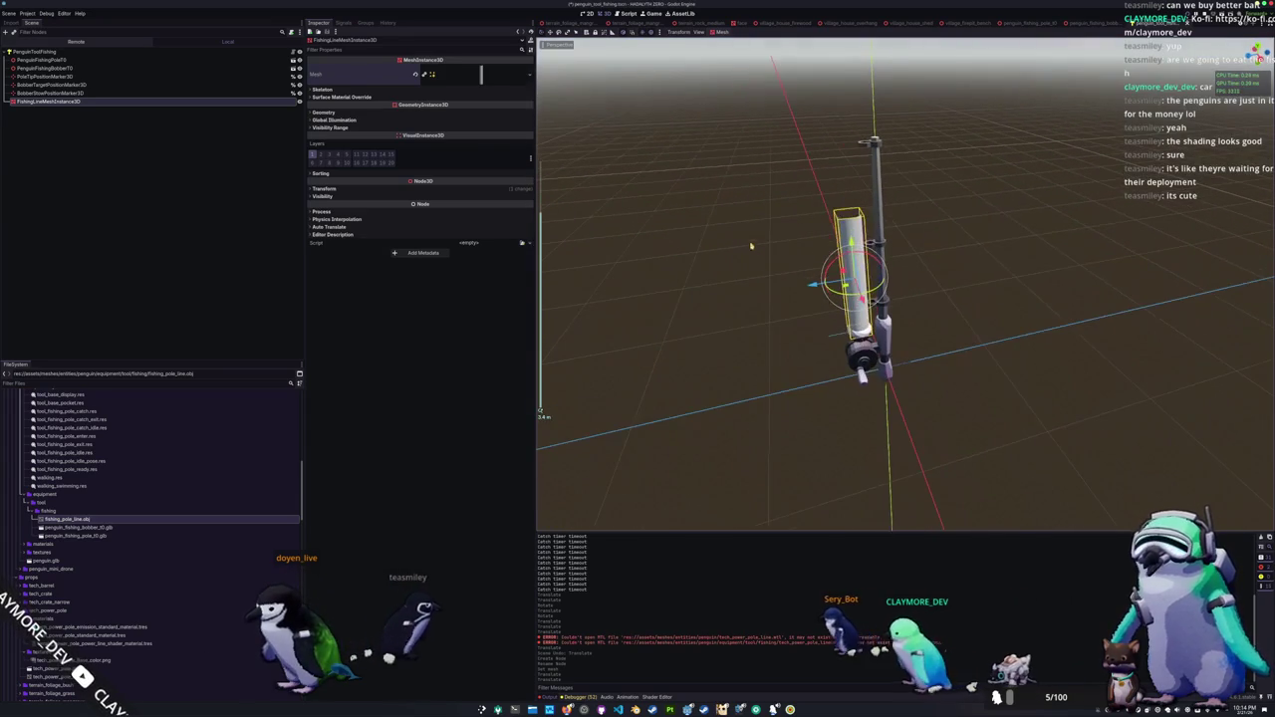
Step: Change FishingLineMeshInstance3D's type to MeshInstance3DPointStretcher
right_click(79, 102)
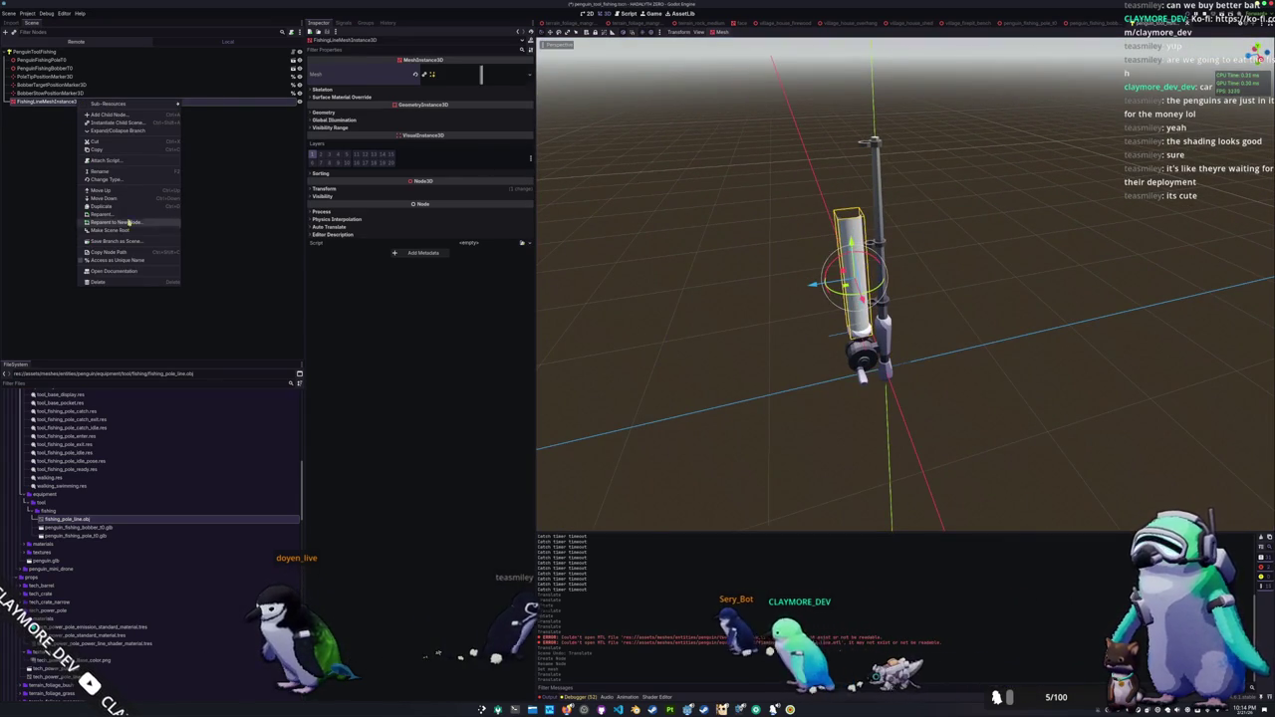
left_click(108, 179)
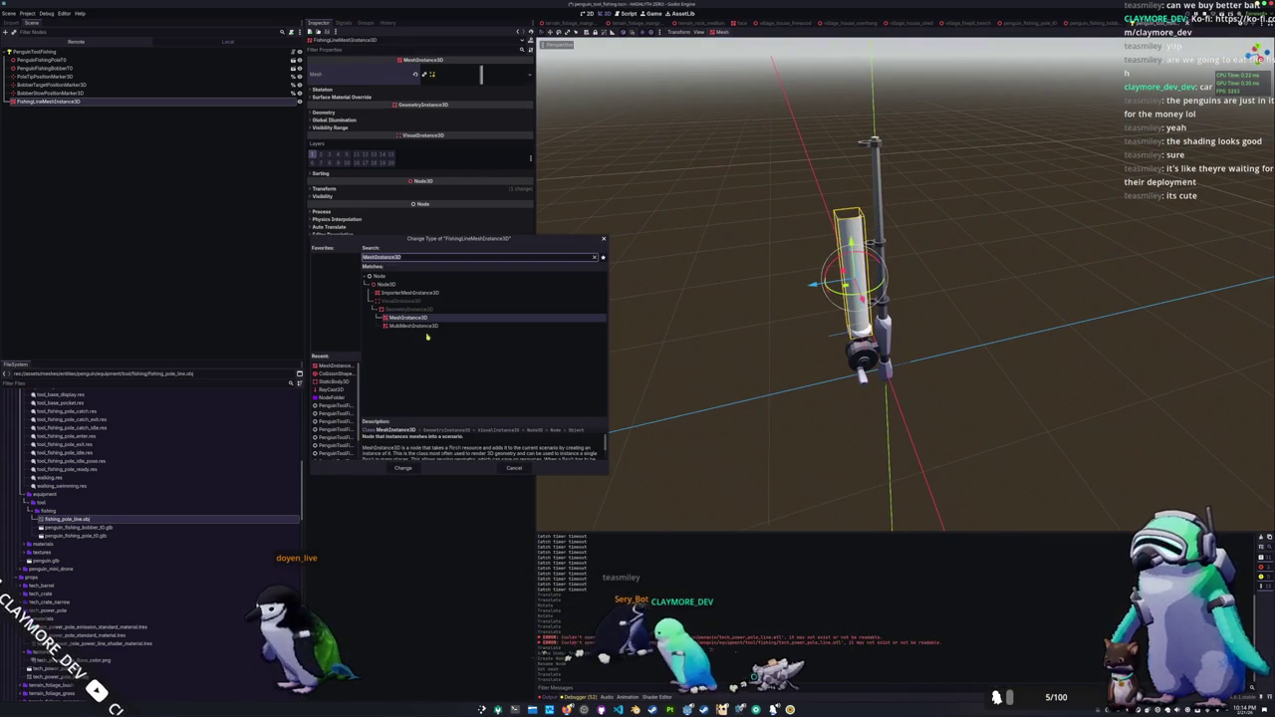
type("mesh")
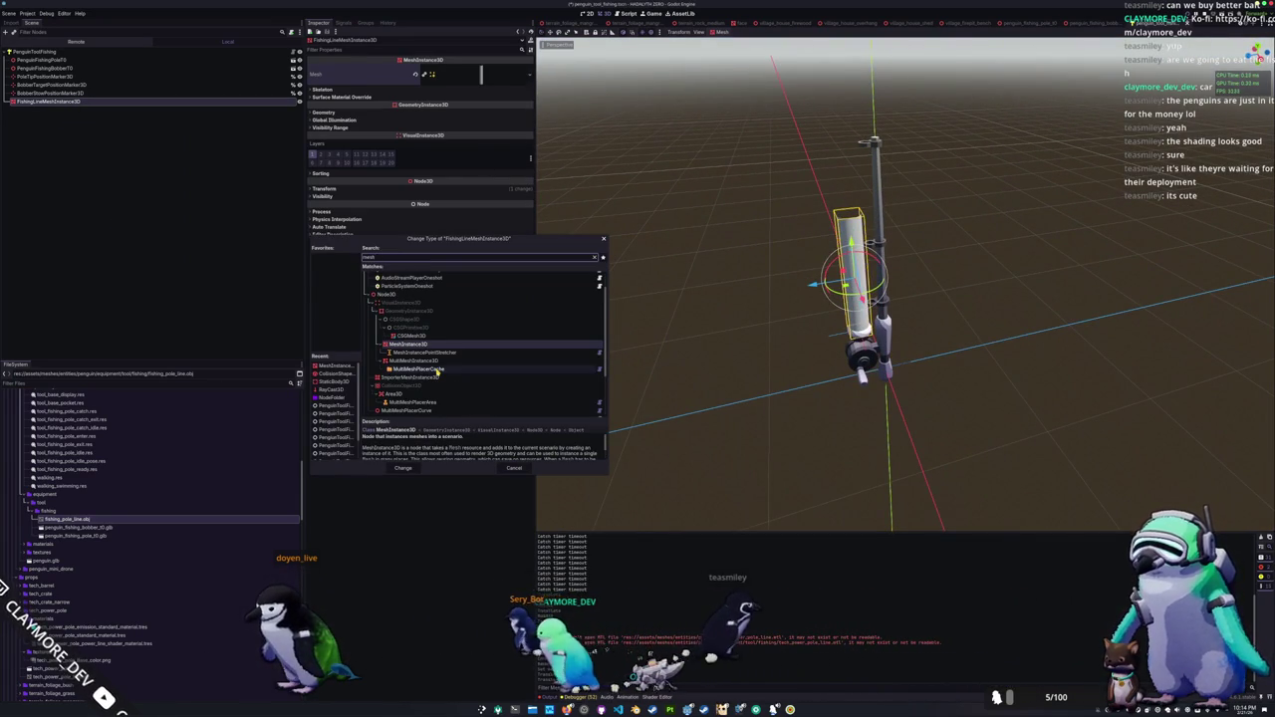
left_click(428, 352)
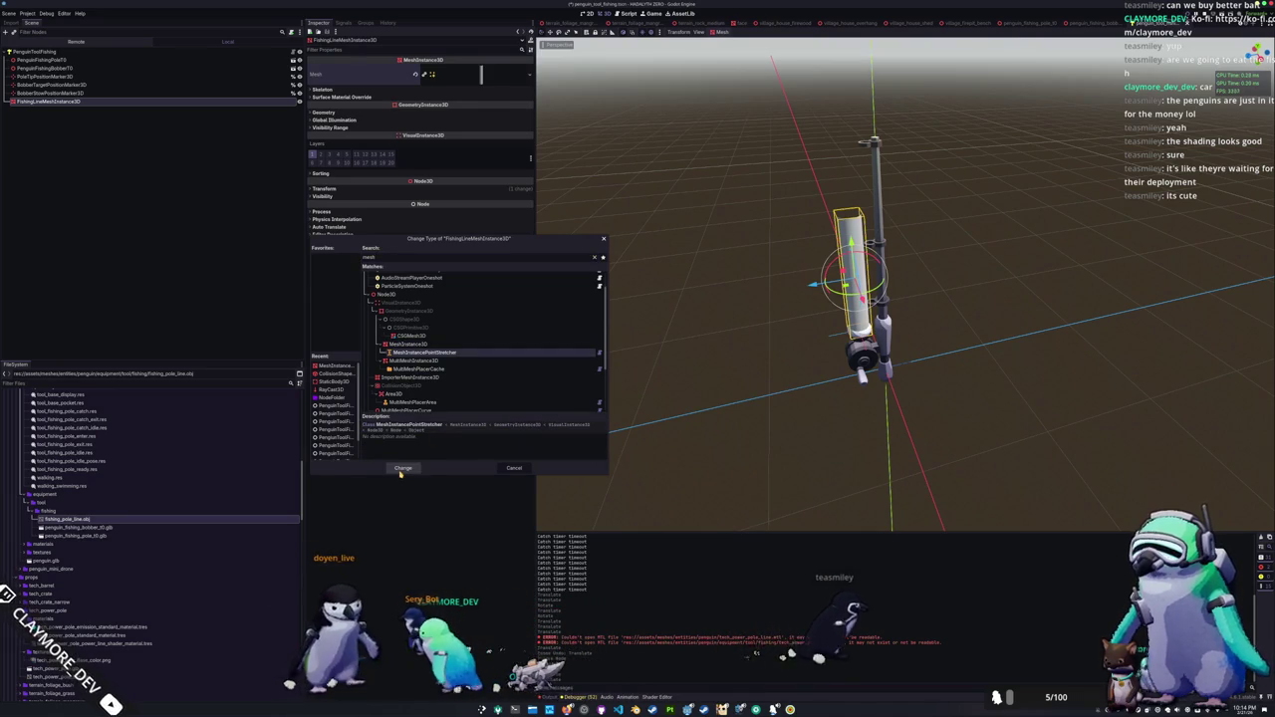
left_click(403, 468)
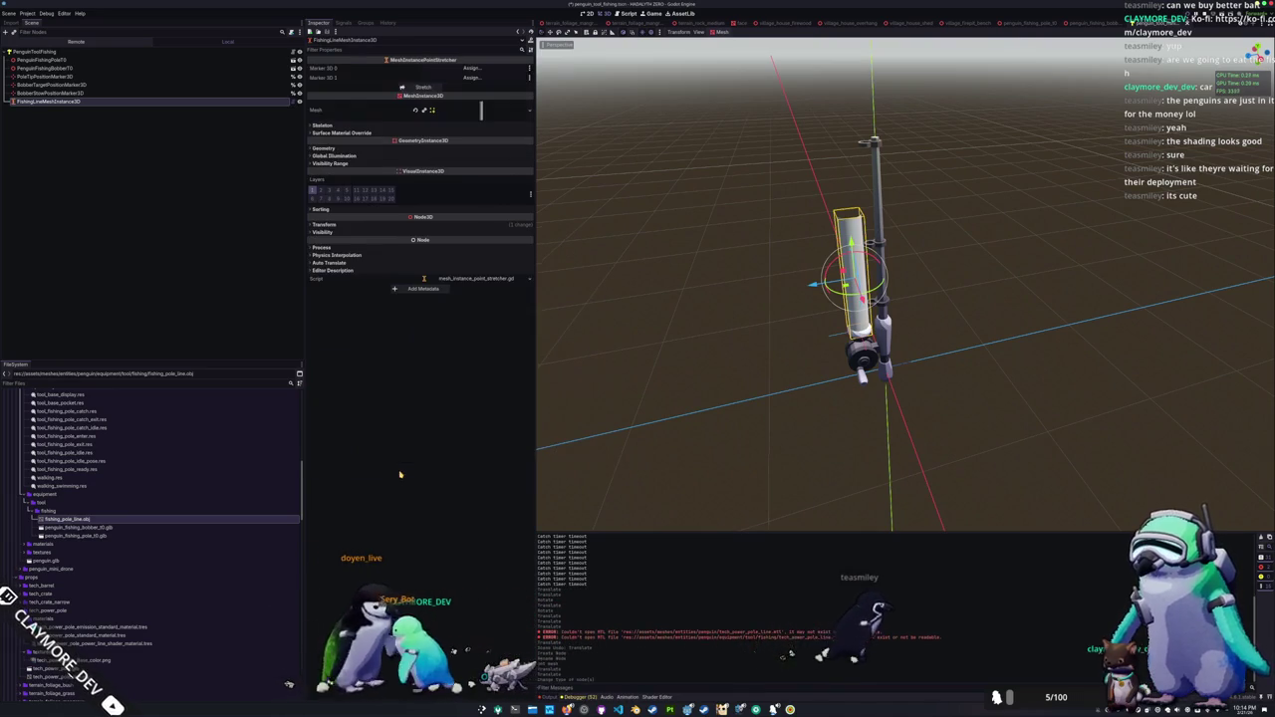
Step: Set Marker 3D 0 to PoleTipPositionMarker3D and Marker 3D 1 to BobberStowPositionMarker3D
left_click(472, 67)
double_click(623, 271)
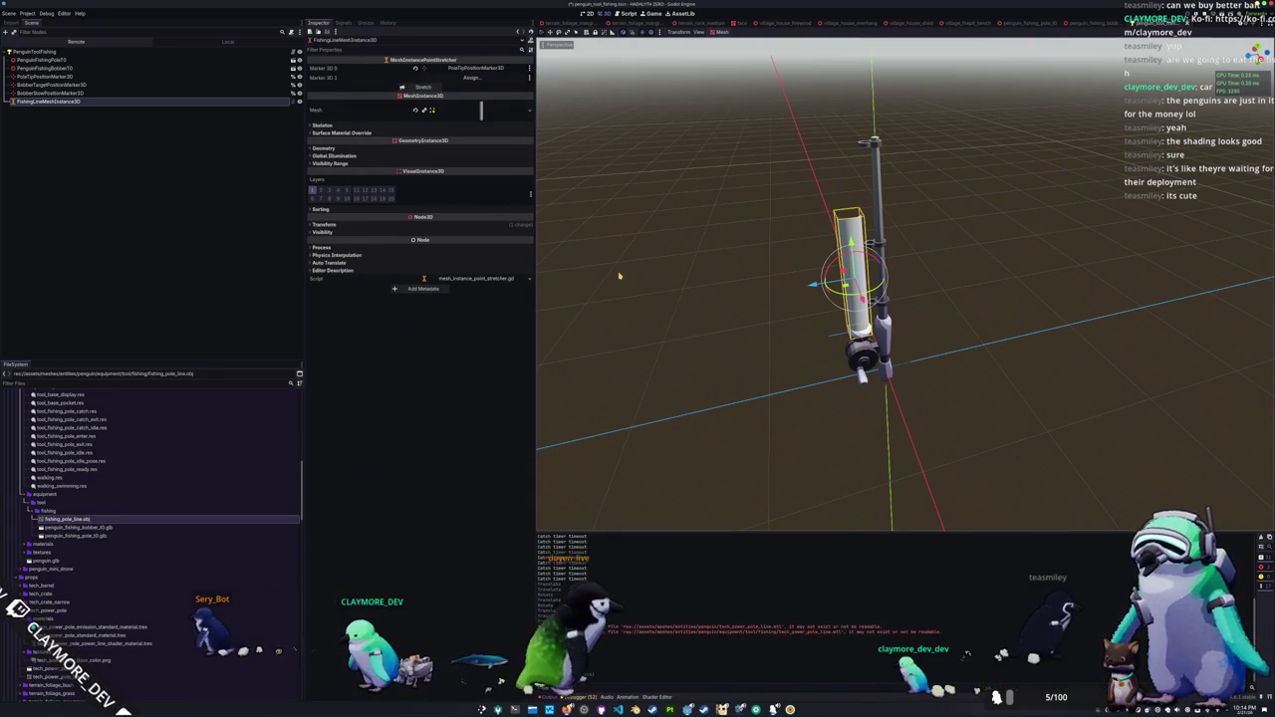
left_click(476, 78)
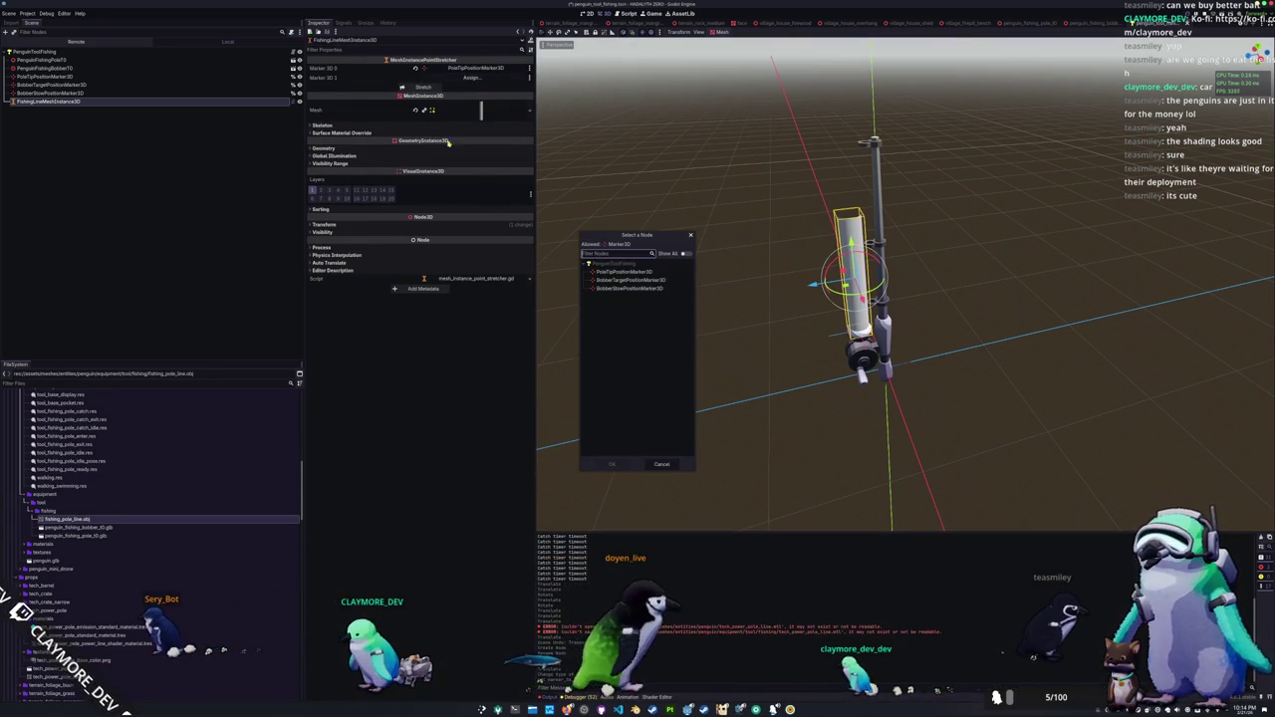
double_click(618, 290)
scroll(667, 269, "up", 5)
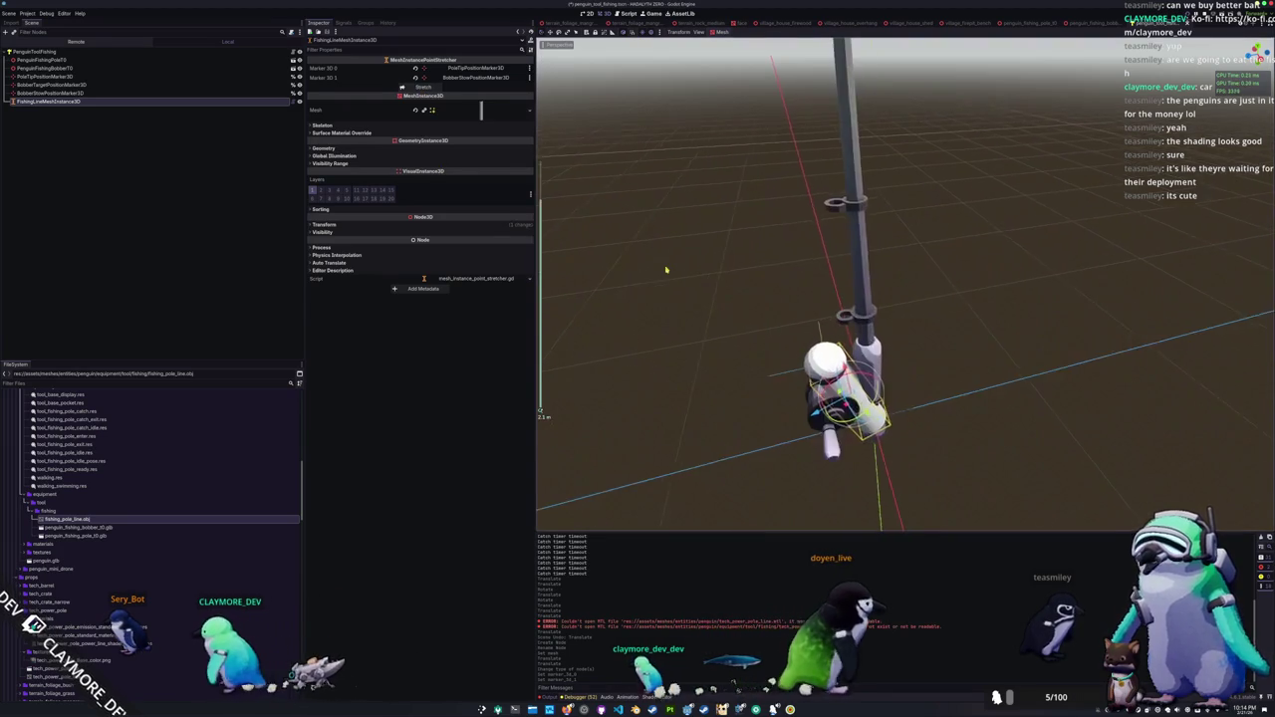
left_click_drag(666, 269, 628, 225)
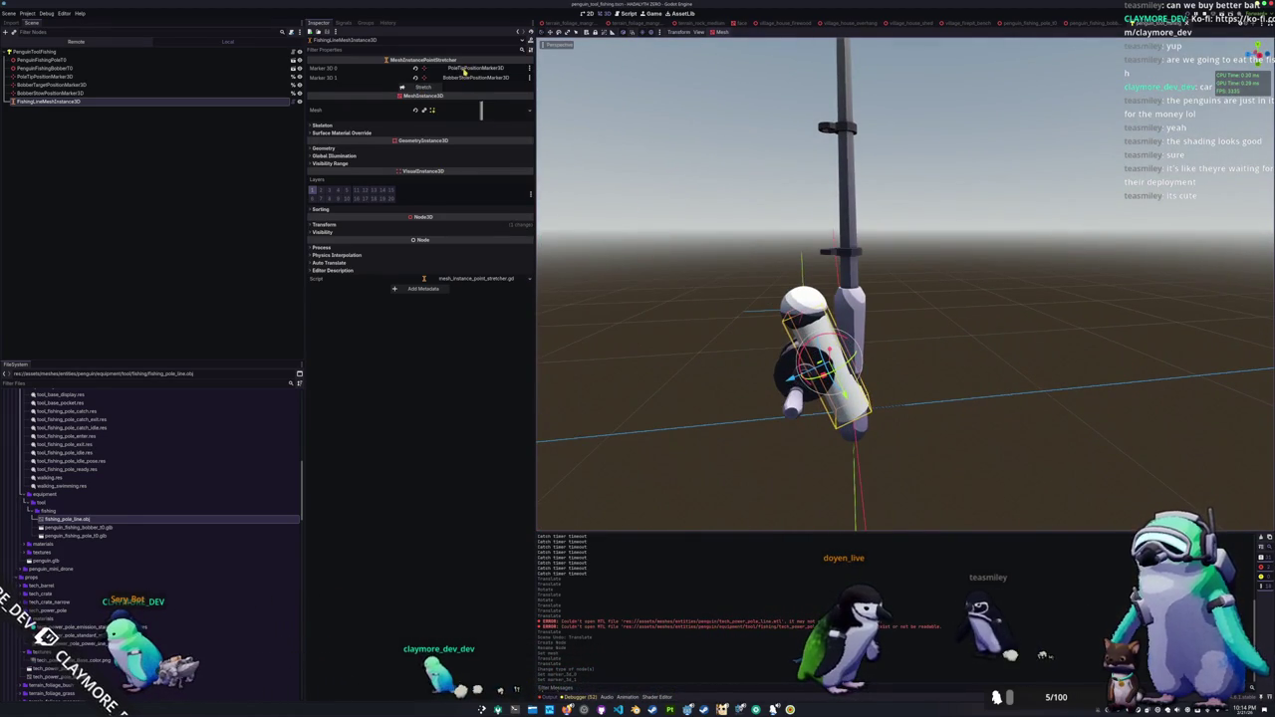
Step: Check the bobber markers, then raise PoleTipPositionMarker3D along Y to the pole's tip
left_click(59, 92)
left_click(60, 86)
left_click(58, 93)
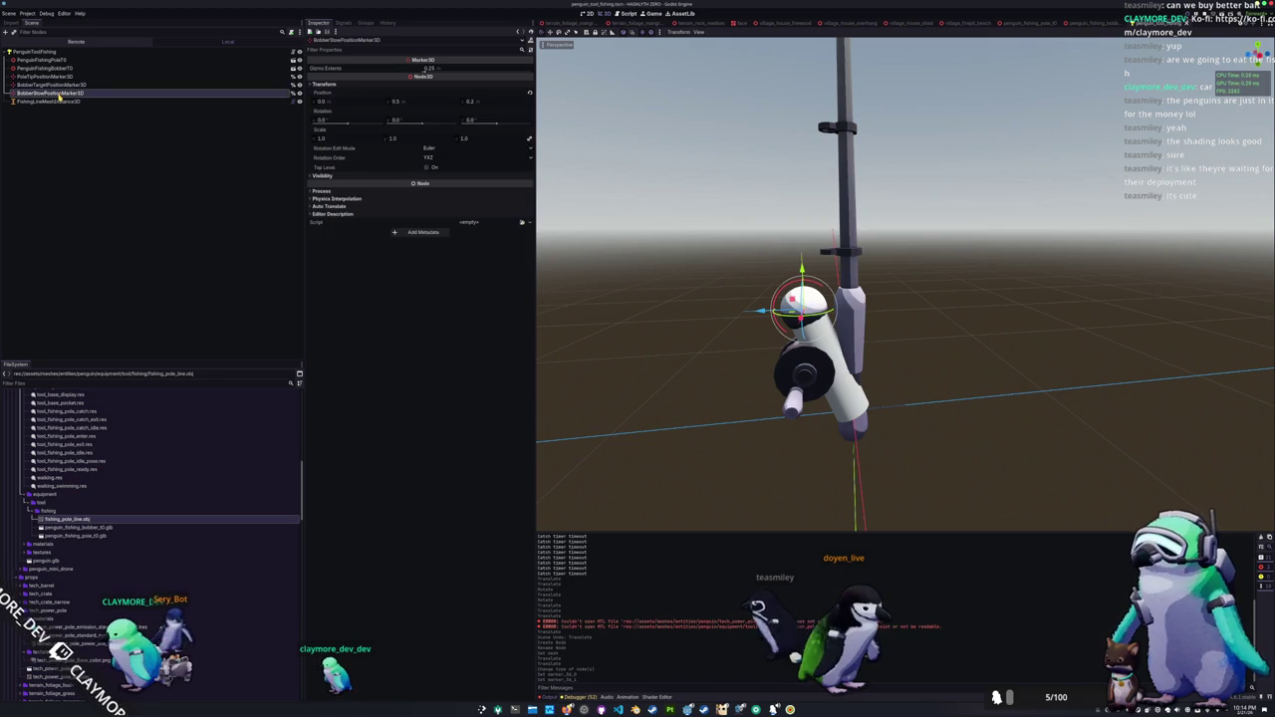
left_click(59, 85)
left_click(45, 61)
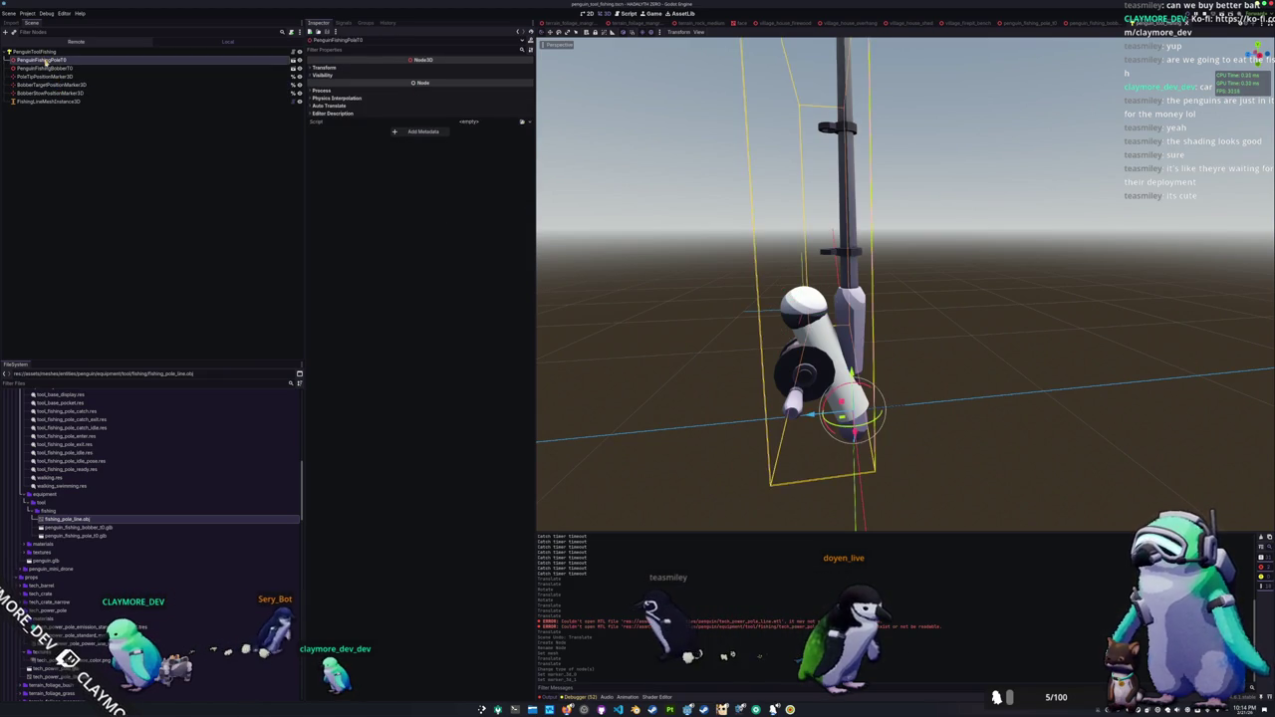
left_click(50, 68)
left_click(46, 76)
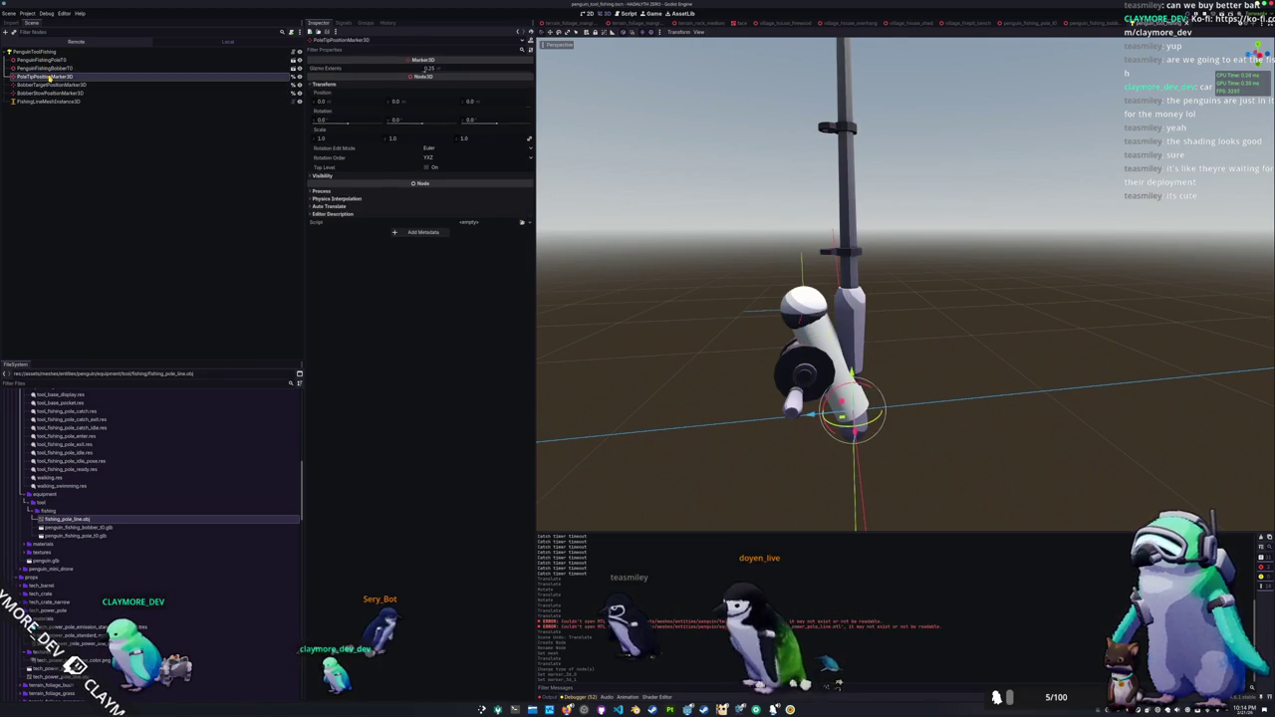
scroll(696, 254, "down", 5)
mouse_move(845, 317)
left_mouse_down()
mouse_move(839, 65)
mouse_move(830, 105)
left_mouse_up()
scroll(831, 105, "up", 3)
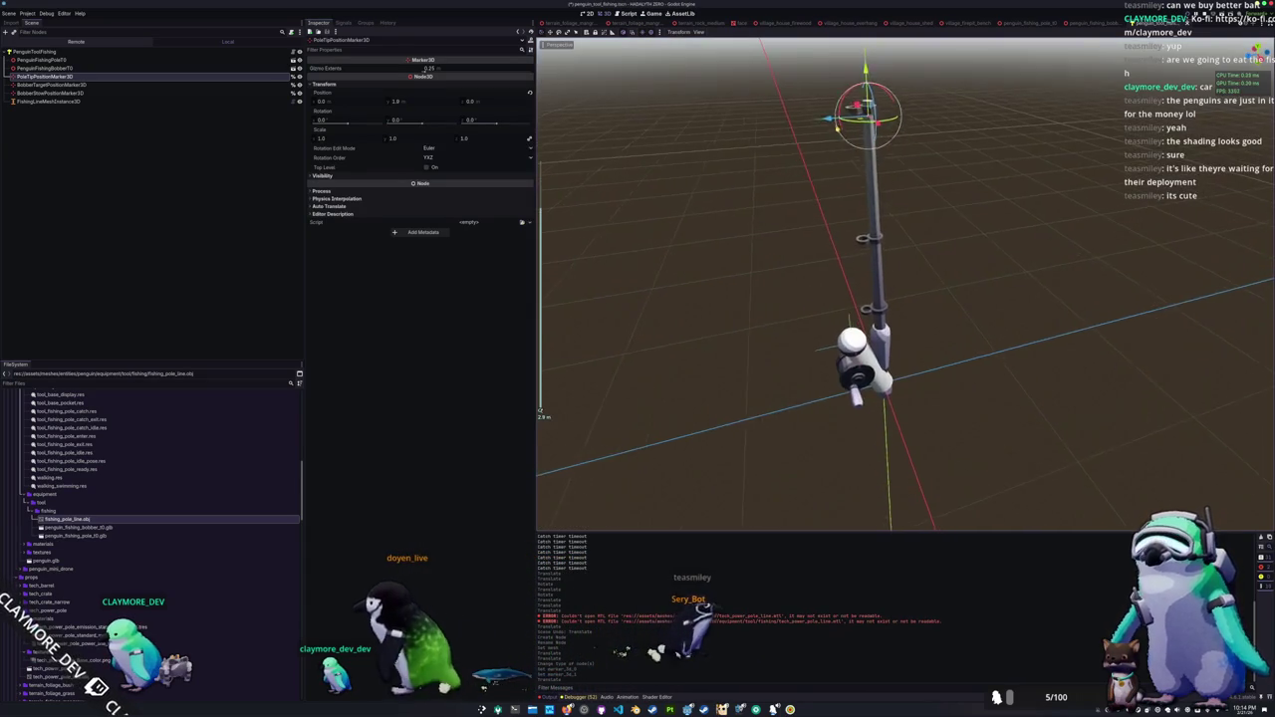
left_click_drag(890, 165, 889, 159)
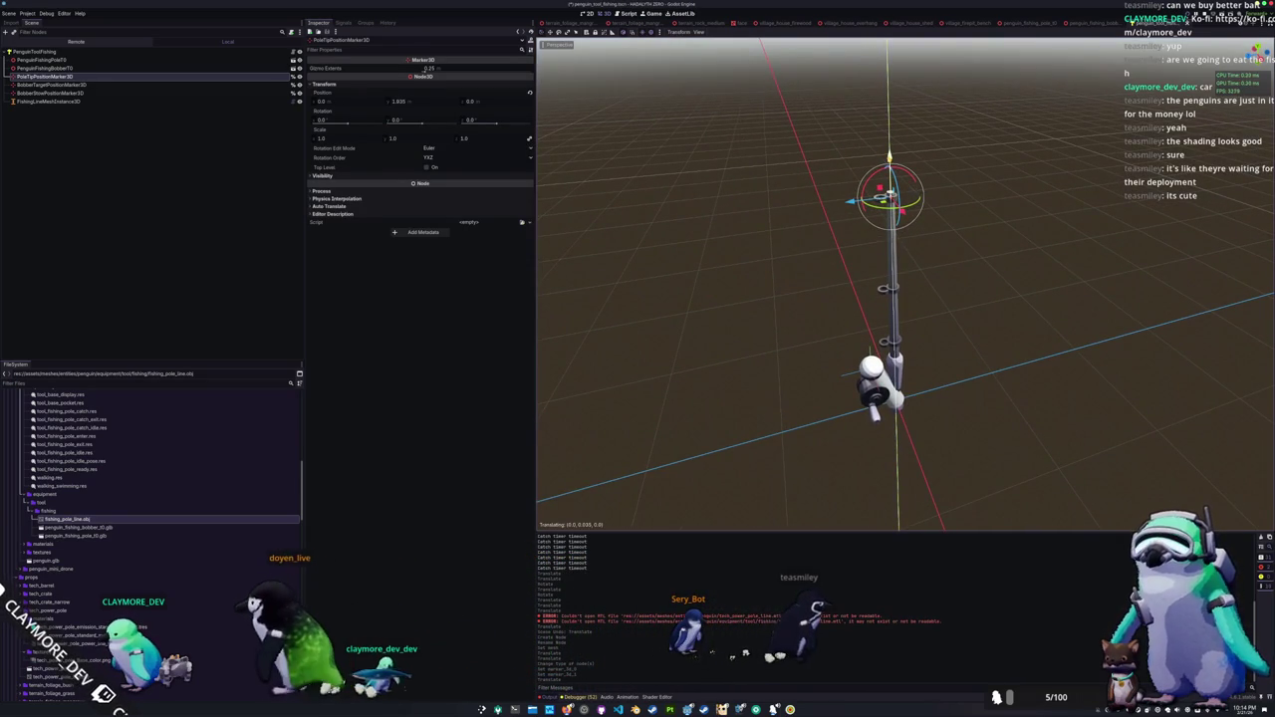
Step: Revert the fishing line's Transform scale so it reads 1.0, 1.449, 1.0
left_click(44, 102)
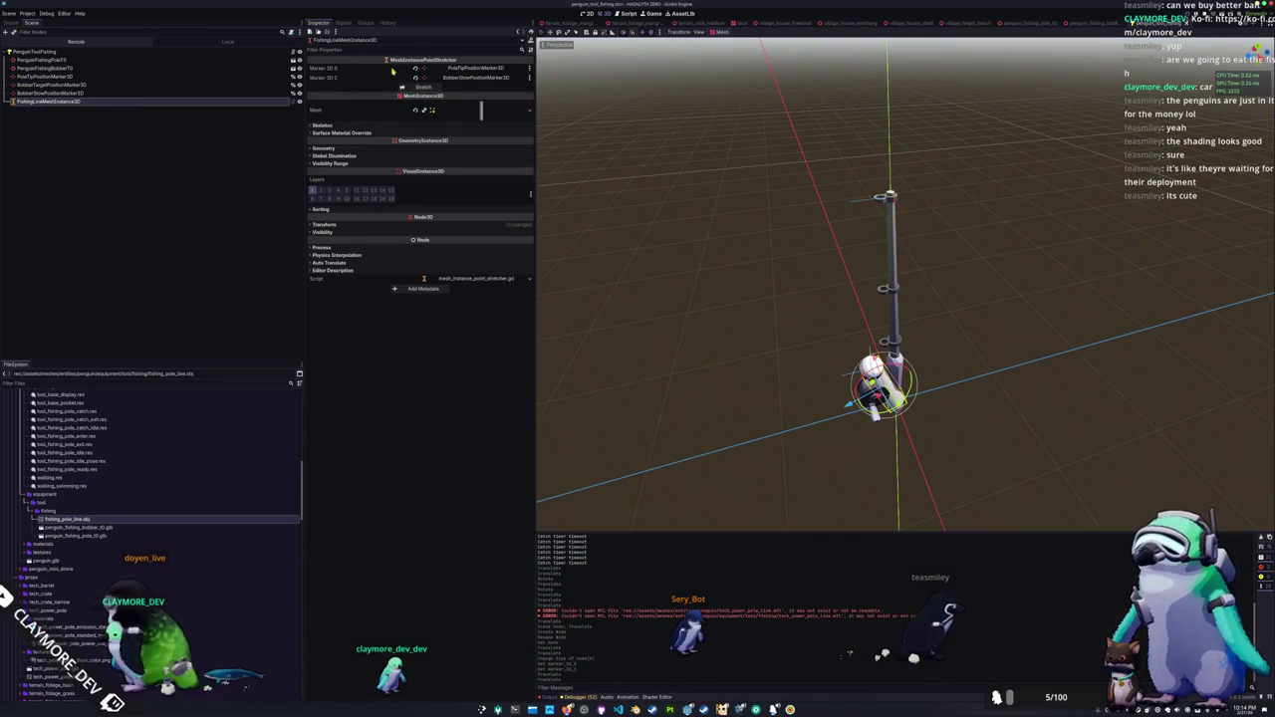
left_click(482, 114)
left_click(387, 370)
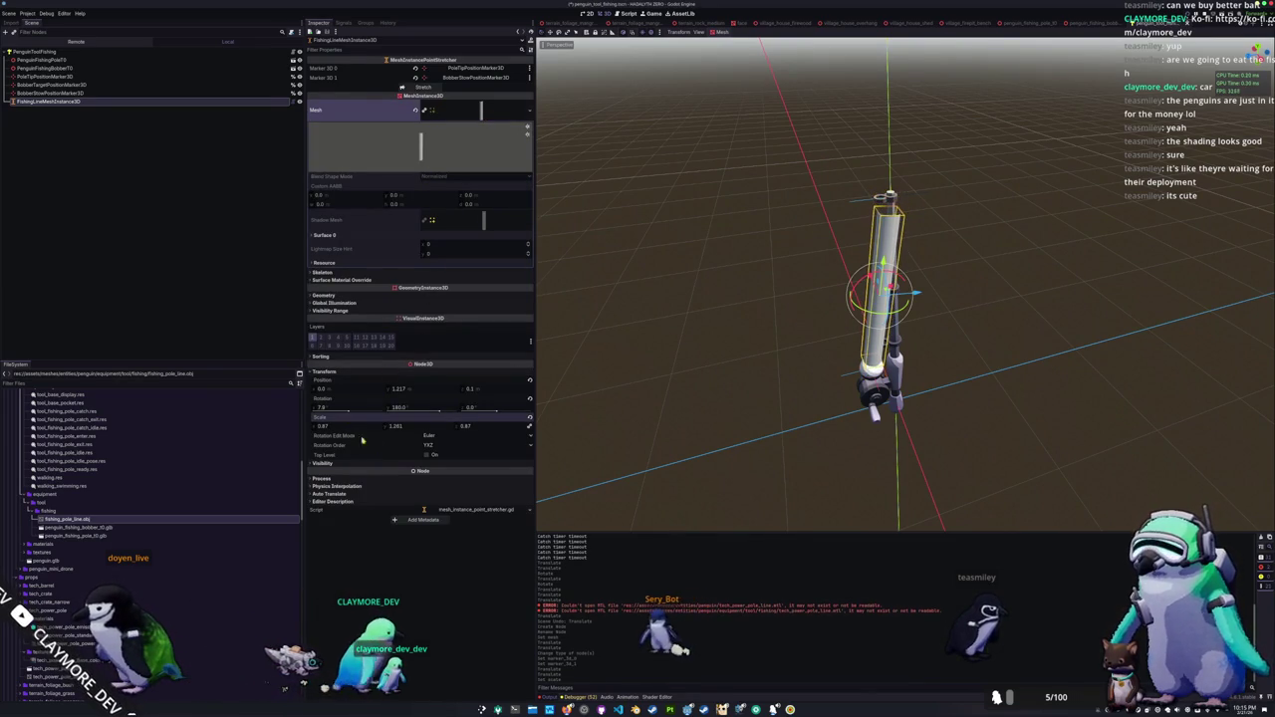
left_click(529, 425)
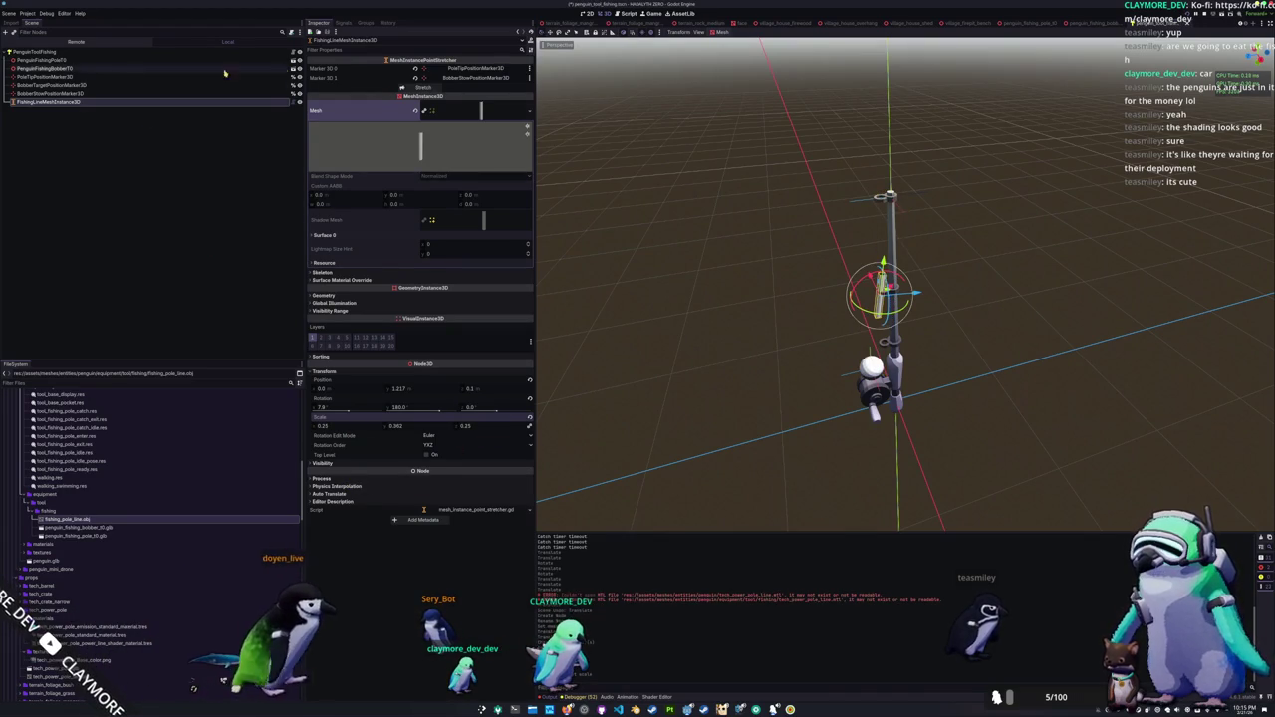
Step: Stretch the fishing line to Scale Y 1.449, then reselect it from a new view angle
left_click(424, 87)
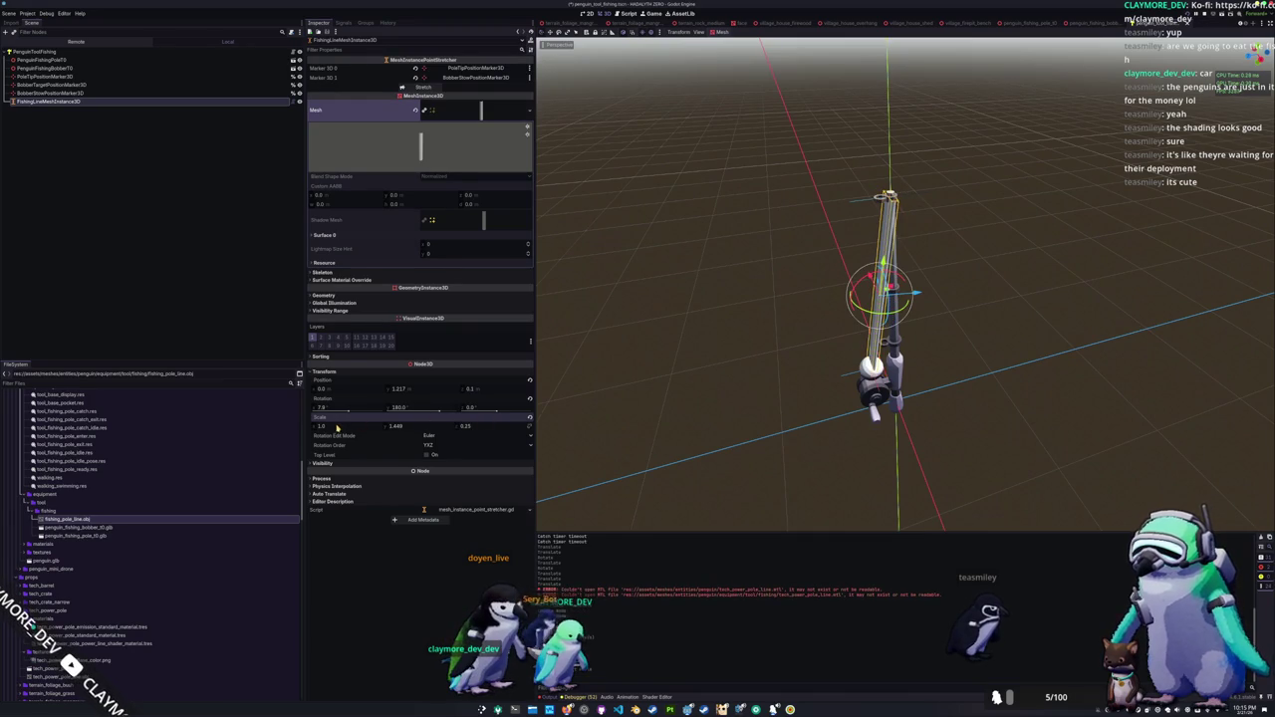
left_click(668, 408)
mouse_move(641, 370)
left_mouse_down()
mouse_move(684, 353)
mouse_move(694, 325)
mouse_move(658, 342)
mouse_move(658, 383)
mouse_move(661, 305)
mouse_move(665, 380)
left_mouse_up()
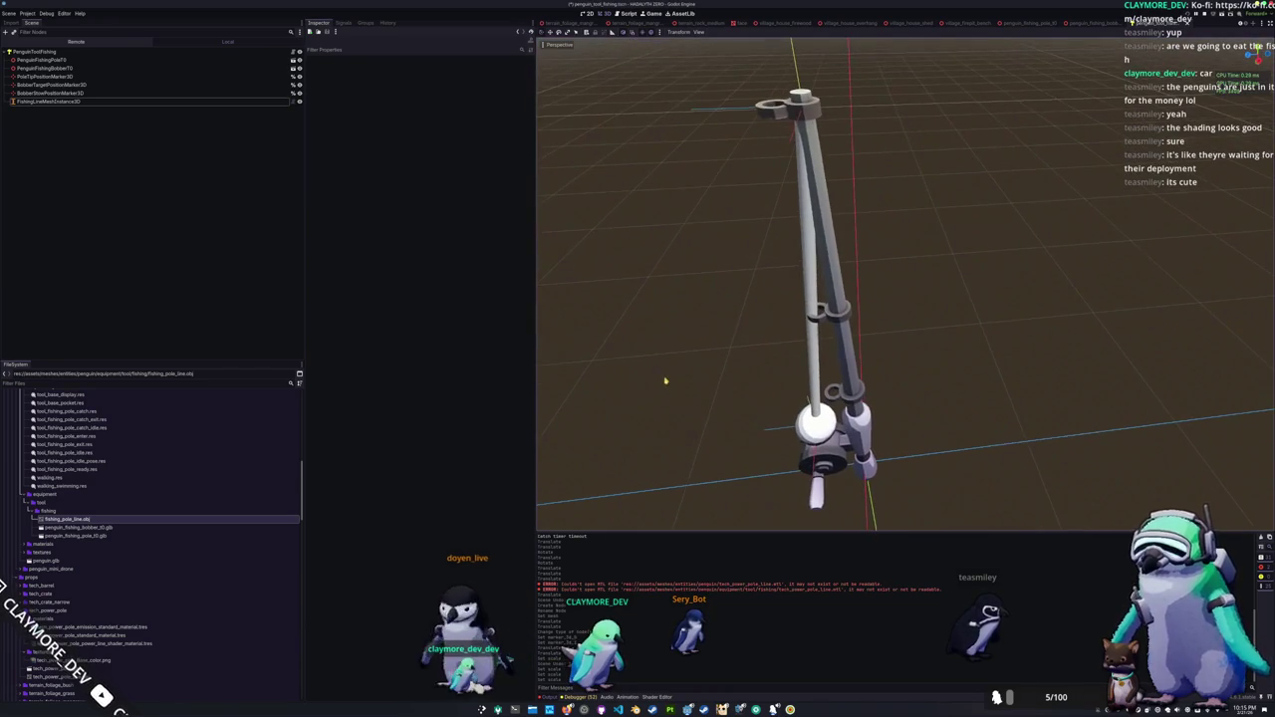
left_click(775, 339)
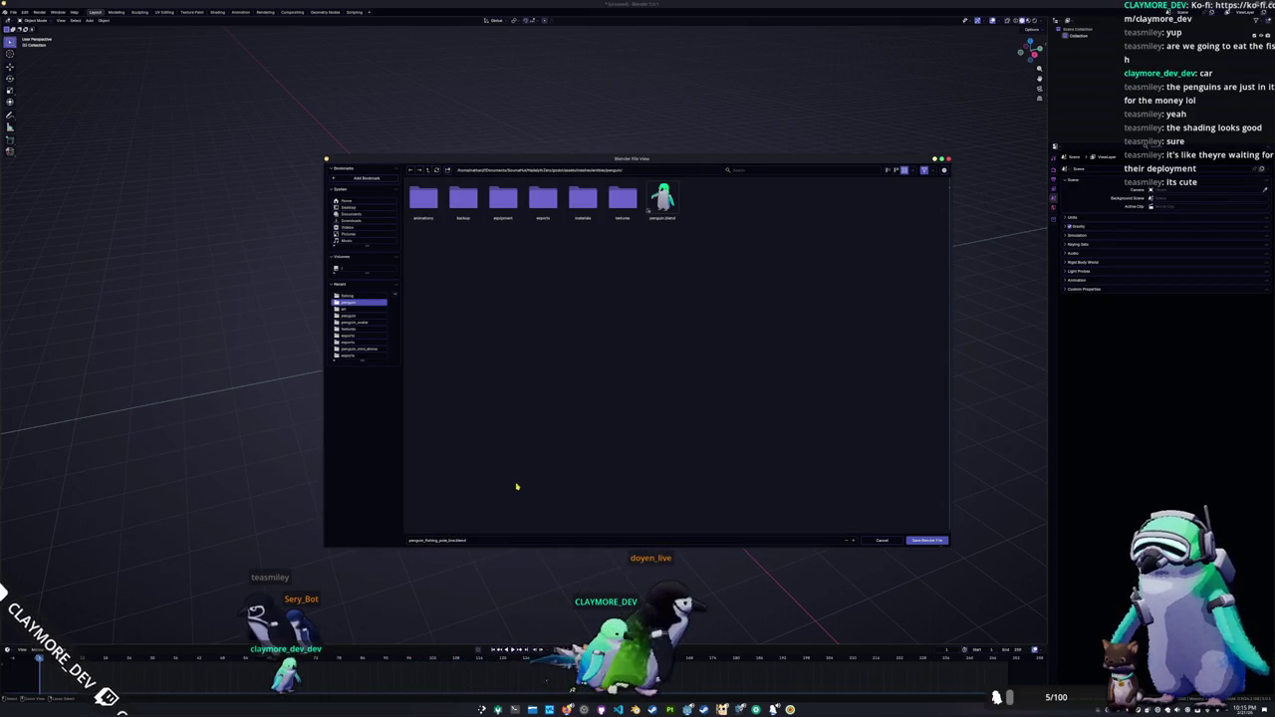
Step: Save the file as penguin_fishing_pole_line.blend, then open penguin.blend from recent files
key("Return")
key("shift+a")
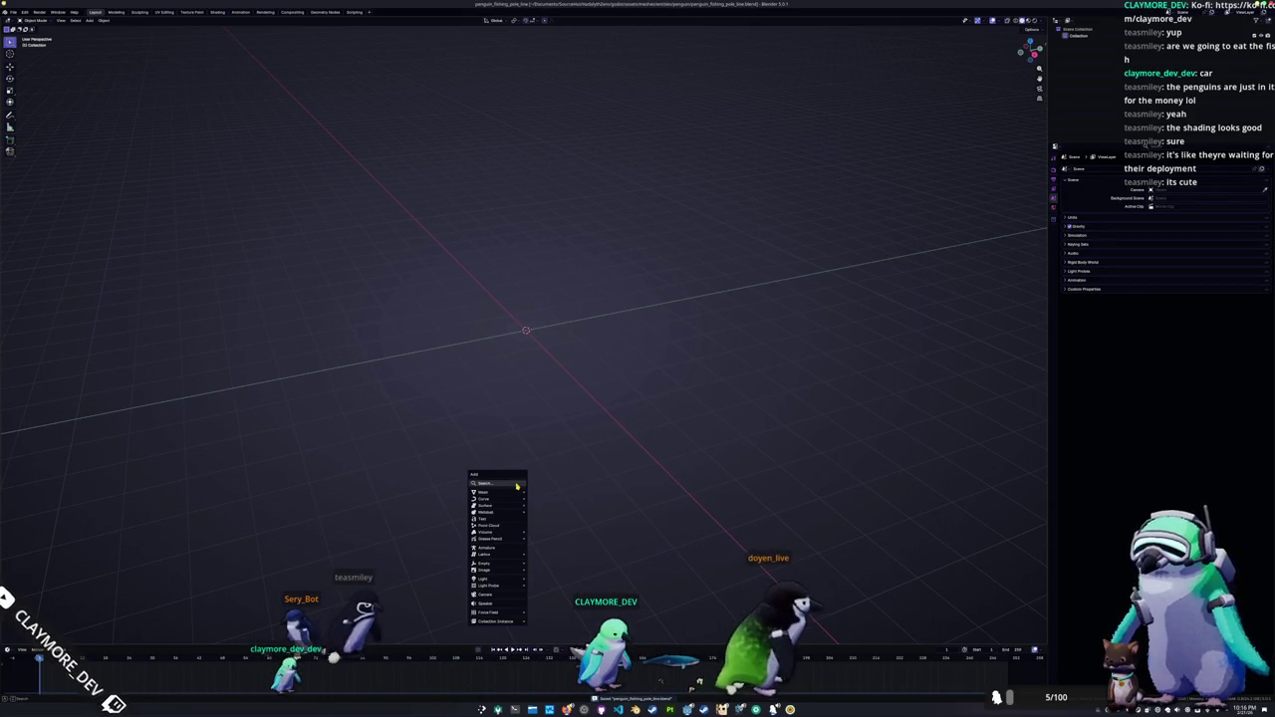
left_click(13, 12)
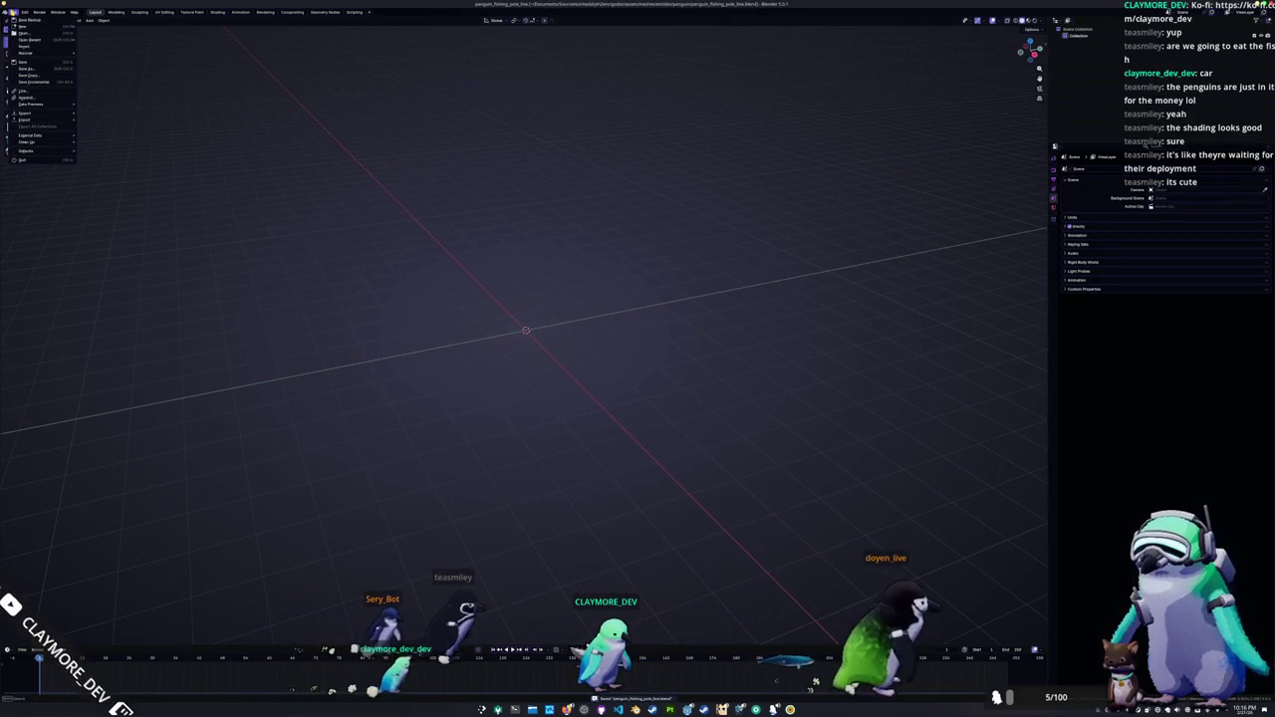
mouse_move(22, 39)
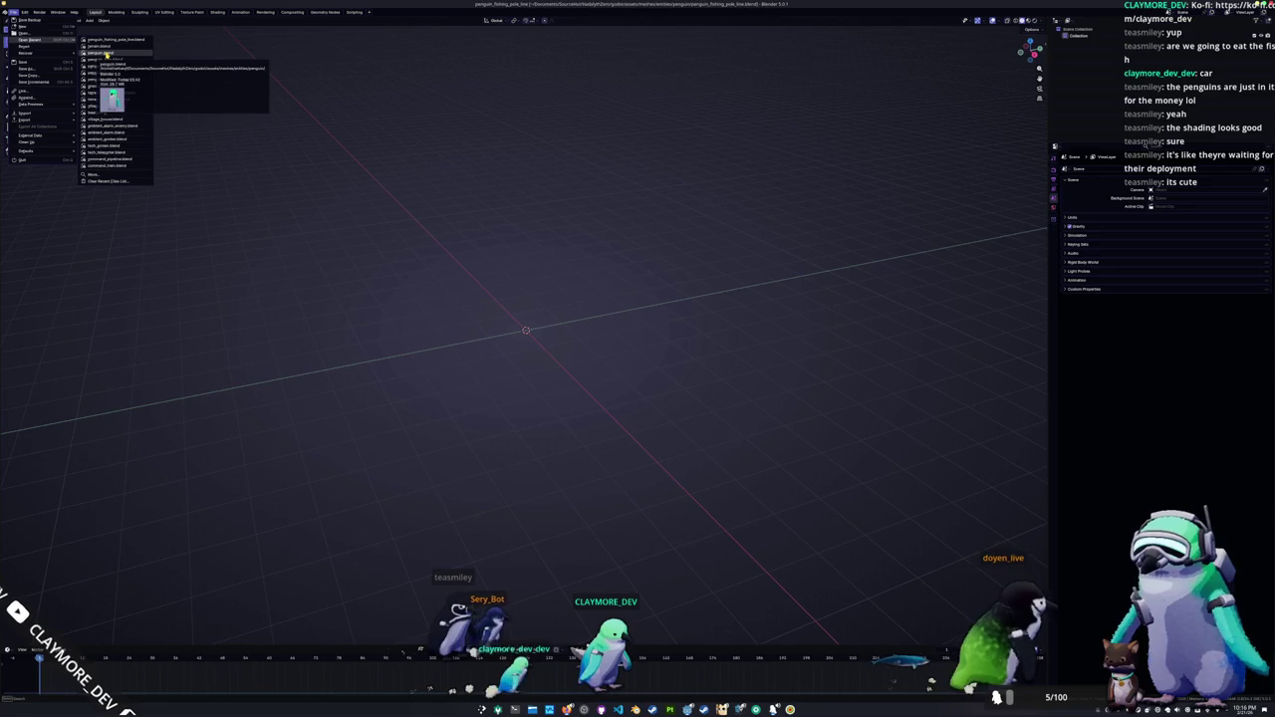
left_click(105, 52)
Step: Add a cylinder mesh to the penguin scene
left_click(645, 222)
key("shift+a")
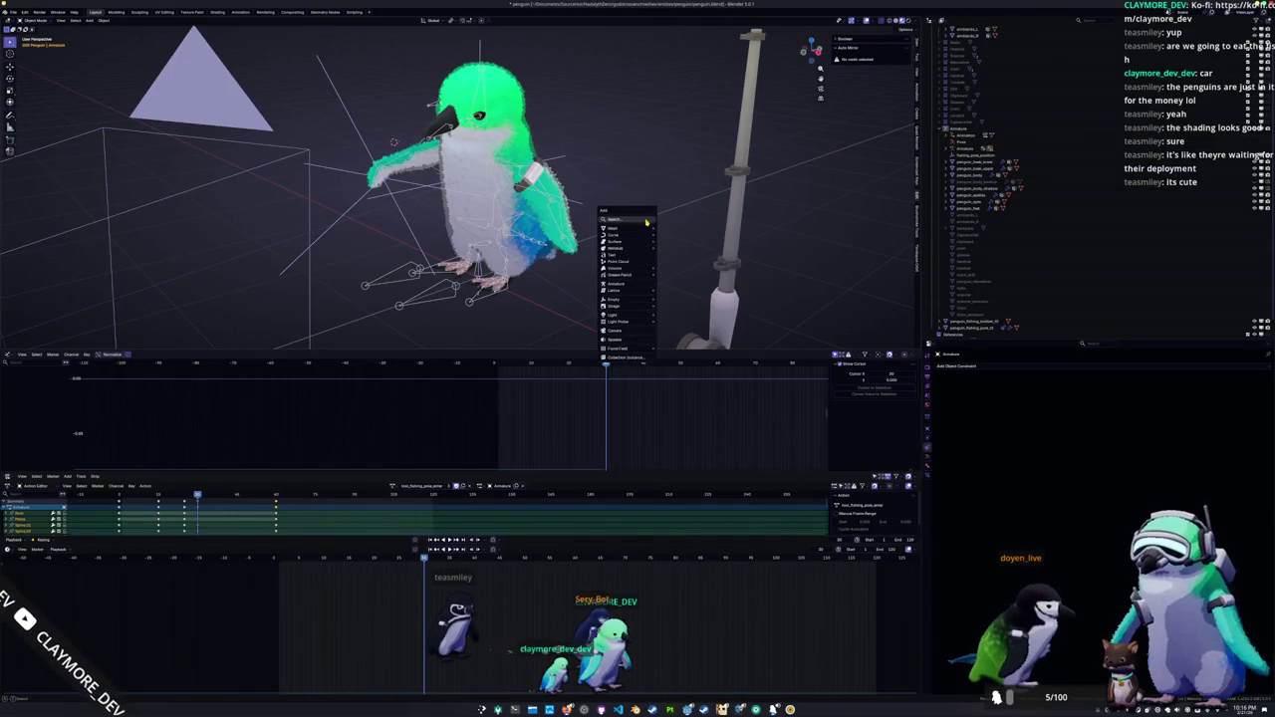
left_click(672, 261)
Step: Delete the cylinder's bottom face in Edit Mode
scroll(469, 199, "down", 3)
key("Tab")
key("alt+a")
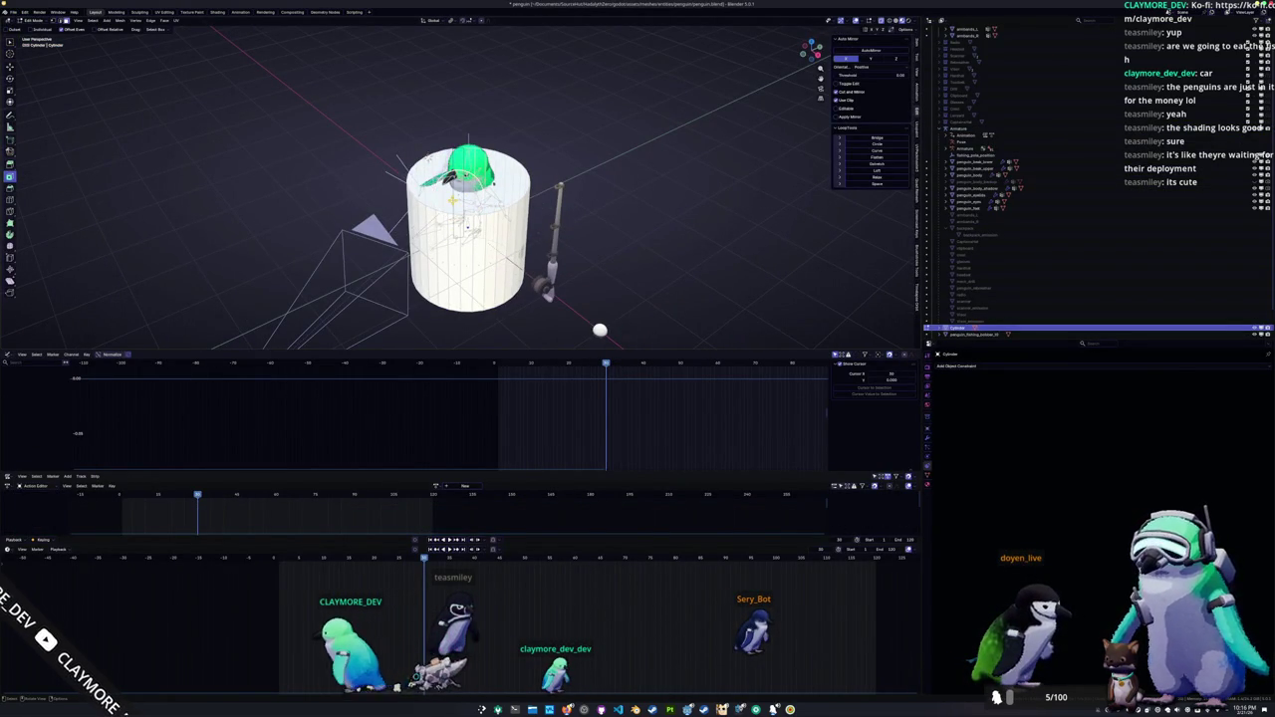
left_click(456, 267)
key("x")
left_click(456, 269)
key("Tab")
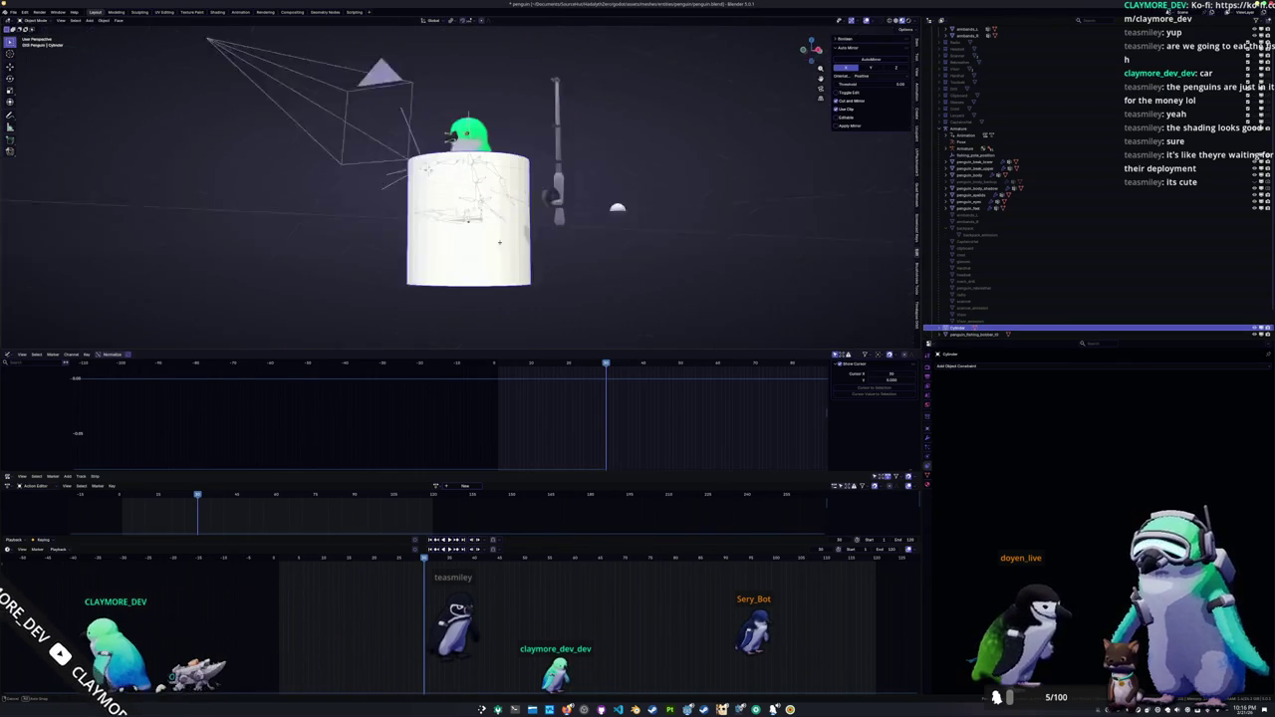
Step: Scale the cylinder's width down with Shift+Z, keeping its height, into a thin rod
key("s")
key("shift+z")
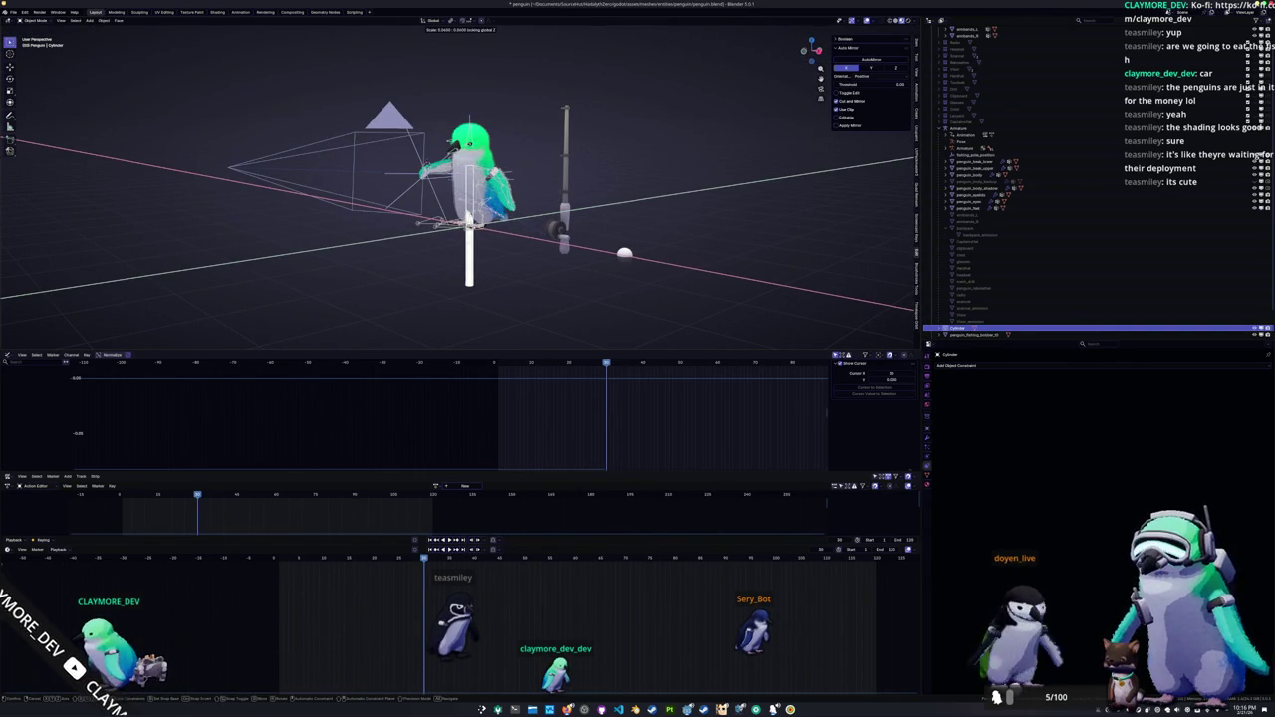
left_click(463, 231)
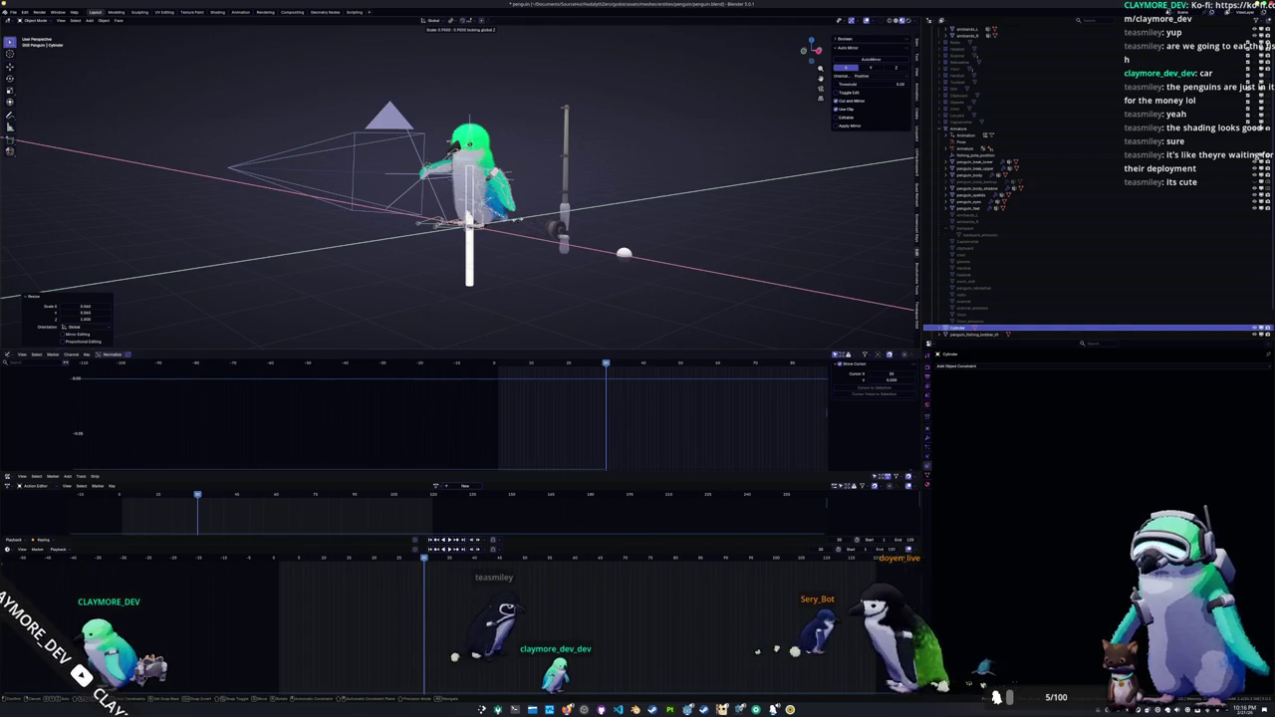
left_click(429, 221)
scroll(468, 200, "up", 3)
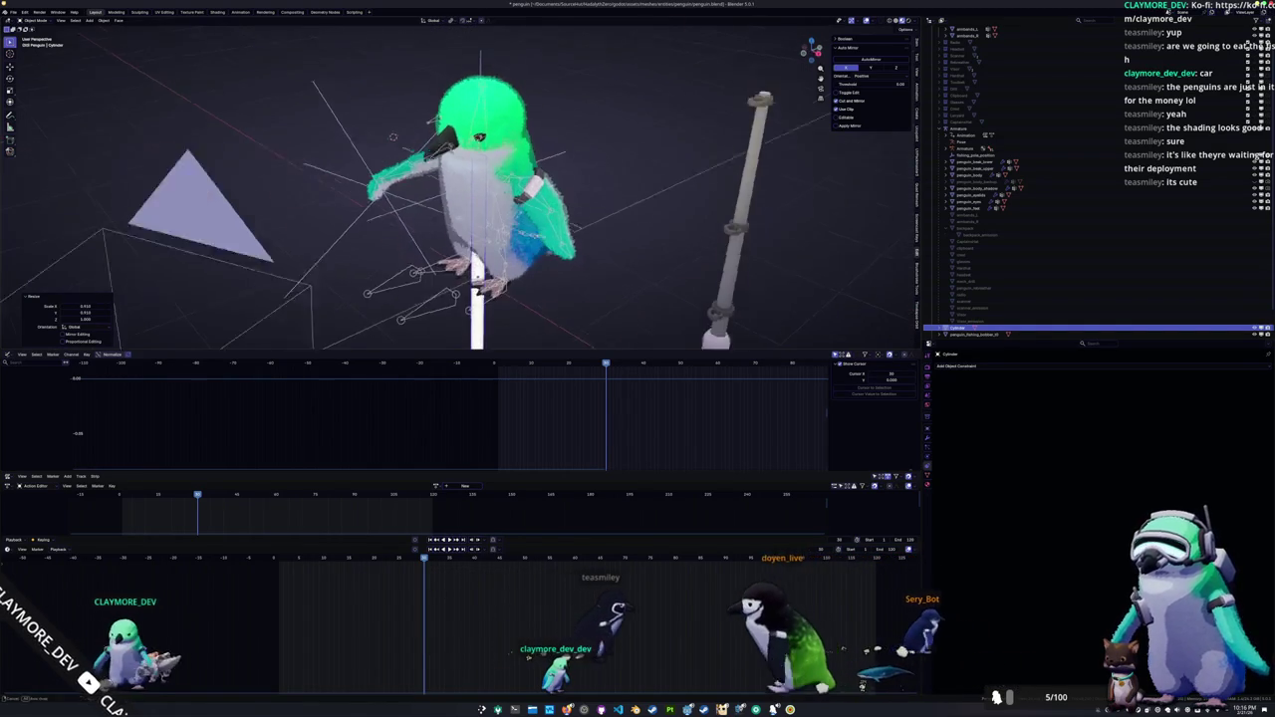
key("s")
key("shift+z")
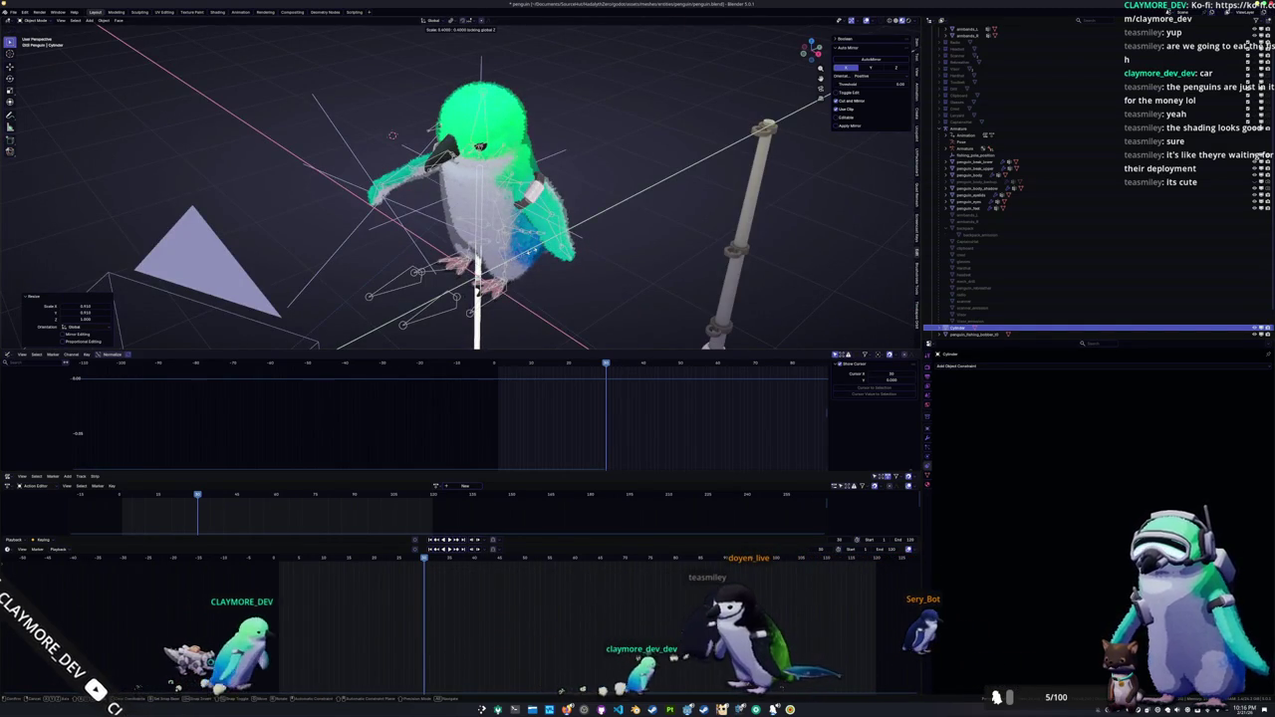
left_click(573, 269)
Step: Reposition the rod, then make it thinner again without changing its length
scroll(573, 269, "down", 3)
key("g")
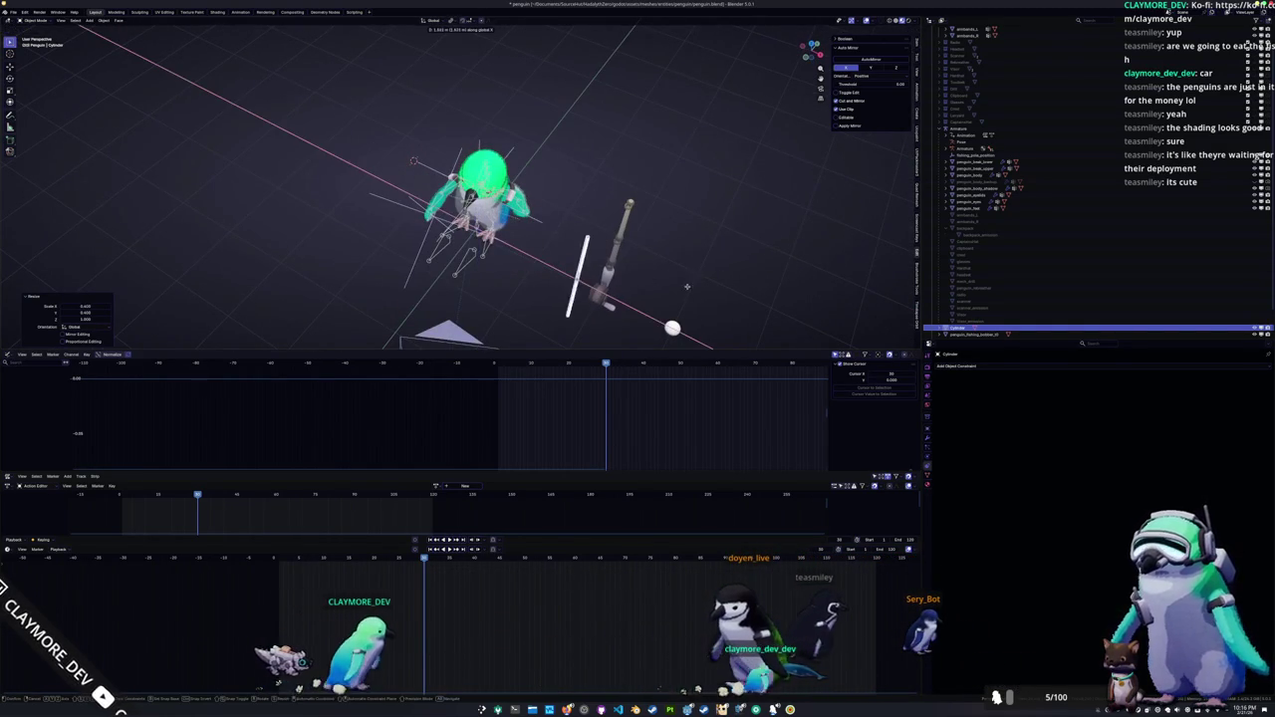
left_click(653, 289)
key("g")
key("z")
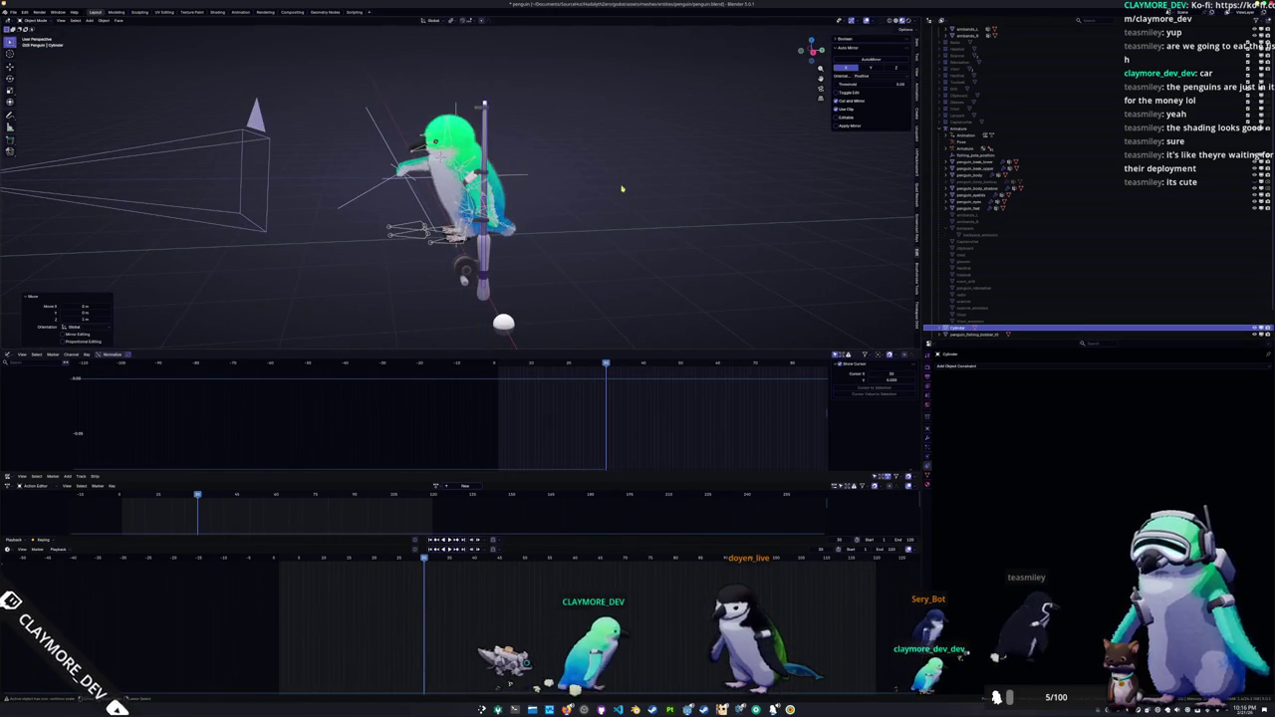
key("y")
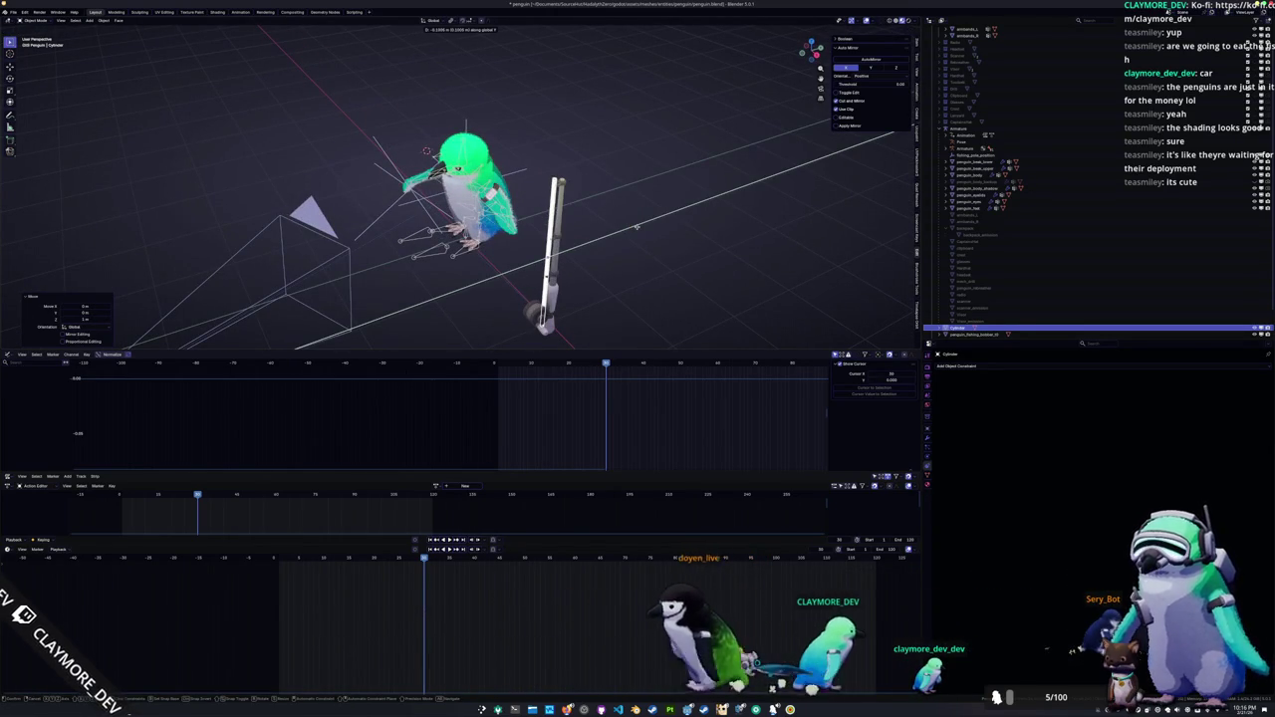
key("Escape")
key("s")
key("shift+z")
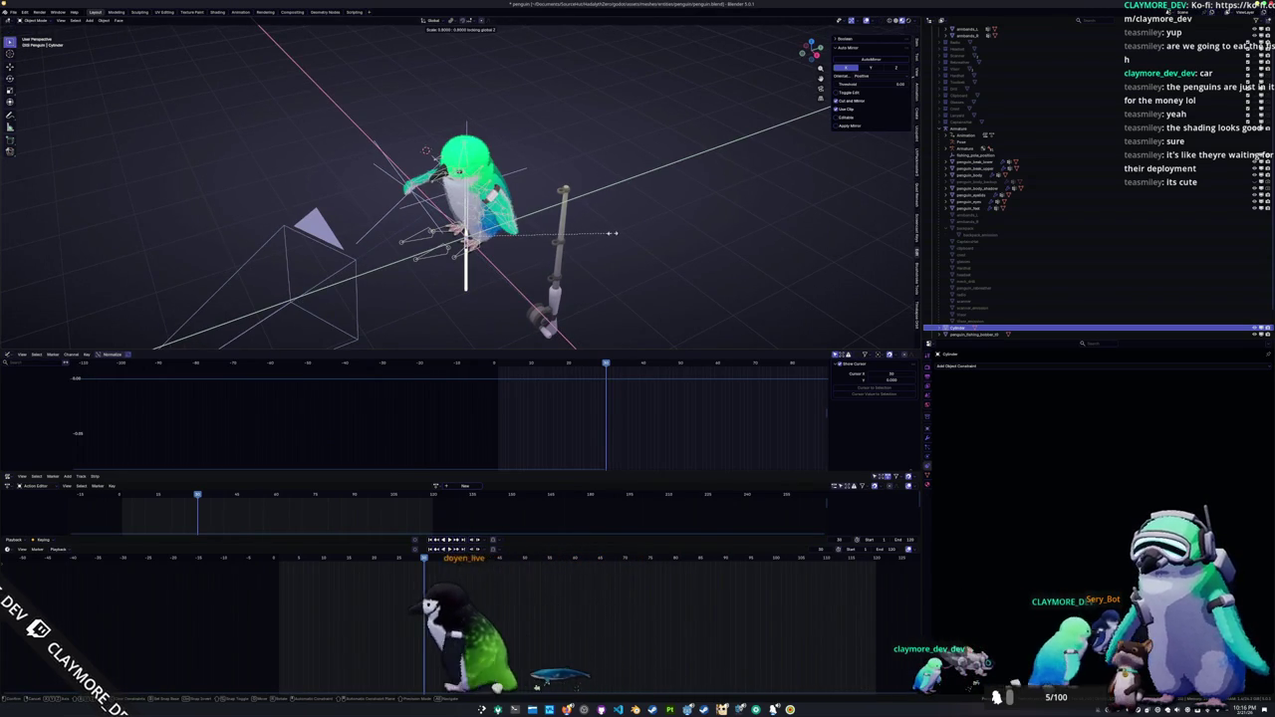
left_click(575, 250)
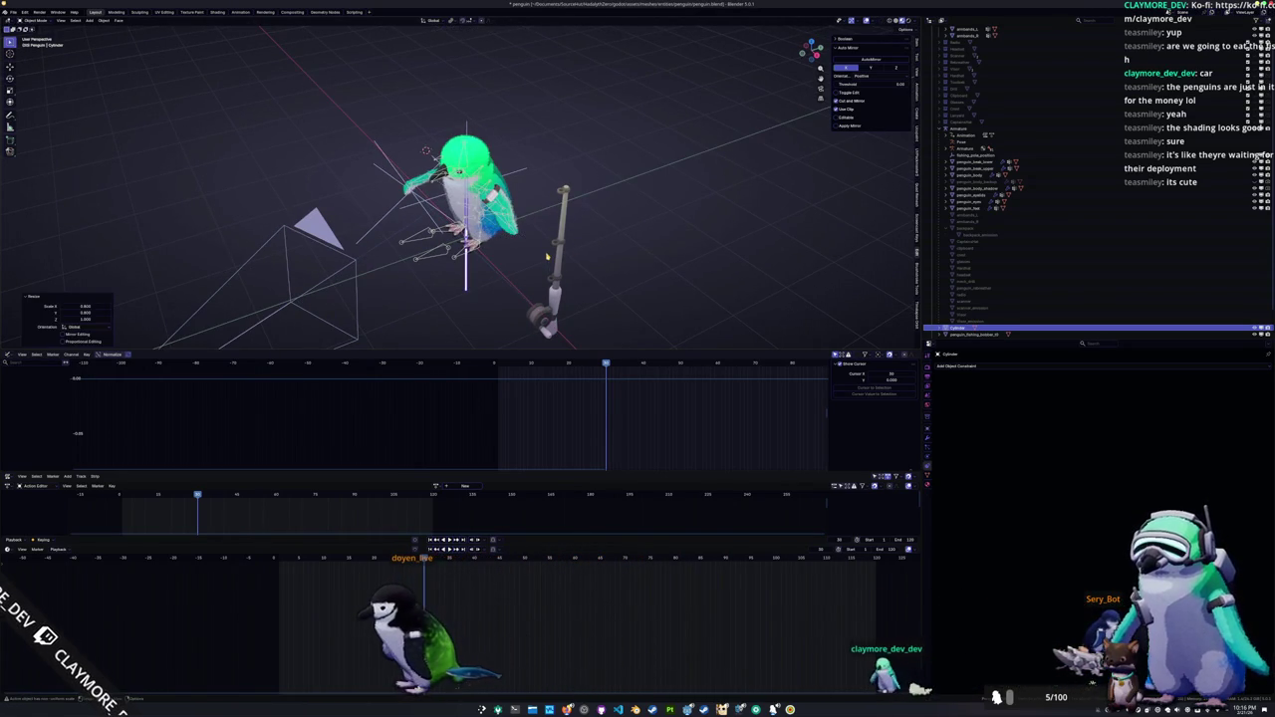
Step: In front orthographic view, shorten the rod along the Z axis
key("KP_1")
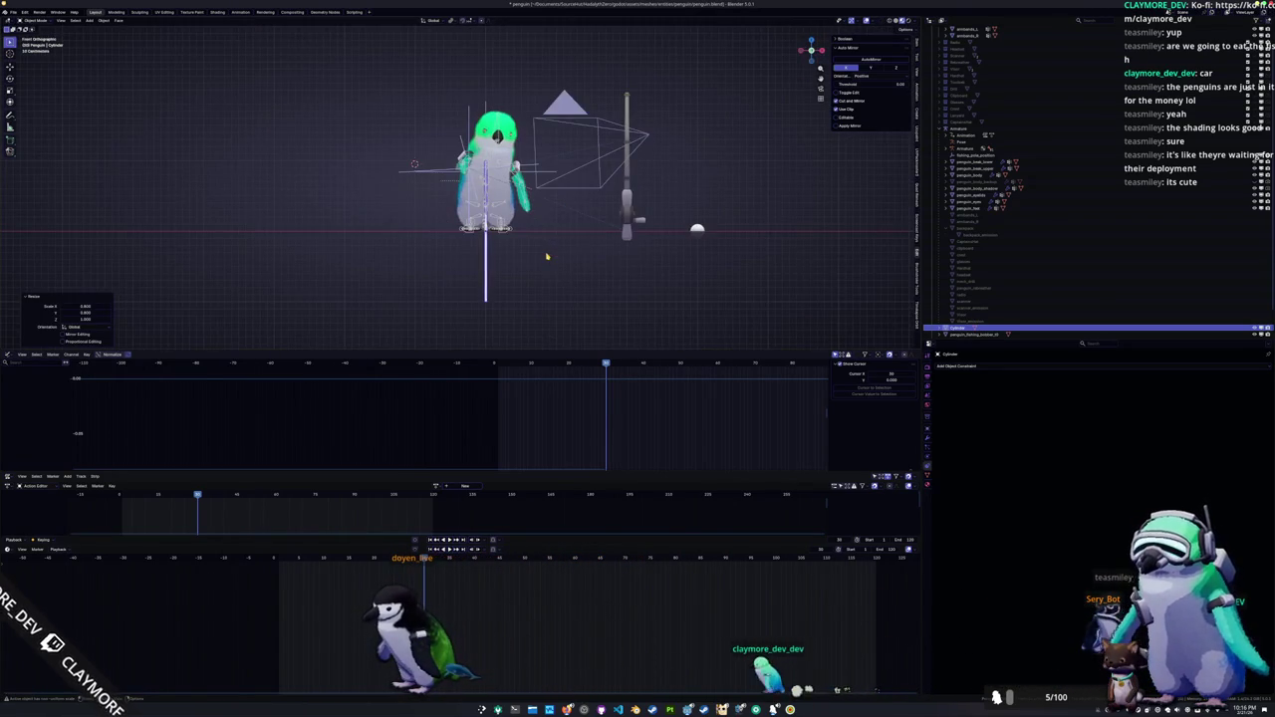
scroll(547, 256, "up", 4)
key("s")
key("shift+z")
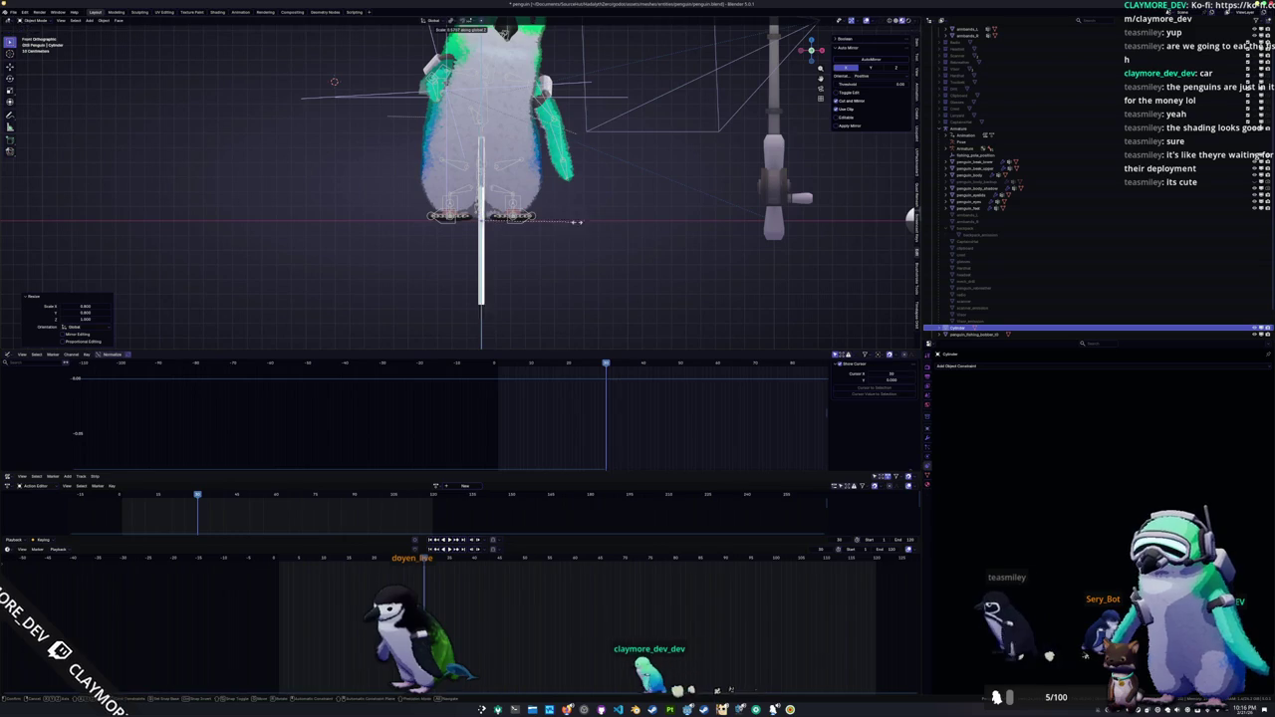
left_click(577, 212)
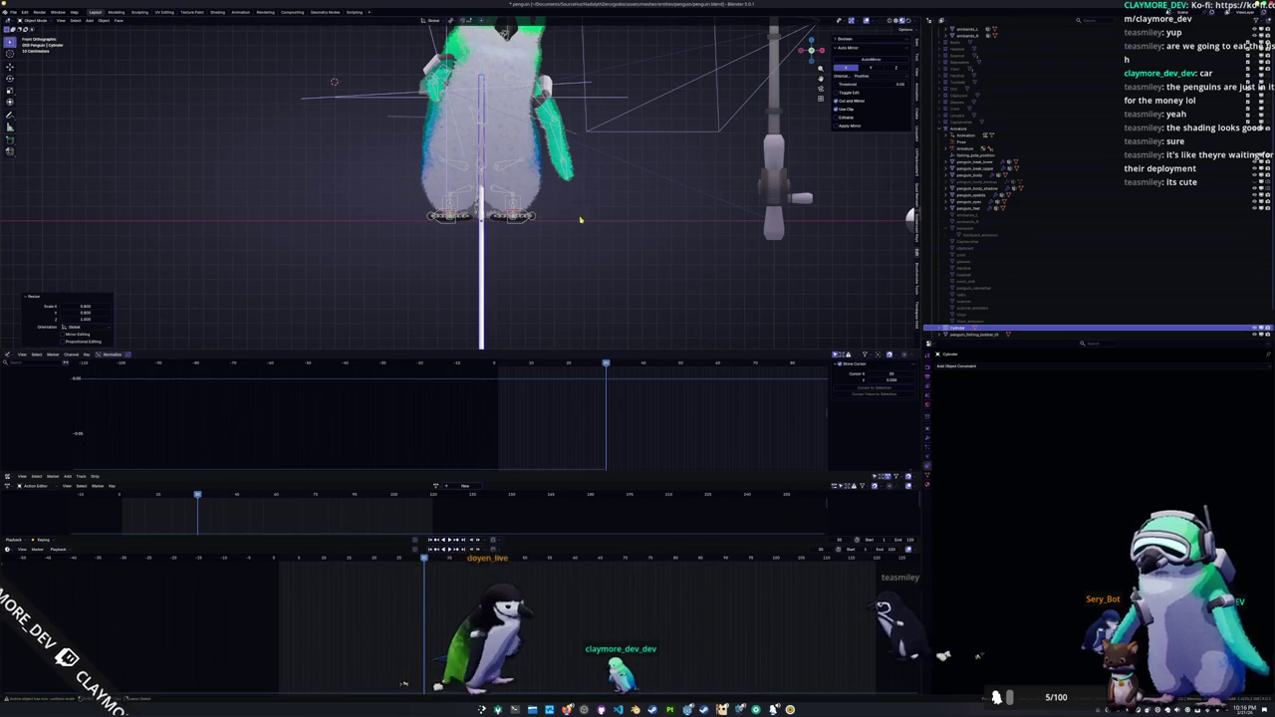
scroll(598, 224, "down", 3)
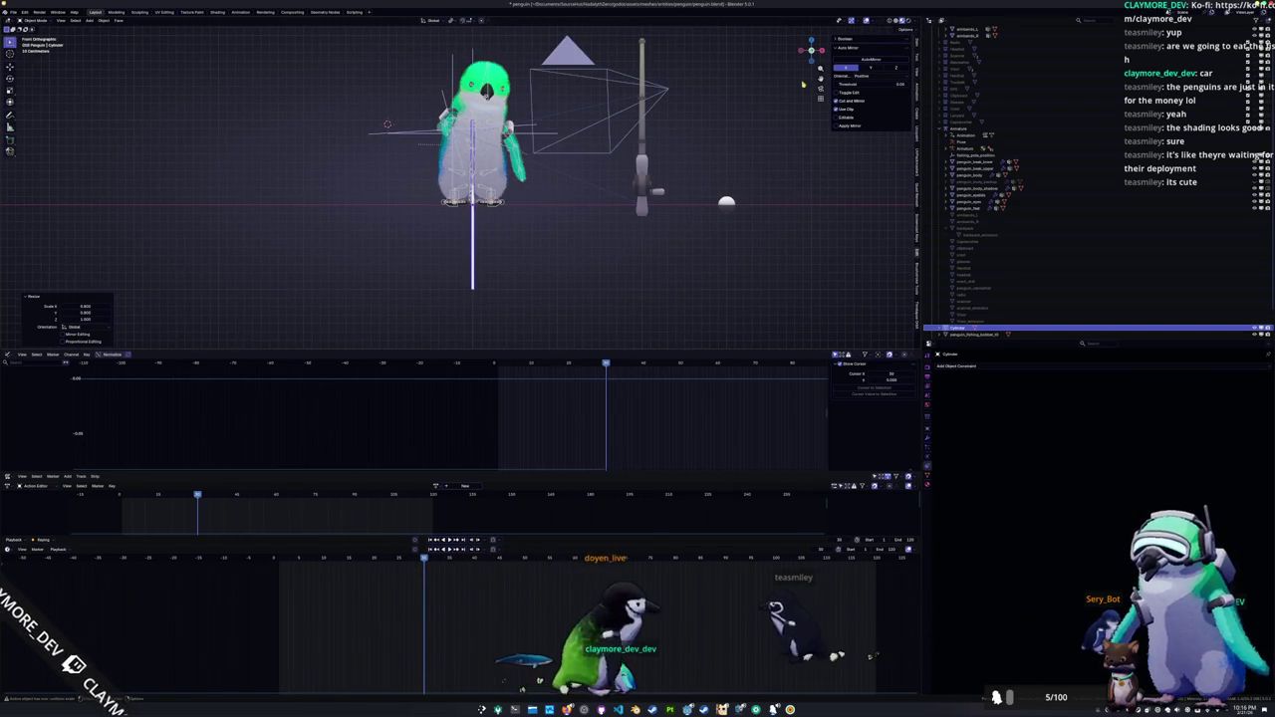
key("s")
key("z")
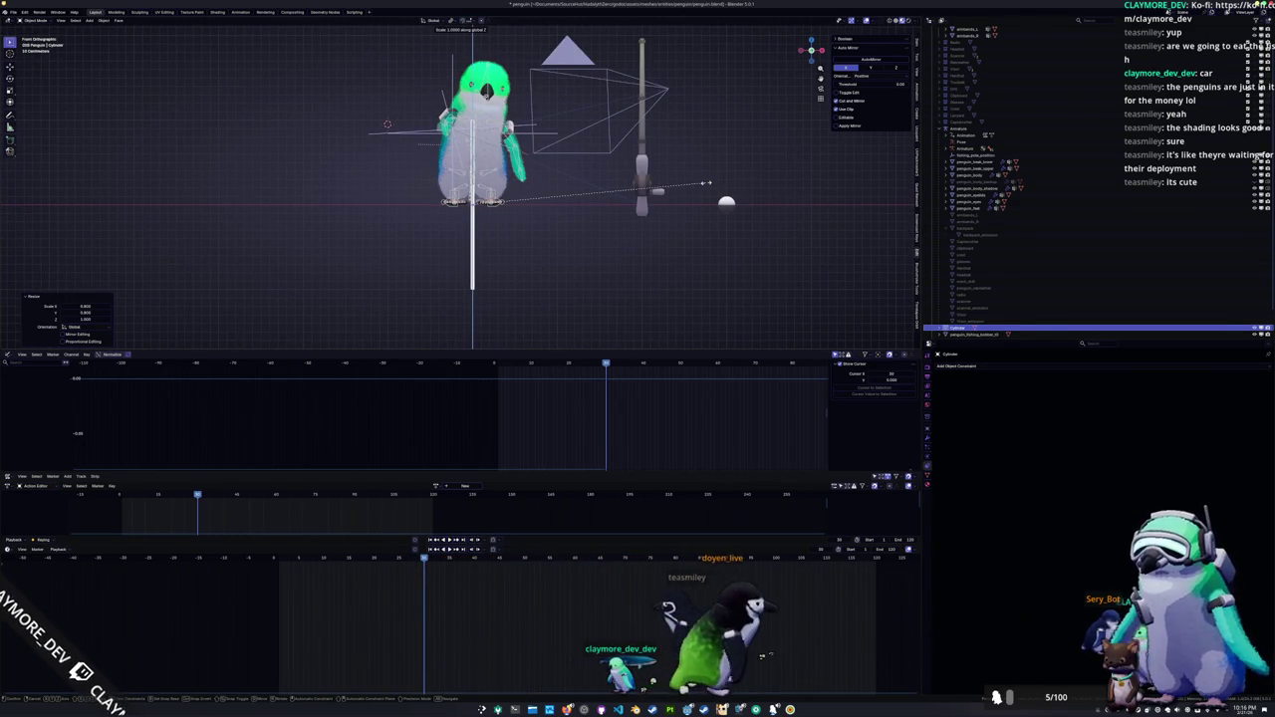
left_click(631, 190)
Step: Apply the rod's scale so it reads 1.000, then enter Edit Mode
scroll(550, 243, "up", 1)
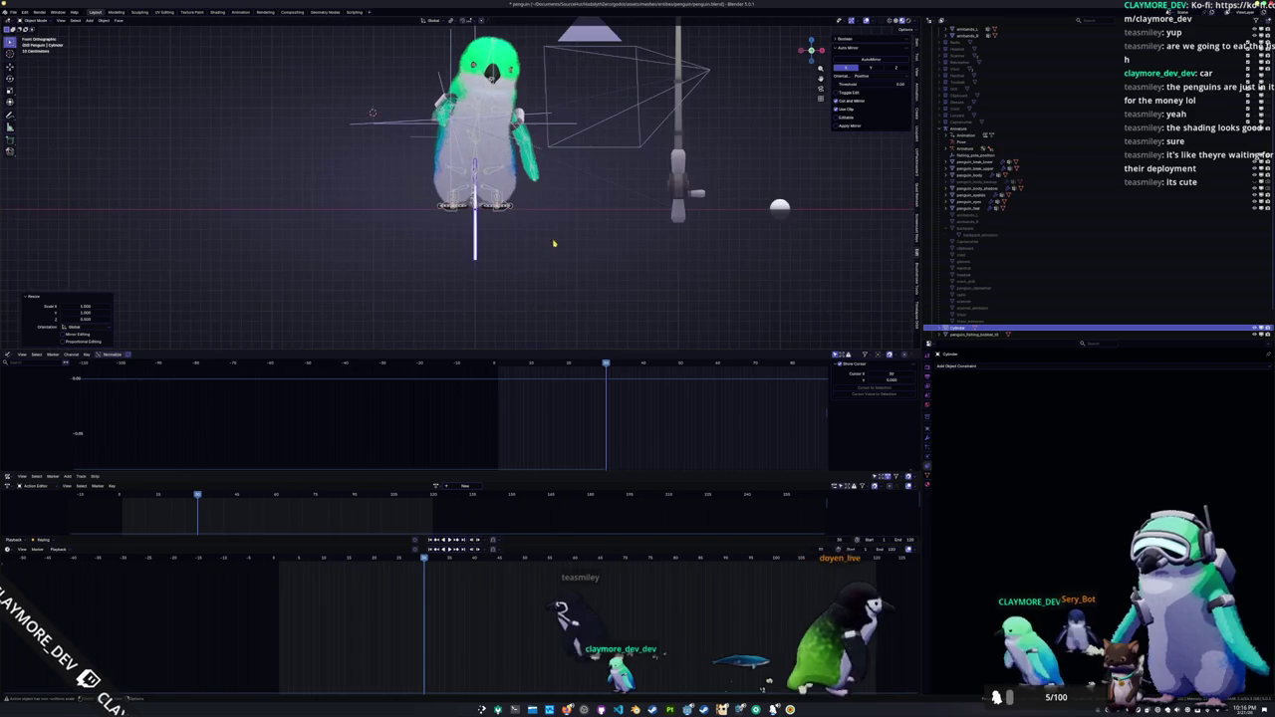
left_click(916, 57)
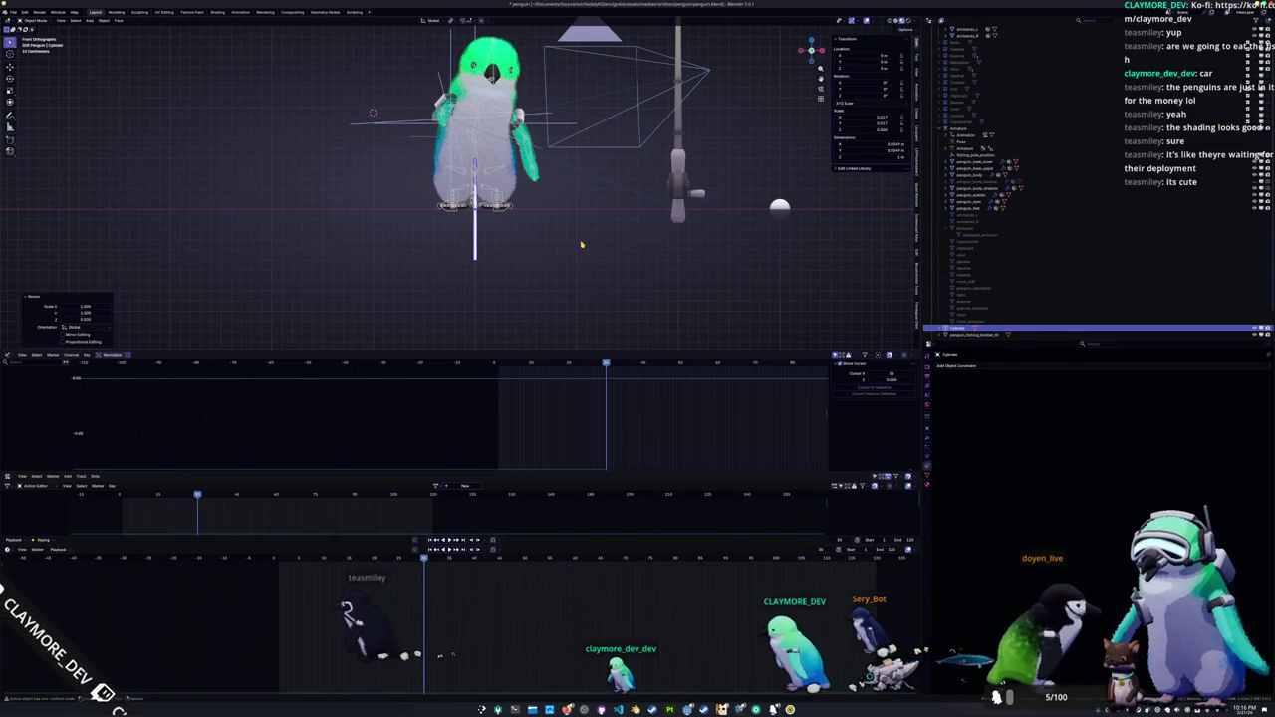
left_click(478, 247)
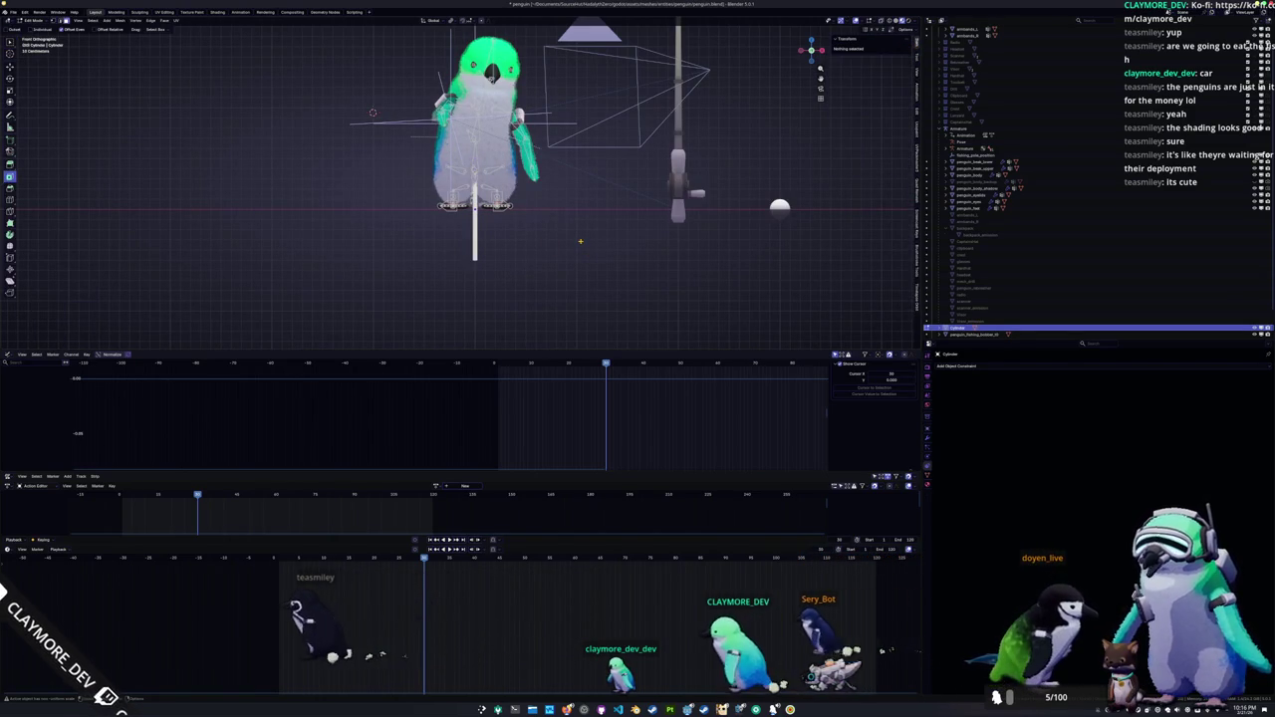
key("ctrl+a")
left_click(492, 267)
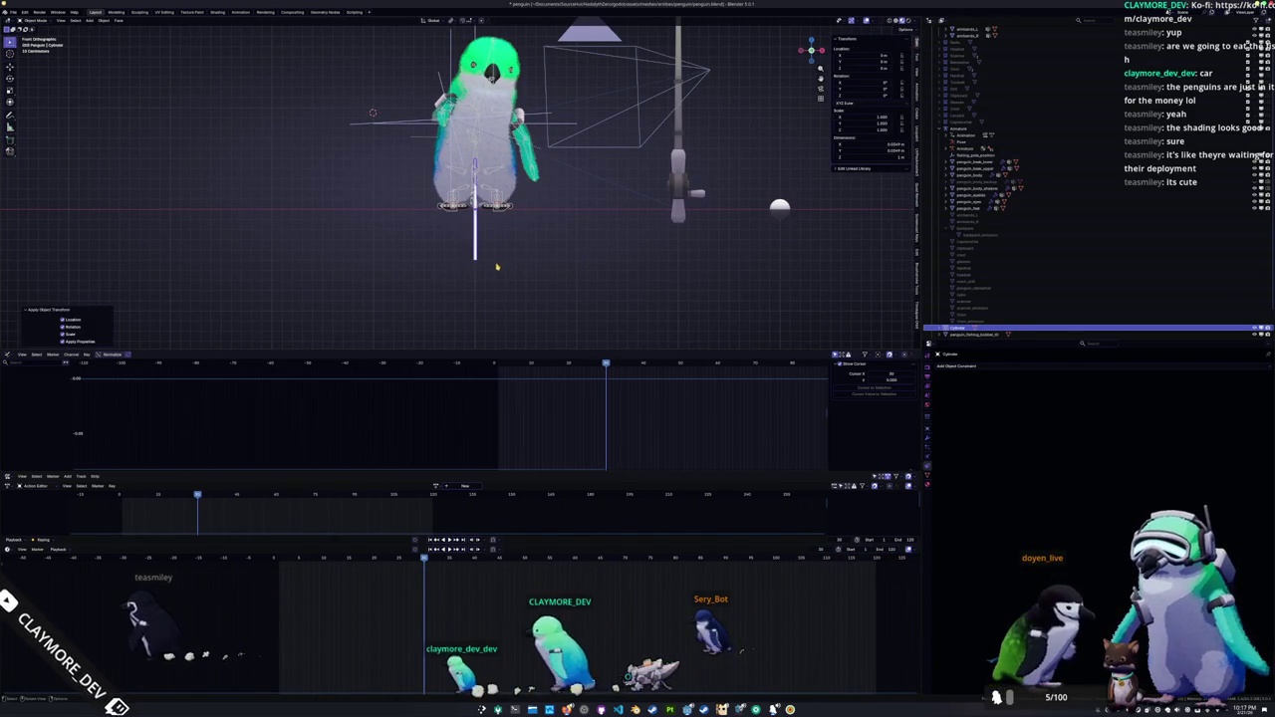
key("Tab")
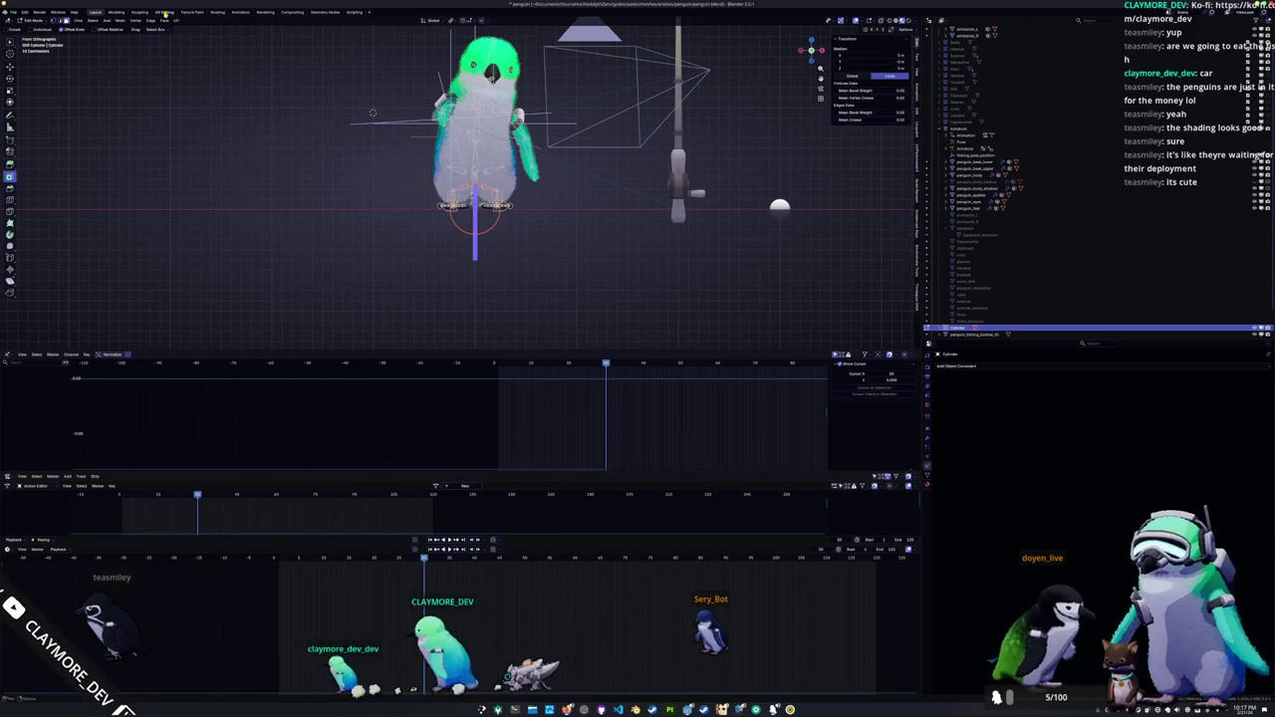
Step: Use UV > Reset instead of Smart UV Project so the UVs fill the square, then exit Edit Mode
left_click(166, 13)
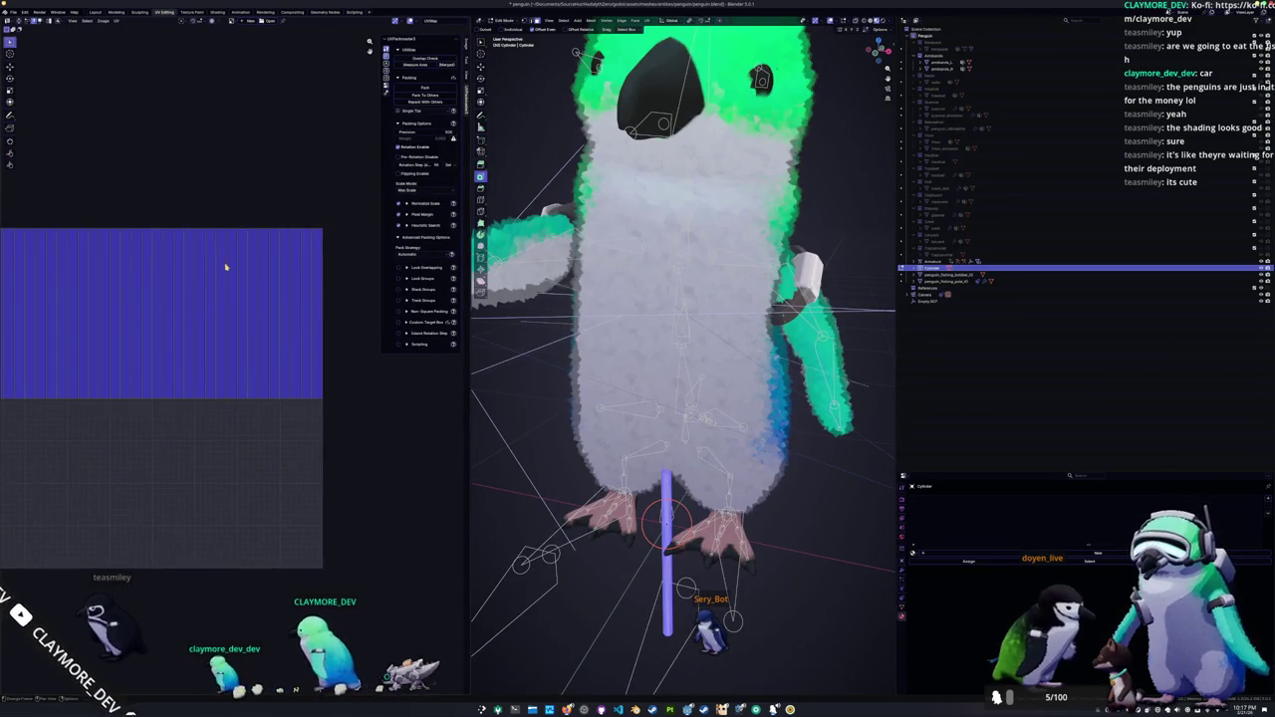
scroll(227, 264, "down", 2)
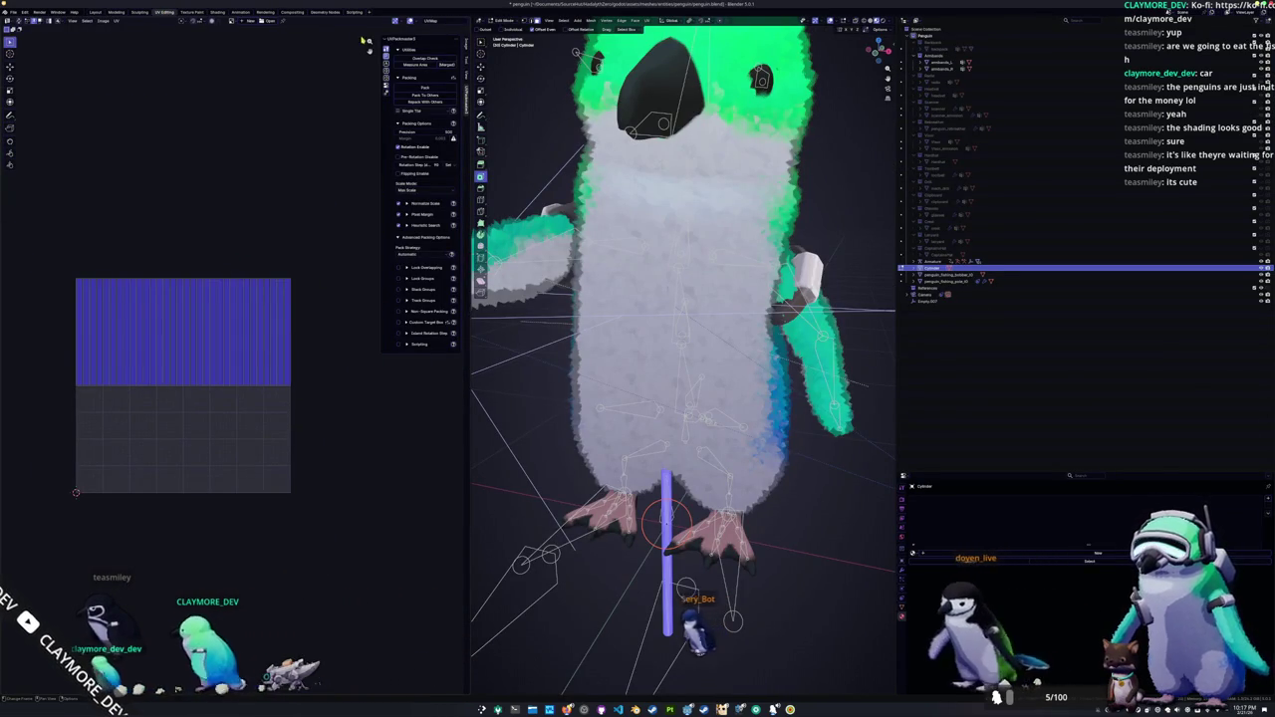
left_click(648, 20)
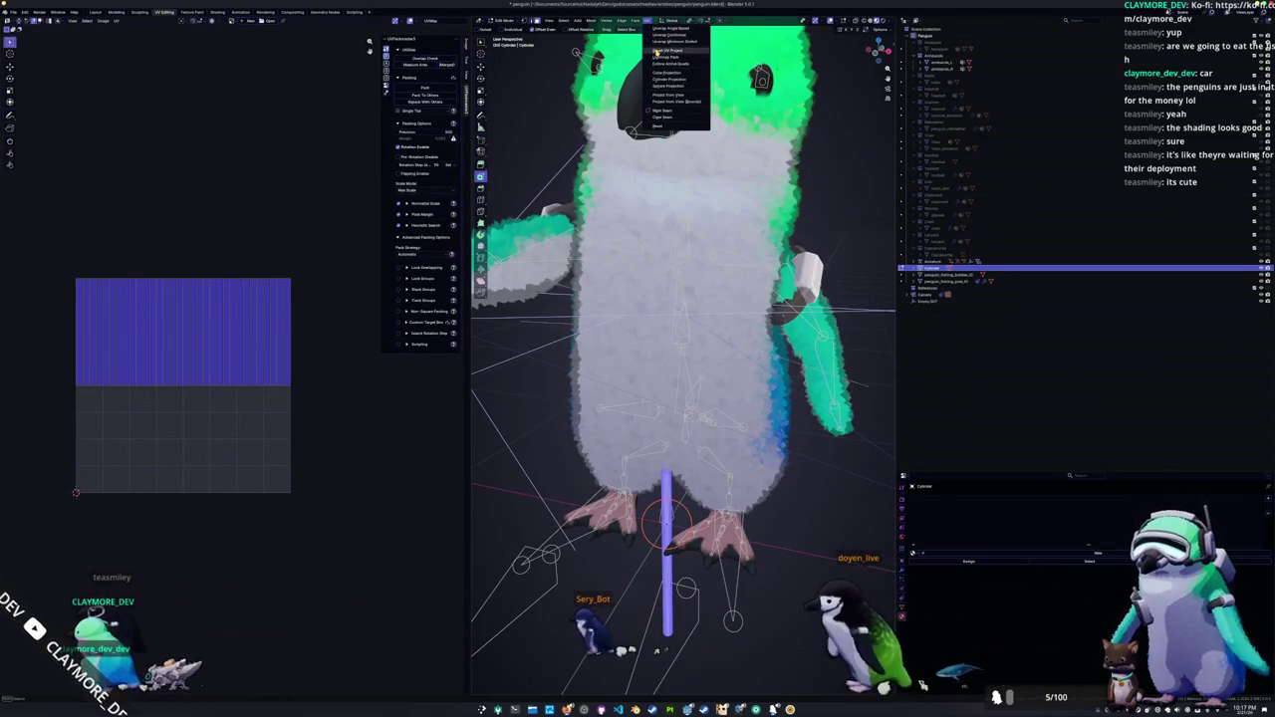
left_click(657, 51)
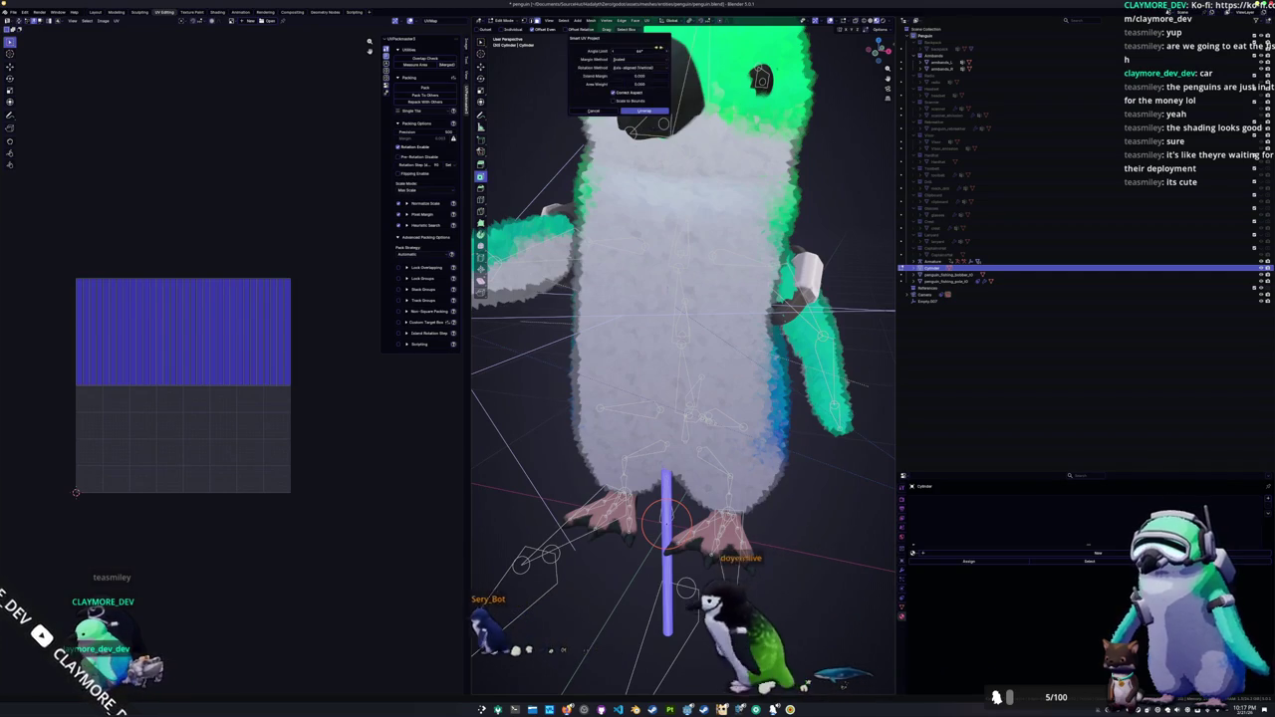
key("Escape")
left_click(647, 20)
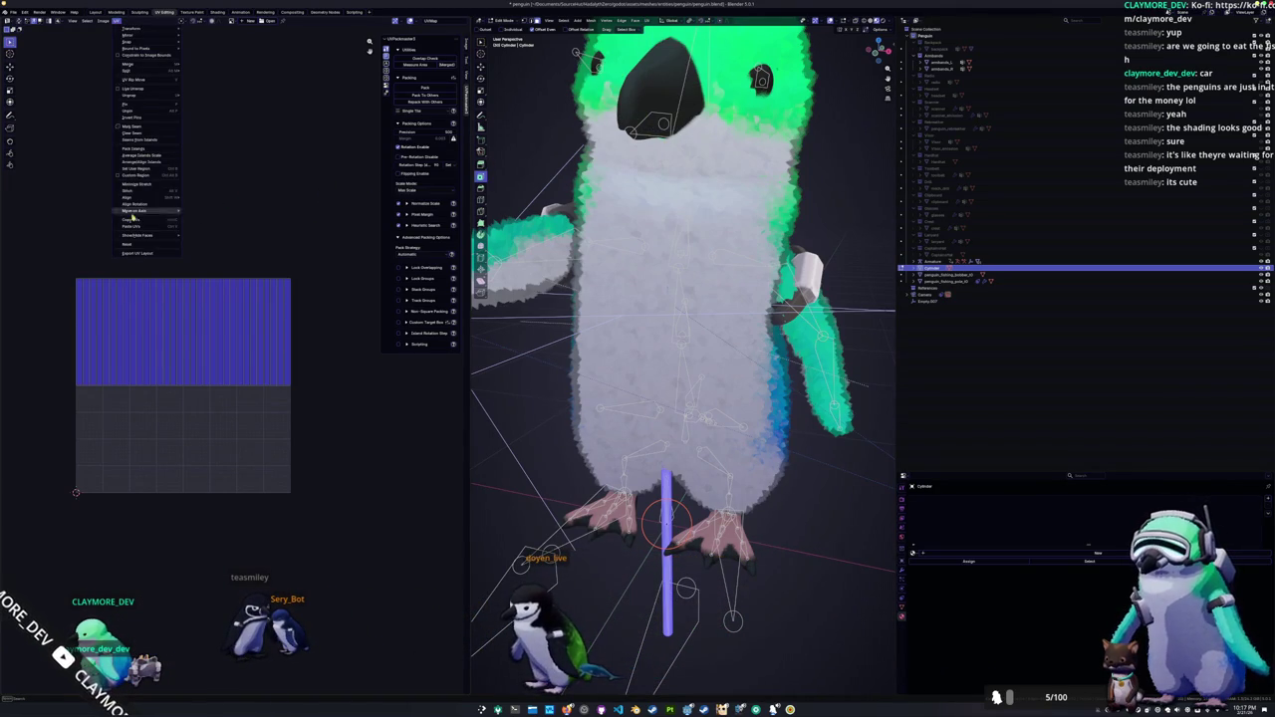
left_click(129, 247)
key("a")
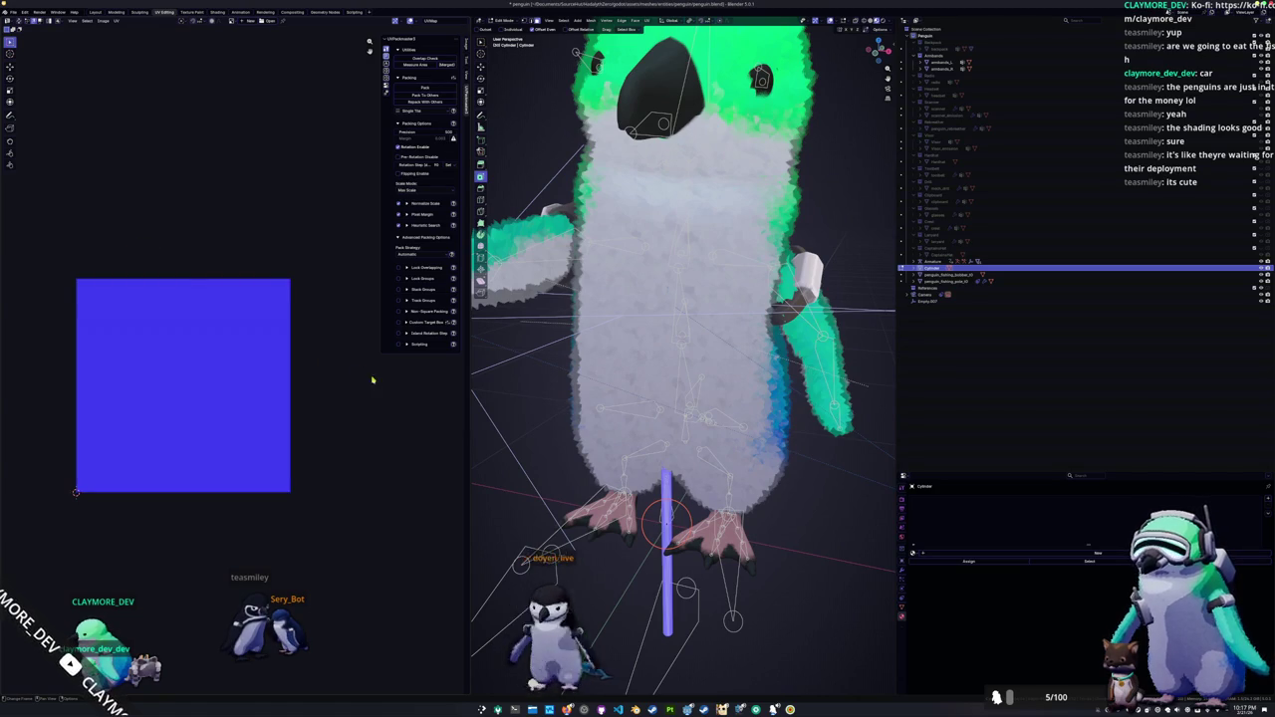
key("Tab")
key("Tab")
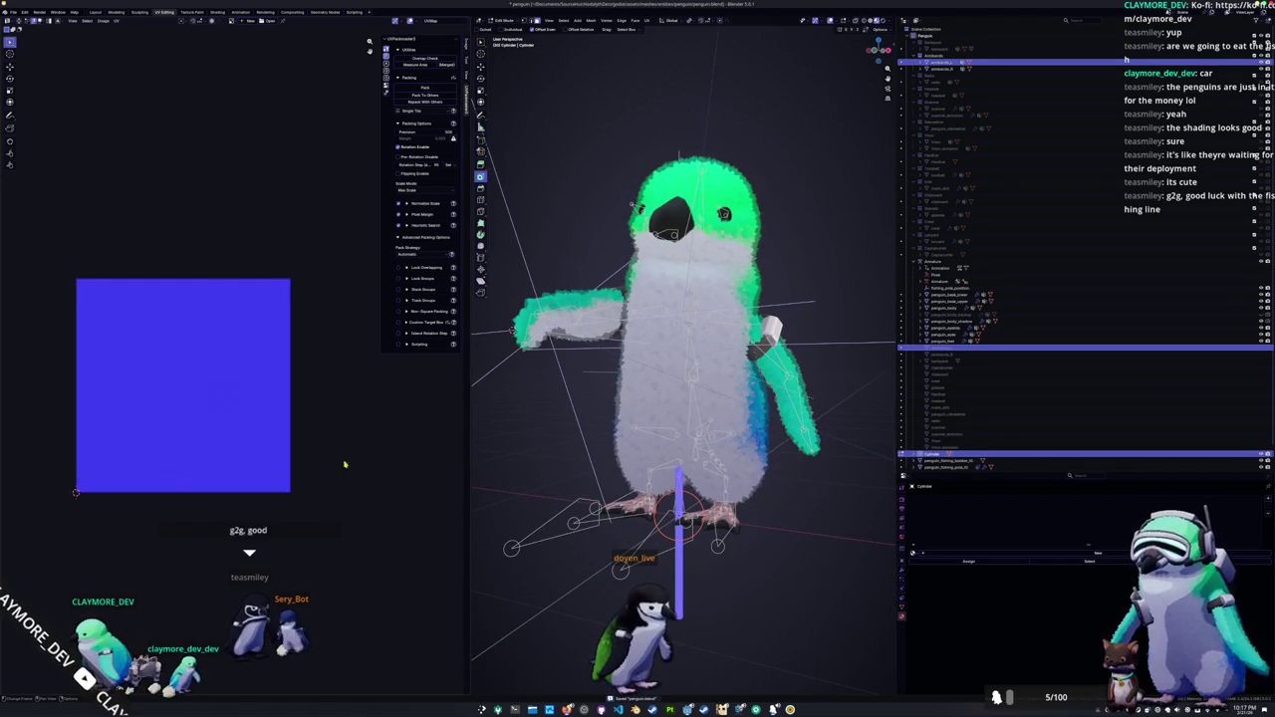
key("Tab")
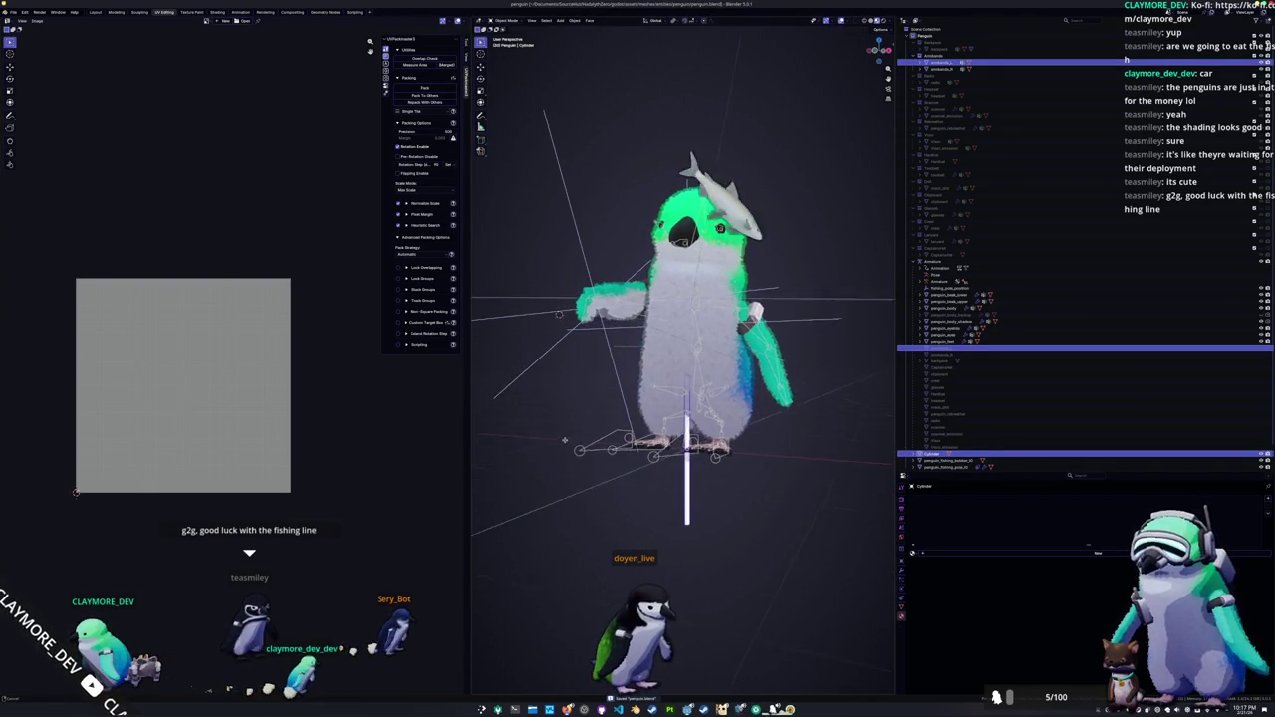
Step: Rename the cylinder to penguin_fishing_pole_line and rearrange it in the Outliner
scroll(547, 406, "down", 2)
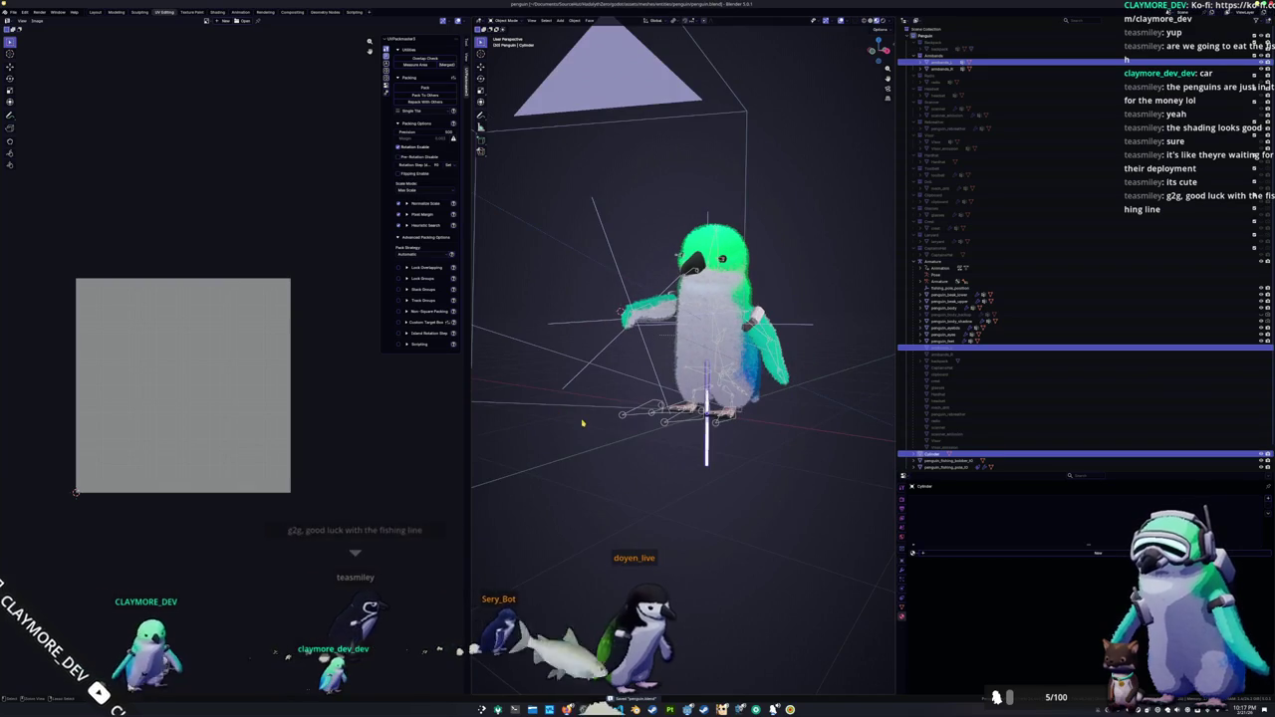
type("fishing_l")
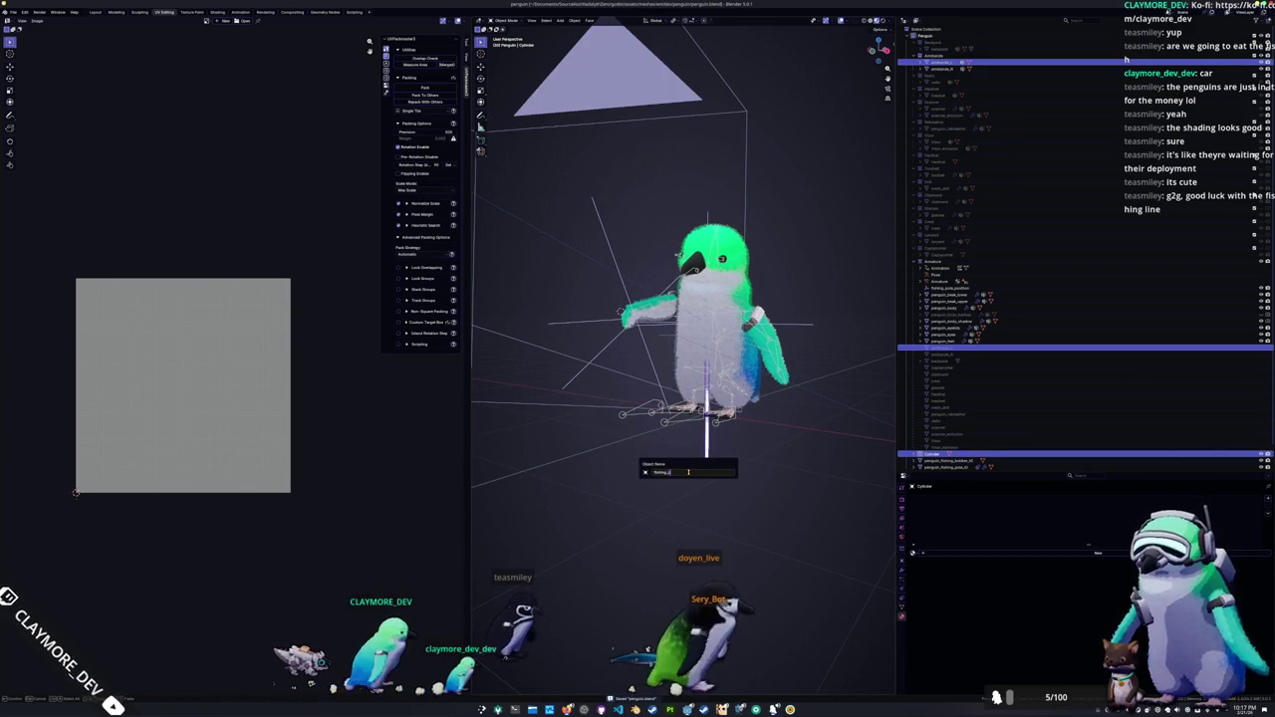
type("nguin_fi")
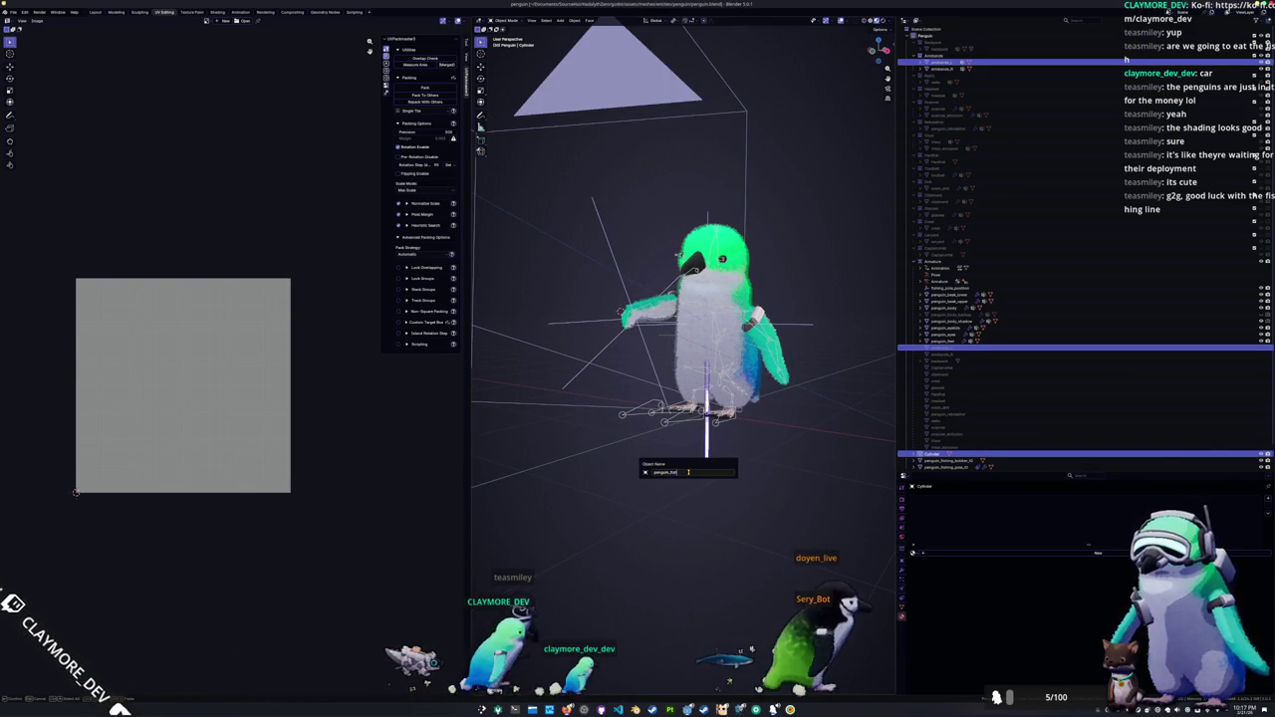
type("ole")
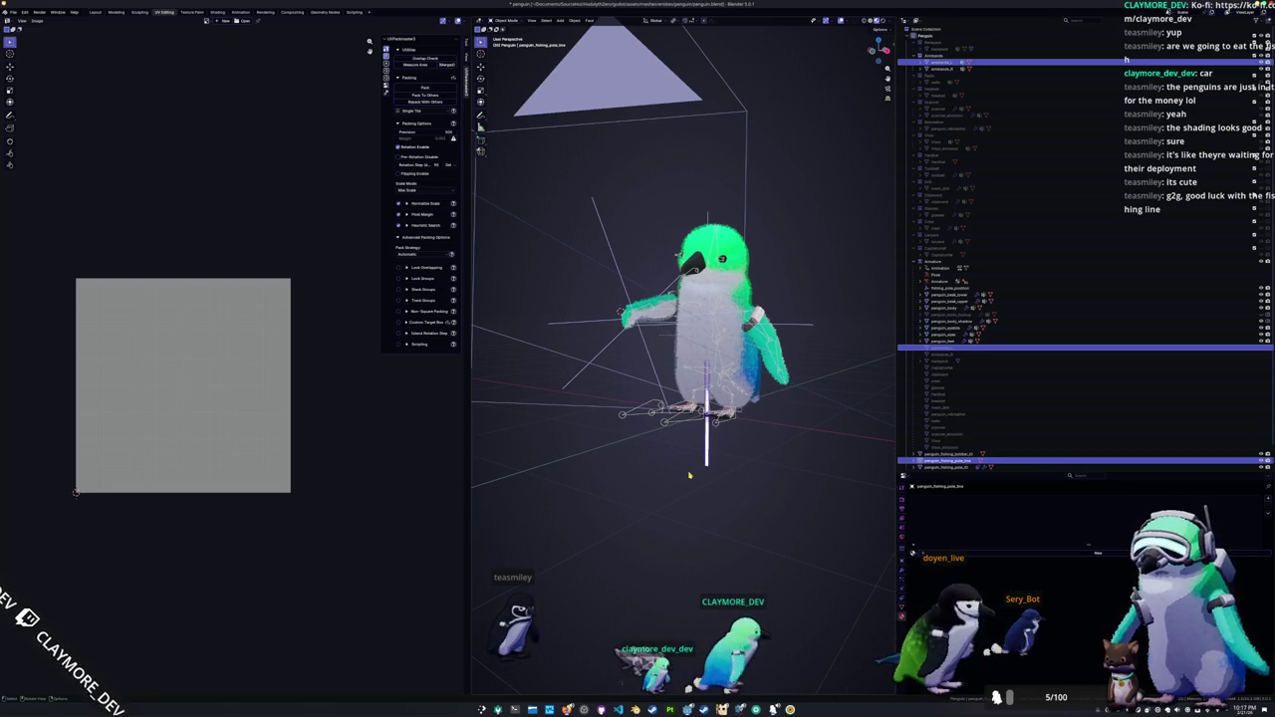
key("F2")
key("Escape")
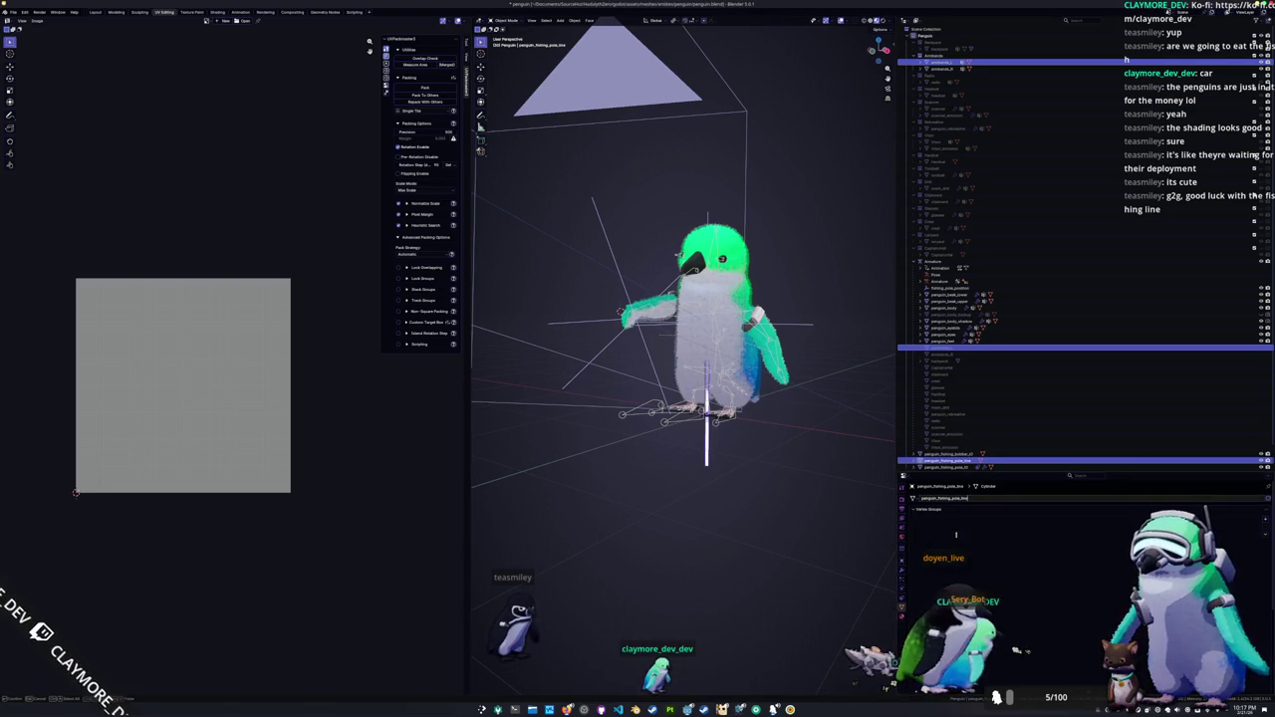
scroll(813, 468, "down", 2)
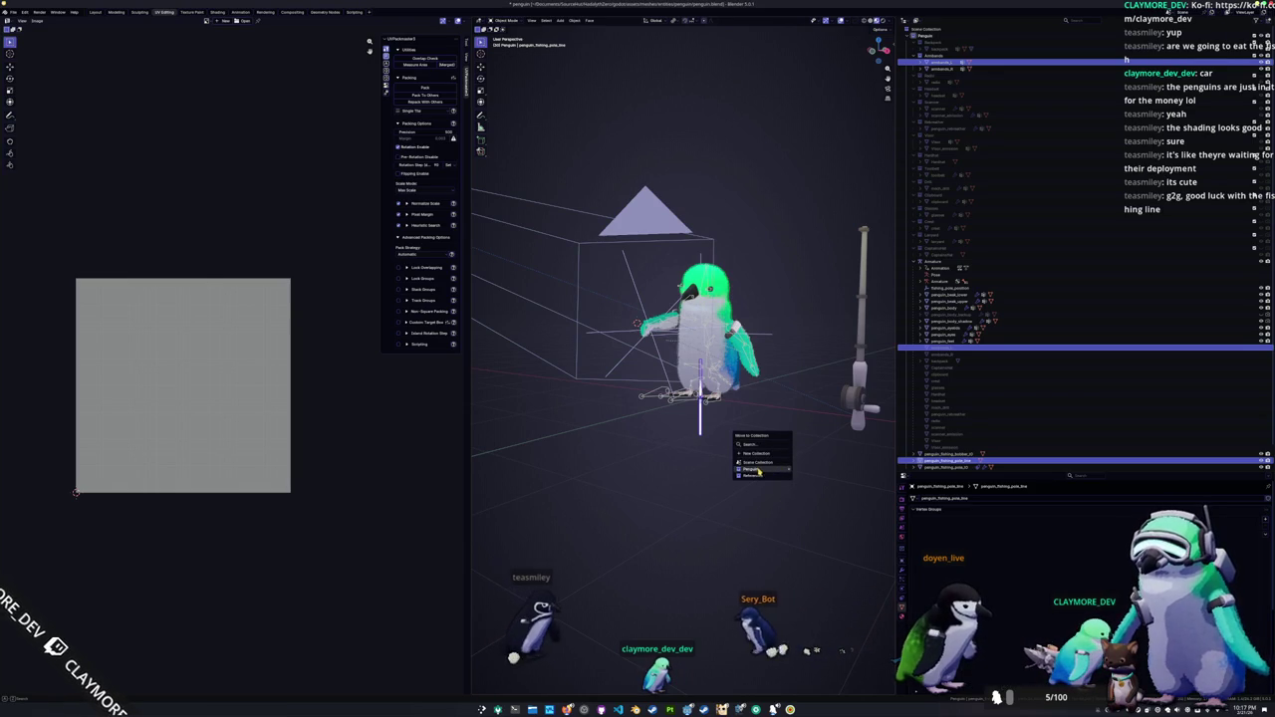
mouse_move(760, 474)
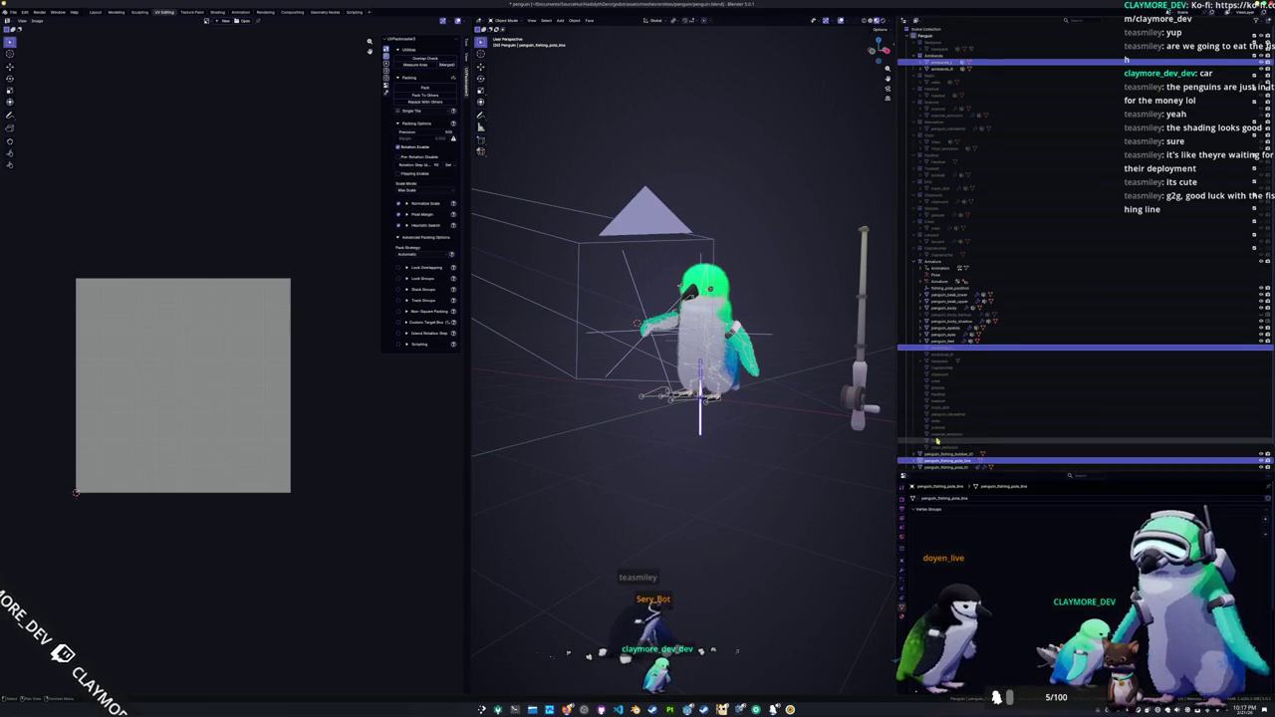
scroll(931, 442, "down", 2)
left_click_drag(951, 283, 937, 30)
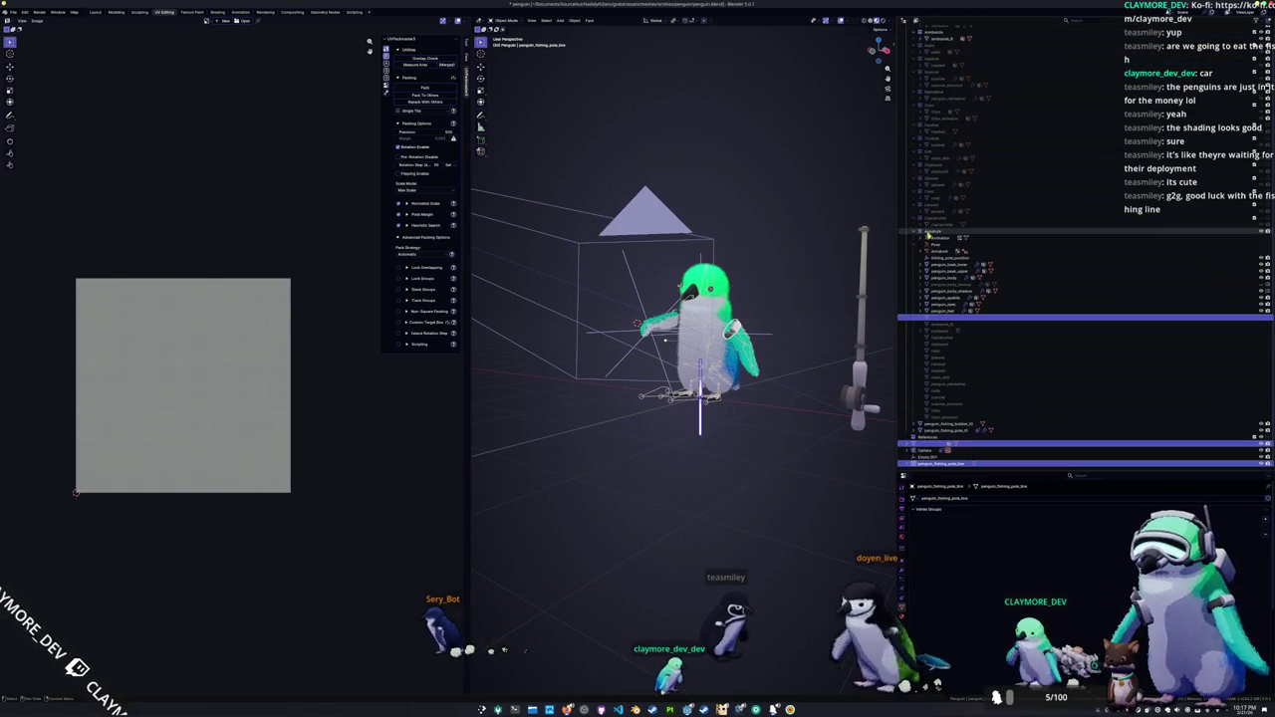
left_click(683, 436)
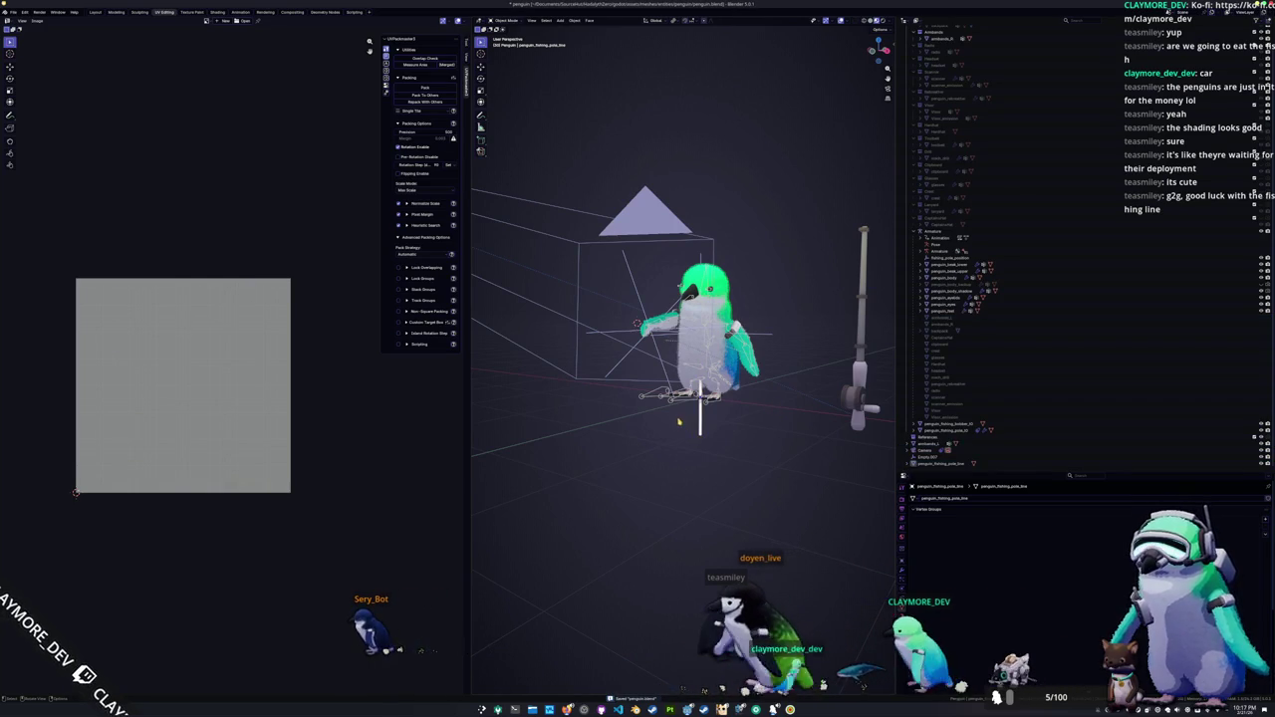
Step: Apply all transforms on the fishing pole line object
left_click(699, 423)
key("ctrl+a")
left_click(632, 437)
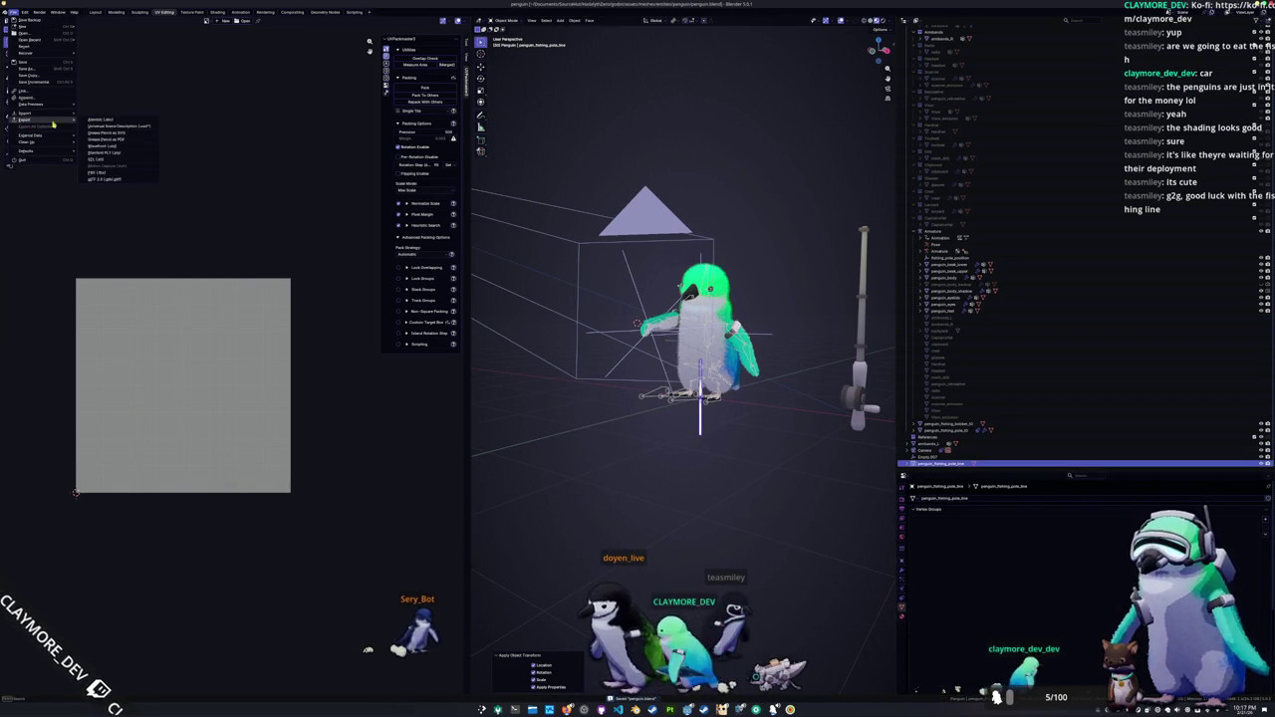
Step: Export the line as Wavefront OBJ over equipment/tool/fishing/fishing_pole_line.obj
left_click(105, 145)
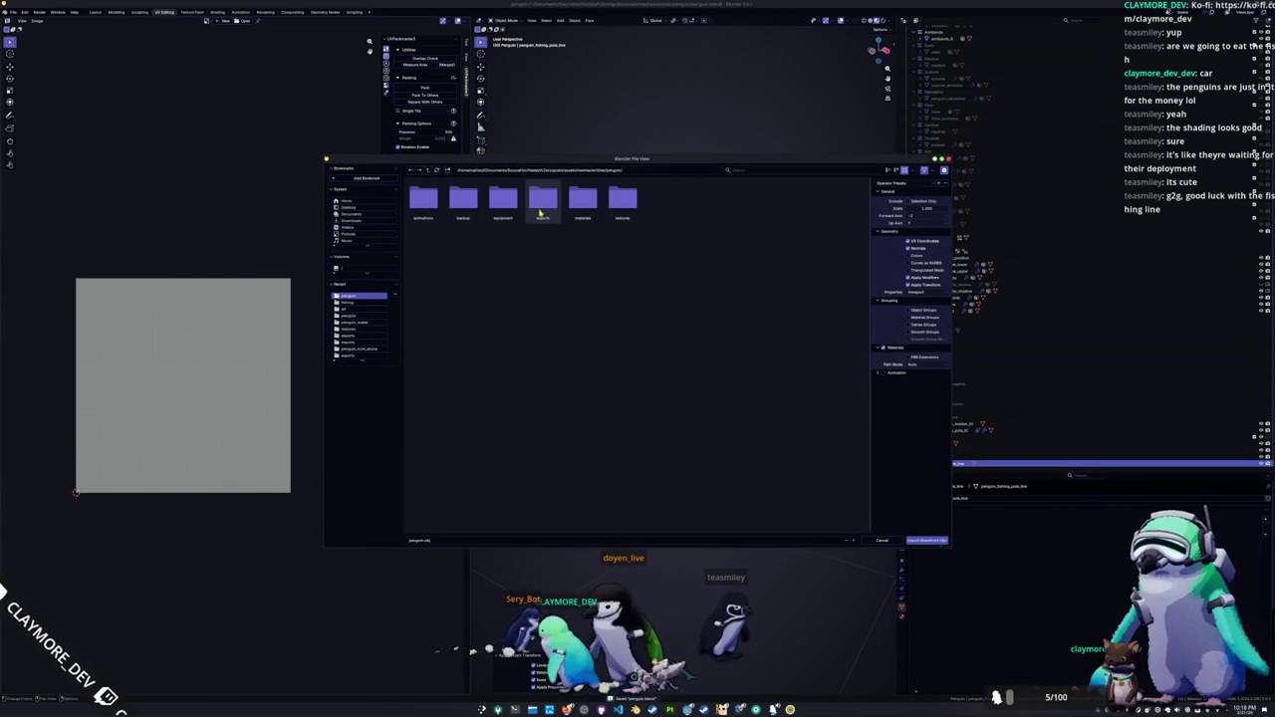
double_click(506, 202)
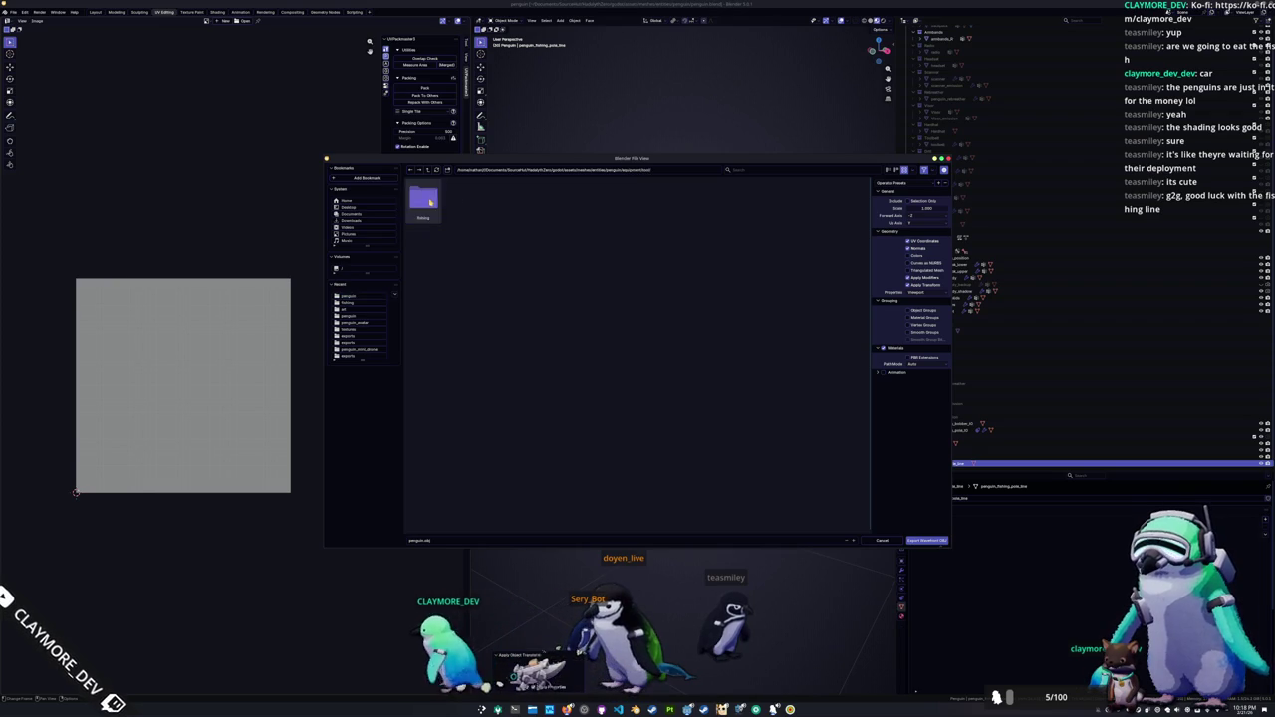
double_click(424, 199)
left_click(423, 199)
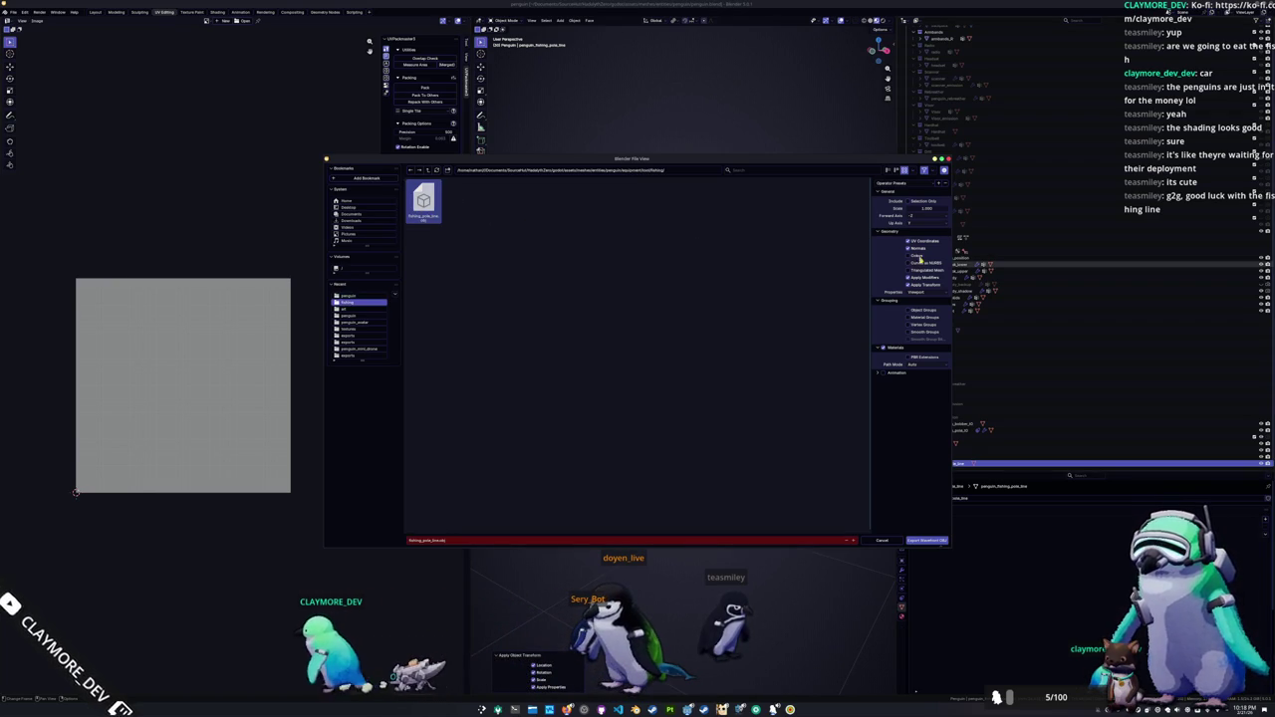
key("Return")
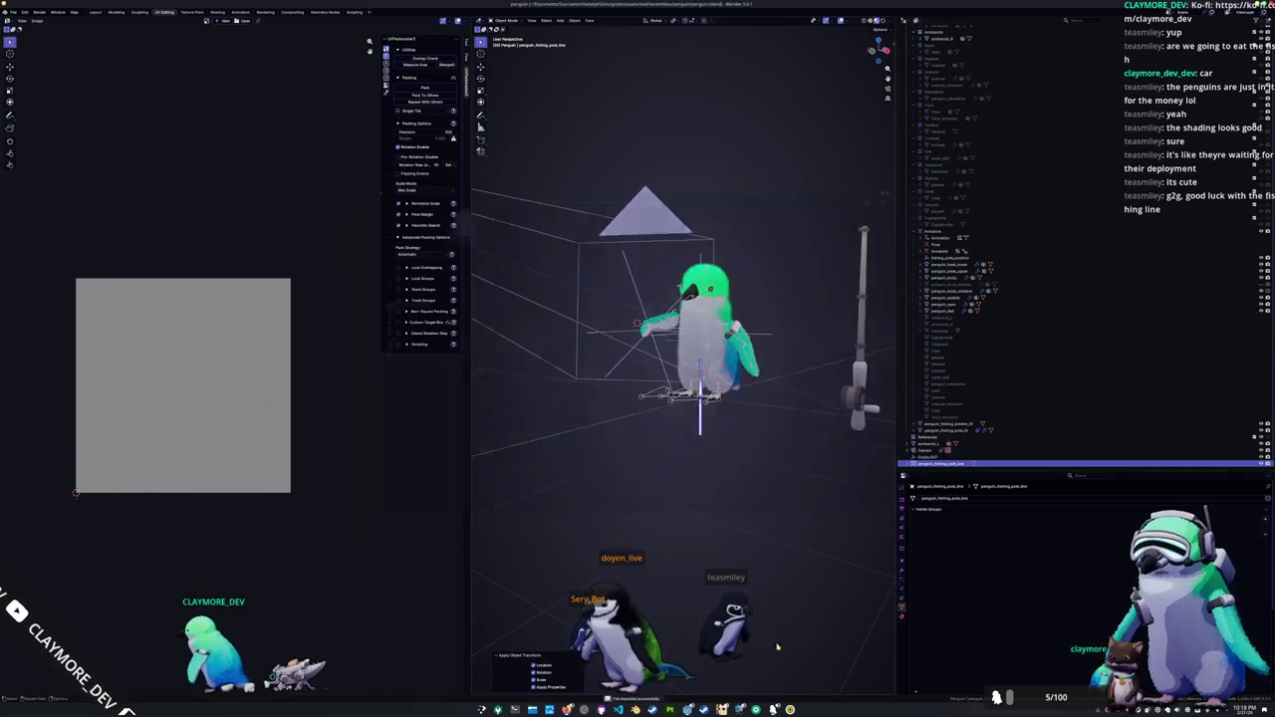
left_click(687, 710)
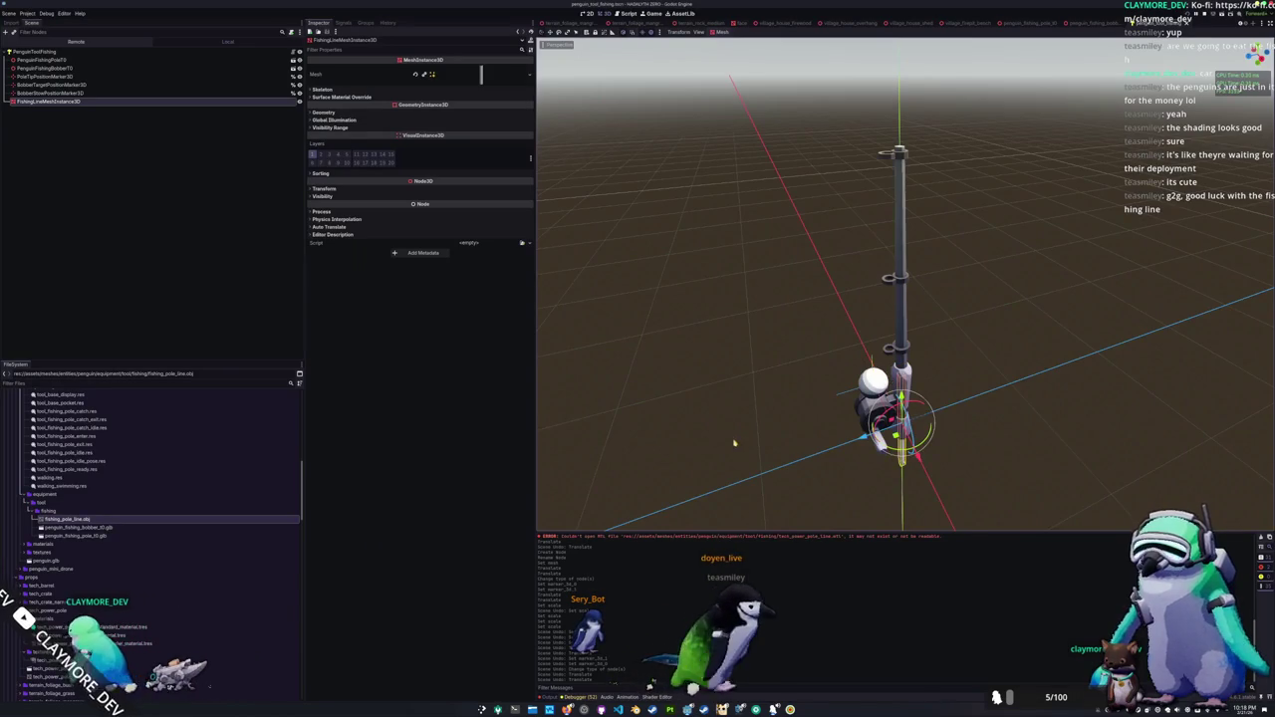
Step: Change FishingLineMeshInstance3D's type to MeshInstancePointStretcher
scroll(734, 442, "down", 2)
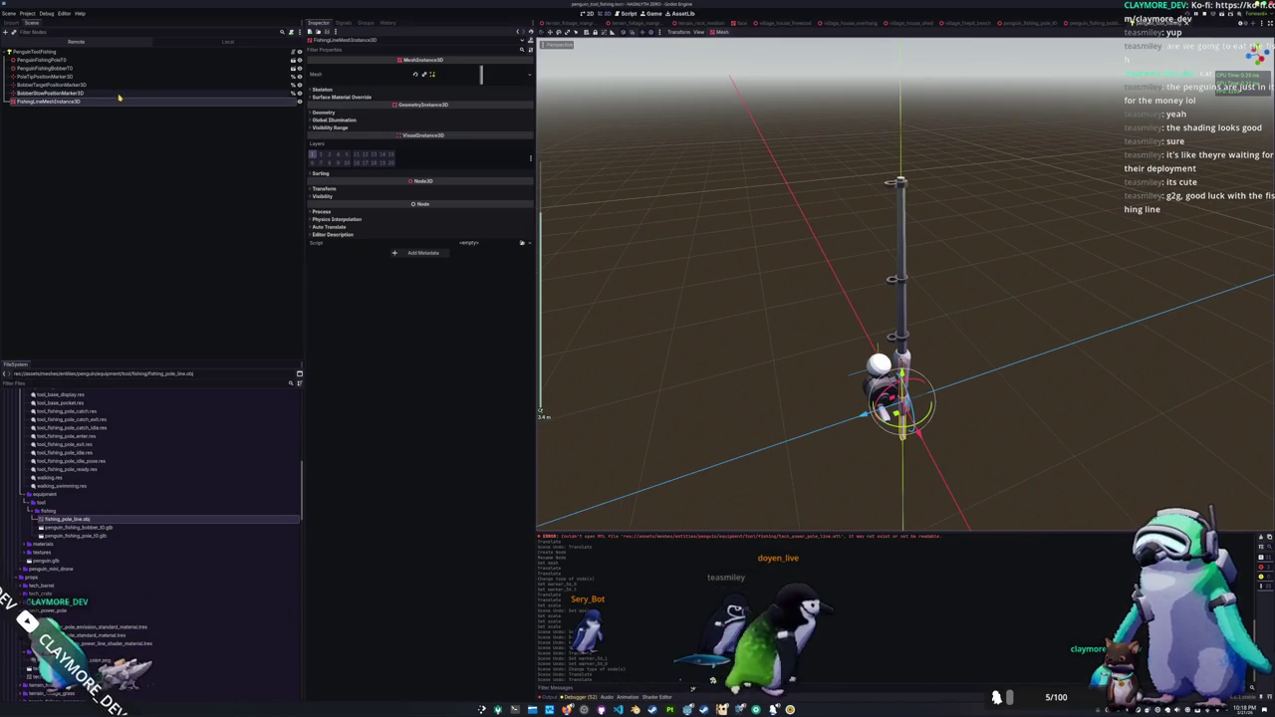
right_click(118, 100)
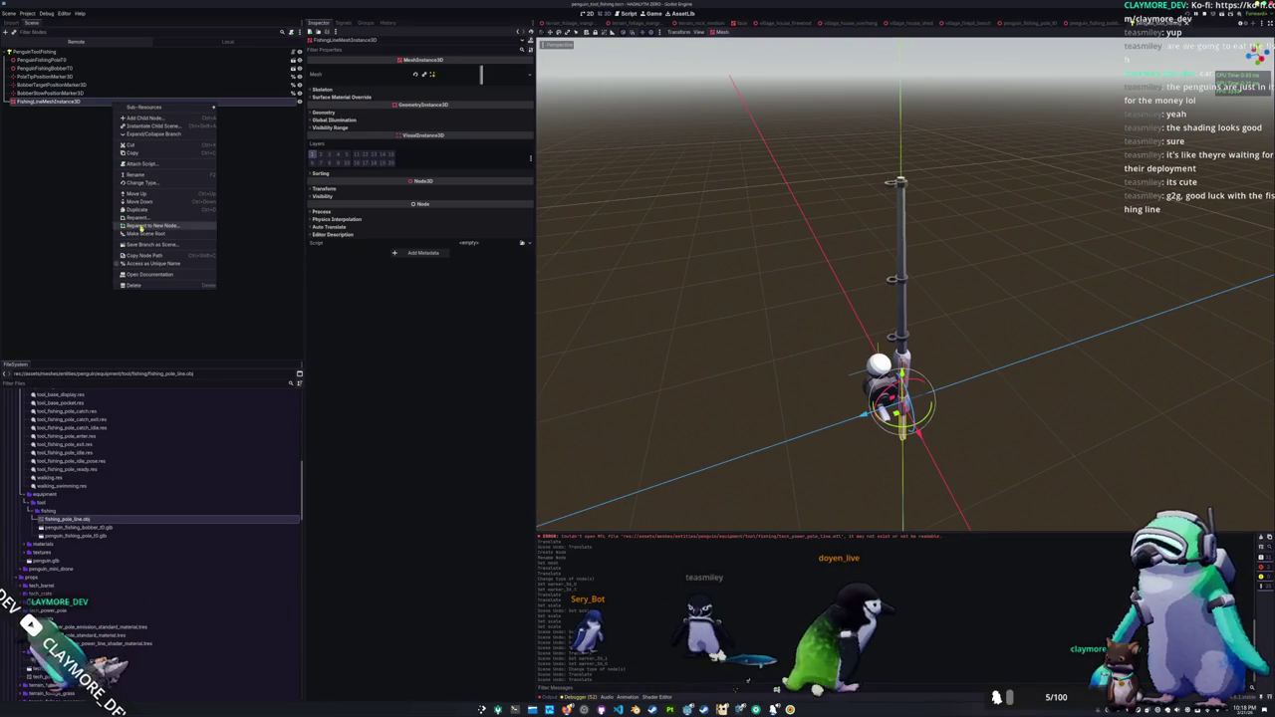
left_click(140, 183)
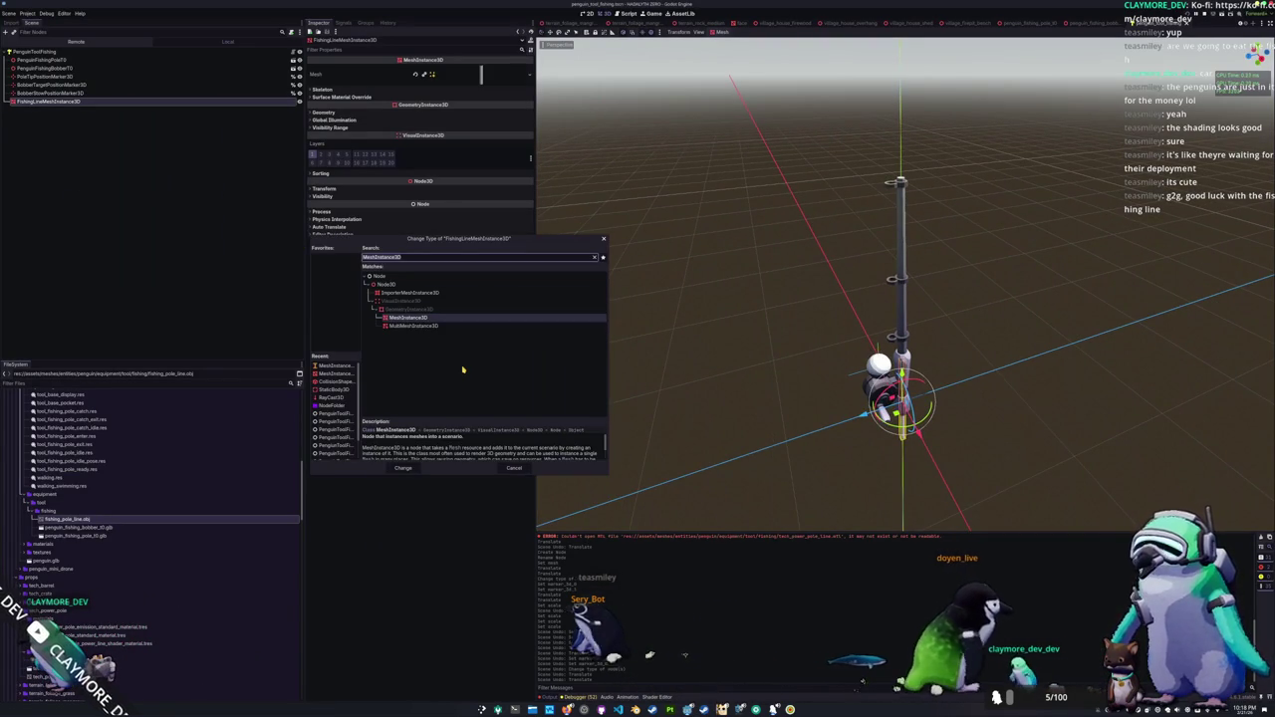
left_click(336, 365)
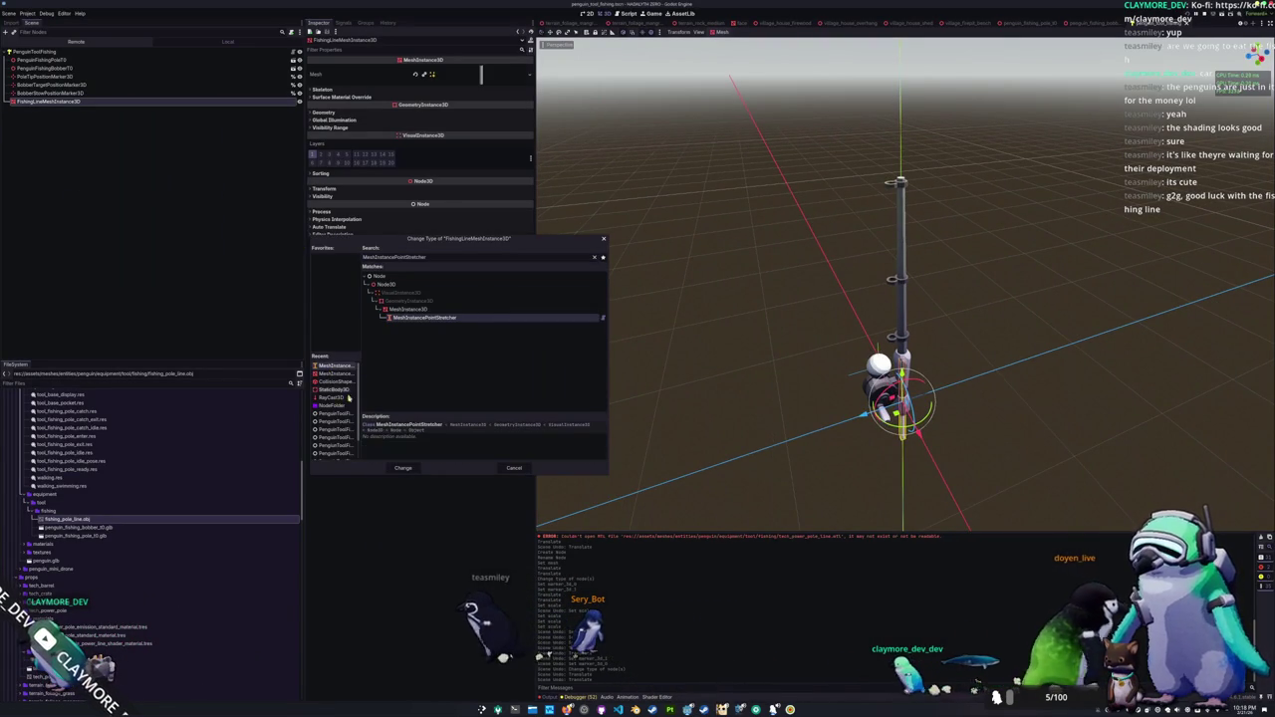
left_click(402, 468)
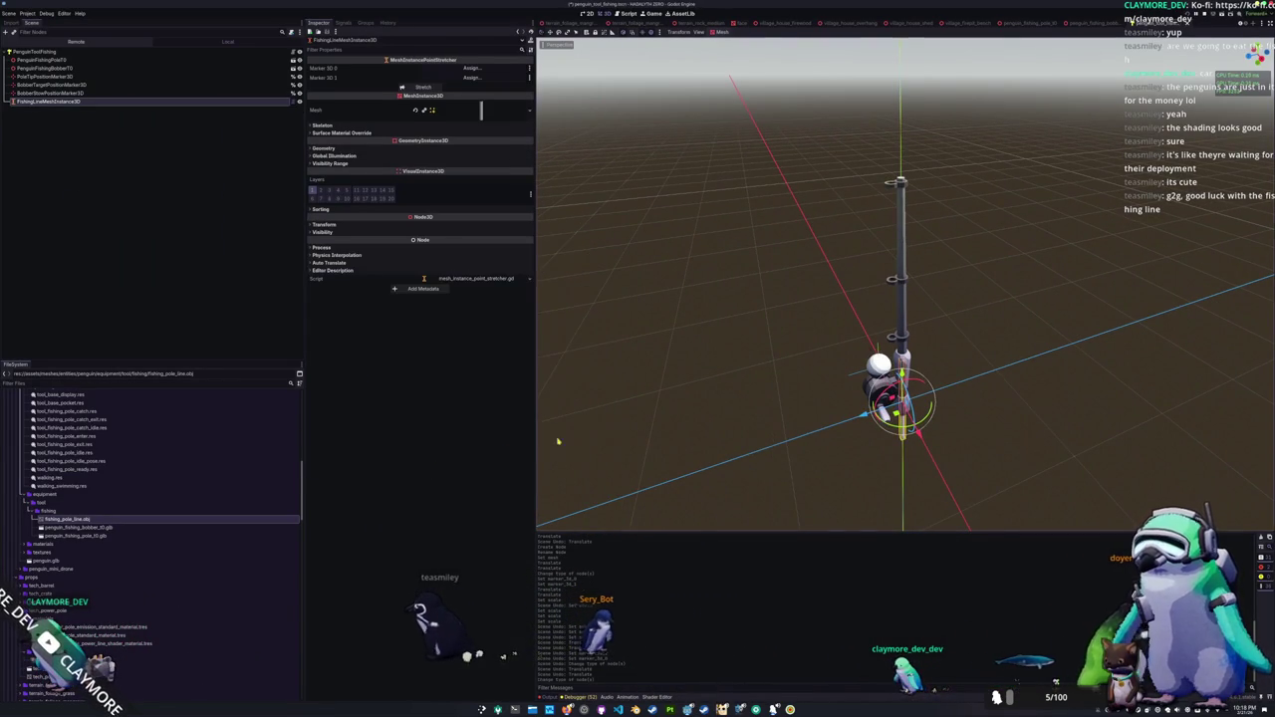
Step: Assign PoleTipPositionMarker3D as Marker 3D 0 and BobberStowPositionMarker3D as Marker 3D 1
left_click(466, 70)
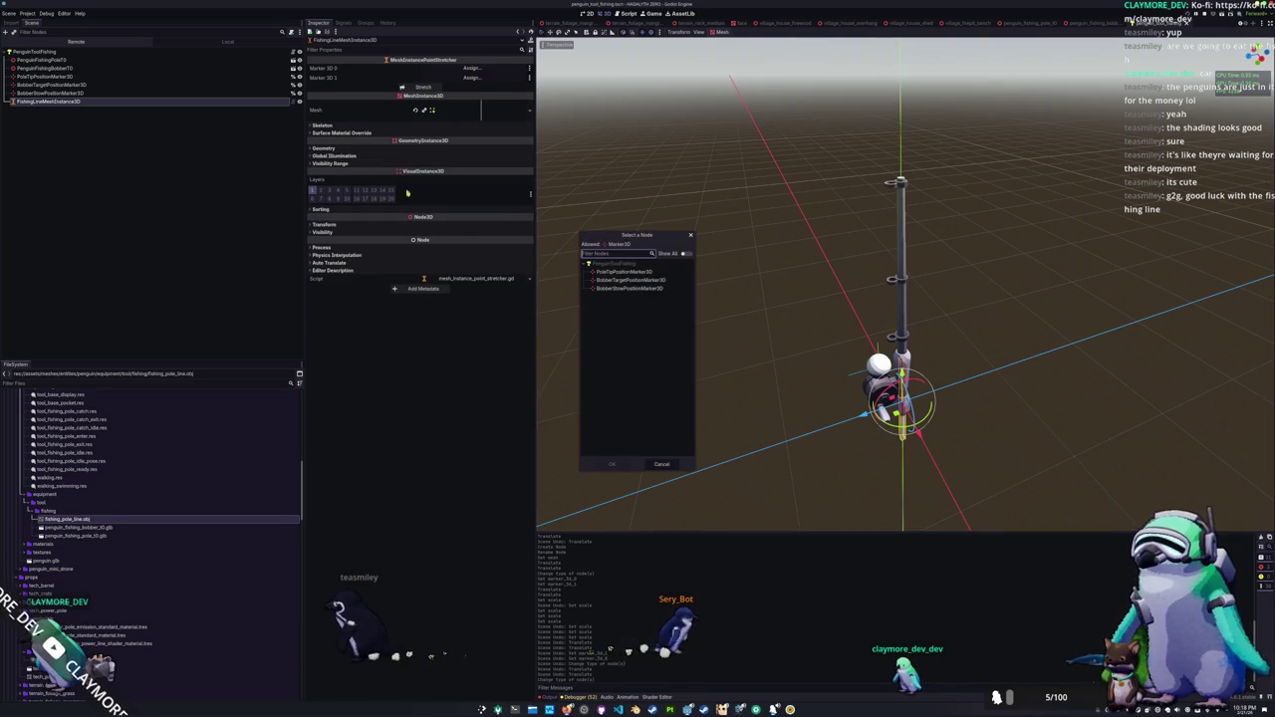
double_click(625, 272)
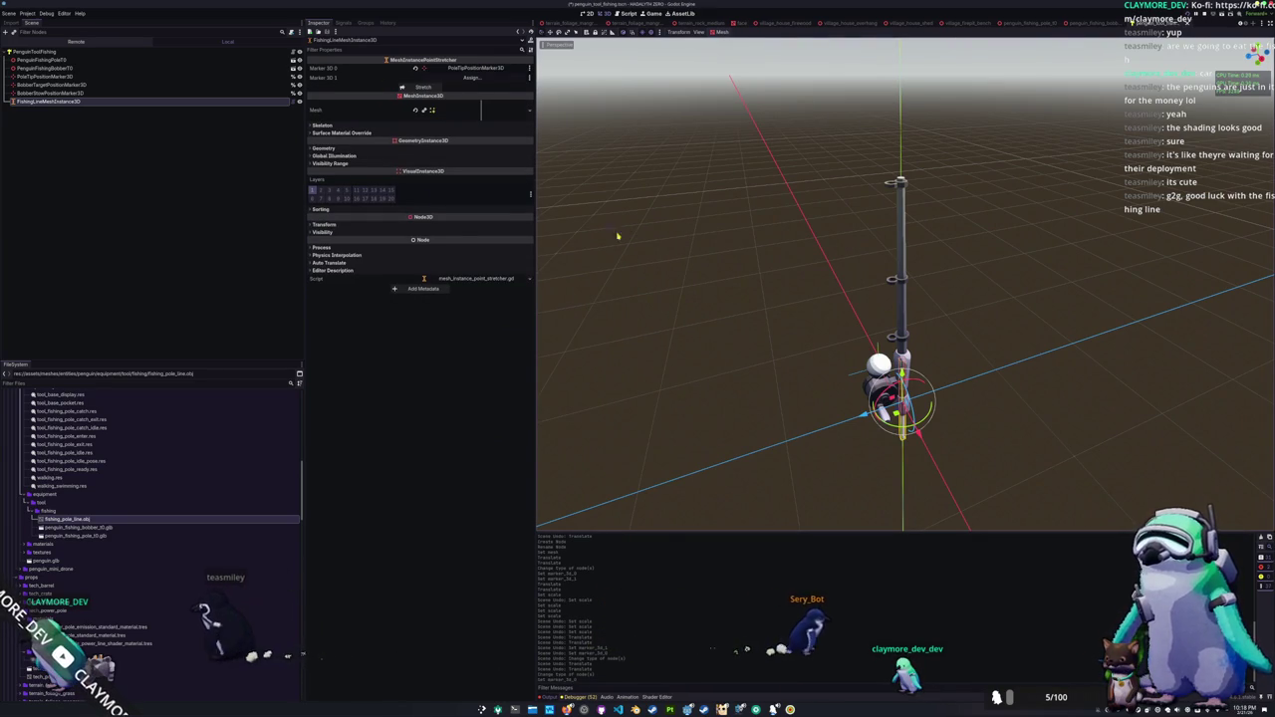
left_click(491, 78)
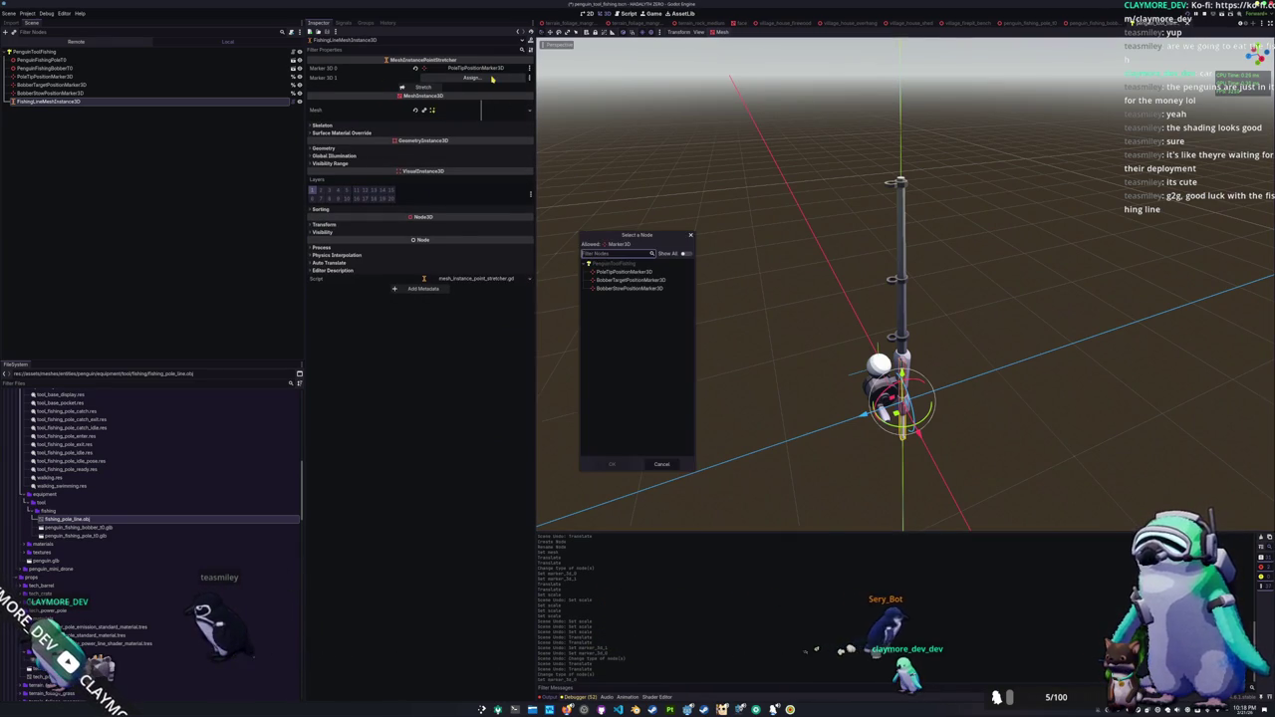
double_click(625, 288)
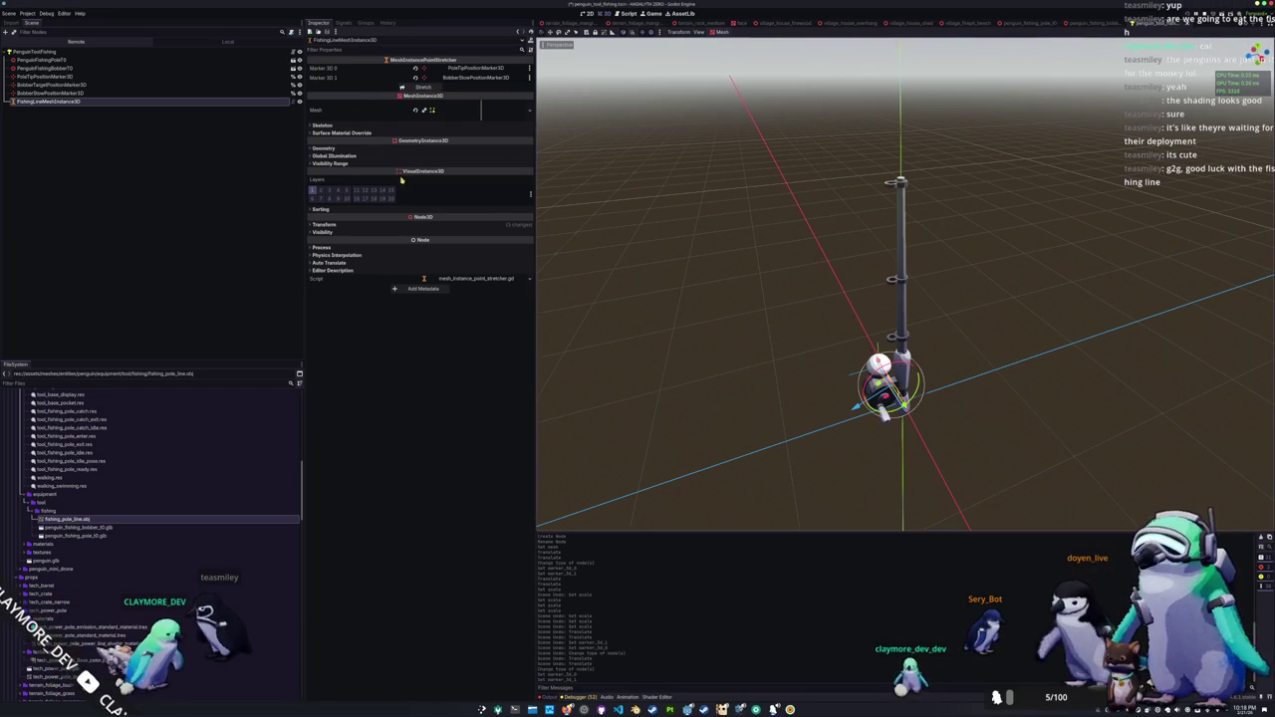
Step: Raise PoleTipPositionMarker3D to the pole tip and set its Position Z to 0.05
left_click(54, 85)
left_click(67, 77)
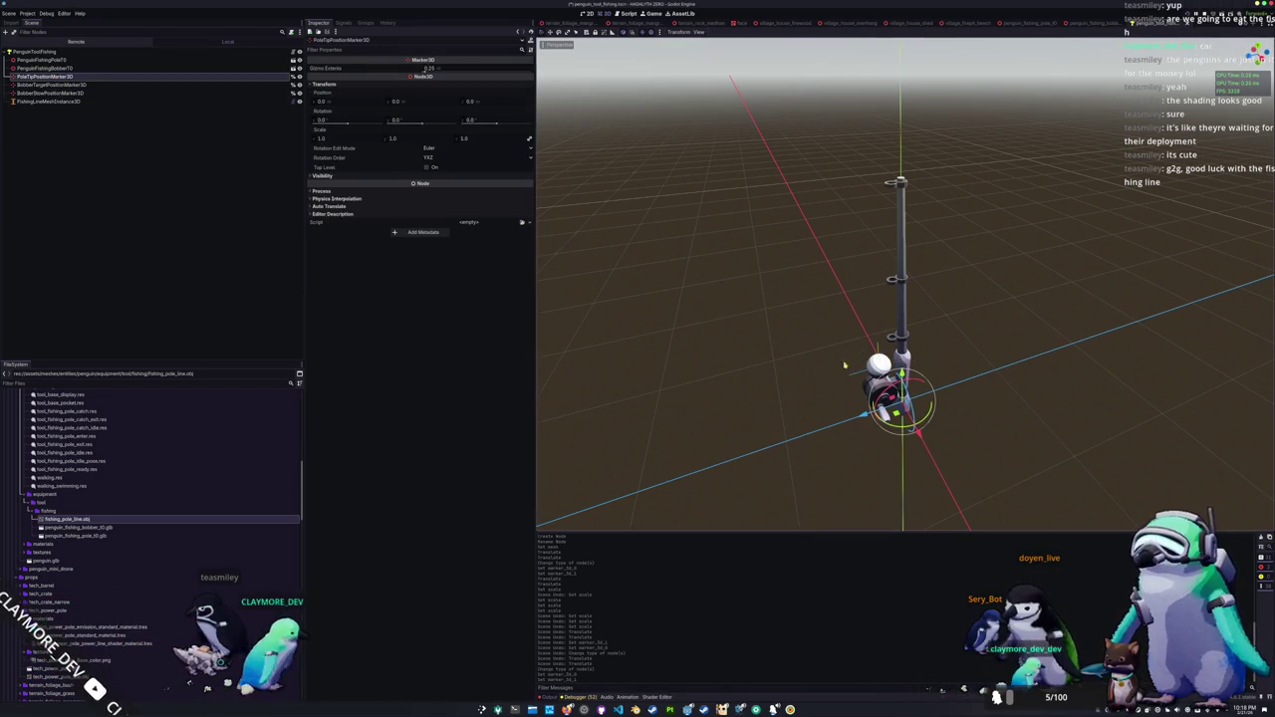
left_click_drag(900, 364, 890, 119)
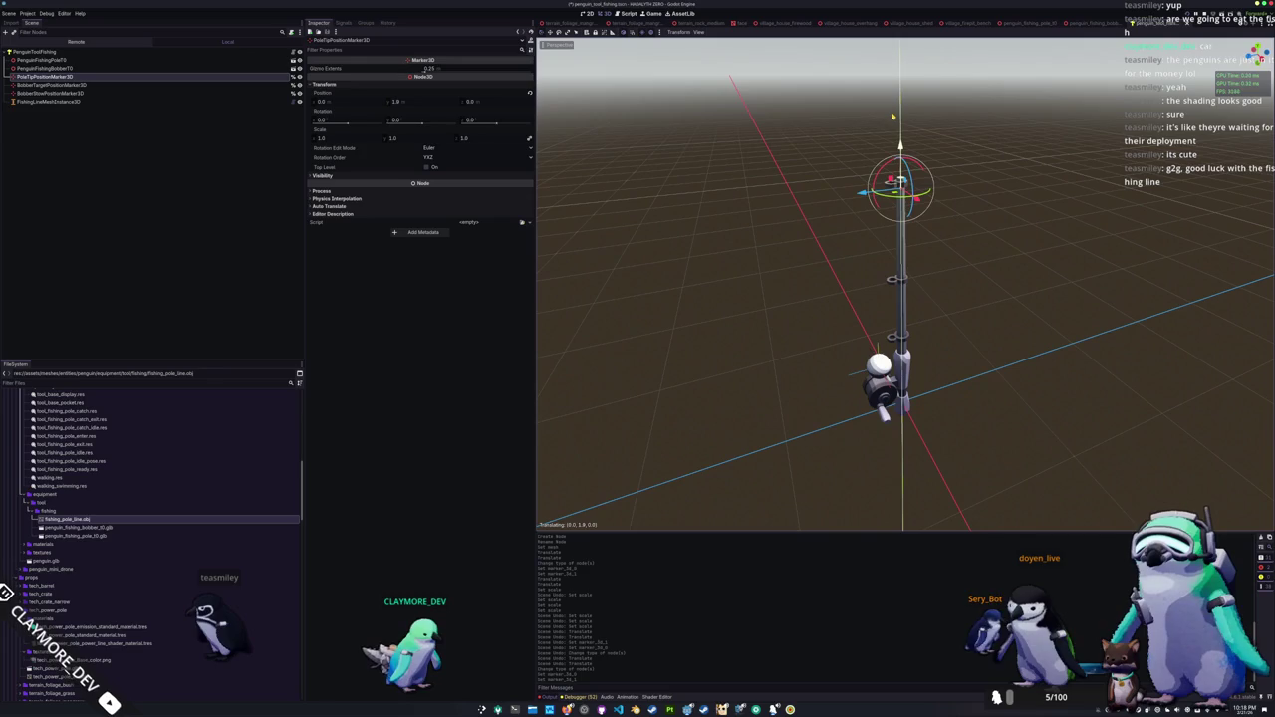
left_click_drag(892, 116, 841, 213)
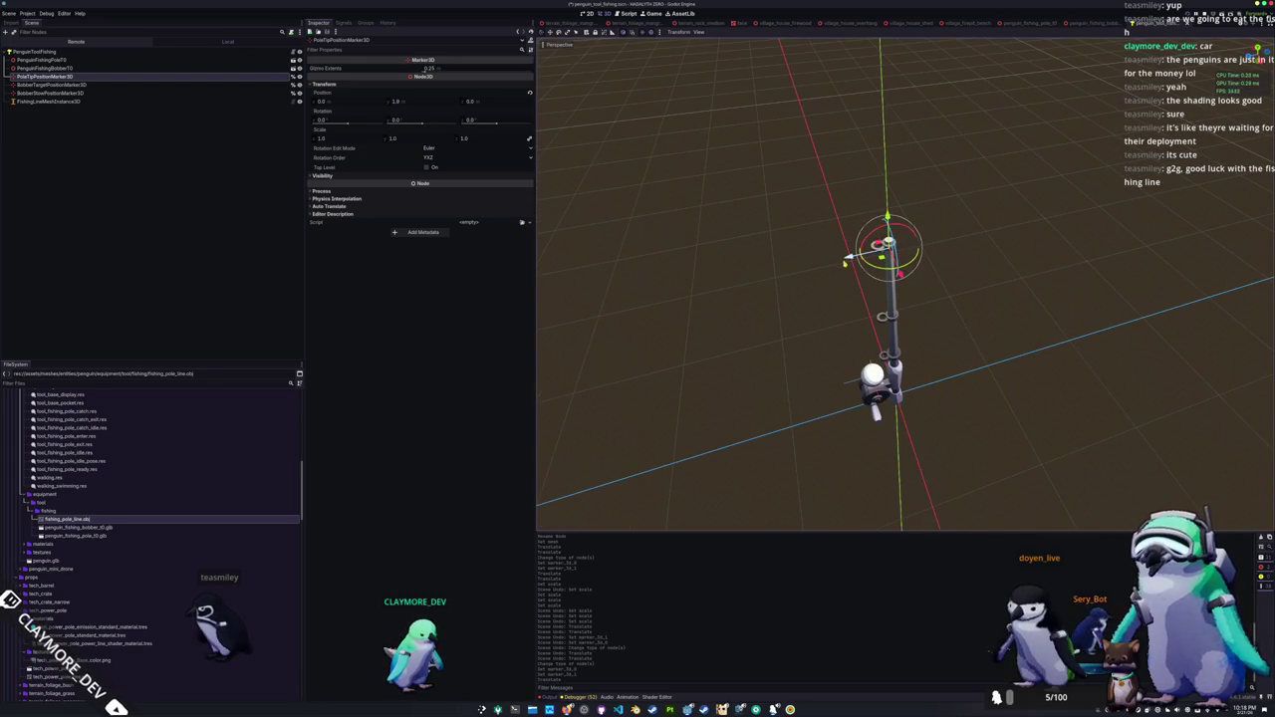
left_click_drag(833, 264, 840, 261)
left_click(475, 101)
type("0.05")
key("Return")
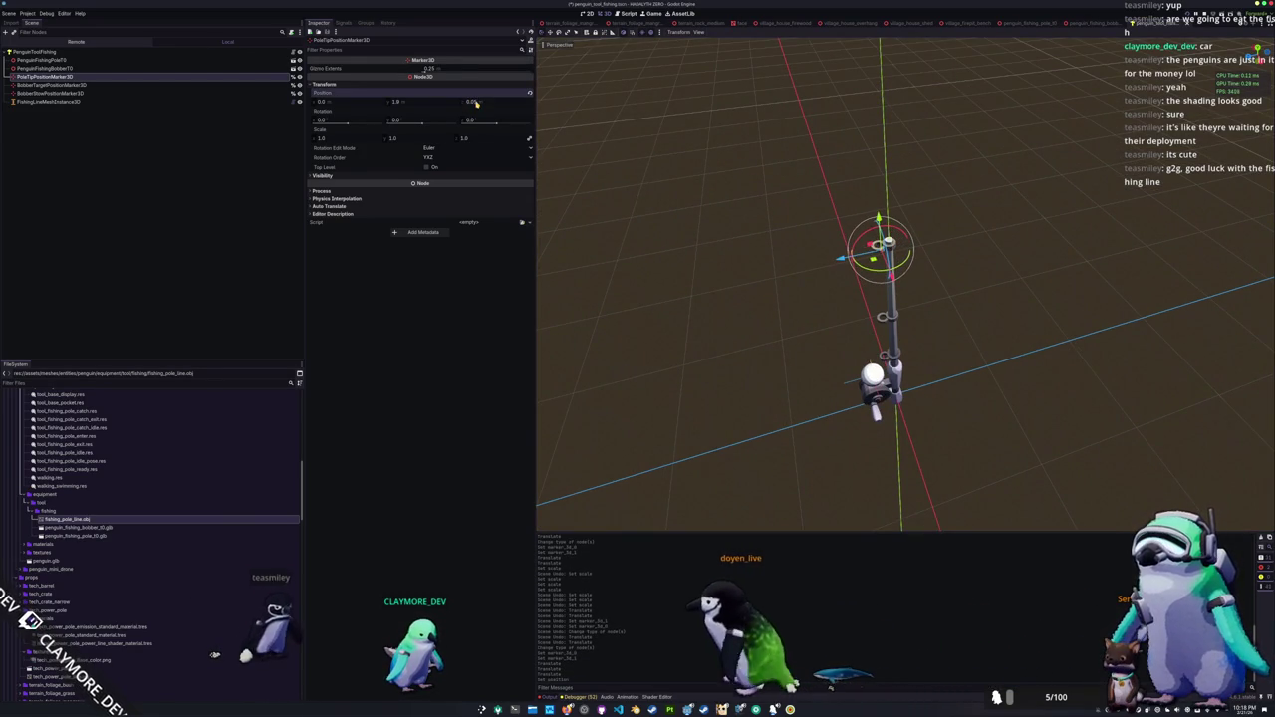
Step: Fine-tune the marker's Position Y (entering 1), then select FishingLineMeshInstance3D
scroll(740, 231, "up", 3)
left_click_drag(837, 162, 833, 149)
left_click(399, 100)
type("1")
key("Return")
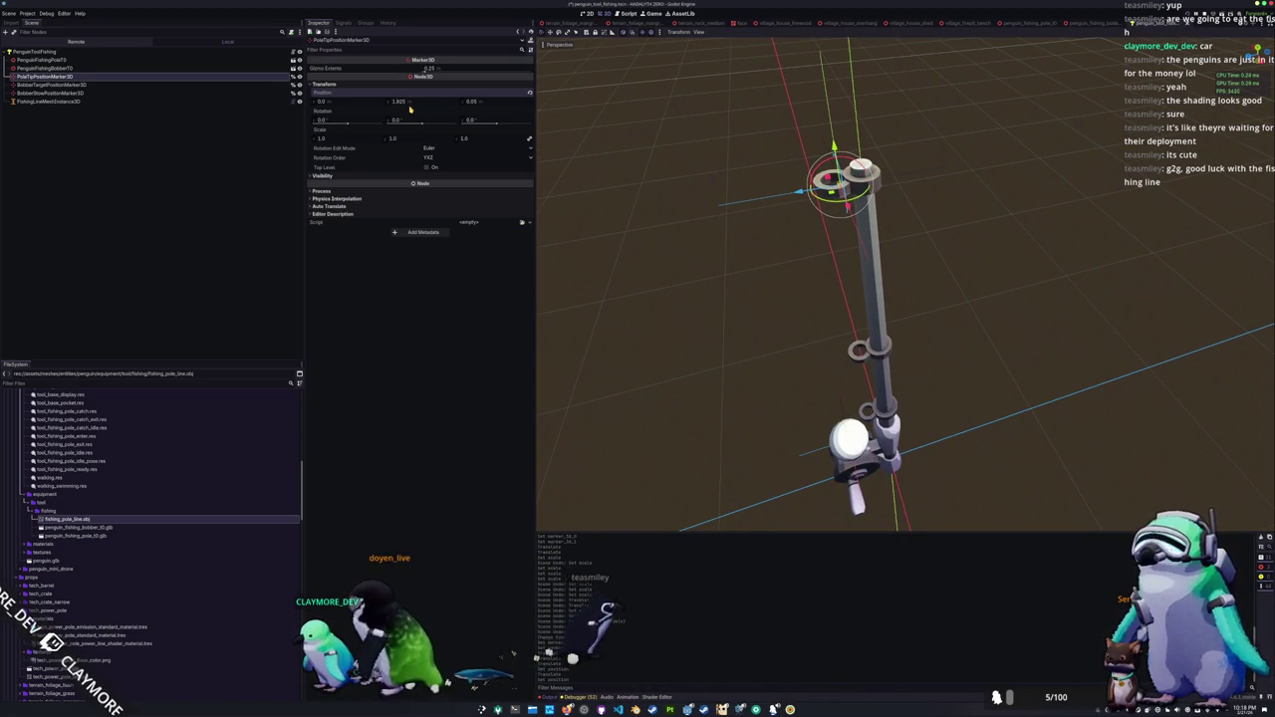
left_click(50, 101)
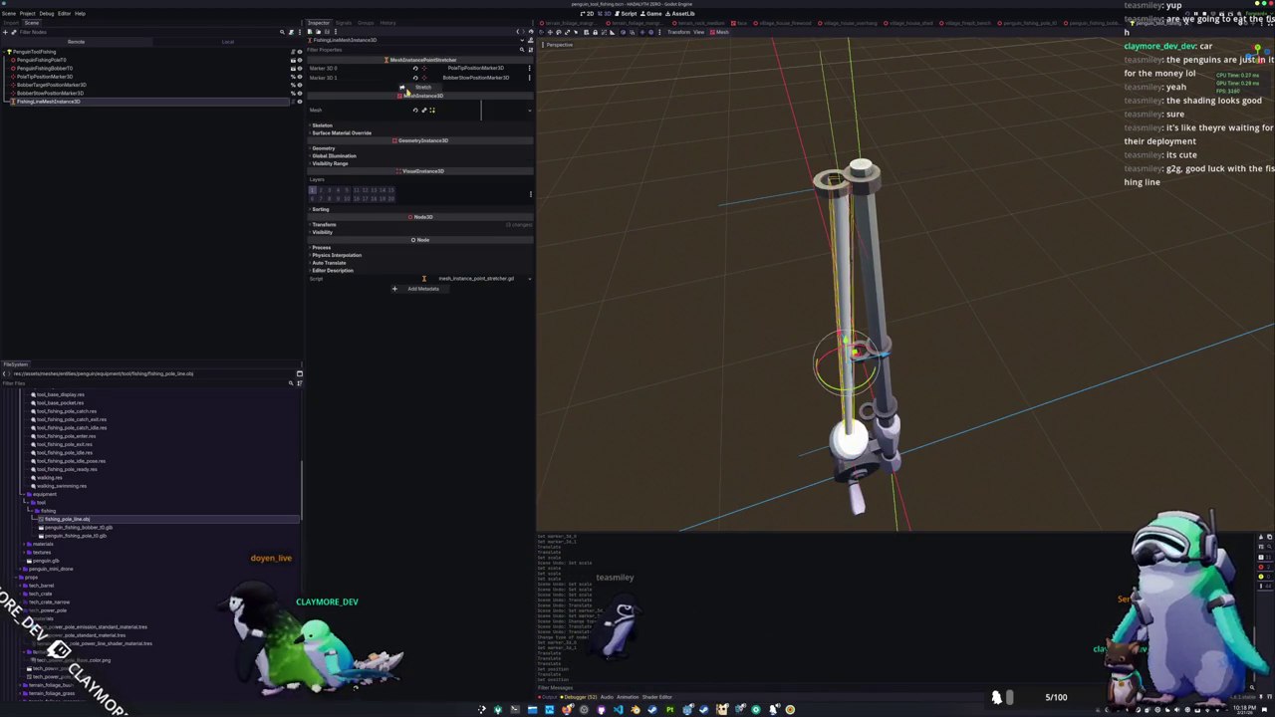
scroll(703, 257, "up", 5)
scroll(695, 258, "down", 5)
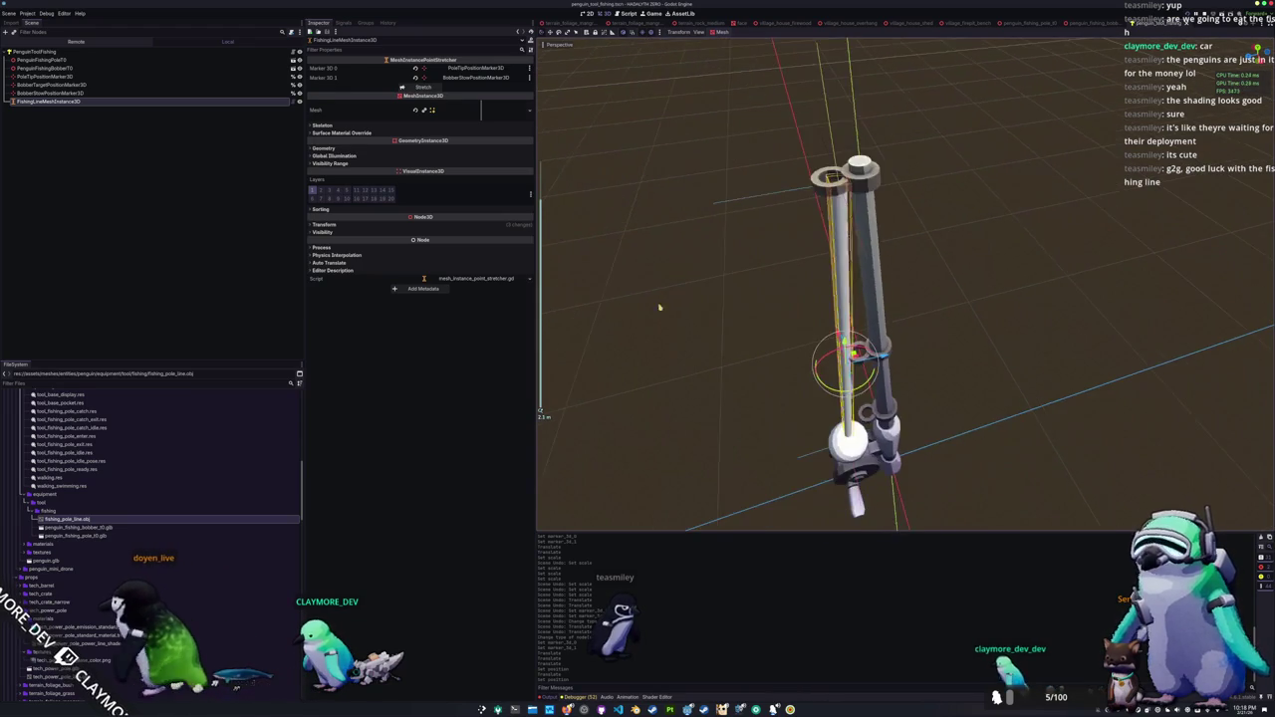
key("alt+Tab")
Step: Shade the line mesh smooth, apply all transforms, and rescale it
right_click(707, 448)
left_click(708, 448)
scroll(722, 443, "down", 2)
key("ctrl+a")
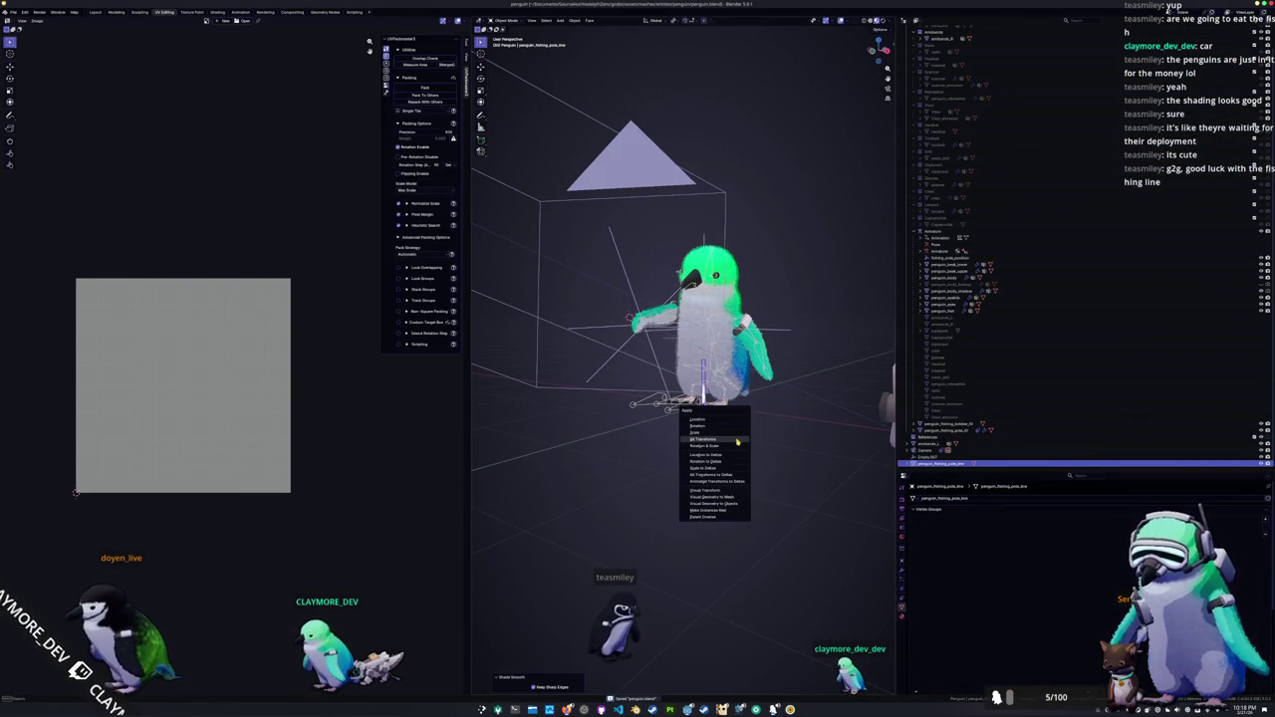
left_click(737, 440)
key("s")
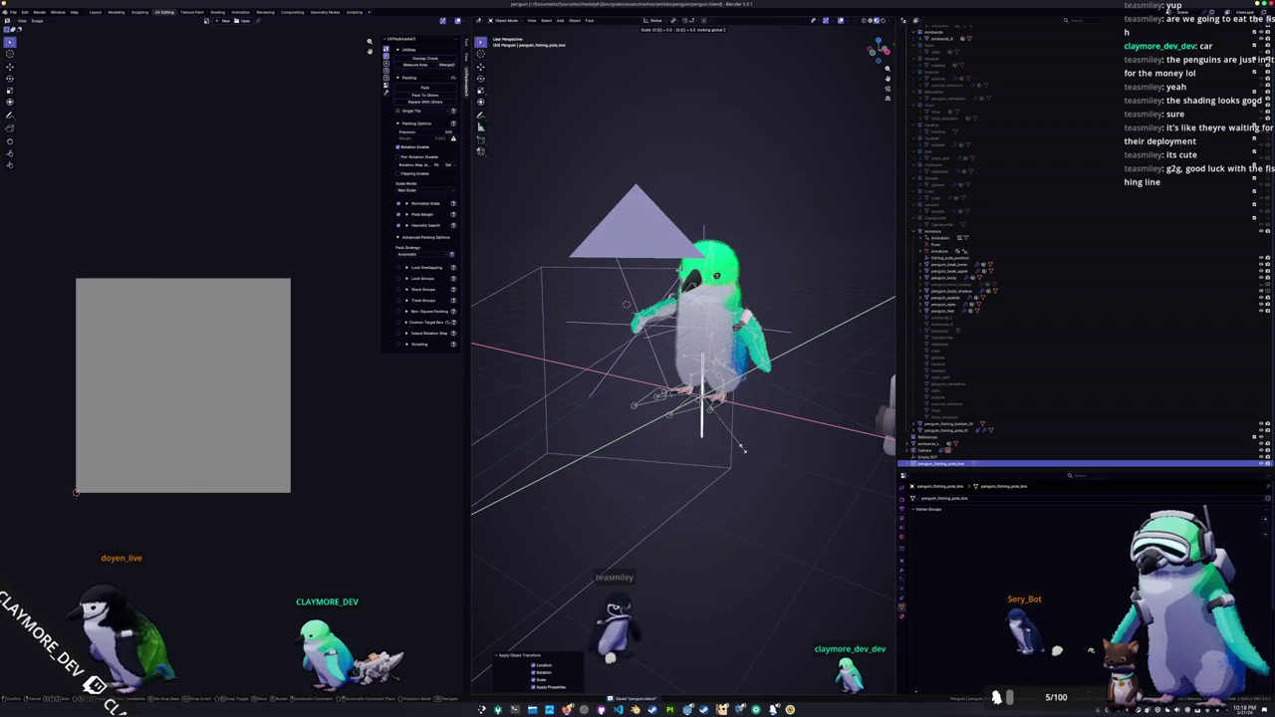
key("Return")
Step: Rescale the line mesh with Shift+Z and check its geometry in Edit Mode
key("s")
key("shift+z")
key("Return")
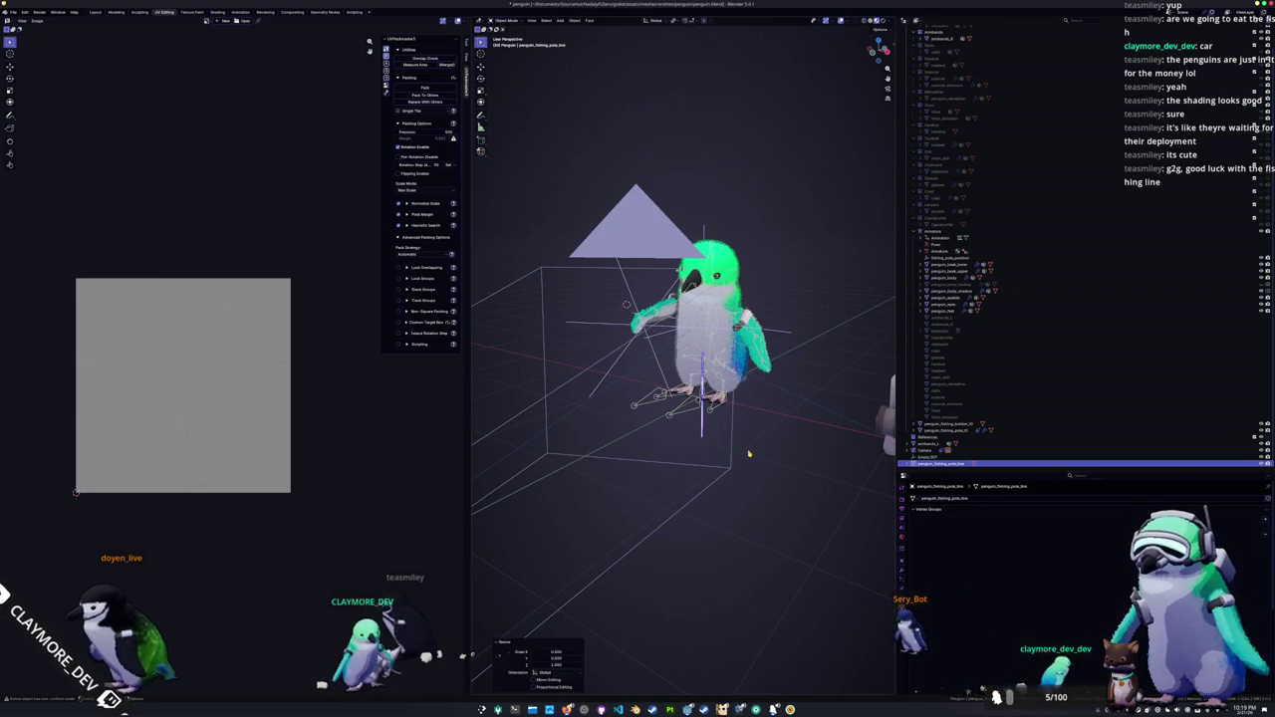
key("Tab")
key("Tab")
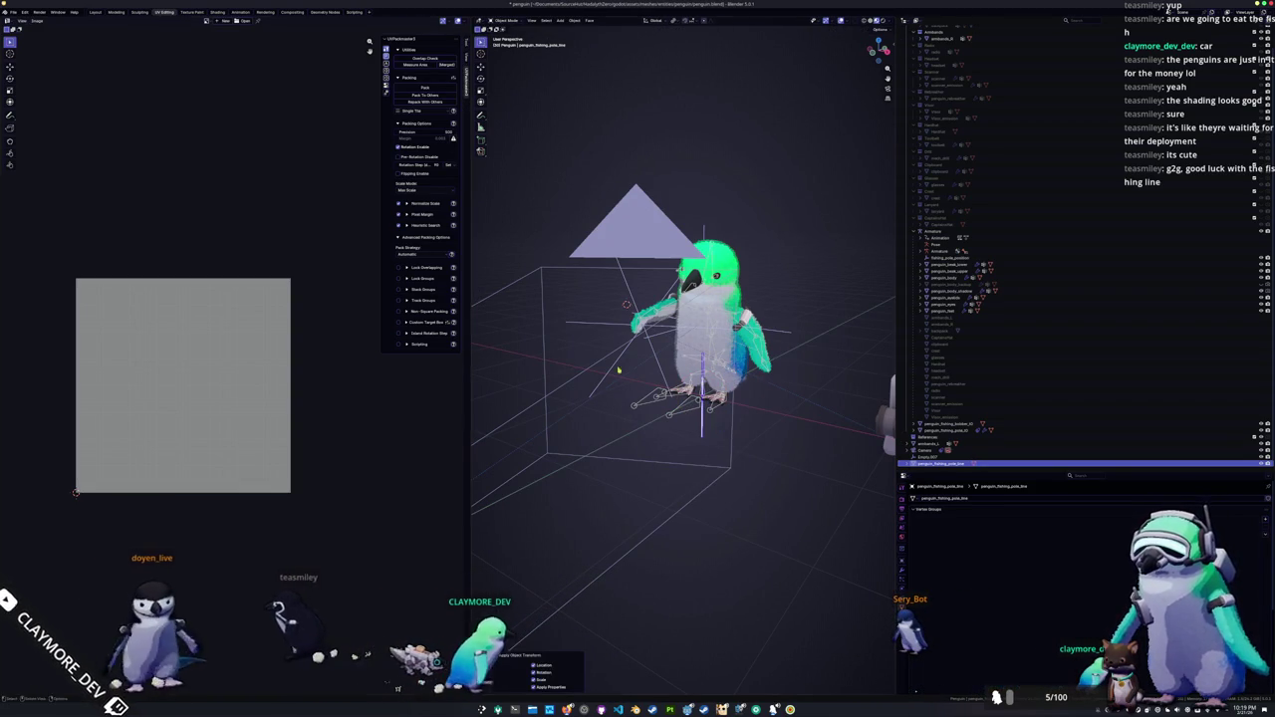
key("Tab")
key("KP_Decimal")
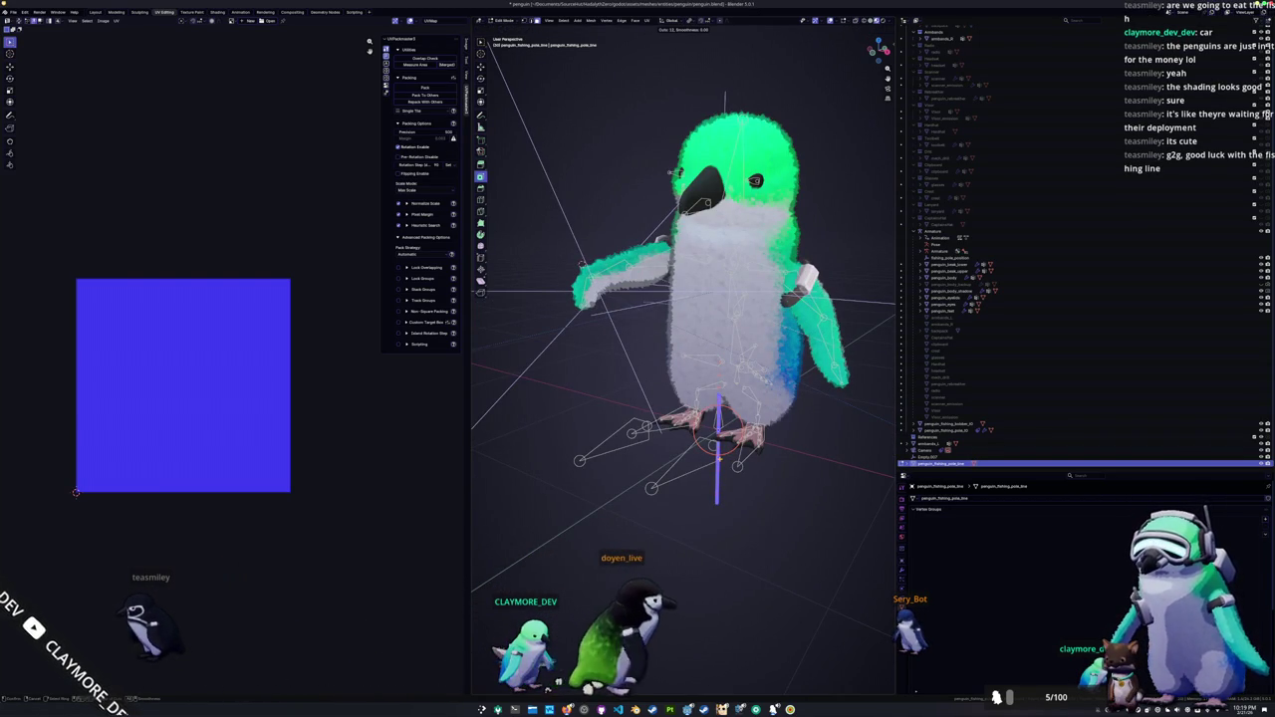
key("Tab")
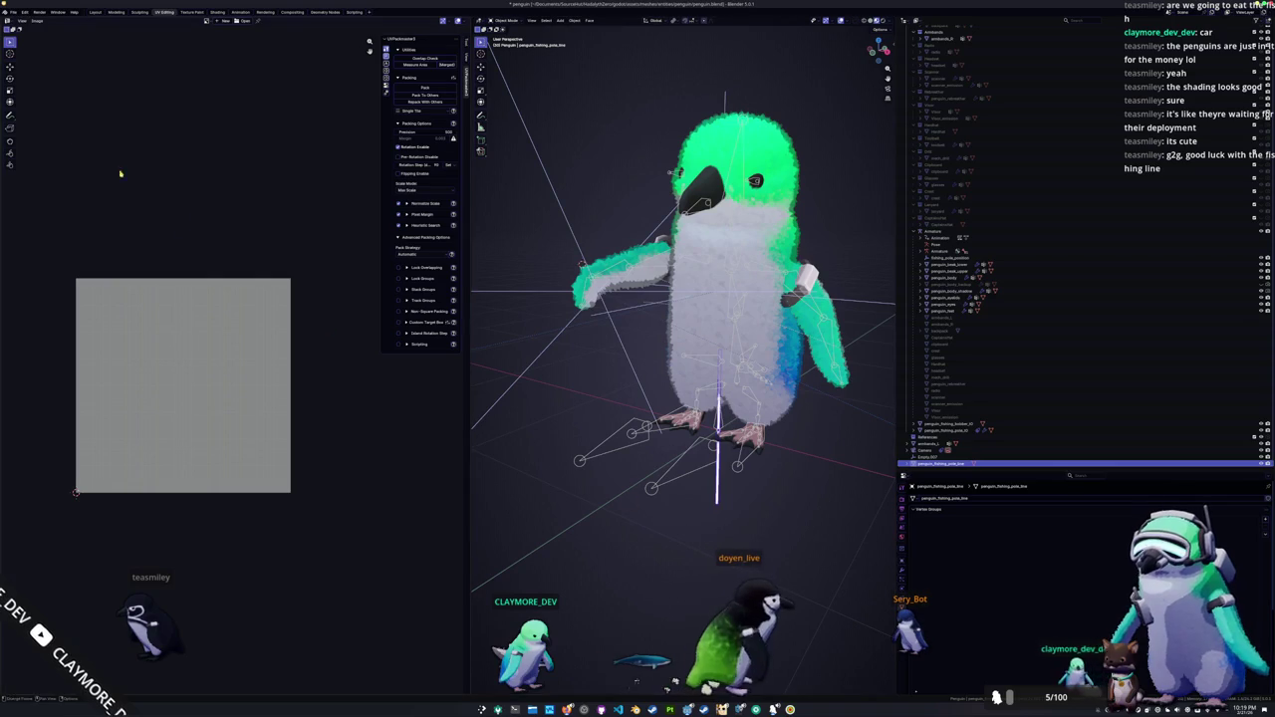
Step: Export the line mesh as a glTF 2.0 file
left_click(13, 12)
mouse_move(42, 121)
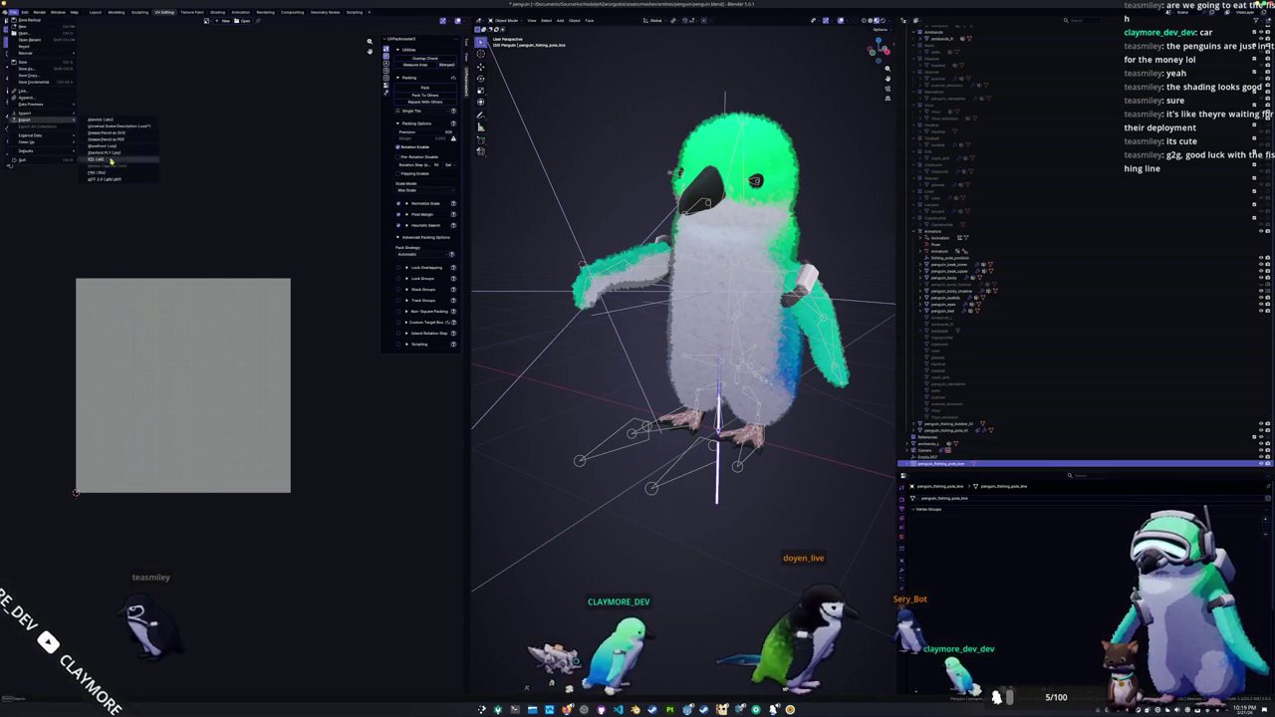
left_click(106, 180)
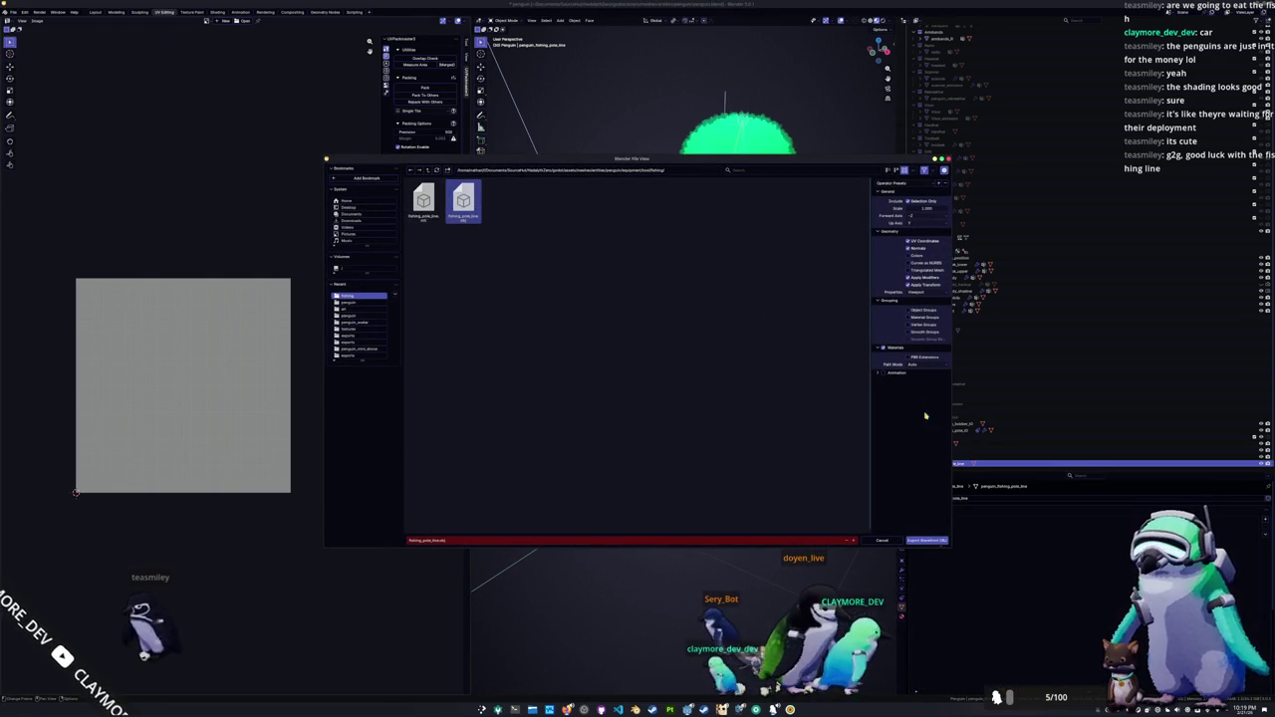
left_click(927, 540)
key("alt+Tab")
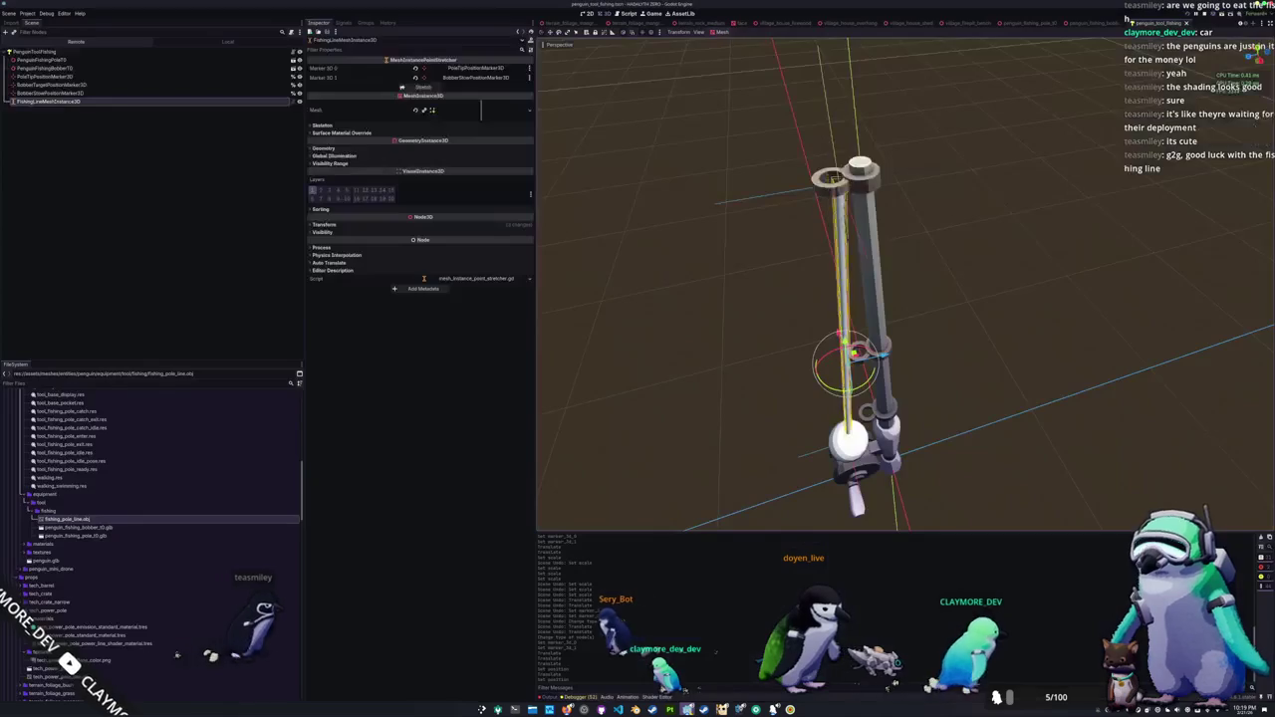
Step: Give FishingLineMeshInstance3D a new ShaderMaterial override using power_line_shader.gdshader
left_click_drag(674, 332, 754, 329)
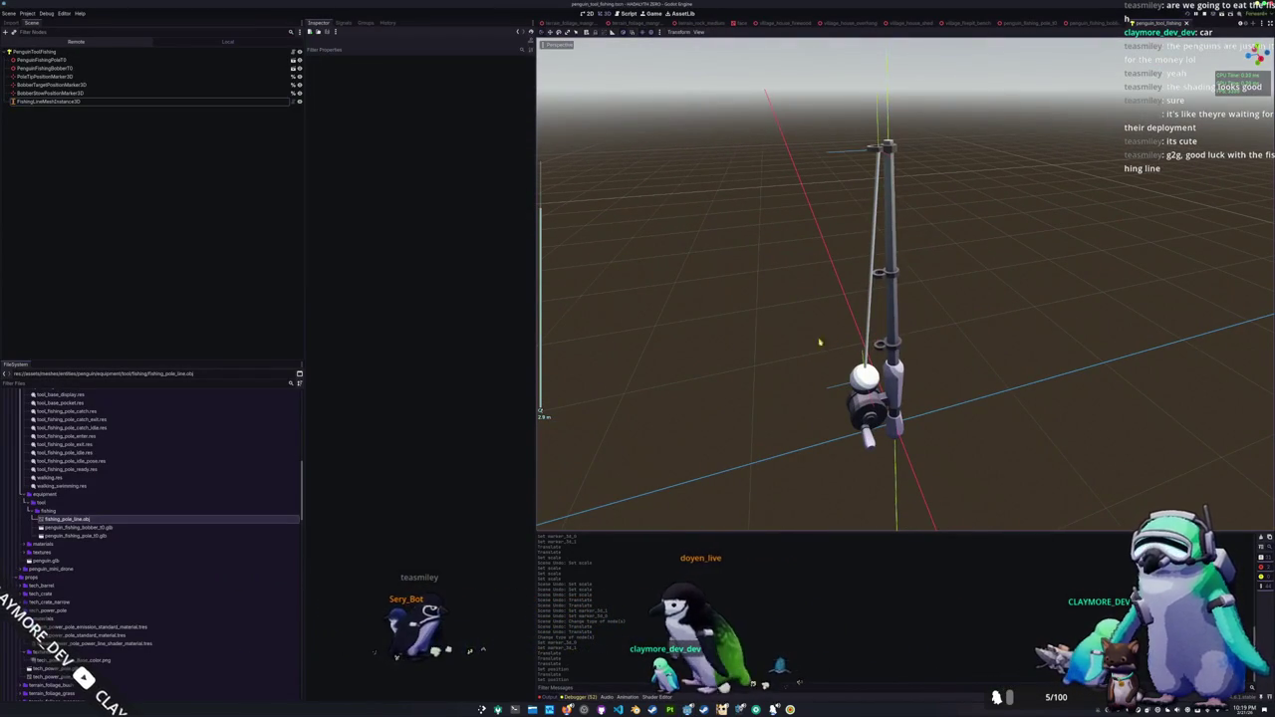
left_click(48, 100)
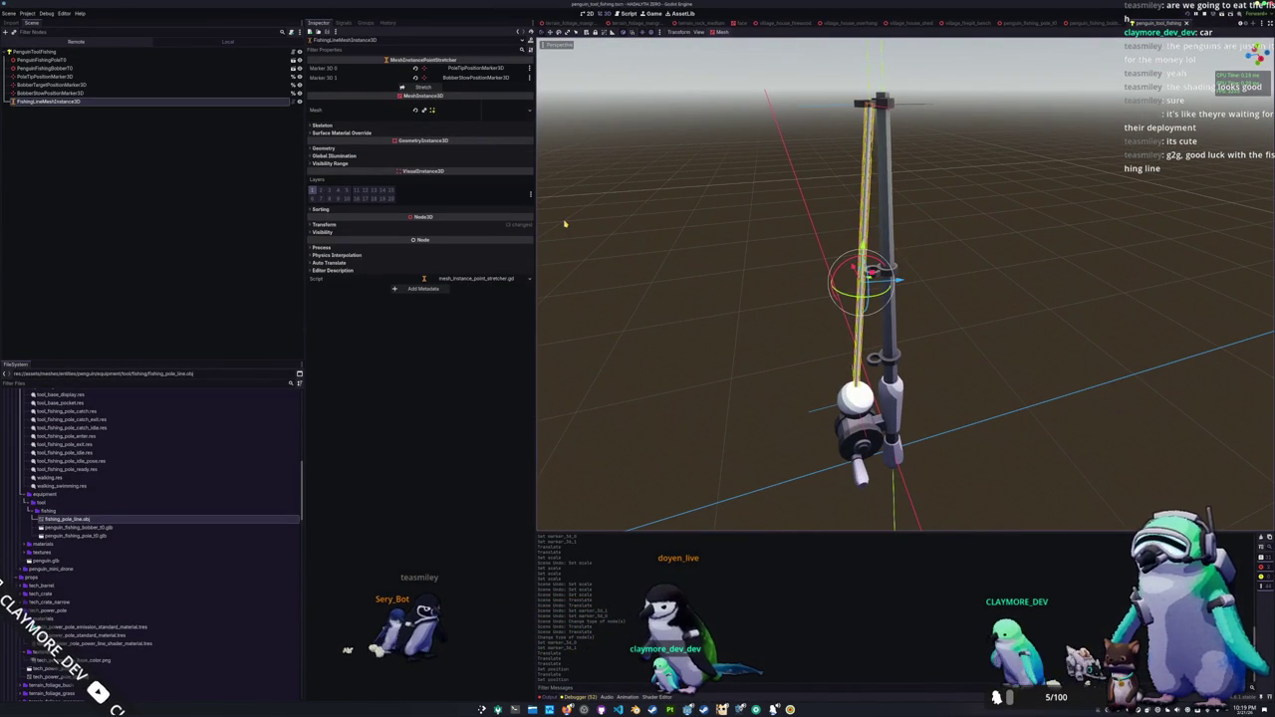
left_click(449, 148)
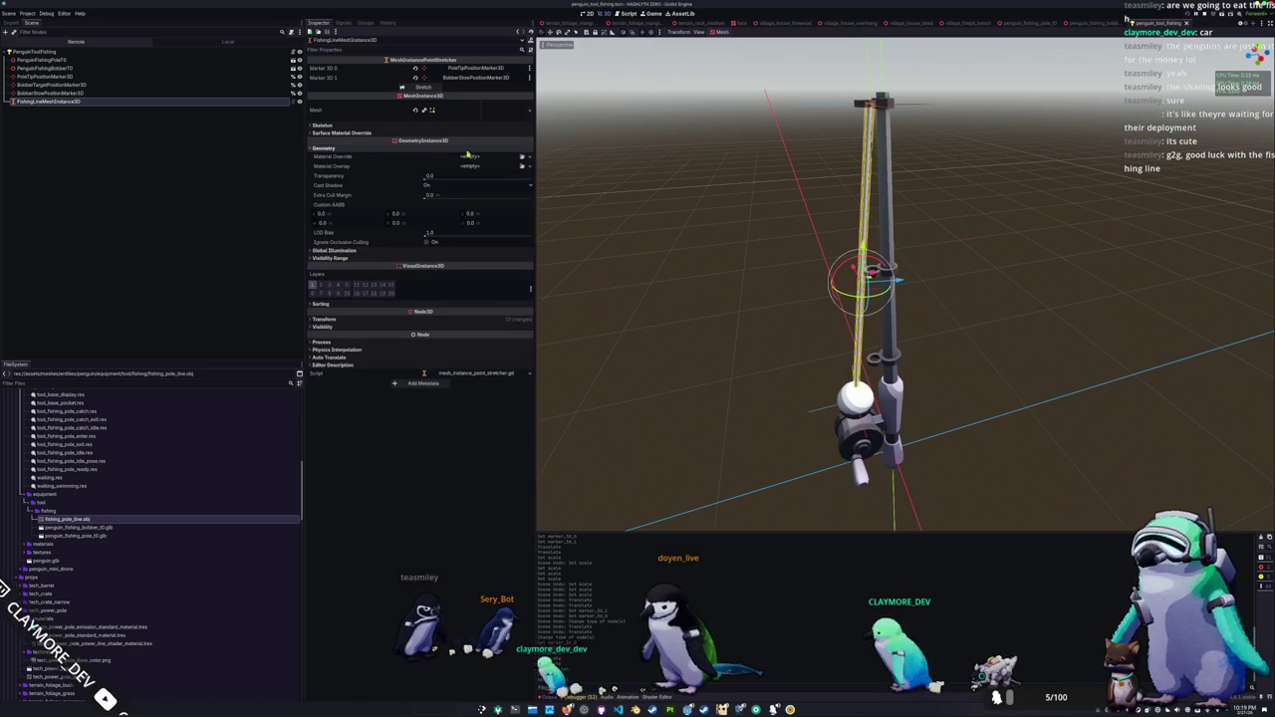
left_click(530, 157)
left_click(503, 190)
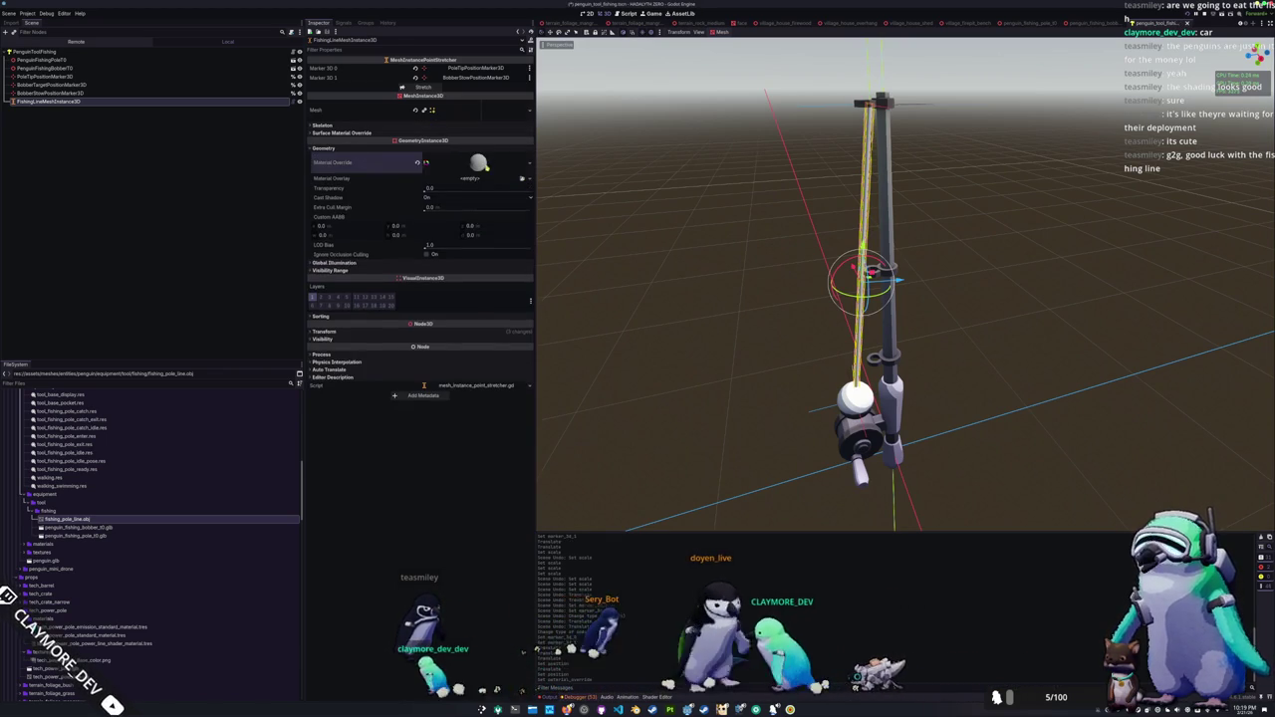
left_click(521, 230)
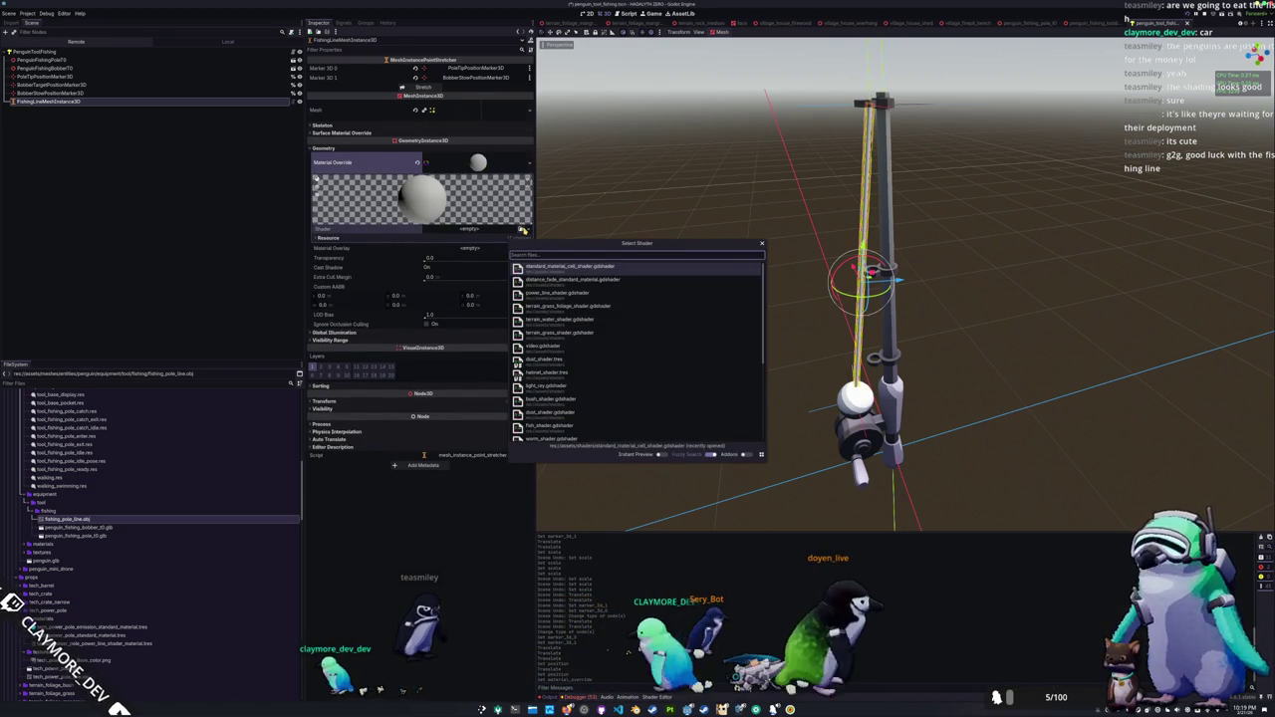
type("power")
key("Return")
Step: Open power_line_shader.gdshader in the Shader Editor and place the cursor on the noise sample line
scroll(658, 210, "up", 3)
mouse_move(627, 282)
left_mouse_down()
mouse_move(682, 279)
mouse_move(564, 264)
left_mouse_up()
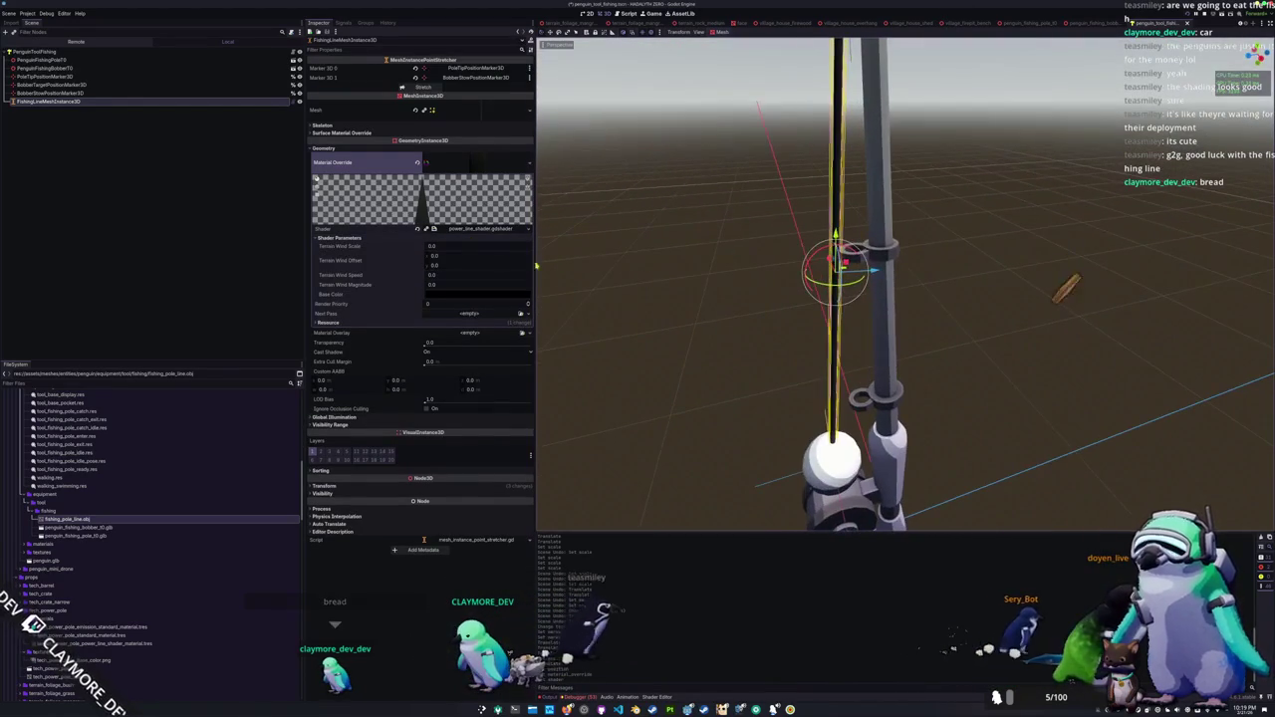
left_click(485, 230)
scroll(844, 503, "down", 2)
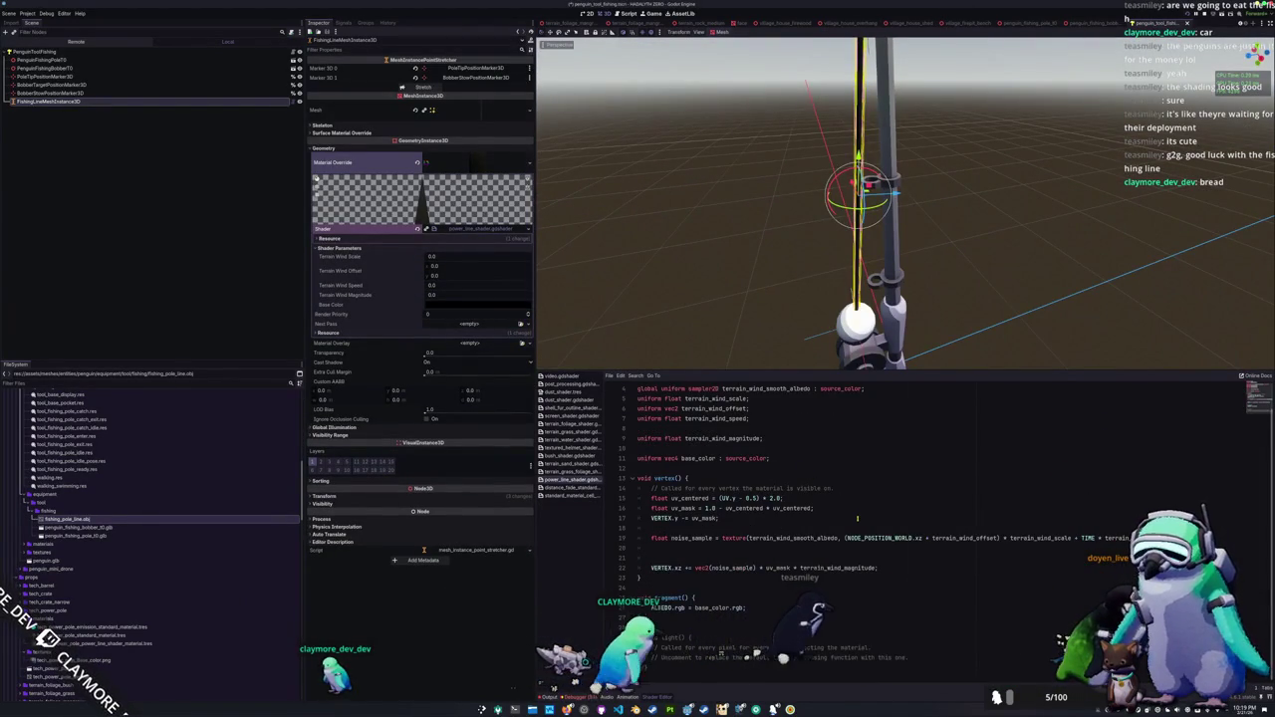
scroll(857, 518, "up", 1)
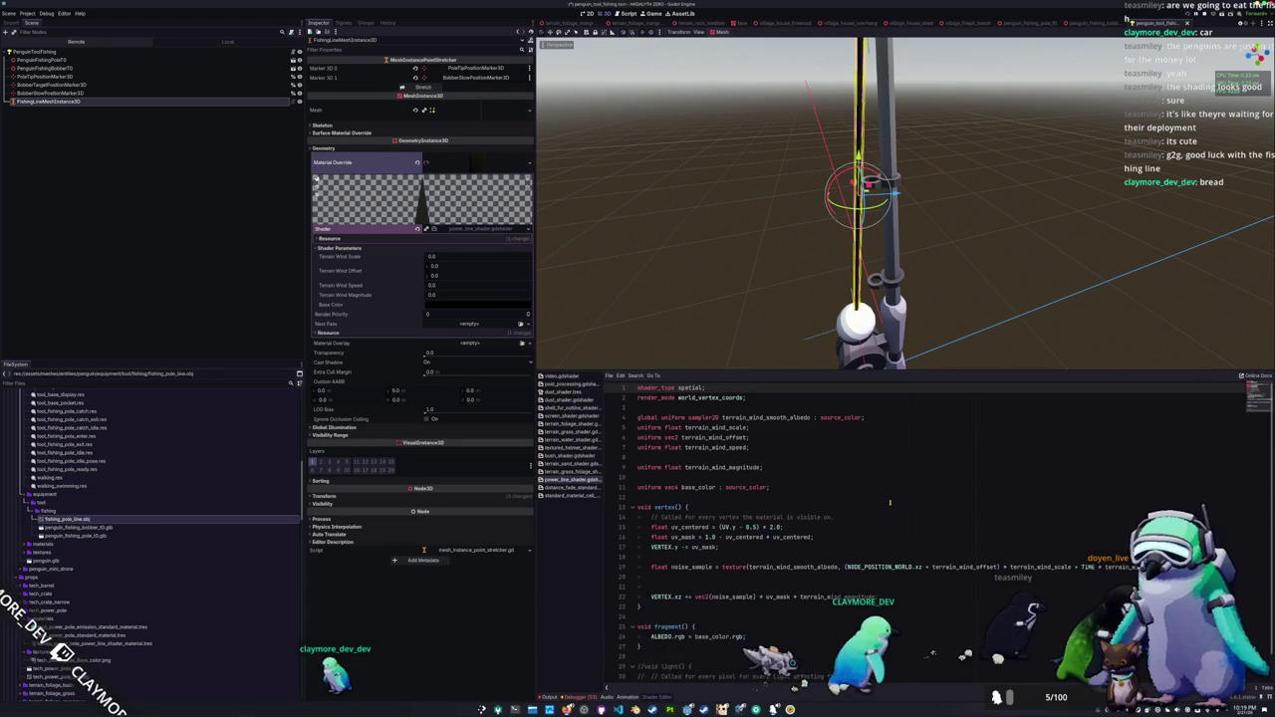
scroll(890, 502, "down", 1)
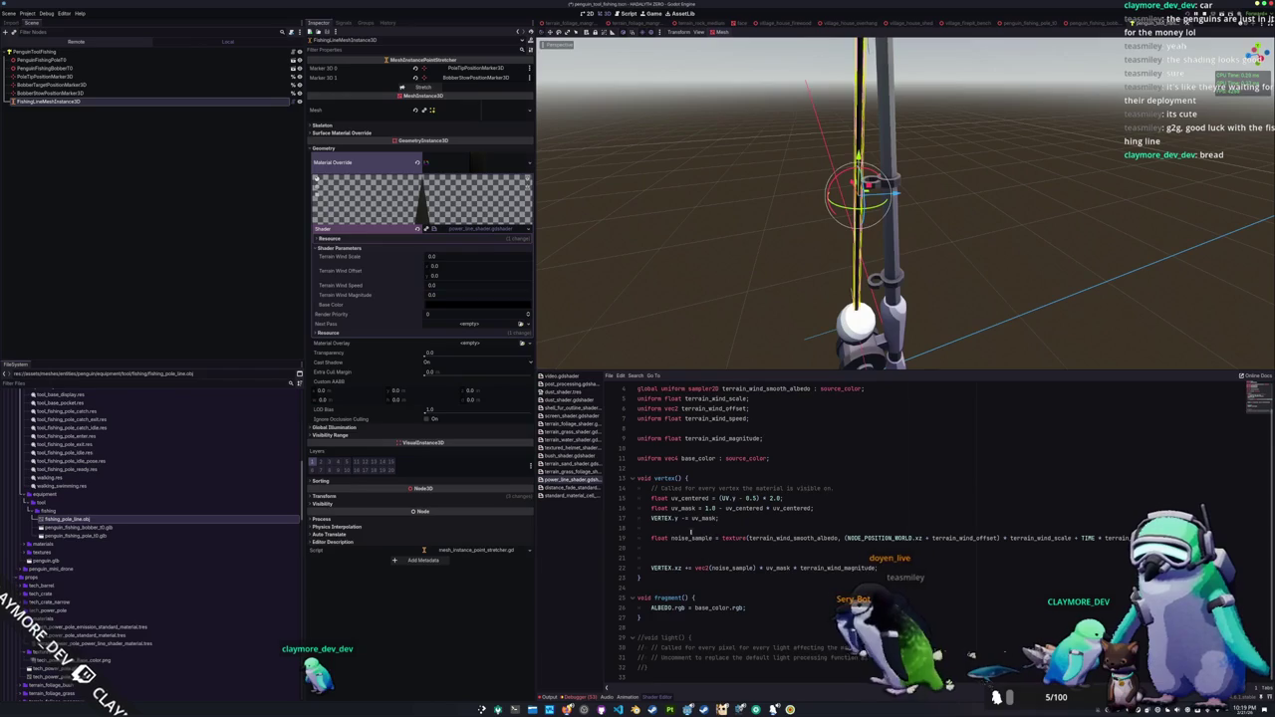
left_click(651, 538)
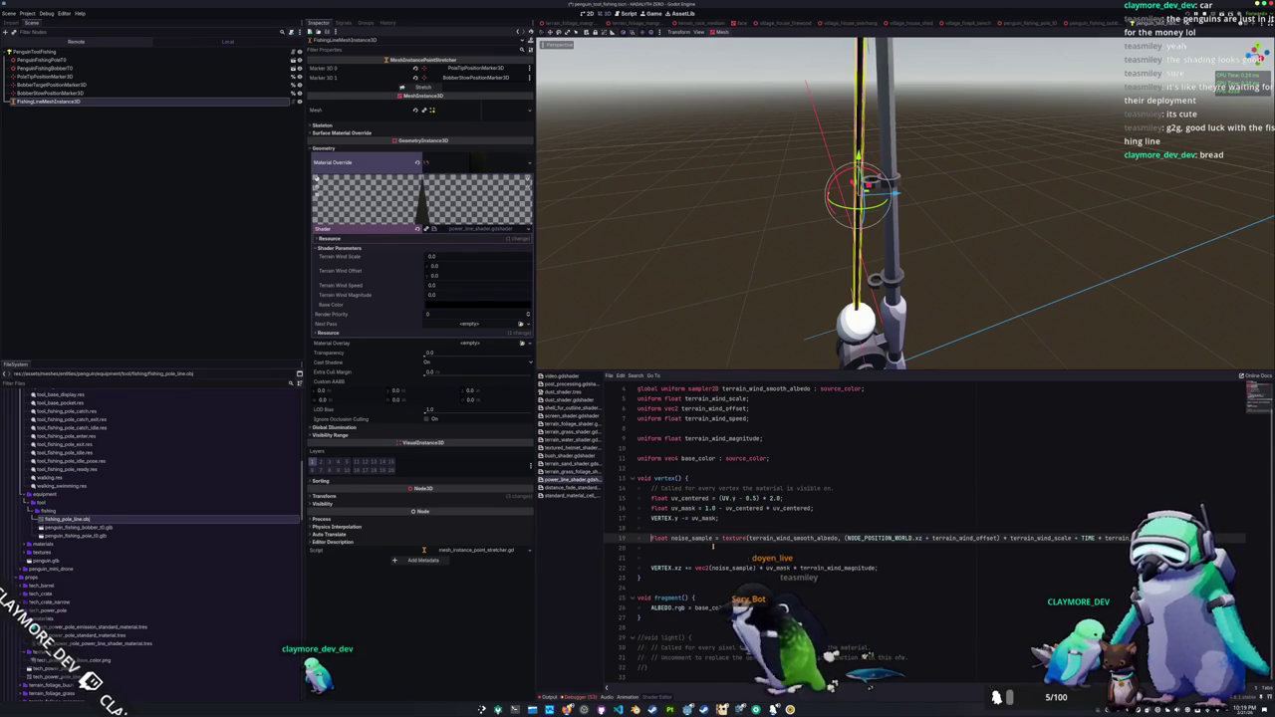
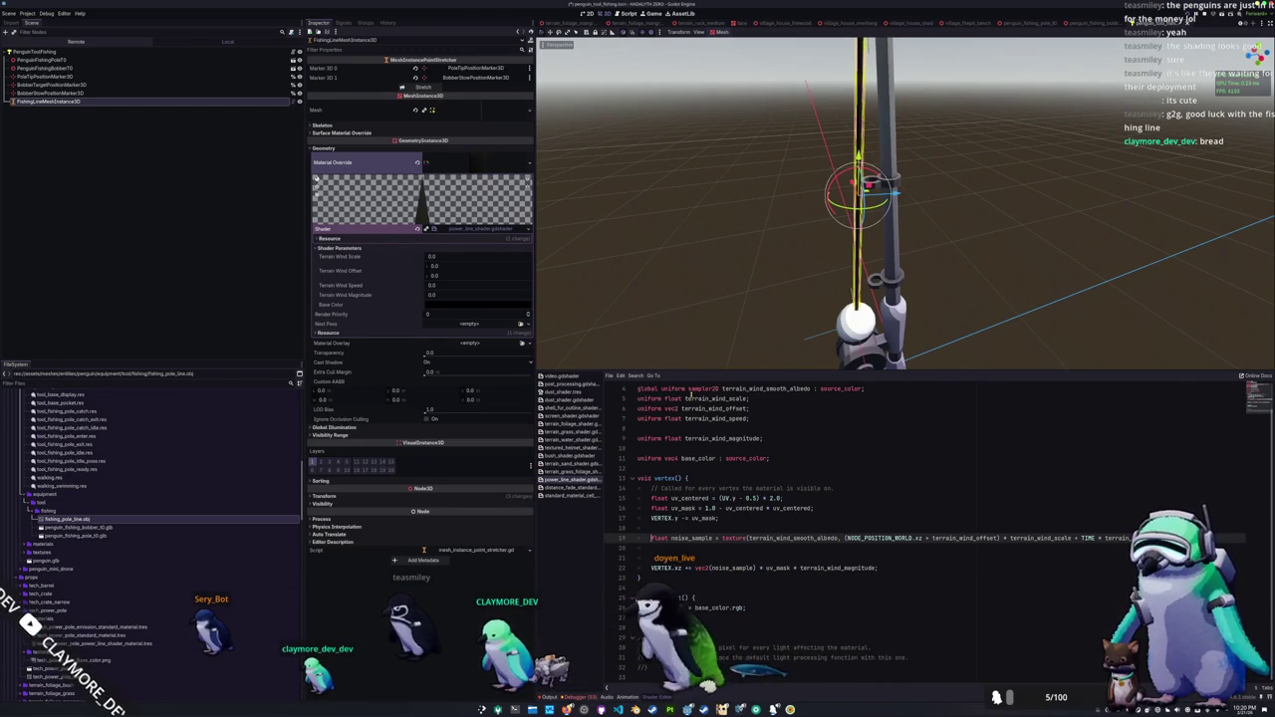
Step: Assign the fishing_pole_line mesh to FishingLineMeshInstance3D through Quick Load
scroll(777, 299, "down", 3)
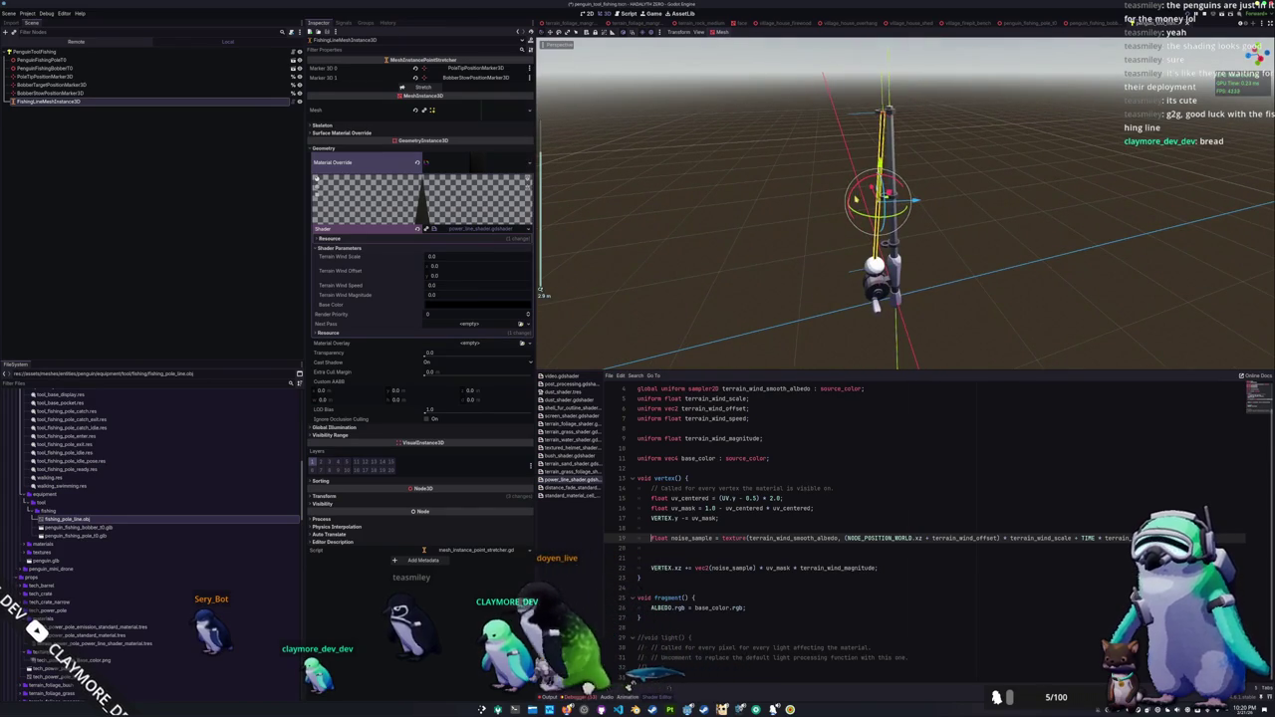
left_click_drag(778, 299, 674, 217)
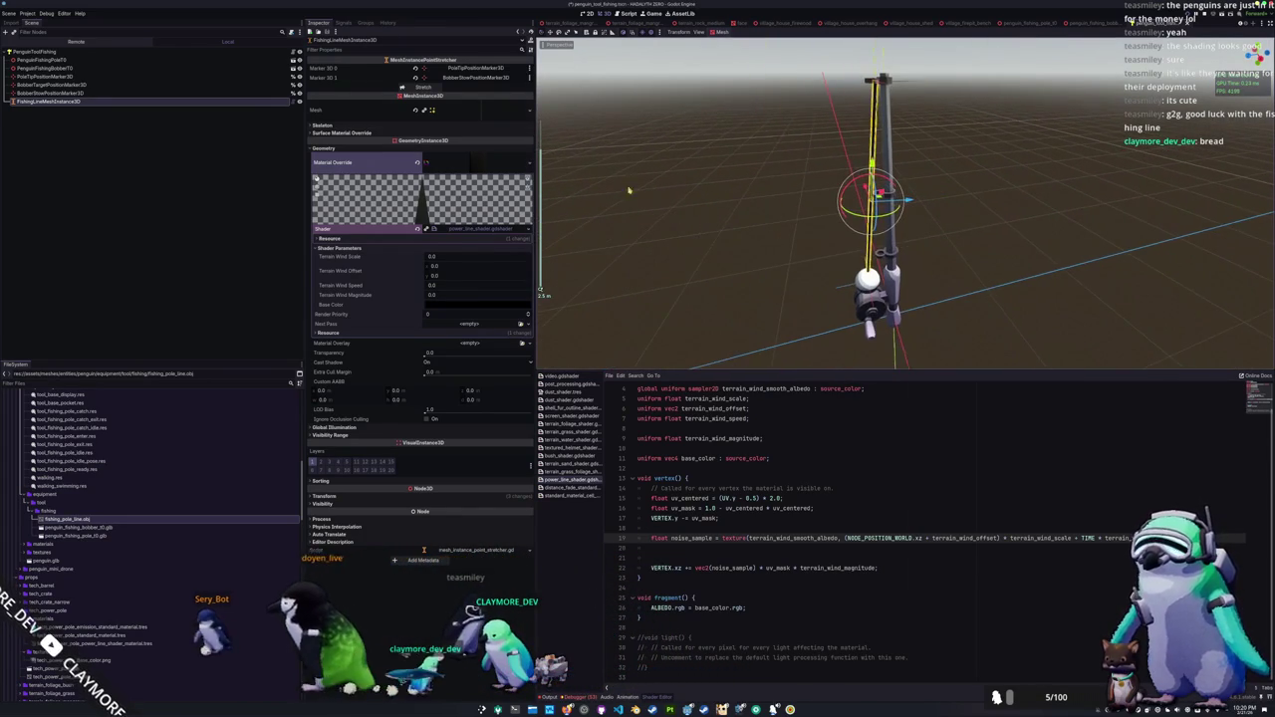
left_click(520, 122)
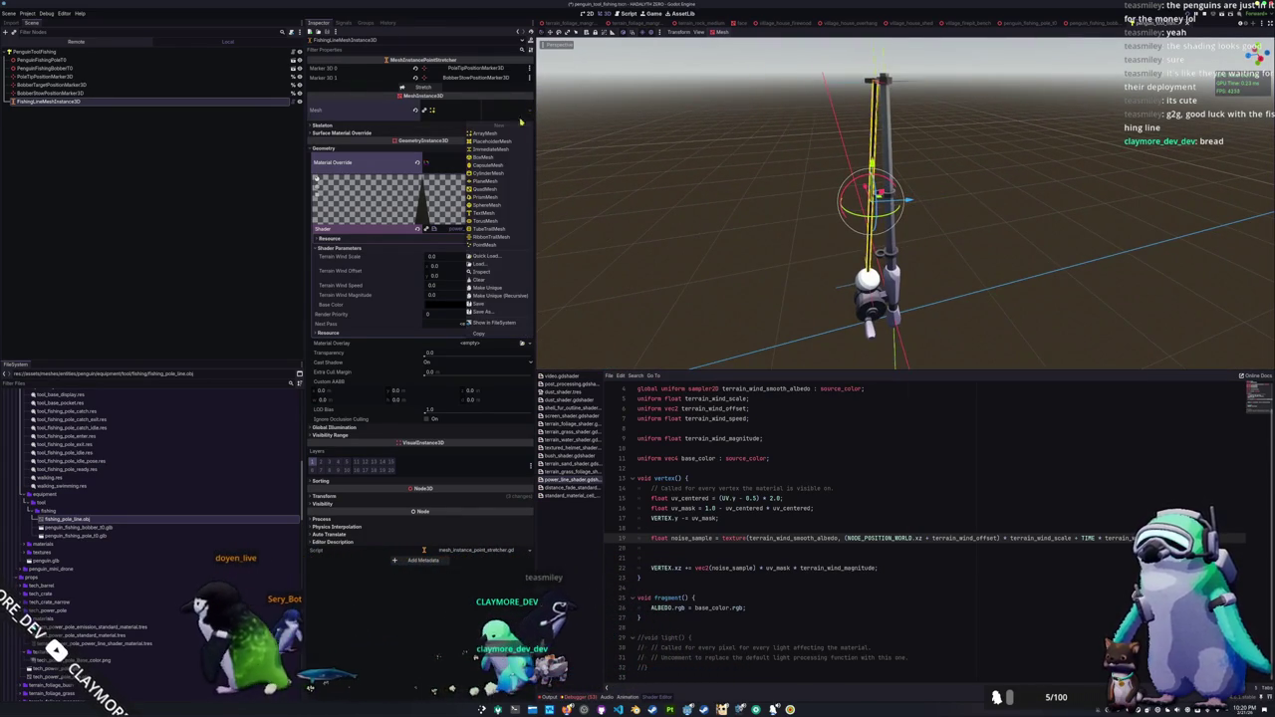
left_click(486, 255)
double_click(609, 286)
mouse_move(609, 286)
left_mouse_down()
mouse_move(678, 273)
mouse_move(660, 256)
mouse_move(687, 213)
mouse_move(697, 227)
mouse_move(678, 233)
mouse_move(673, 215)
left_mouse_up()
left_click(517, 111)
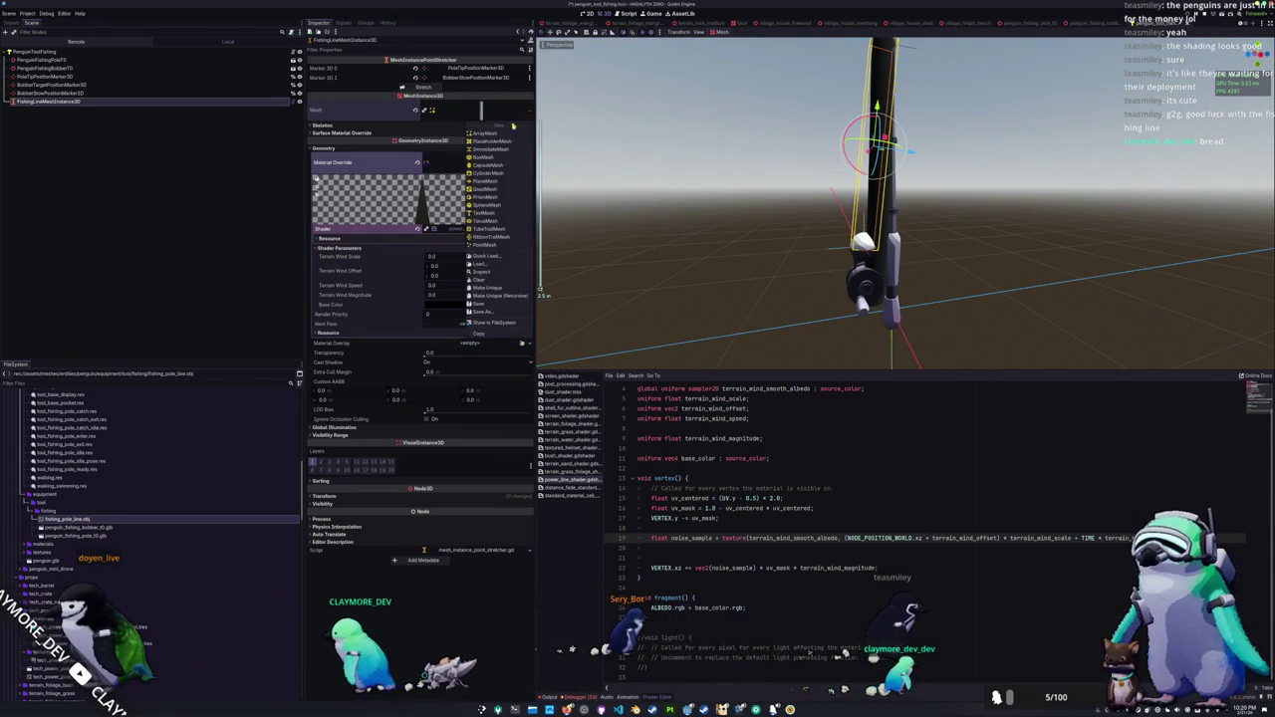
left_click(486, 255)
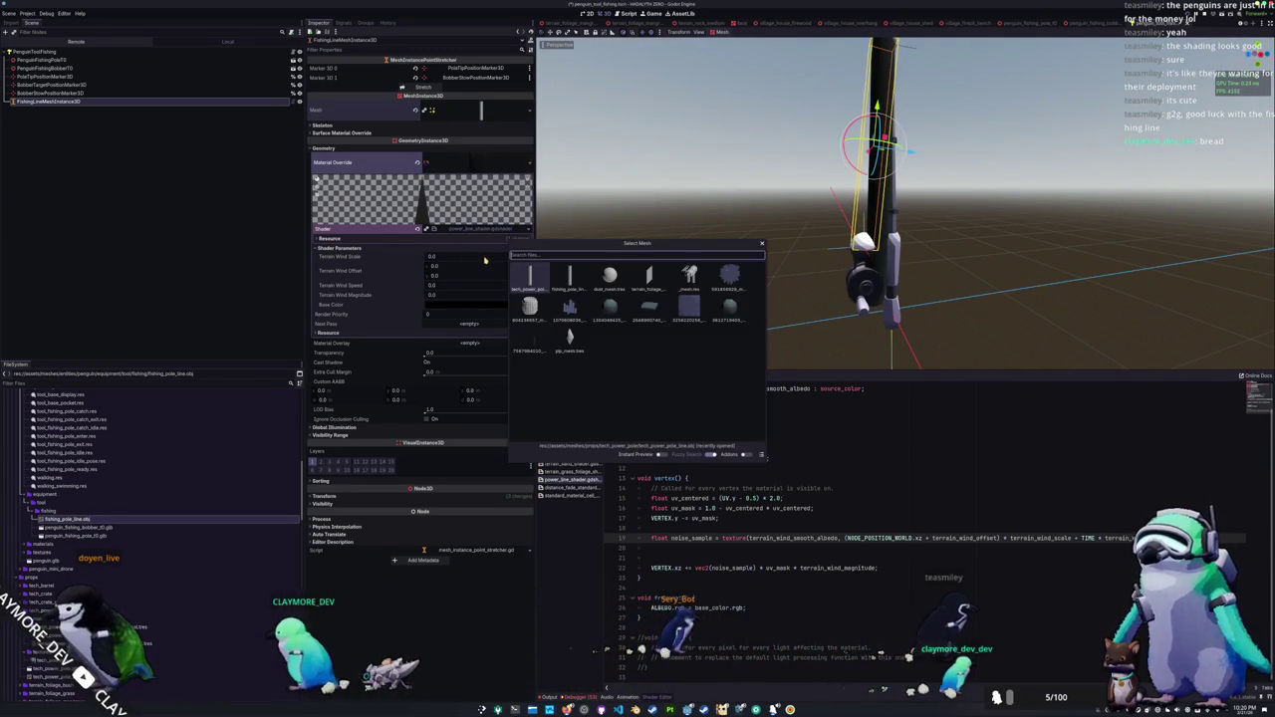
left_click(565, 286)
Step: Scroll to the line shader's ALBEDO line and begin editing its end
scroll(673, 261, "up", 5)
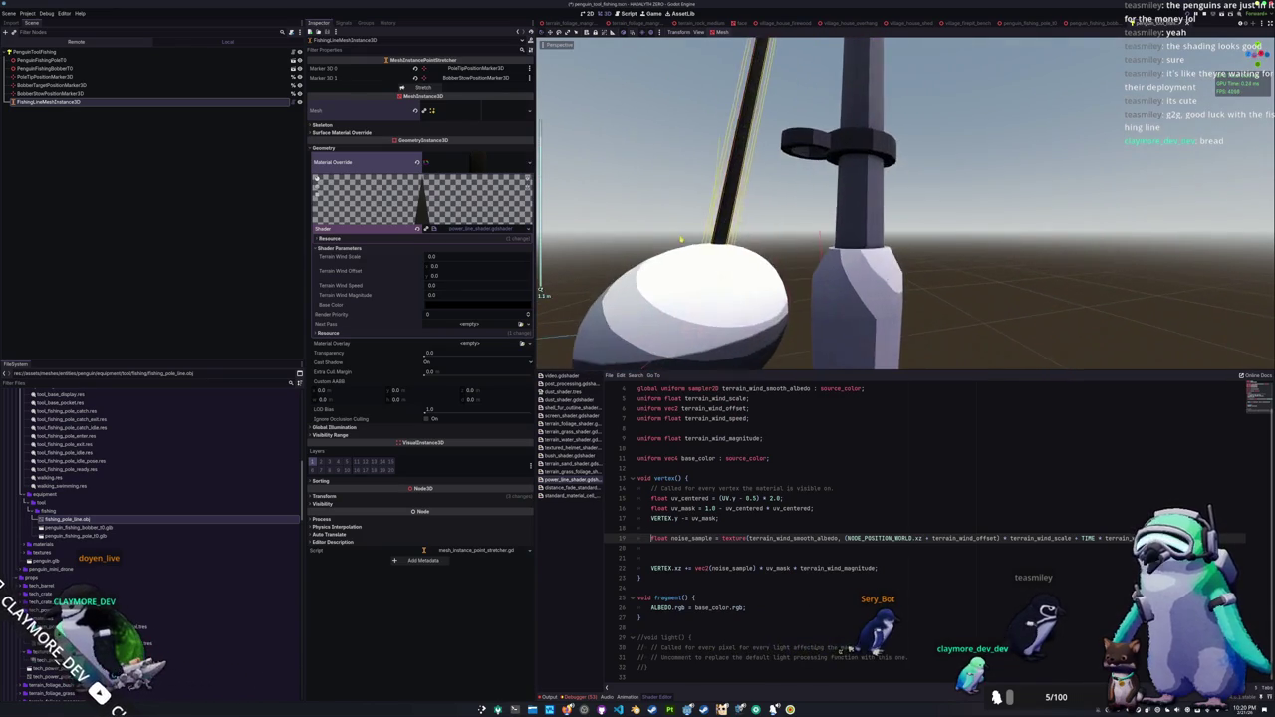
scroll(683, 254, "down", 5)
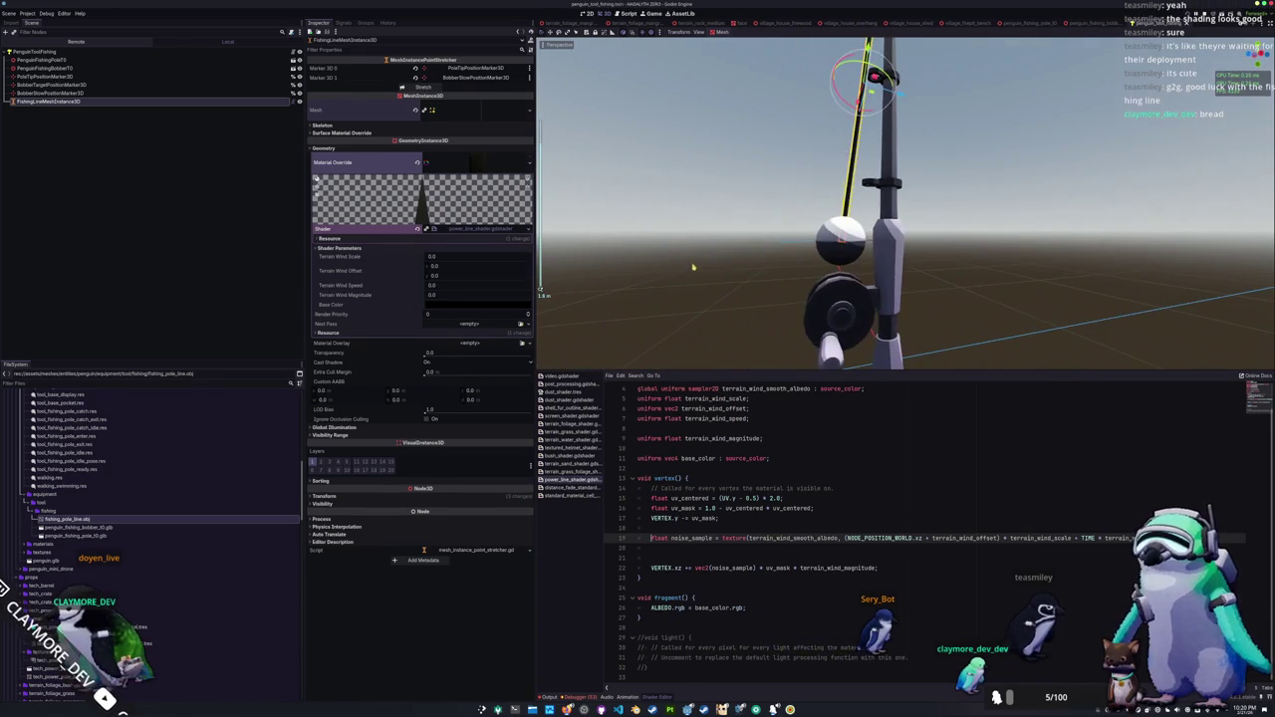
scroll(691, 277, "down", 3)
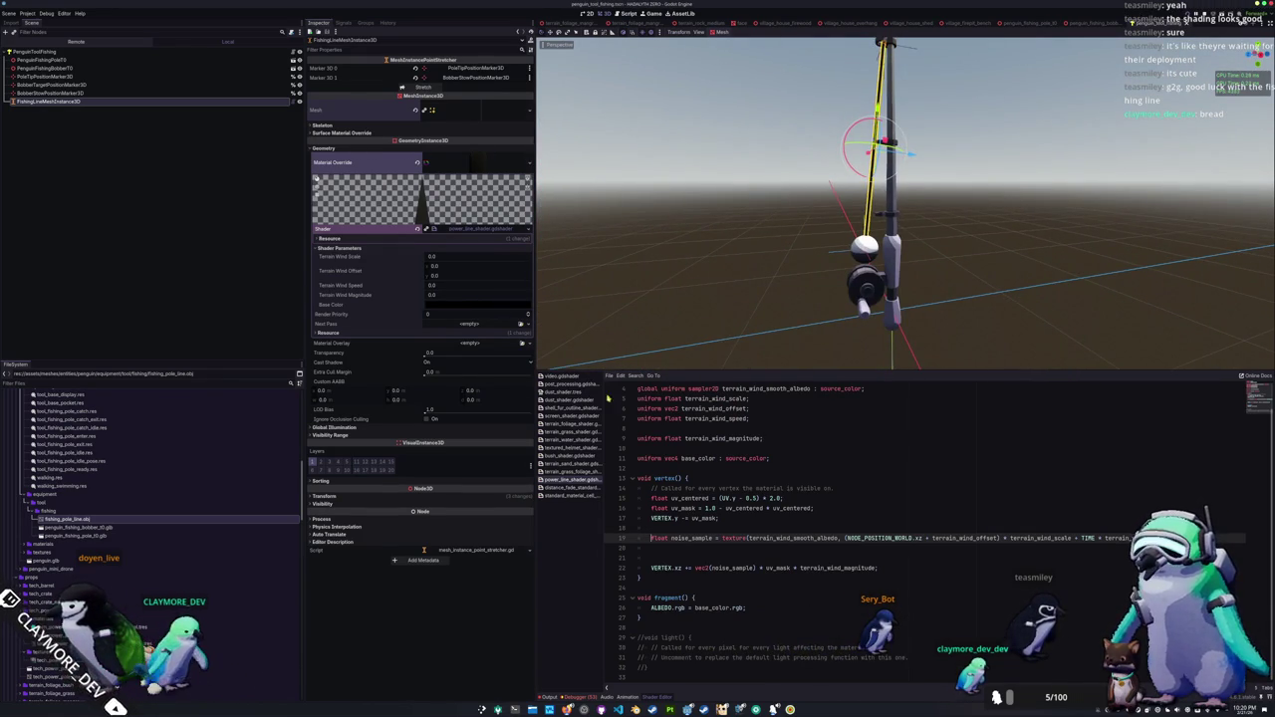
left_click(750, 607)
key("BackSpace")
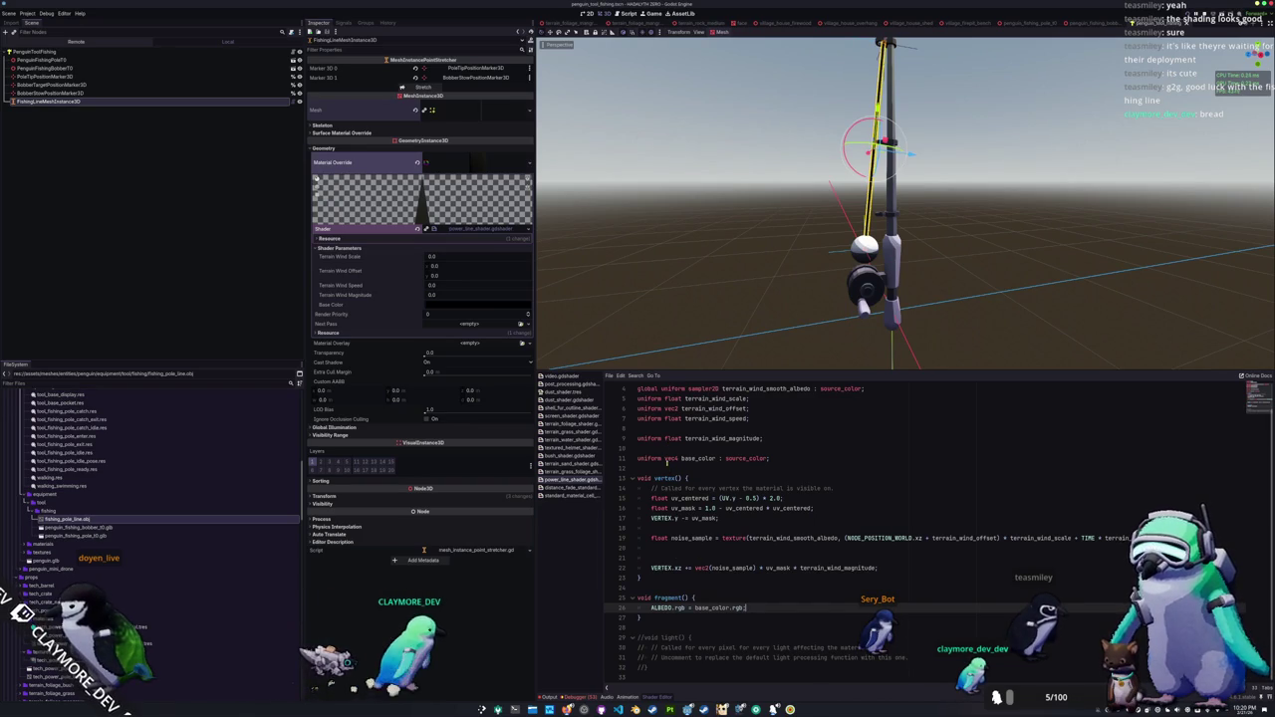
Step: Copy the uv_centered and uv_mask lines into fragment() and delete the pasted VERTEX.y line
left_click(669, 555)
left_click(673, 527)
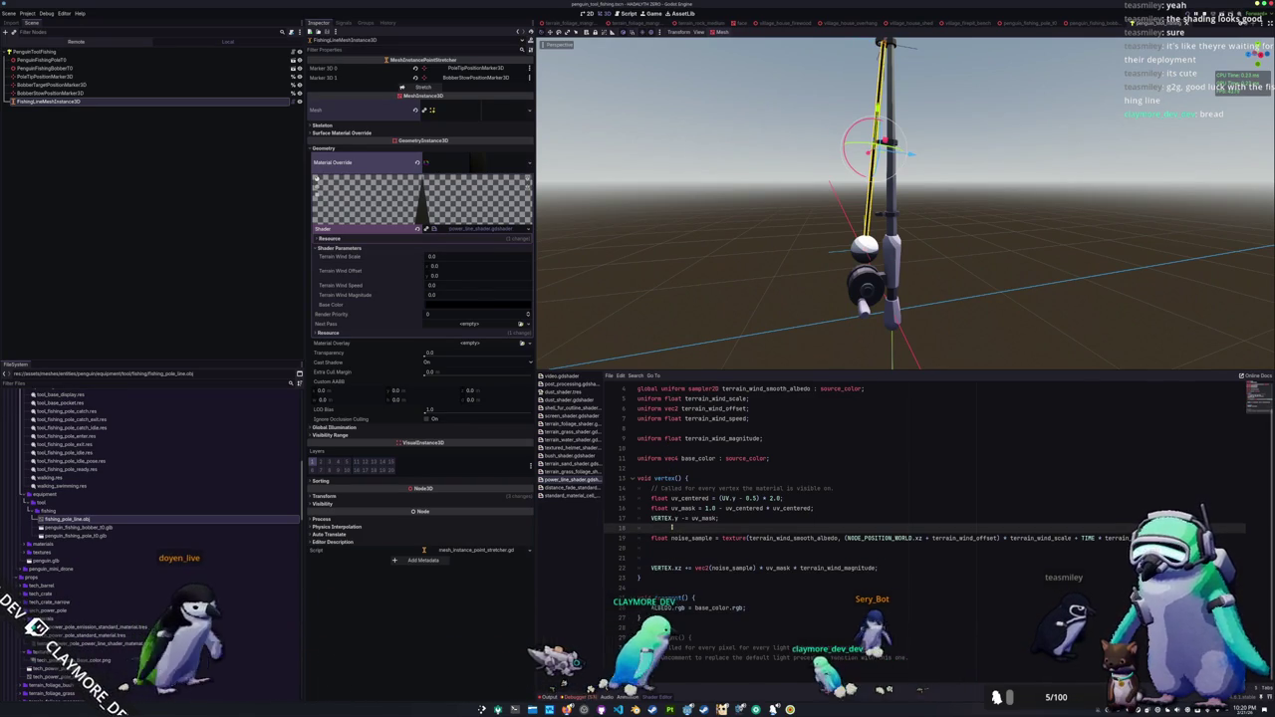
key("shift+Up")
key("shift+Up")
key("ctrl+c")
key("Left")
key("Down")
key("Down")
key("Down")
key("ctrl+v")
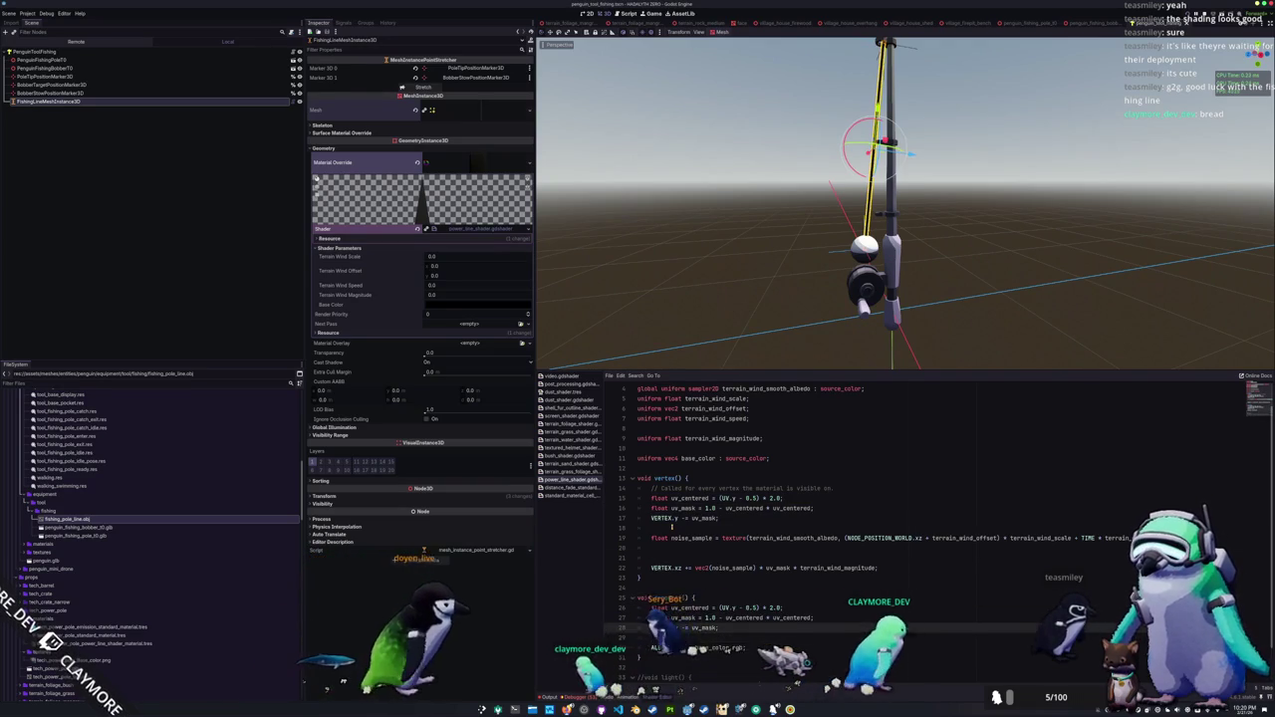
key("ctrl+shift+k")
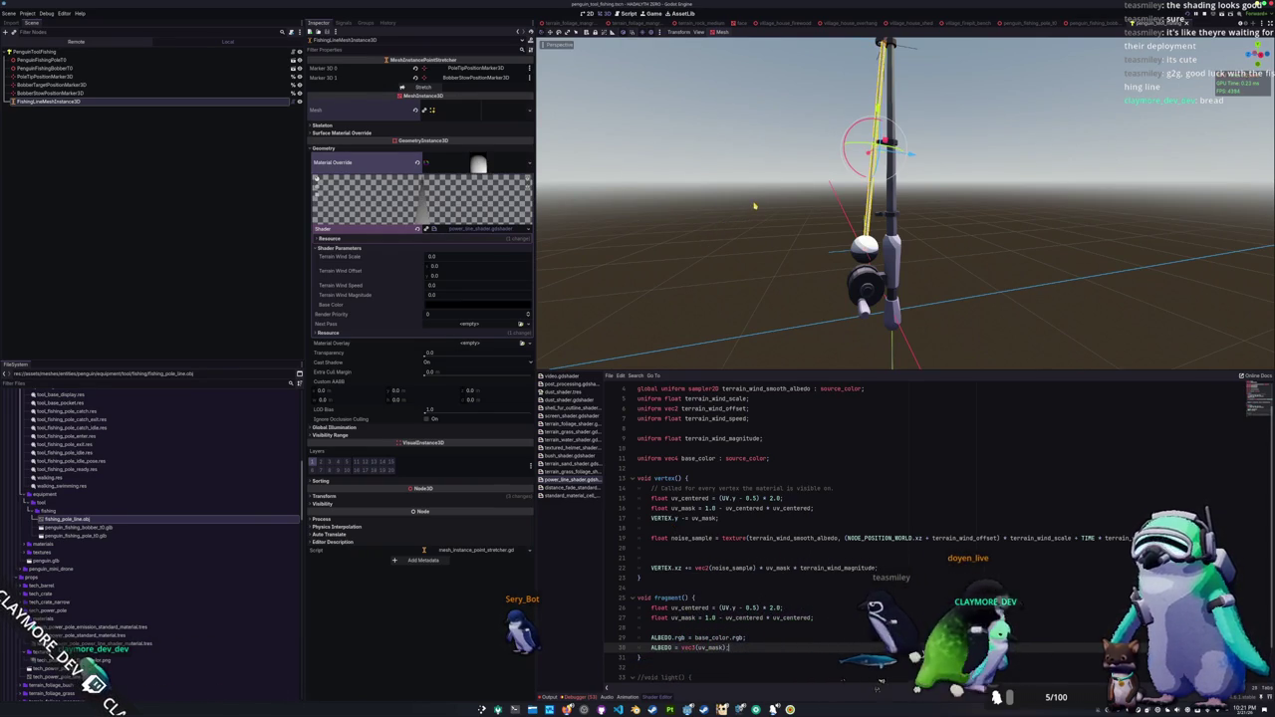
Step: Scroll up through the shader code, then switch over to Blender
scroll(754, 206, "up", 5)
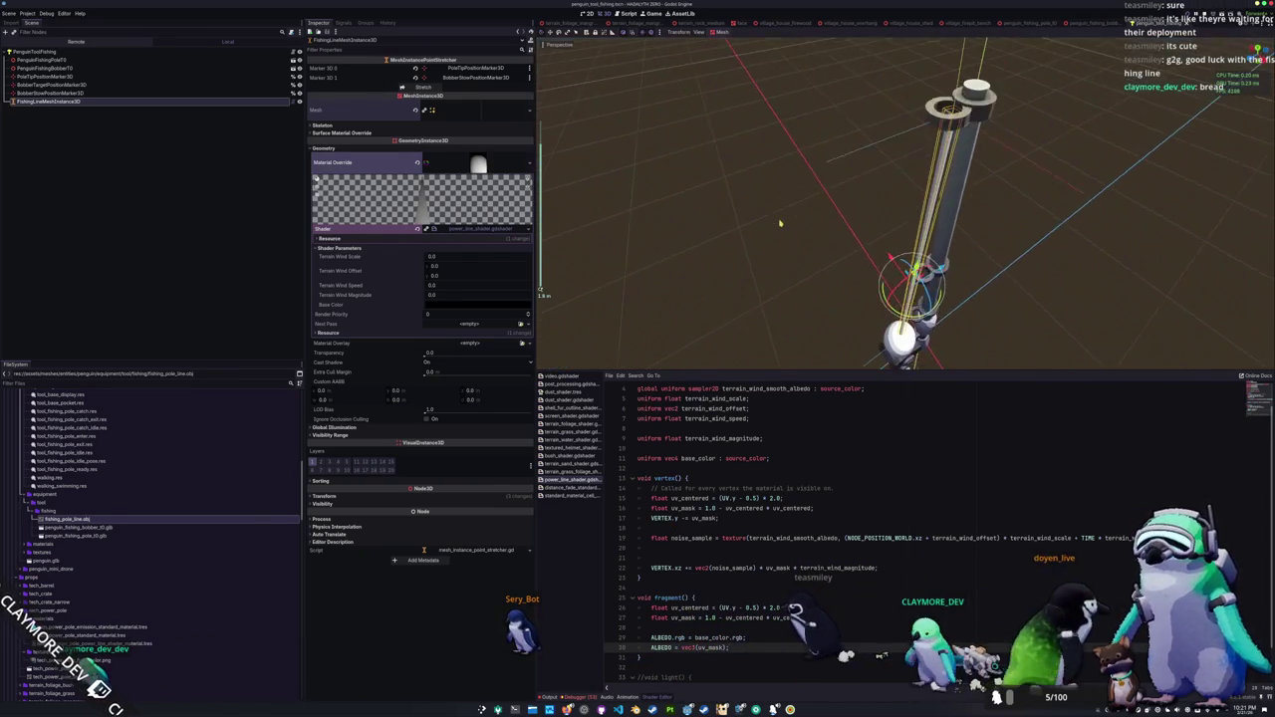
scroll(780, 223, "up", 3)
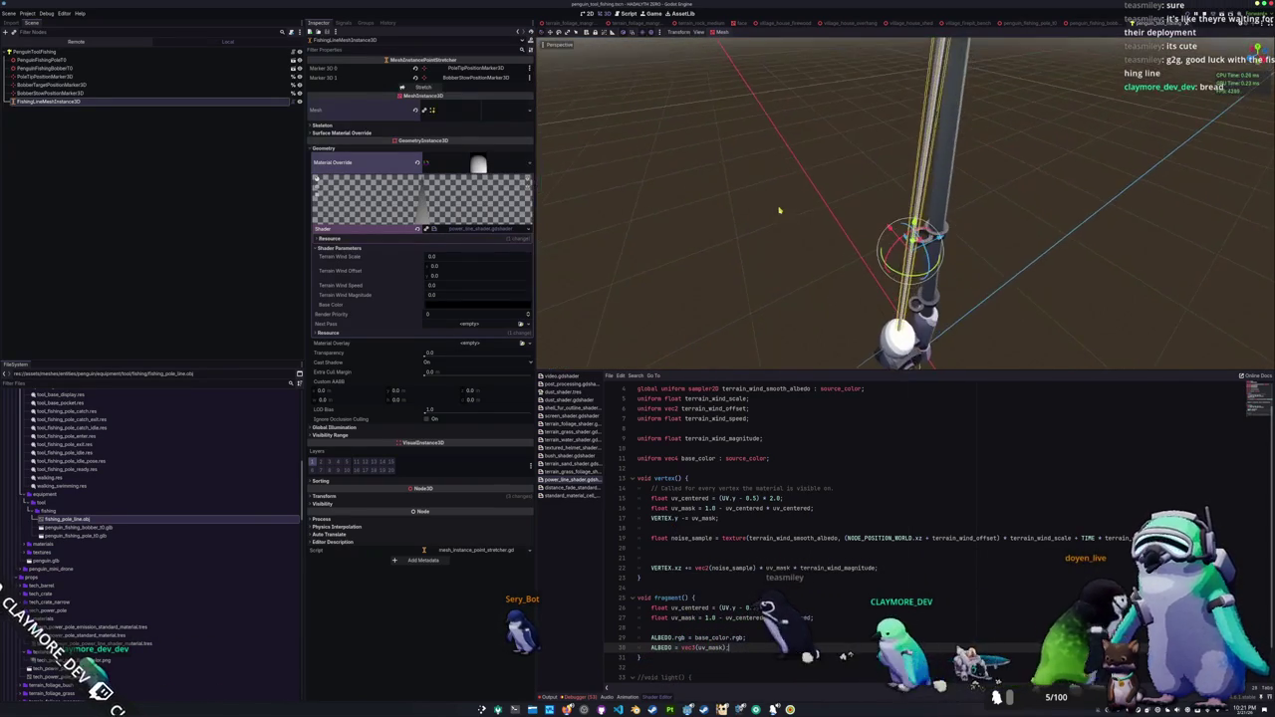
scroll(793, 218, "up", 3)
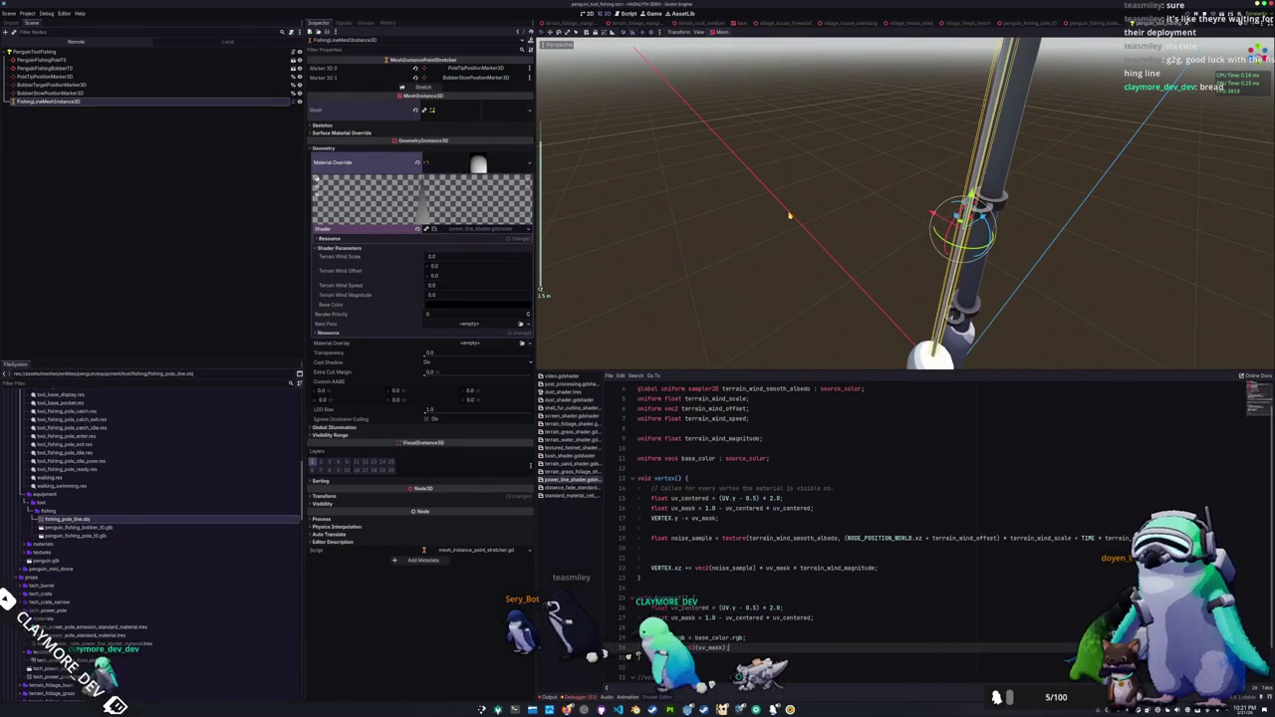
scroll(788, 214, "up", 2)
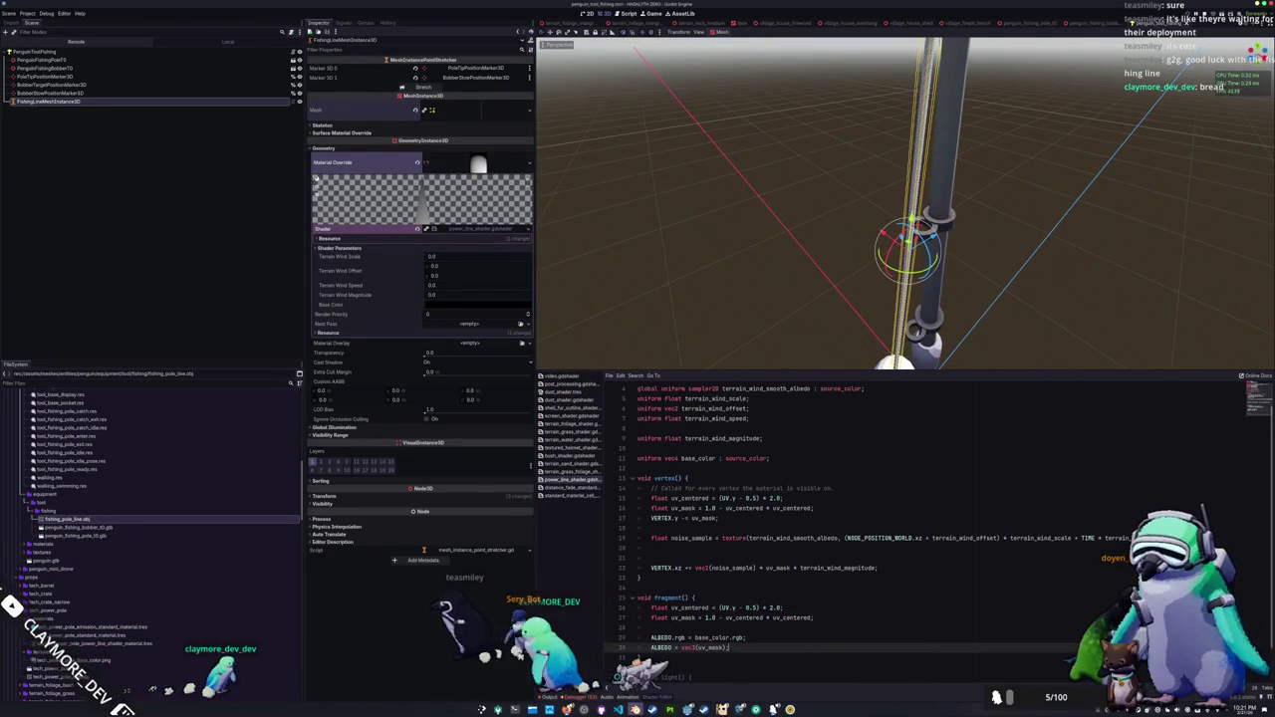
key("alt+Tab")
Step: In Edit Mode, rotate all the line mesh's UV islands by 90 degrees
key("Tab")
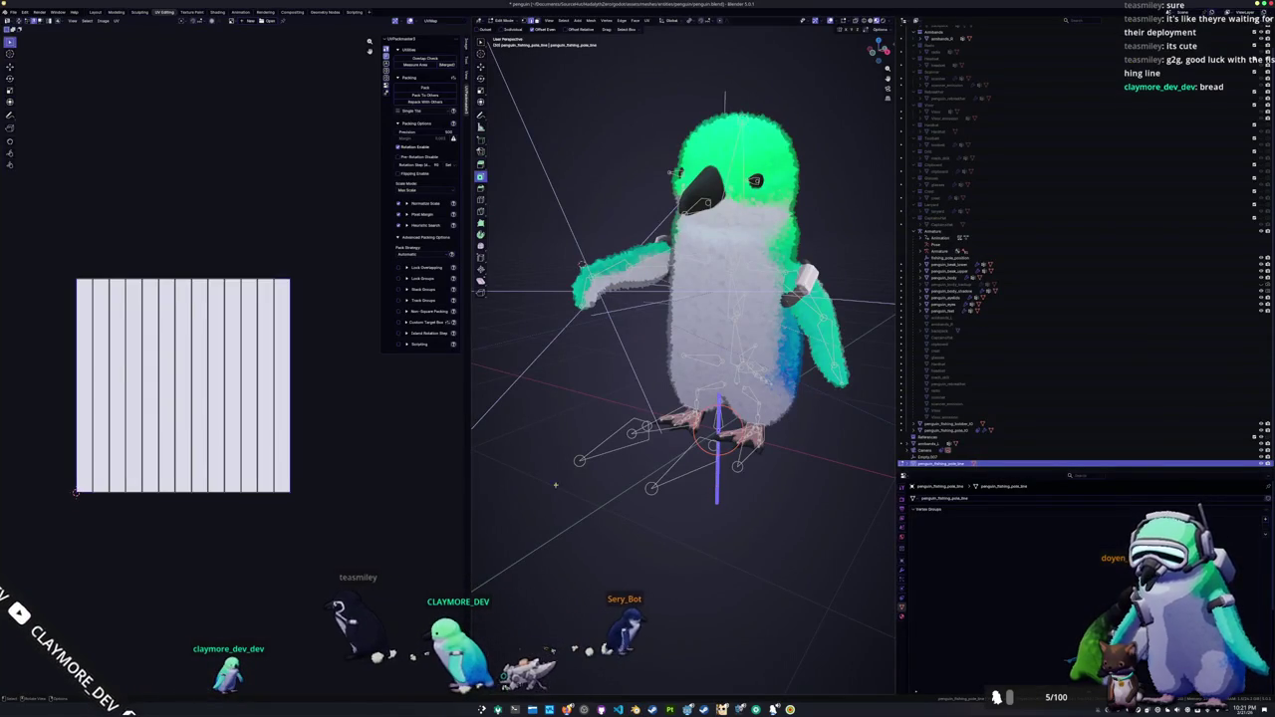
key("KP_1")
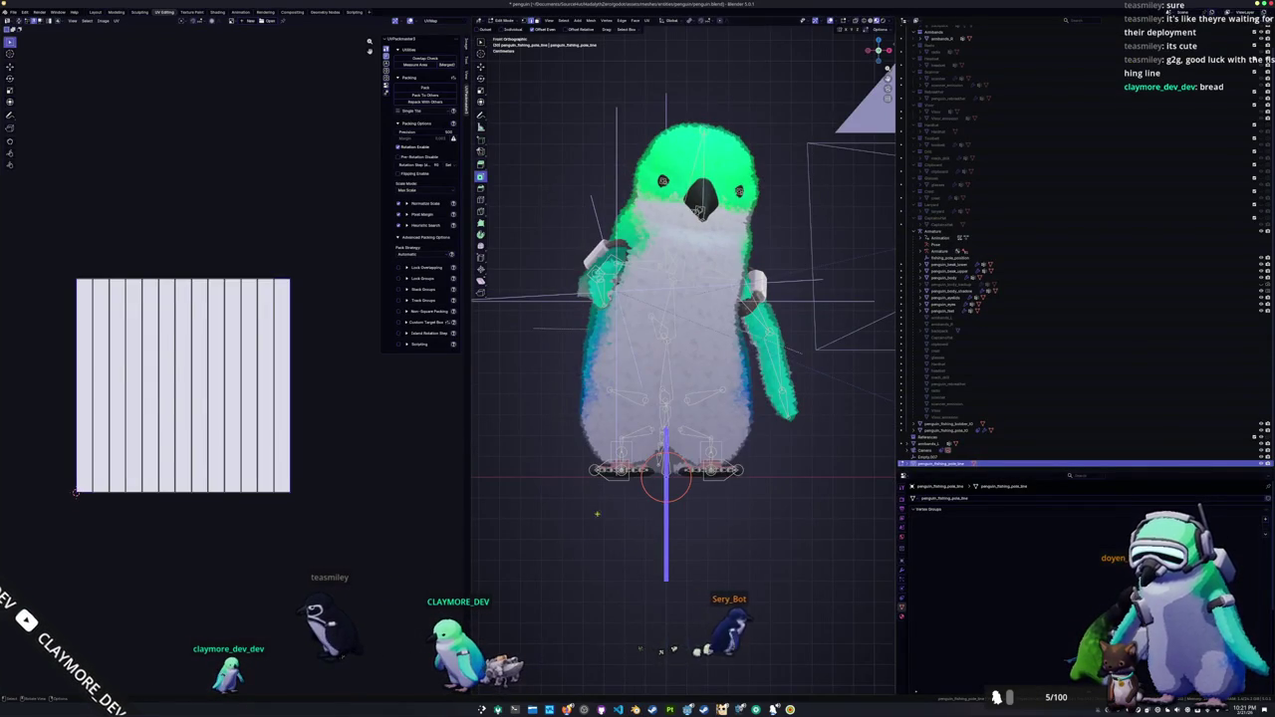
scroll(600, 497, "up", 3)
key("a")
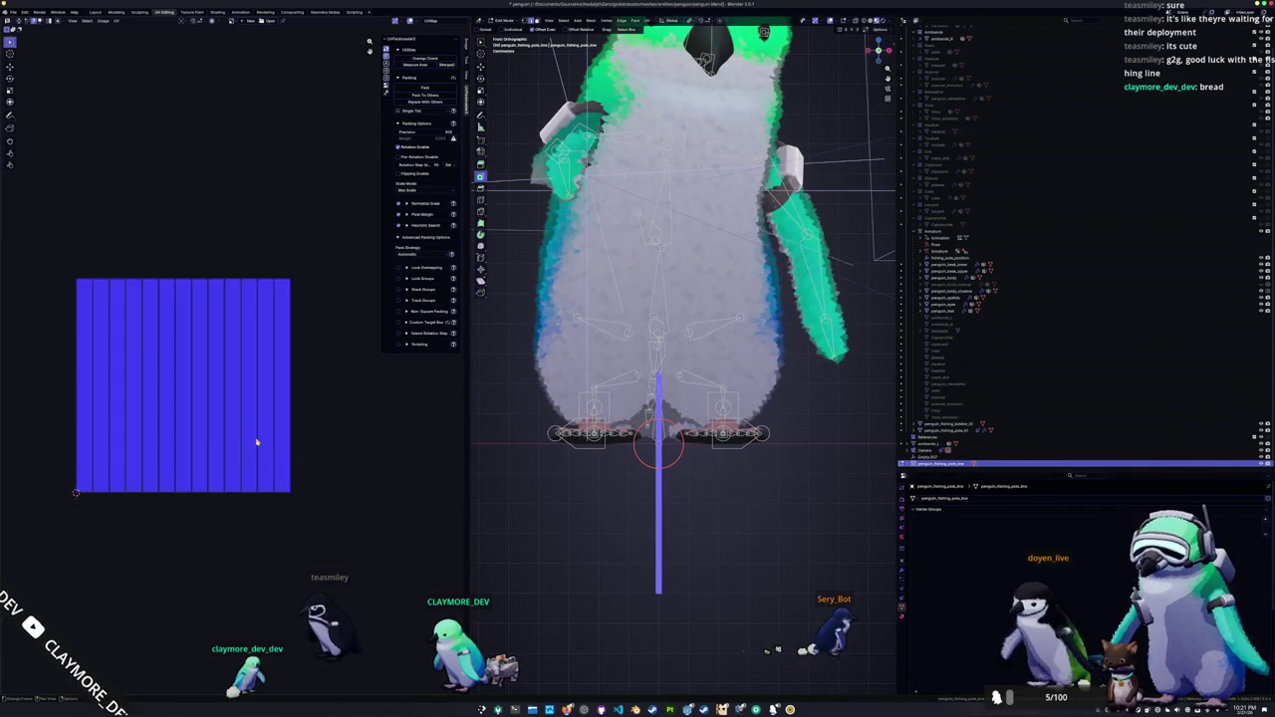
key("r")
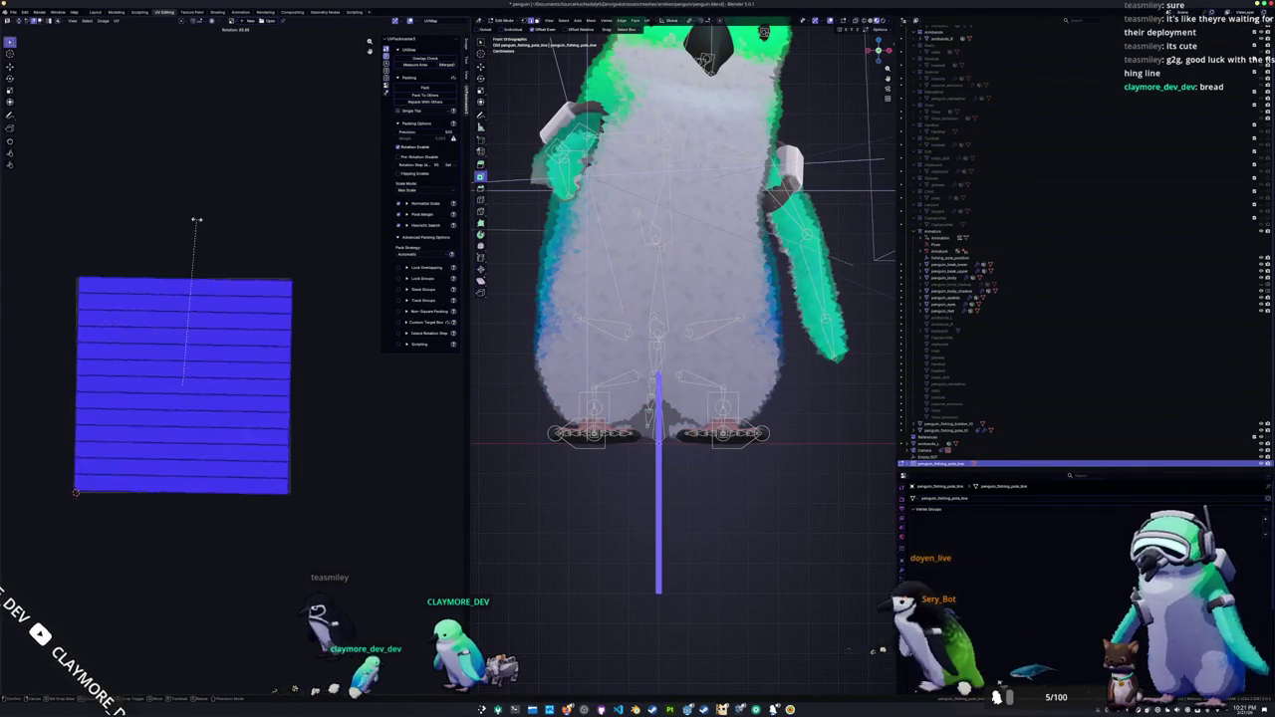
left_click(196, 224)
key("Tab")
Step: Export the line mesh as Wavefront OBJ fishing_pole_line.obj and return to Godot
scroll(583, 484, "down", 2)
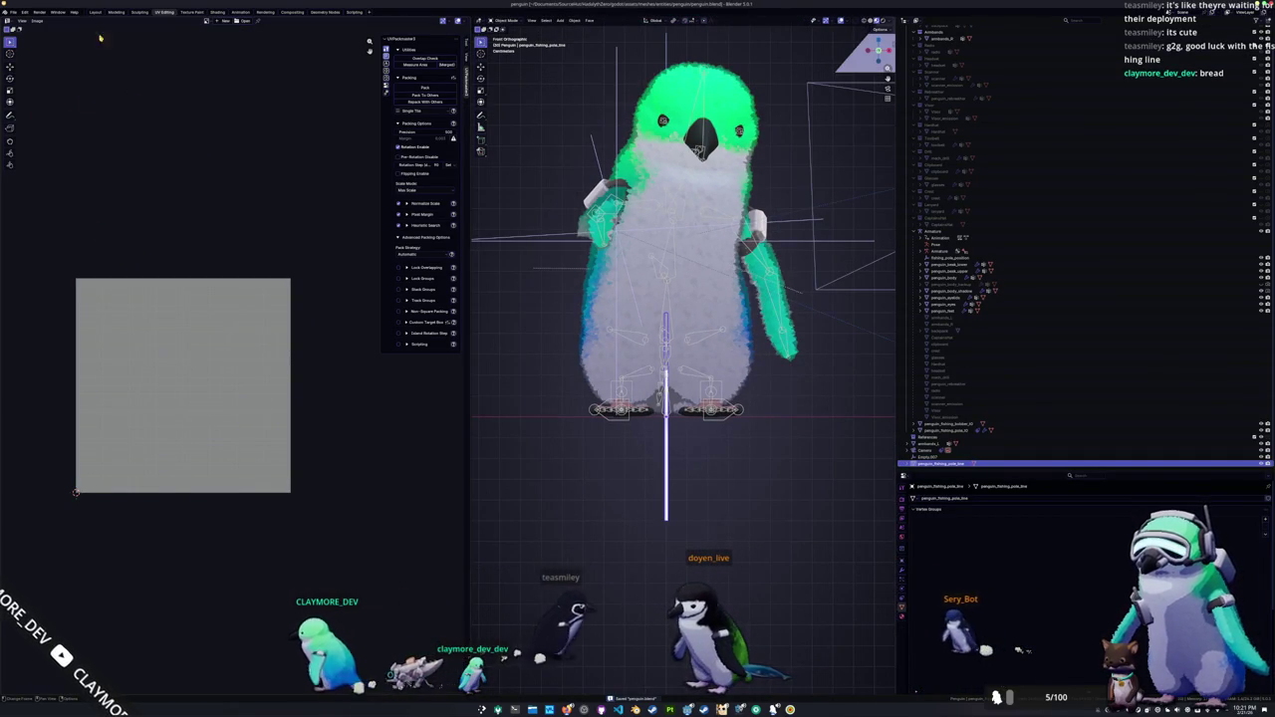
left_click(12, 12)
mouse_move(29, 119)
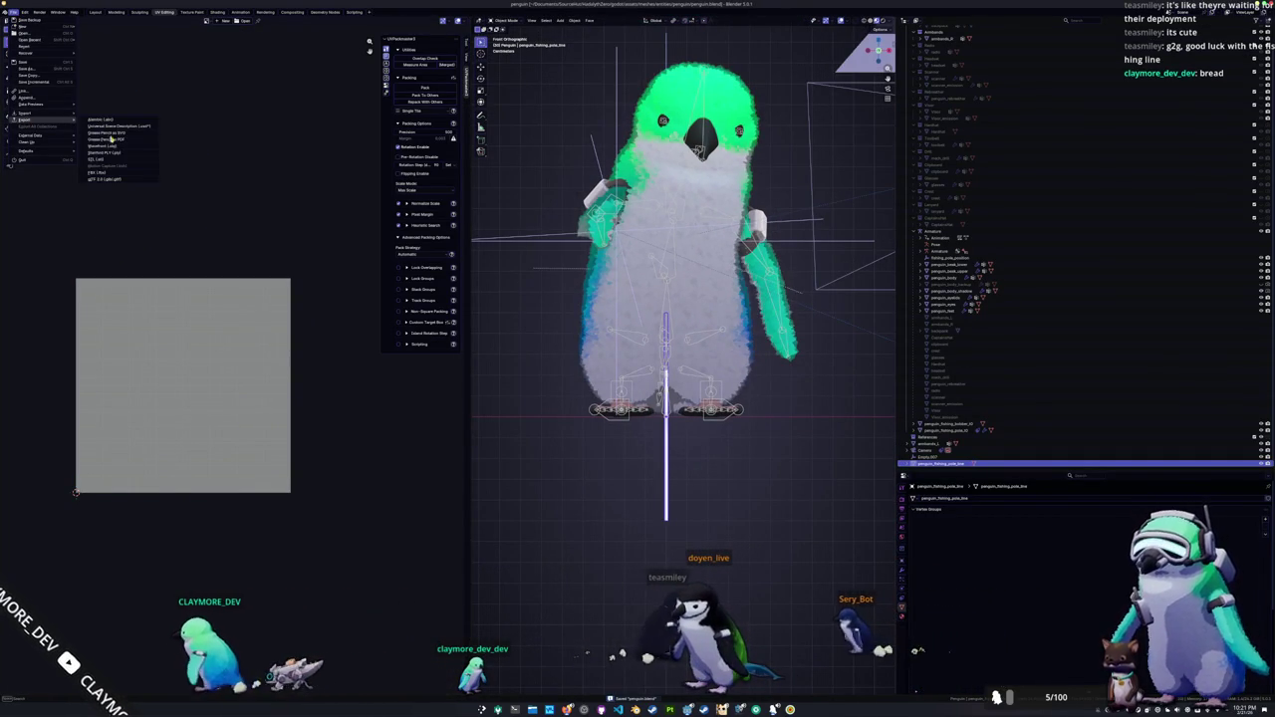
left_click(112, 147)
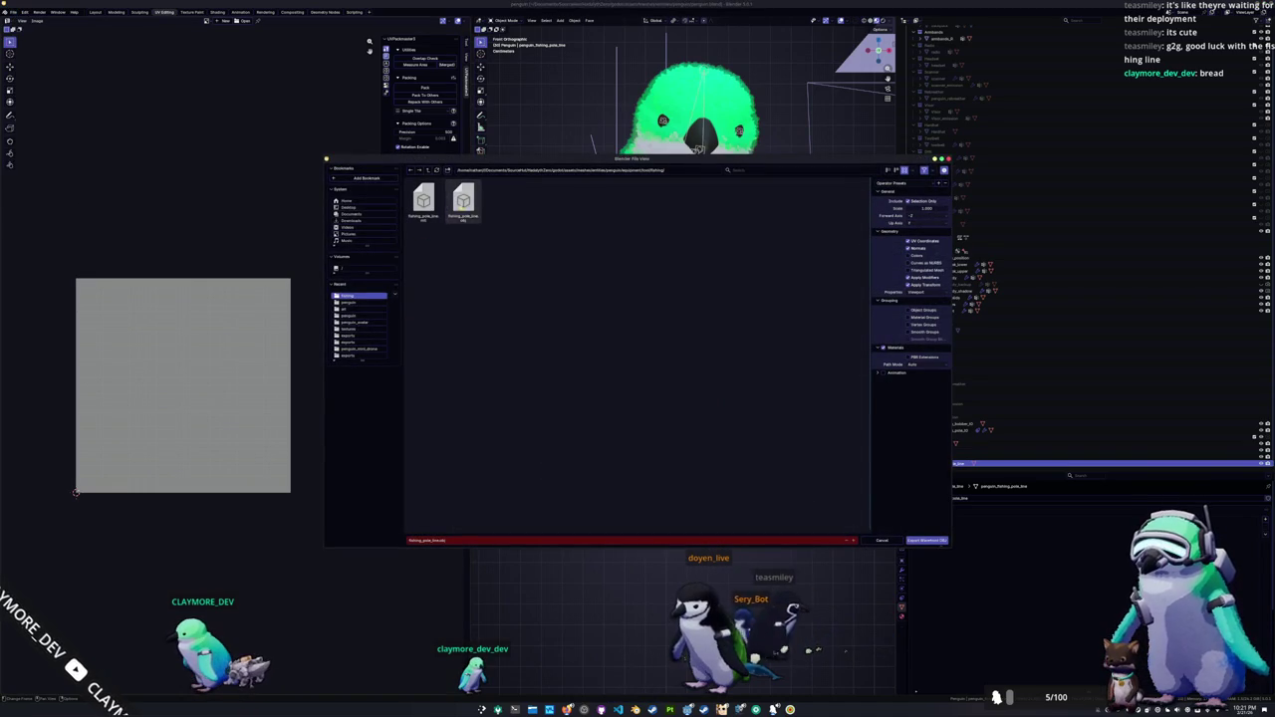
left_click(929, 540)
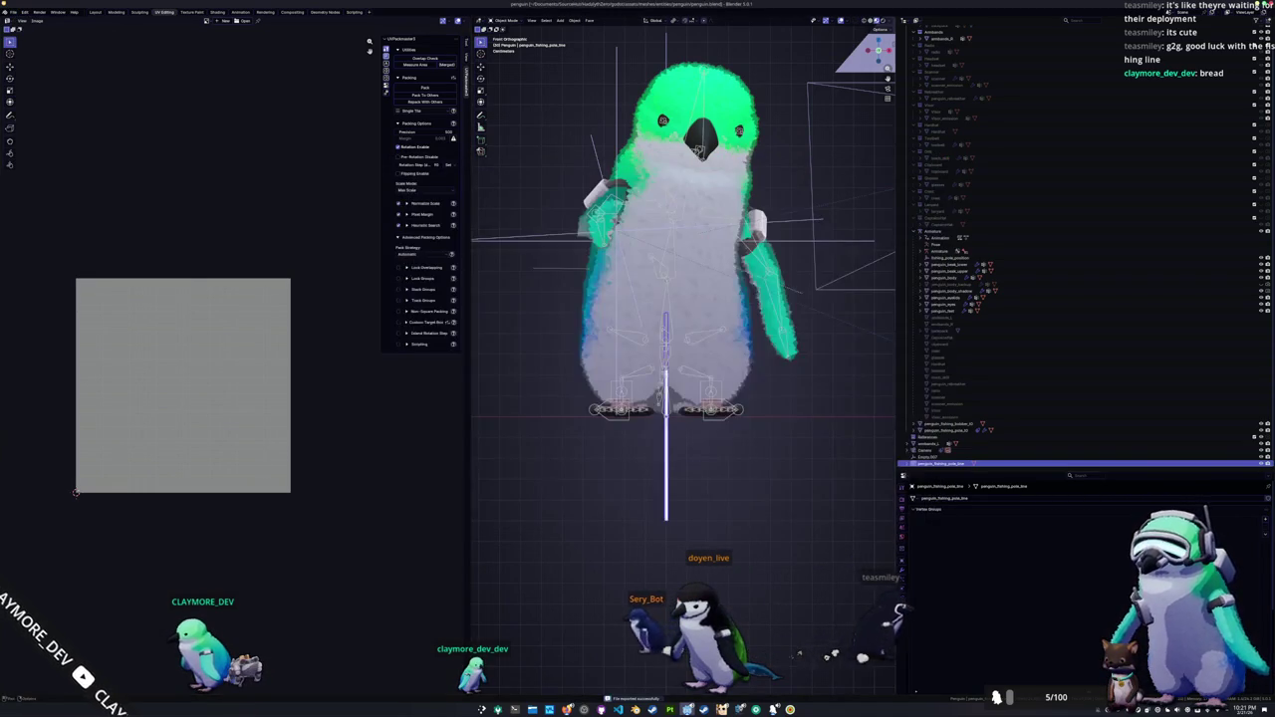
key("alt+Tab")
mouse_move(707, 236)
left_mouse_down()
mouse_move(710, 179)
mouse_move(706, 228)
mouse_move(664, 248)
mouse_move(719, 257)
left_mouse_up()
Step: Swing the PenguinToolFishing root nearly horizontal, rotate it back upright, then deselect it
left_click(41, 59)
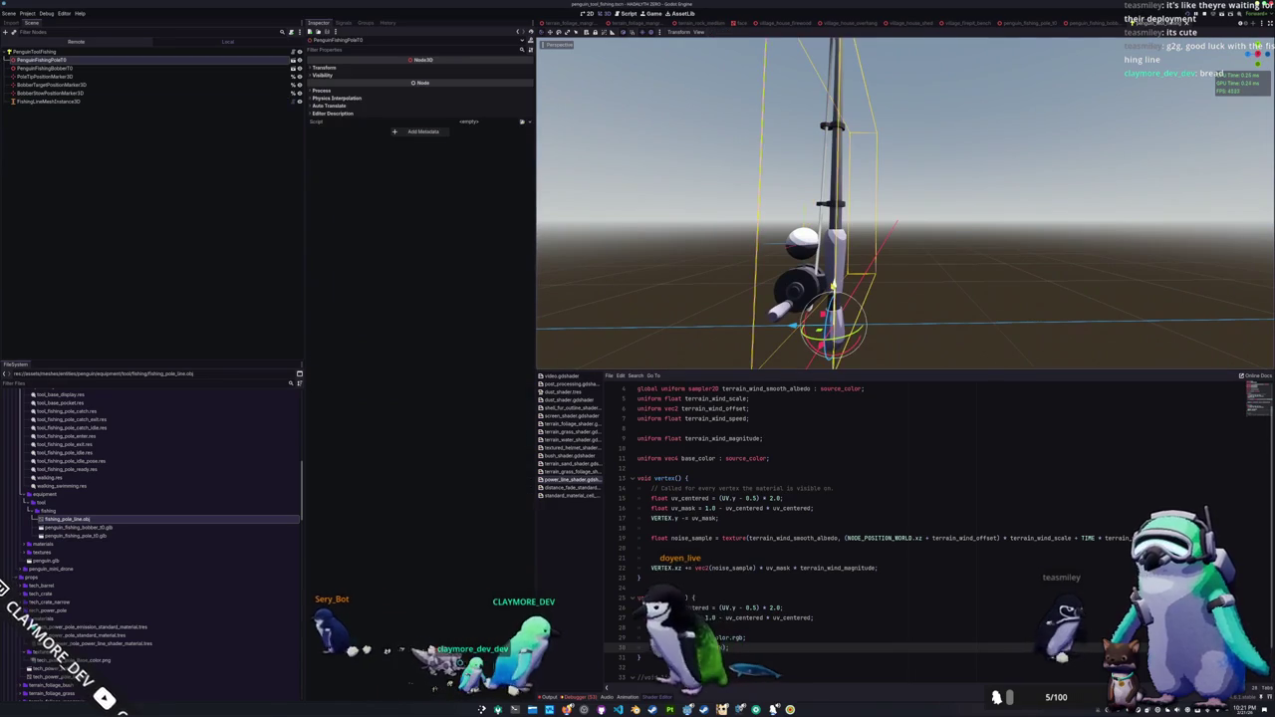
left_click(44, 51)
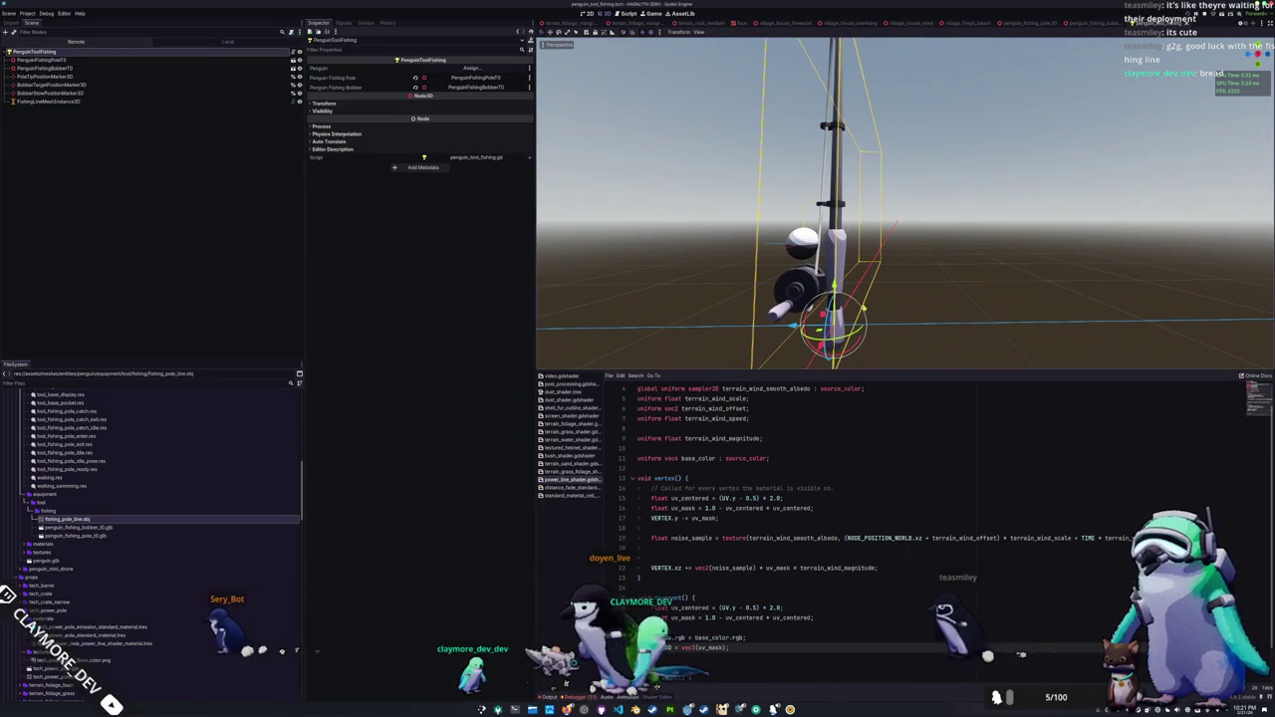
mouse_move(847, 299)
left_mouse_down()
mouse_move(812, 317)
mouse_move(897, 274)
left_mouse_up()
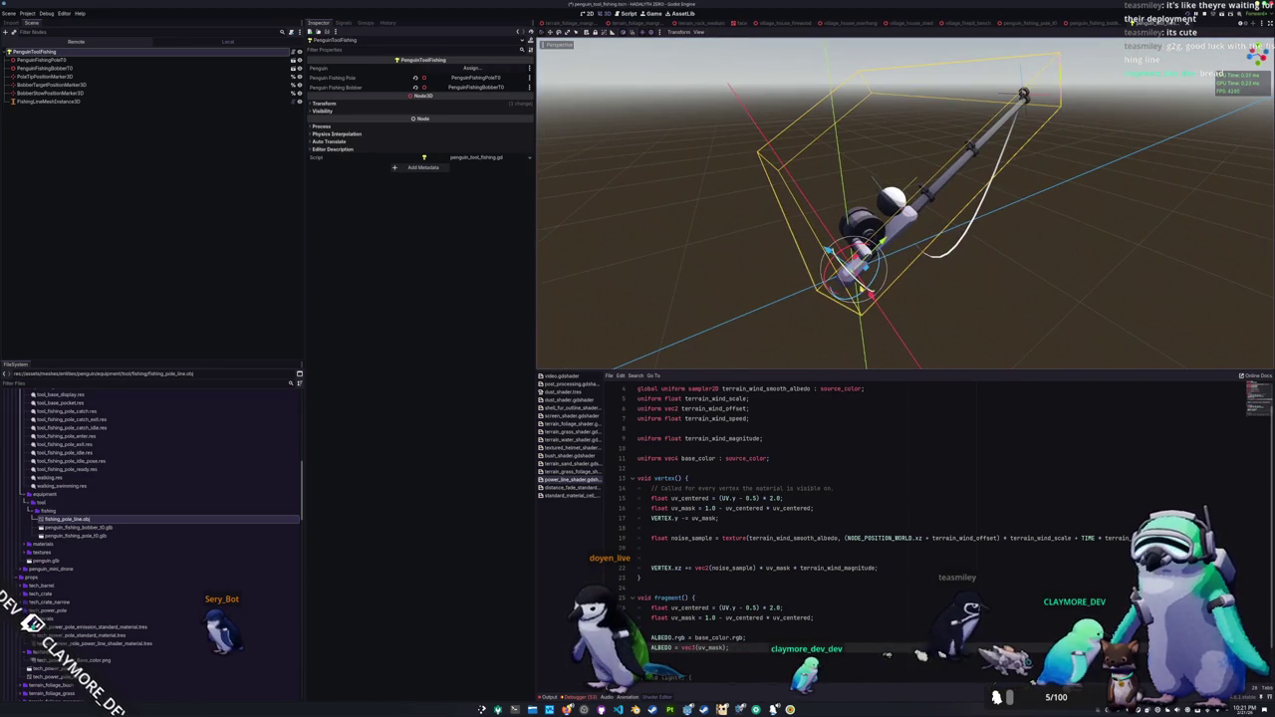
left_click_drag(869, 291, 902, 257)
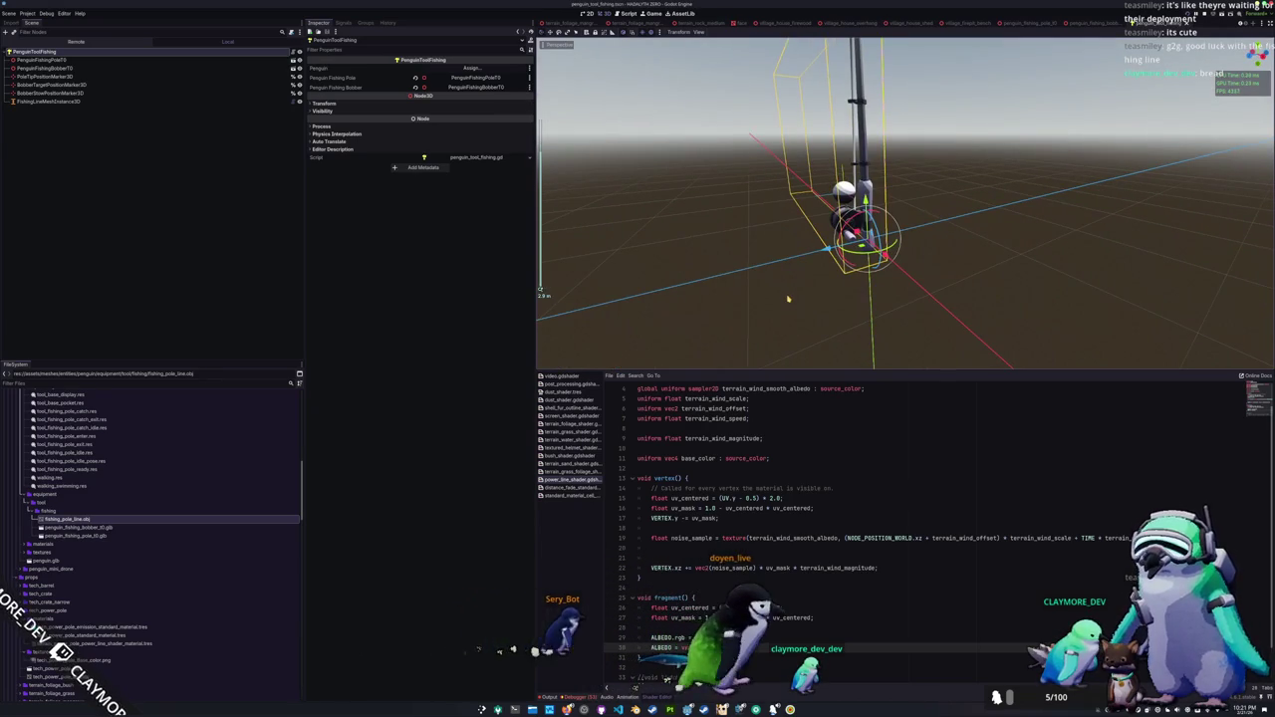
scroll(787, 299, "up", 5)
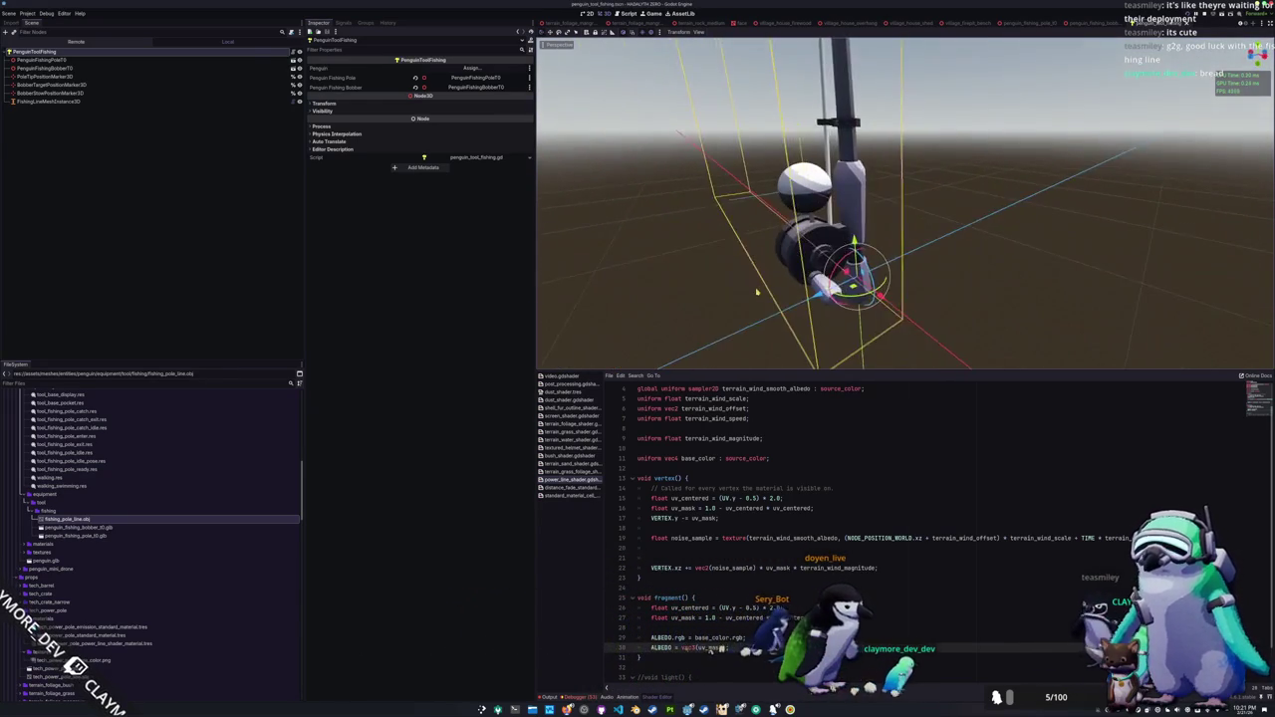
scroll(759, 321, "down", 5)
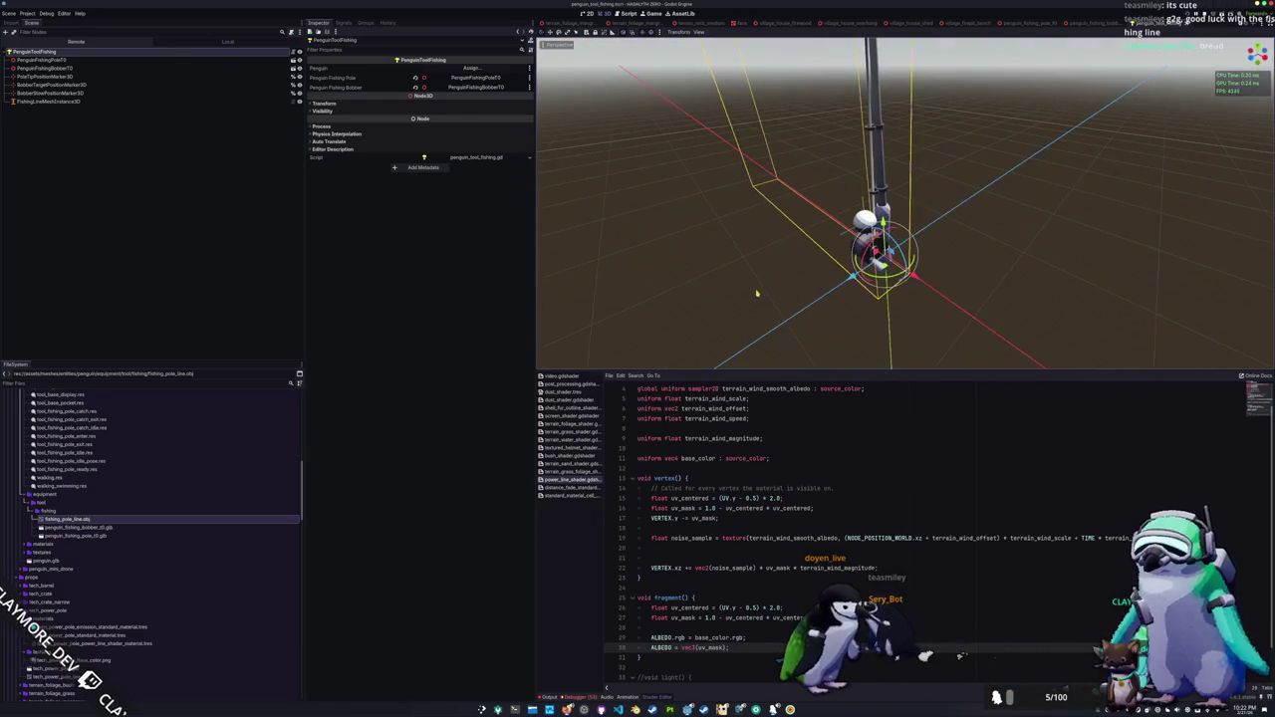
left_click(757, 304)
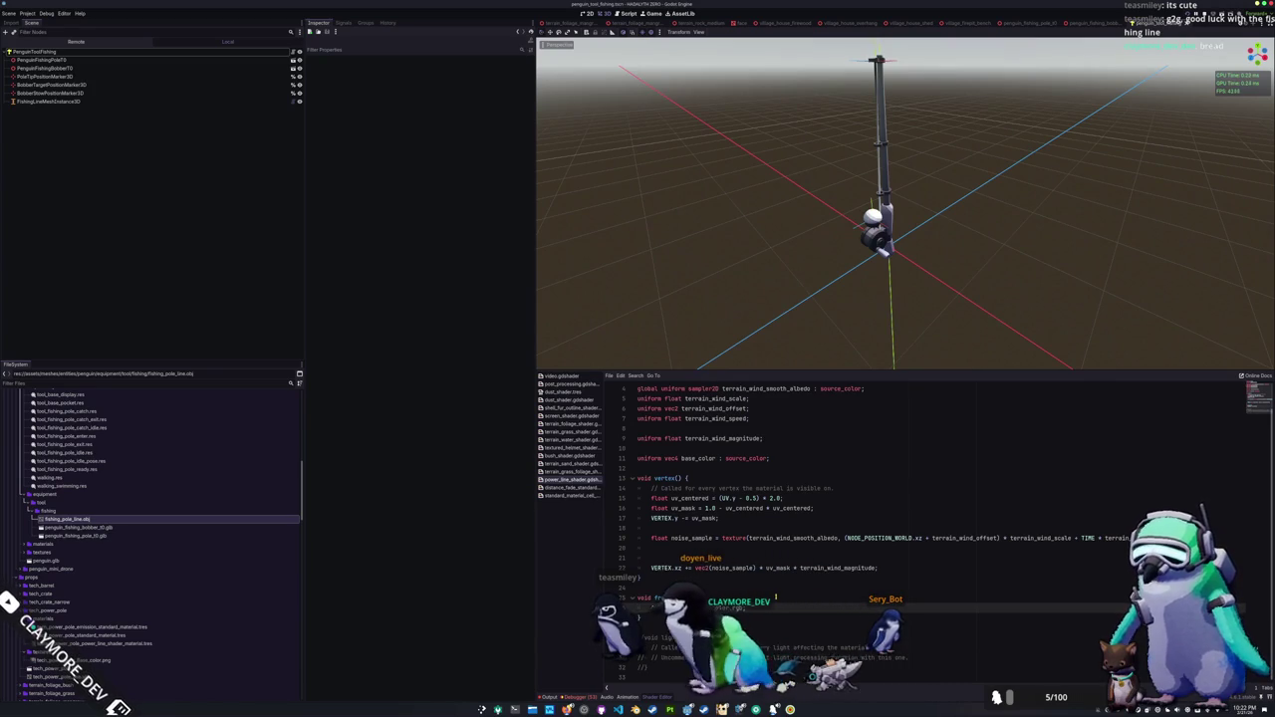
Step: Make the line's shader unique and save it as res://assets/shaders/fishing_line_shader.gdshader
left_click(87, 101)
left_click(526, 230)
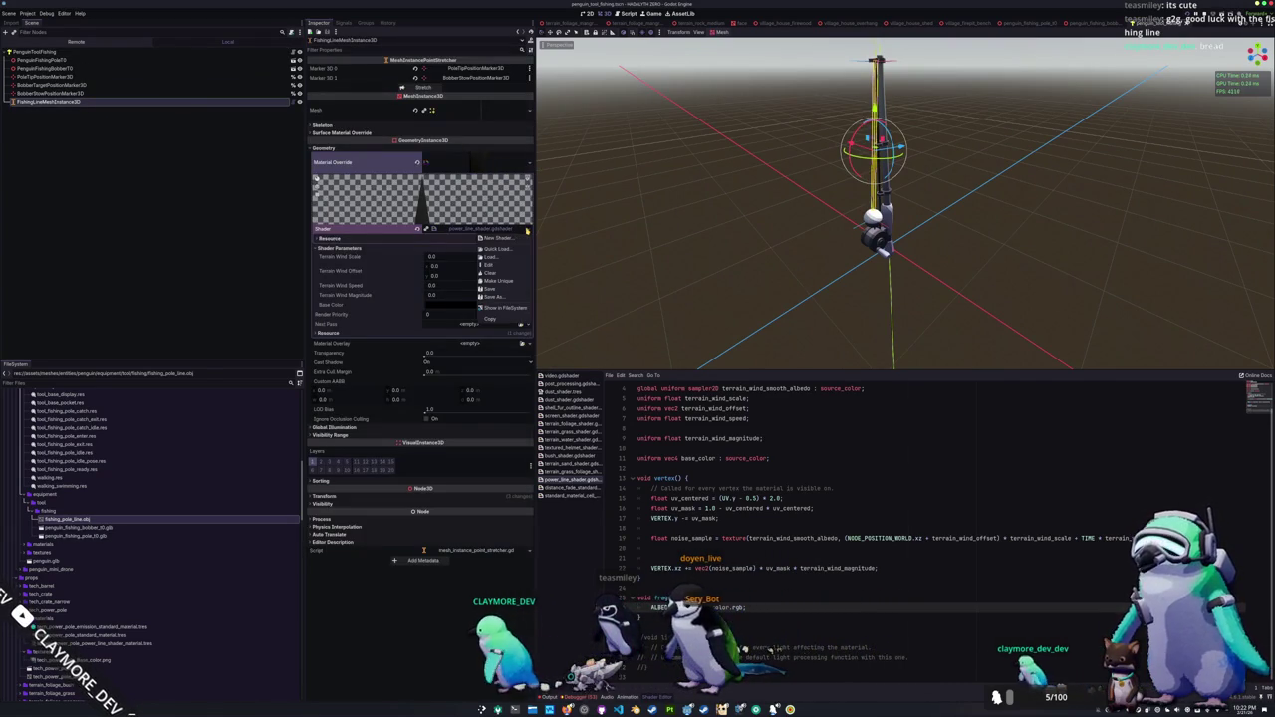
left_click(499, 282)
left_click(526, 230)
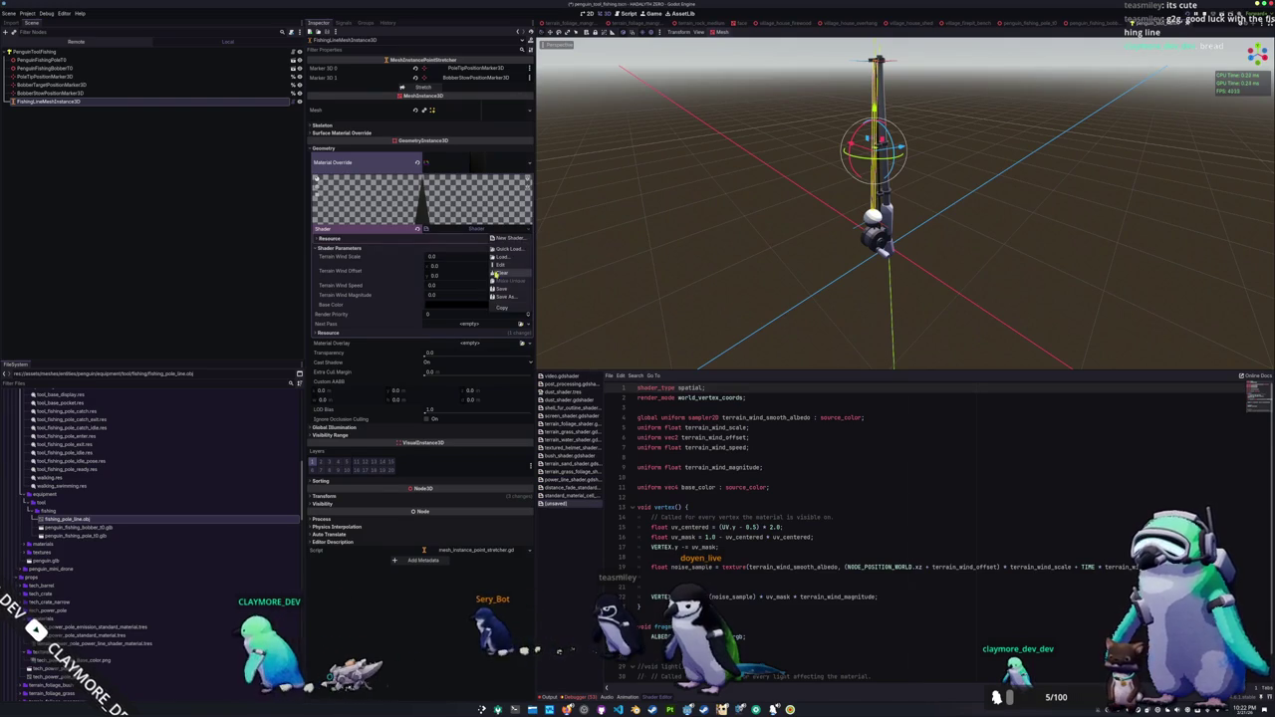
left_click(503, 305)
double_click(592, 279)
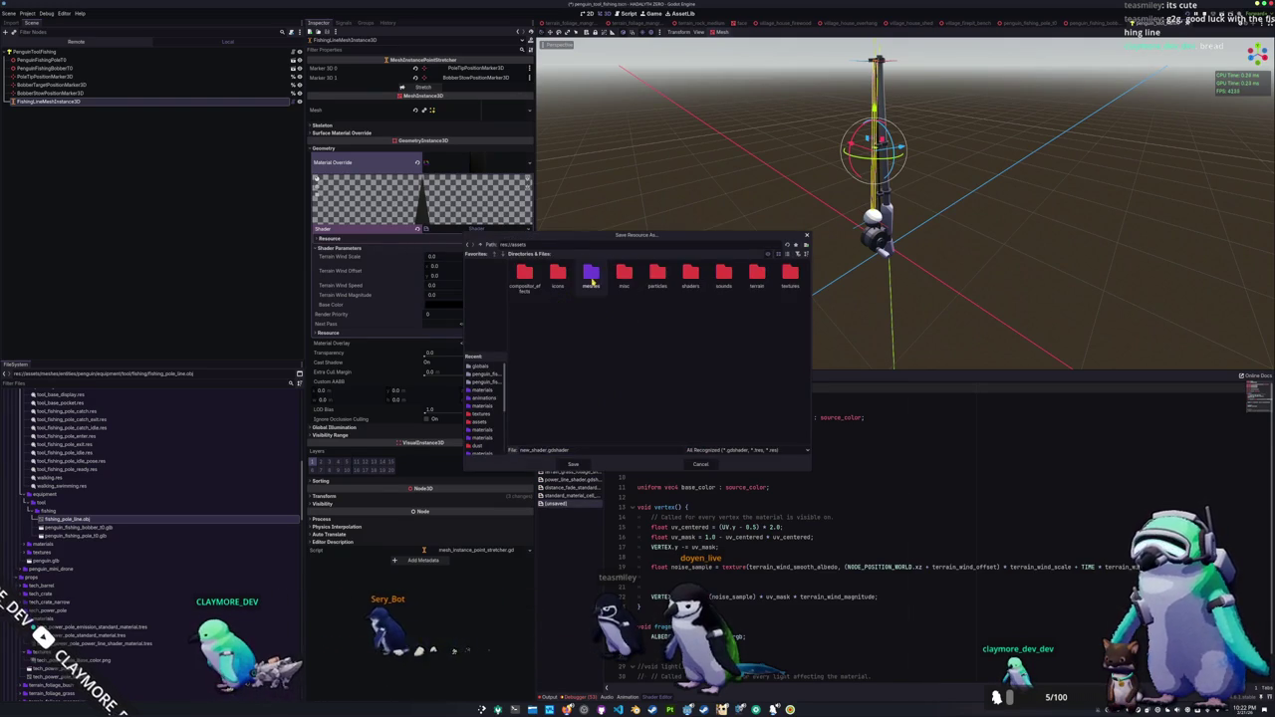
double_click(690, 275)
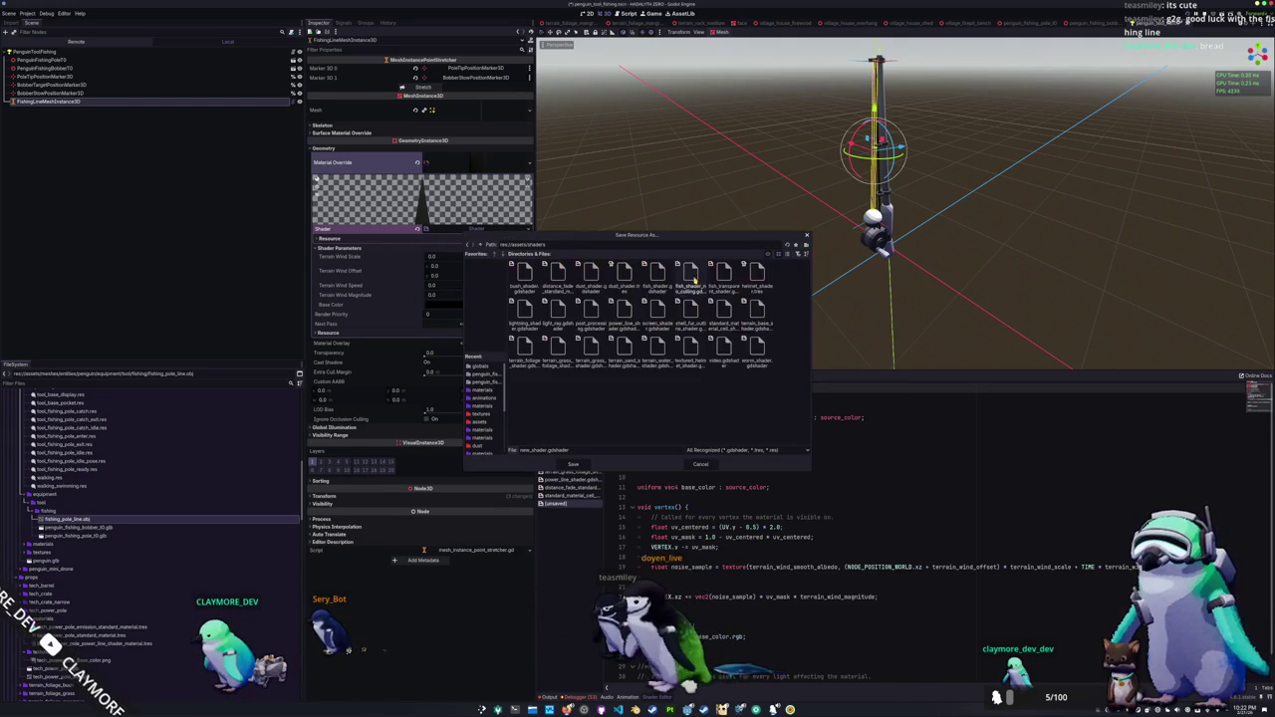
left_click(583, 450)
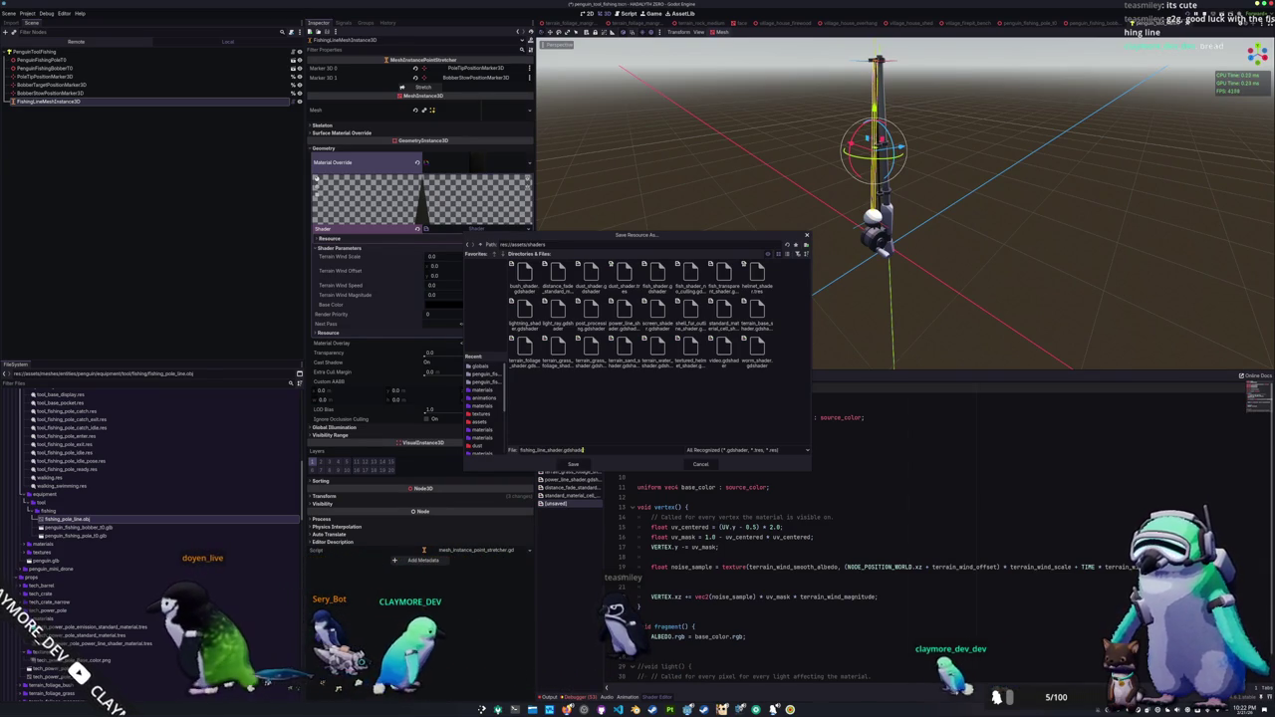
key("Return")
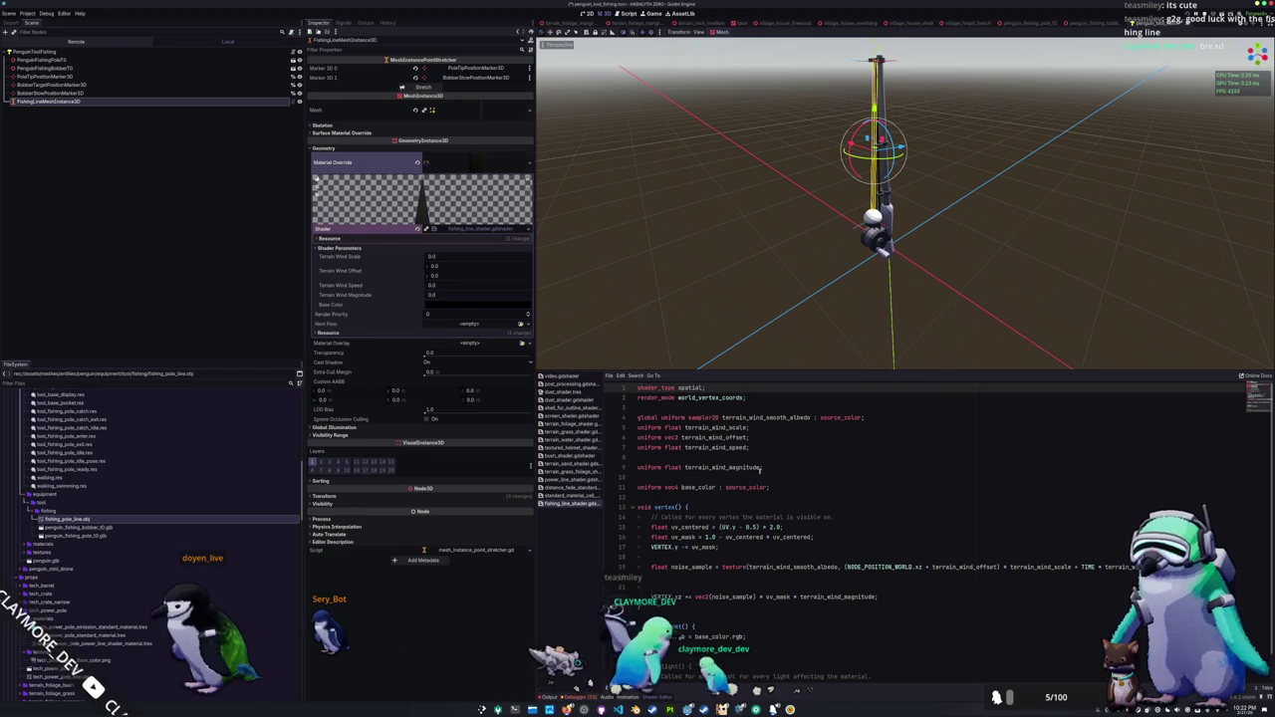
Step: Comment out the terrain wind uniforms, noise sample and VERTEX.xz wind offset lines
left_click_drag(756, 450, 630, 422)
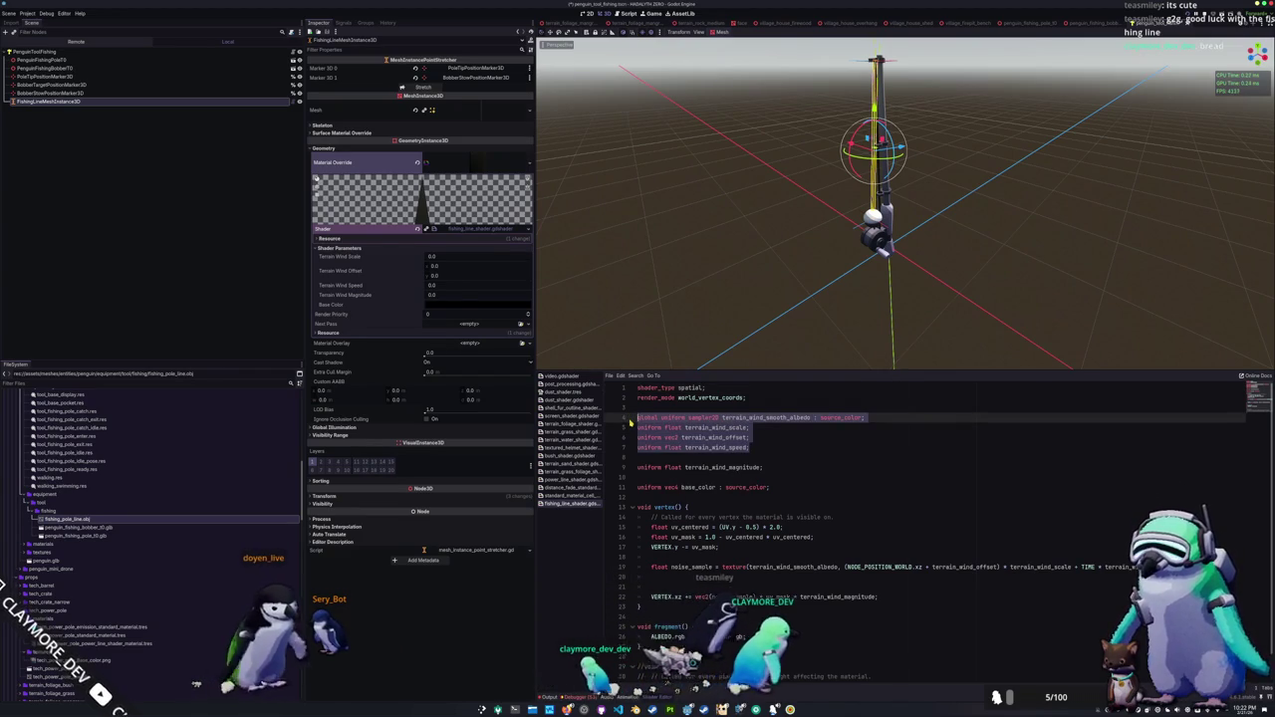
key("ctrl+k")
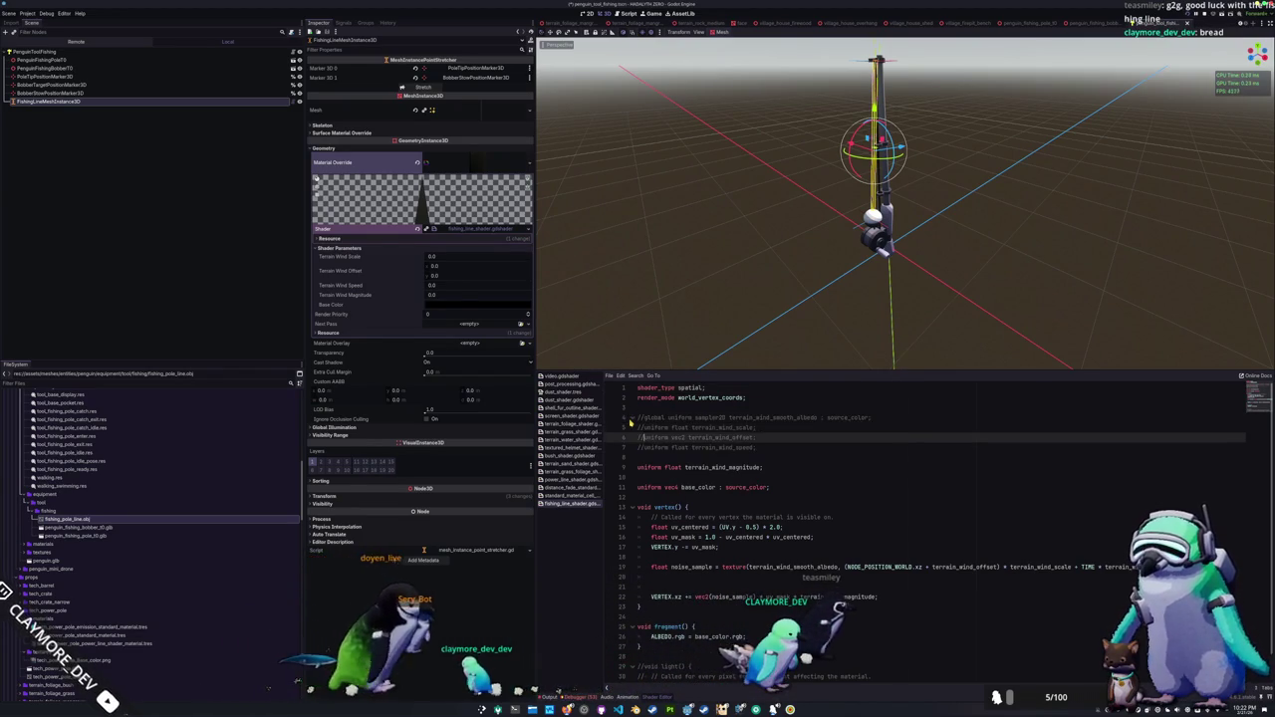
key("ctrl+k")
key("Down")
key("Down")
key("Down")
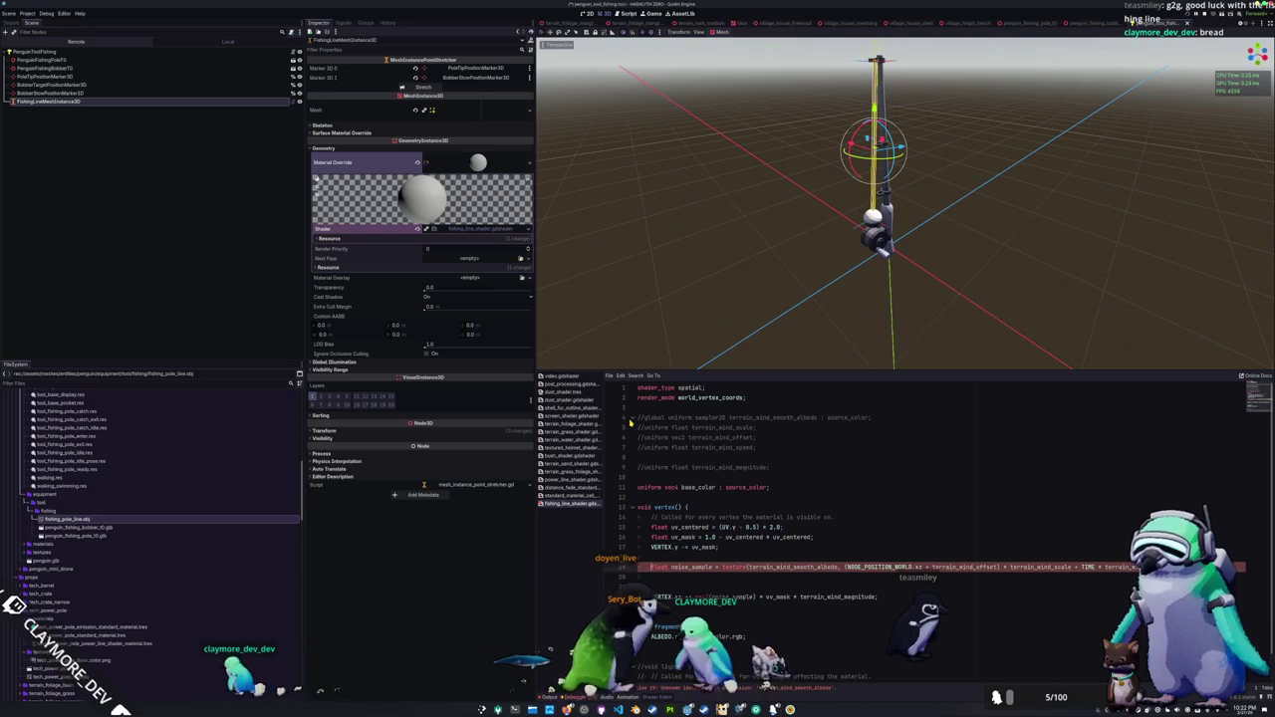
key("ctrl+k")
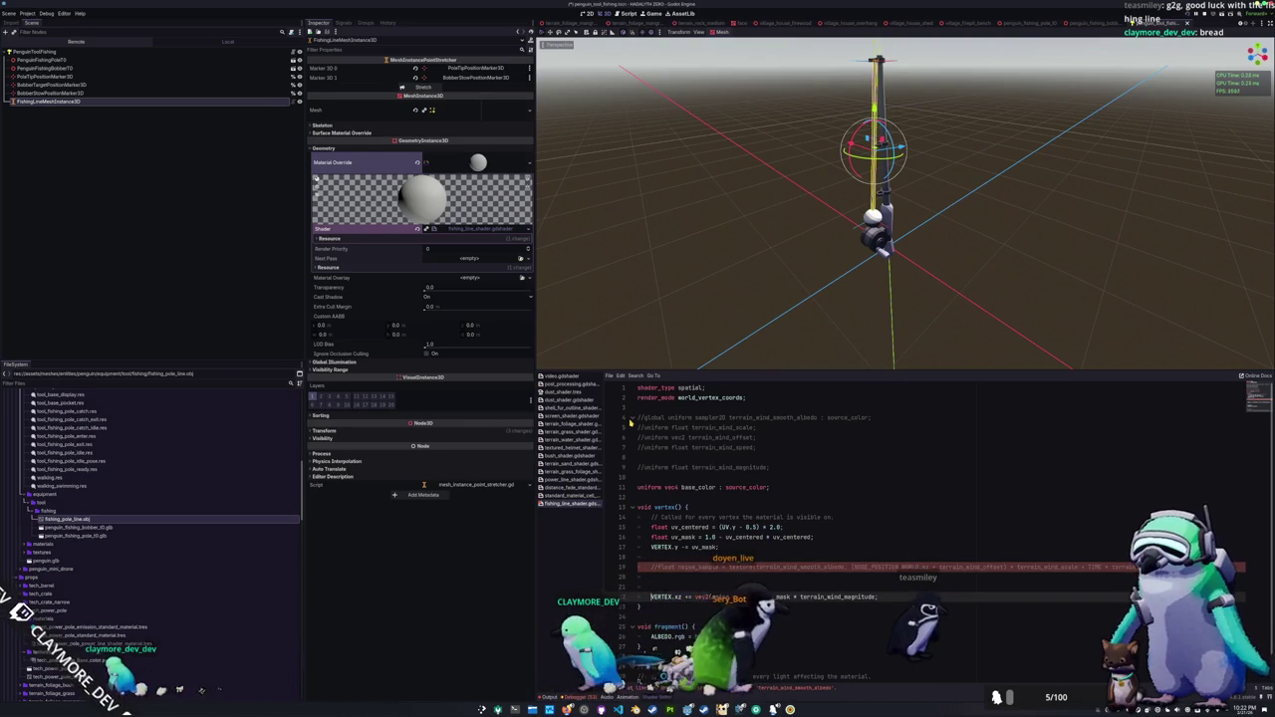
key("ctrl+k")
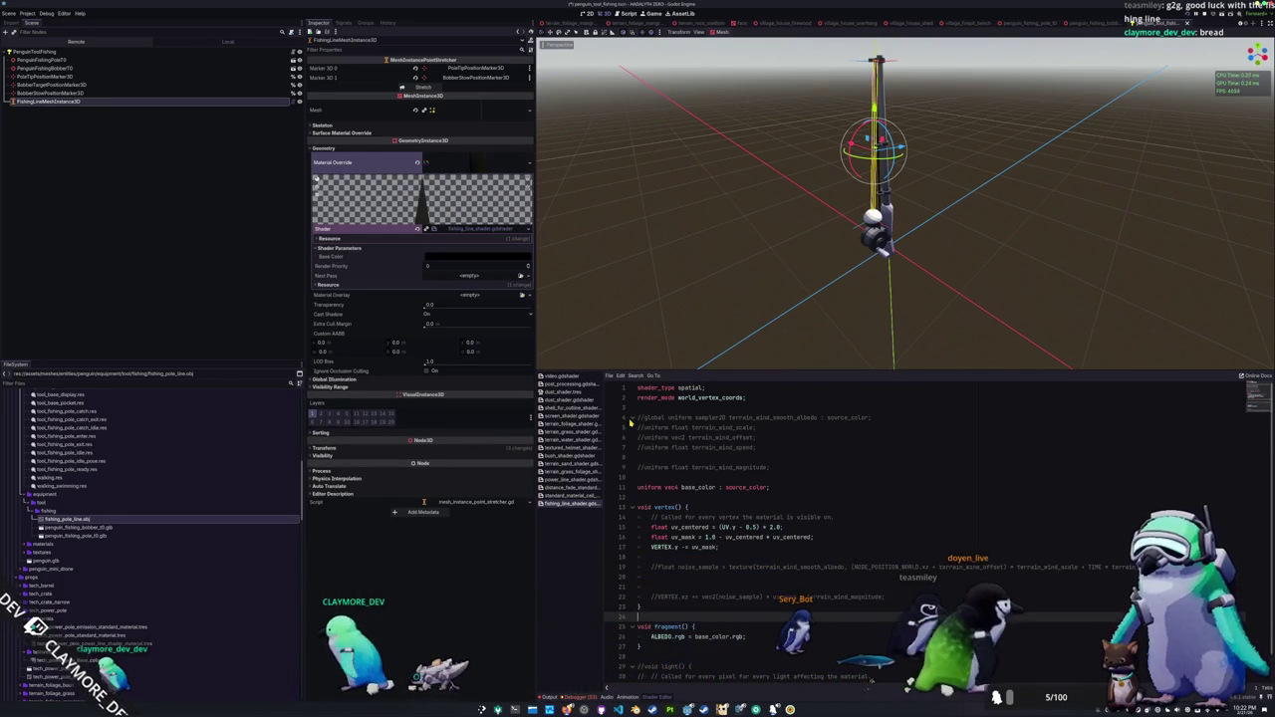
key("Up")
key("Up")
key("Up")
key("Down")
key("Down")
key("Down")
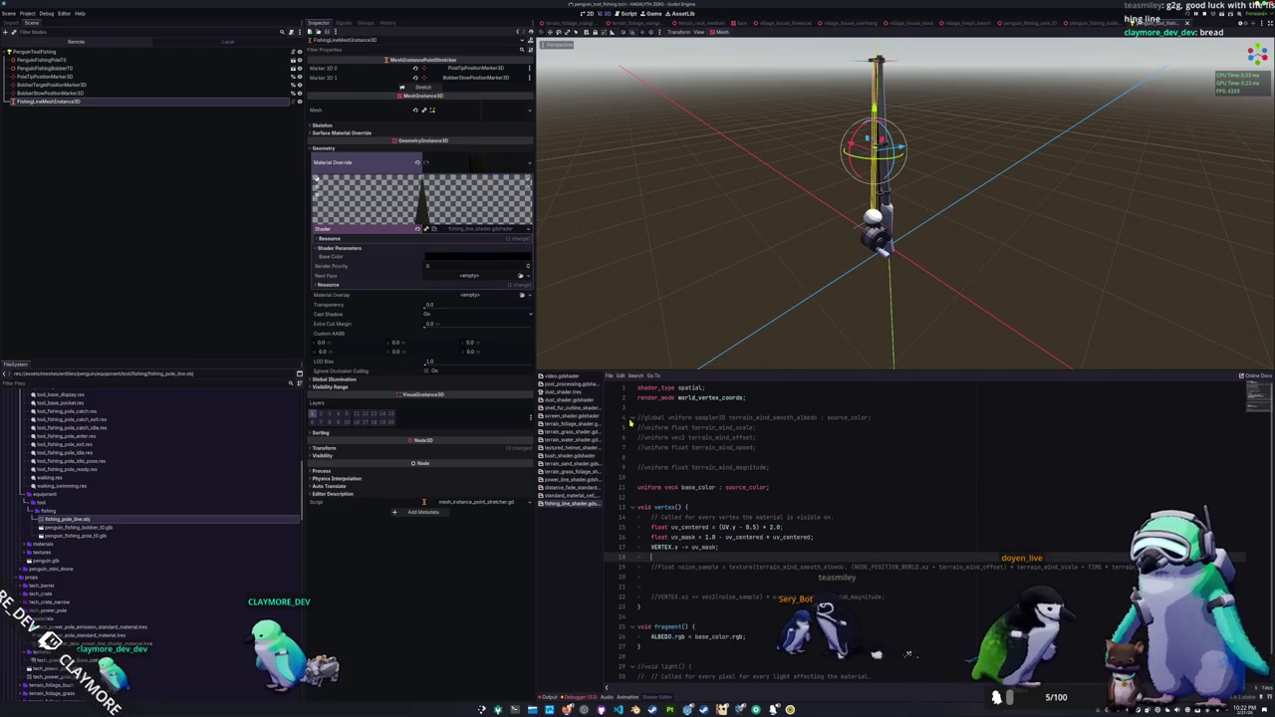
Step: Add a new uniform float uv_mask_magnitude with default value 0.25
key("Up")
key("End")
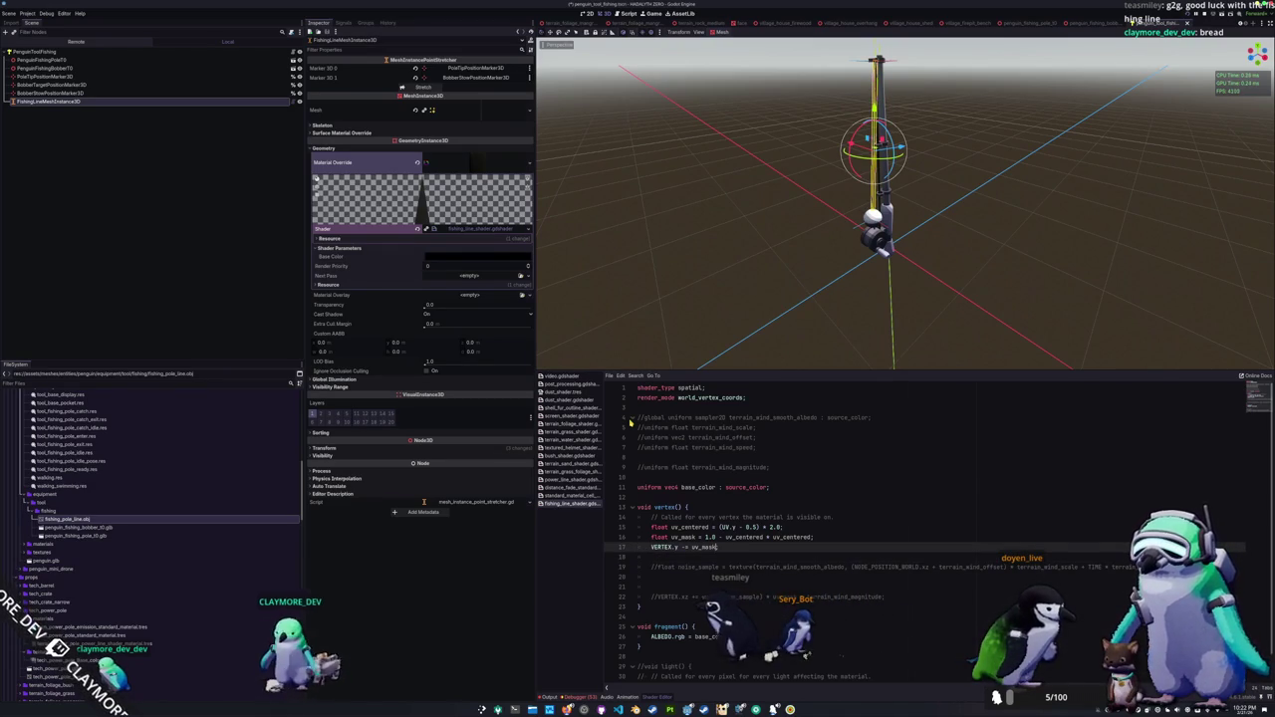
key("Up")
key("Up")
key("Up")
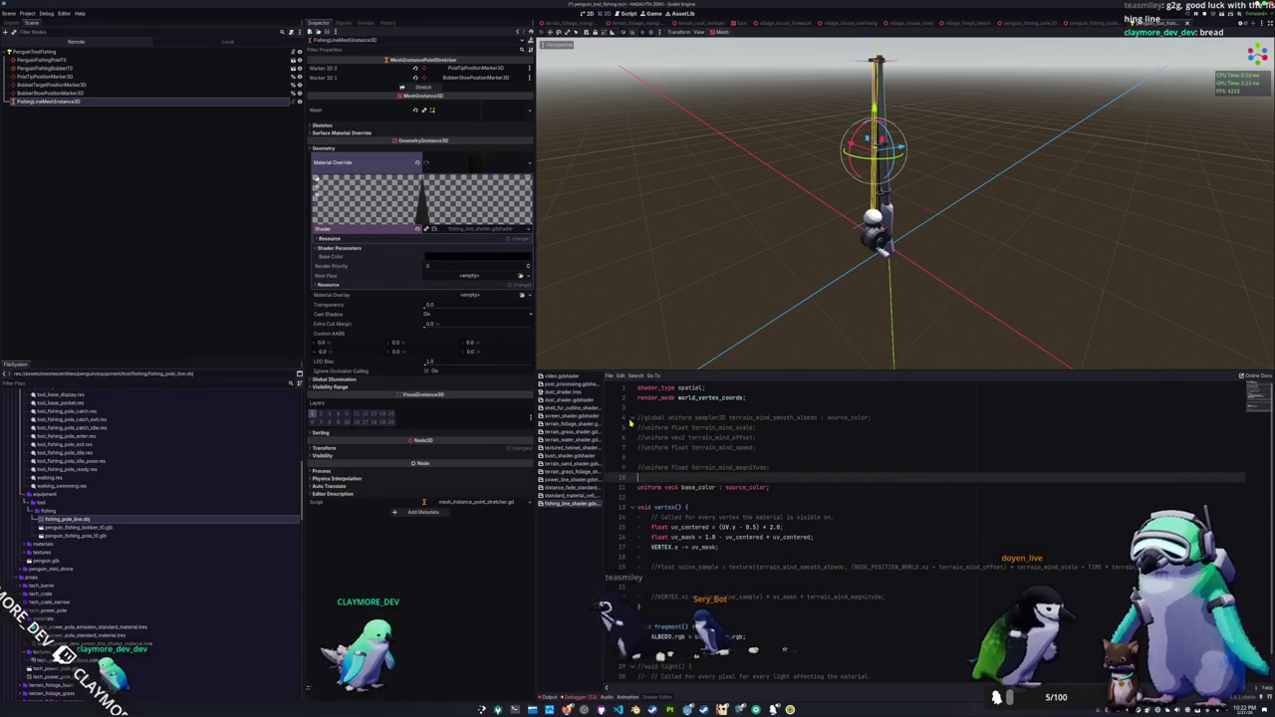
key("Return")
key("Return")
key("Up")
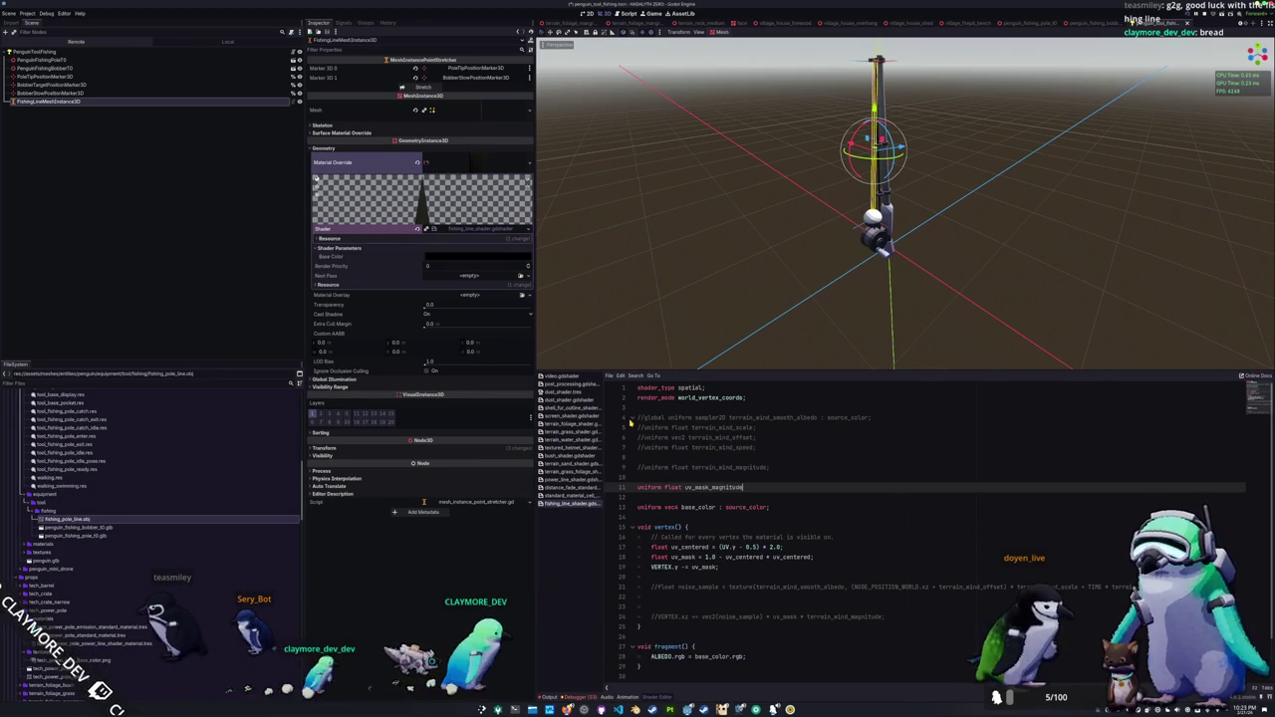
type(" = 0")
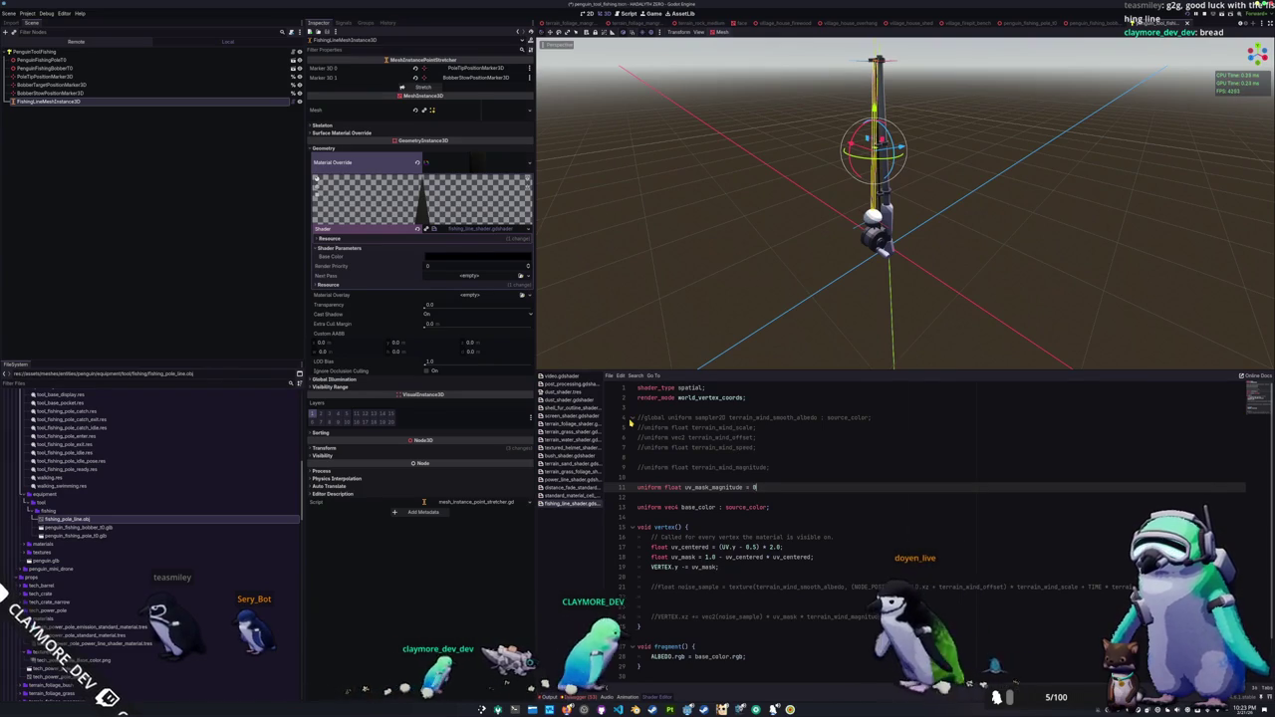
type(".25")
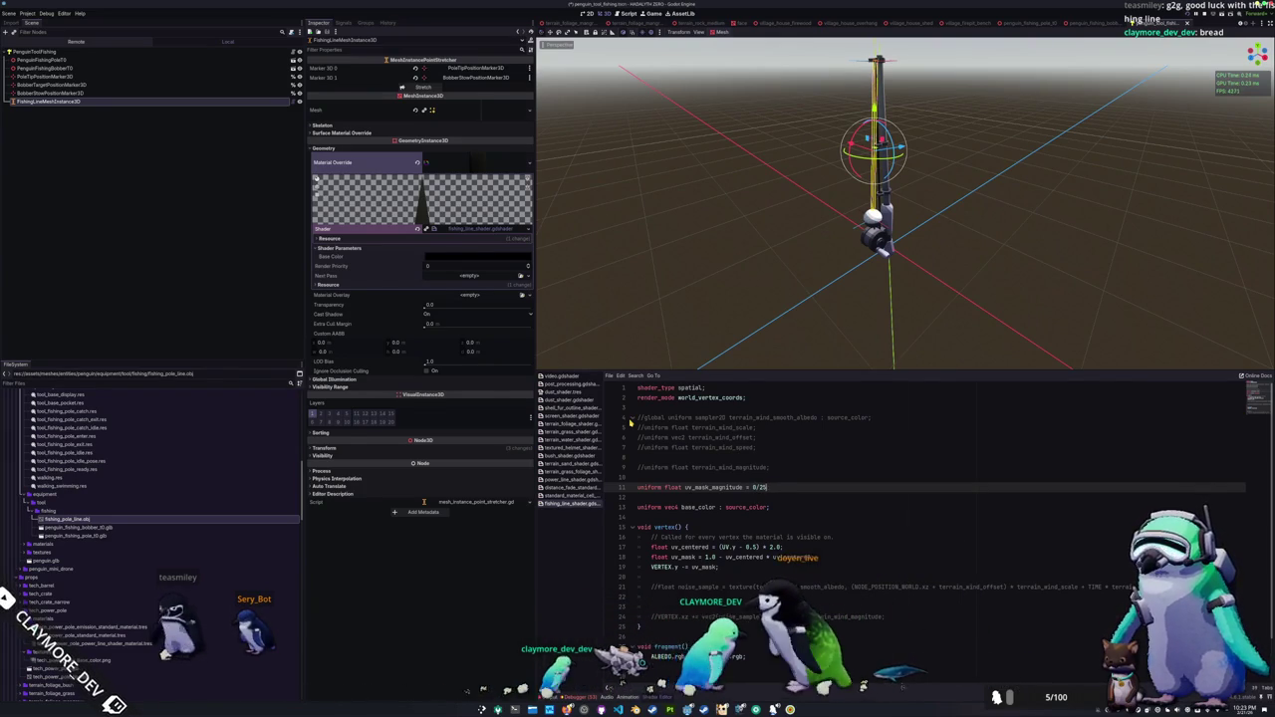
type(";")
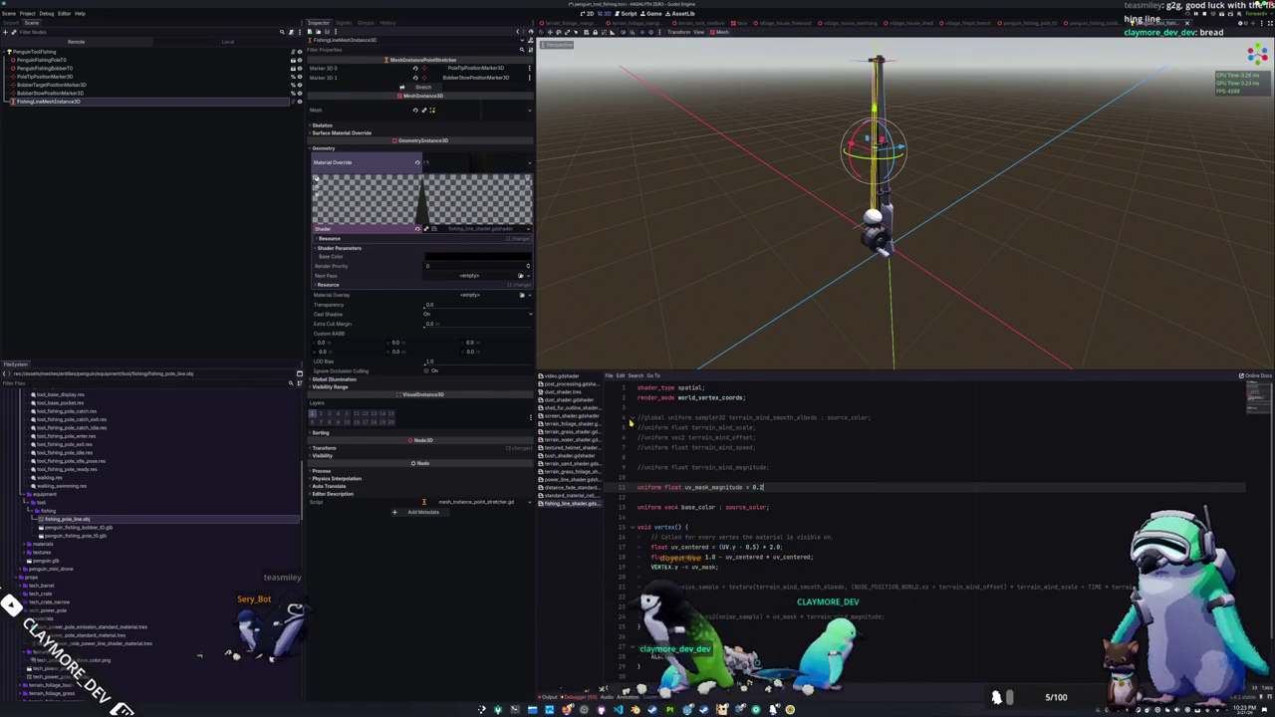
Step: Multiply the VERTEX.y offset's uv_mask by uv_mask_magnitude
key("Down")
key("Down")
key("Down")
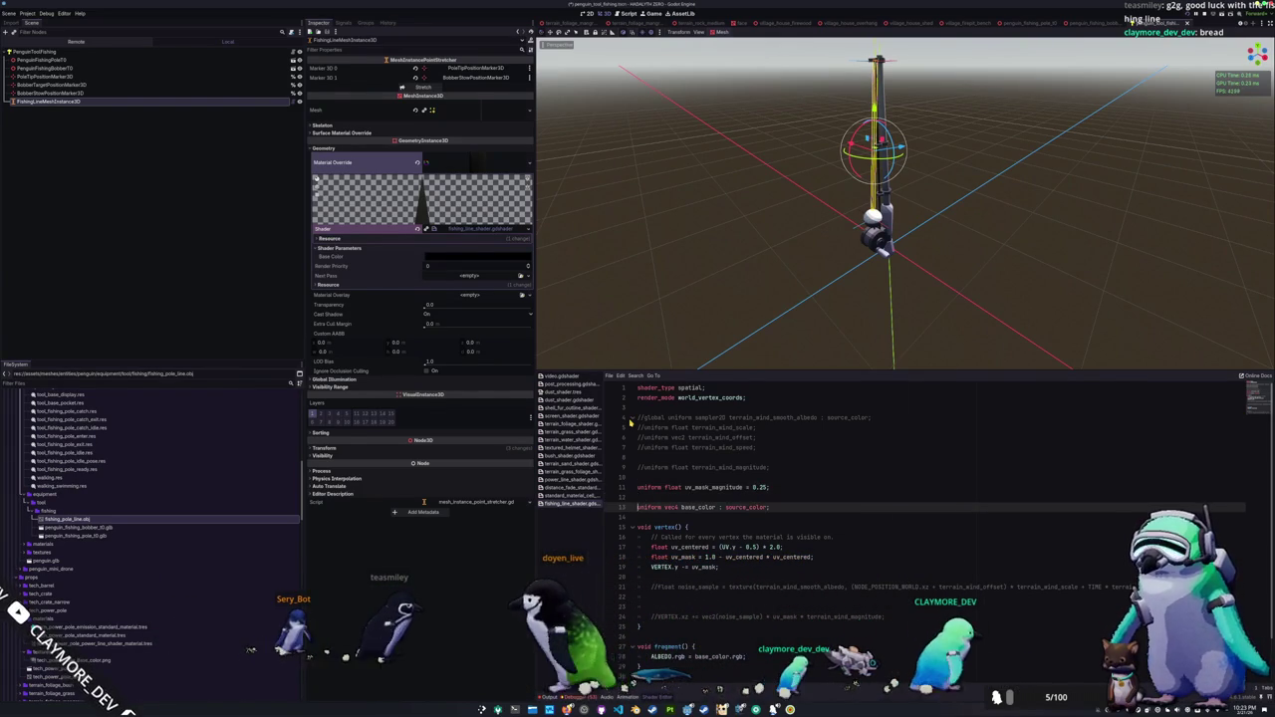
key("Down")
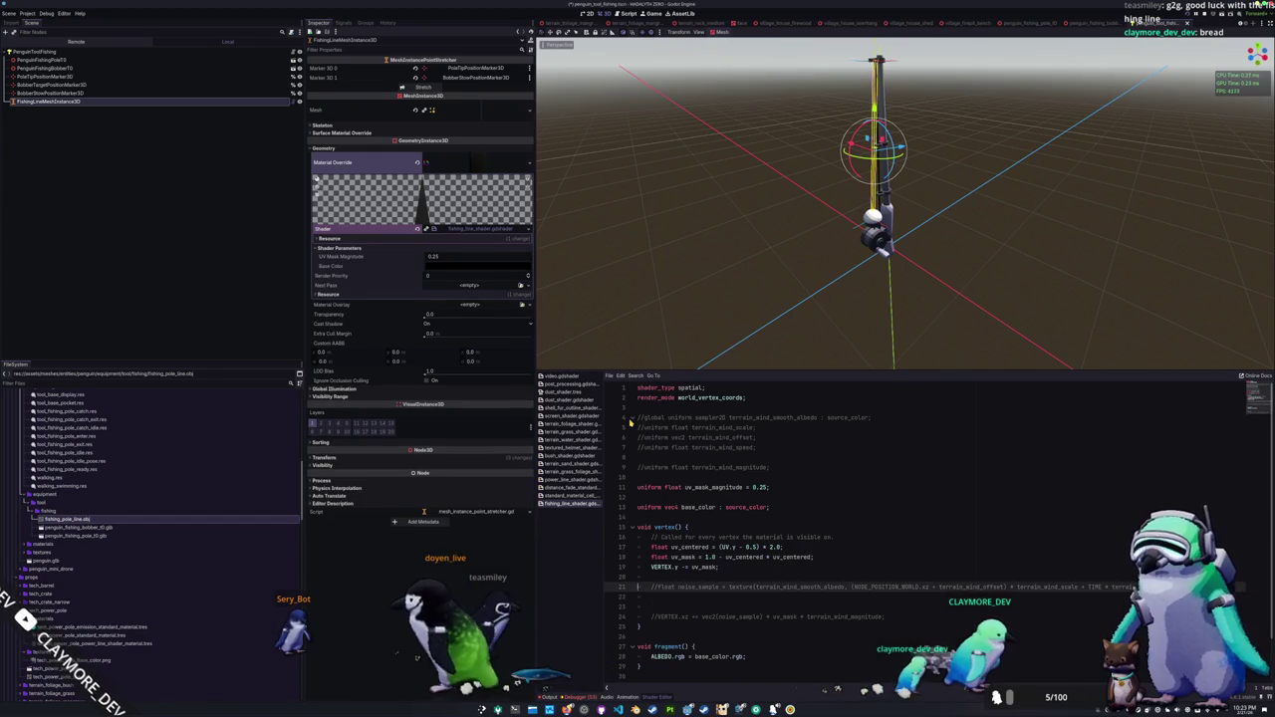
type("* uv_mask_magnitude")
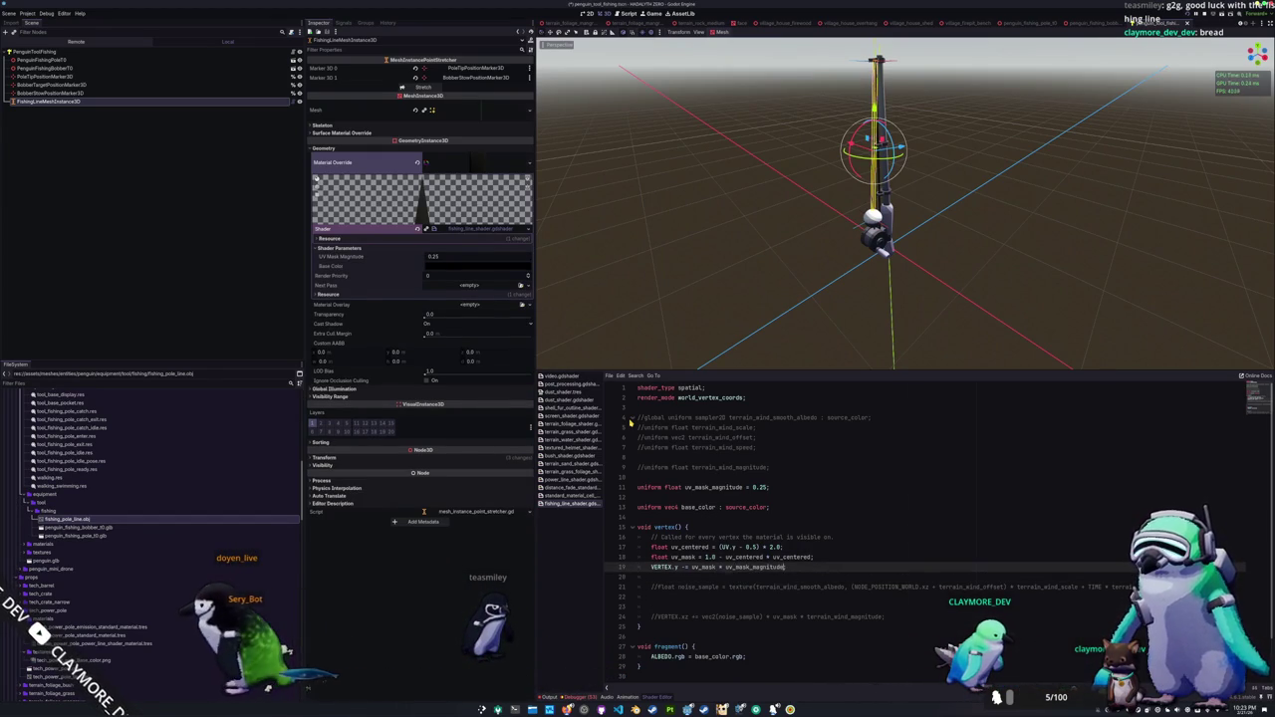
key("Down")
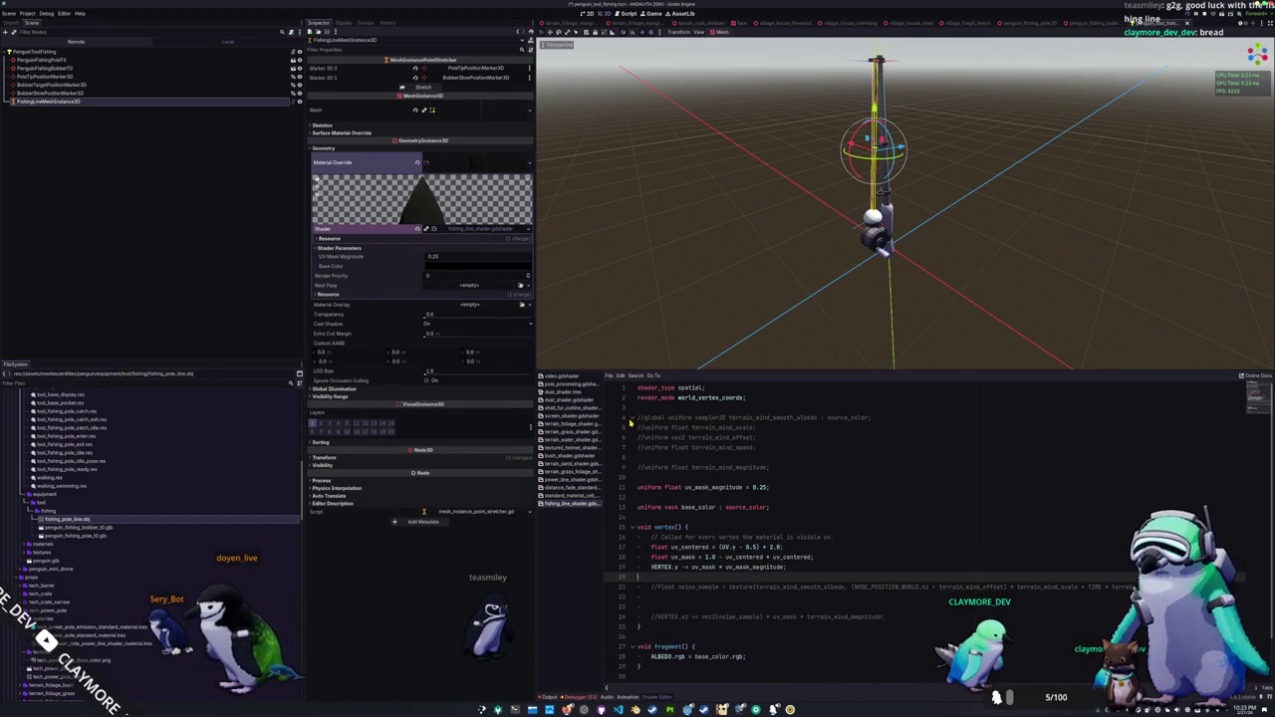
scroll(695, 324, "up", 5)
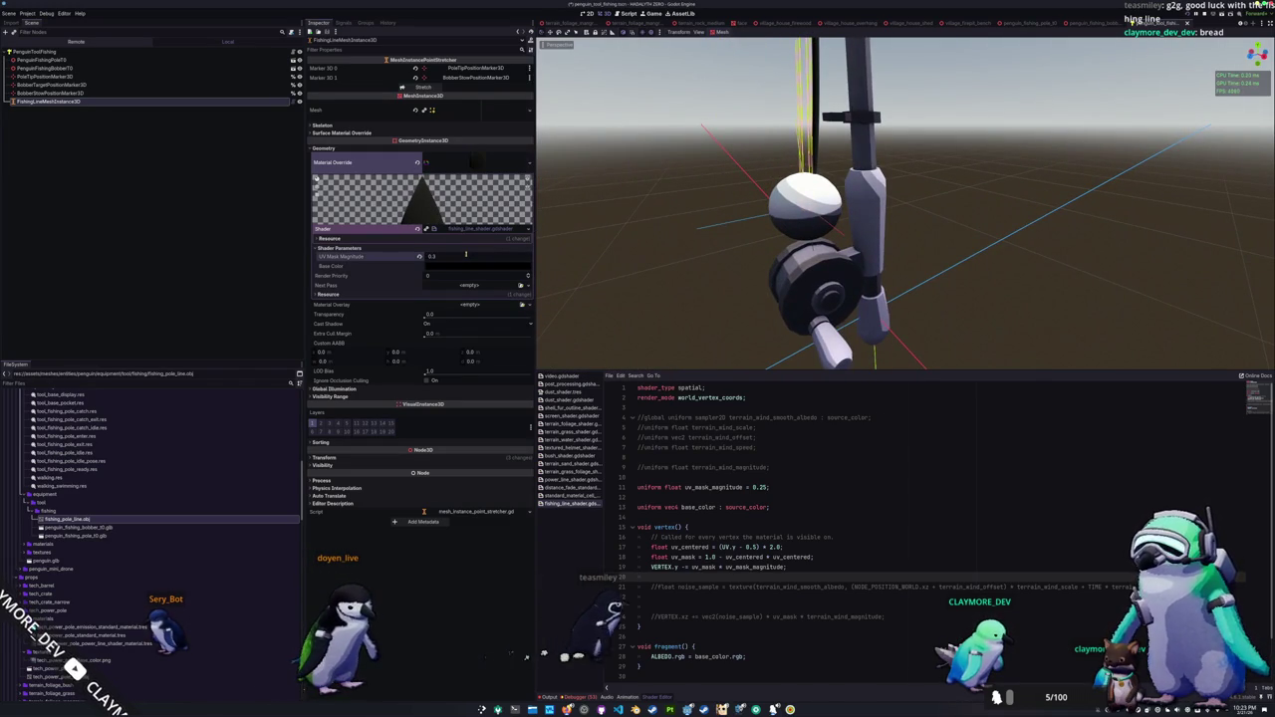
Step: Lighten the shader's Base Color parameter from black to grey B1B1B1
left_click(450, 267)
mouse_move(525, 307)
left_mouse_down()
mouse_move(526, 289)
mouse_move(530, 315)
mouse_move(524, 271)
left_mouse_up()
left_click(658, 242)
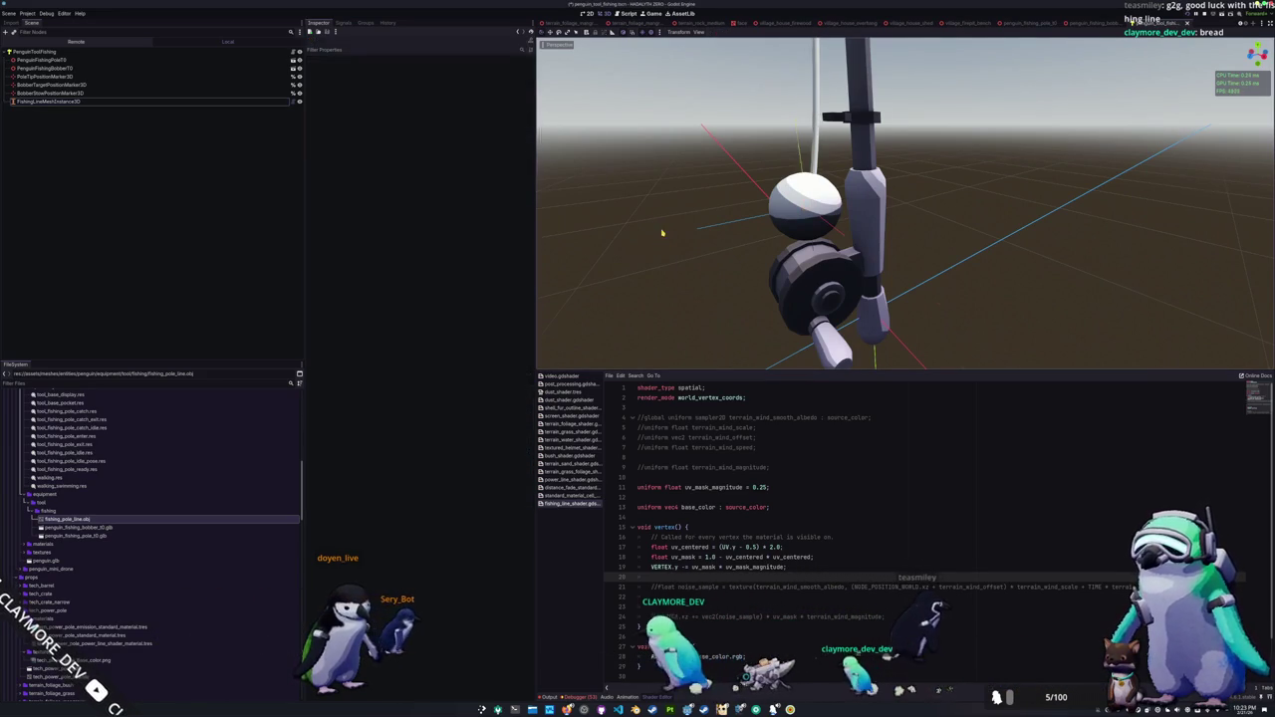
Step: View the lighter line level with the pole and reselect FishingLineMeshInstance3D
scroll(670, 251, "down", 10)
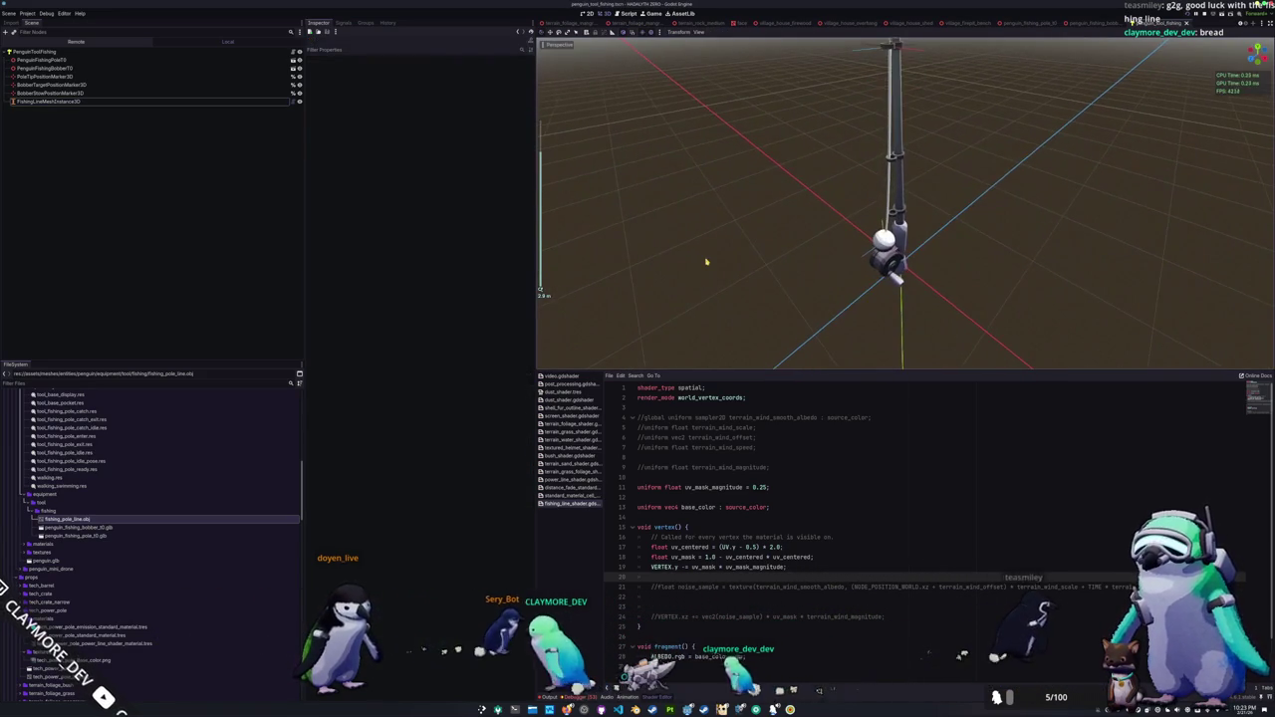
left_click_drag(706, 262, 678, 236)
scroll(676, 224, "up", 5)
scroll(673, 213, "up", 3)
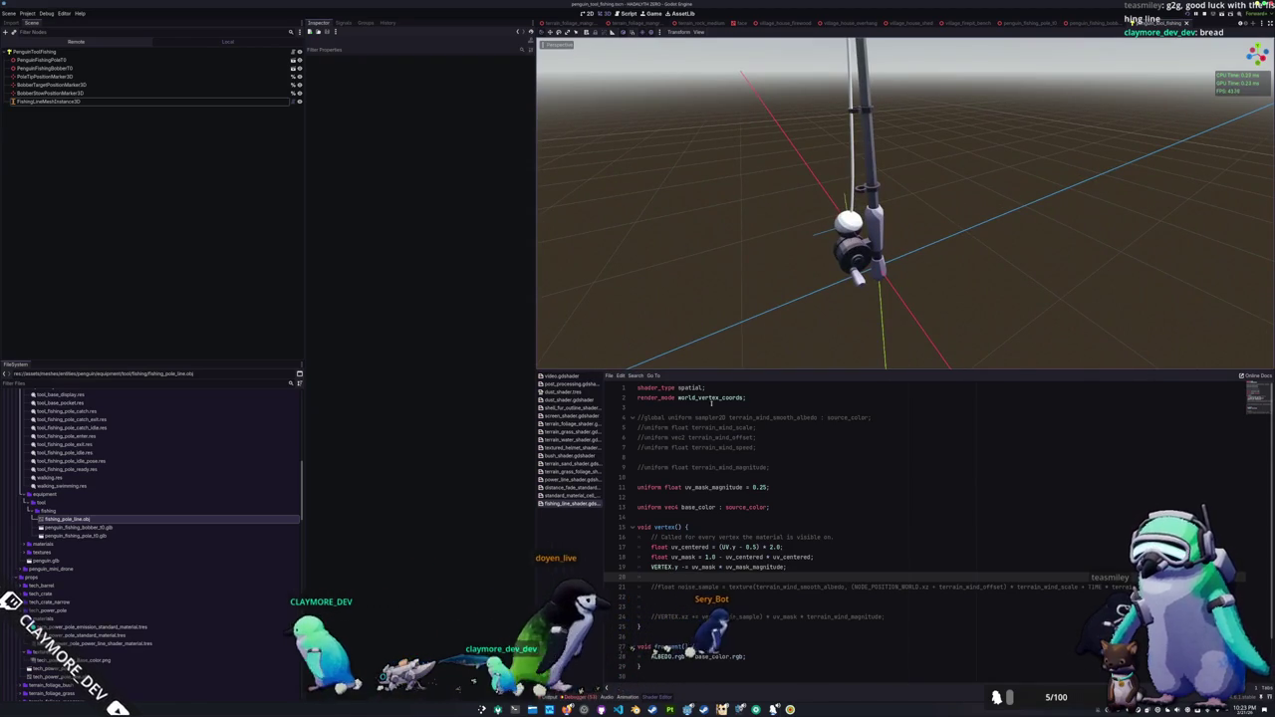
left_click(749, 398)
scroll(719, 313, "up", 2)
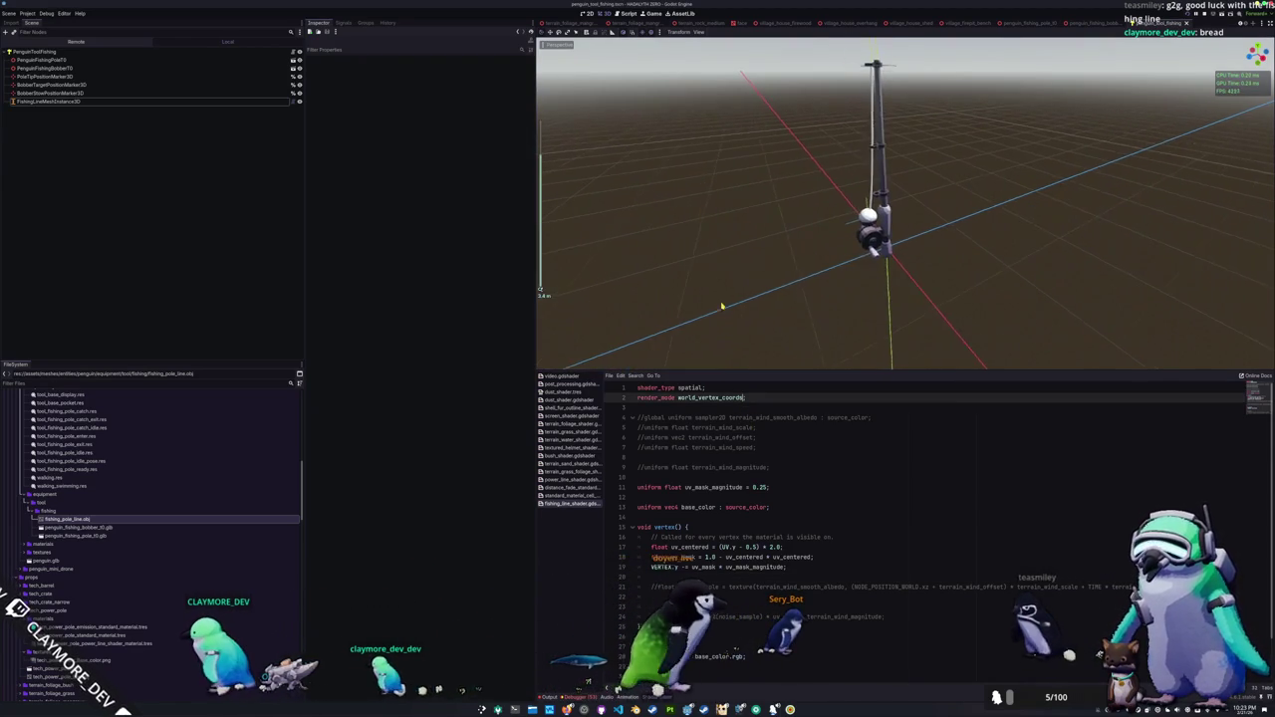
scroll(684, 308, "down", 3)
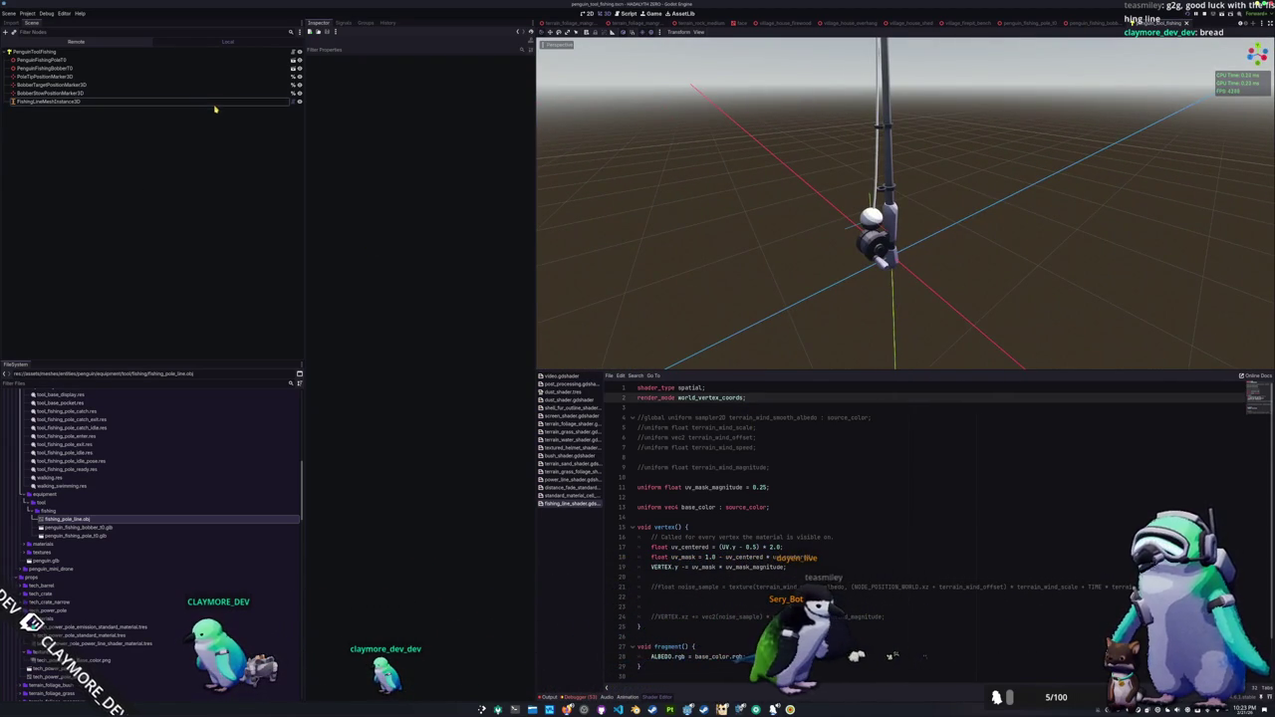
left_click(266, 103)
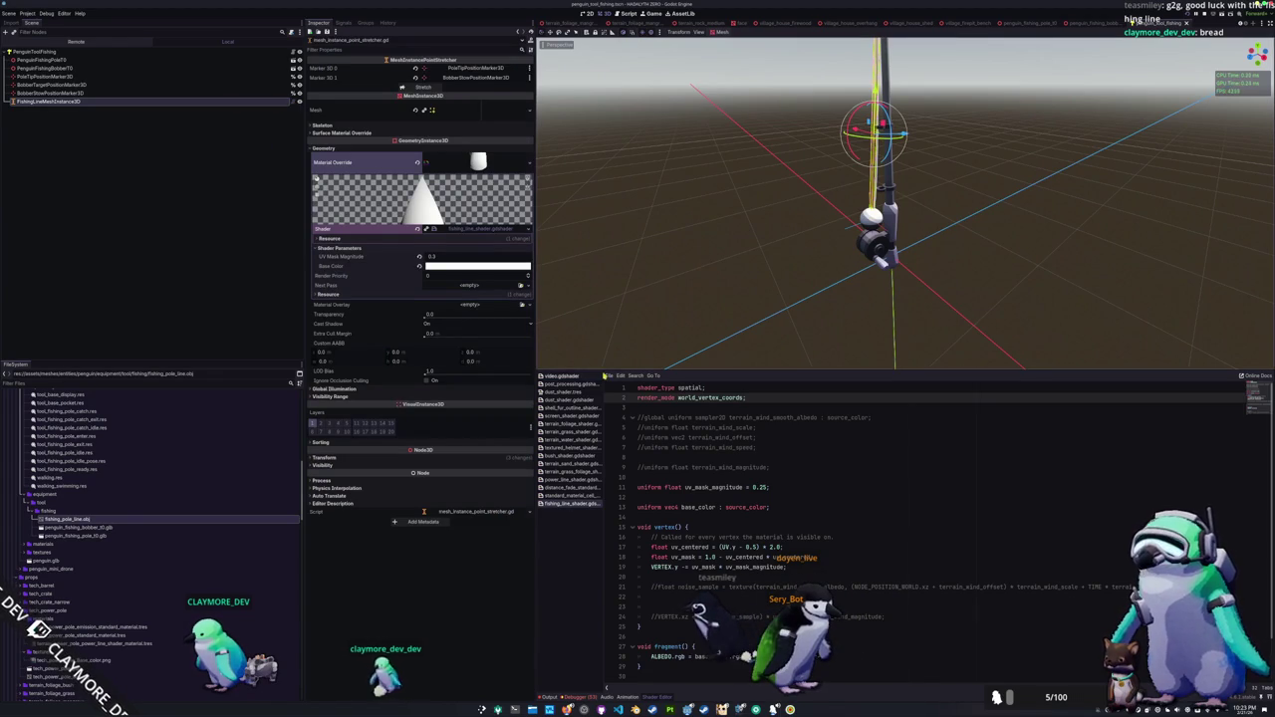
Step: In the stretcher script, highlight every use of the _stretch function
key("alt+Tab")
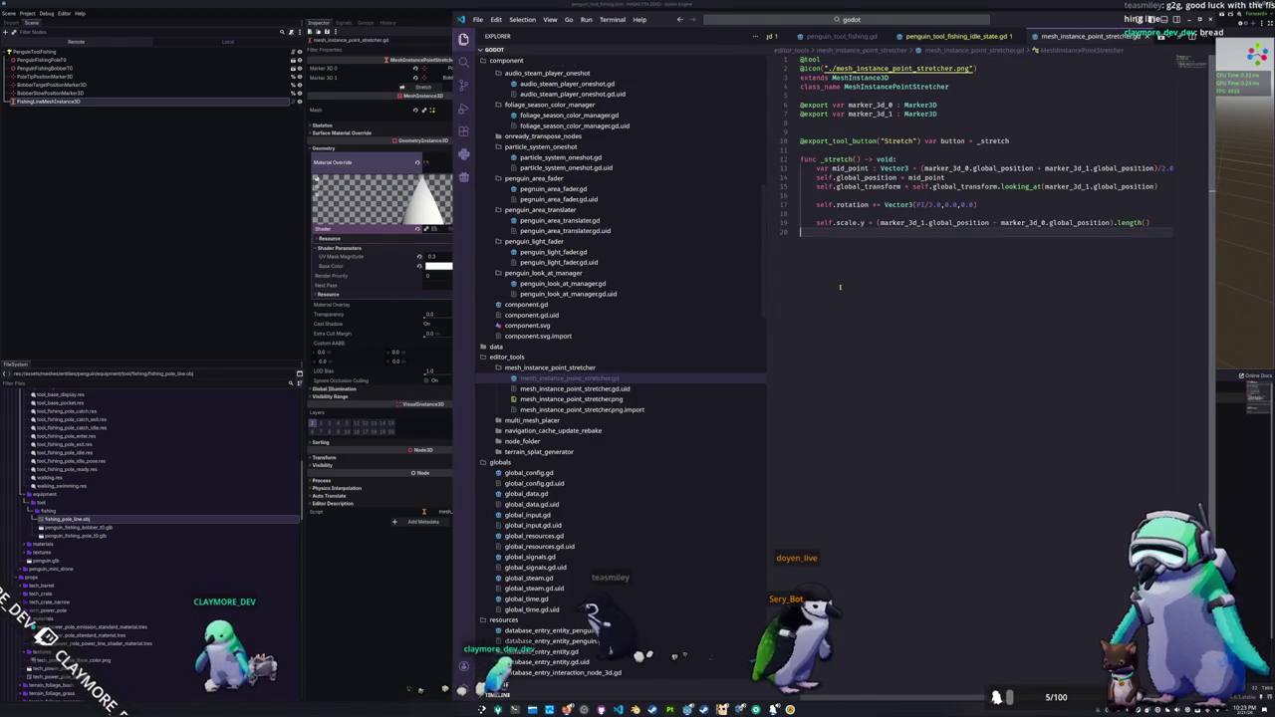
double_click(823, 159)
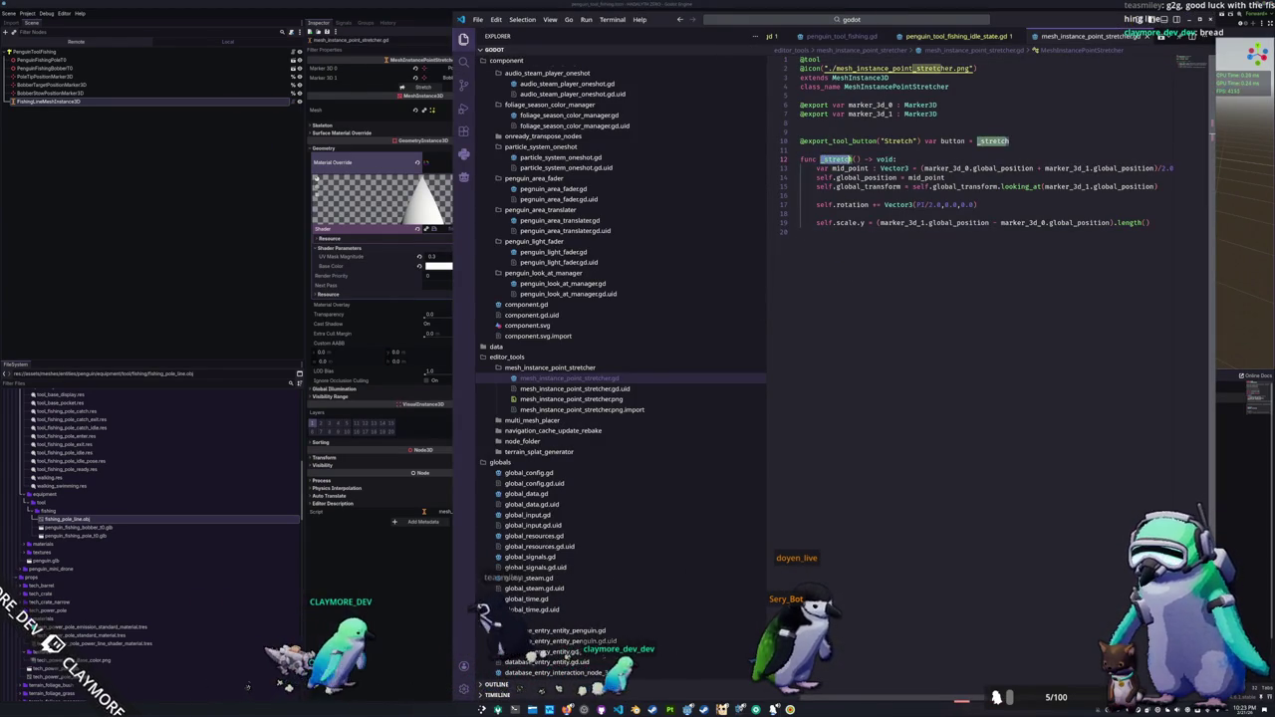
left_click(853, 251)
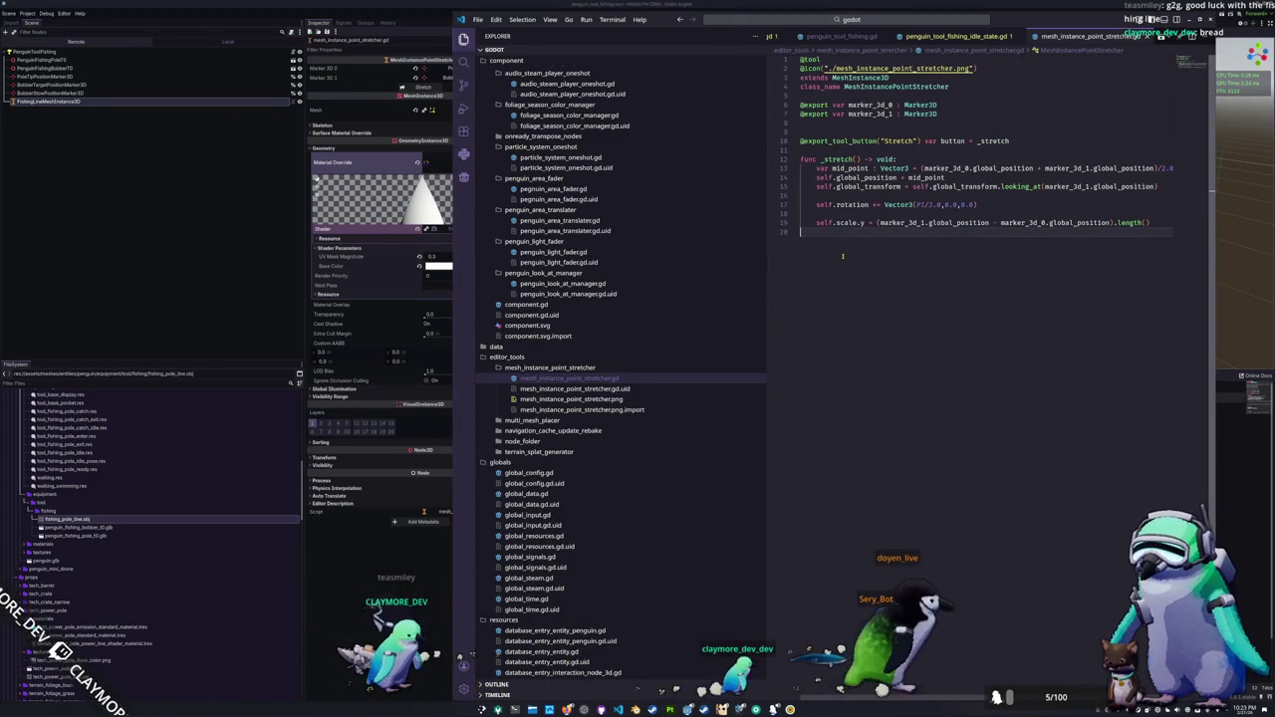
Step: Back in Godot, inspect FishingLineMeshInstance3D's markers unchanged and select the PenguinToolFishing root
left_click(184, 222)
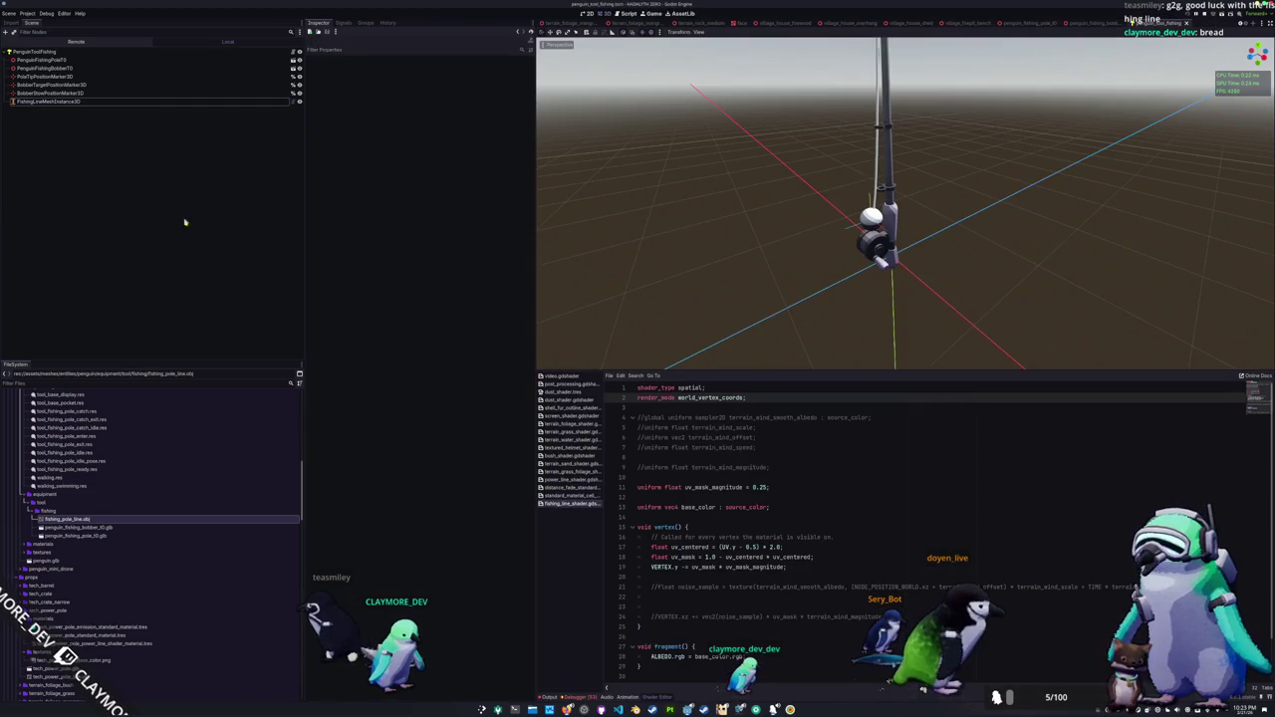
left_click(110, 103)
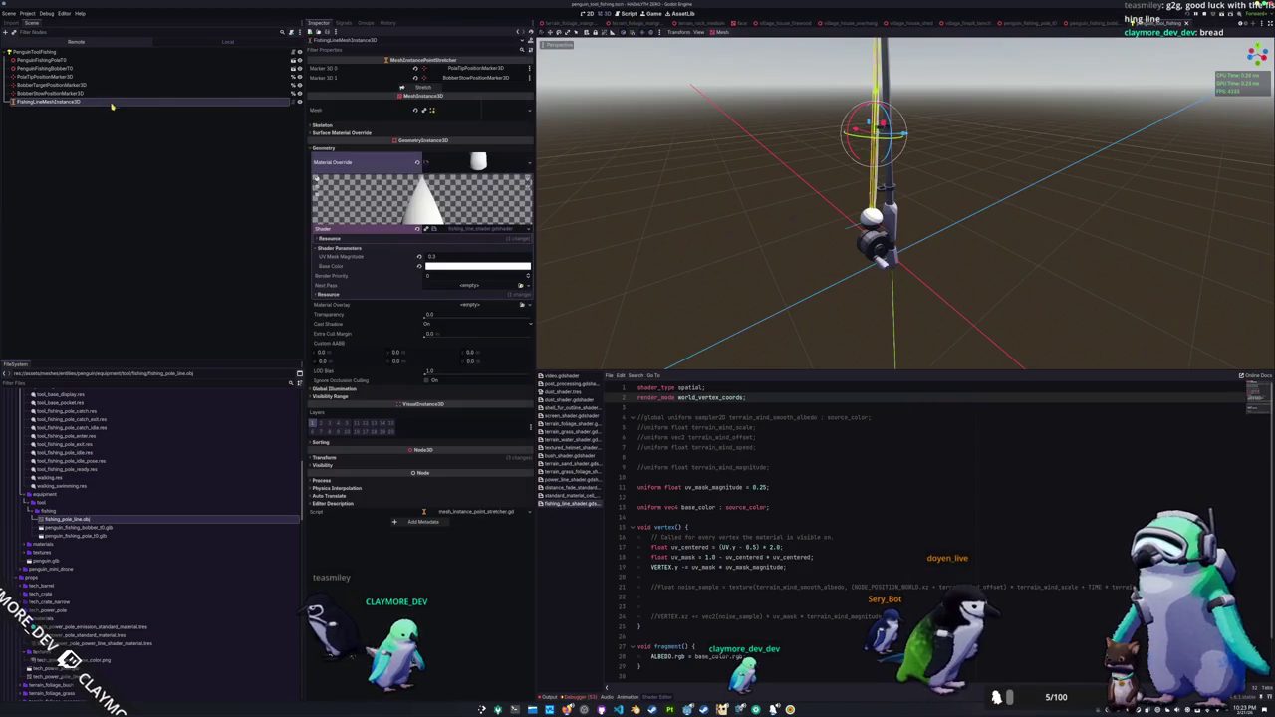
left_click(484, 82)
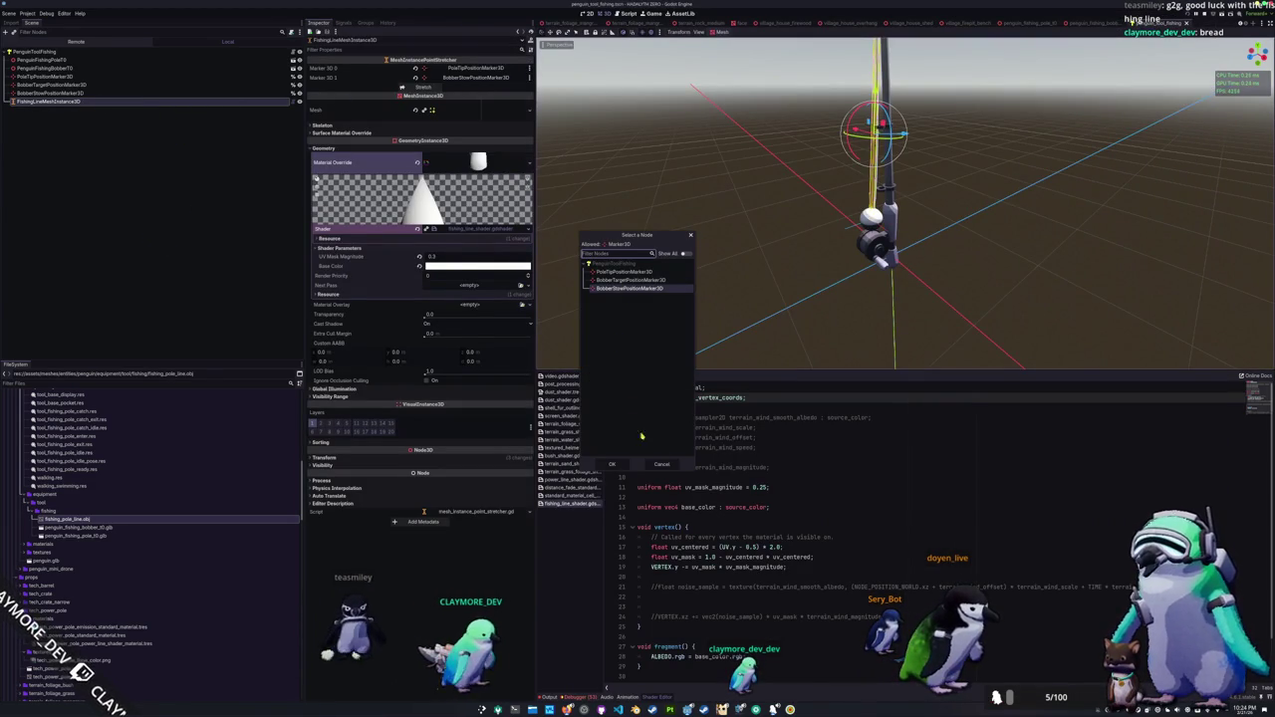
left_click(661, 465)
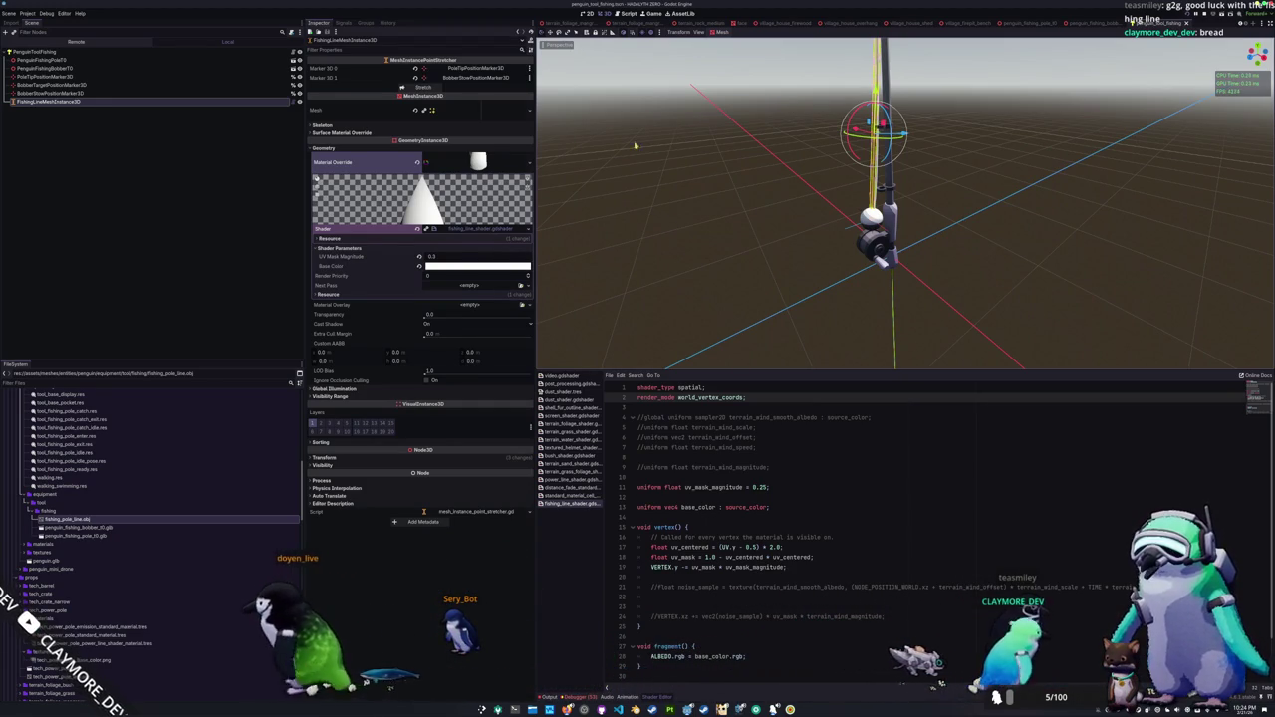
left_click(276, 56)
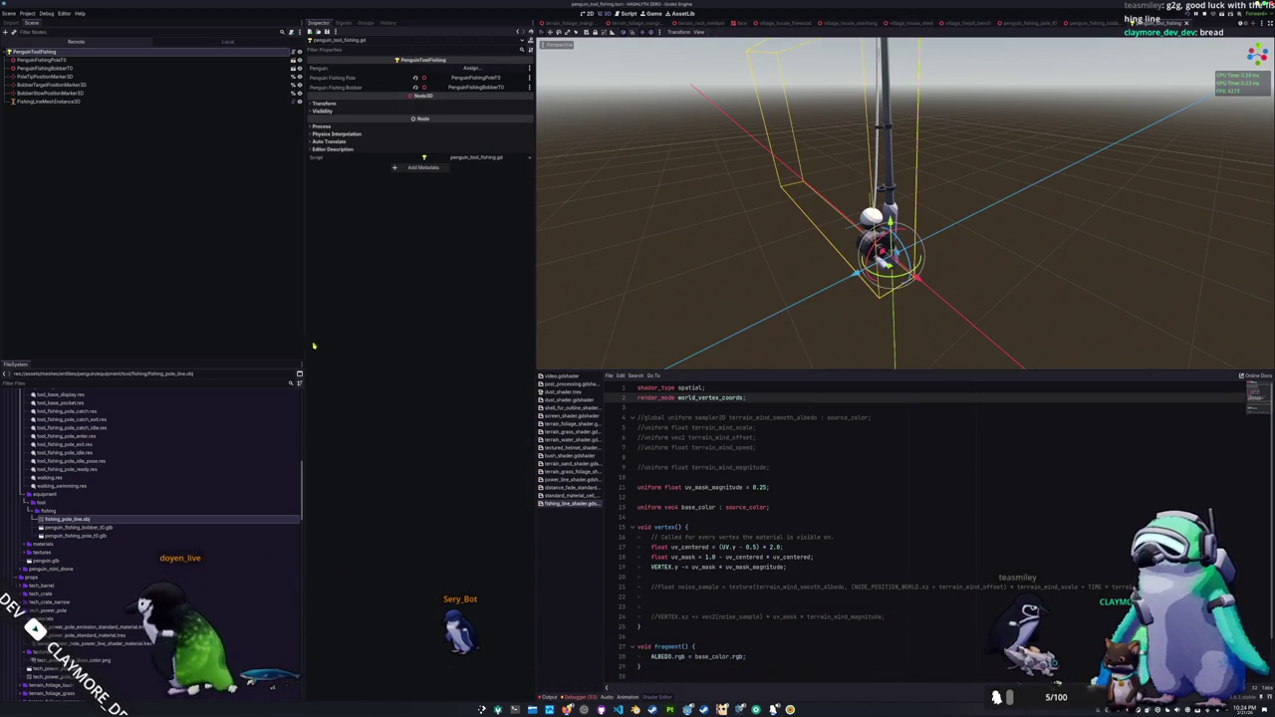
Step: Remove the bobber target marker reference line from penguin_tool_fishing.gd and delete BobberTargetPositionMarker3D
left_click(618, 709)
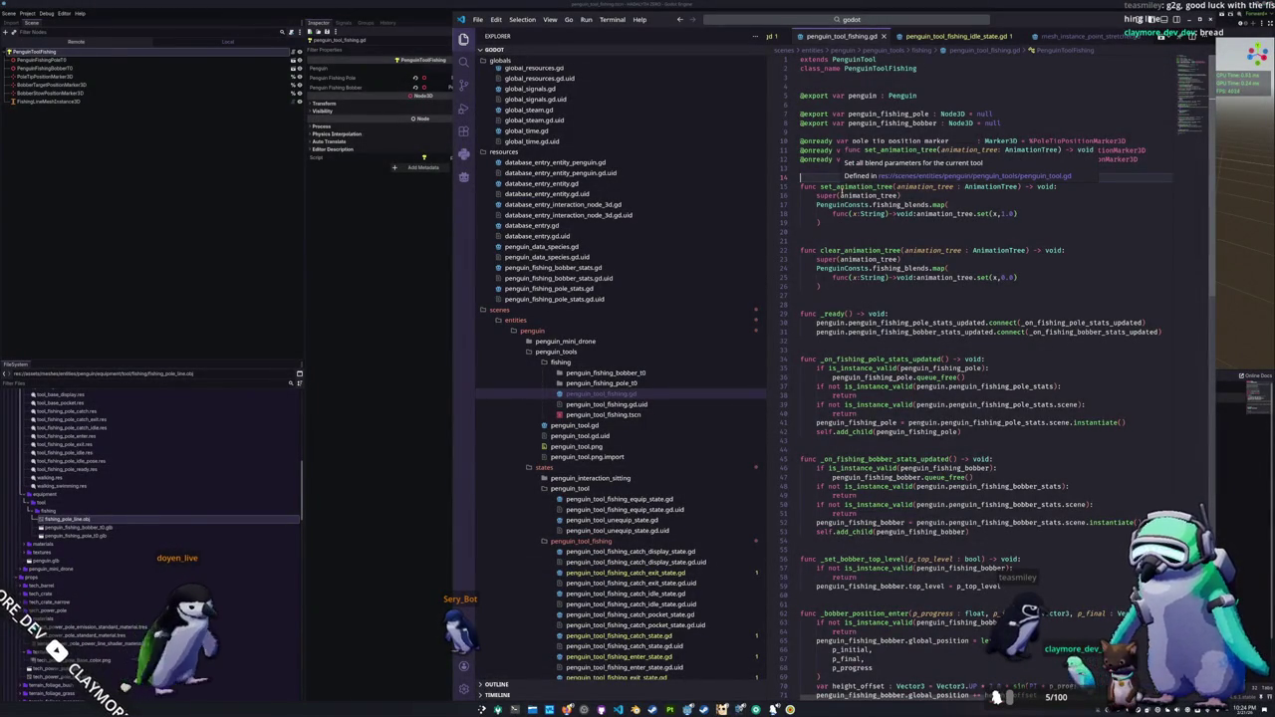
left_click(851, 227)
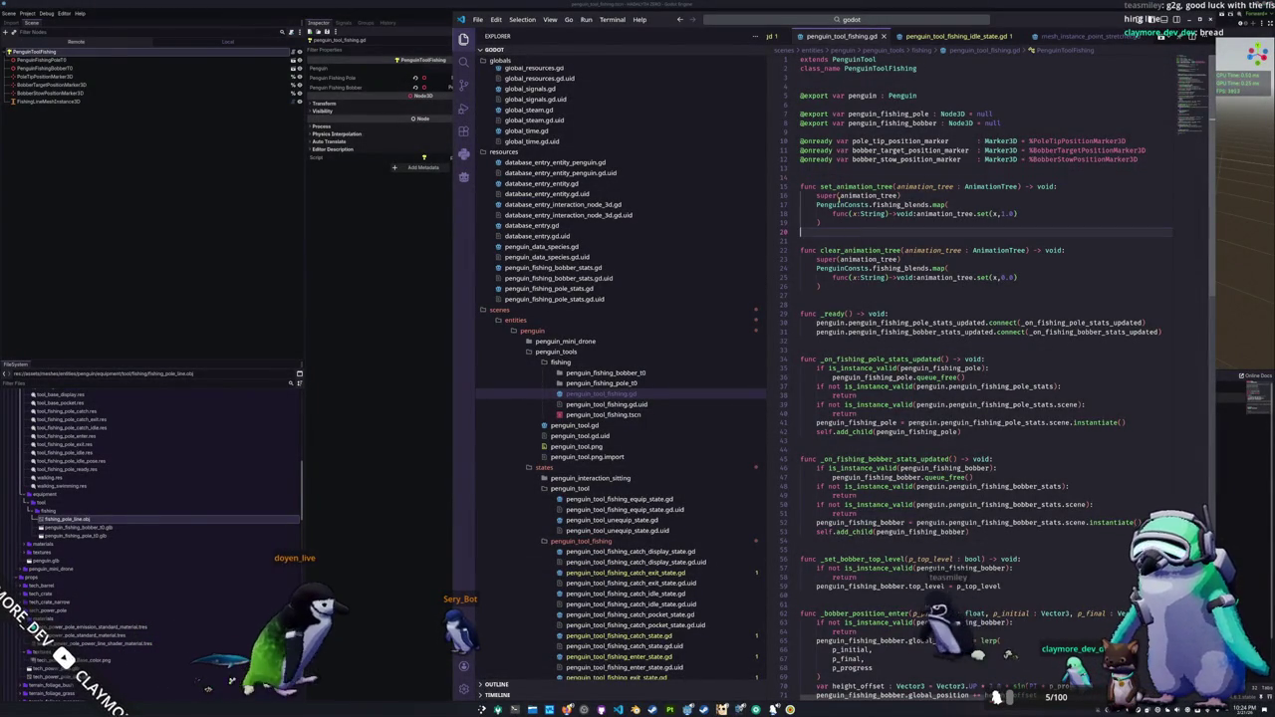
key("Up")
key("Up")
key("Up")
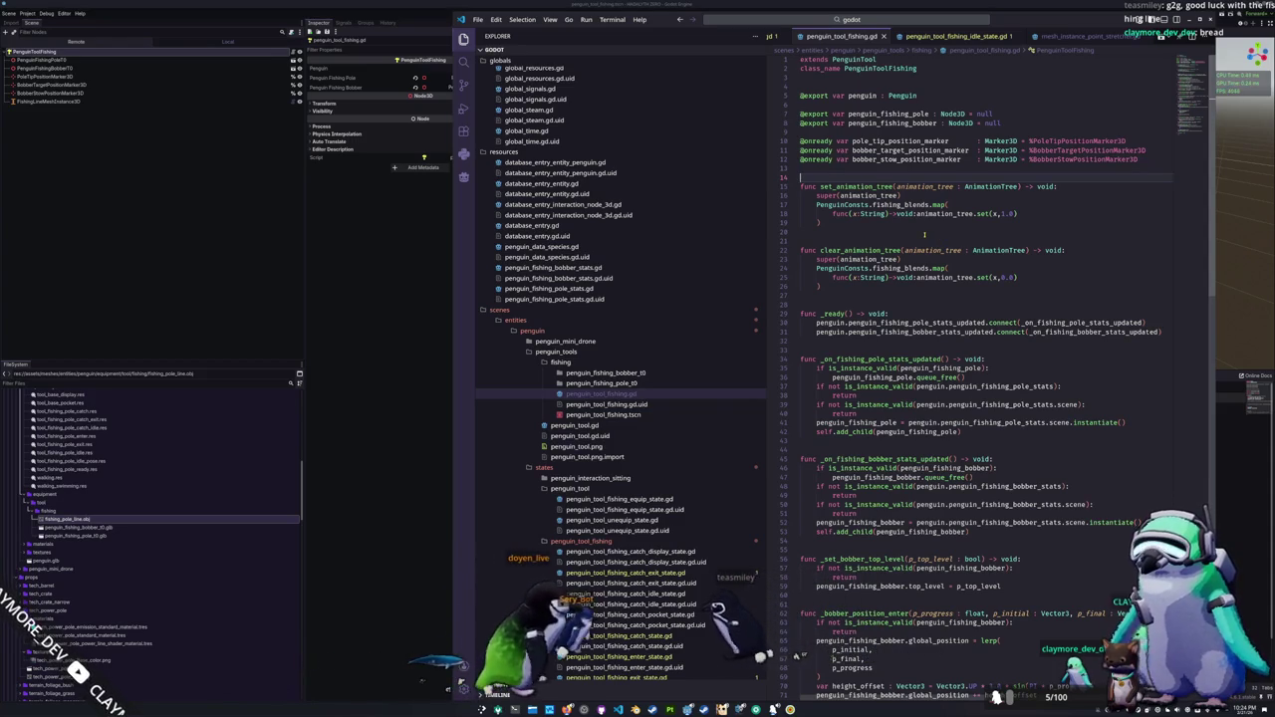
key("Return")
key("Up")
key("Up")
key("Up")
key("Up")
key("ctrl+shift+k")
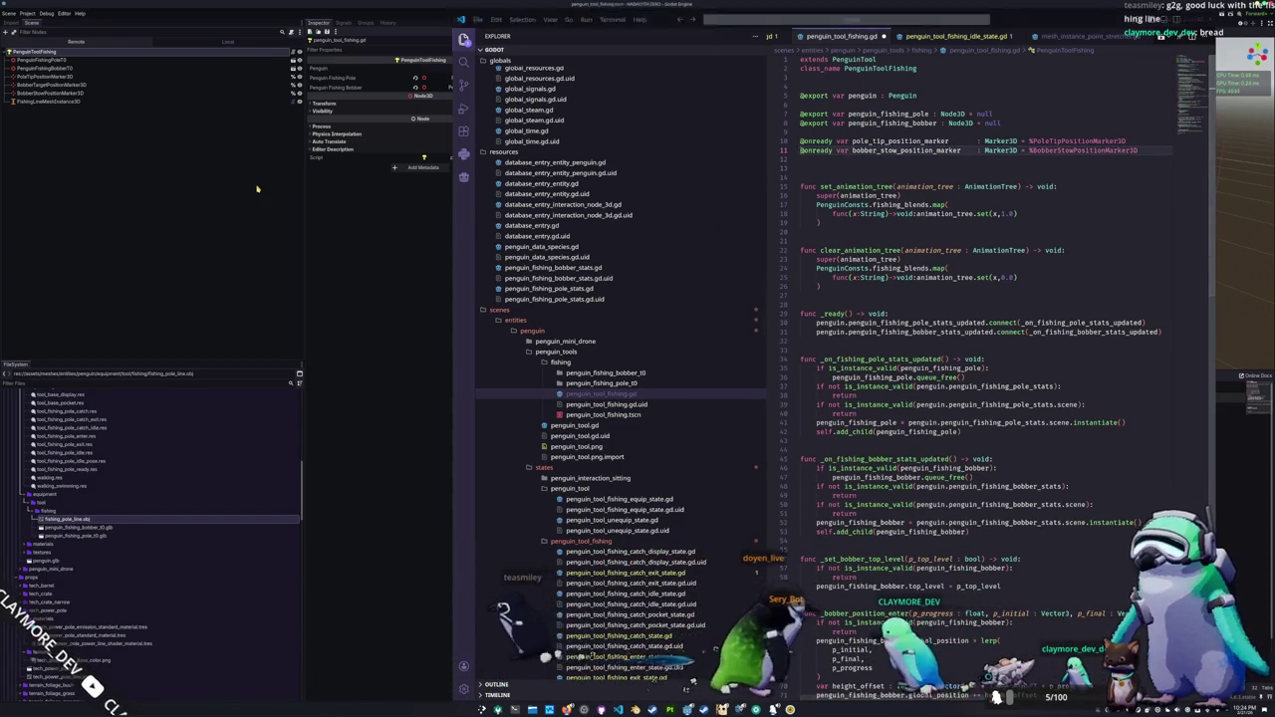
left_click(257, 188)
left_click(60, 84)
key("Delete")
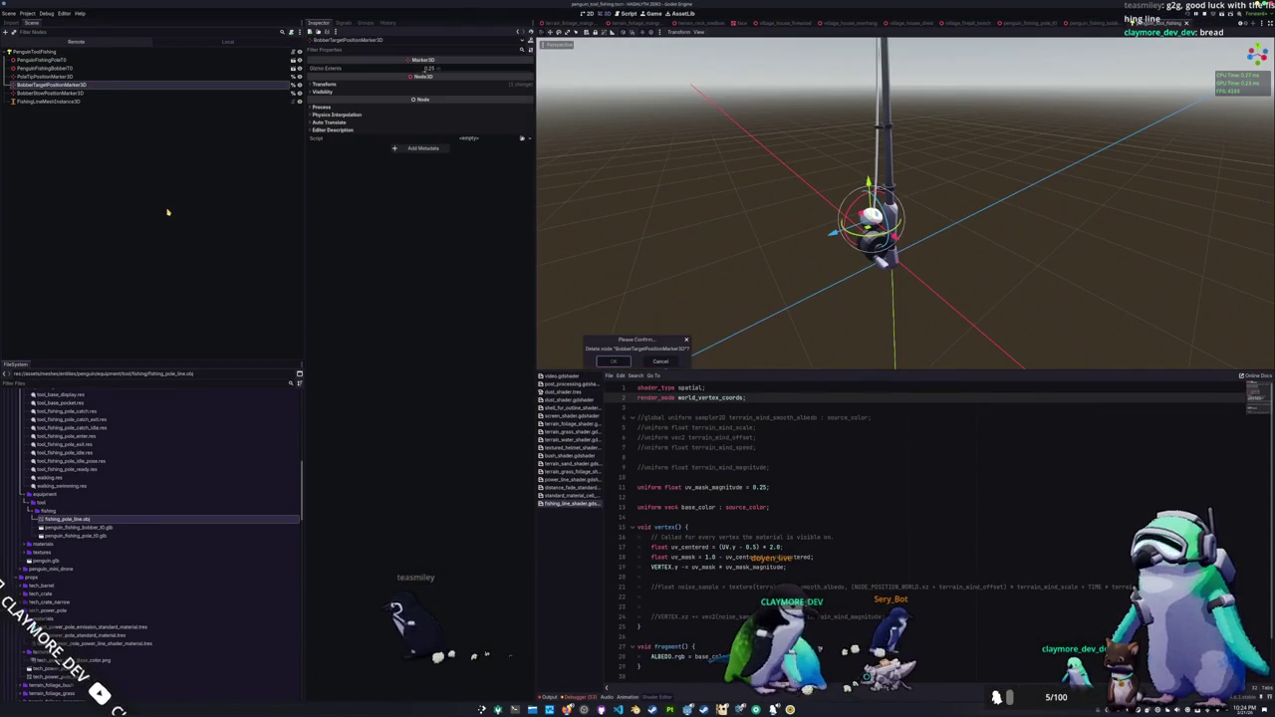
key("Return")
key("alt+Tab")
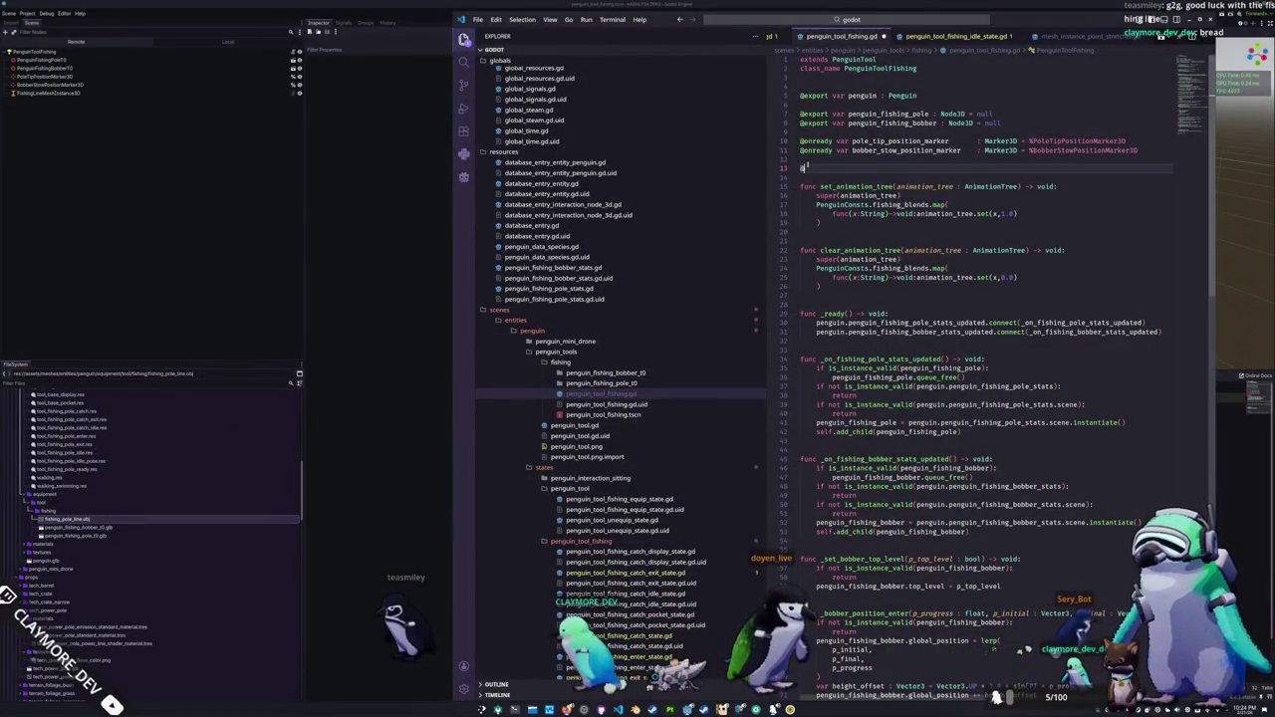
type("onready var fishing")
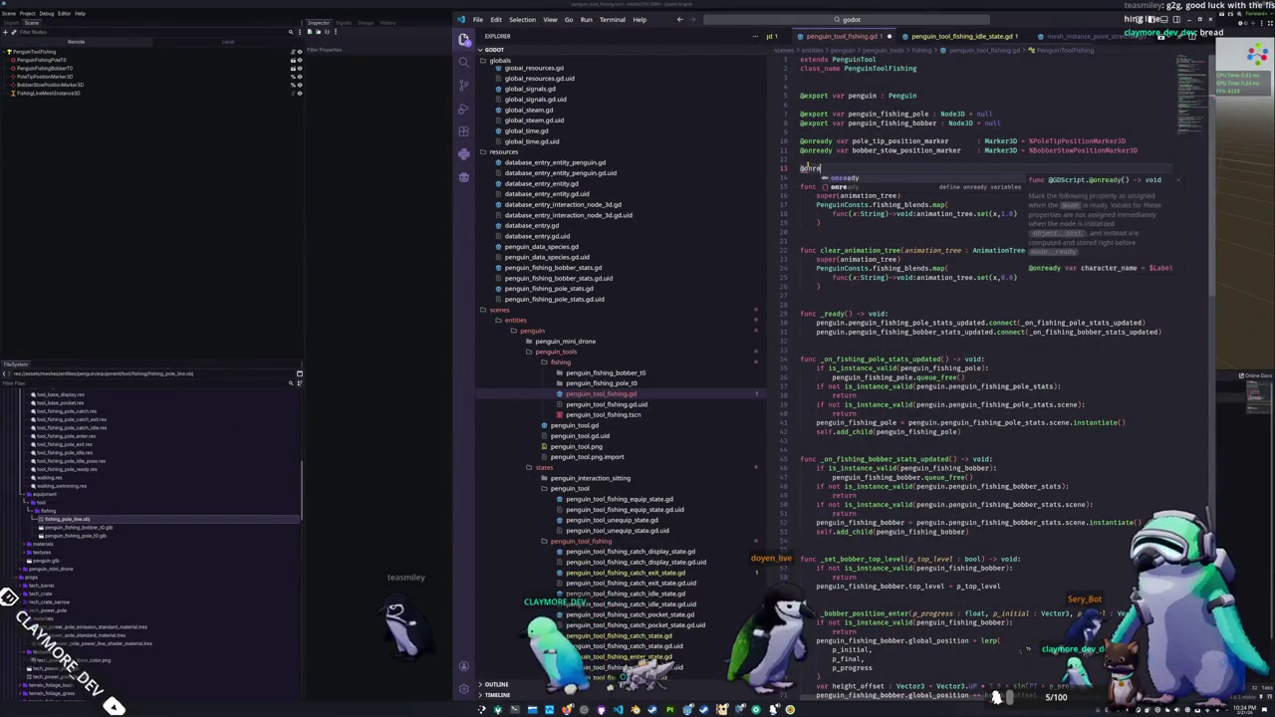
type("_li")
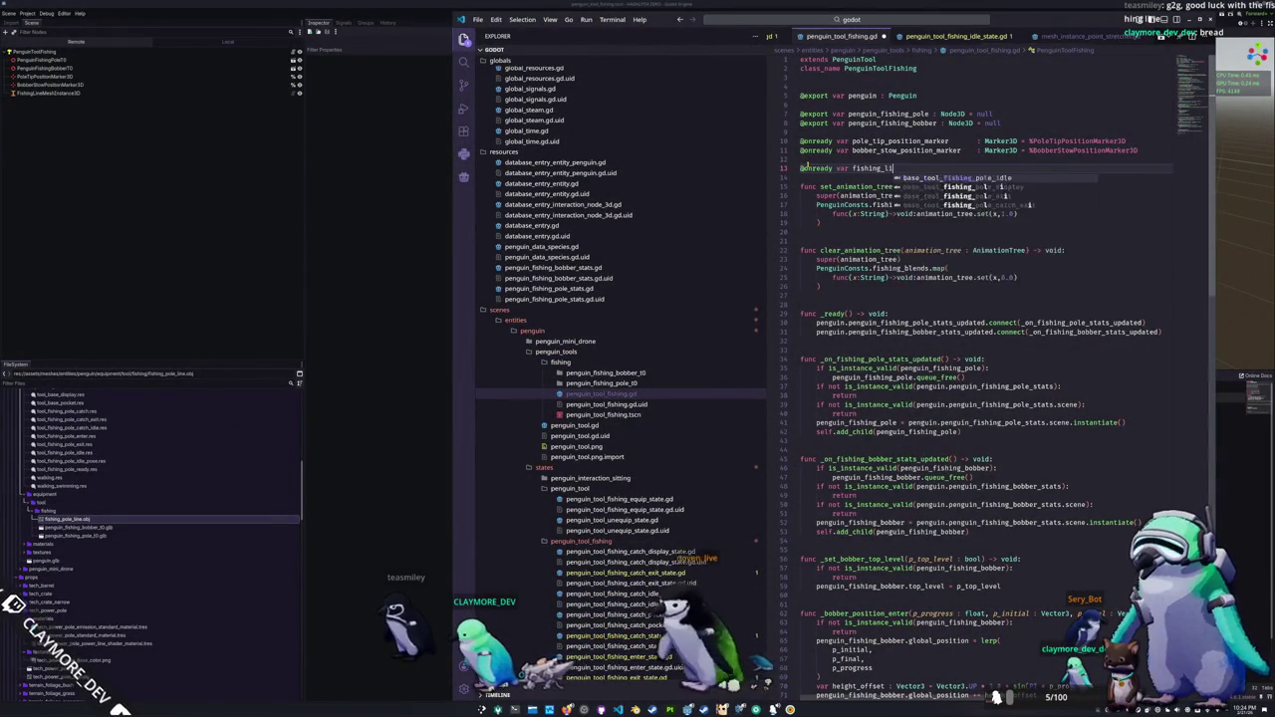
type("ne_mesh : Mesh")
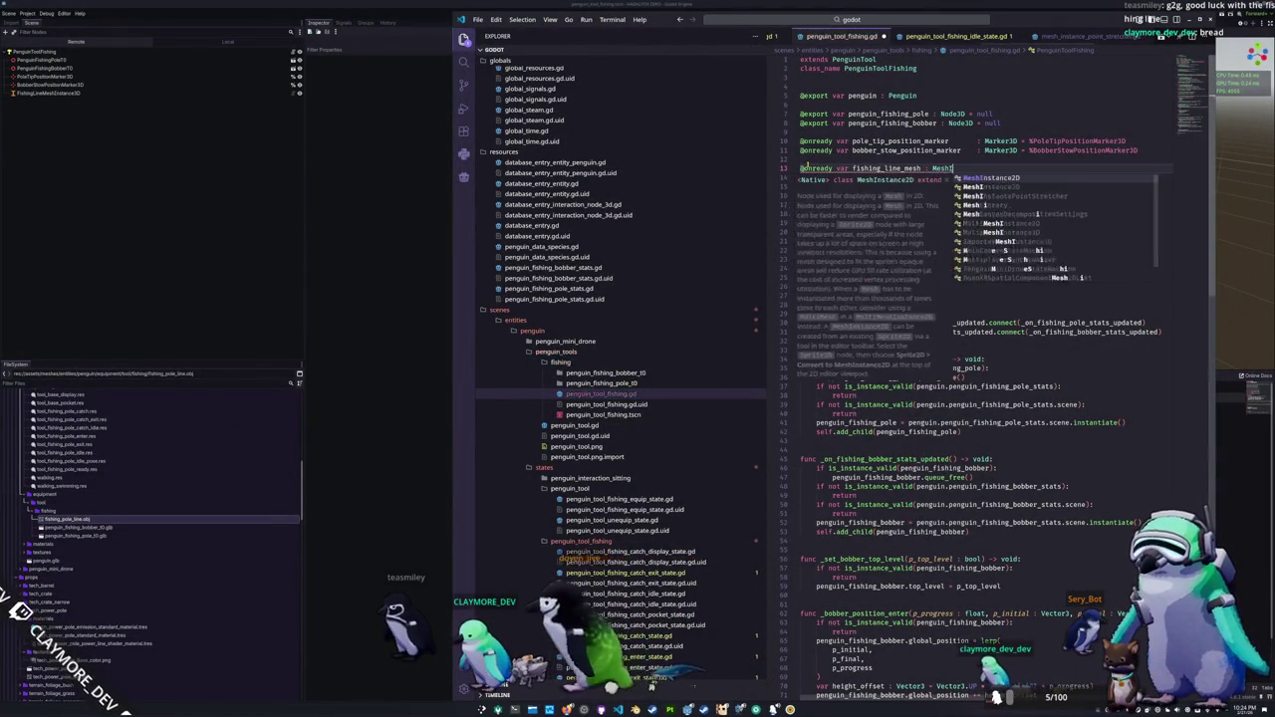
type("Instance3D = %FishingLineMeshInstance3D")
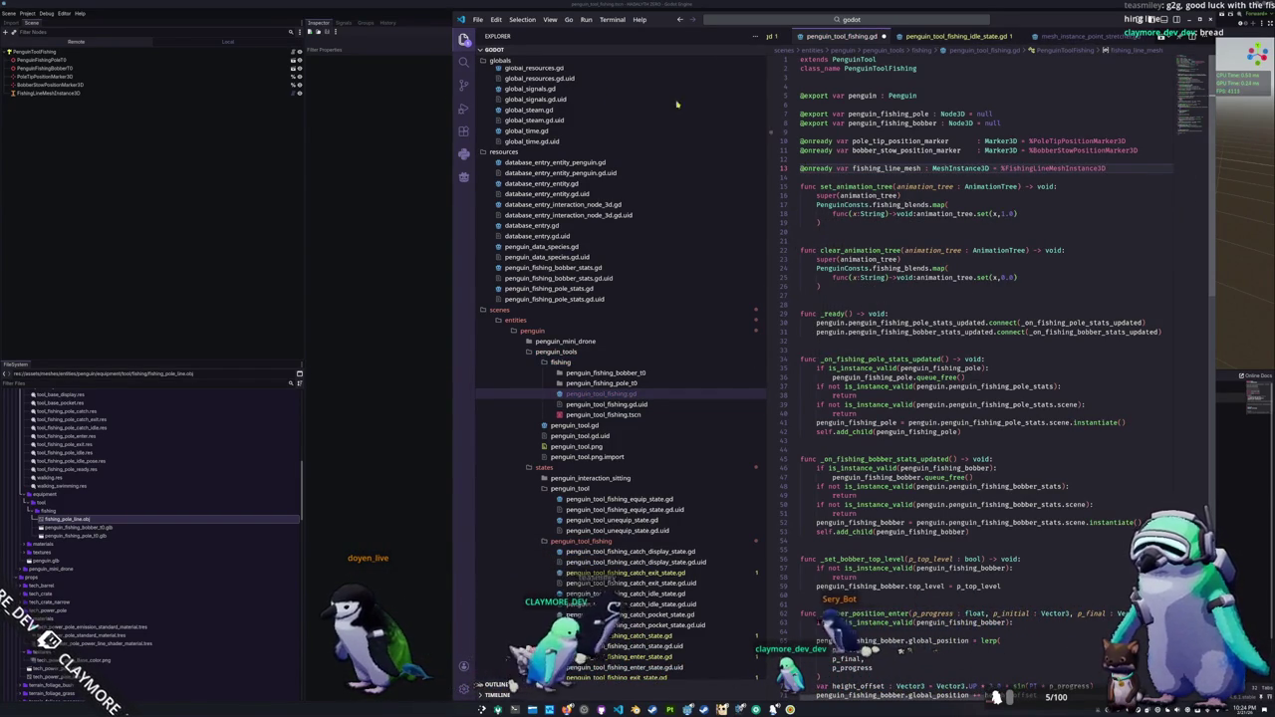
left_click(46, 93)
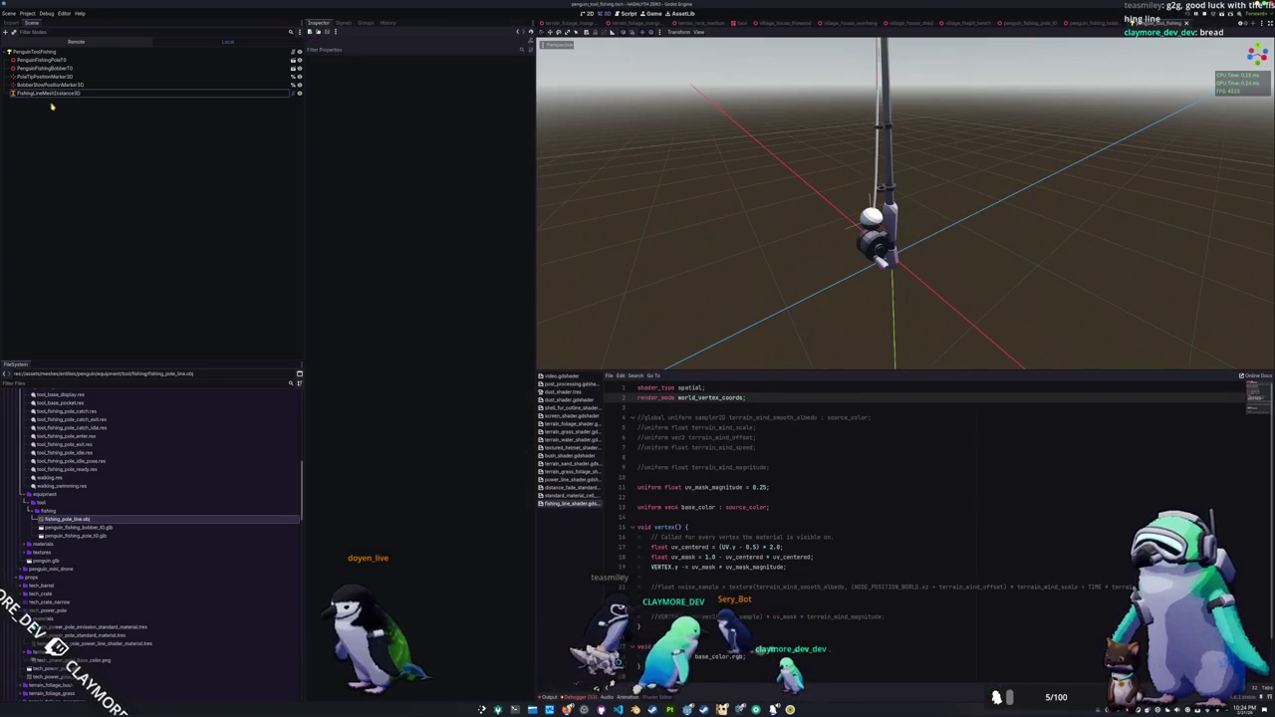
right_click(115, 95)
left_click(126, 257)
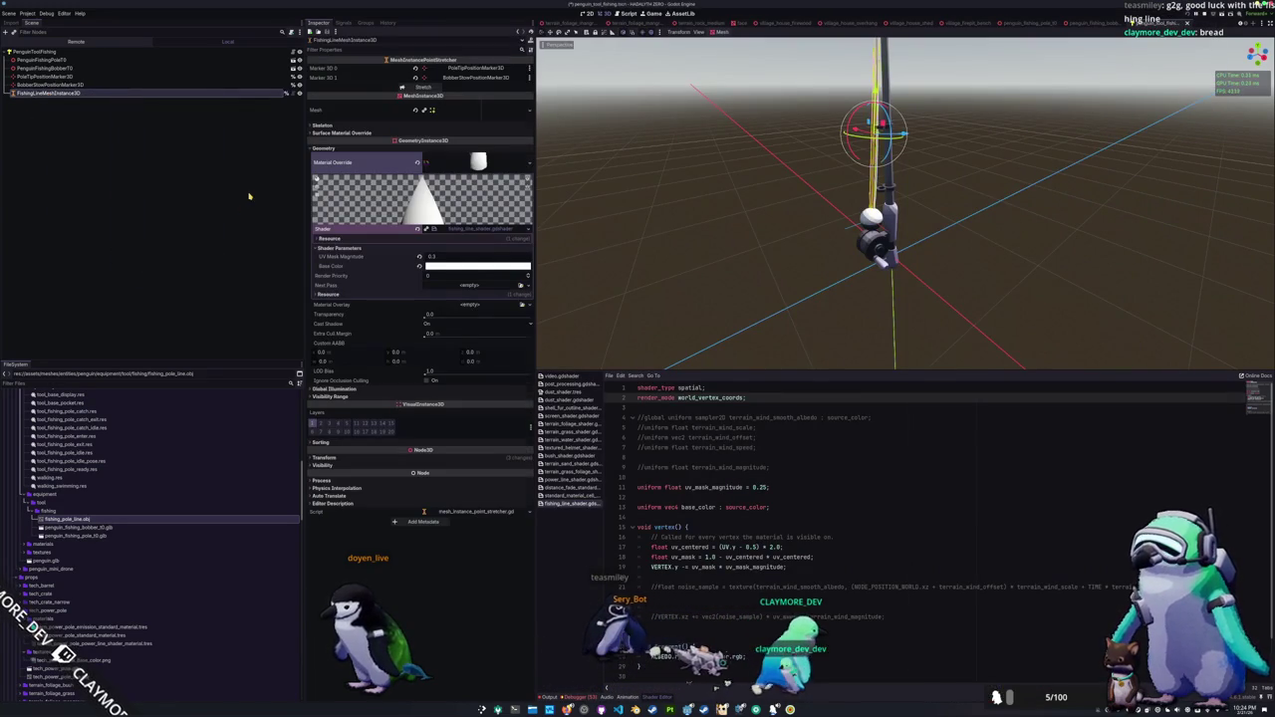
key("alt+Tab")
left_click(812, 231)
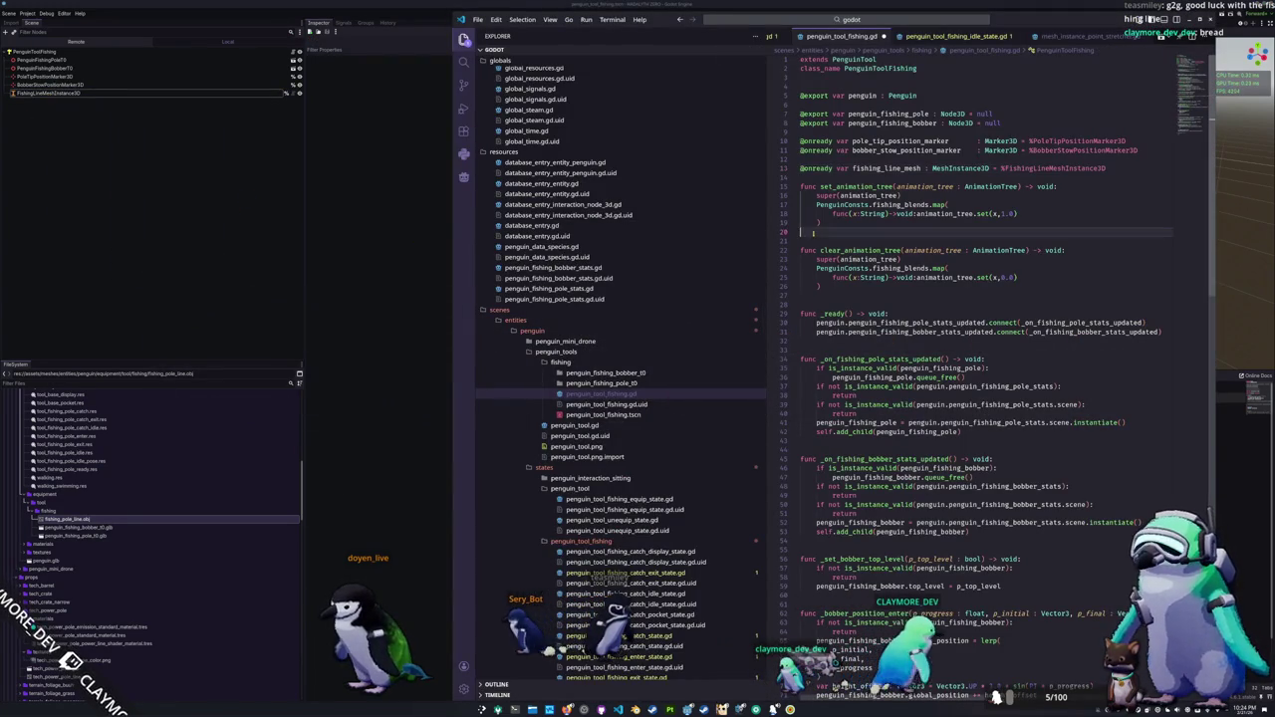
scroll(826, 538, "down", 20)
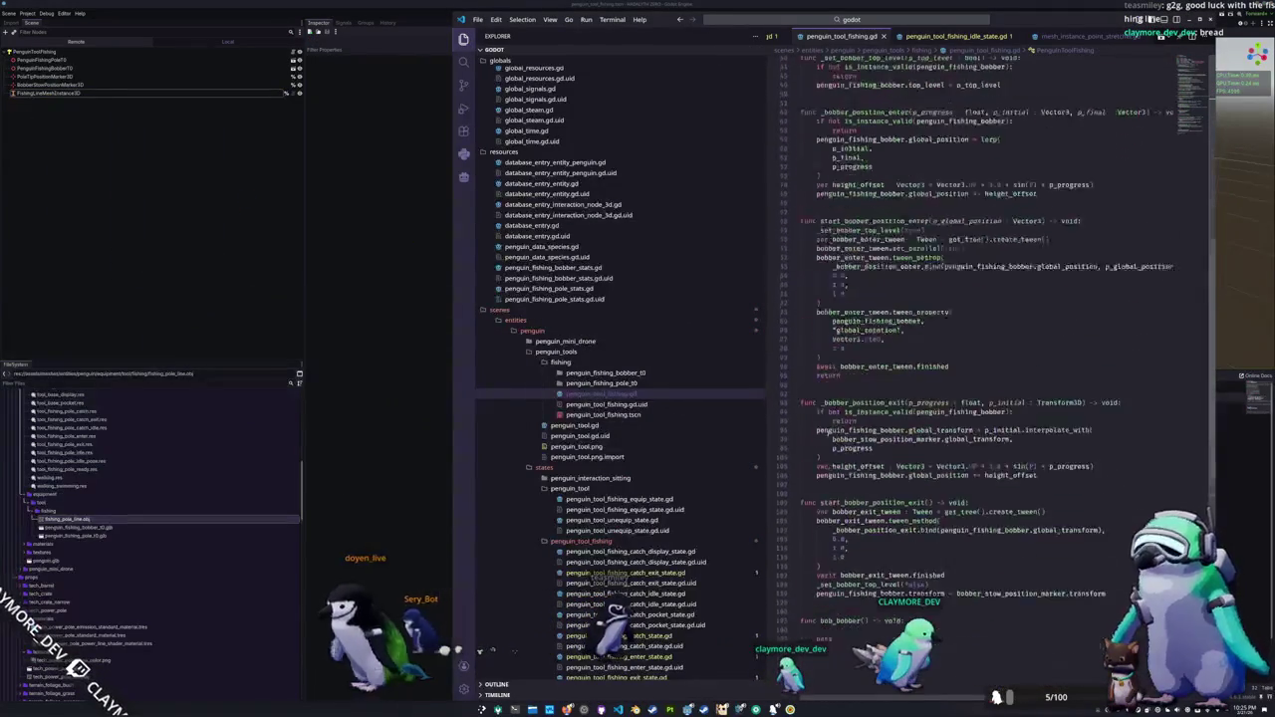
scroll(827, 506, "up", 17)
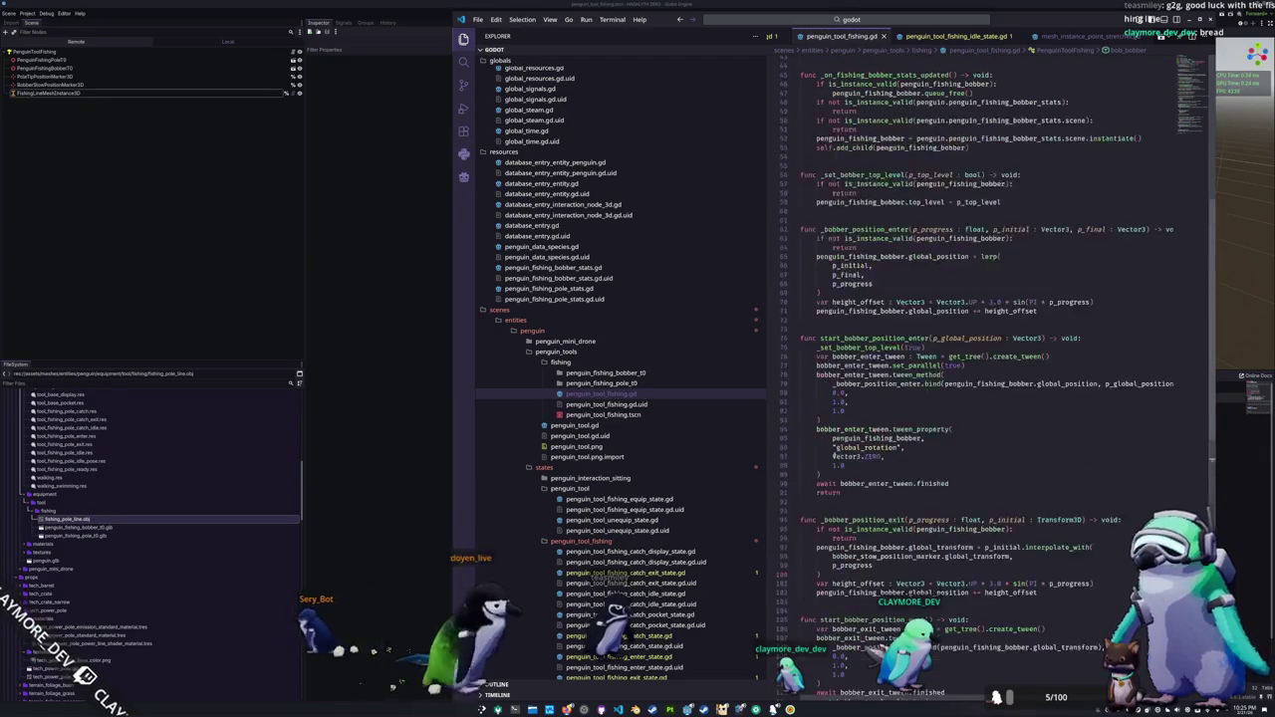
scroll(827, 419, "up", 5)
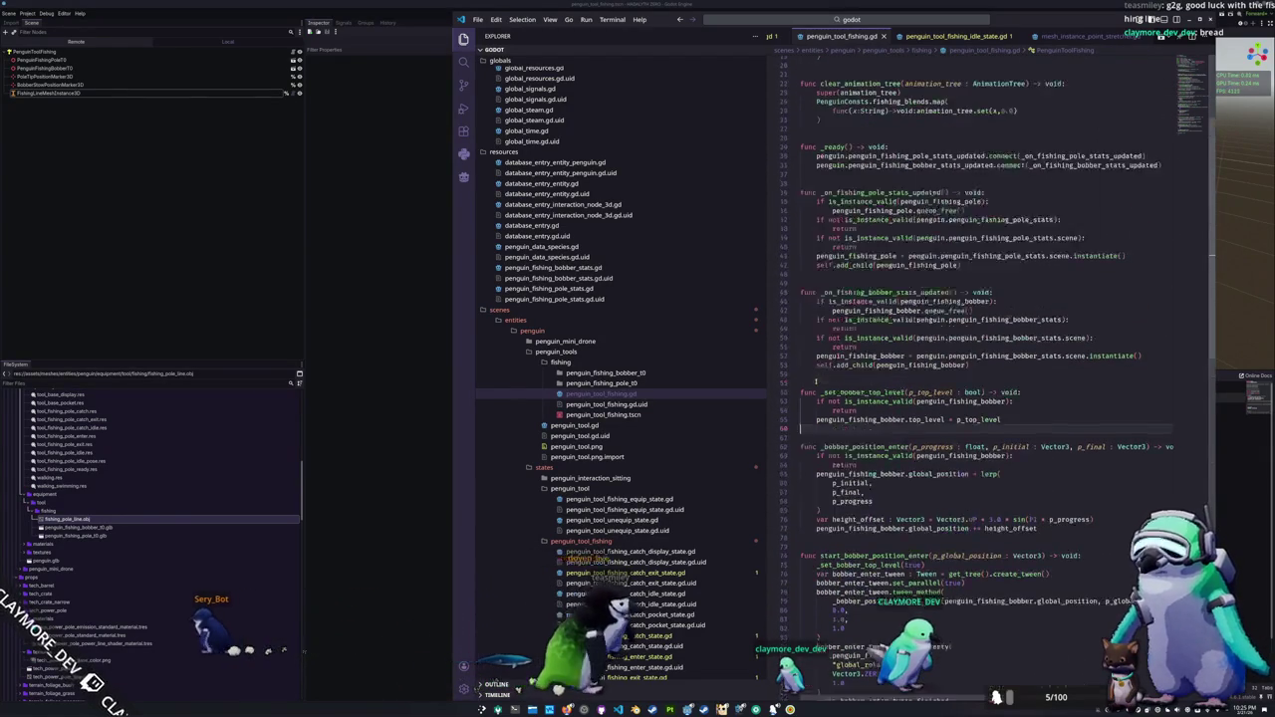
scroll(819, 395, "up", 3)
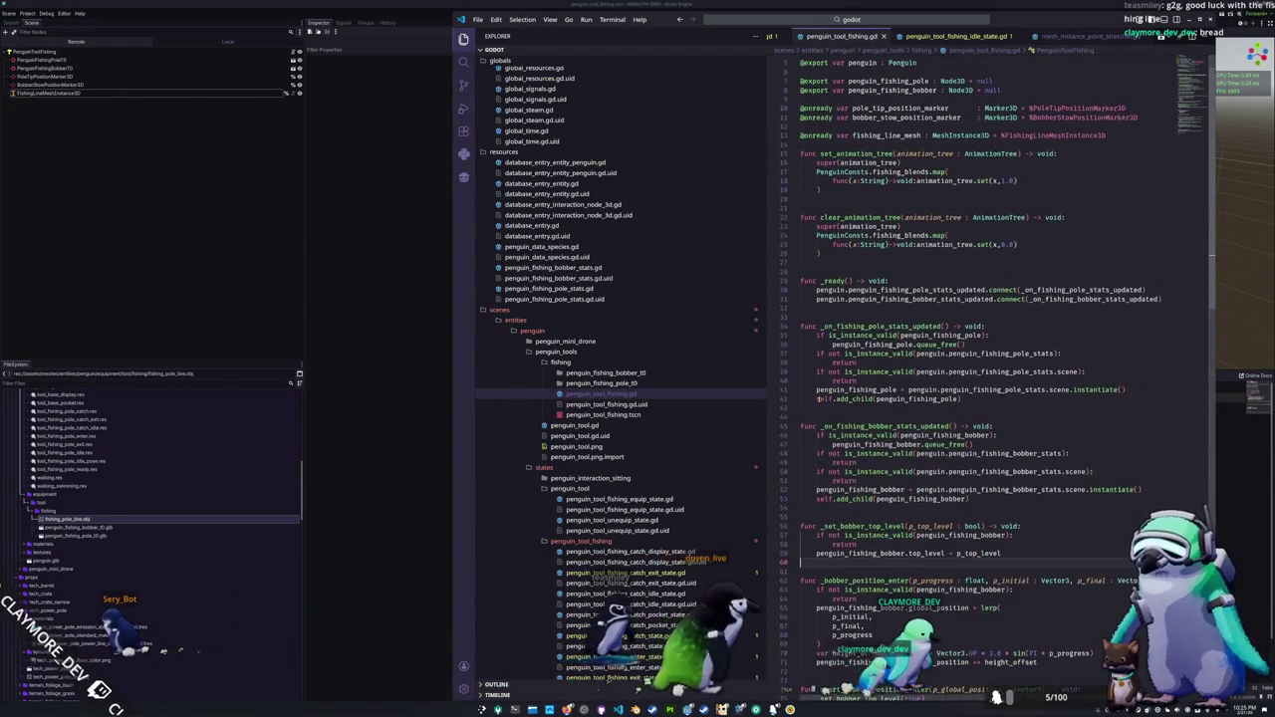
Step: Add an empty _physics_process function with pass below line 32, leaving blank lines
key("Return")
type("nc _phy")
key("Return")
key("Return")
type("pa")
key("Return")
key("Up")
key("End")
key("Return")
key("Return")
key("Return")
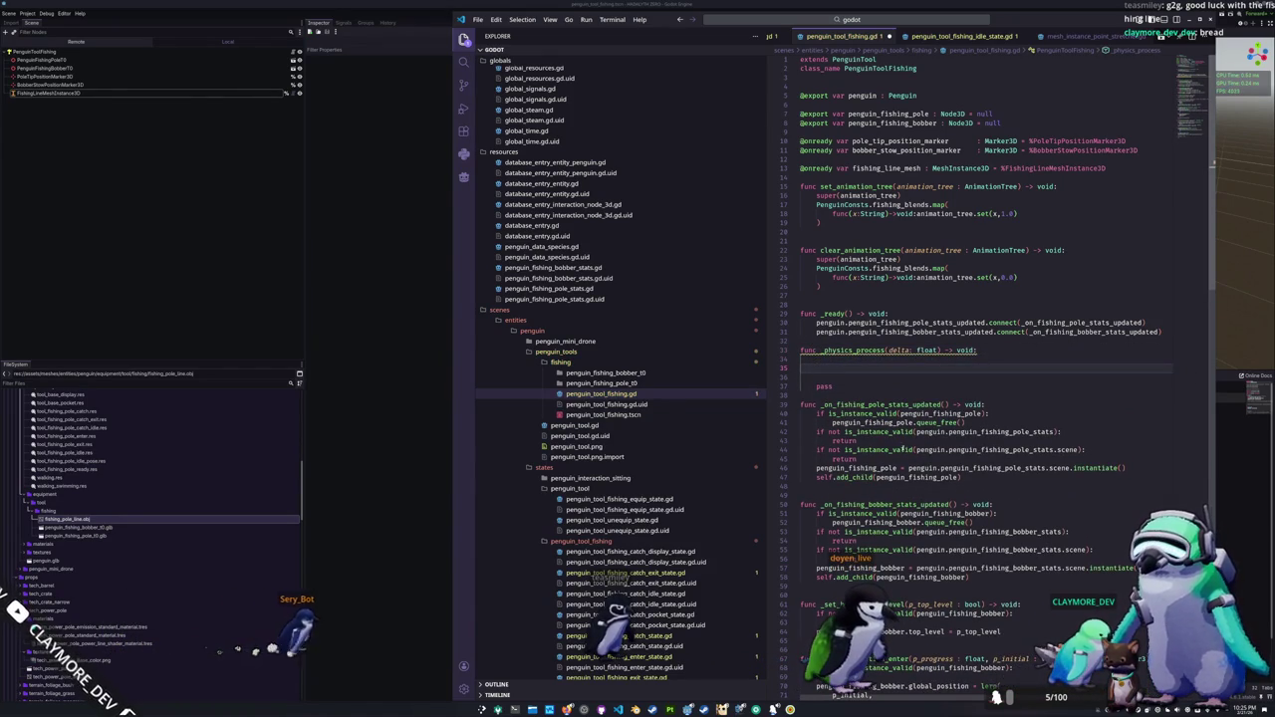
Step: Add 'if not is_instance_valid(penguin_fishing_bobber): return' above a placeholder fishing_line_mesh line
type("fishing_line_mesh")
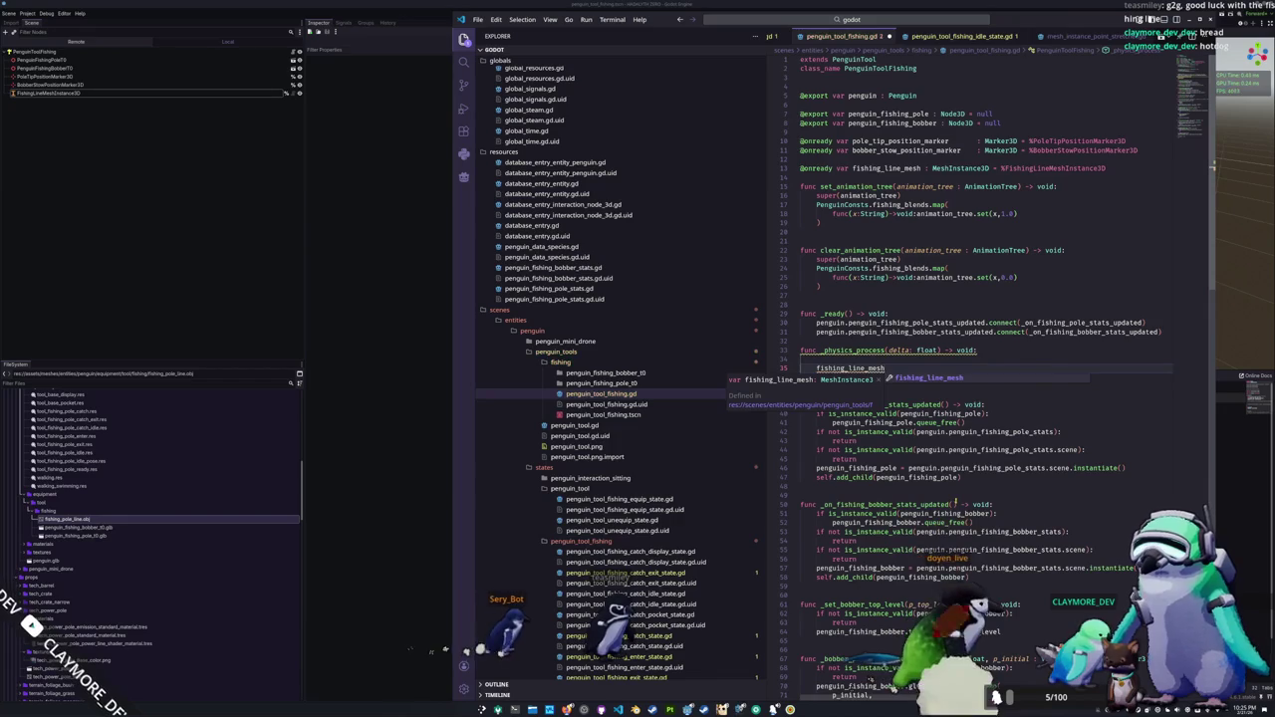
type(".")
key("Escape")
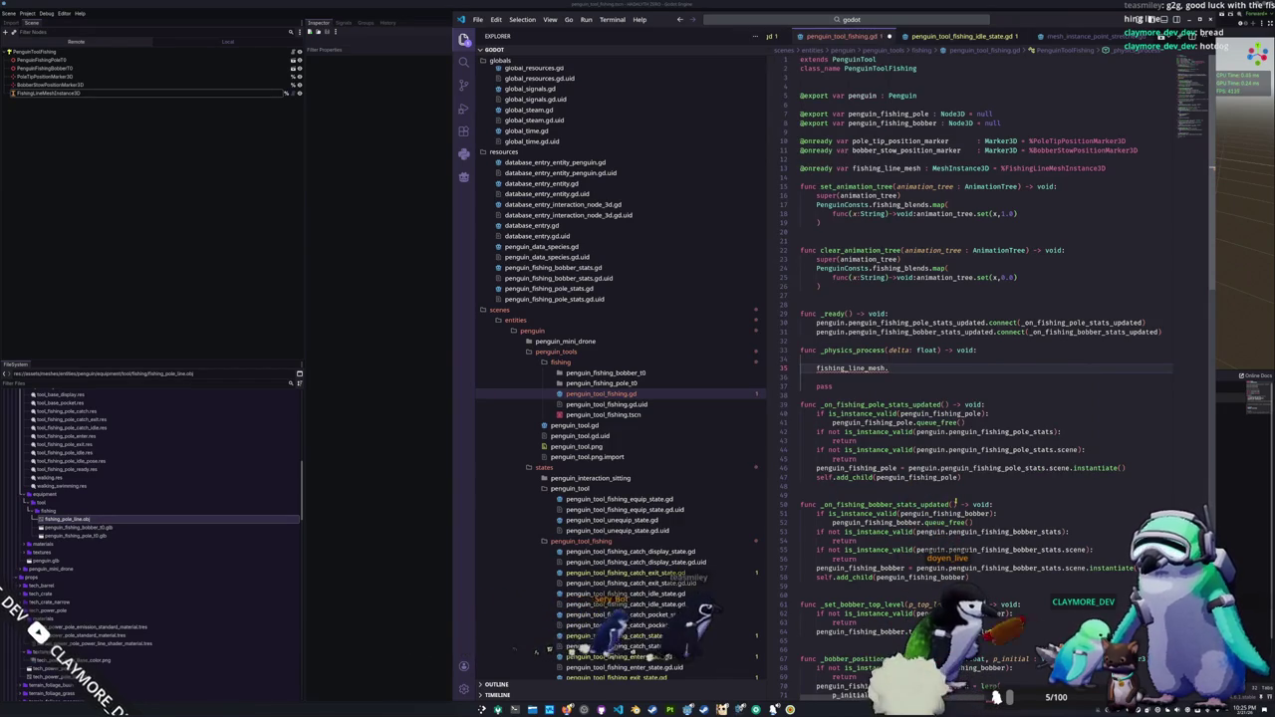
type("uhh")
key("Return")
key("Return")
key("Return")
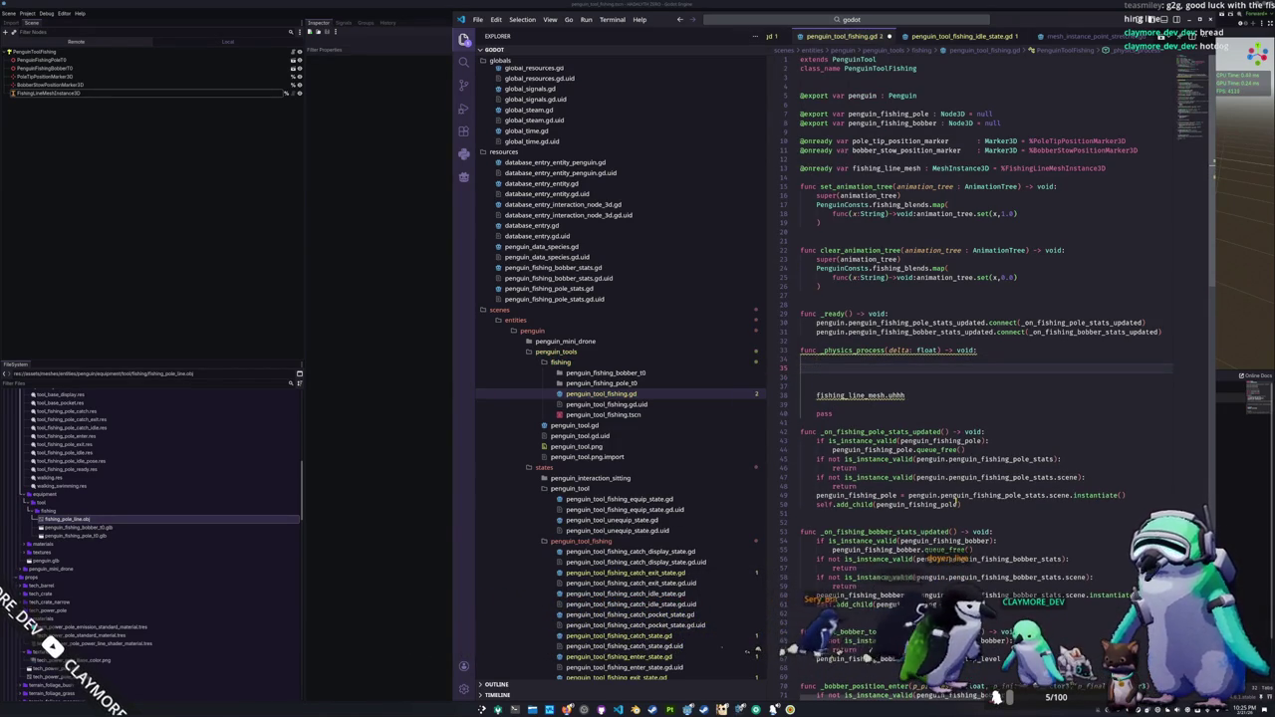
type("if")
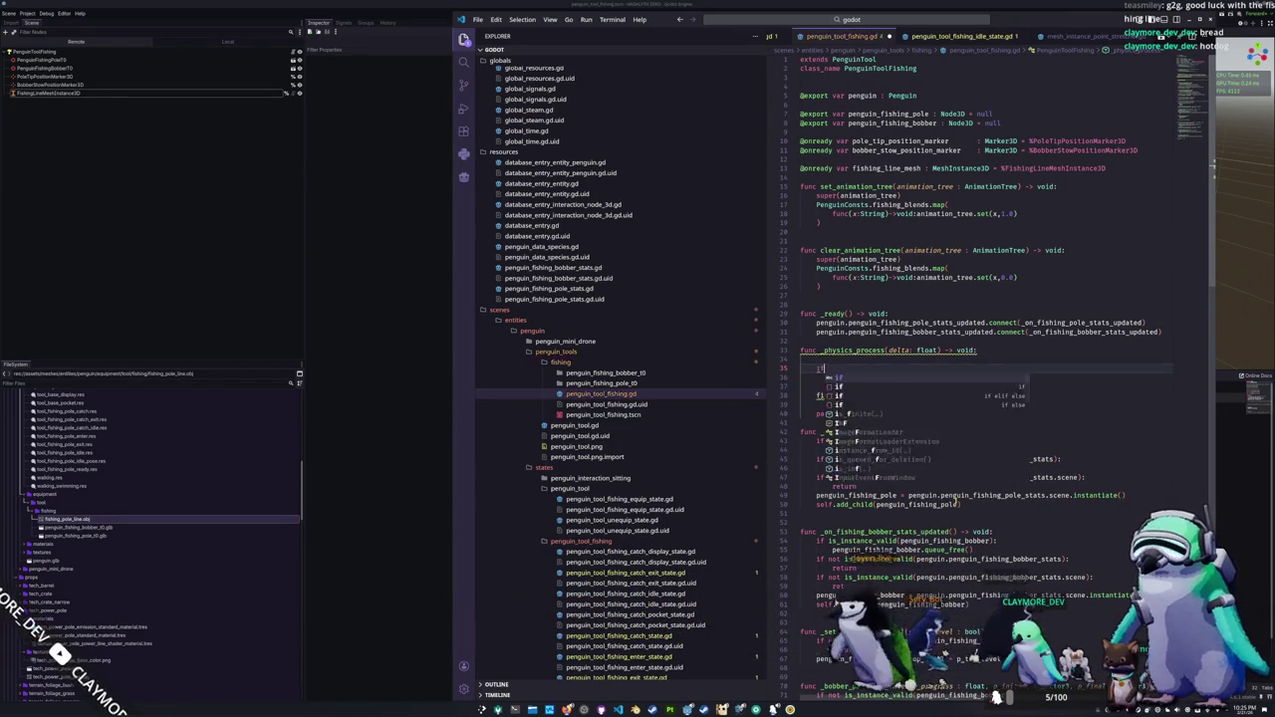
type(" not is_instna")
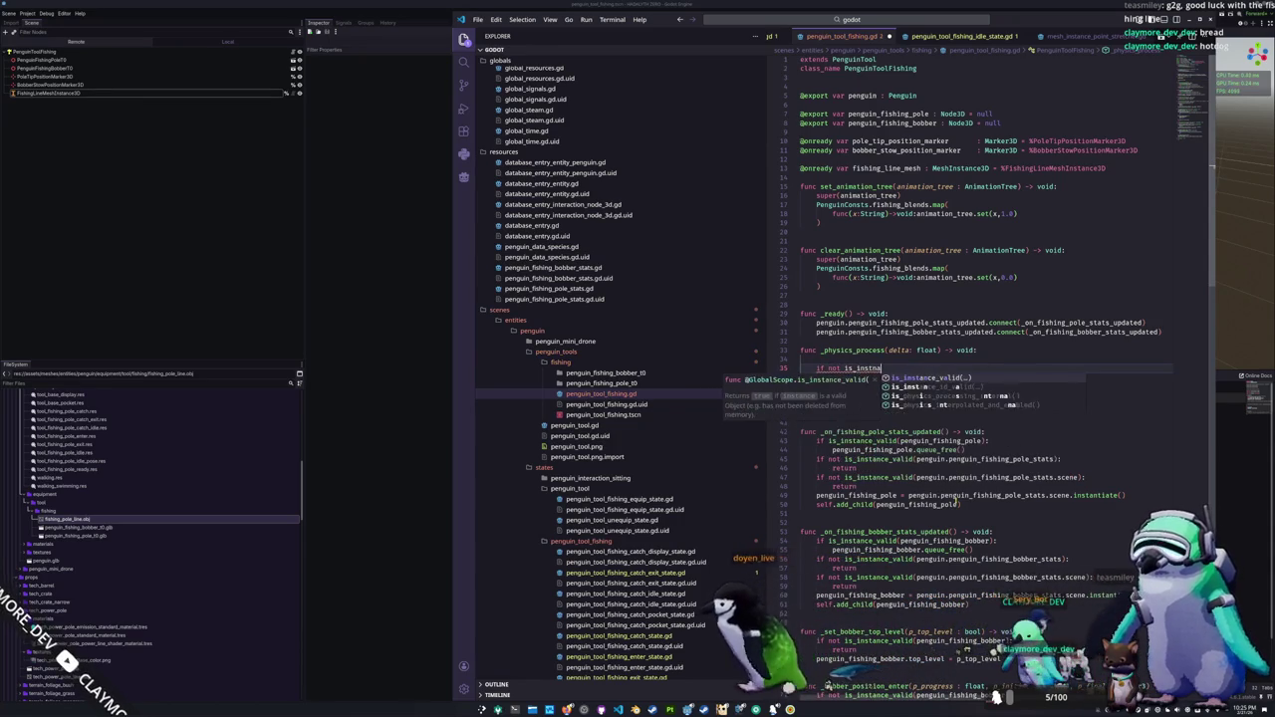
key("BackSpace")
key("BackSpace")
type("ance_")
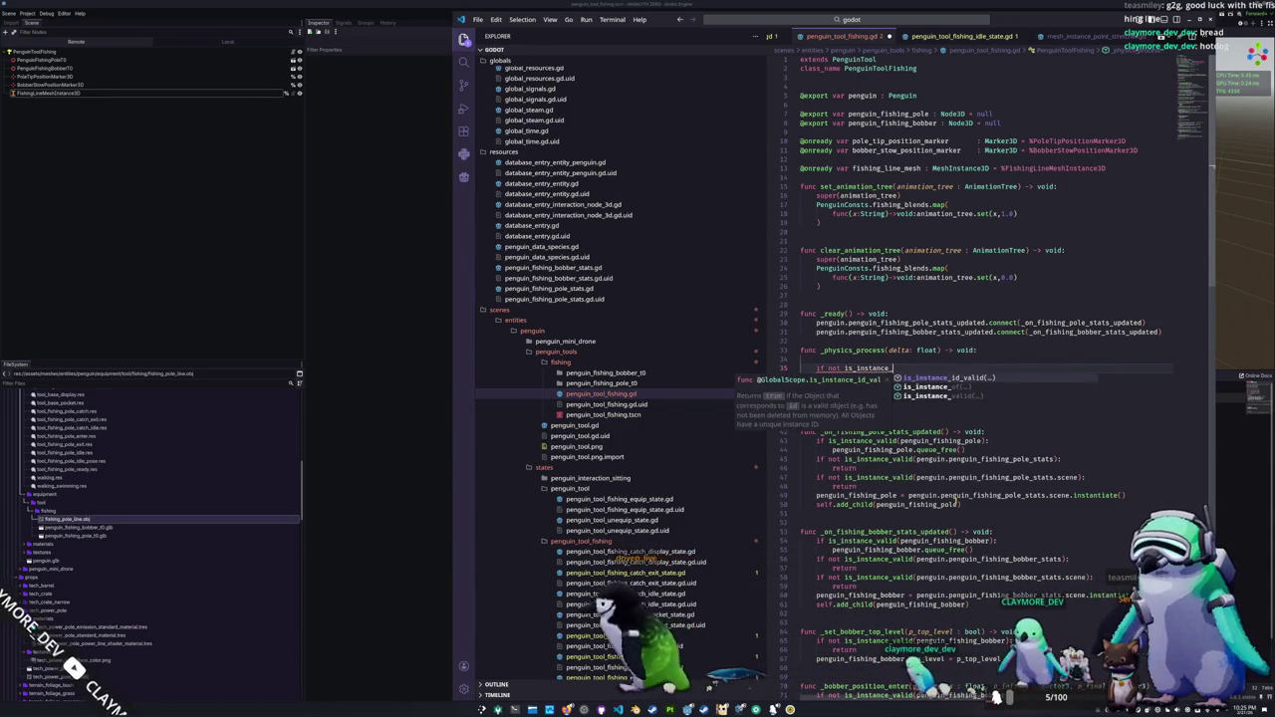
type("valid((pengui")
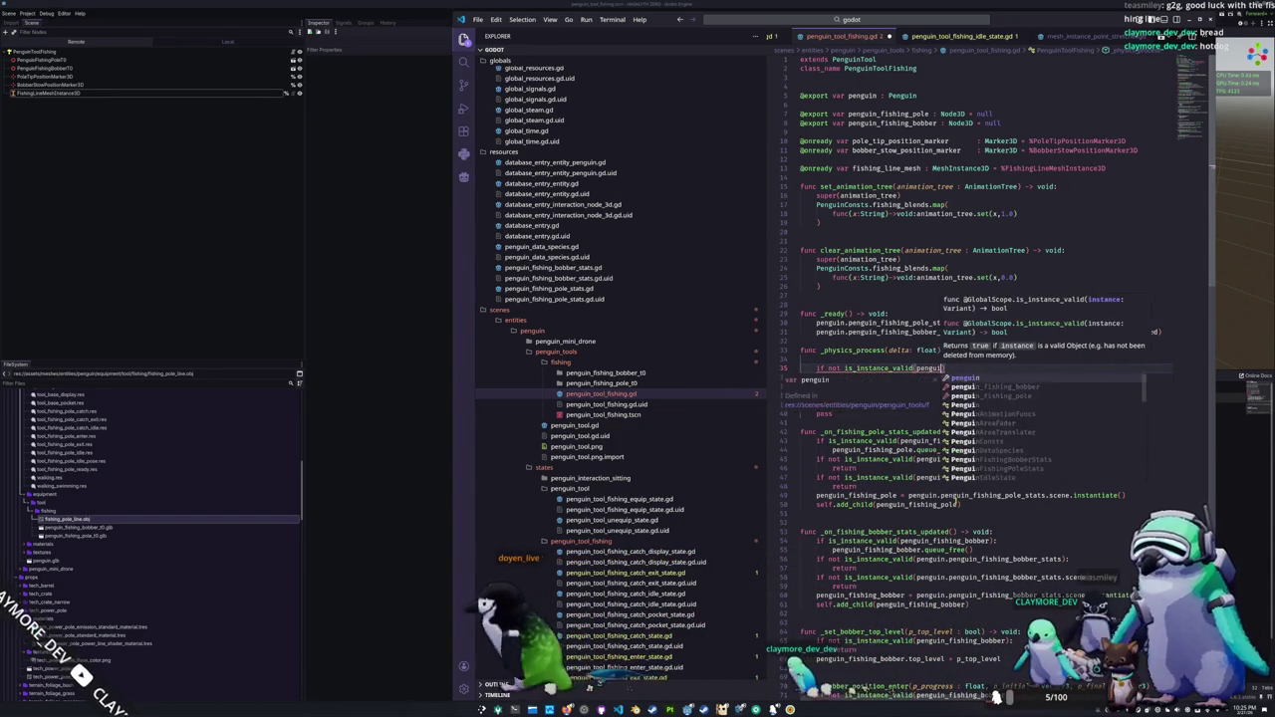
type("n_fishing_bob")
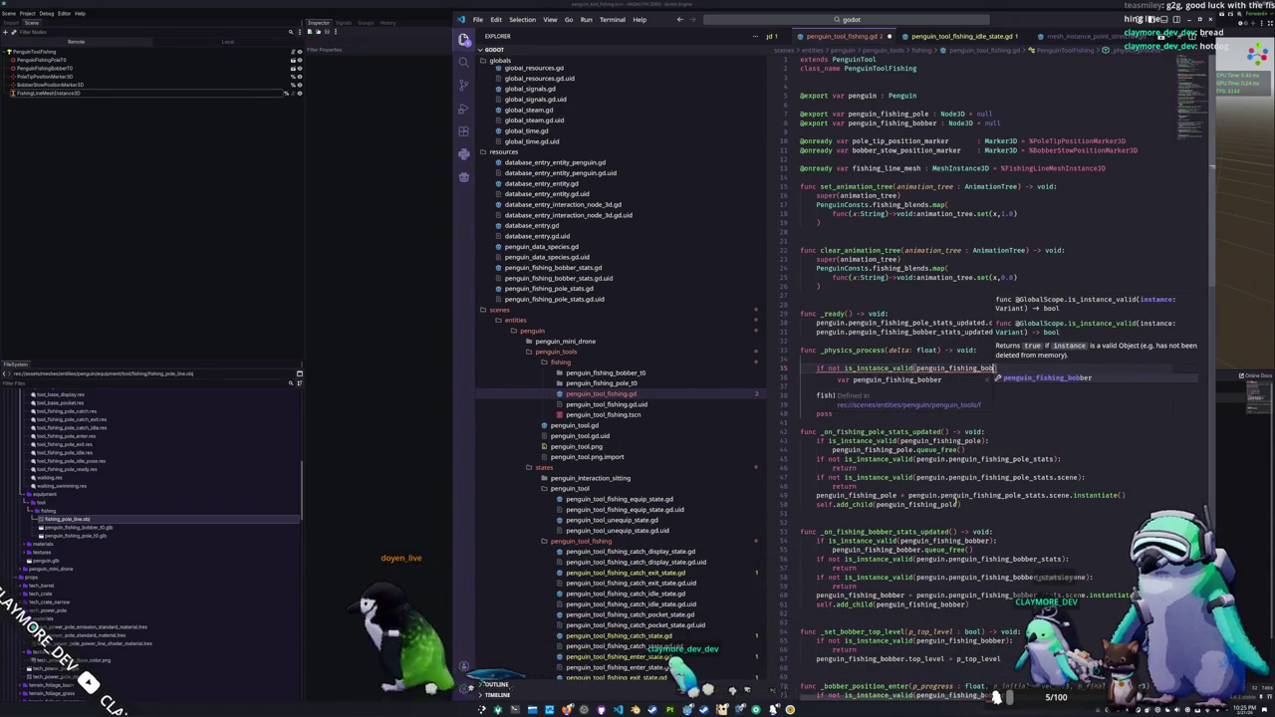
type("ber):")
key("Return")
type("return")
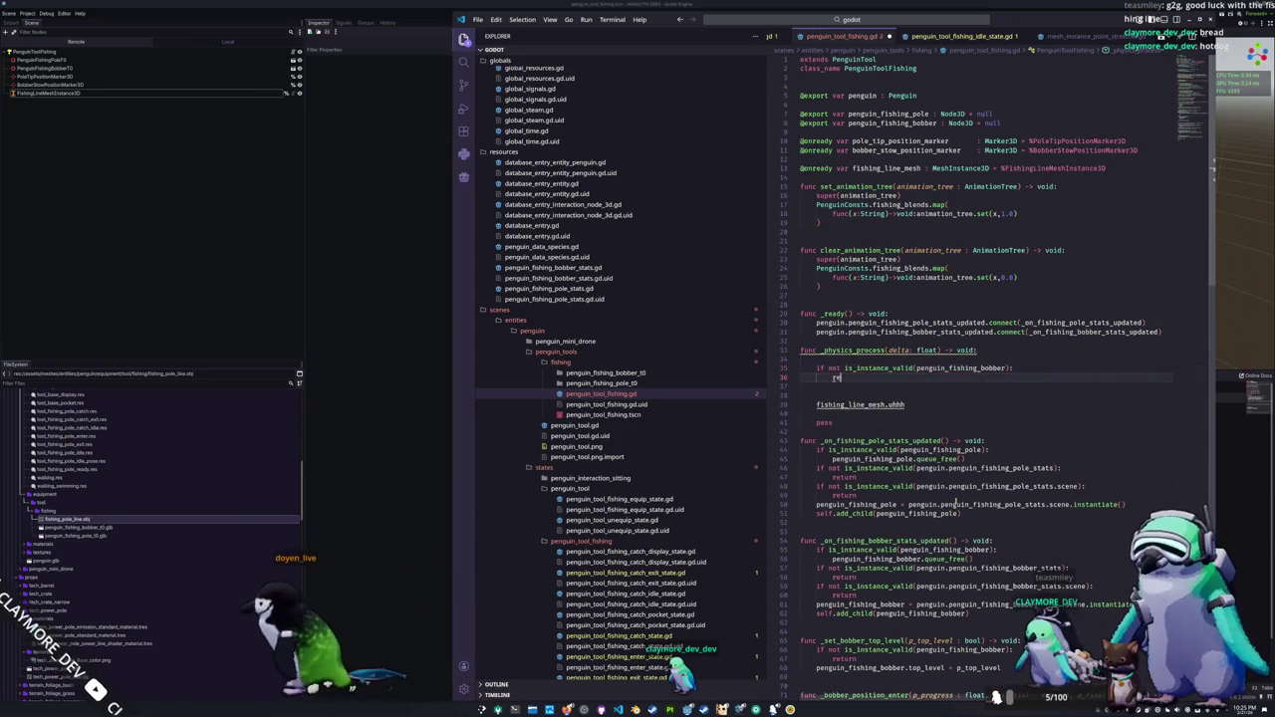
key("Escape")
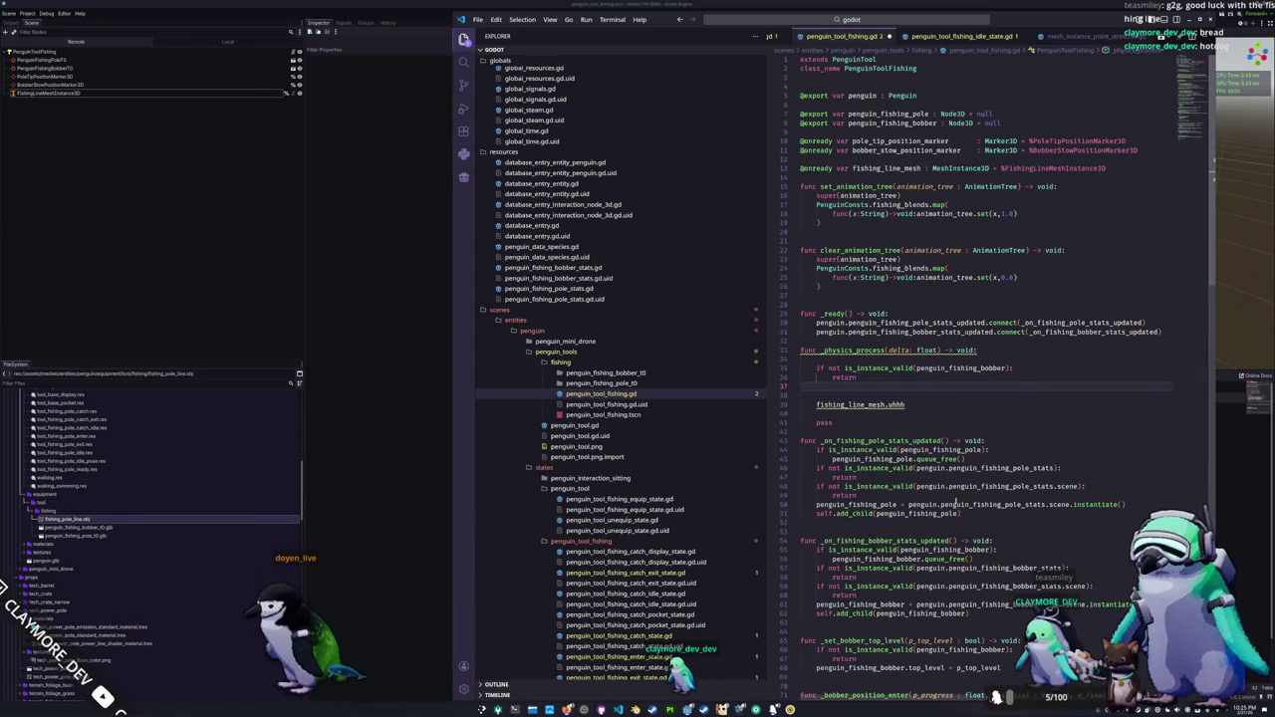
Step: Delete the placeholder fishing_line_mesh.uhhh line
key("Down")
key("End")
key("Return")
key("Up")
key("End")
key("ctrl+shift+Left")
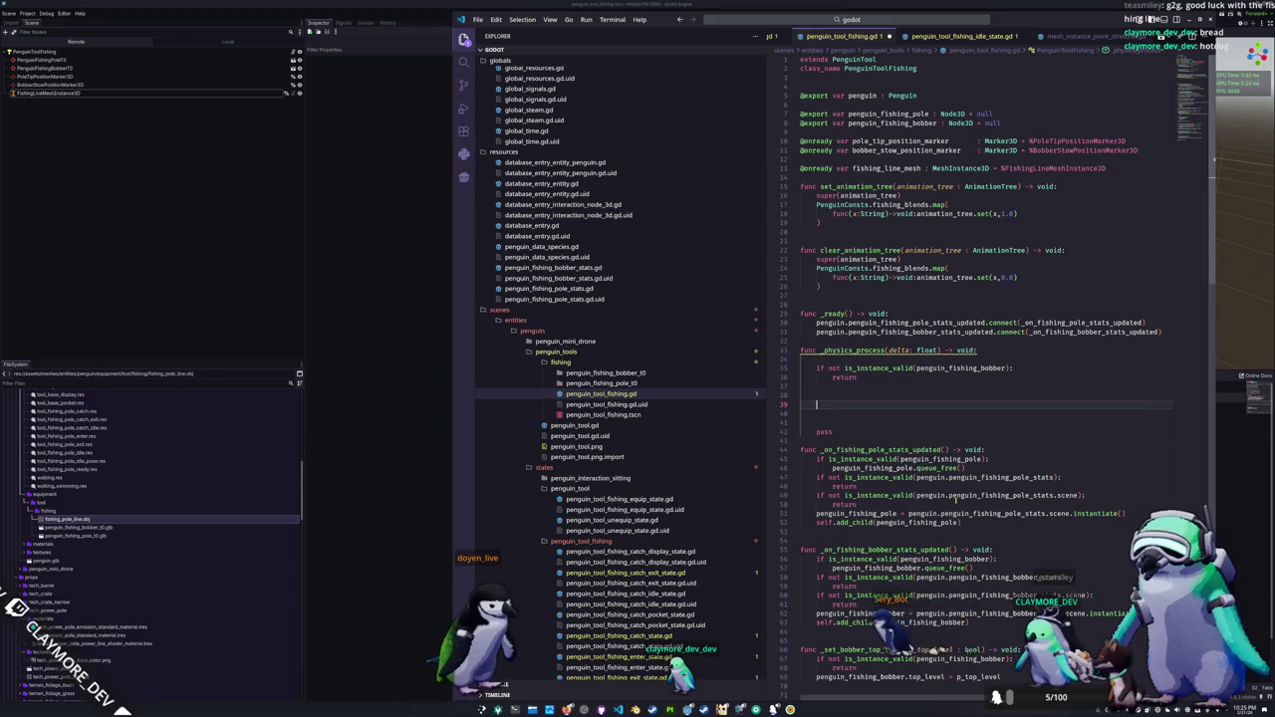
Step: Write three comments: compute the midpoint, place the fishing line mesh there, stretch it to the distance
type("Compute")
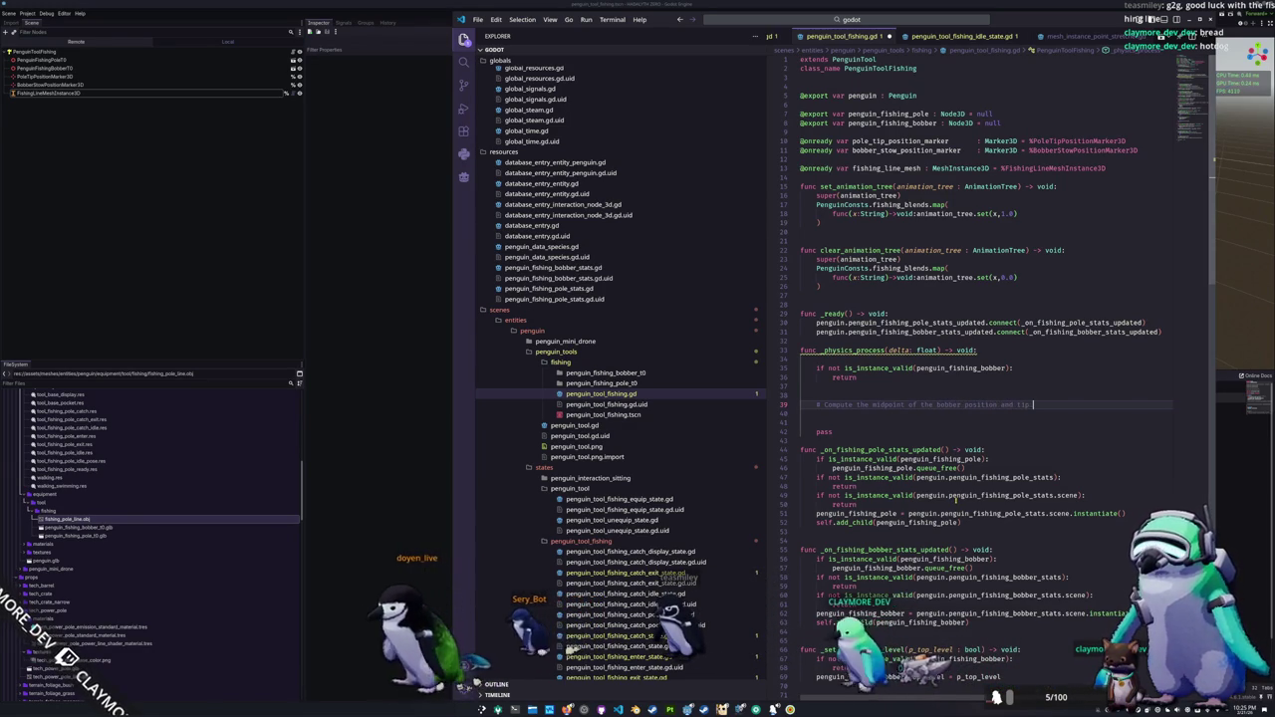
type("ion")
key("Return")
key("Return")
type("# Place the fishing line mes")
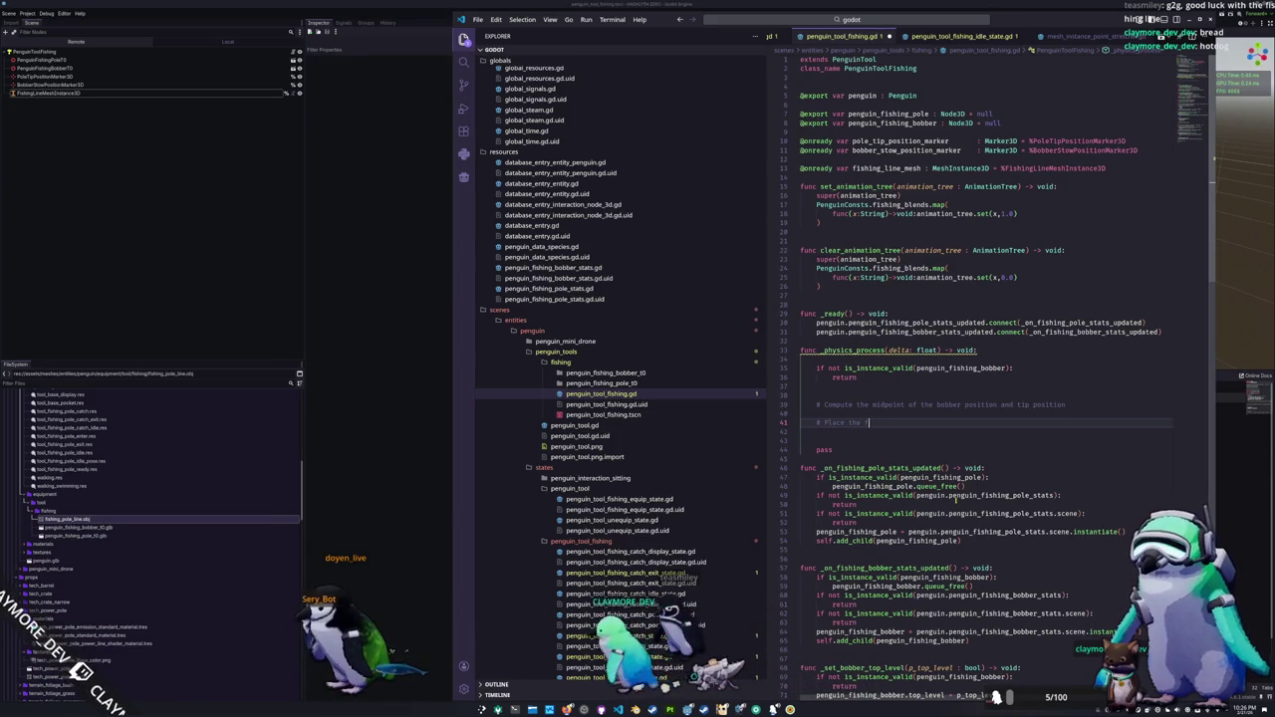
type("h the")
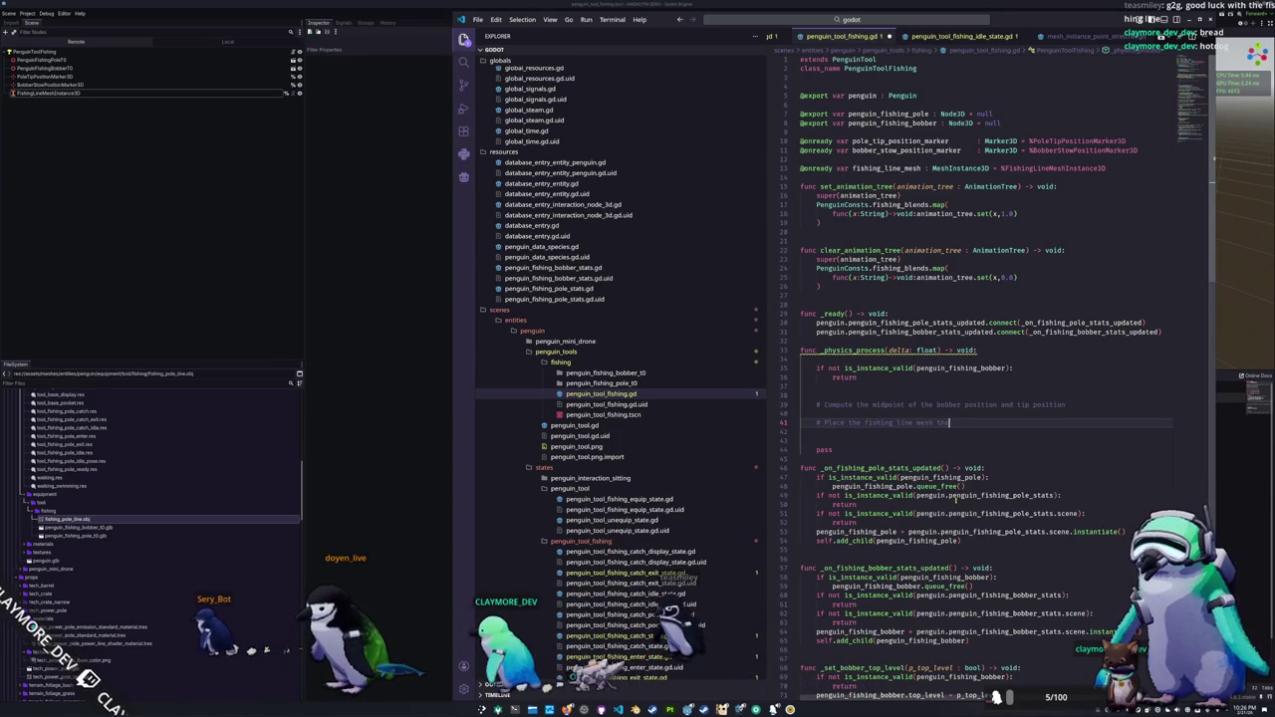
key("Return")
key("Return")
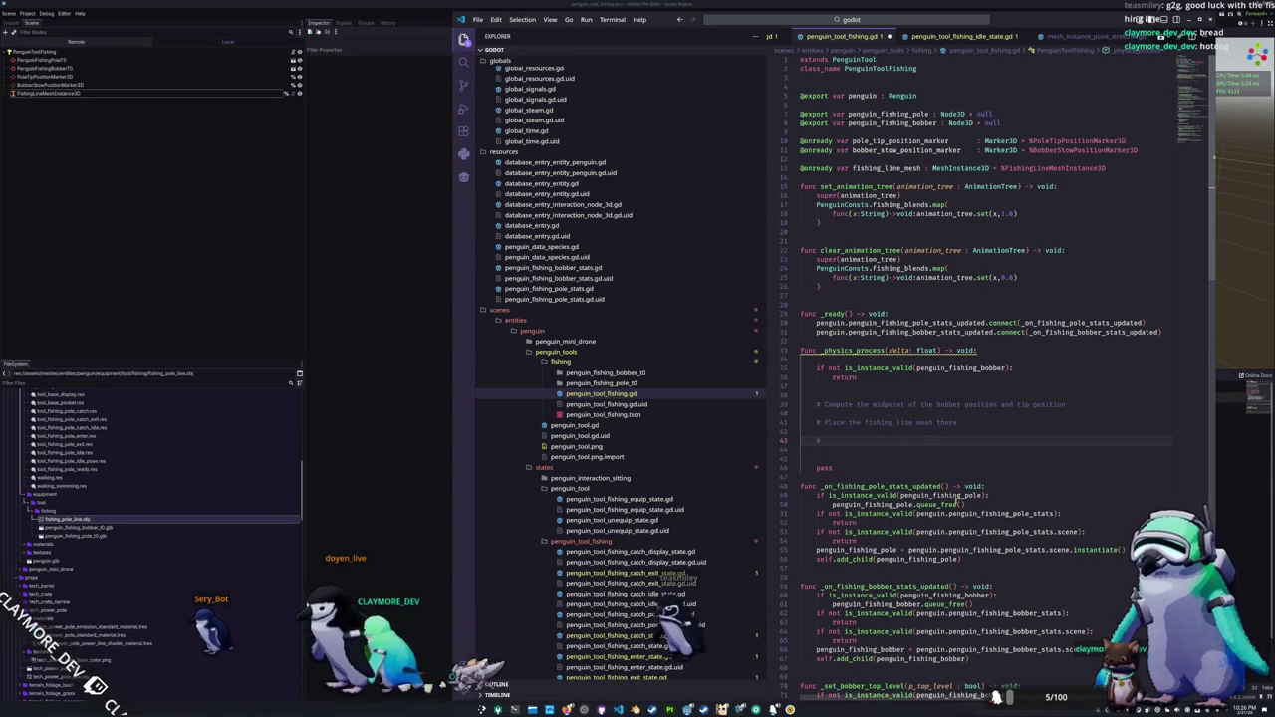
type("#")
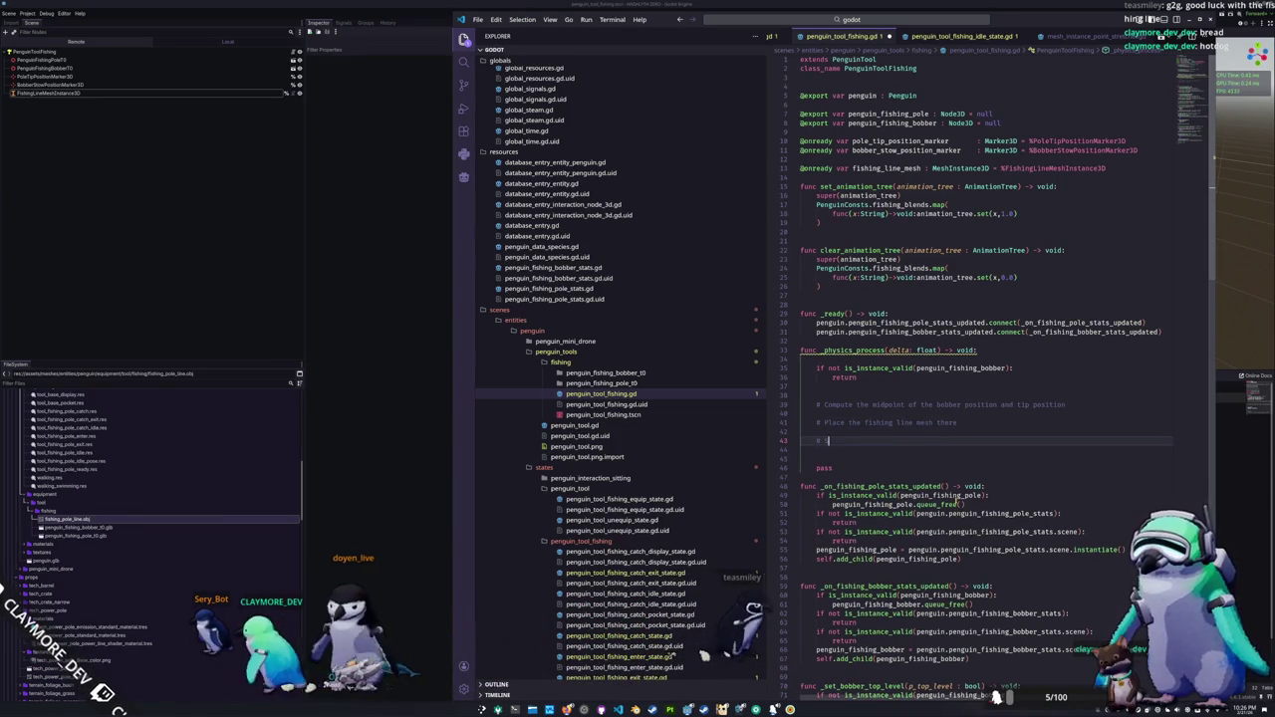
type(" Stretch the fishing")
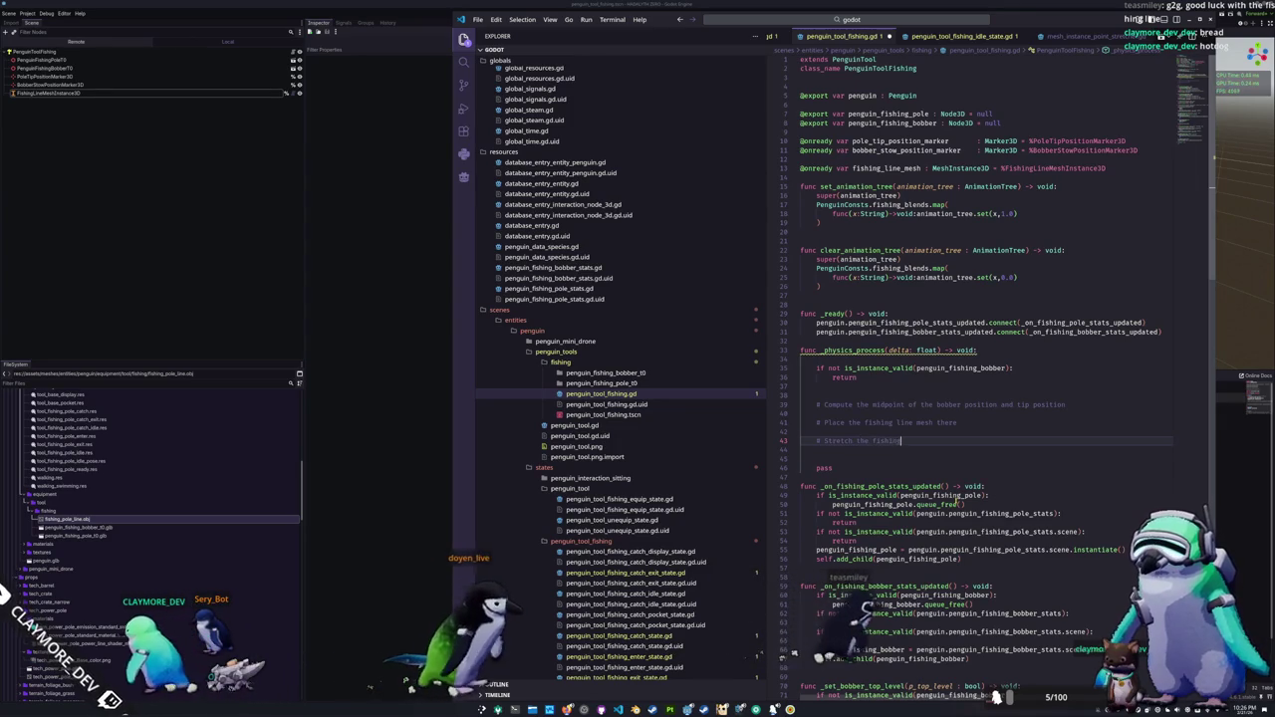
type(" line mesh to the distance")
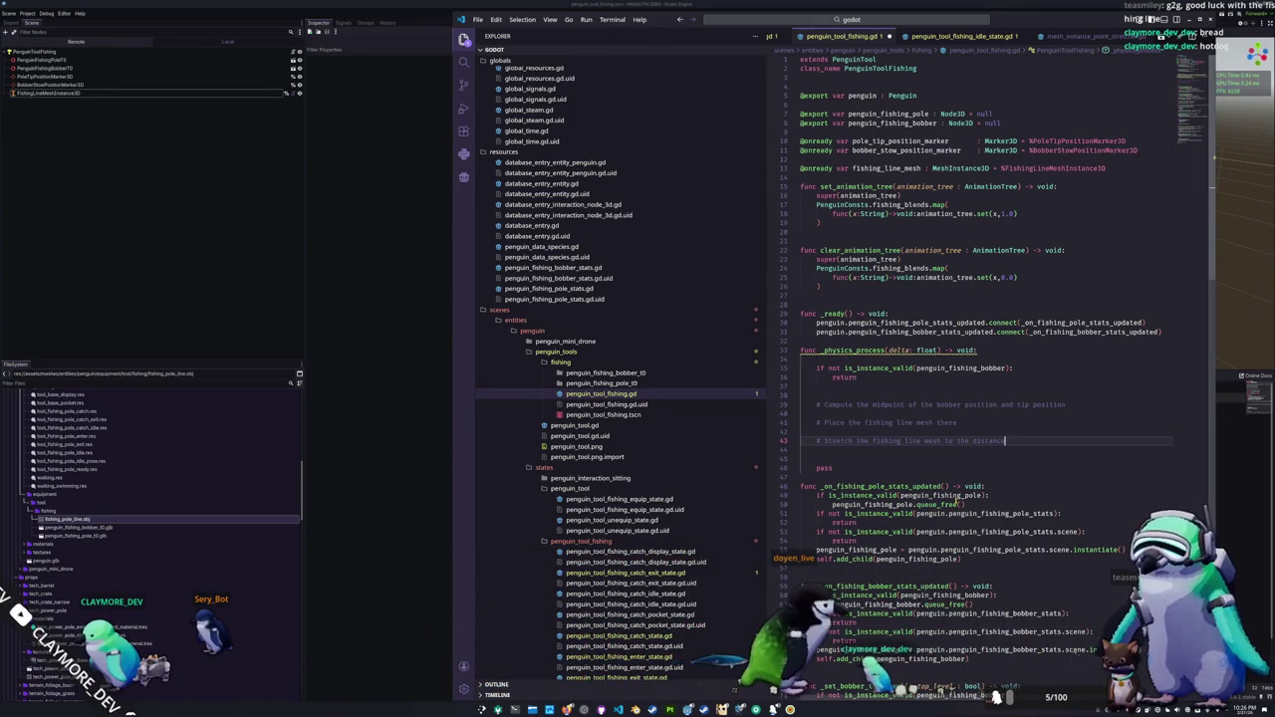
double_click(1007, 405)
Step: Add 'var direction : Vector3' as the bobber's global_position minus the pole tip marker's global_position
key("Return")
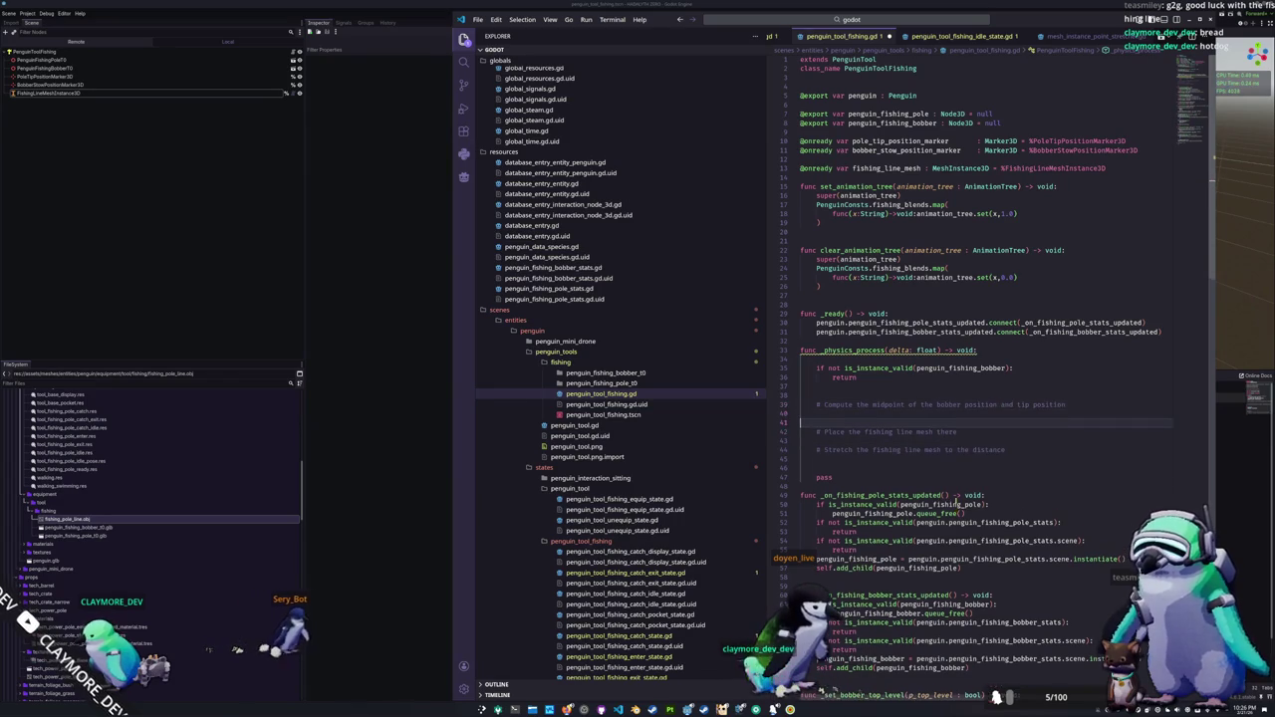
type("vardistance_")
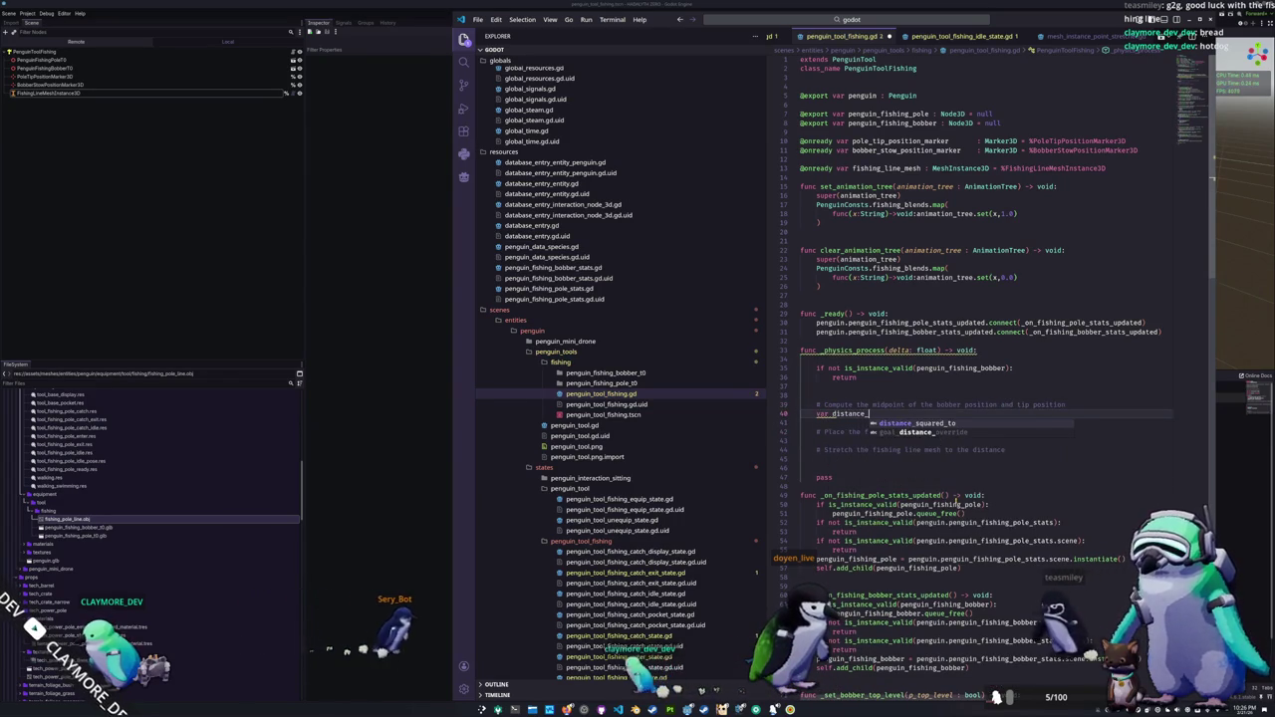
key("BackSpace")
key("BackSpace")
key("BackSpace")
type("rection")
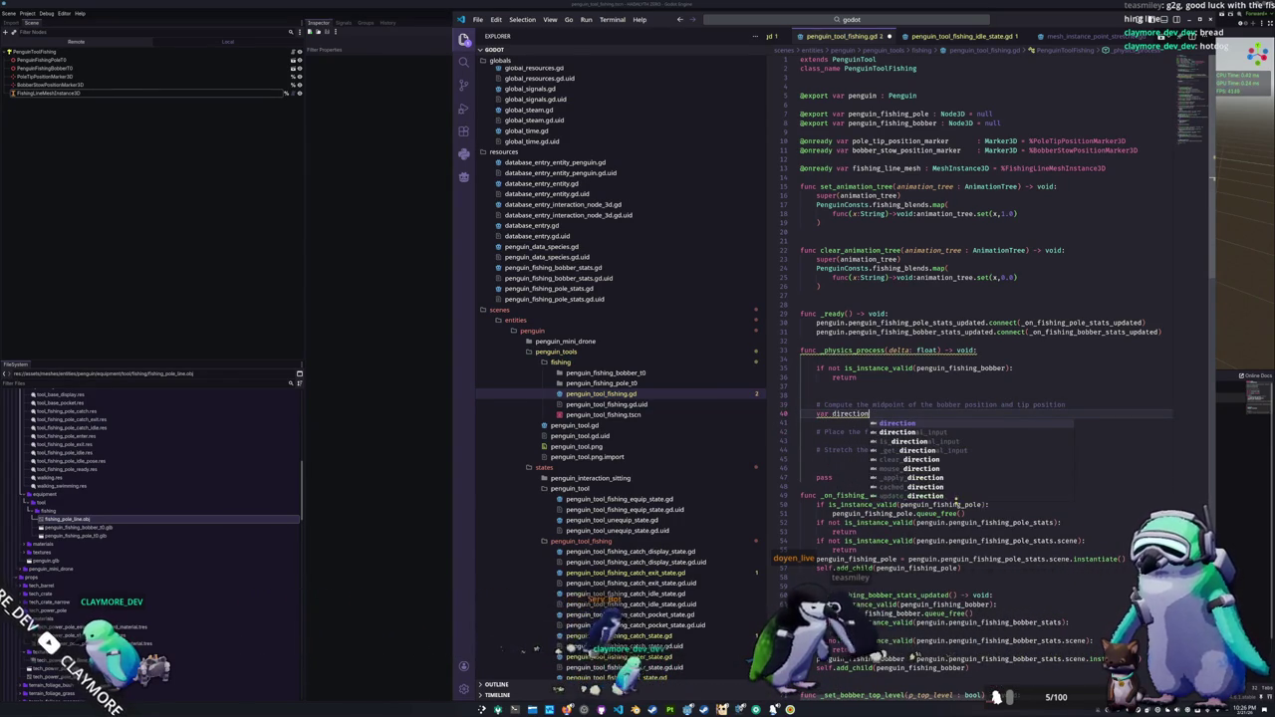
type(" : Vector3 ")
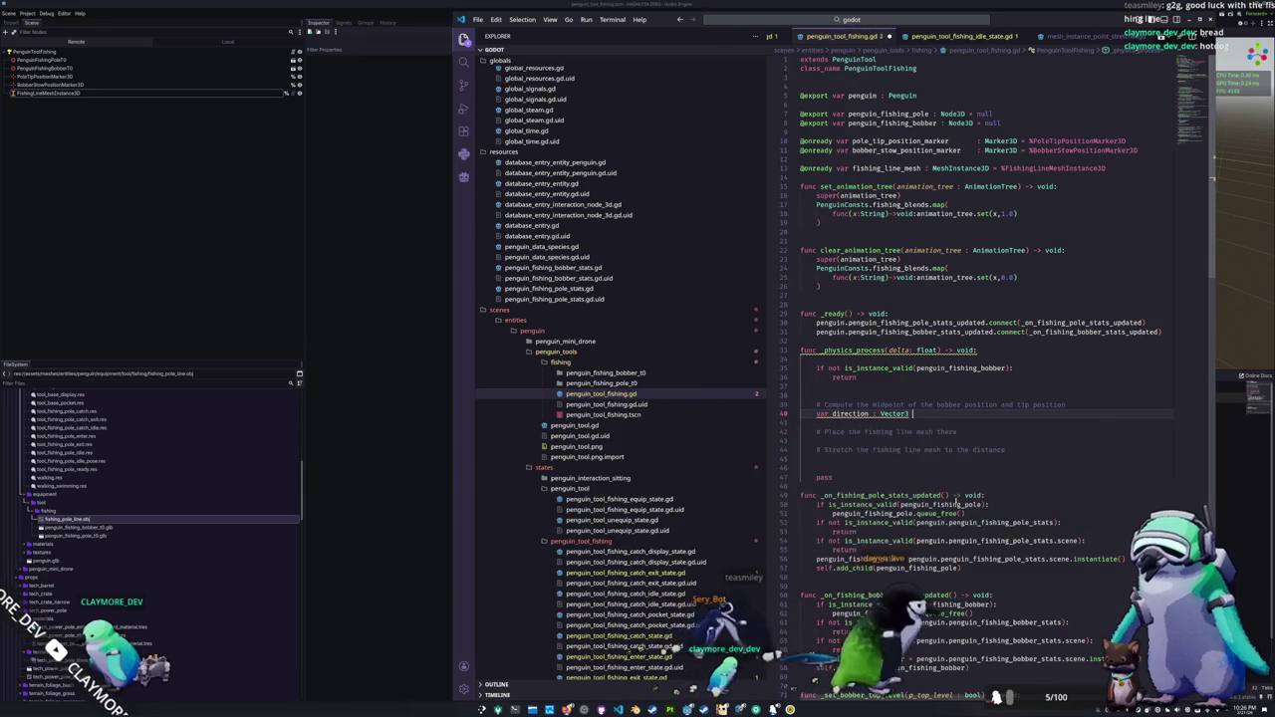
type("= penguin_fishing_")
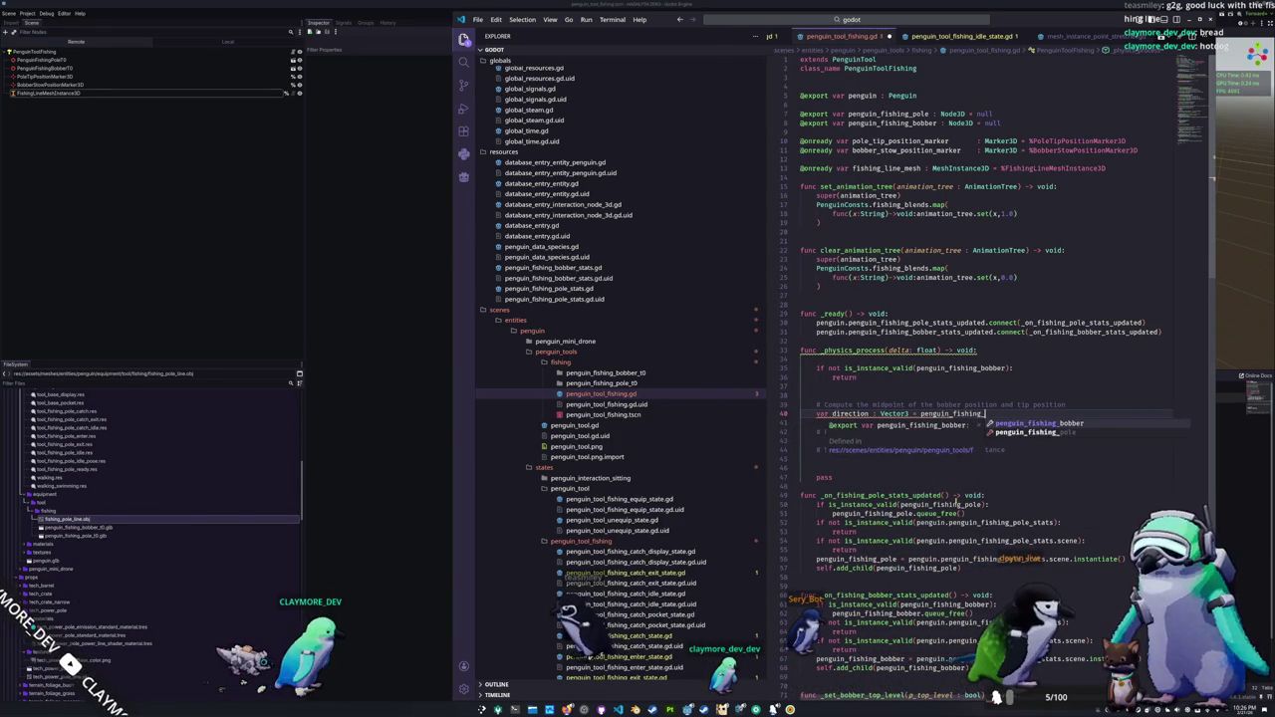
type("bobber.global")
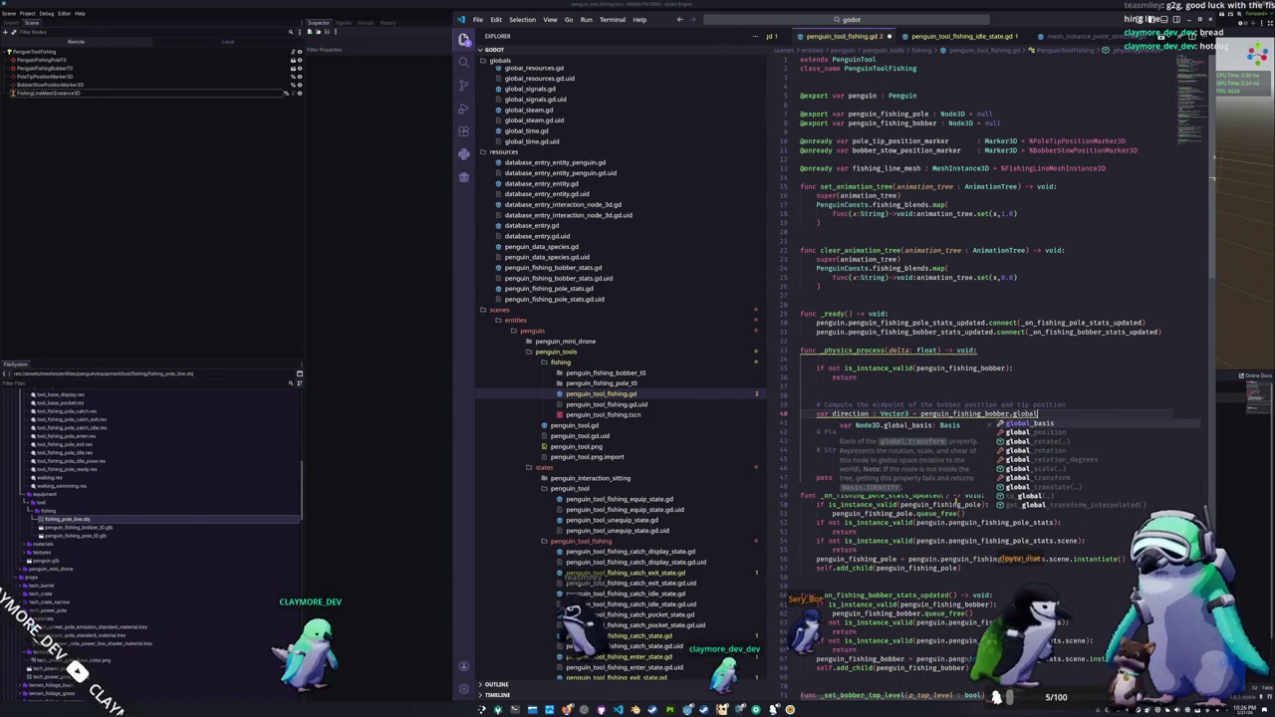
type("_po")
key("Return")
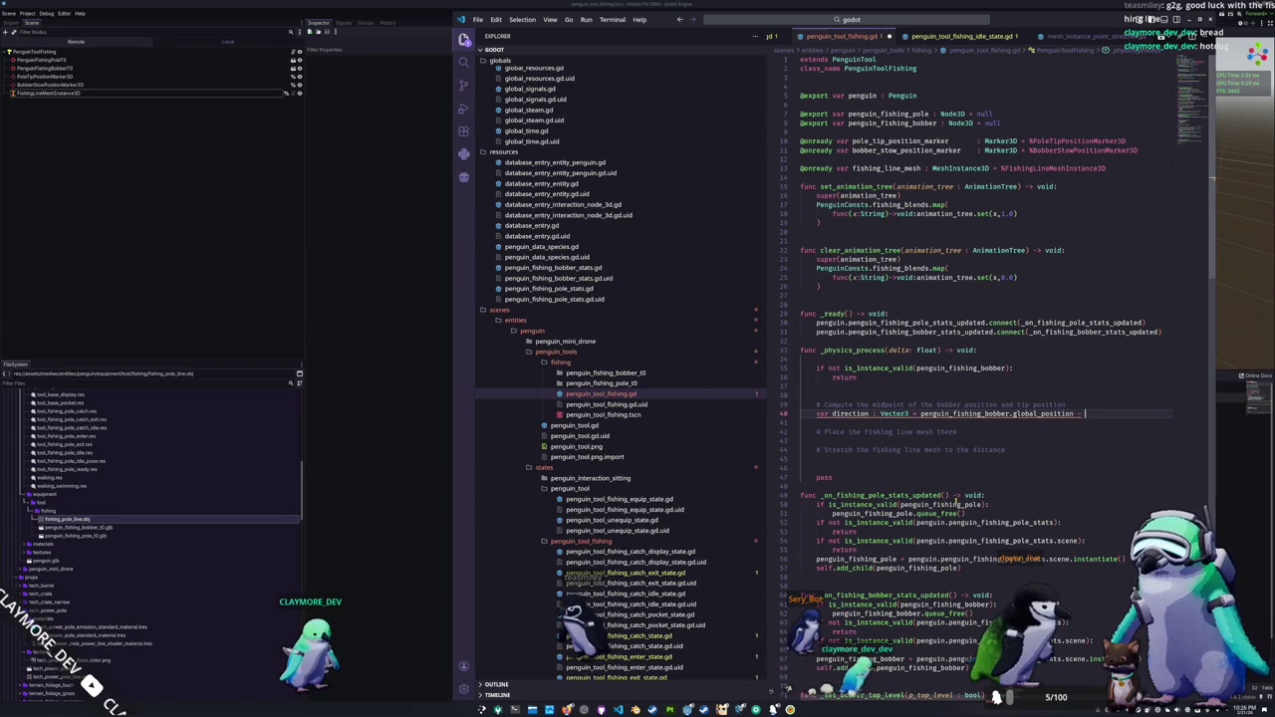
key("Return")
type(".global")
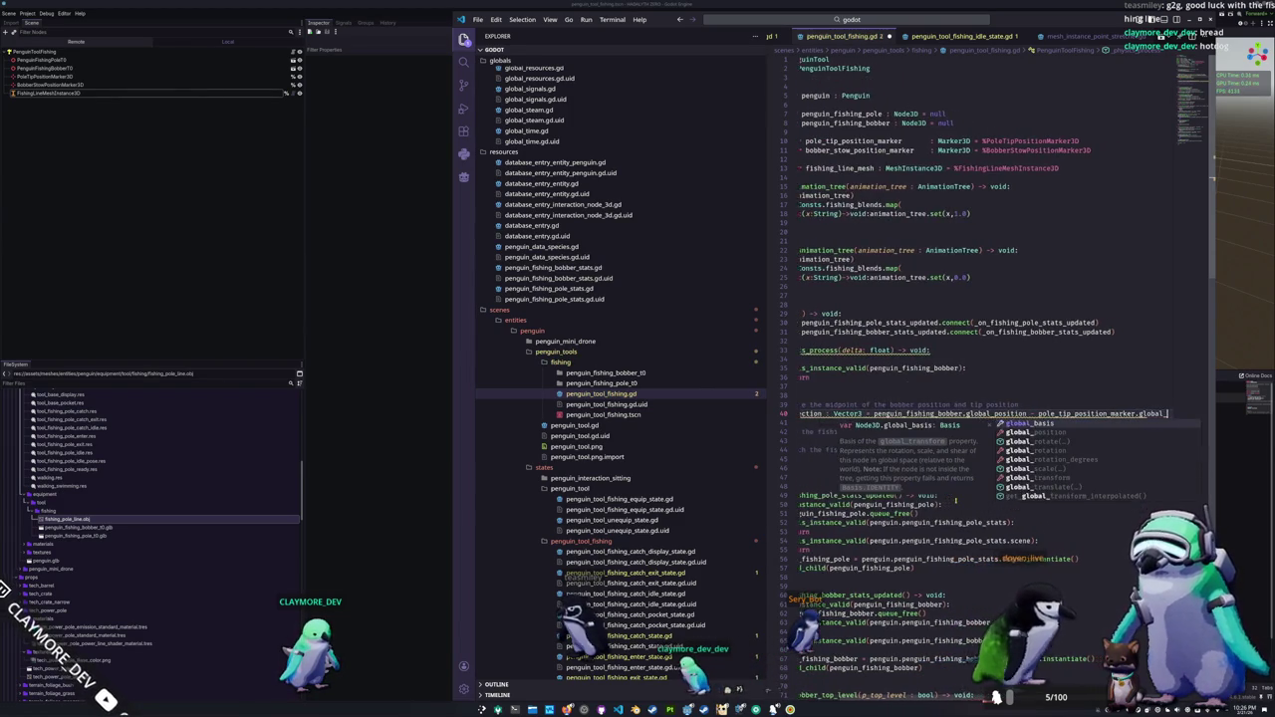
type("_p")
key("Return")
key("Return")
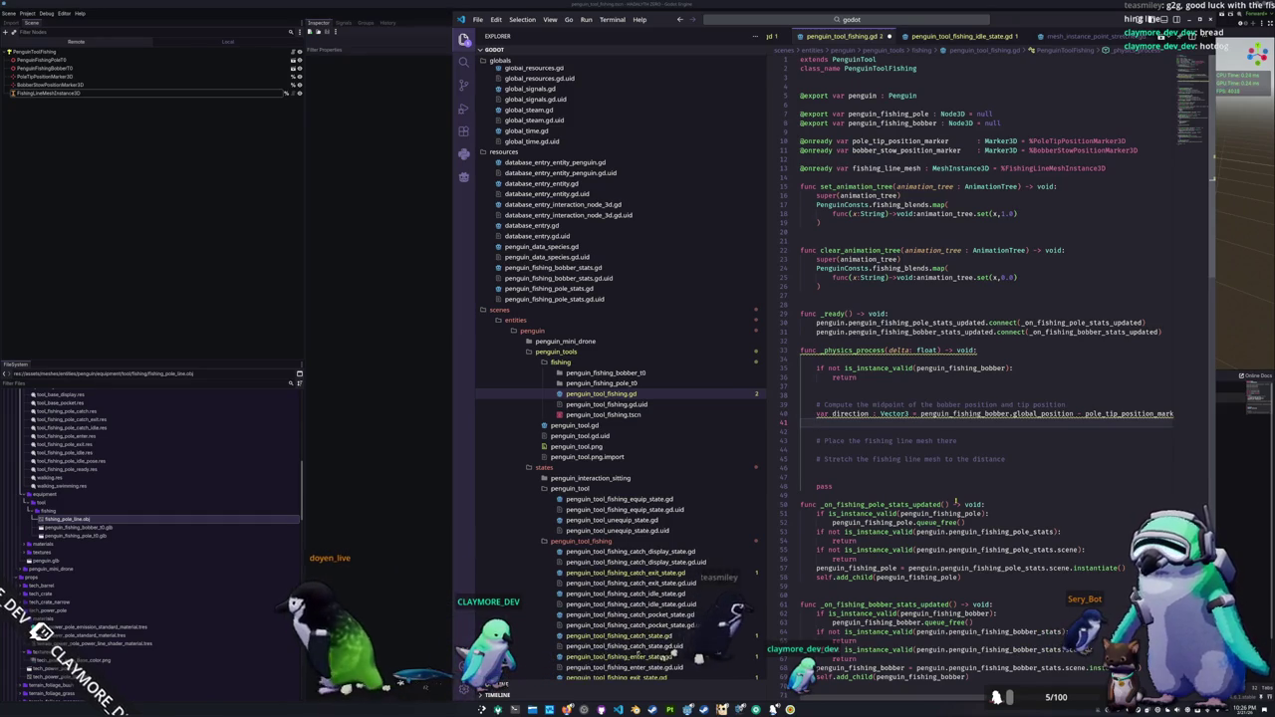
Step: Add a mid_point Vector3 computed from direction and pole_tip_position_marker.global_position
type("var mid_p")
key("Tab")
type("Vector")
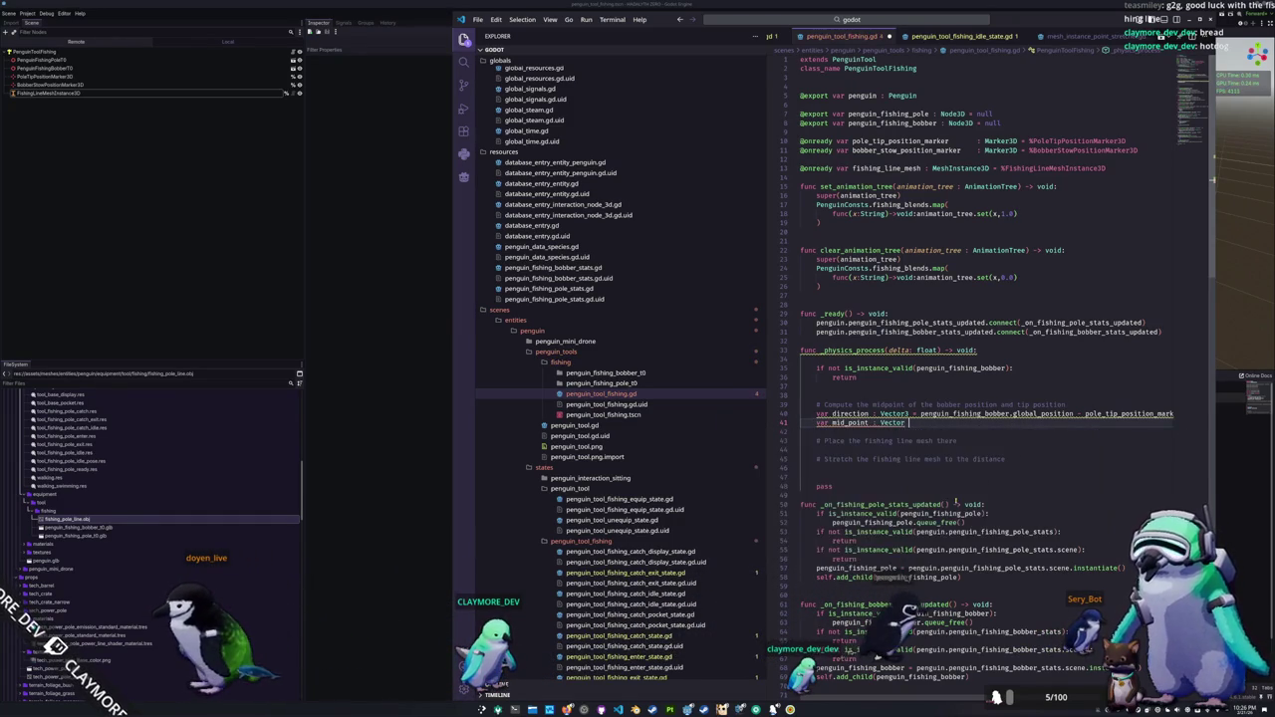
type("3 = direction / 2.0")
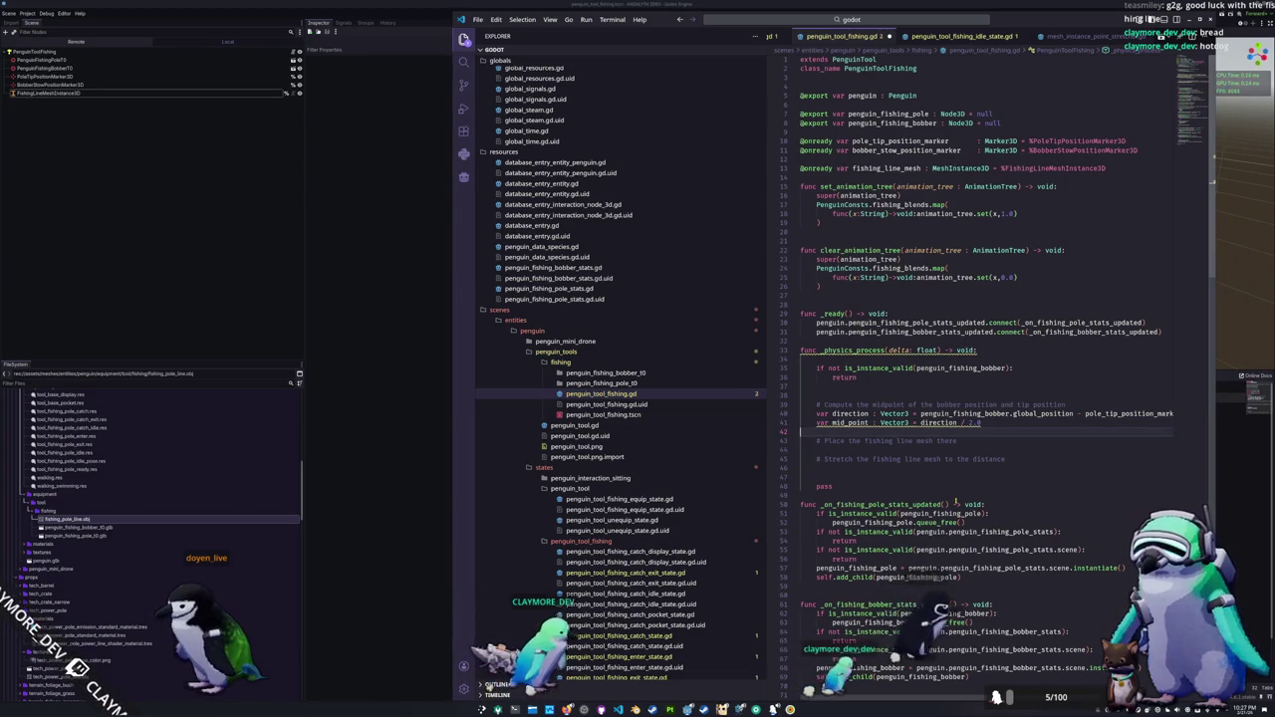
key("Up")
key("Up")
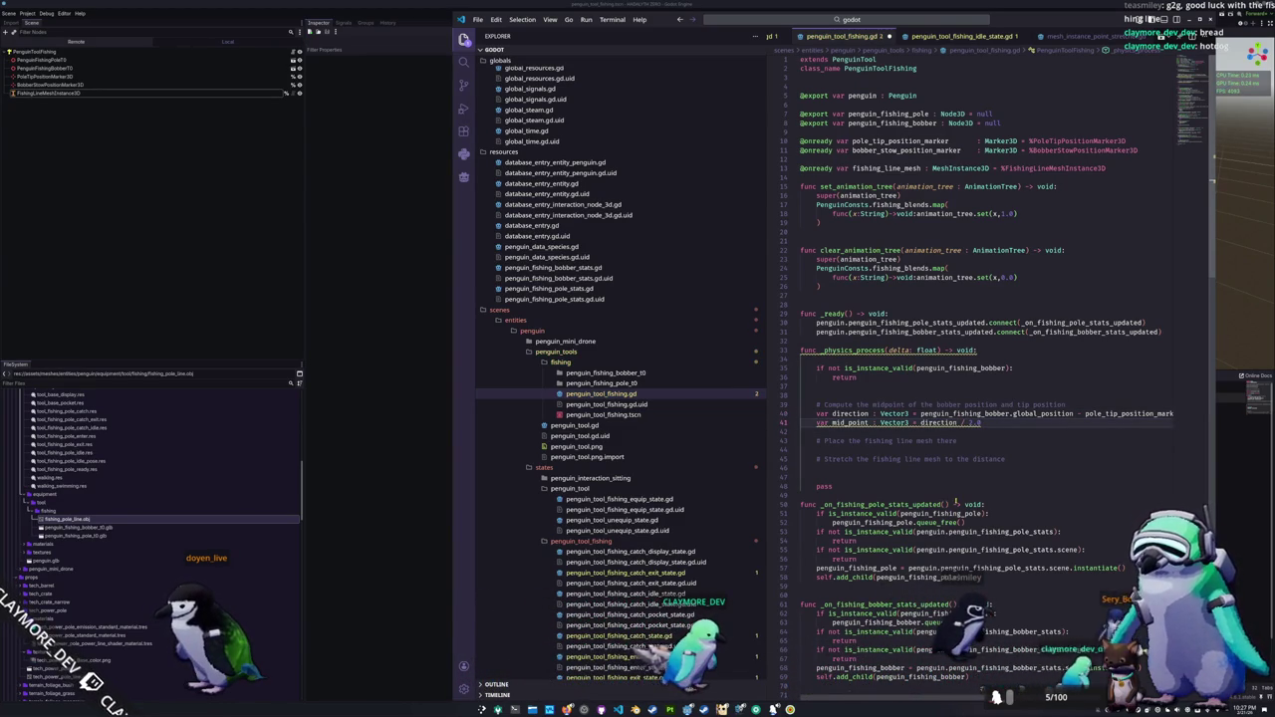
key("End")
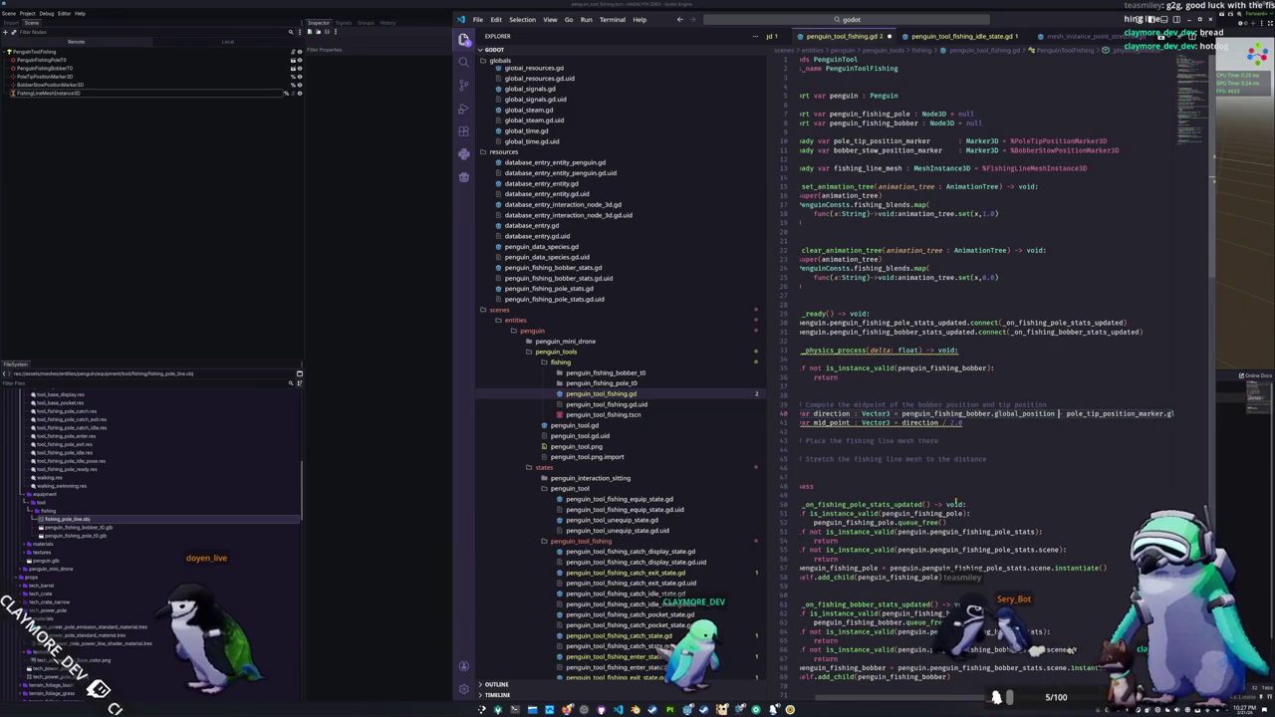
key("Down")
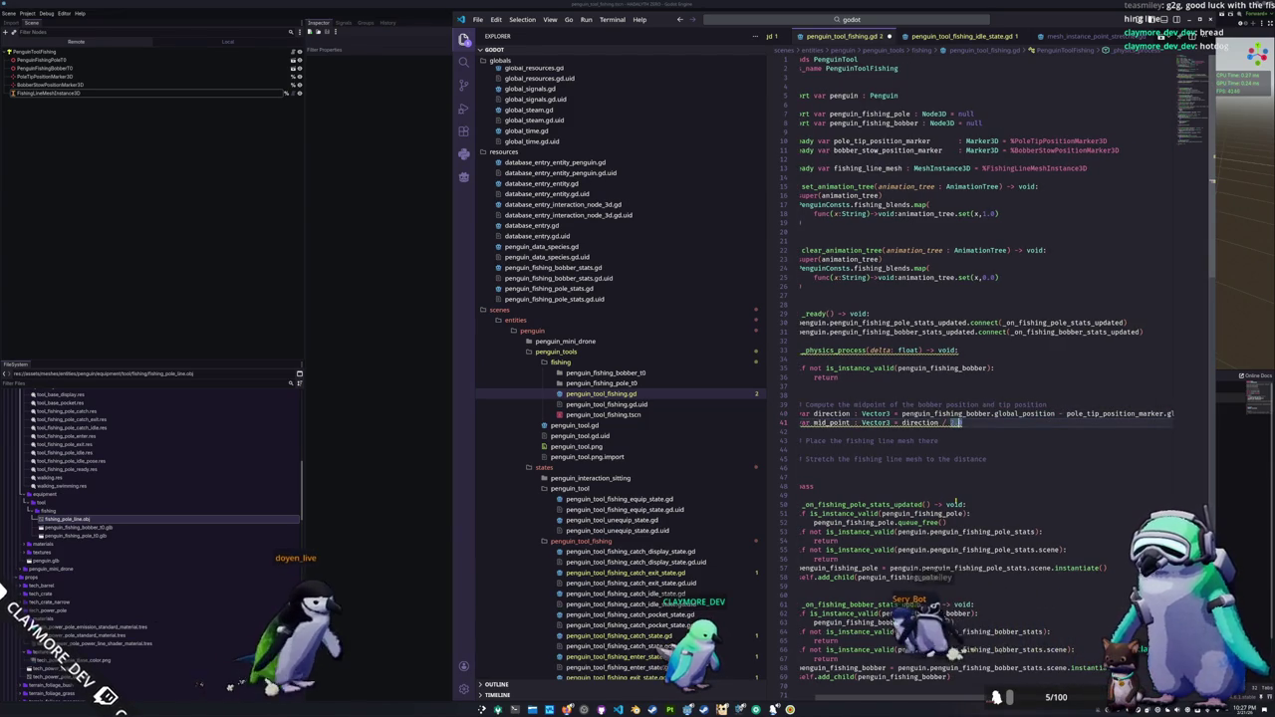
double_click(947, 413)
key("shift+End")
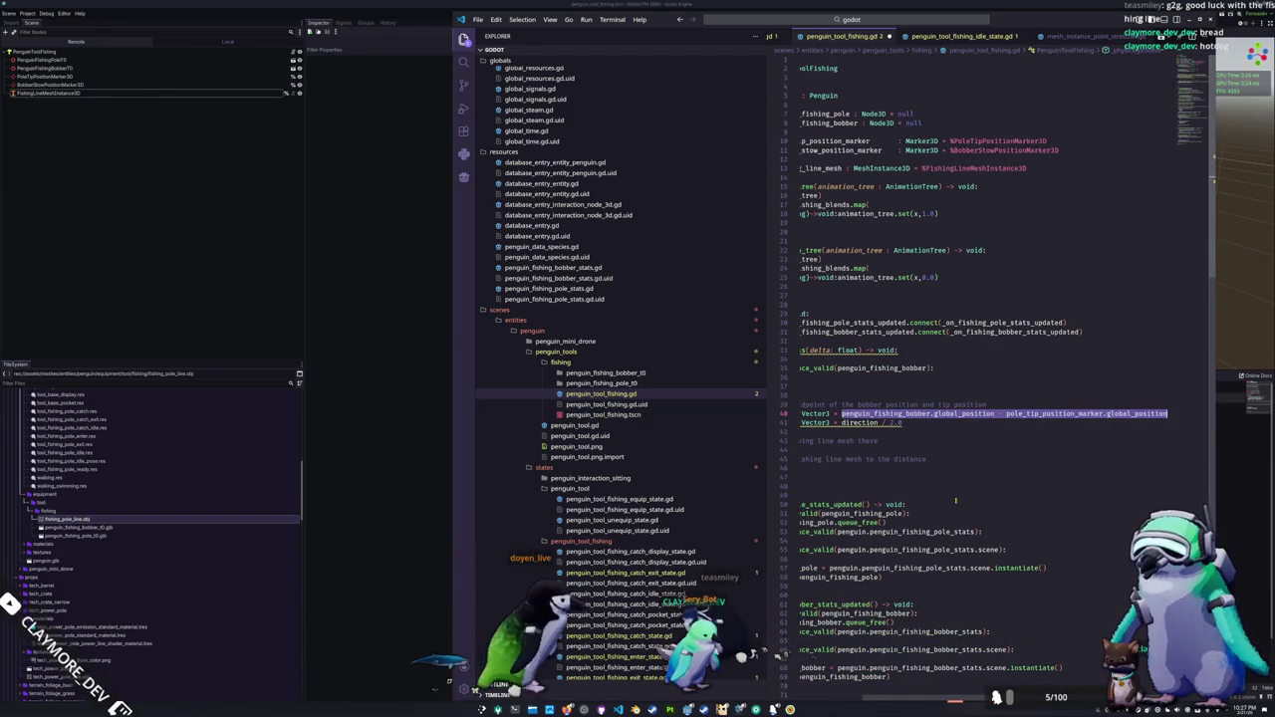
key("Down")
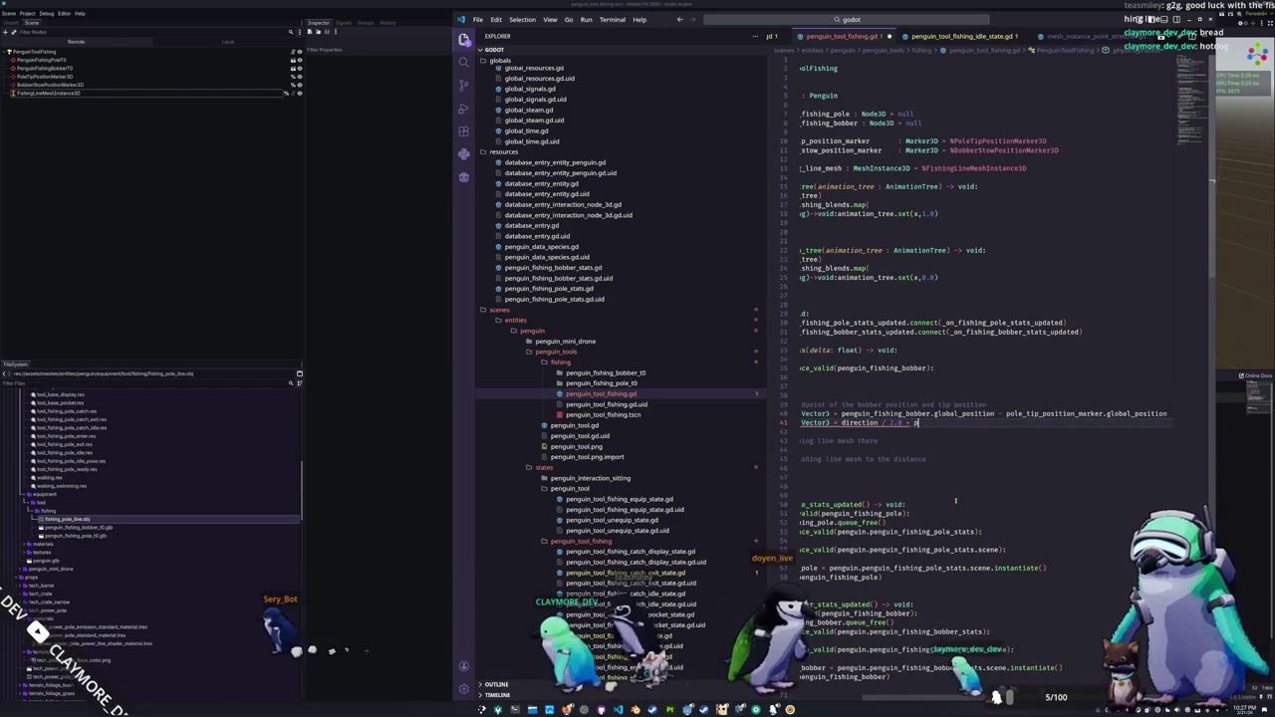
type("pole_tip_position_marker.global_po")
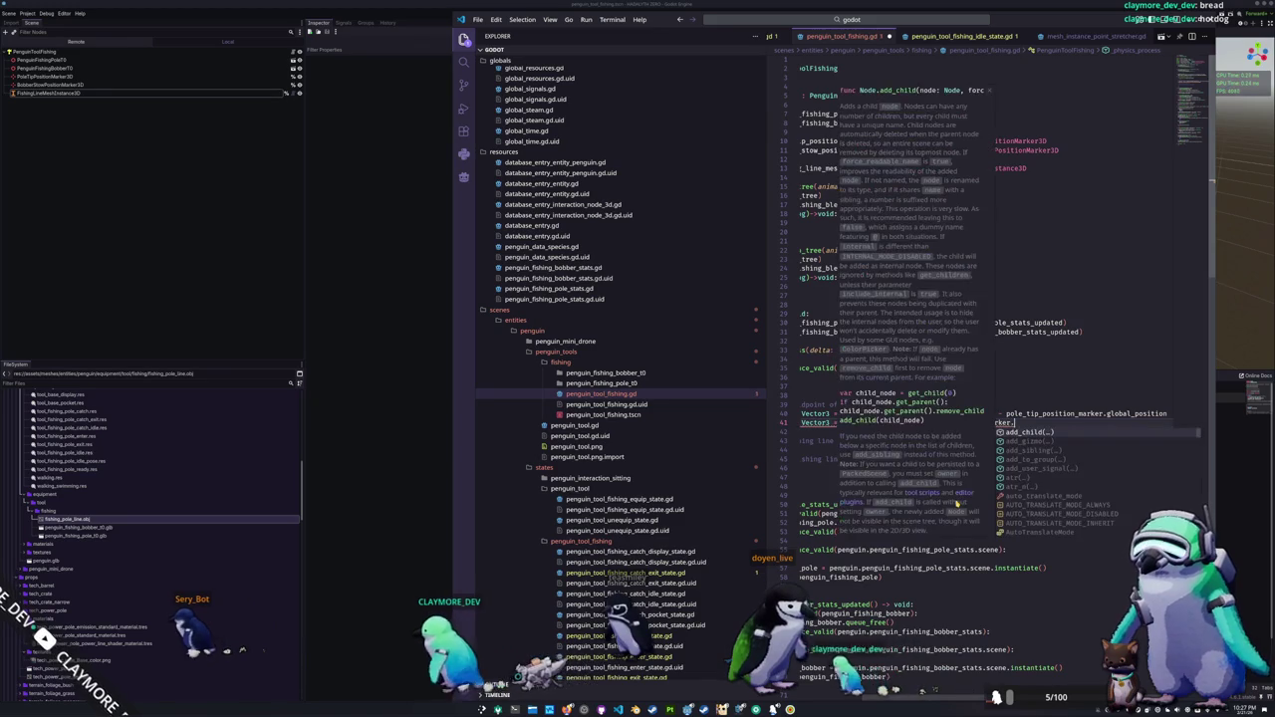
key("Return")
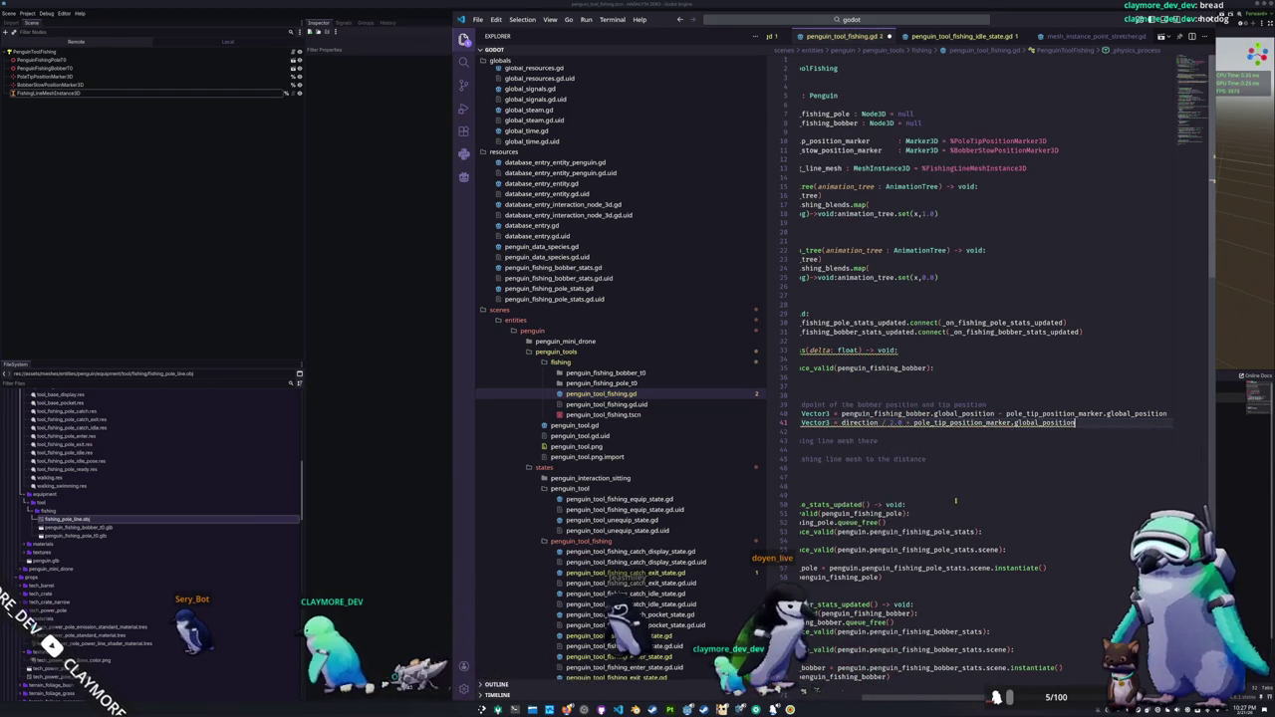
key("Return")
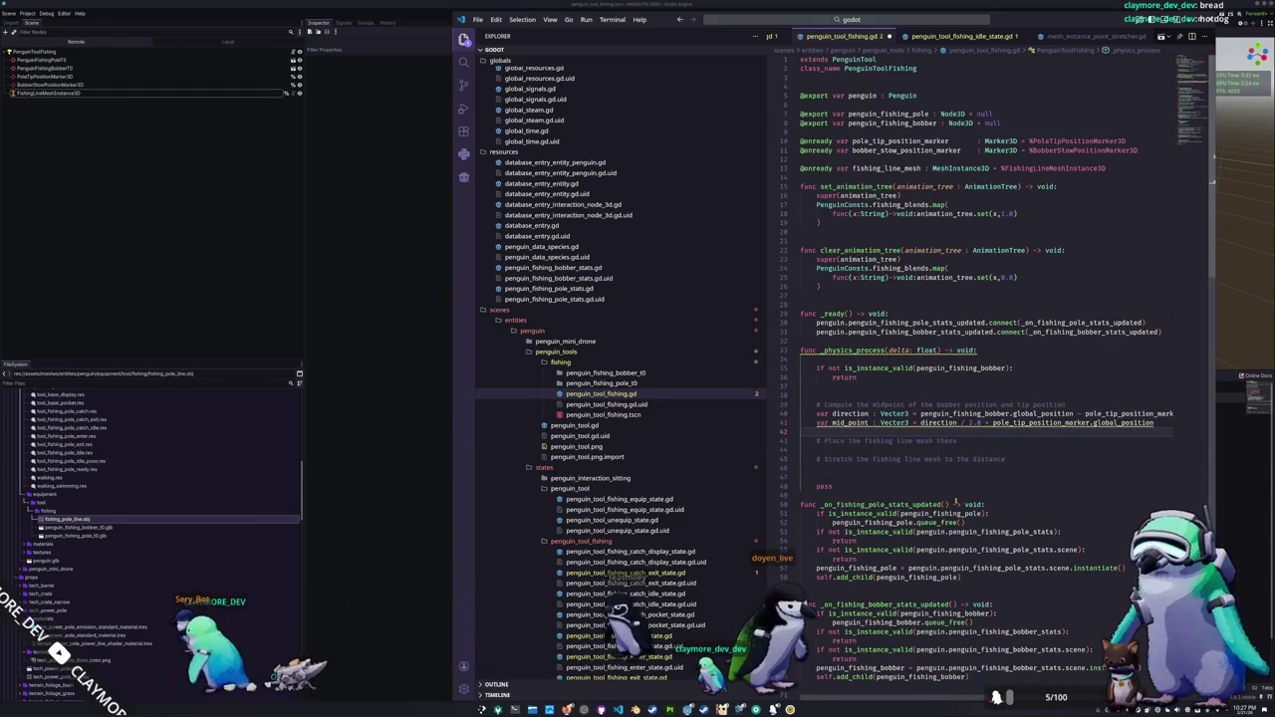
Step: Set fishing_line_mesh.global_position = mid_point under the place-mesh comment
key("Return")
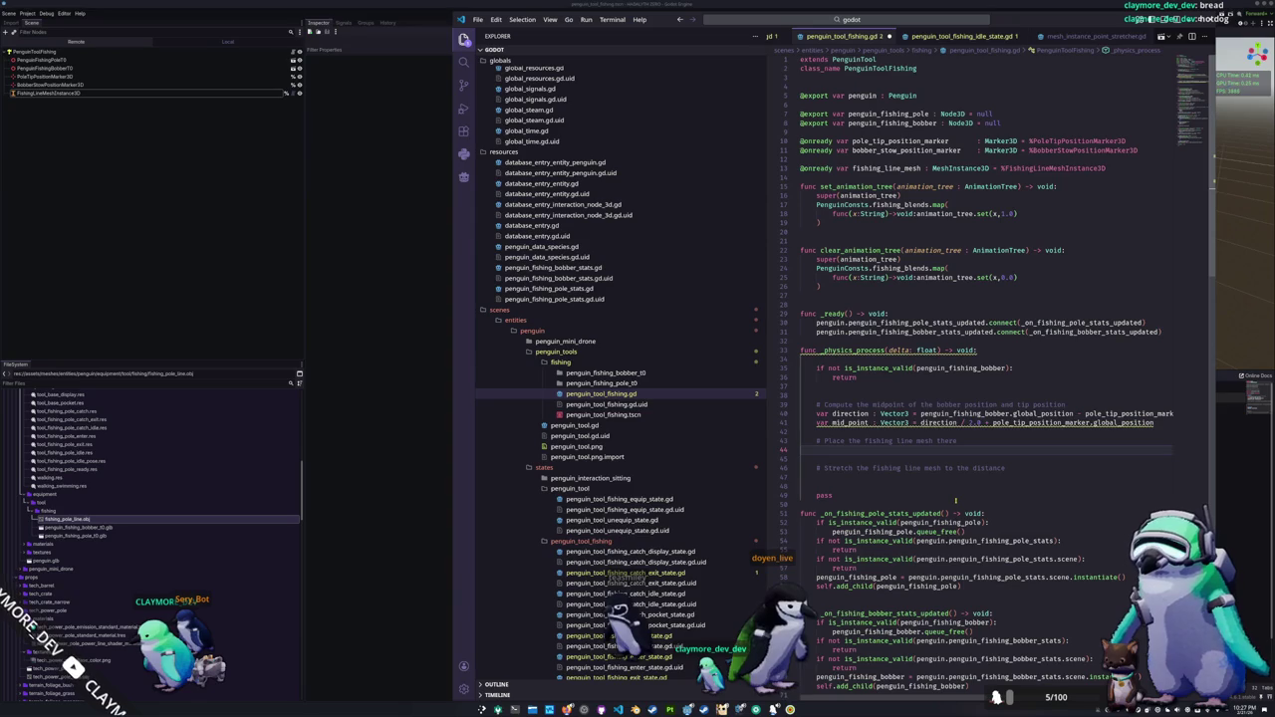
type("fishing_line_mesh.global")
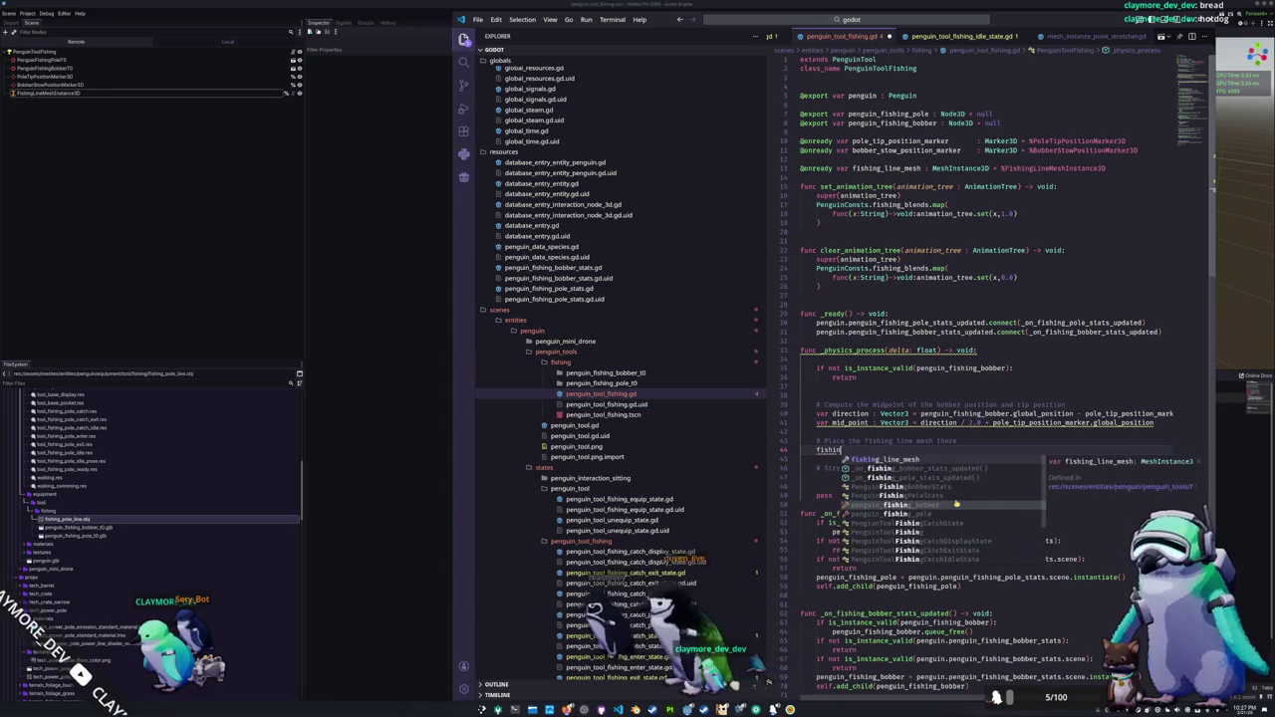
type("_position =")
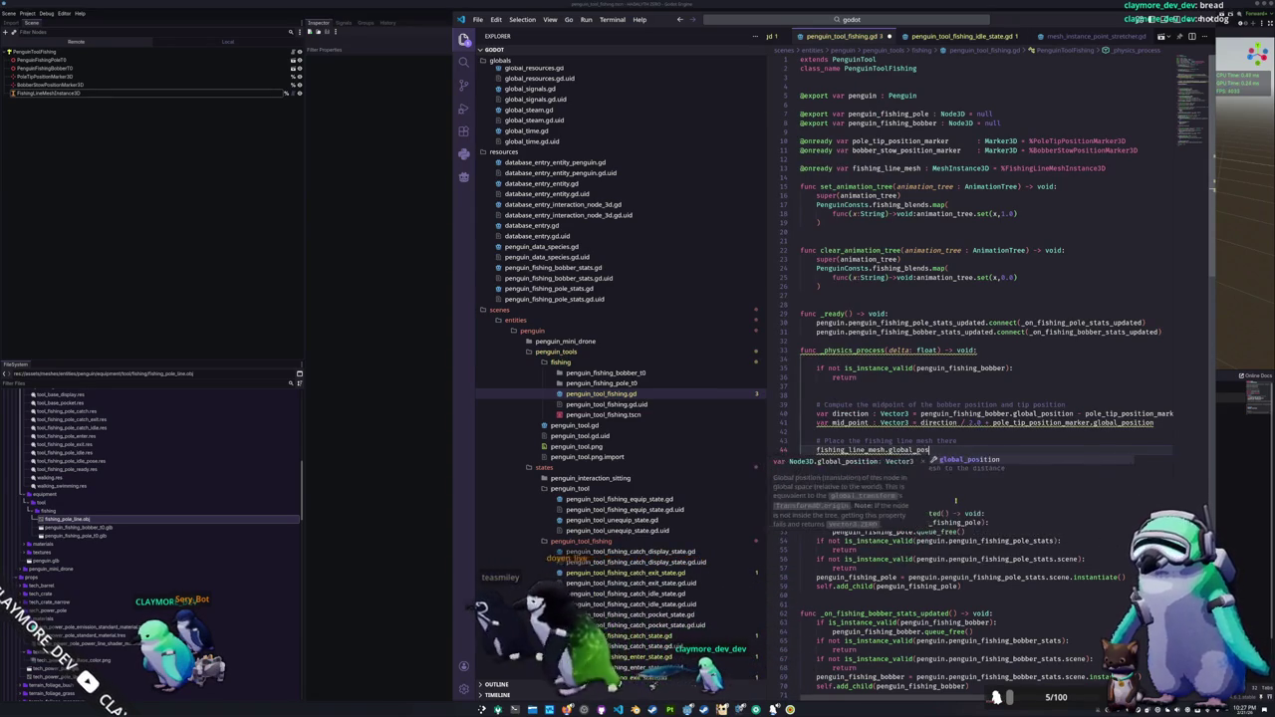
type(" m")
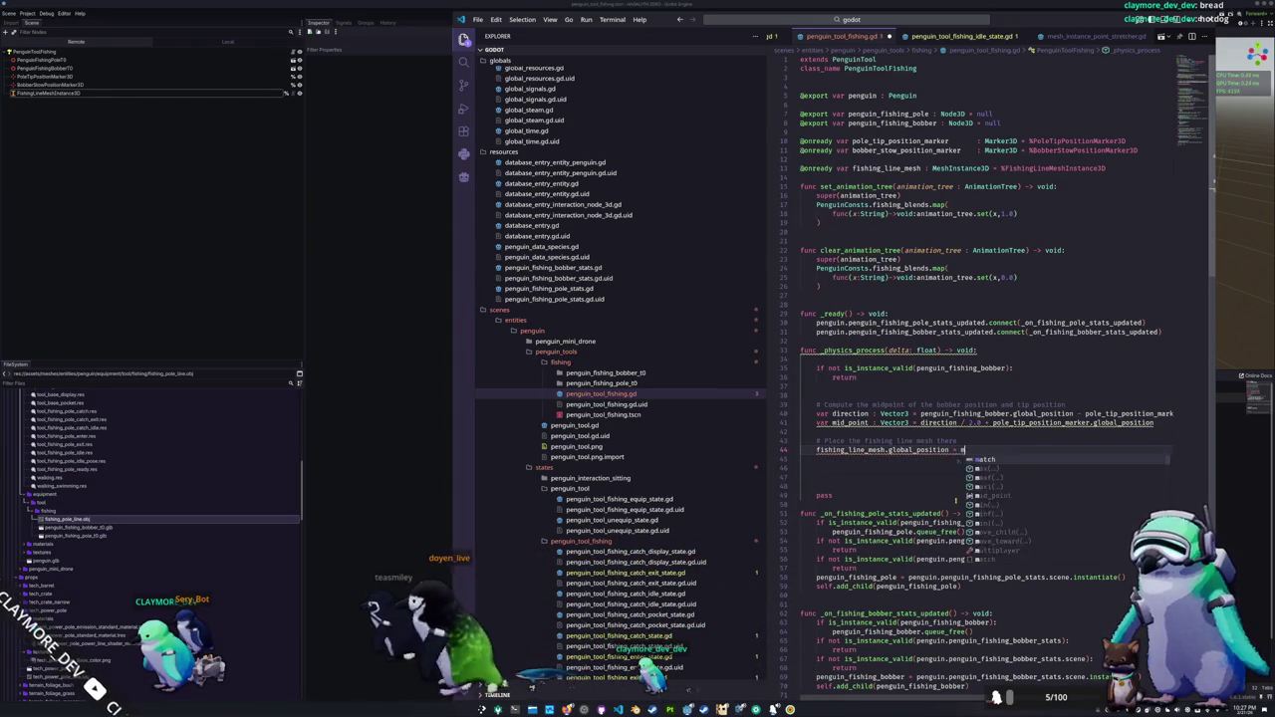
type("id_poin")
key("Return")
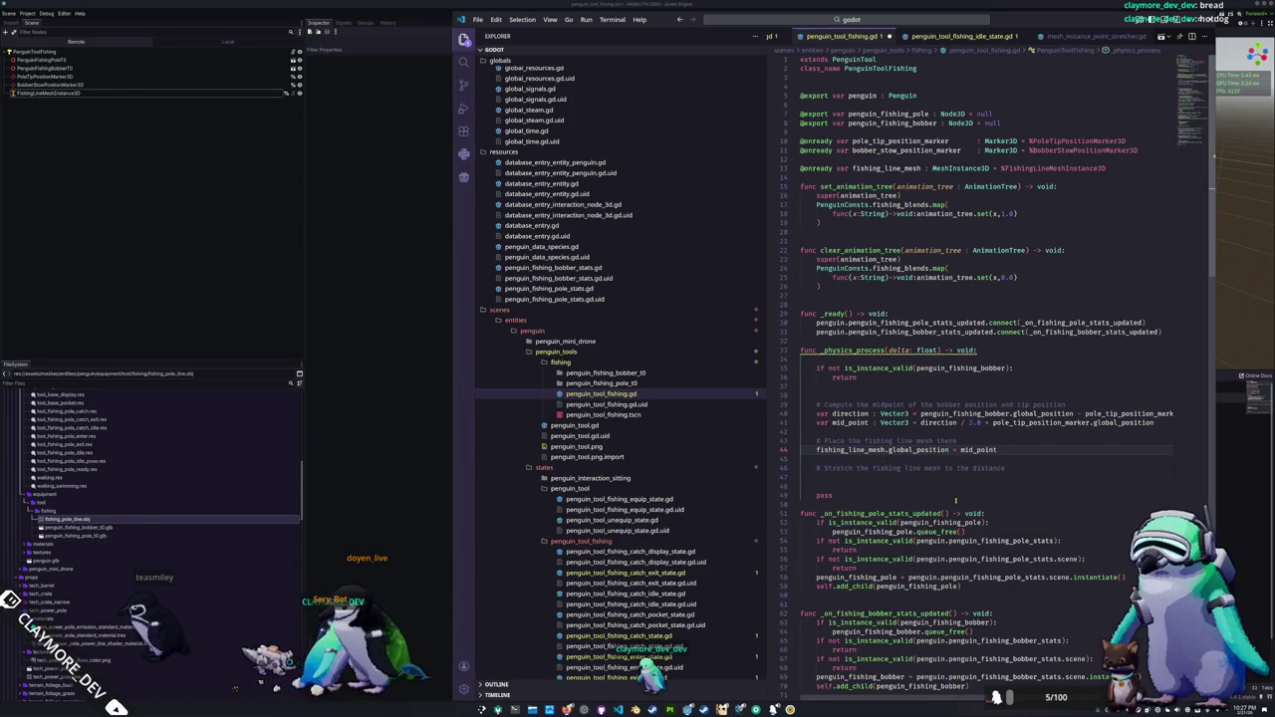
Step: Replace global_position with get_global_transform_interpolated().origin on lines 40–41 and save the script
key("End")
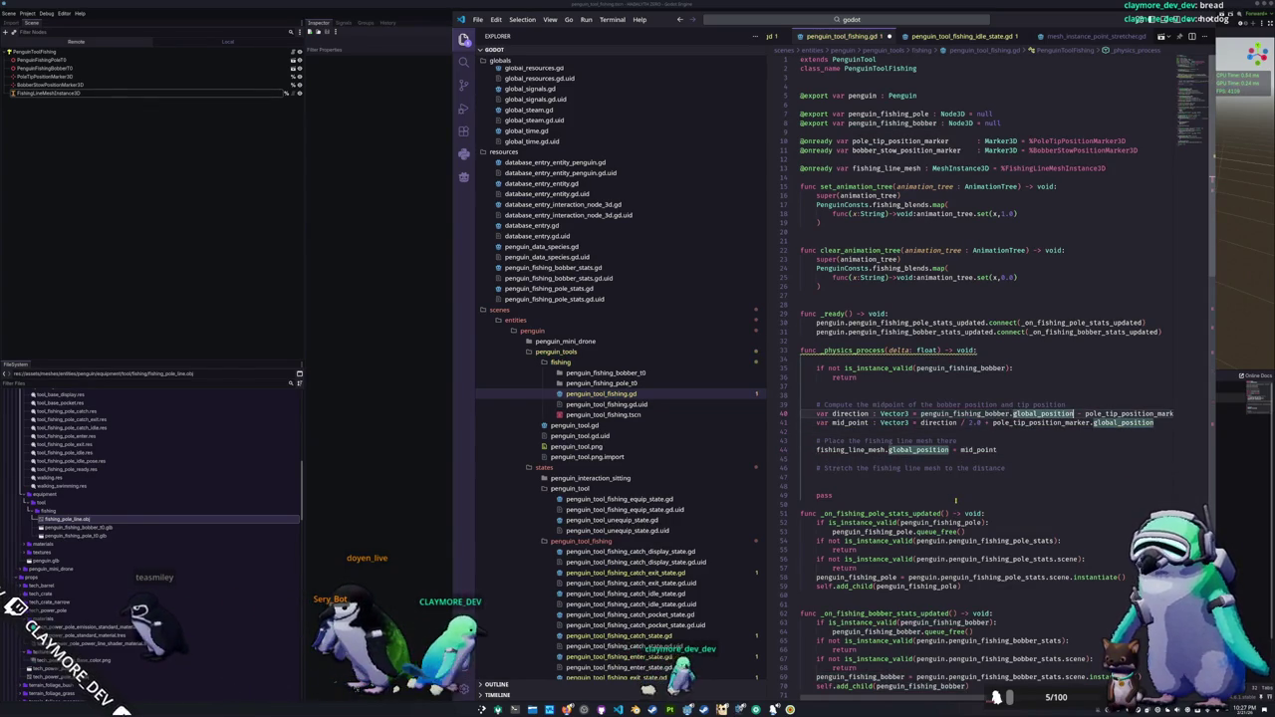
type("get")
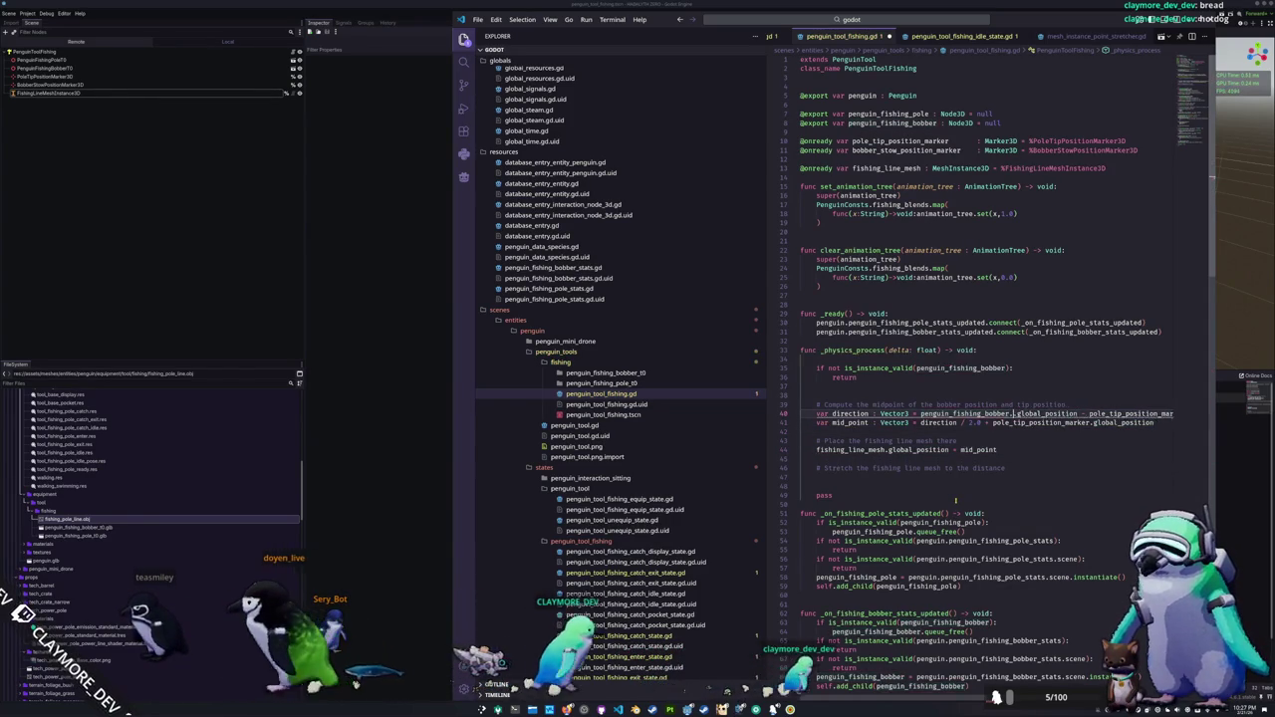
type("_glo")
key("Return")
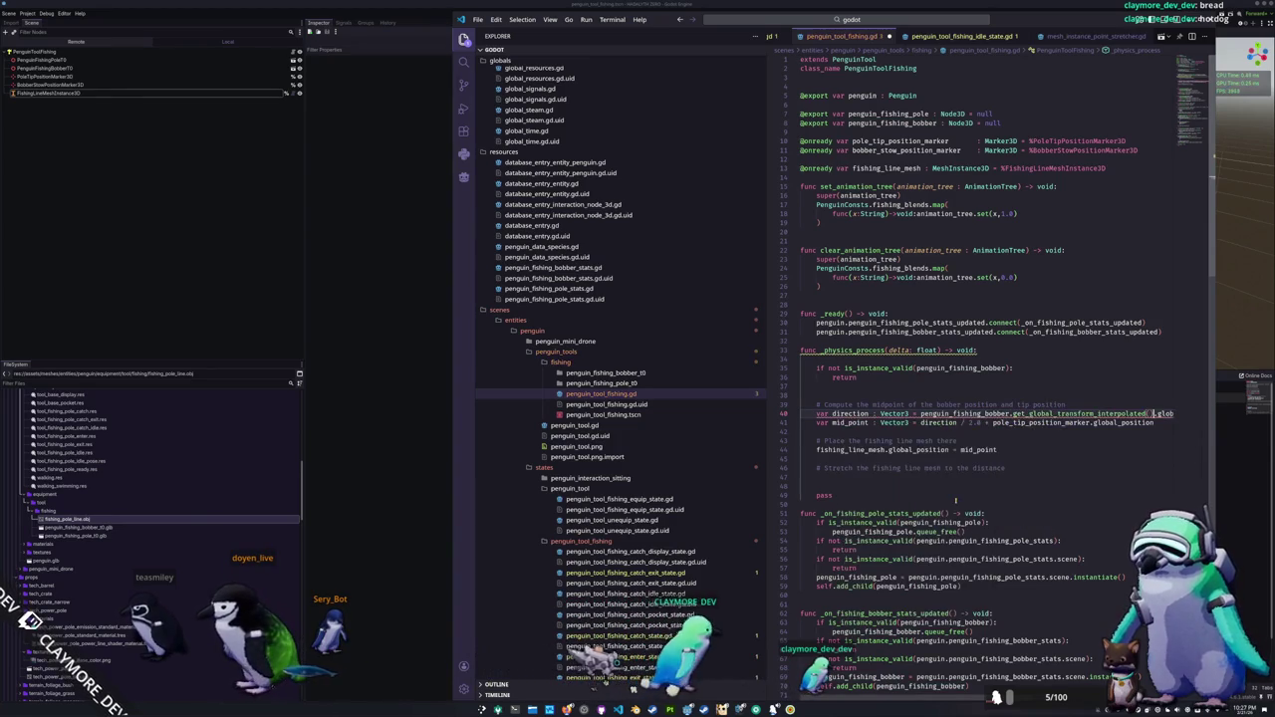
key("ctrl+shift+Right")
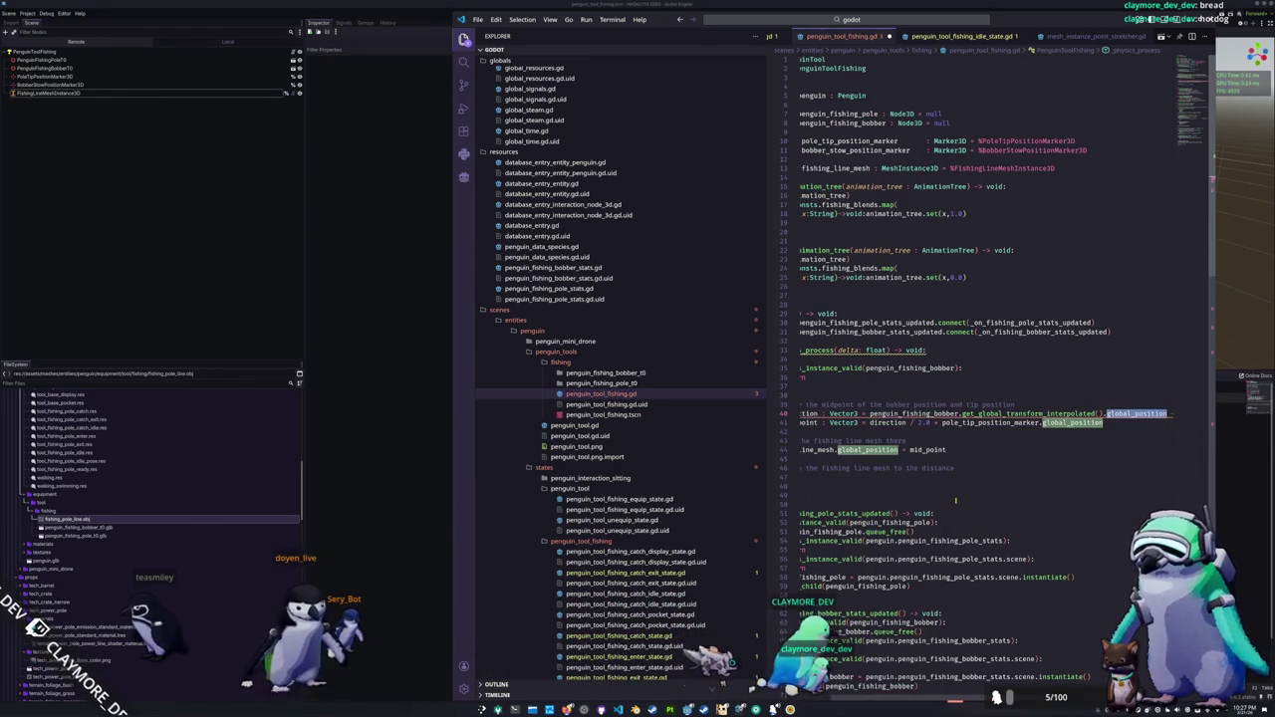
type("ori")
key("Return")
key("ctrl+shift+Left")
key("ctrl+shift+Left")
key("ctrl+shift+Left")
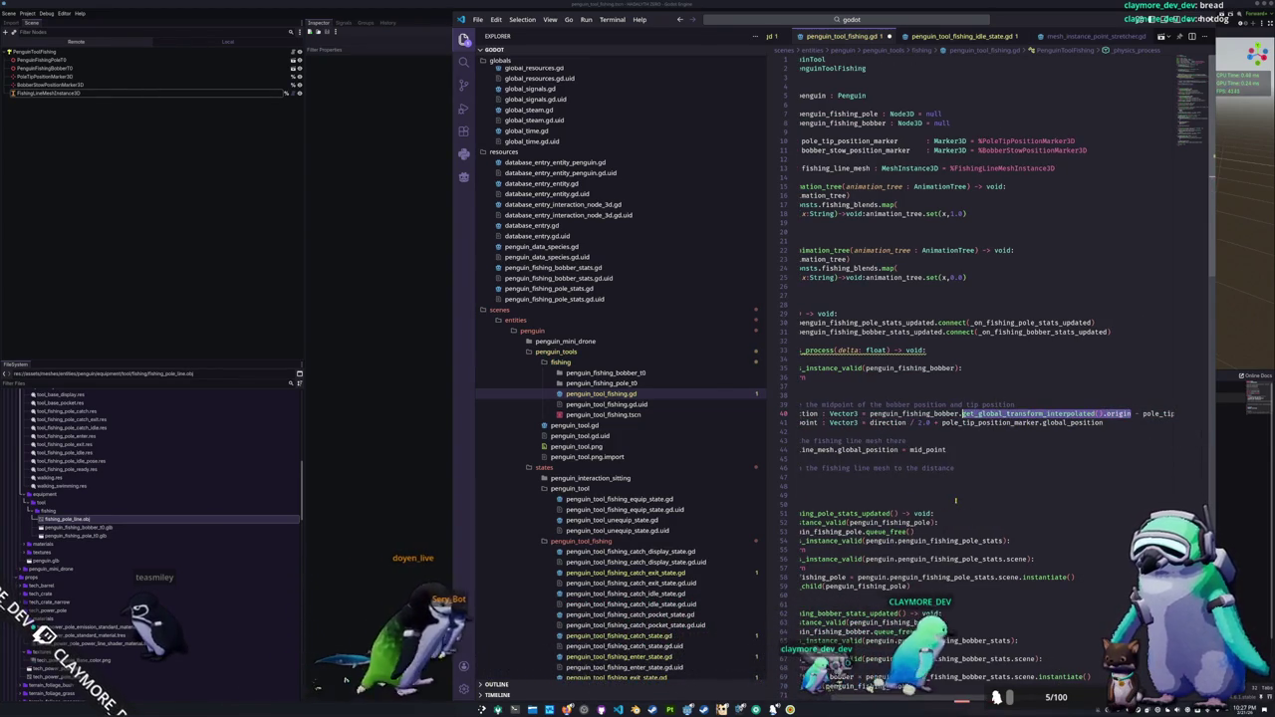
key("End")
key("ctrl+shift+Left")
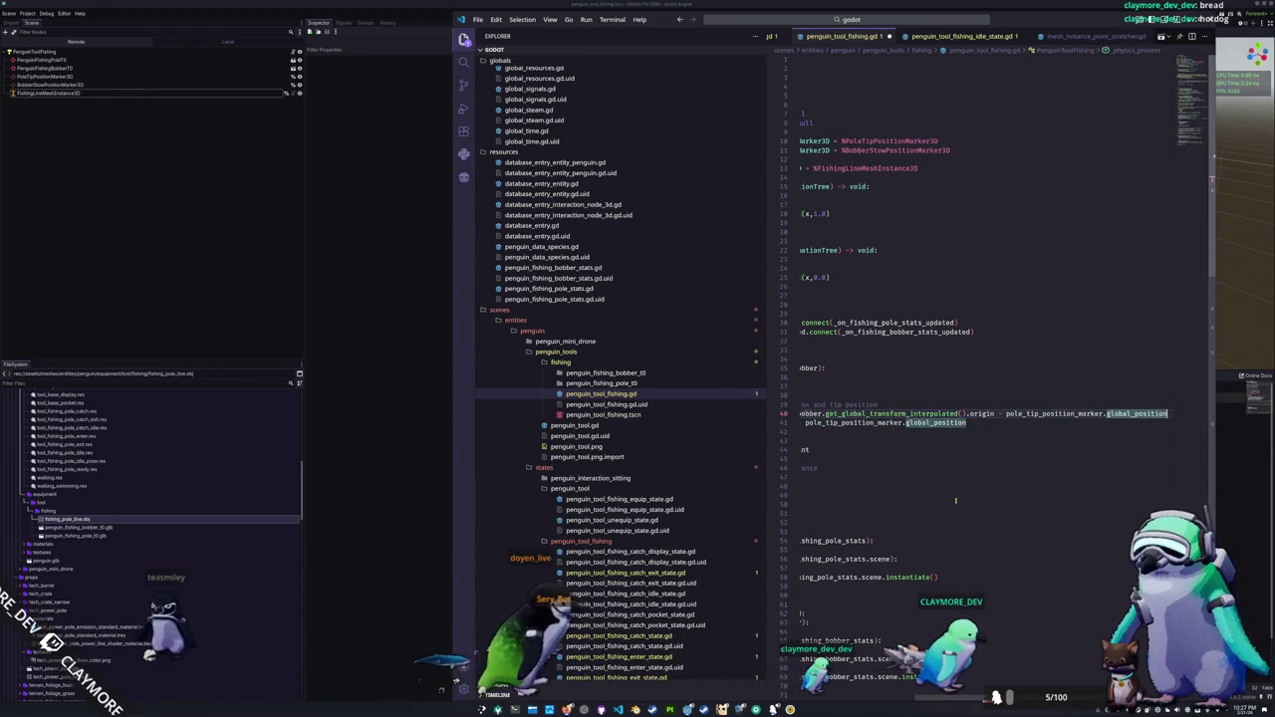
key("Down")
key("ctrl+shift+Left")
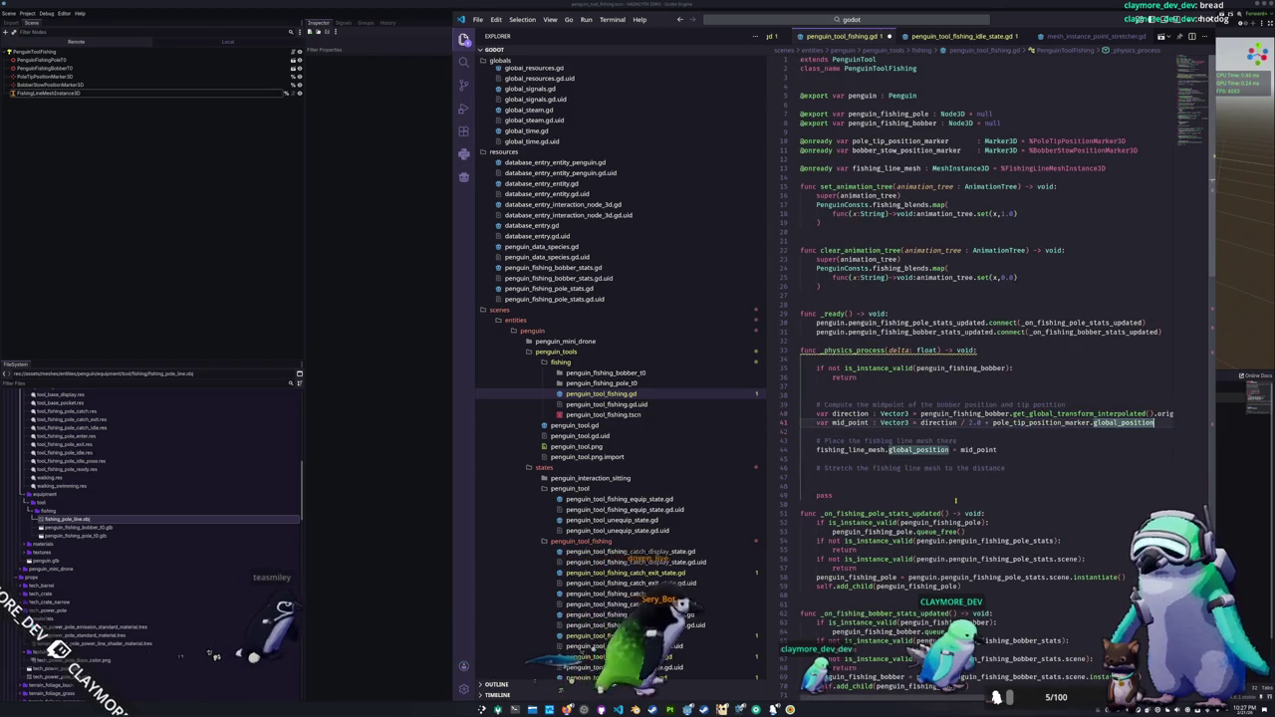
type("get_global_transform_interpolated().origin")
key("Down")
key("Down")
key("Down")
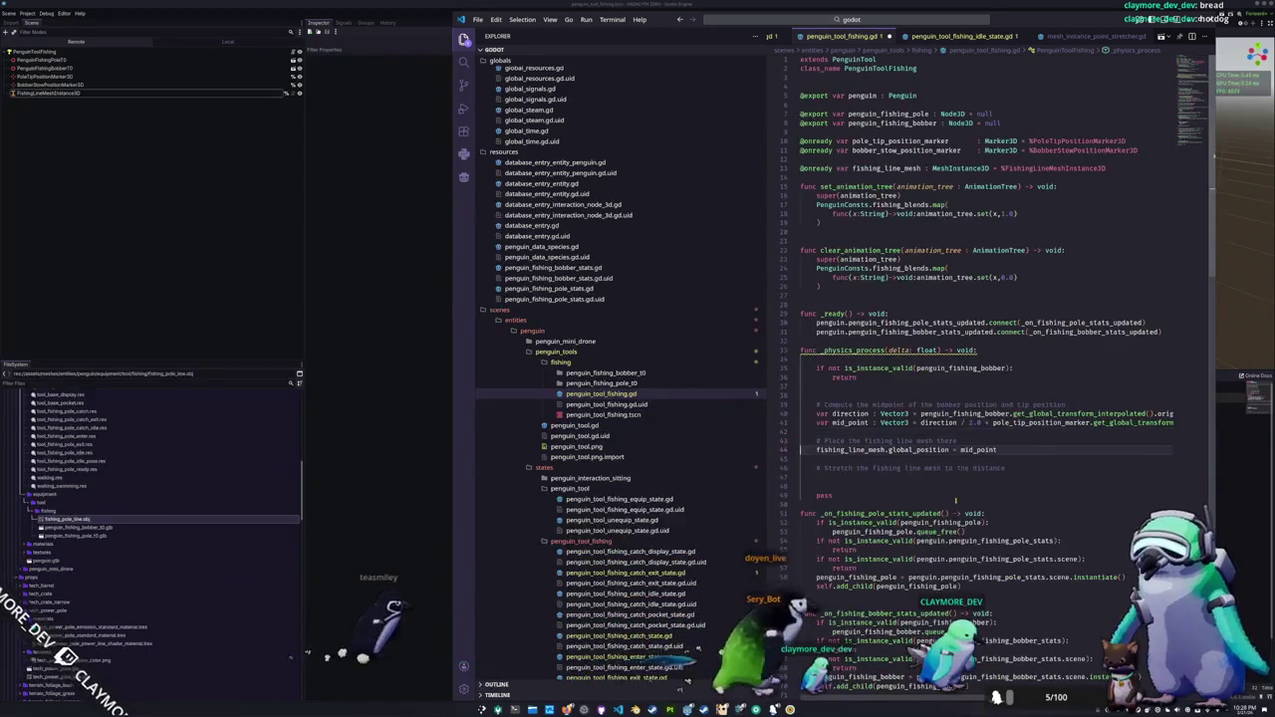
key("ctrl+s")
Step: Begin 'fishing_line_mesh.global_transform = fishing_line_mesh.global_transform.' under the stretch comment
key("Down")
key("Down")
key("Tab")
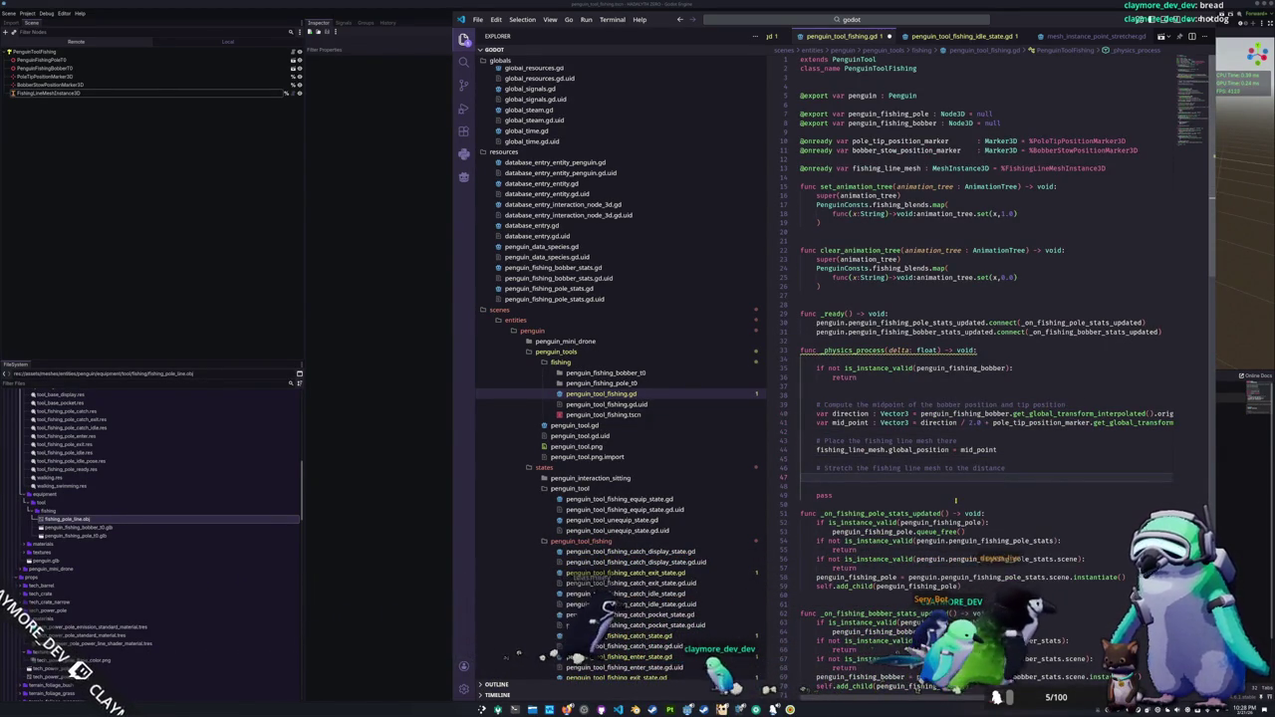
type("fishing_line_mesh")
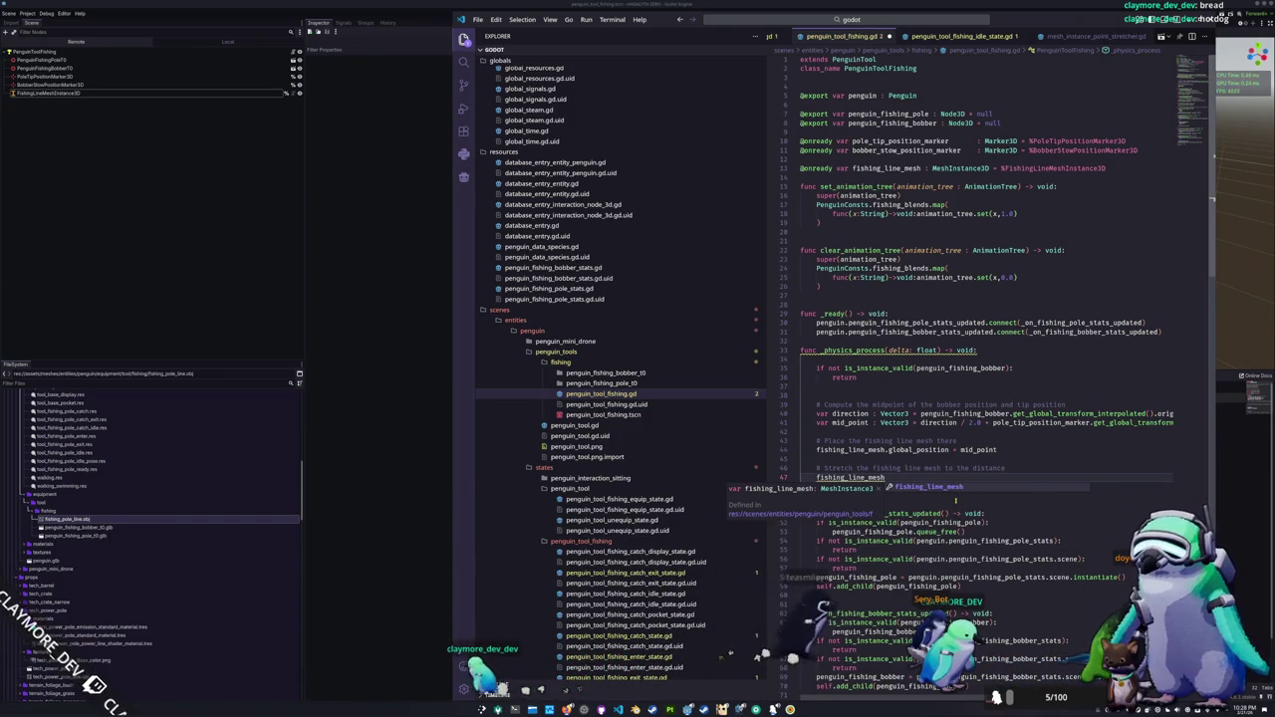
type(".global_transfor")
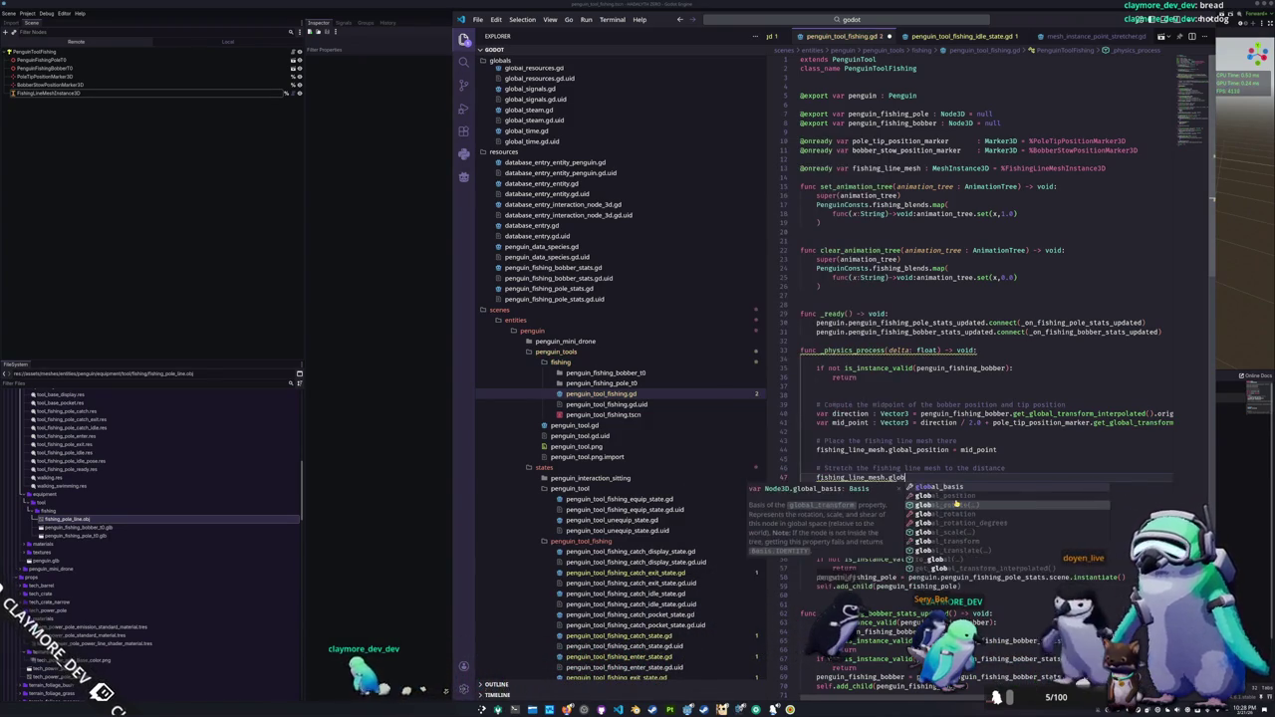
type("m = ")
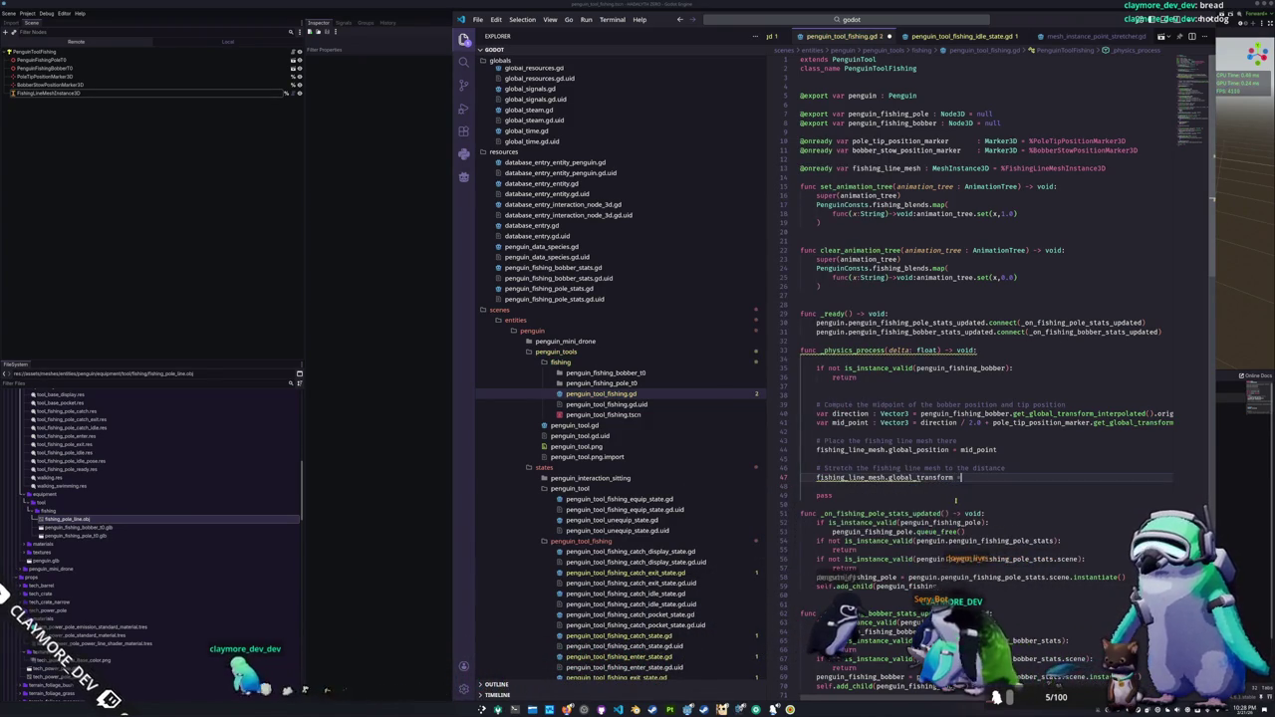
type("fishing_line_mesh")
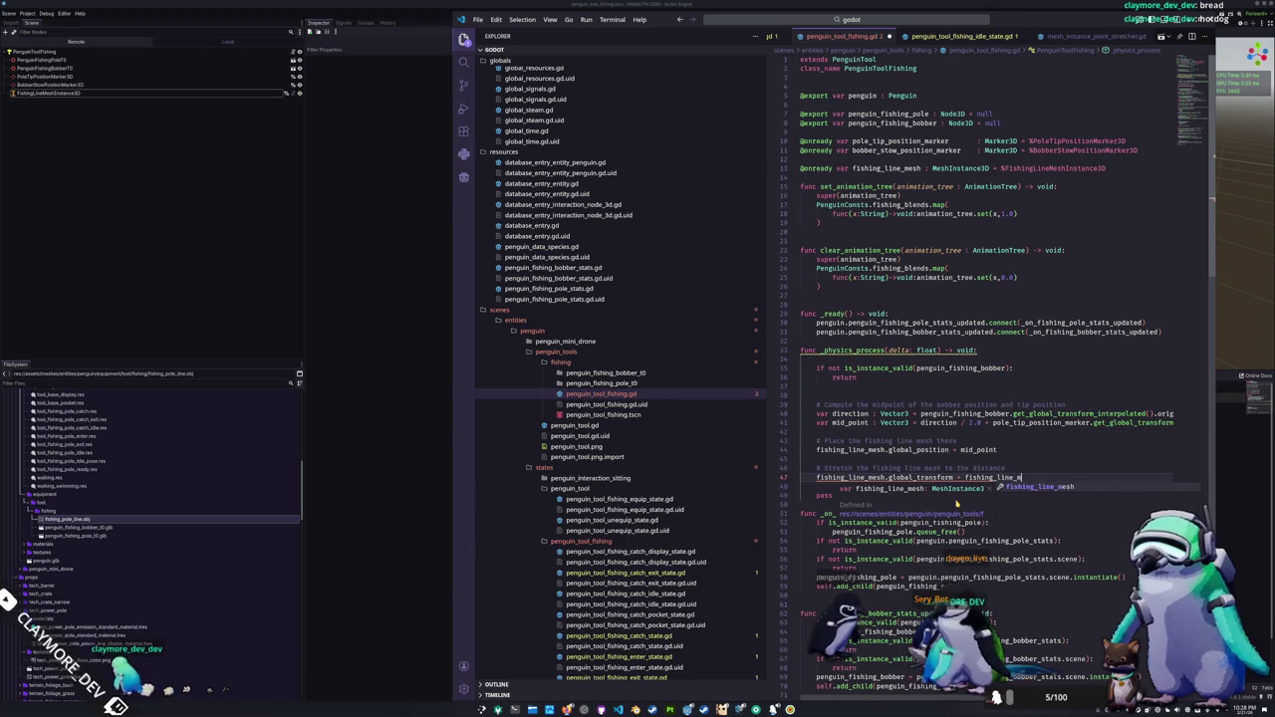
type(".global_transform")
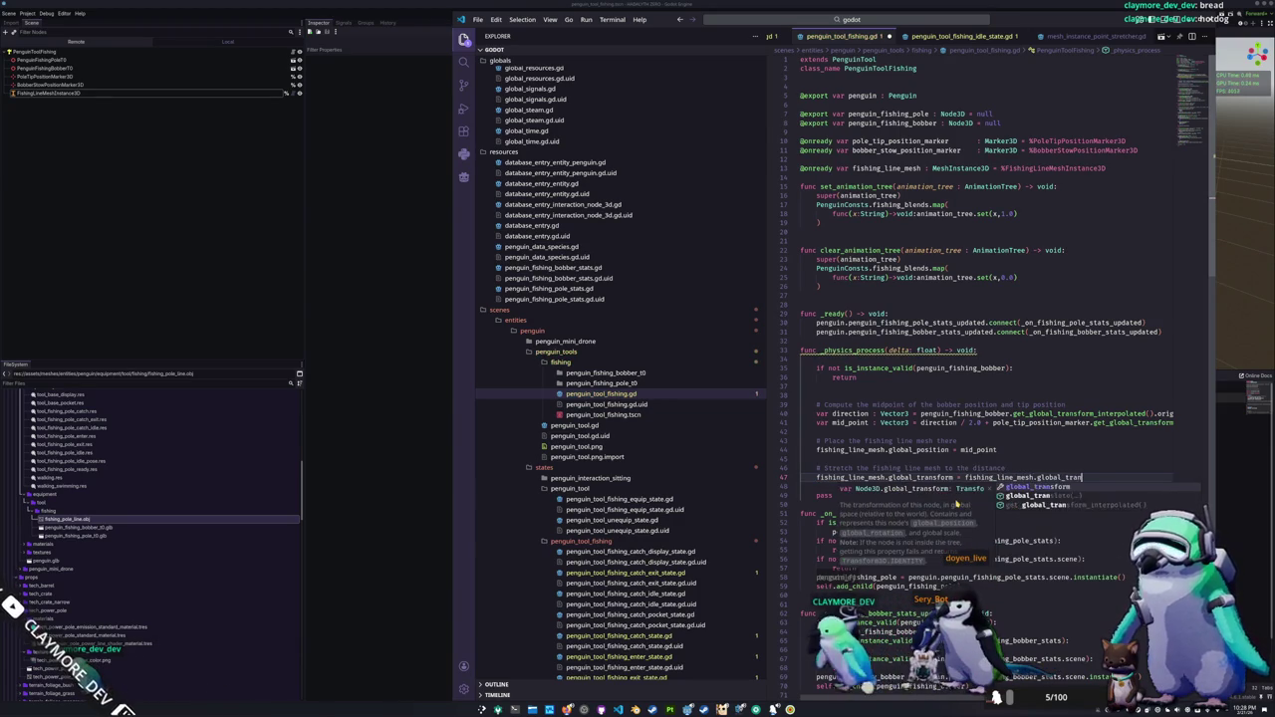
type(".looking_at")
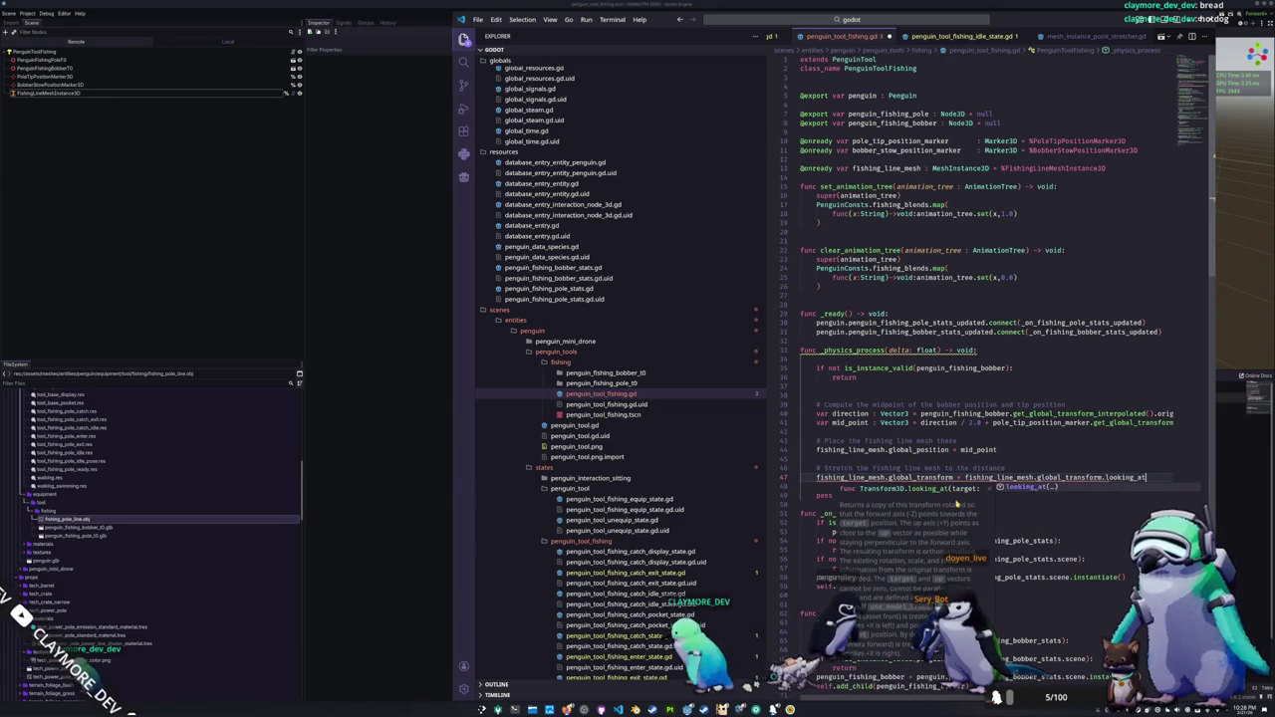
Step: Complete the call as looking_at(penguin_fishing_bobber.get_global_transform_interpolated().origin)
key("Return")
key("Return")
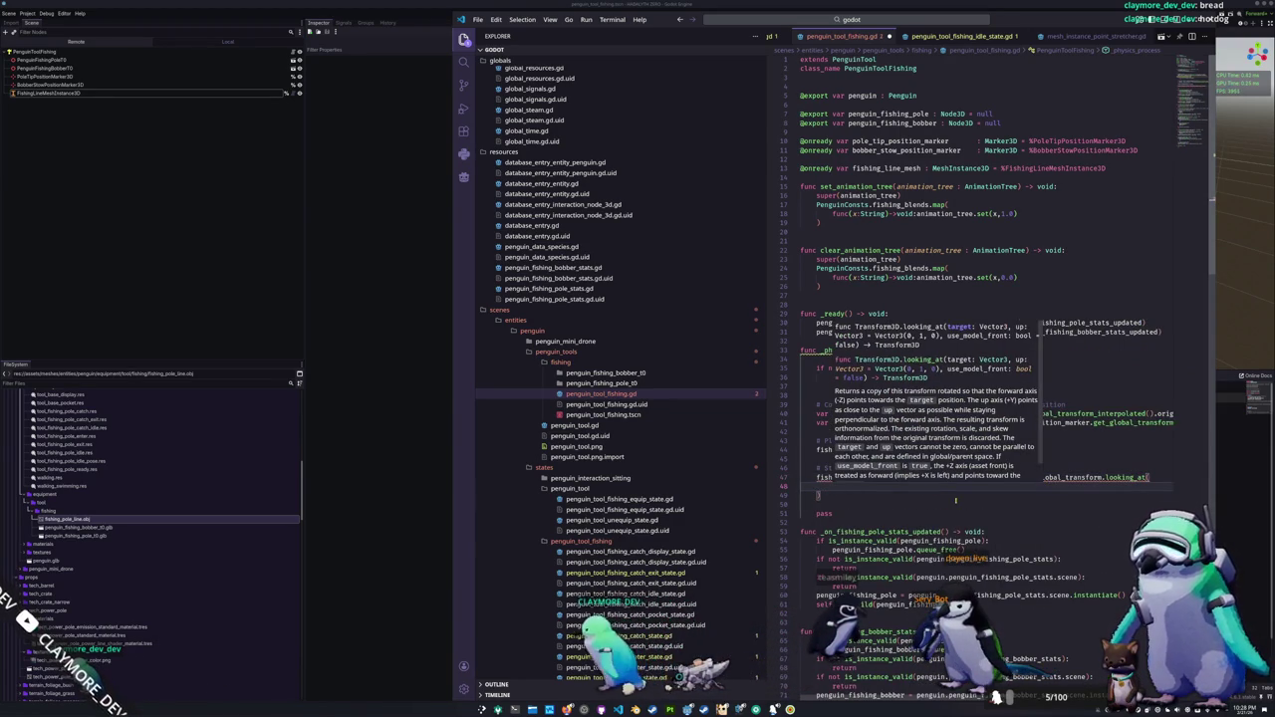
key("Escape")
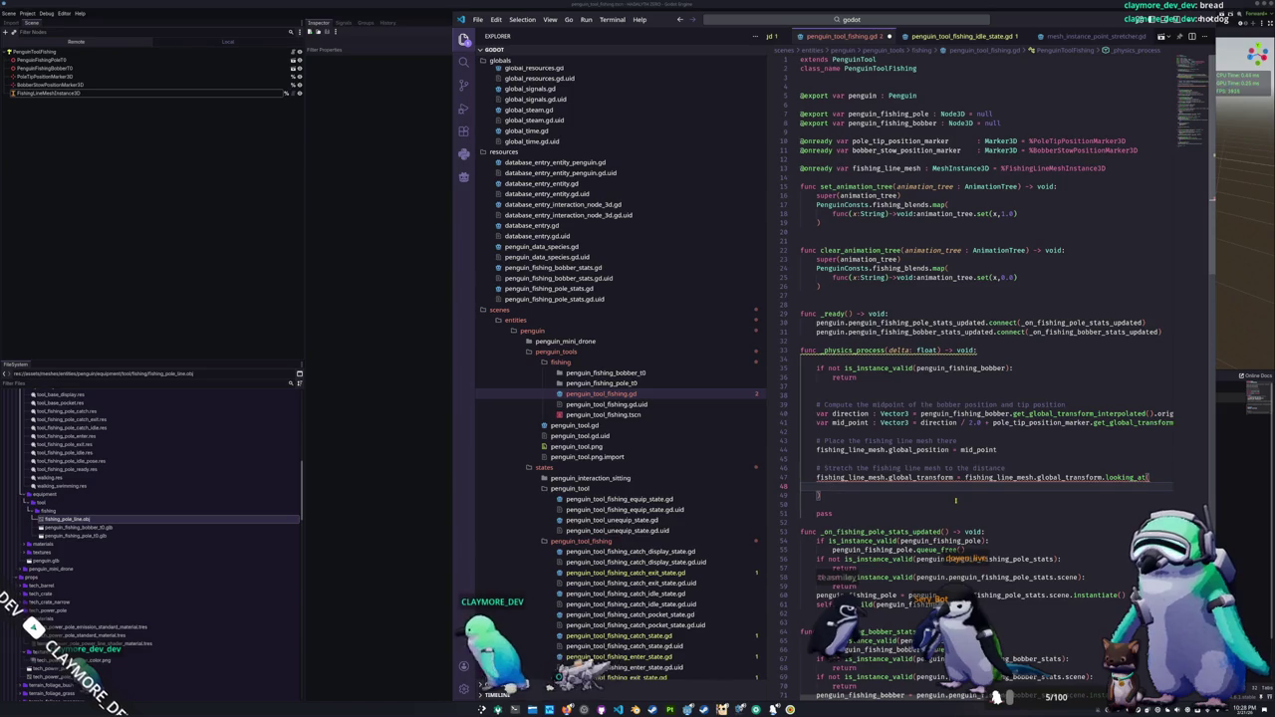
type("penguin_fishing_bobber")
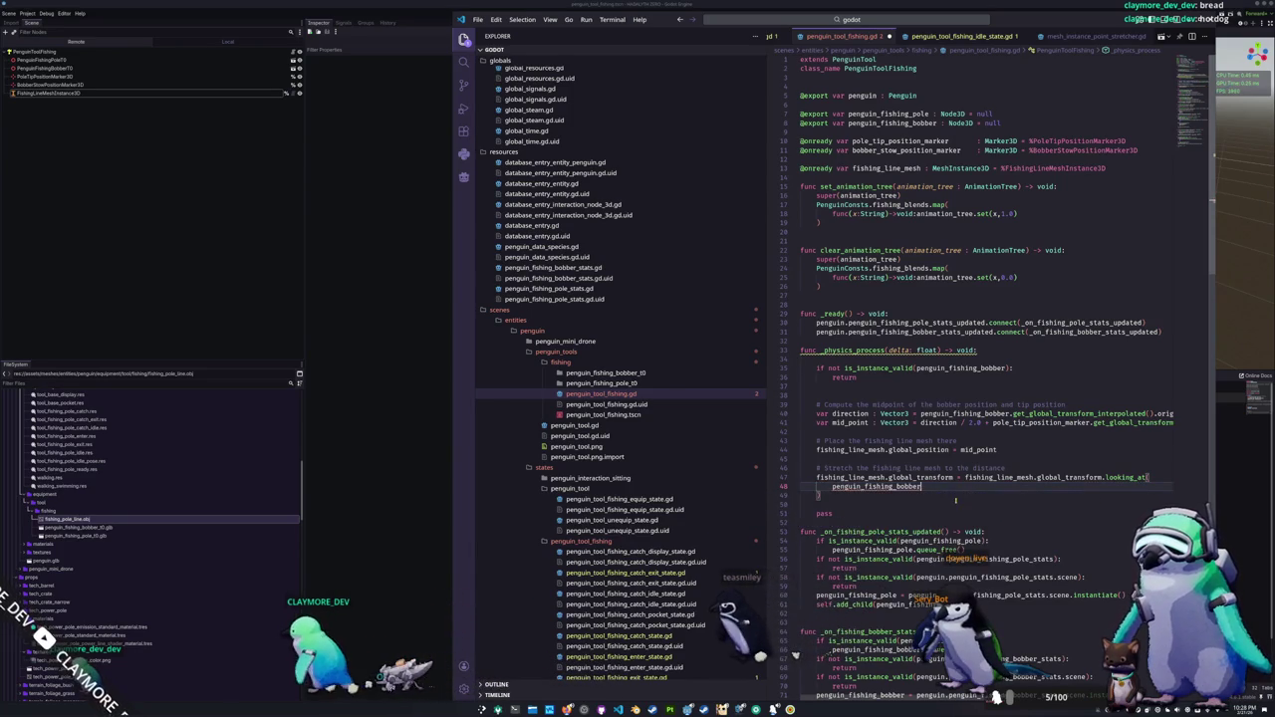
key("Return")
type(".gl")
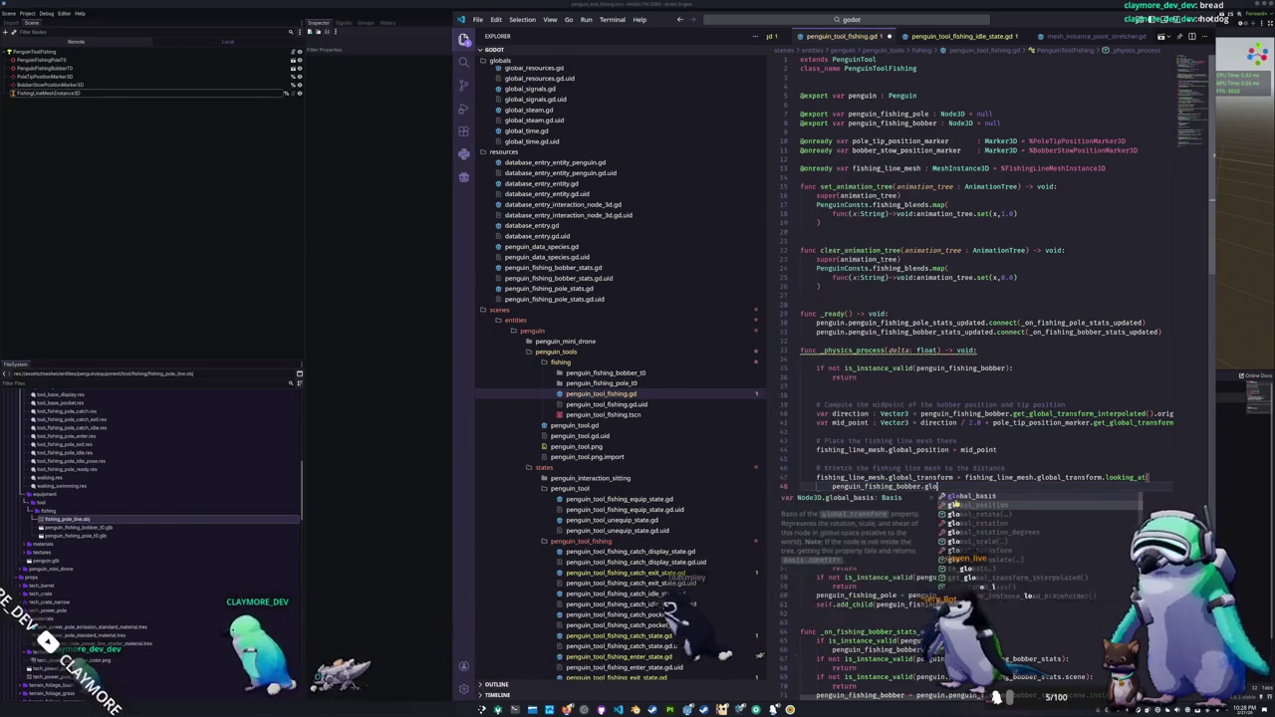
key("BackSpace")
type("et")
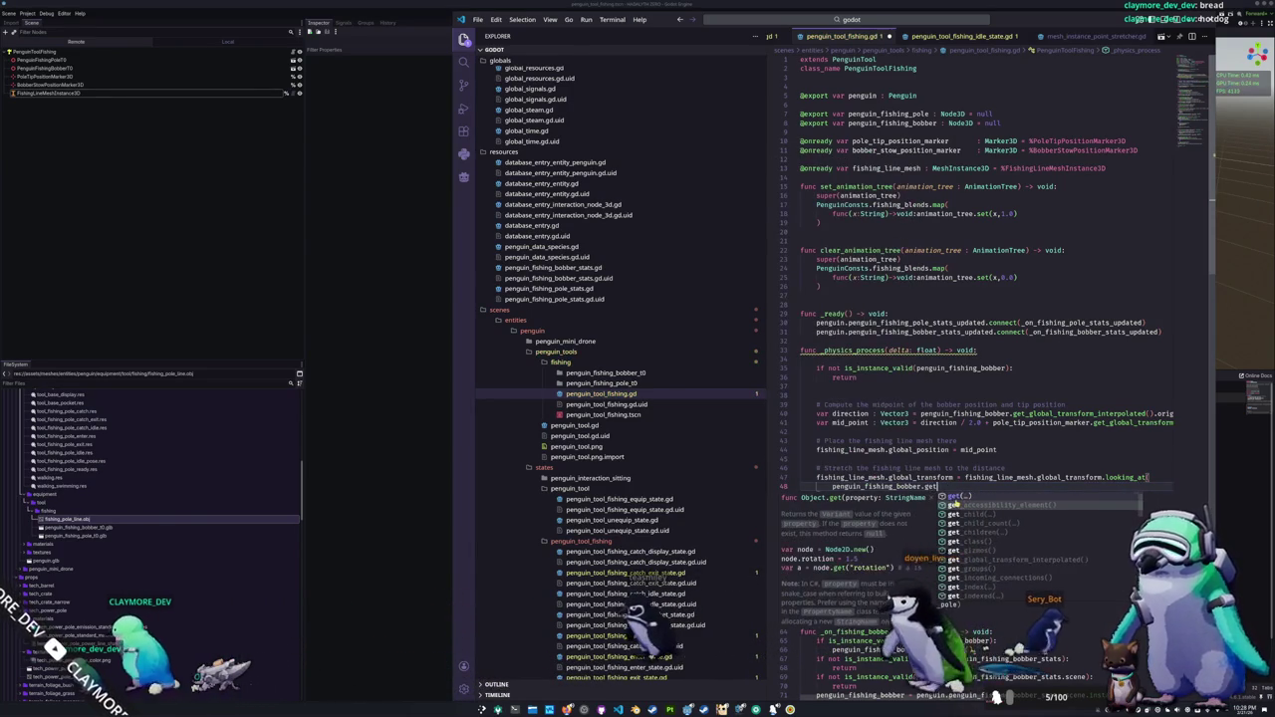
type("_gl")
key("Return")
type(".origin,")
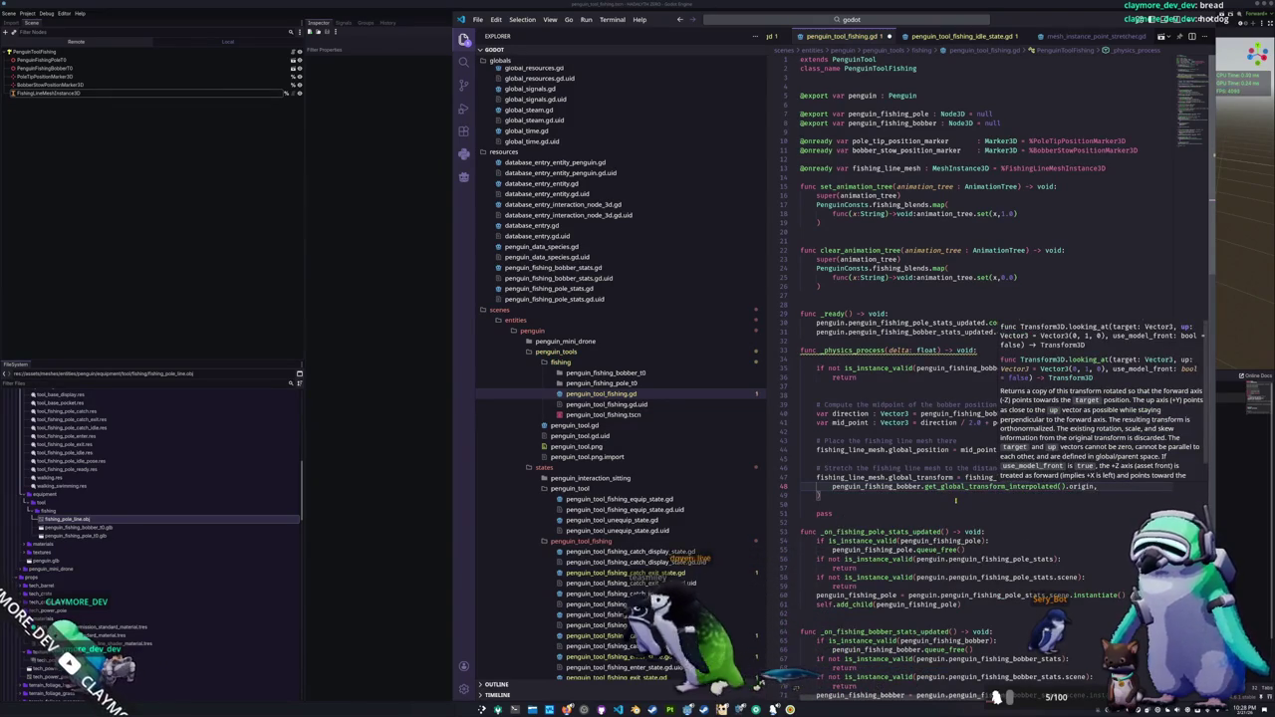
key("Return")
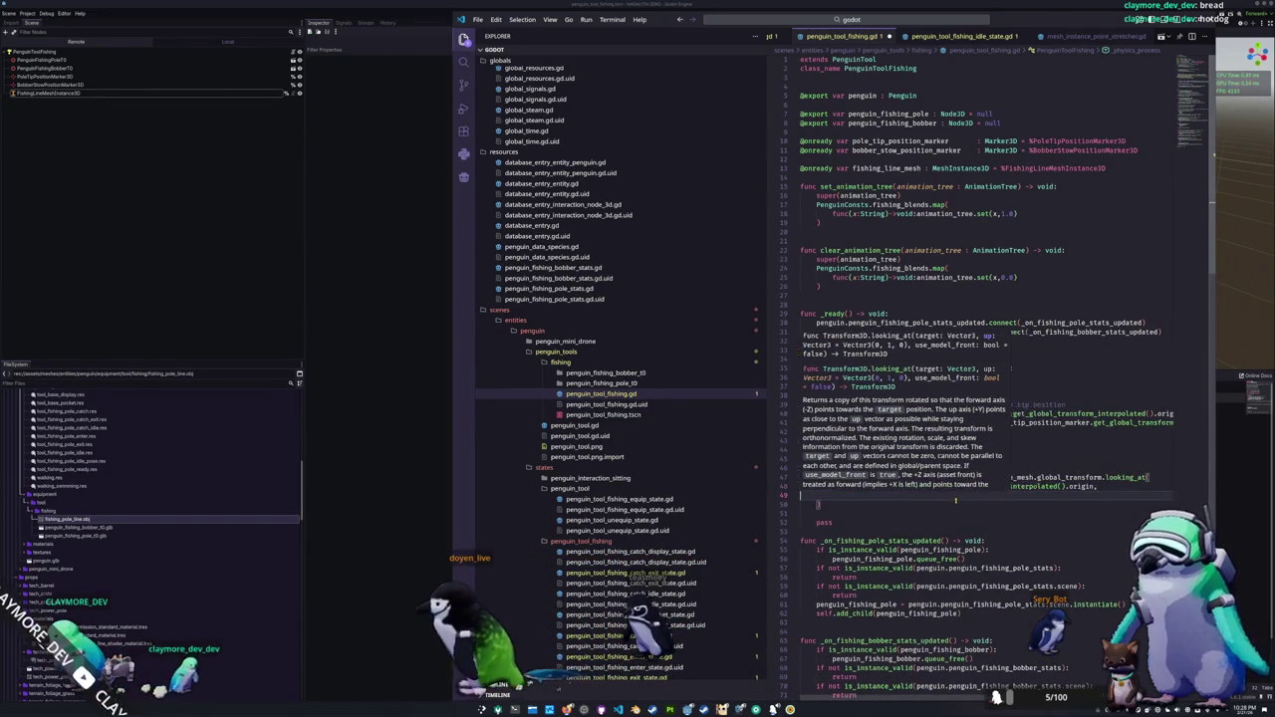
key("BackSpace")
key("BackSpace")
key("Escape")
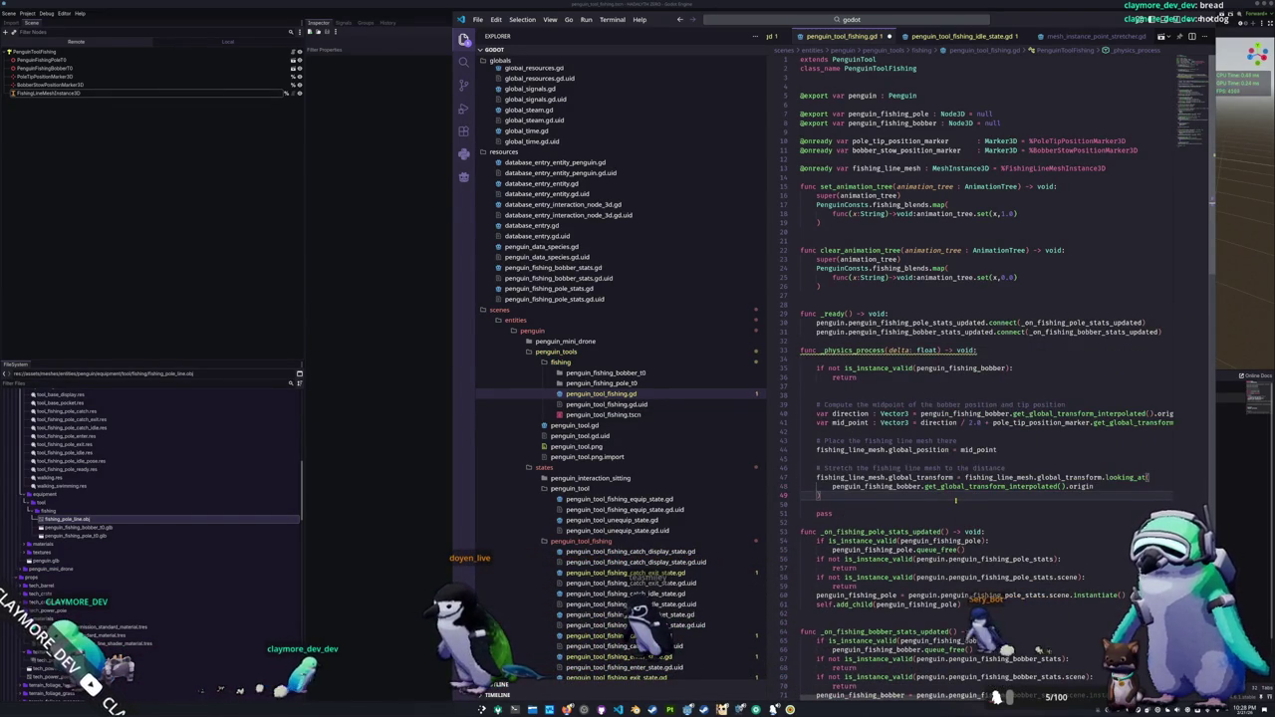
Step: Add 'fishing_line_mesh.scale.y = direction.length()' and switch back to the Godot editor
key("Return")
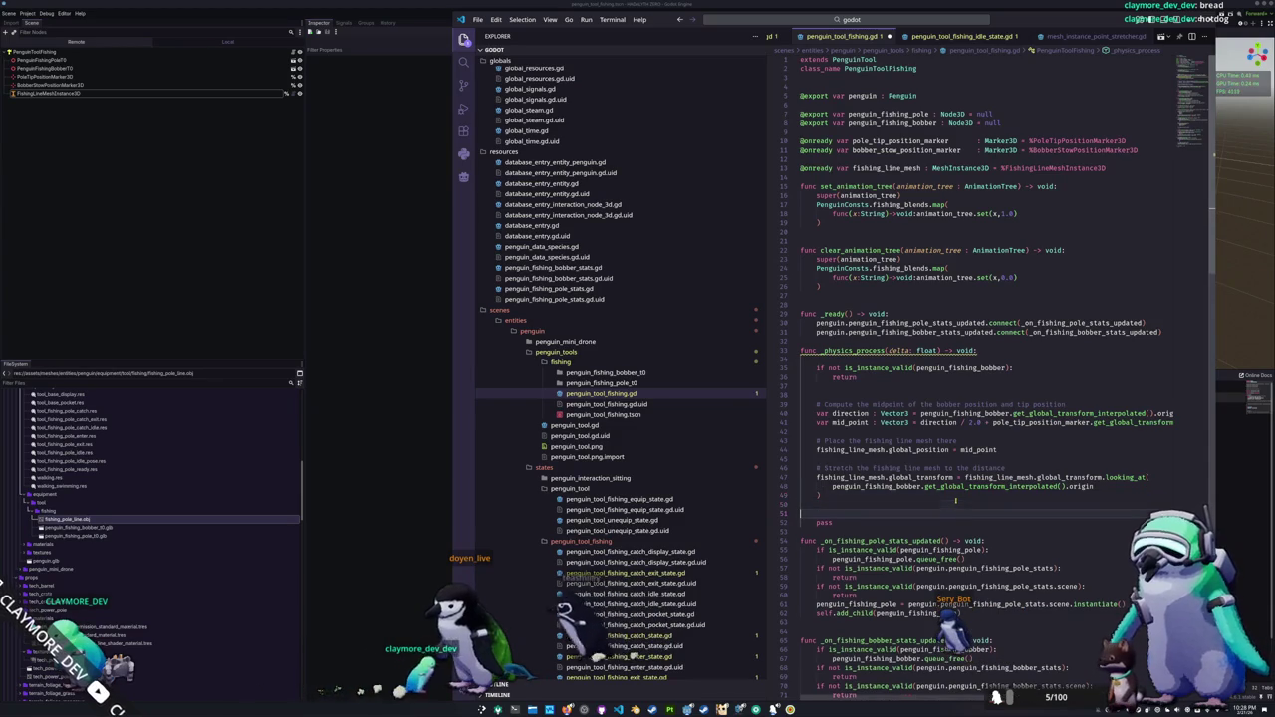
type("fishing_l")
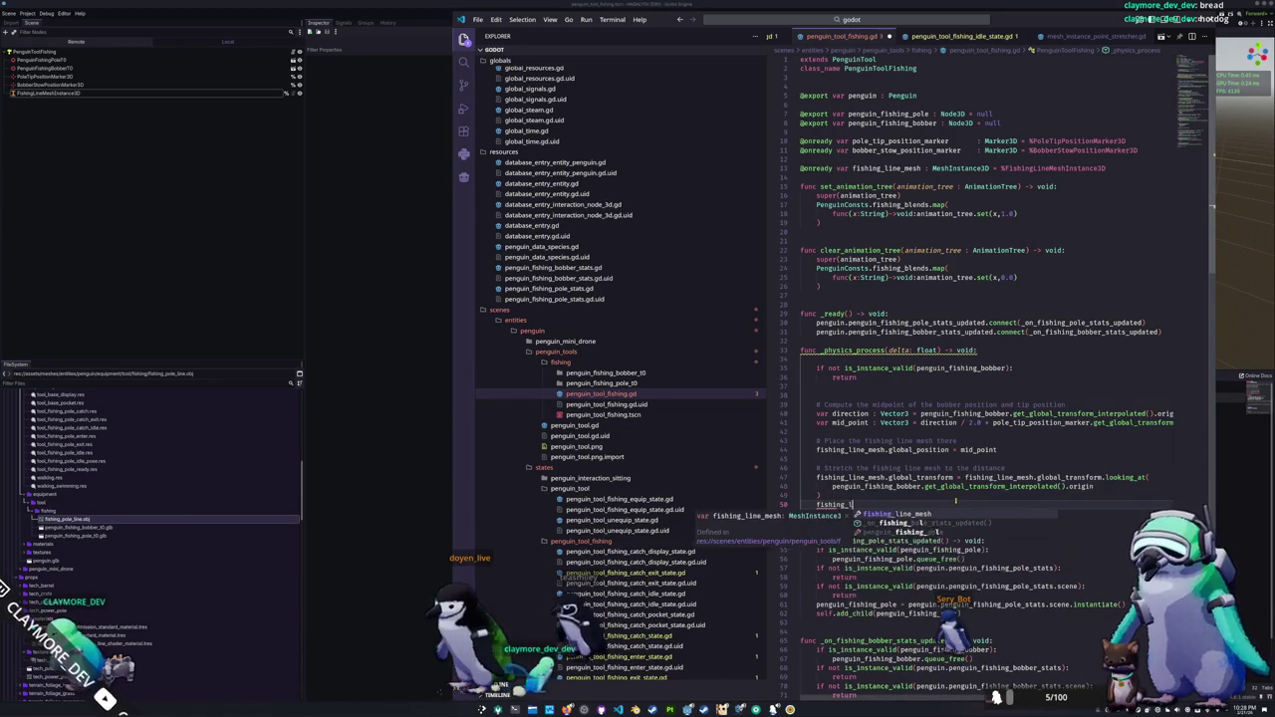
type("h.a")
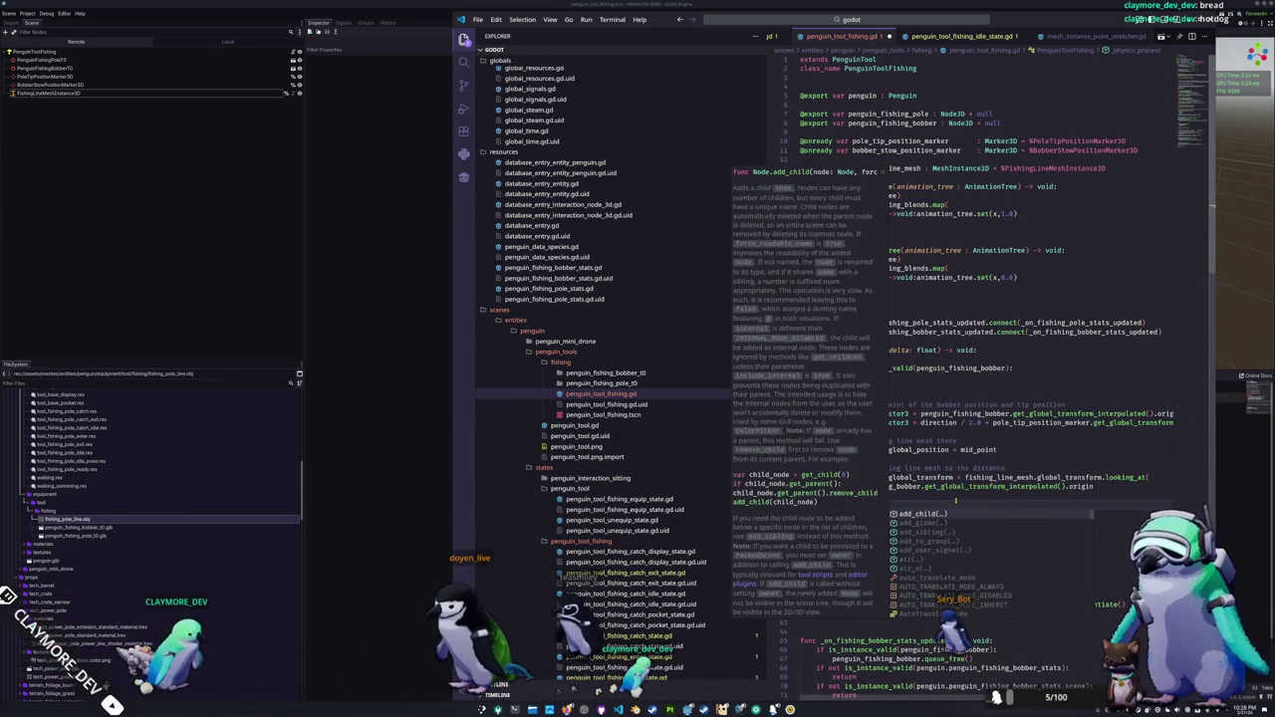
key("BackSpace")
type("scale")
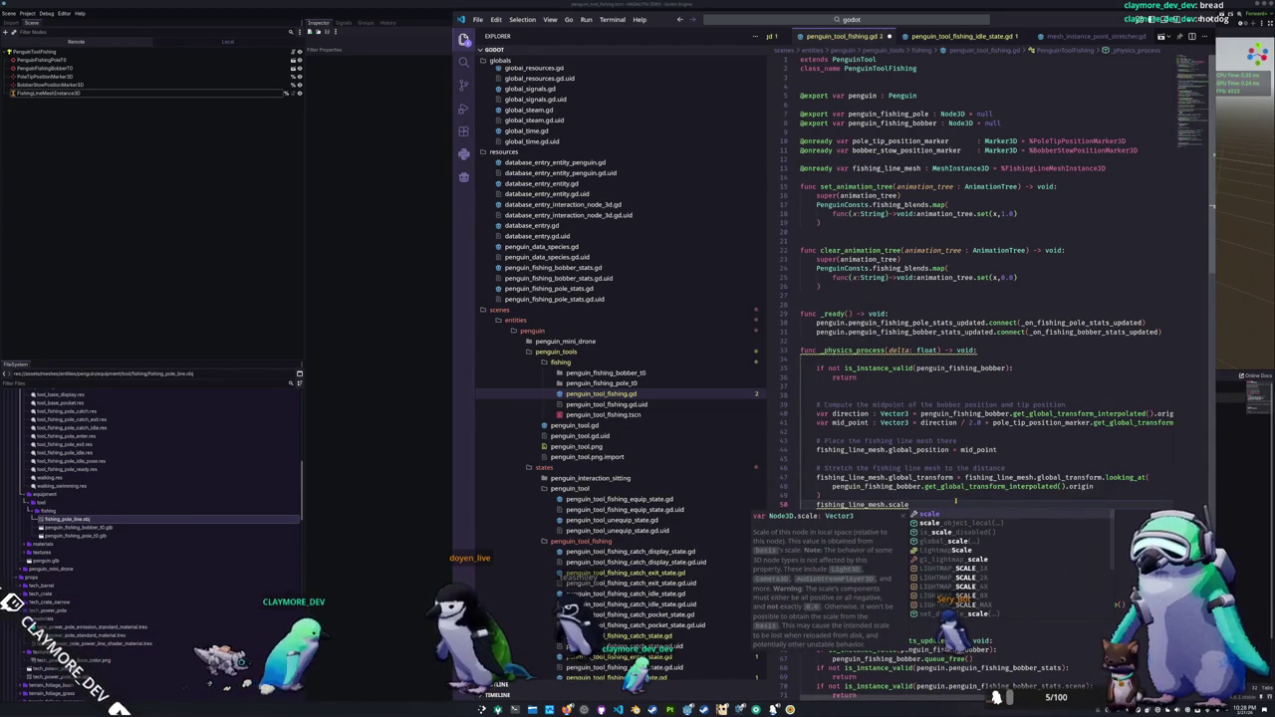
type(".")
type("y ")
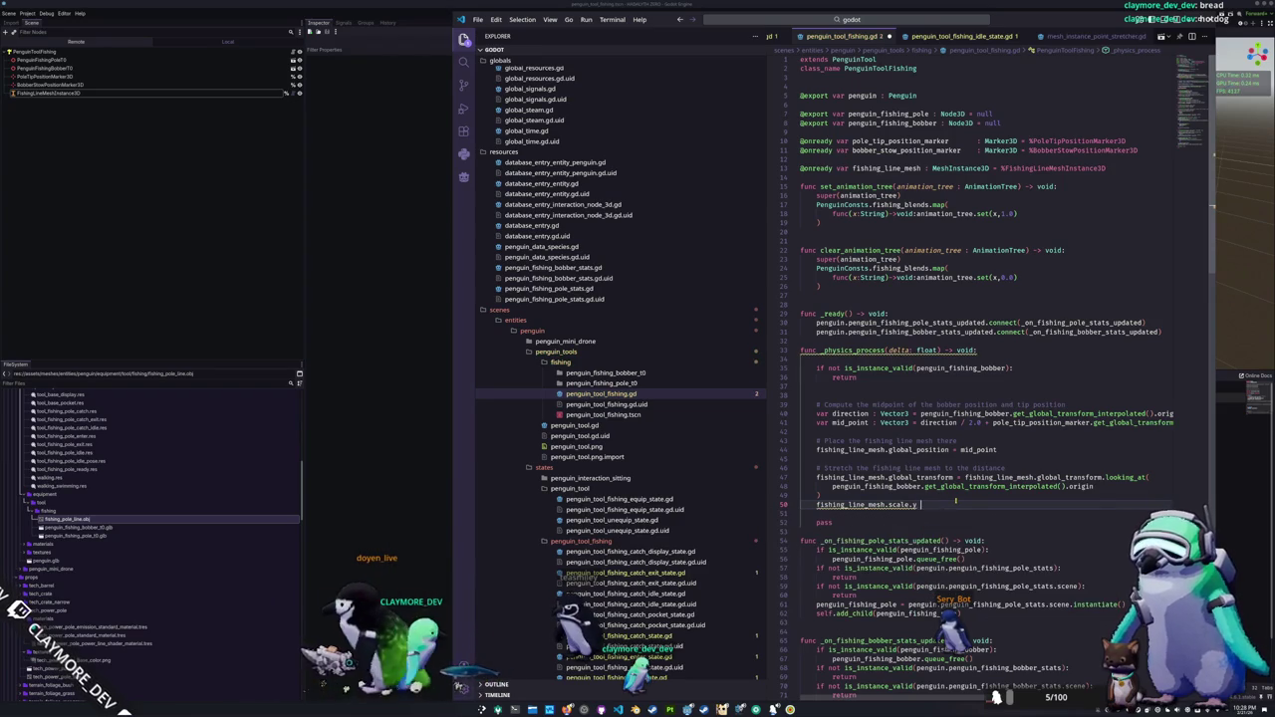
type("= direction")
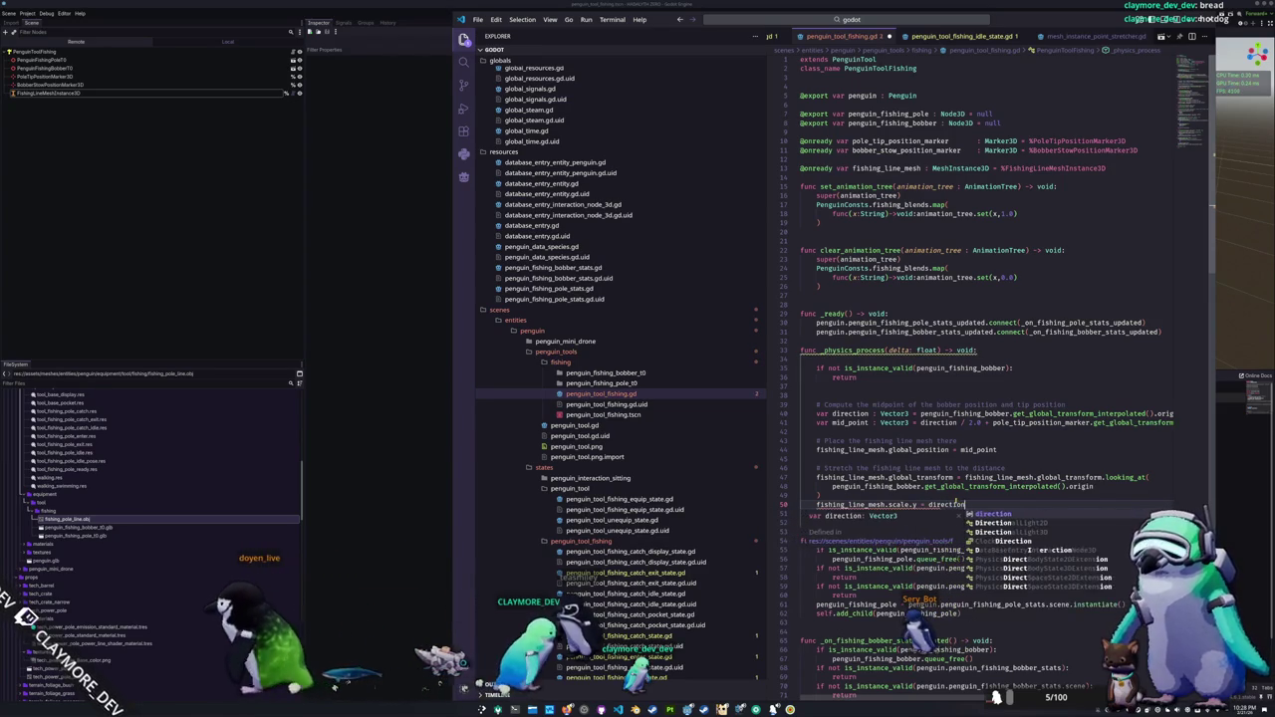
type(".length(")
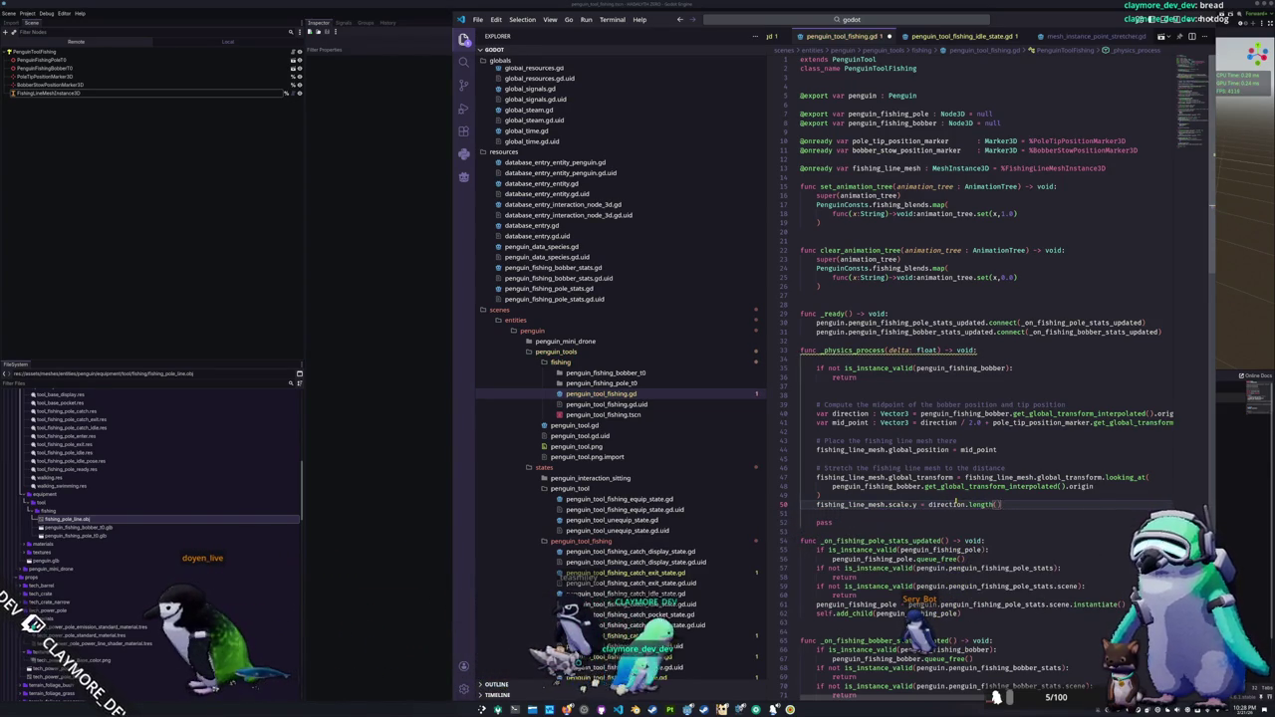
key("alt+Tab")
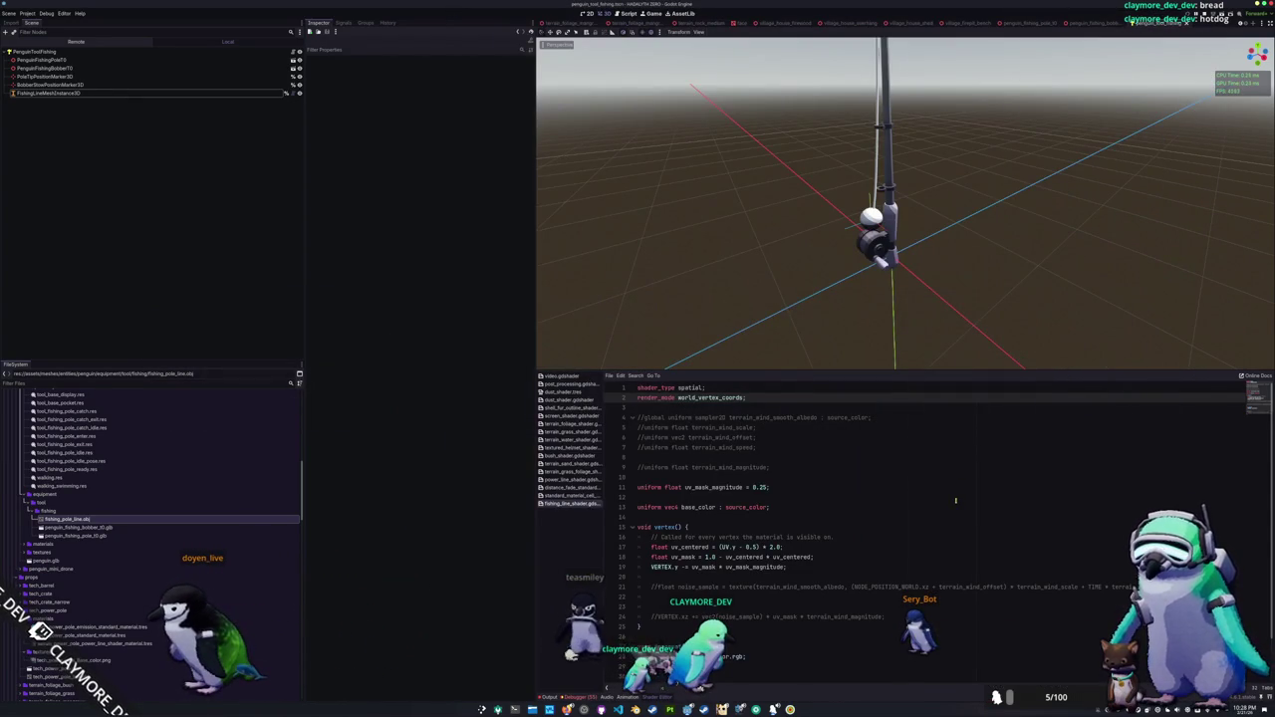
Step: Select the PenguinToolFishing root, stop the game with F8, rerun it with F5, then return to VS Code
left_click(120, 53)
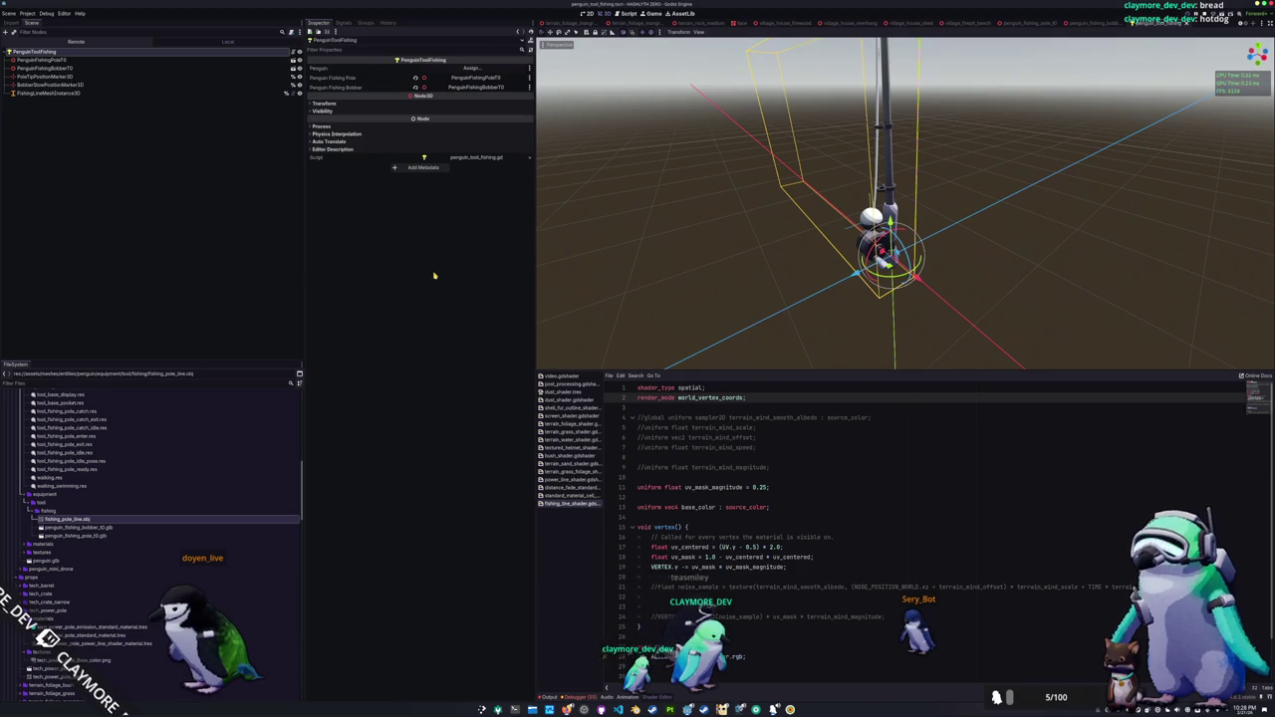
key("F8")
key("F5")
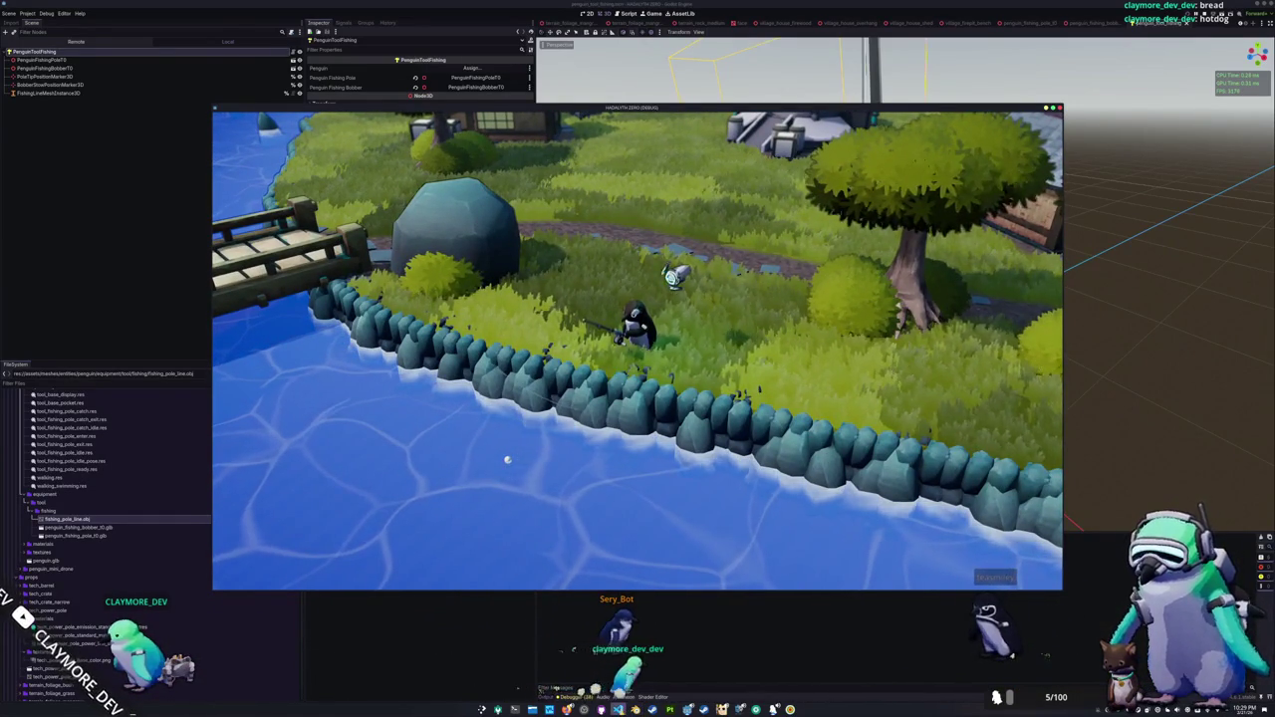
key("alt+Tab")
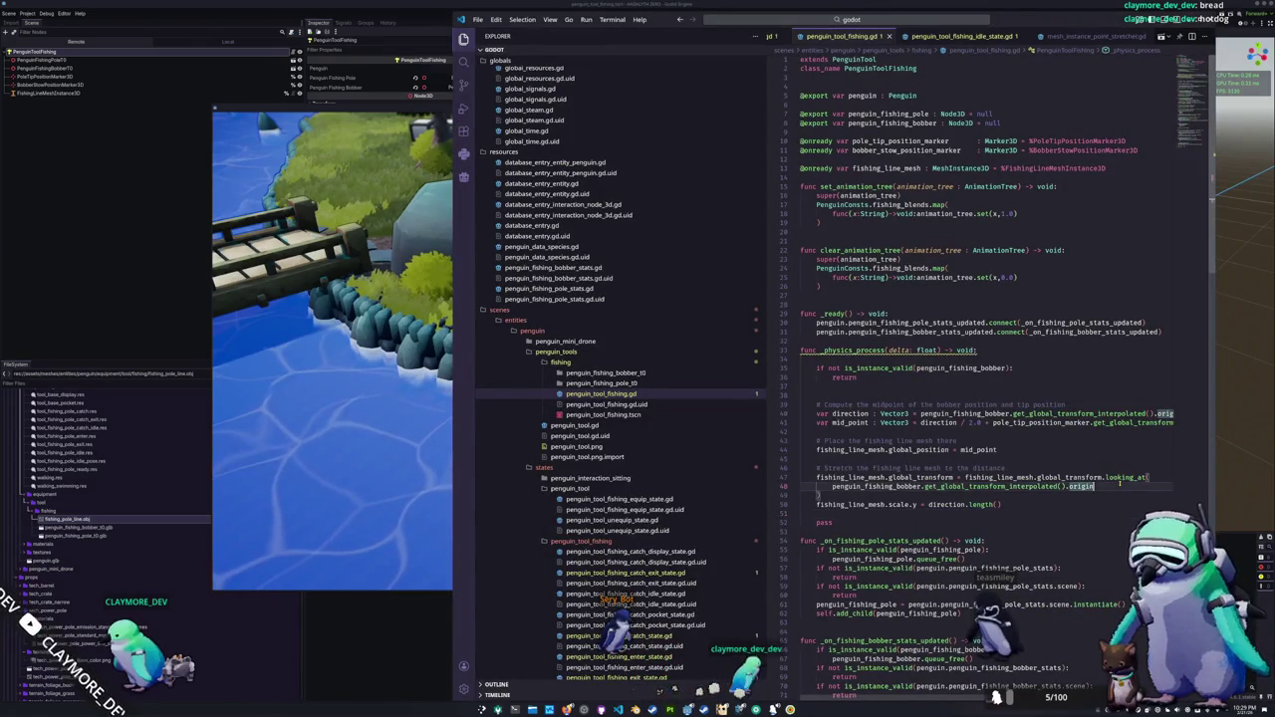
type(",")
Step: Add Vector3.UP and true as extra looking_at arguments
key("Return")
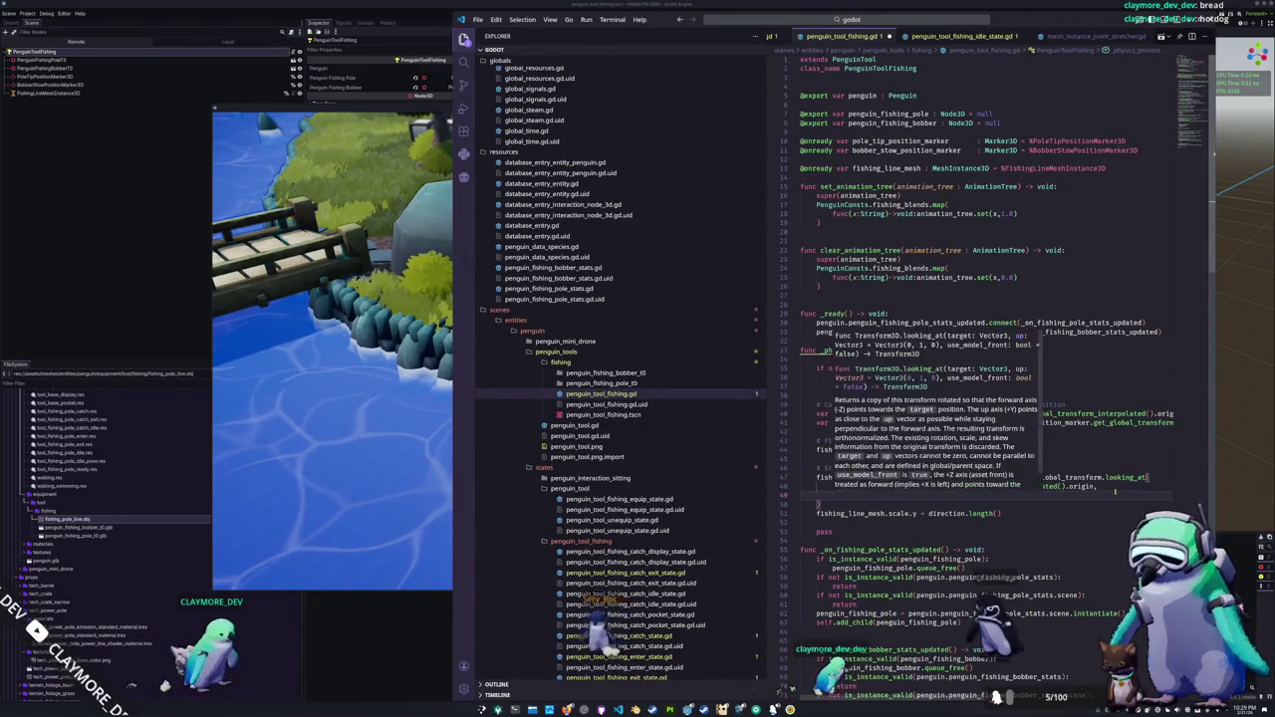
type("Vector3.")
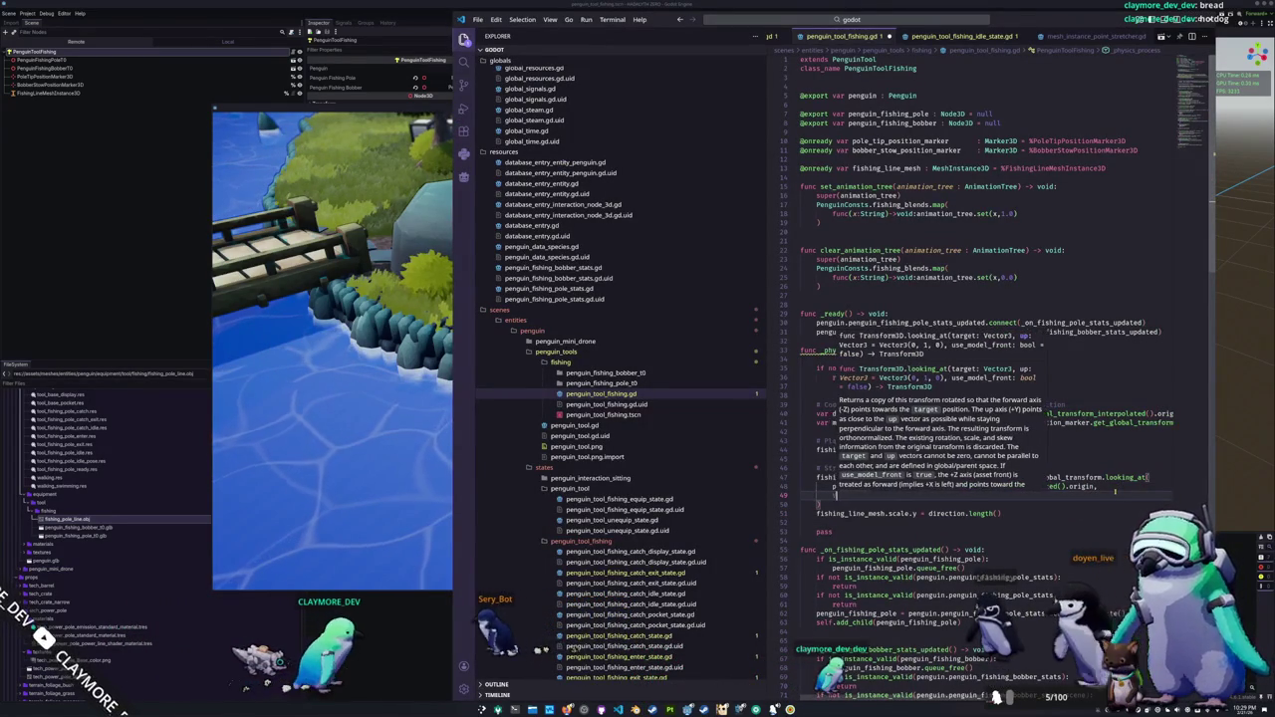
type("UP, fals")
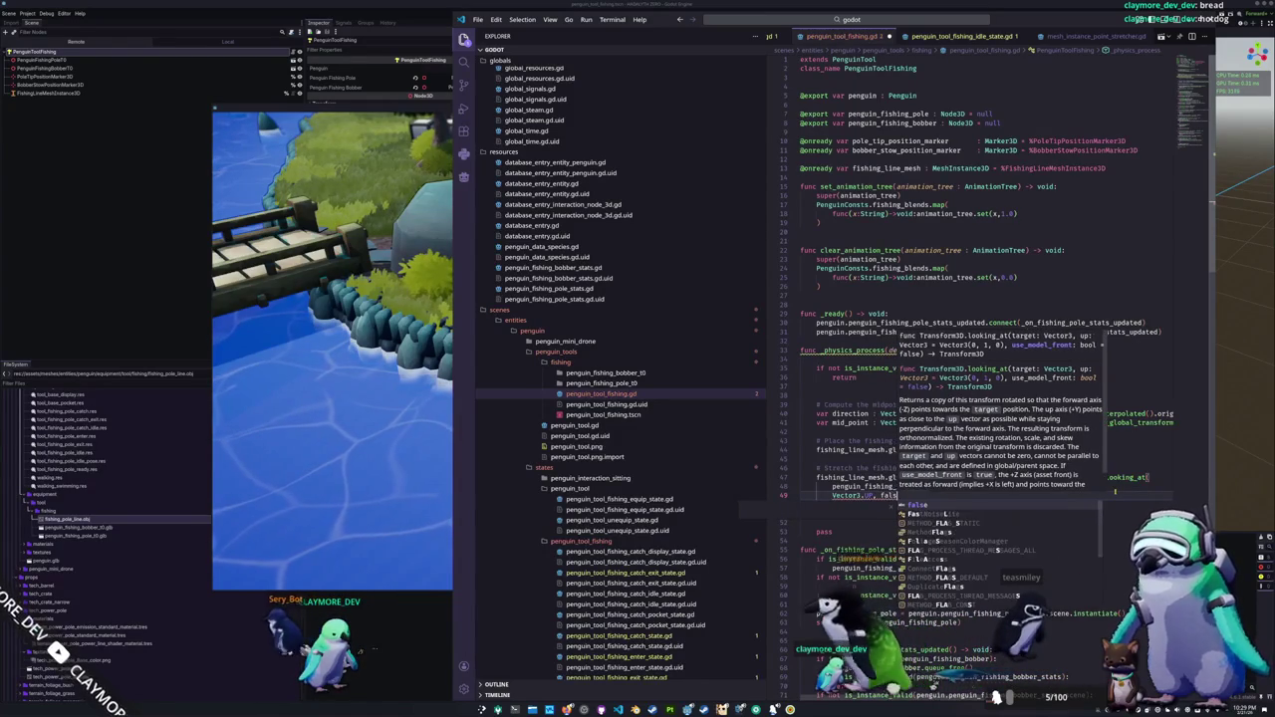
key("Return")
key("Down")
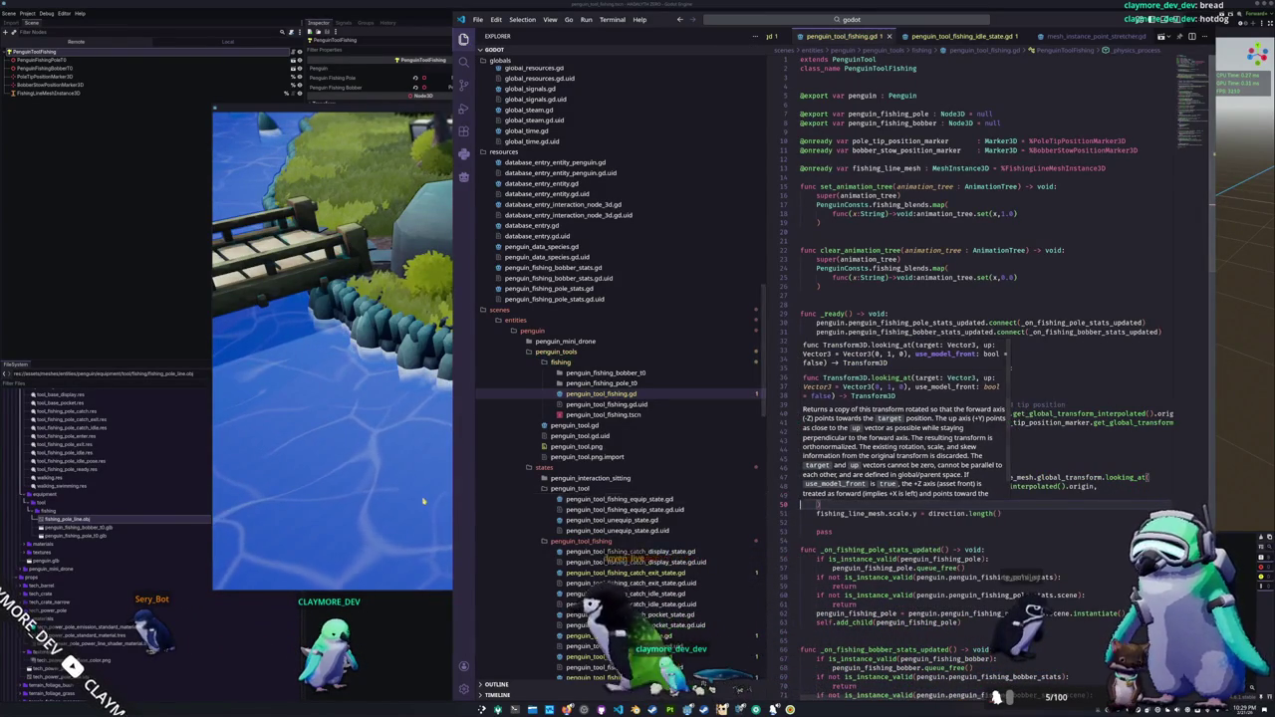
Step: Check the change in the running game by reeling the pole upright, then return to the Godot editor
key("alt+Tab")
left_click(551, 492)
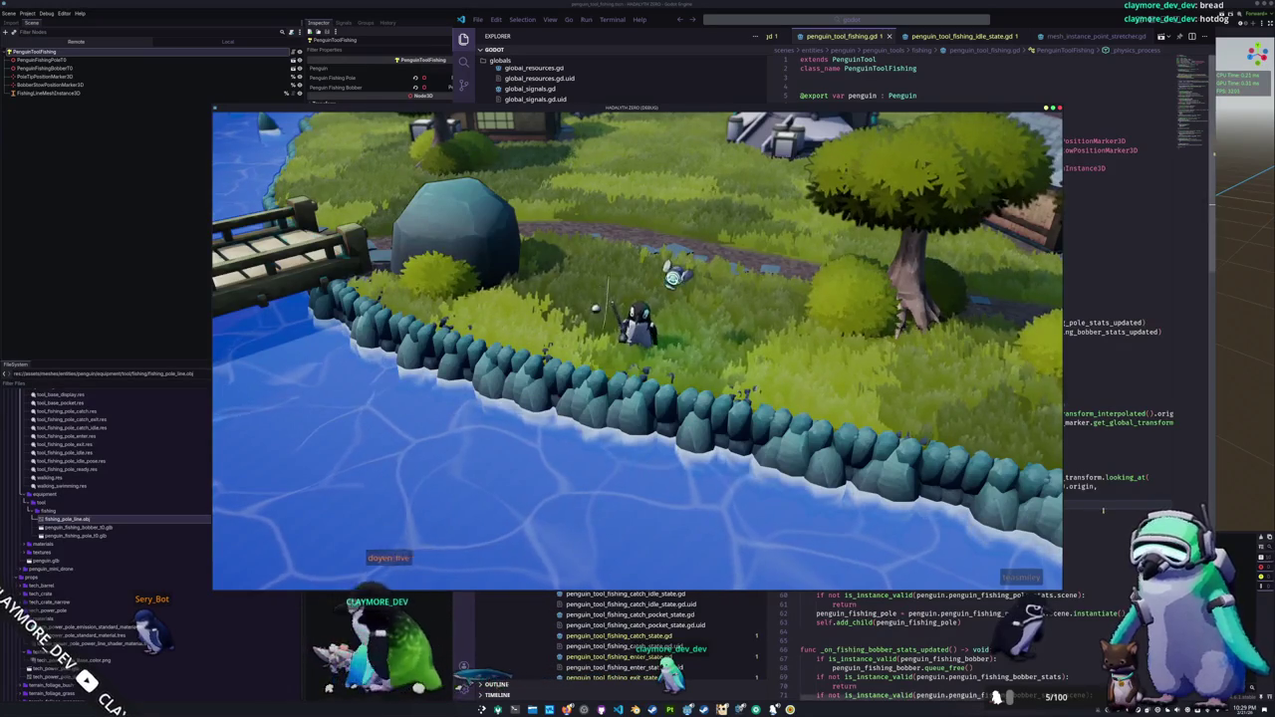
key("alt+Tab")
left_click(885, 522)
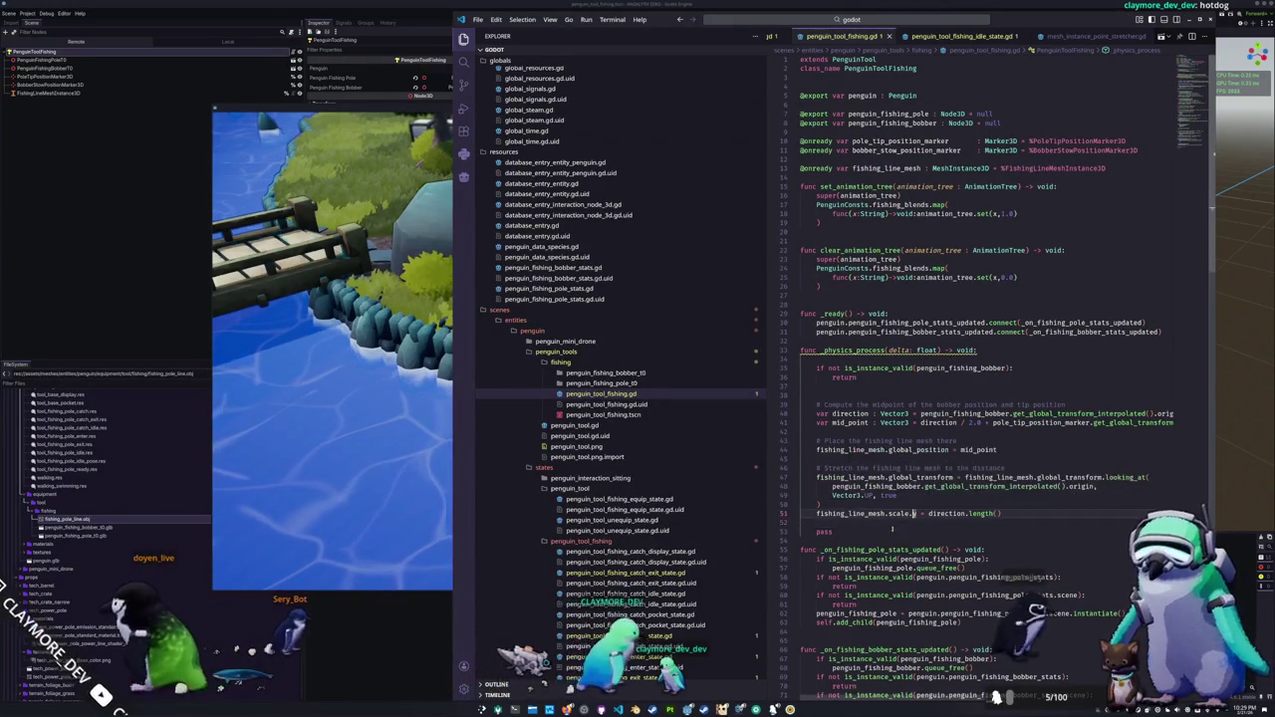
key("alt+Tab")
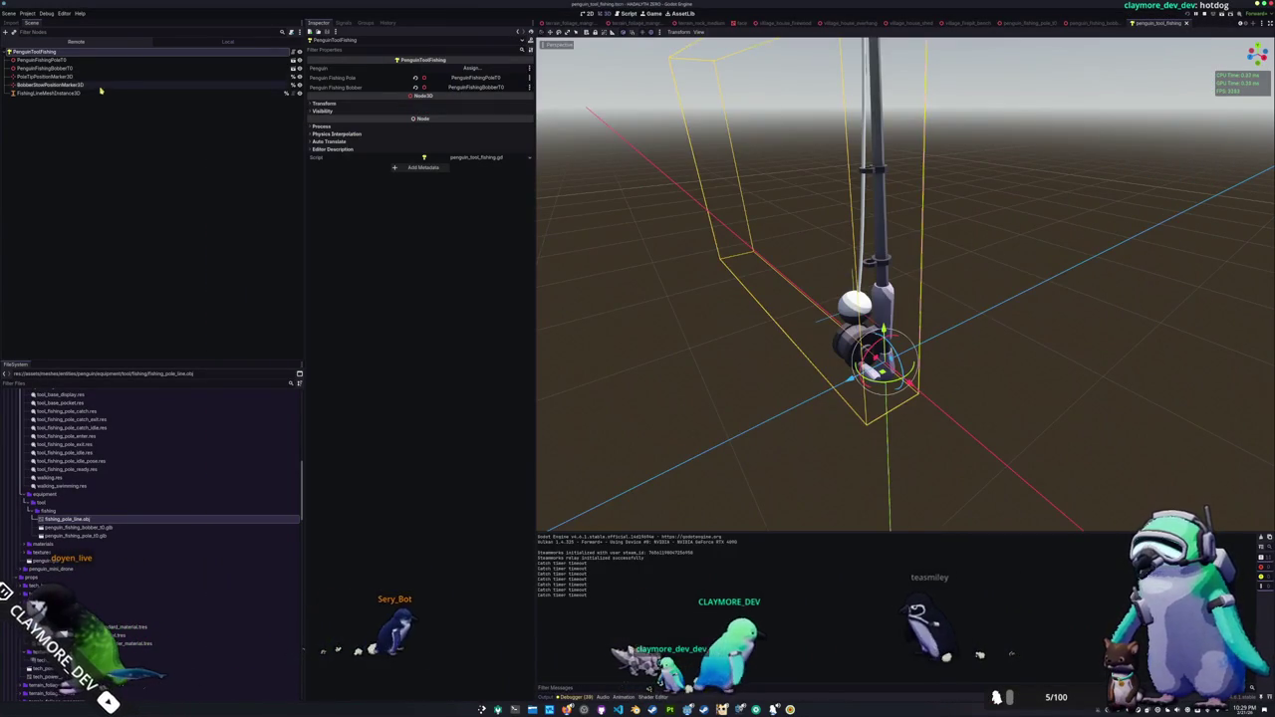
Step: Inspect FishingLineMeshInstance3D's Transform values, then bring up mesh_instance_point_stretcher.gd in VS Code
left_click(48, 93)
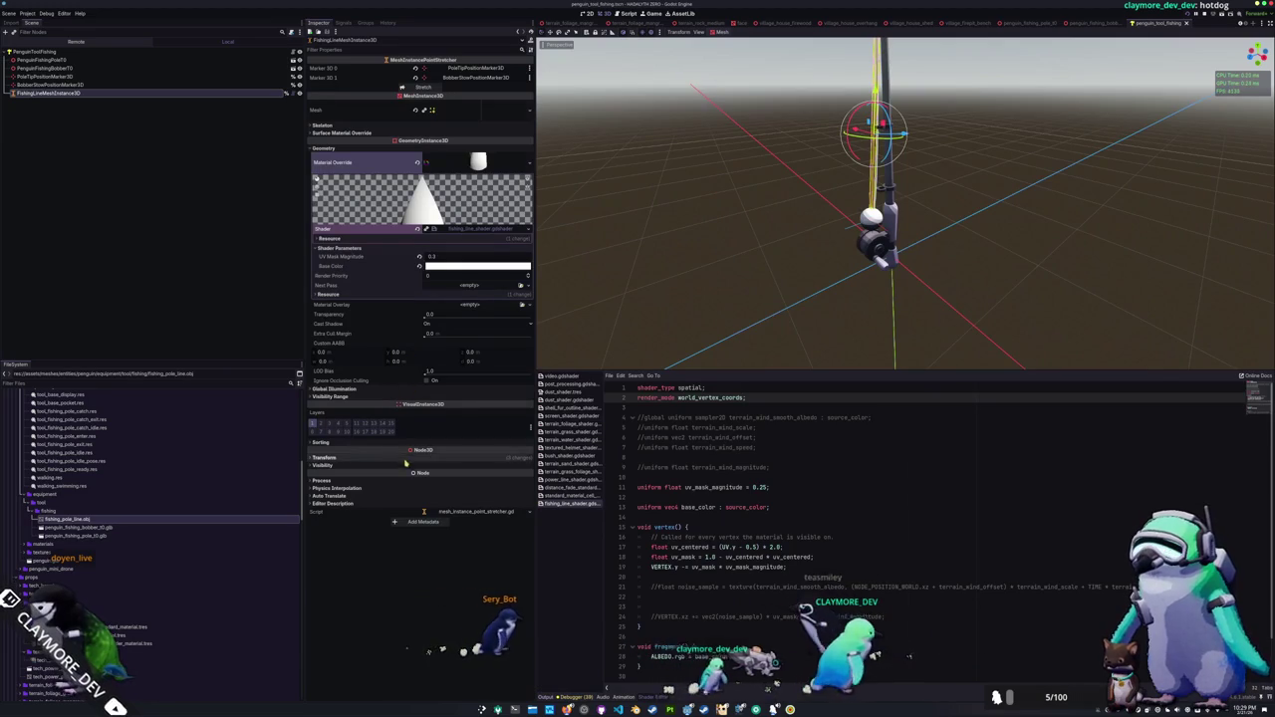
left_click(339, 457)
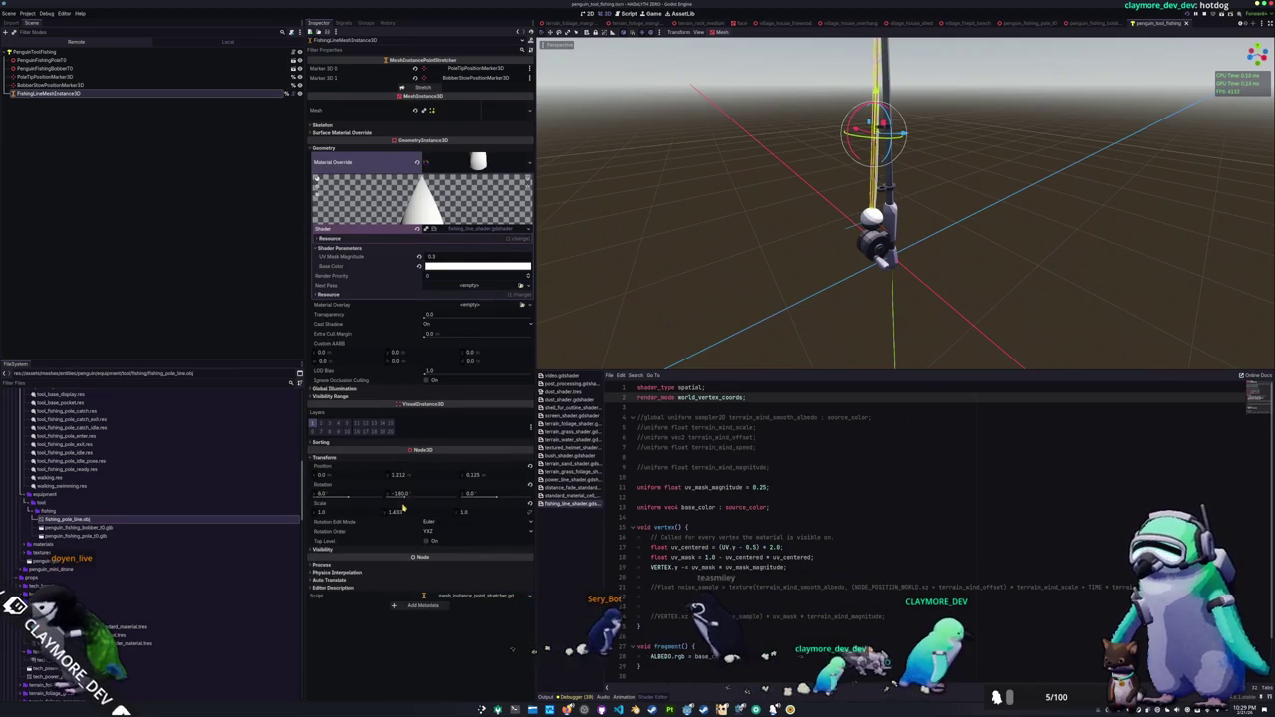
mouse_move(769, 312)
left_mouse_down()
mouse_move(820, 200)
mouse_move(780, 212)
mouse_move(772, 266)
left_mouse_up()
scroll(799, 286, "up", 2)
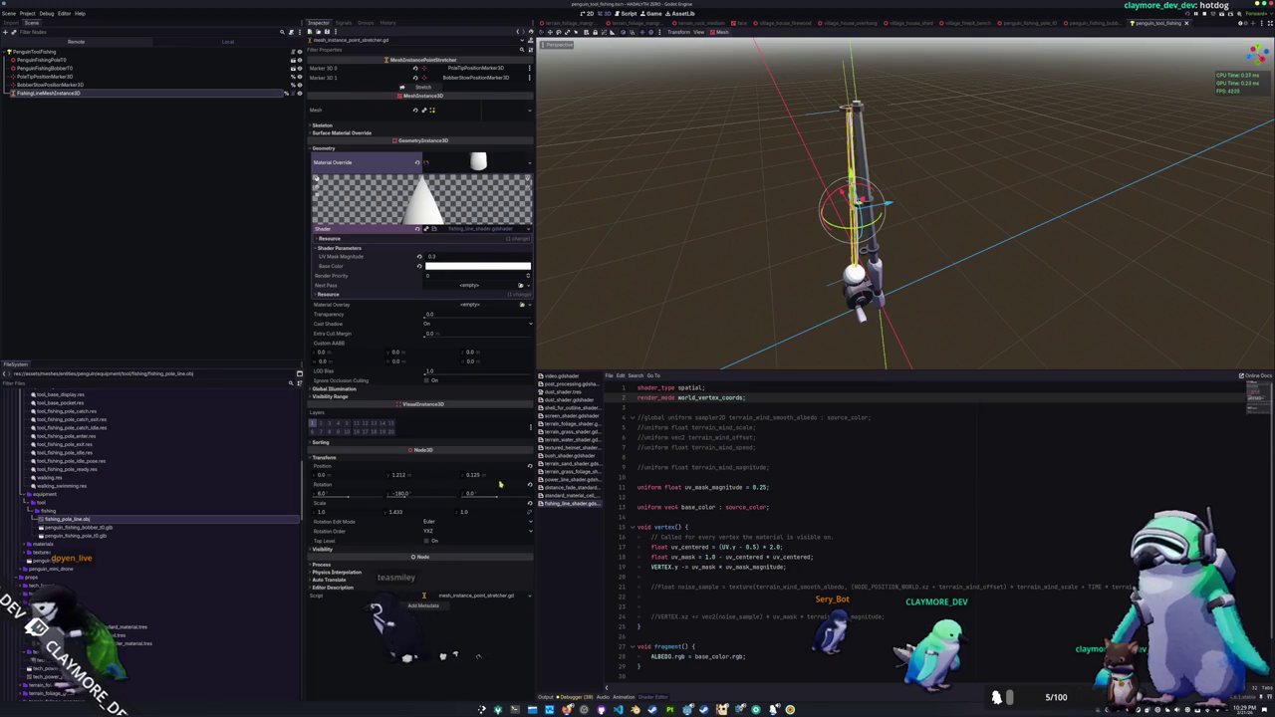
left_click(618, 710)
left_click(894, 326)
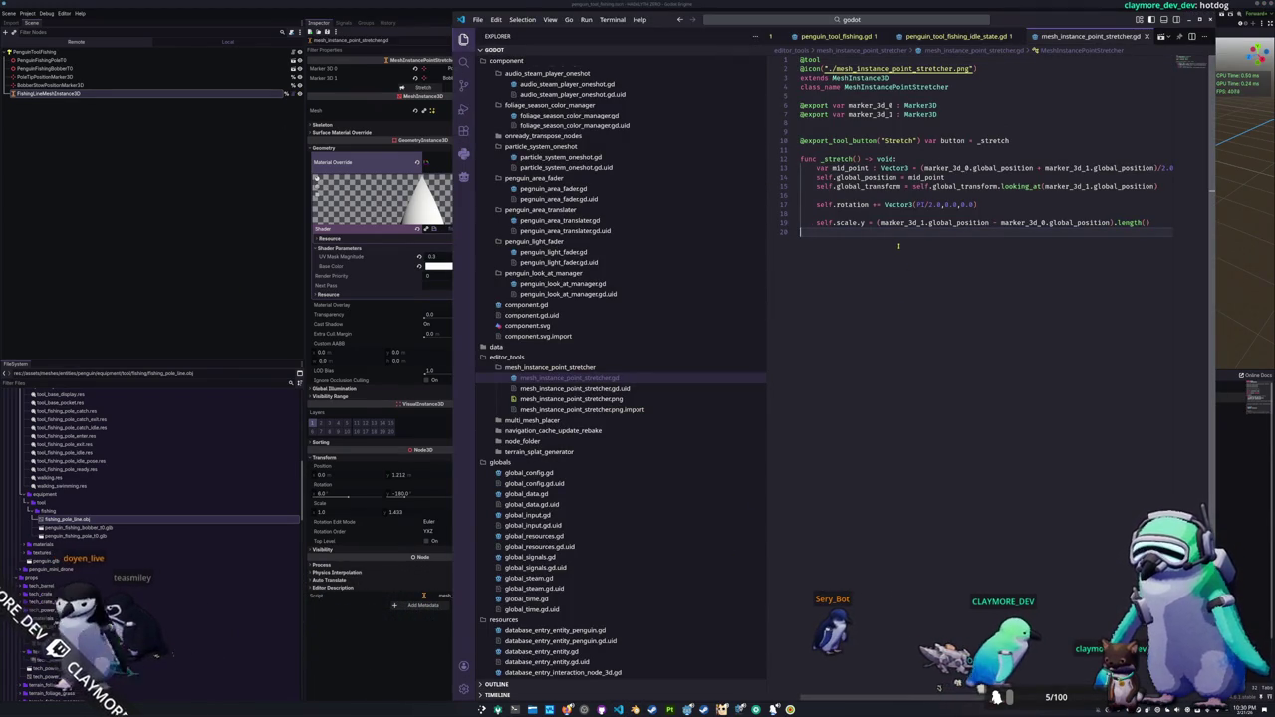
Step: Review the stretcher's self.rotation += Vector3(PI/2.0,0.0,0.0) line, then return to penguin_tool_fishing.gd
key("Up")
key("Up")
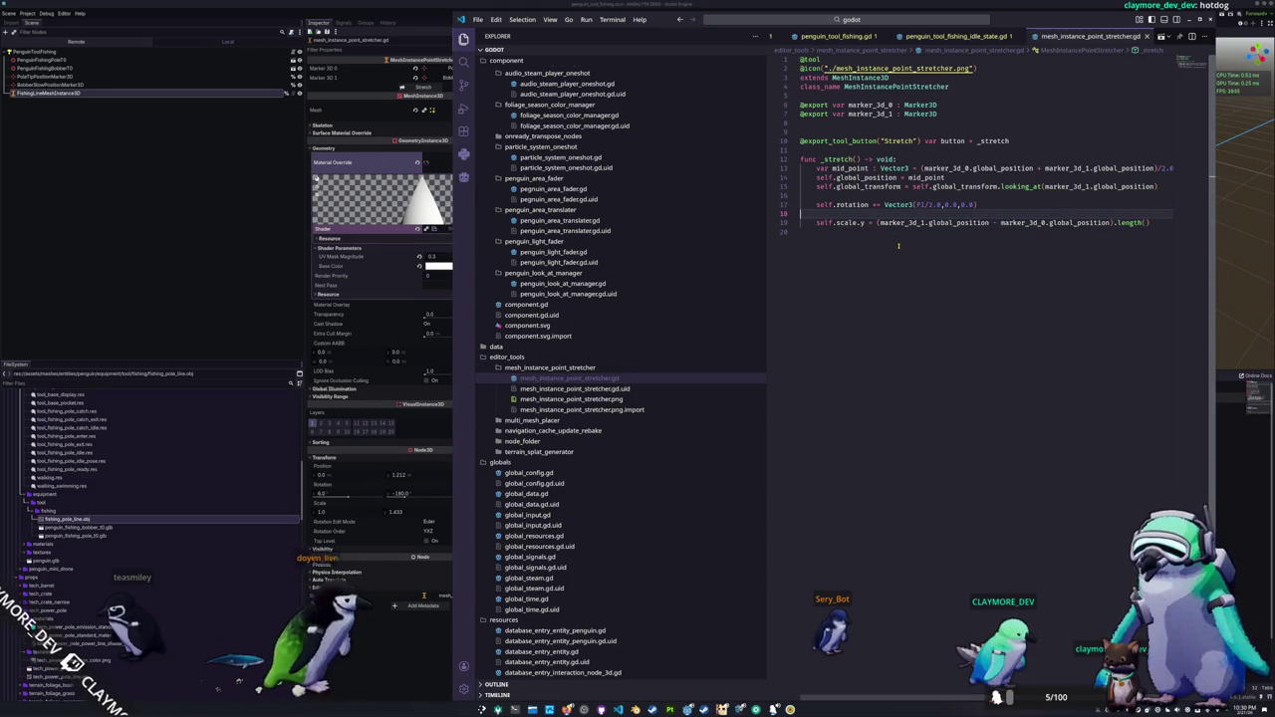
key("Up")
key("End")
key("ctrl+shift+Left")
key("ctrl+shift+Left")
key("ctrl+shift+Left")
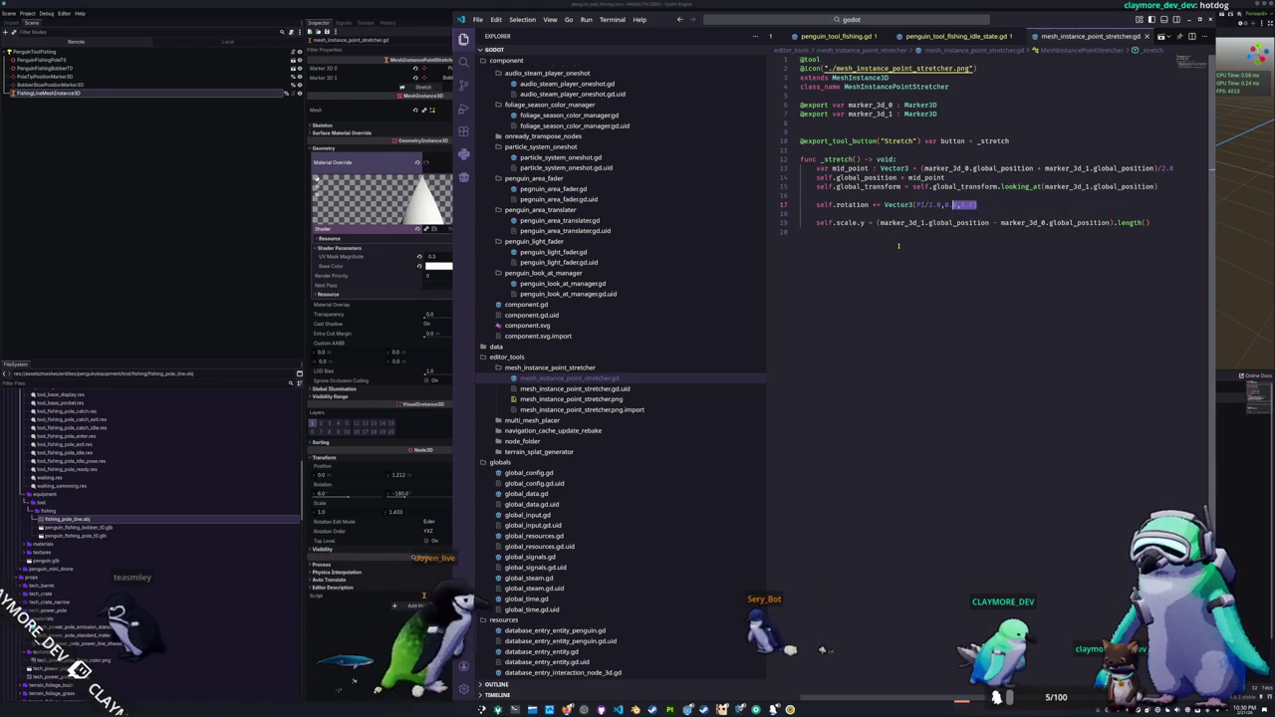
key("ctrl+shift+Left")
key("ctrl+shift+Left")
key("ctrl+shift+Left")
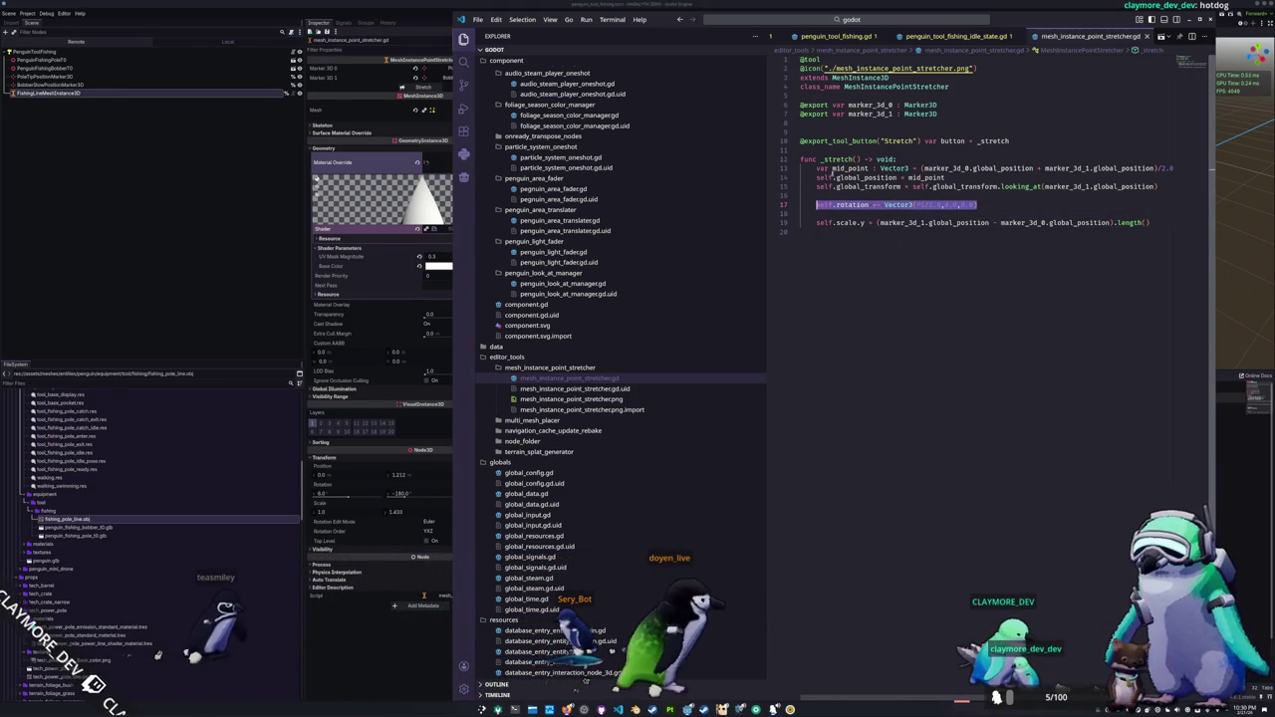
scroll(1106, 41, "down", 2)
scroll(1104, 40, "down", 2)
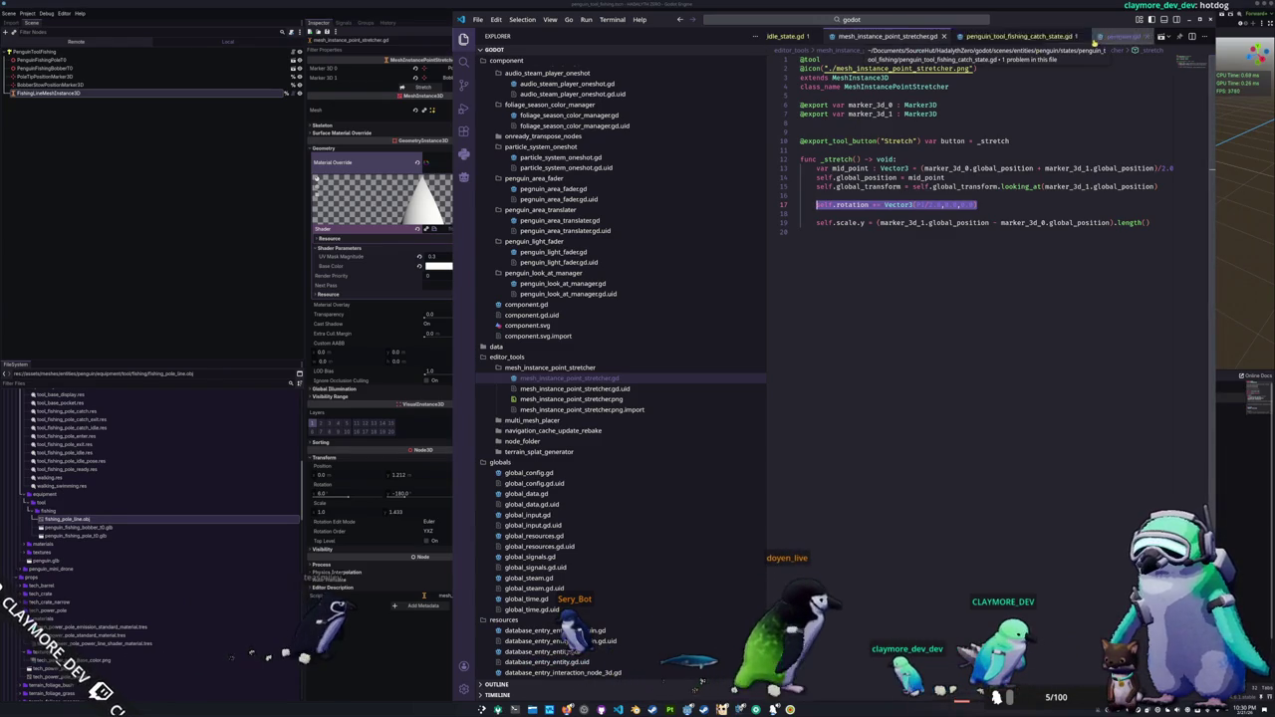
scroll(1023, 40, "up", 3)
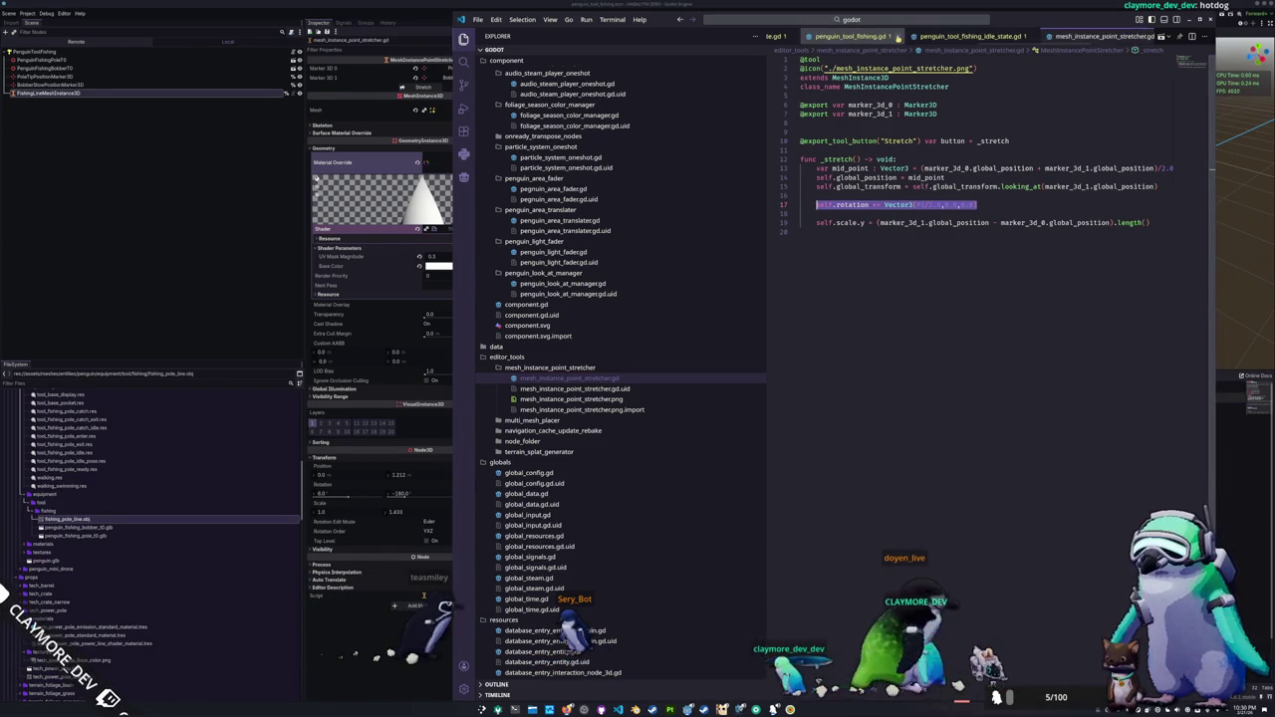
left_click(863, 38)
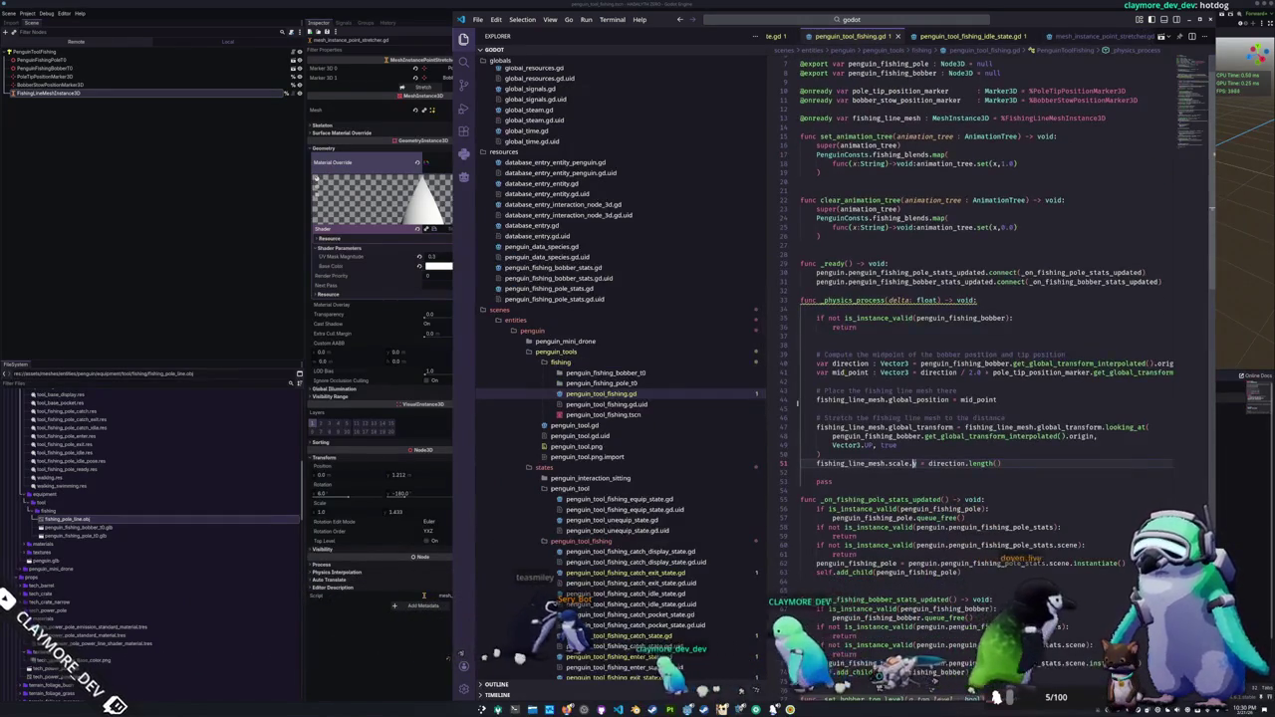
Step: Add a fishing_line_mesh.rotation line above the scale line, save, and run the game with F5
key("Return")
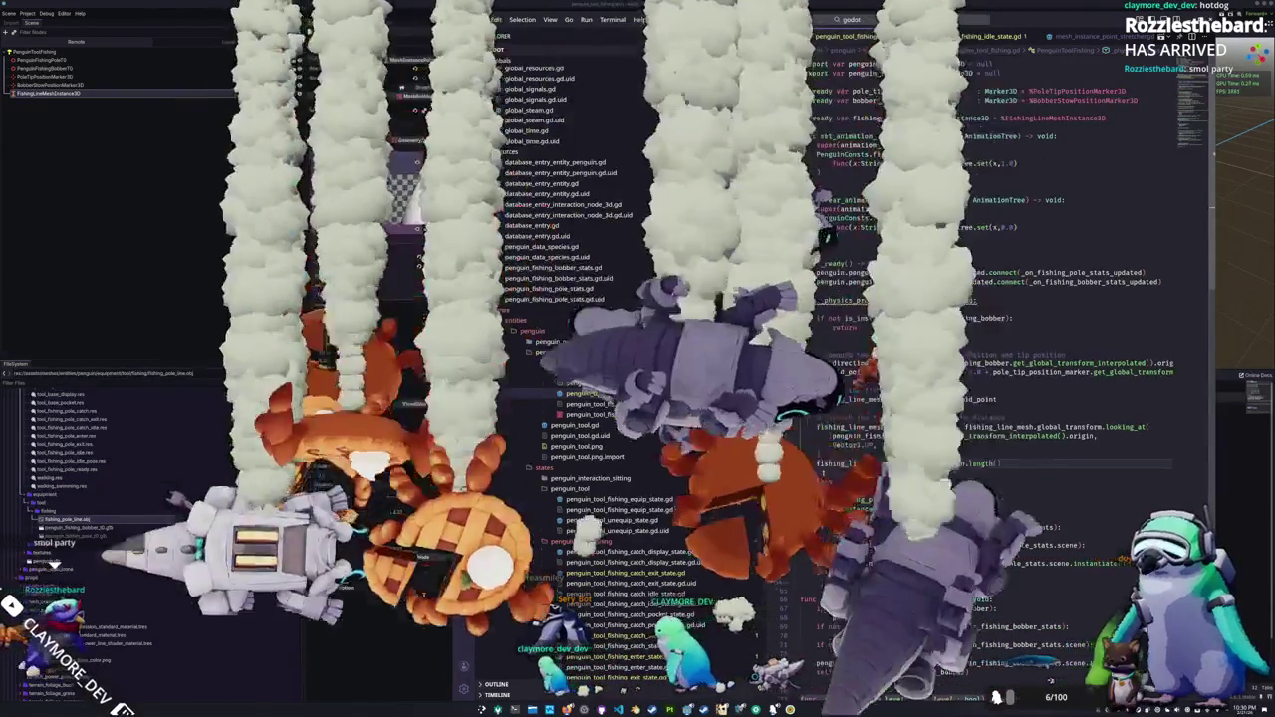
type("fishing_line_mesh.rotation = Vector3(")
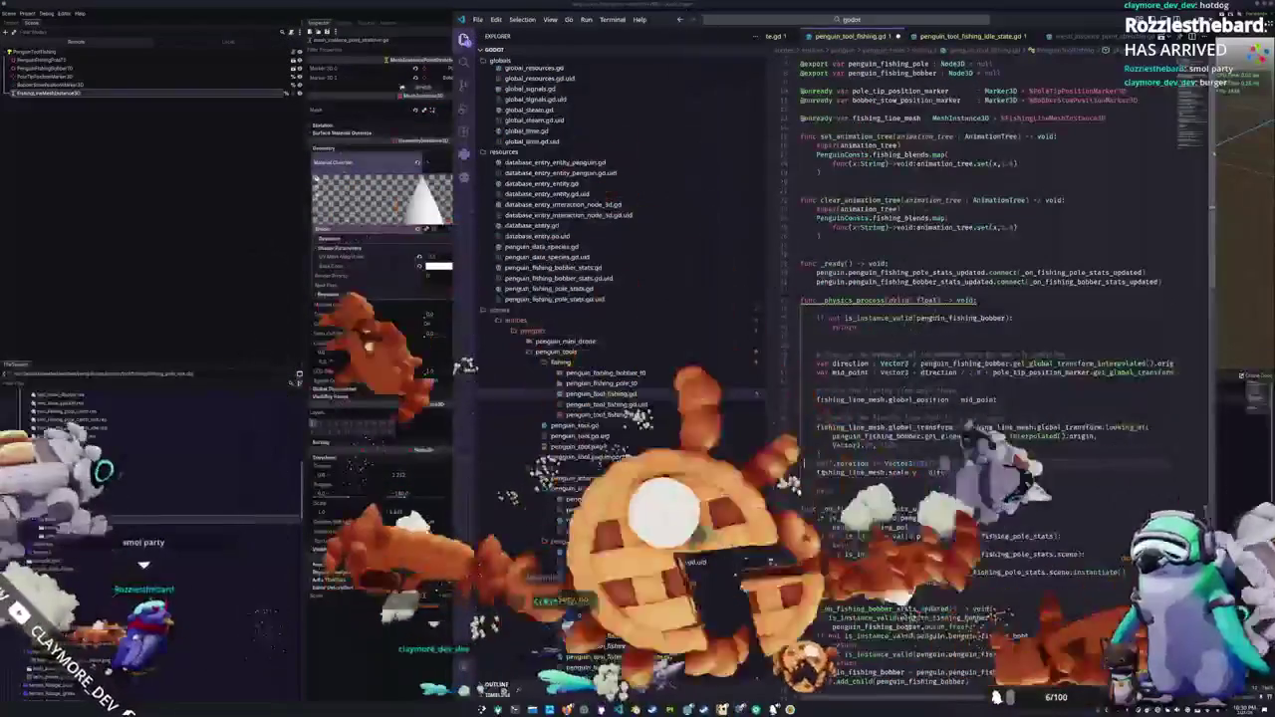
type("fishing_line_mesh")
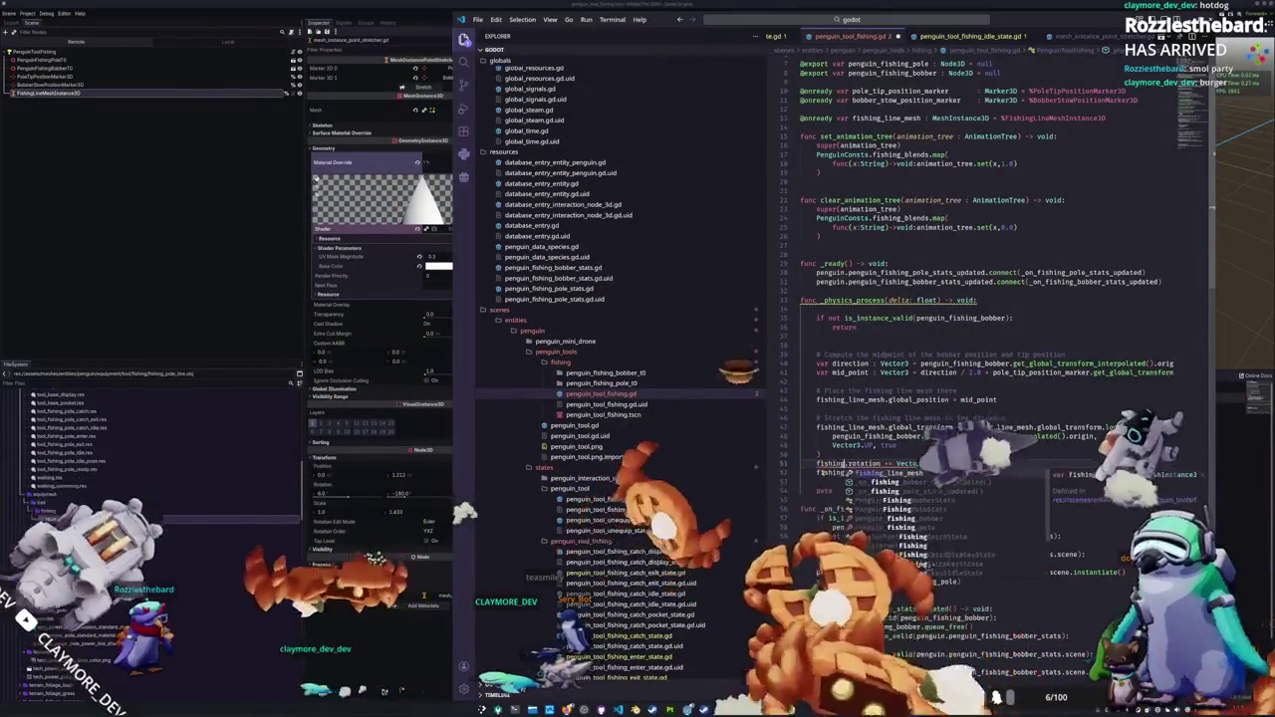
key("ctrl+s")
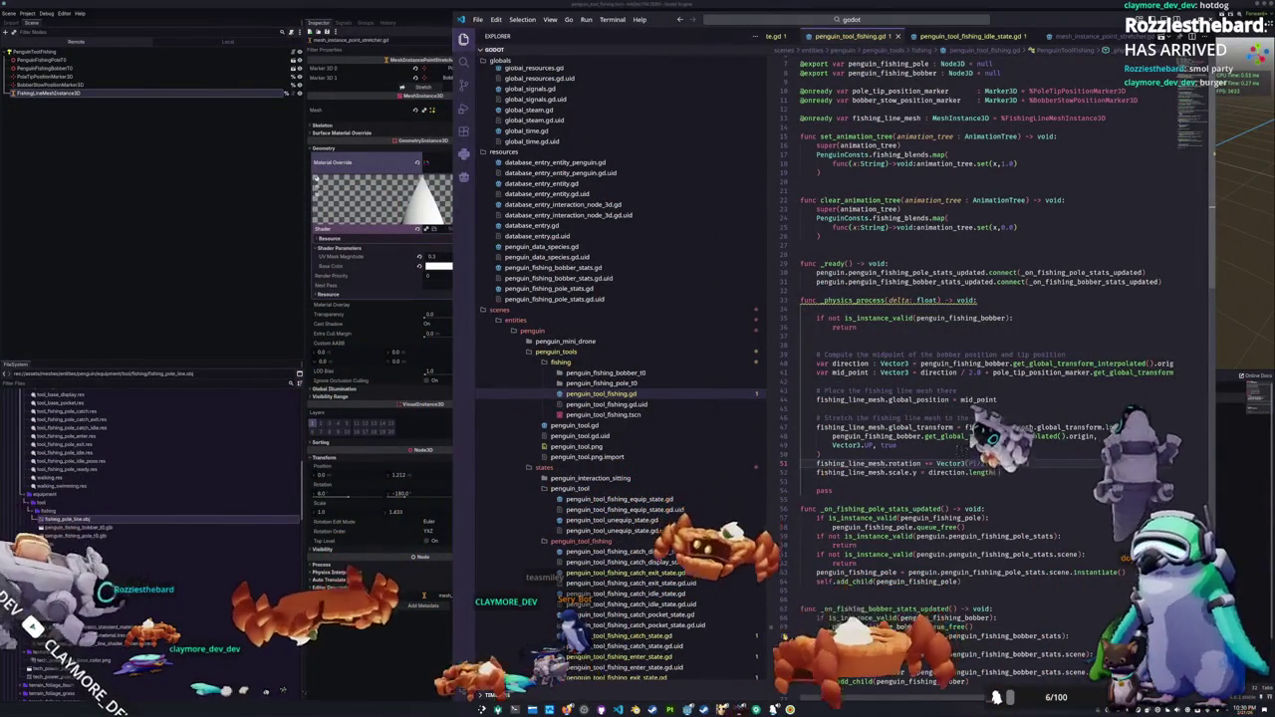
key("alt+Tab")
key("F5")
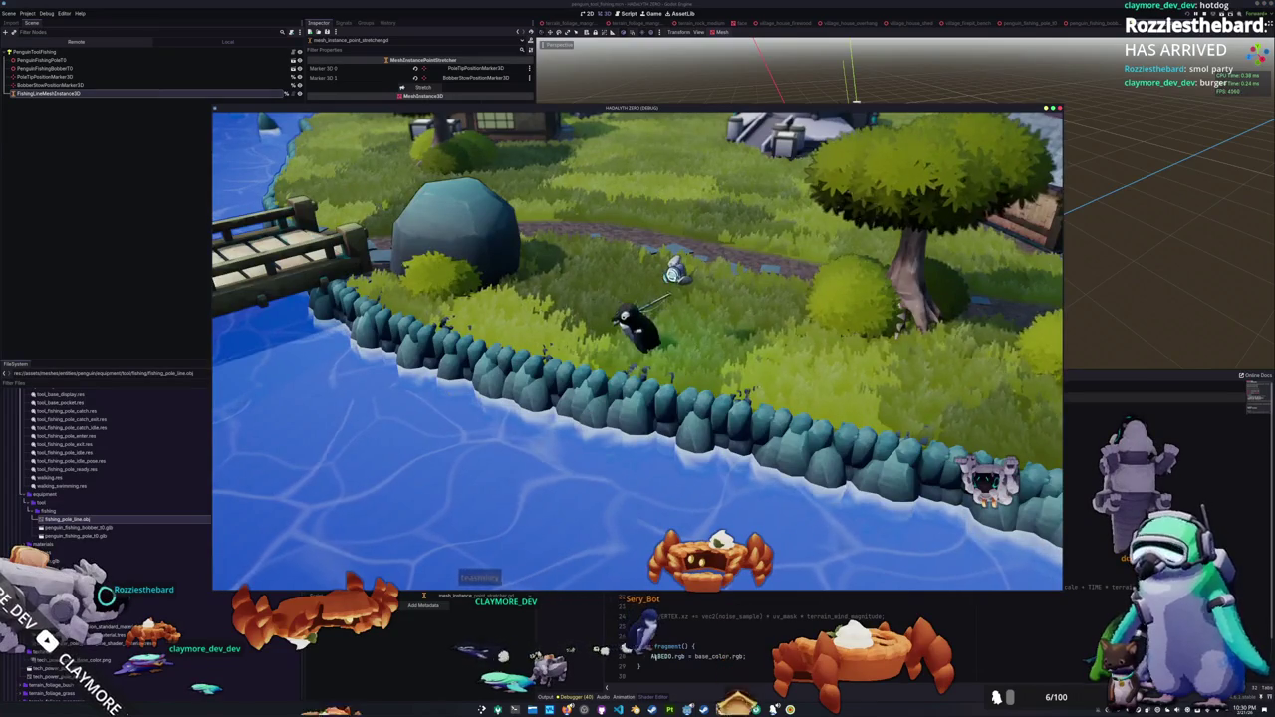
key("alt+Tab")
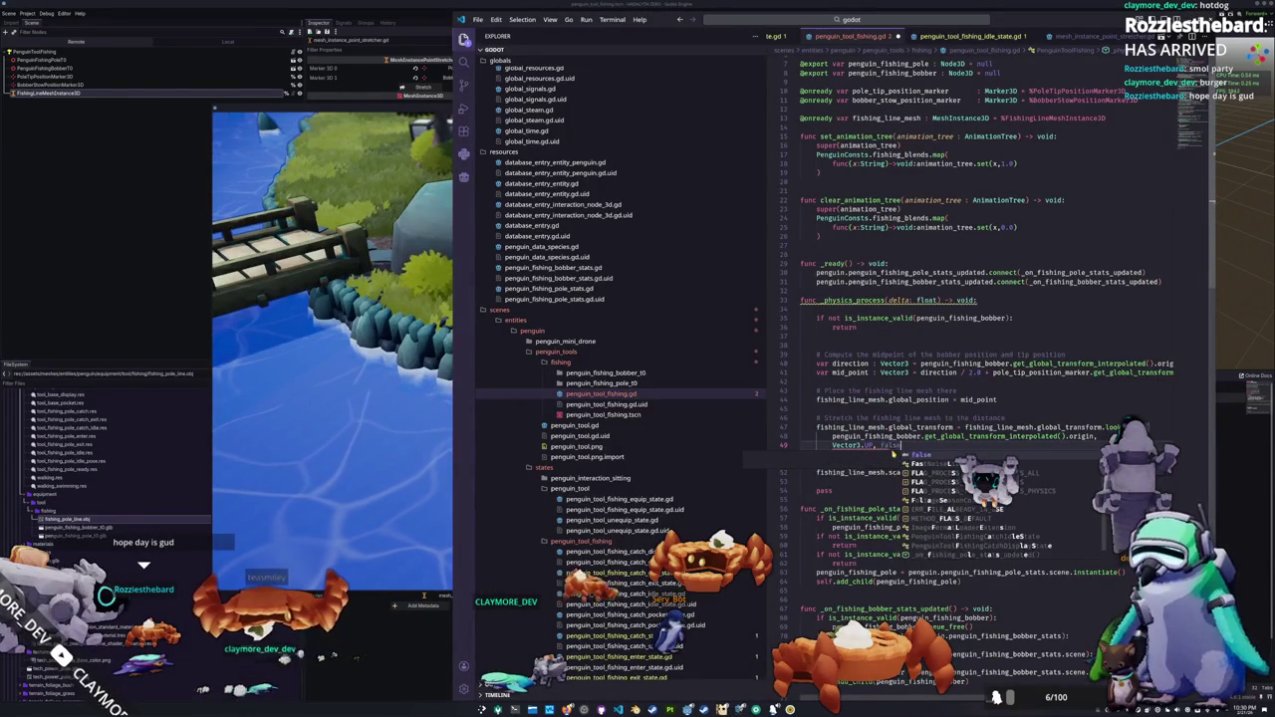
key("alt+Tab")
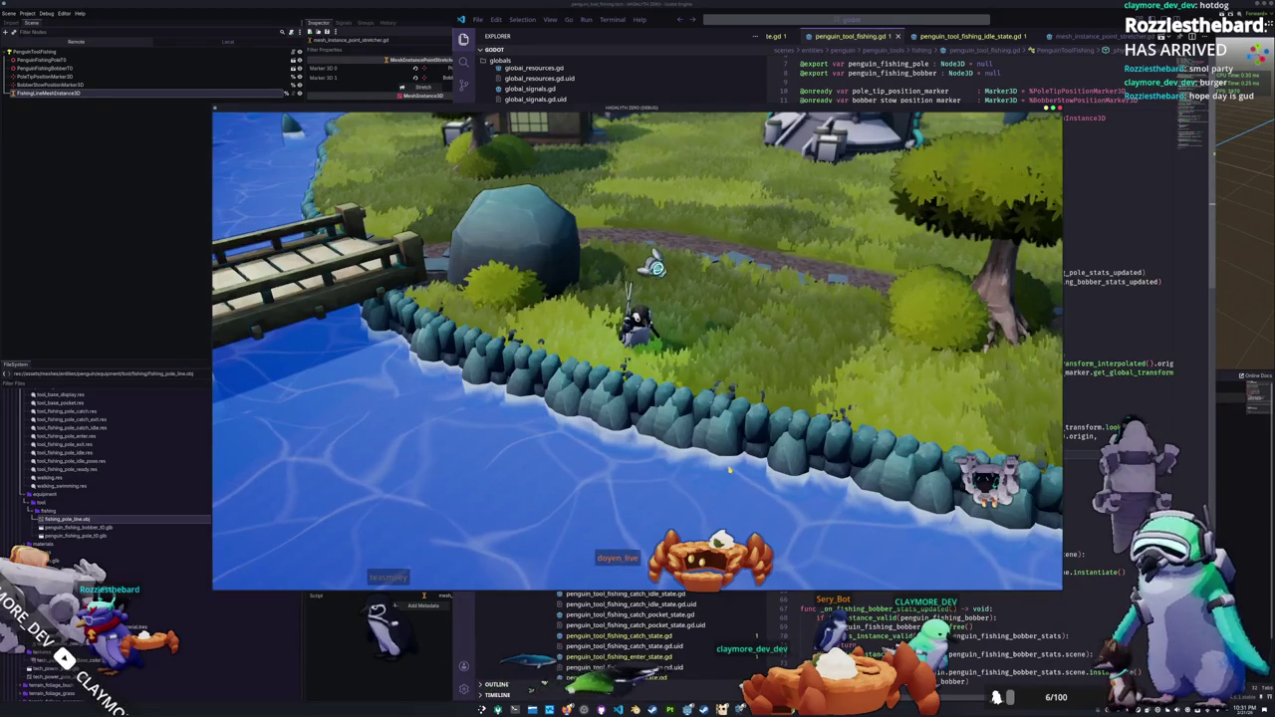
Step: Bring VS Code in front of the game and read through the direction and mid_point lines
left_click(617, 709)
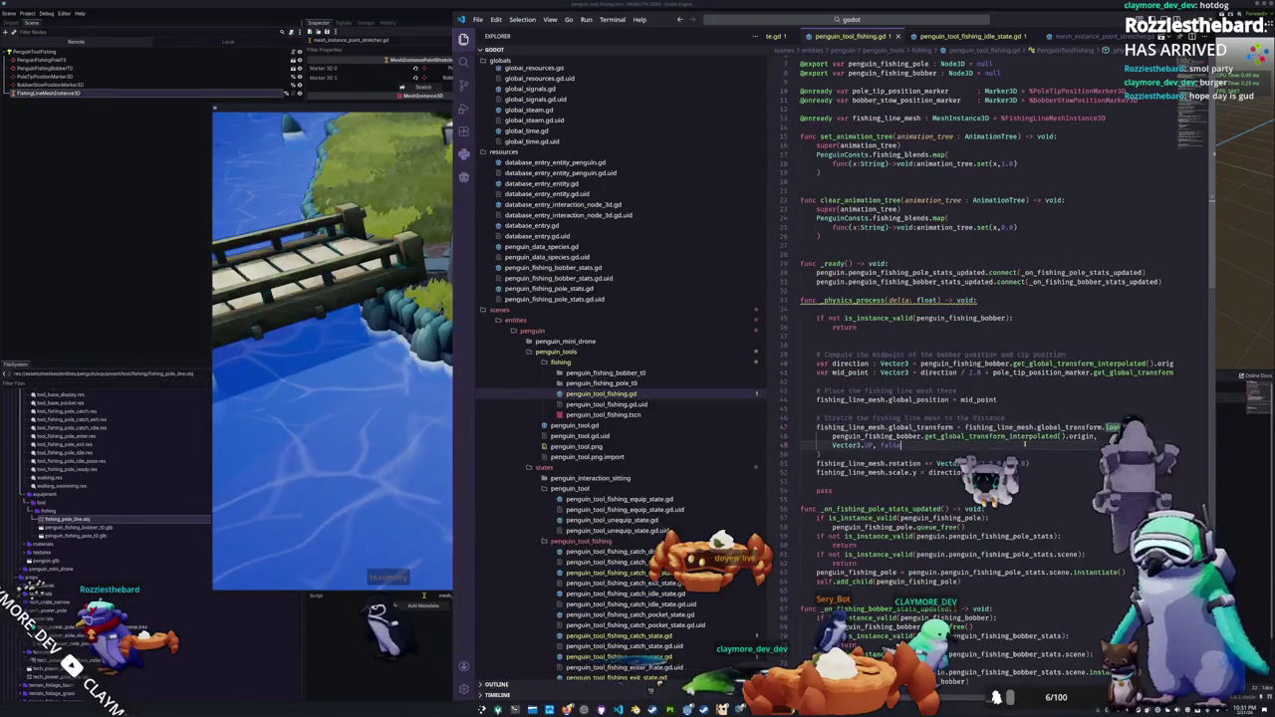
left_click(1043, 420)
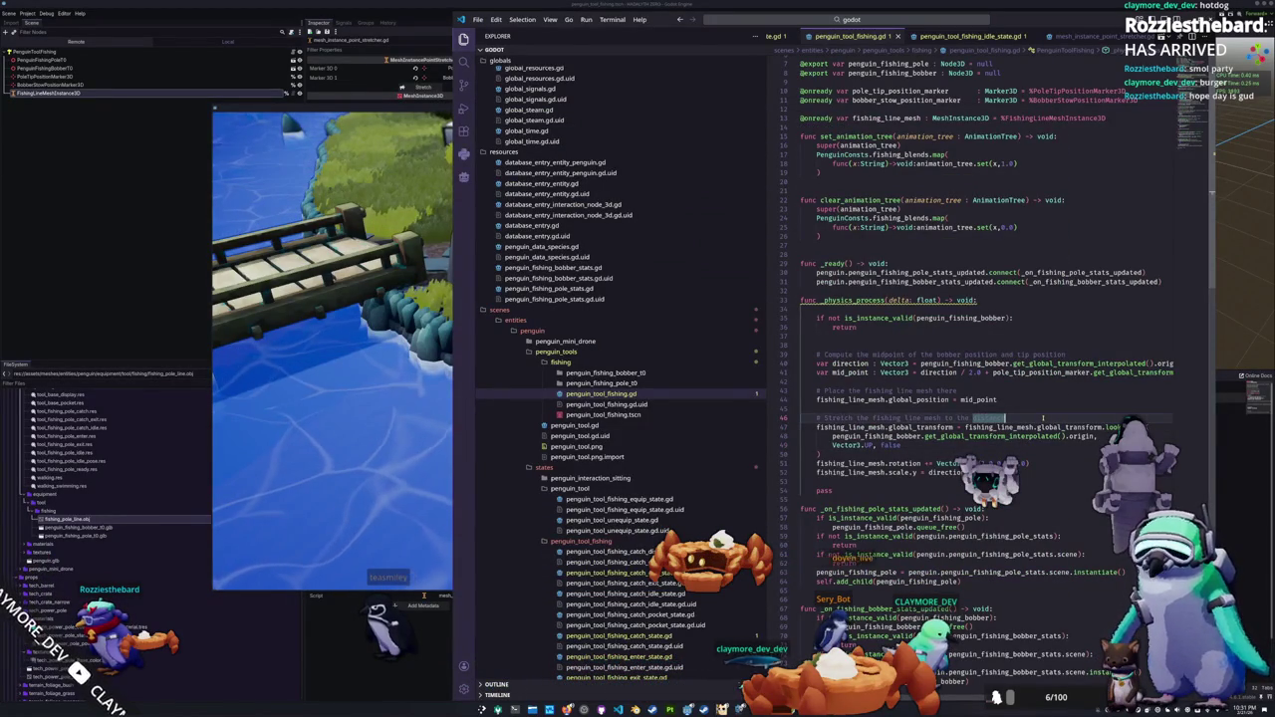
key("Up")
key("Up")
key("Up")
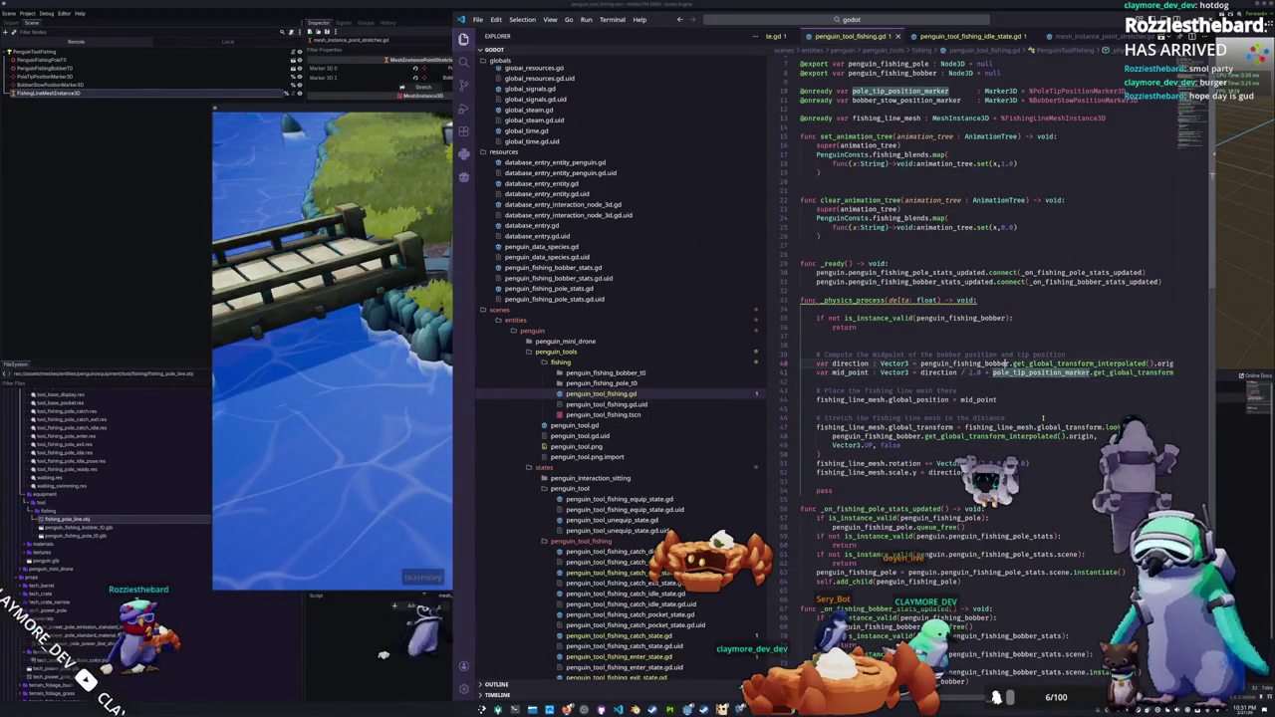
key("Home")
key("Up")
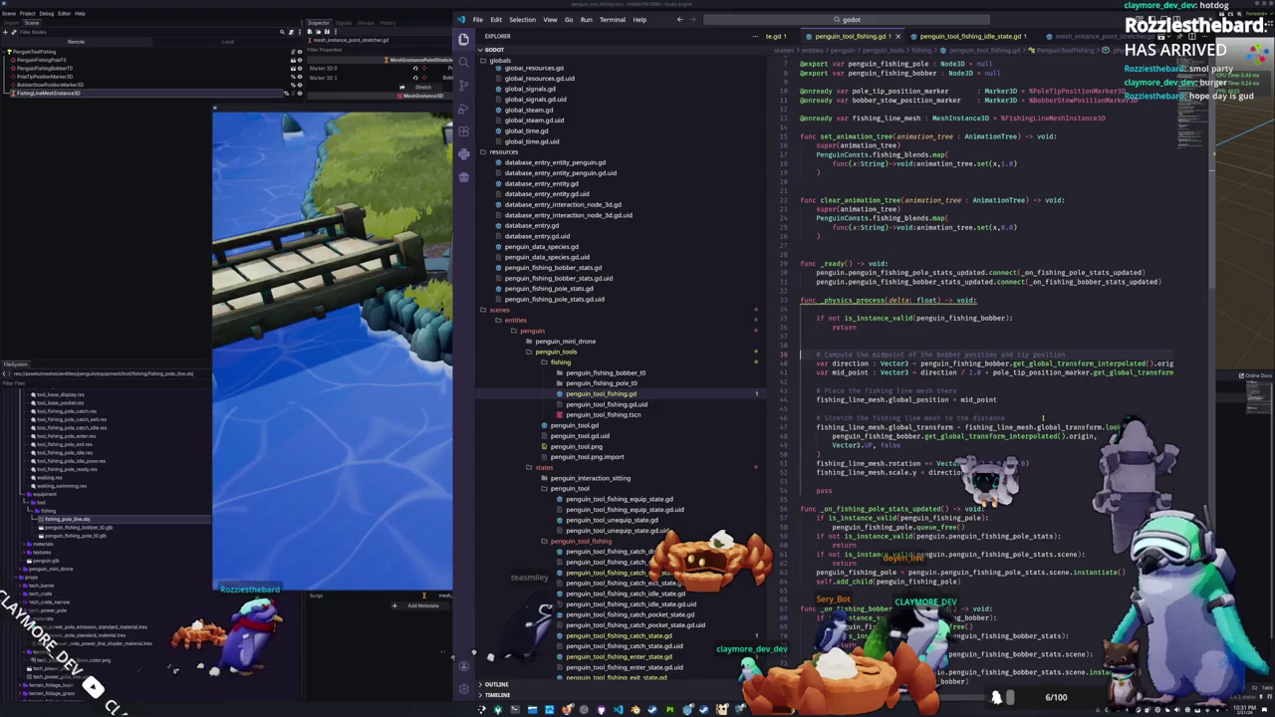
key("End")
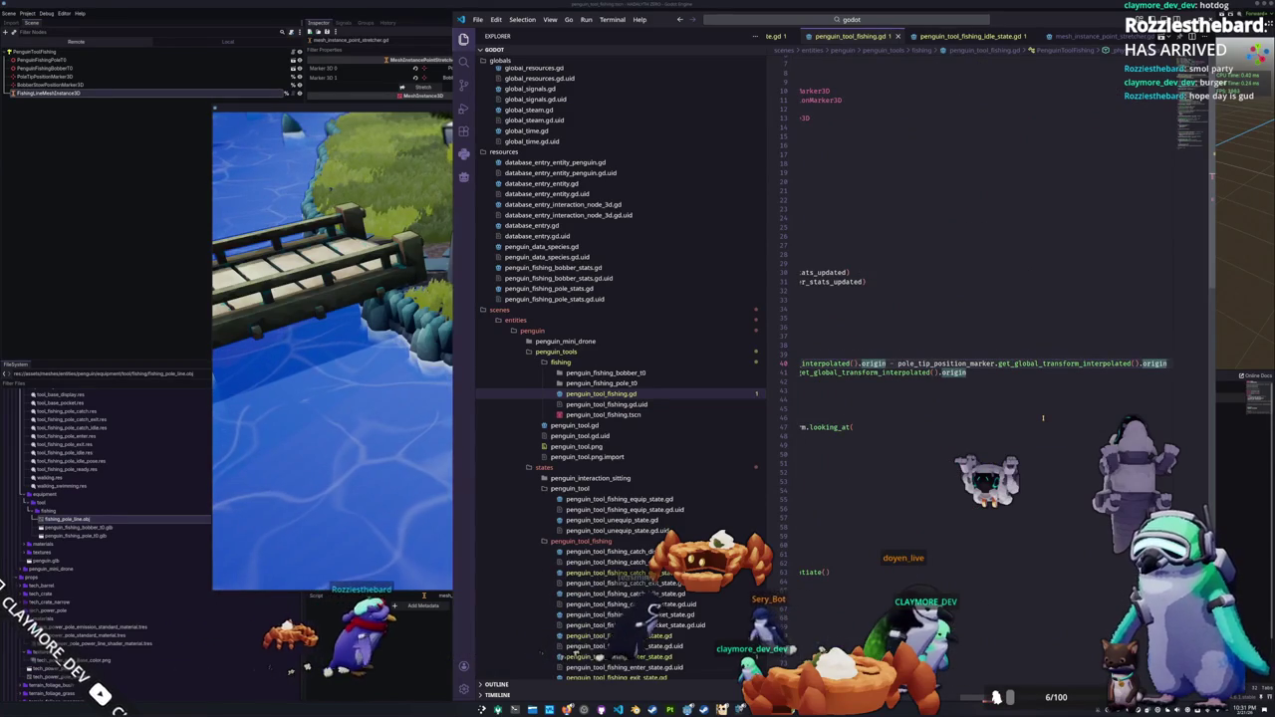
key("Down")
key("Home")
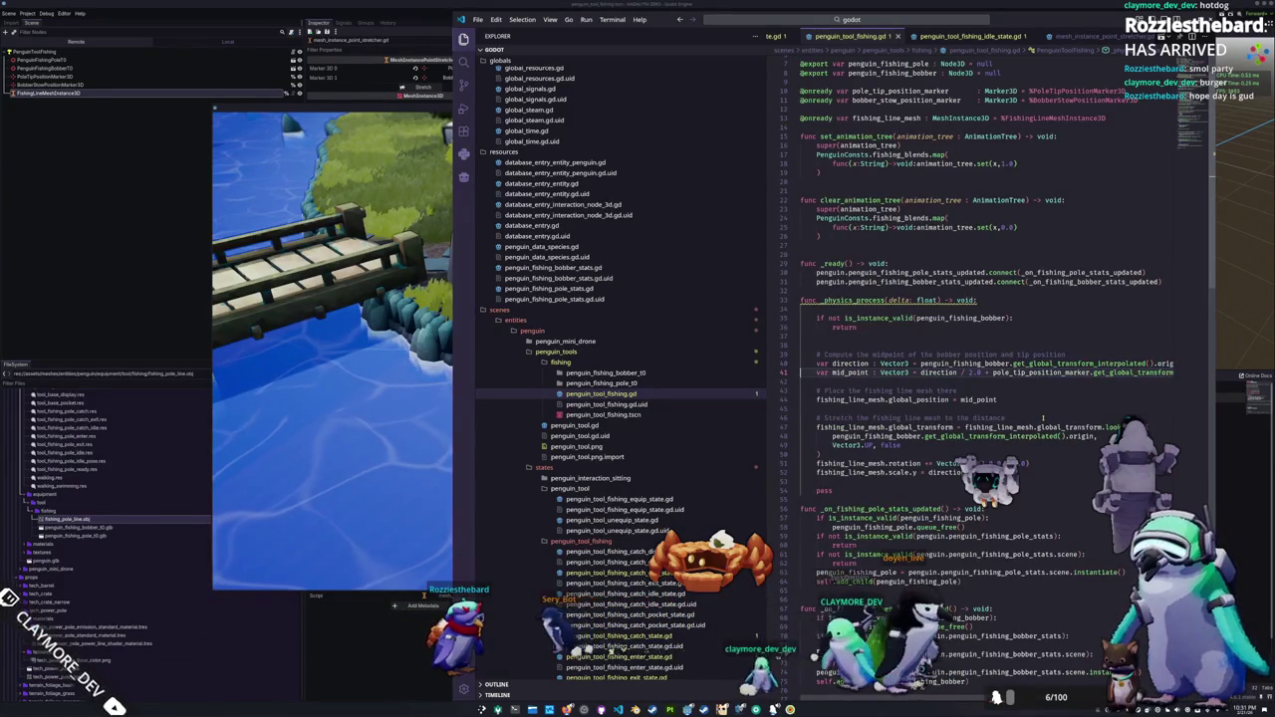
key("Up")
key("End")
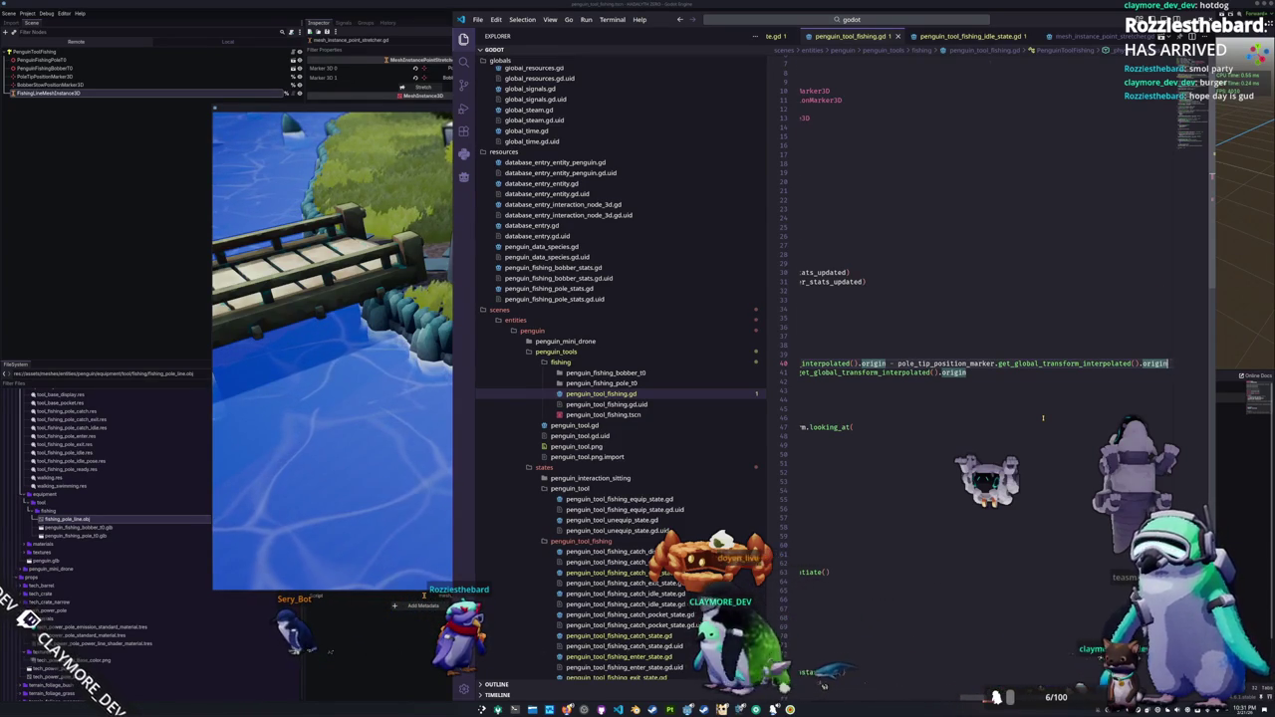
key("Down")
key("Home")
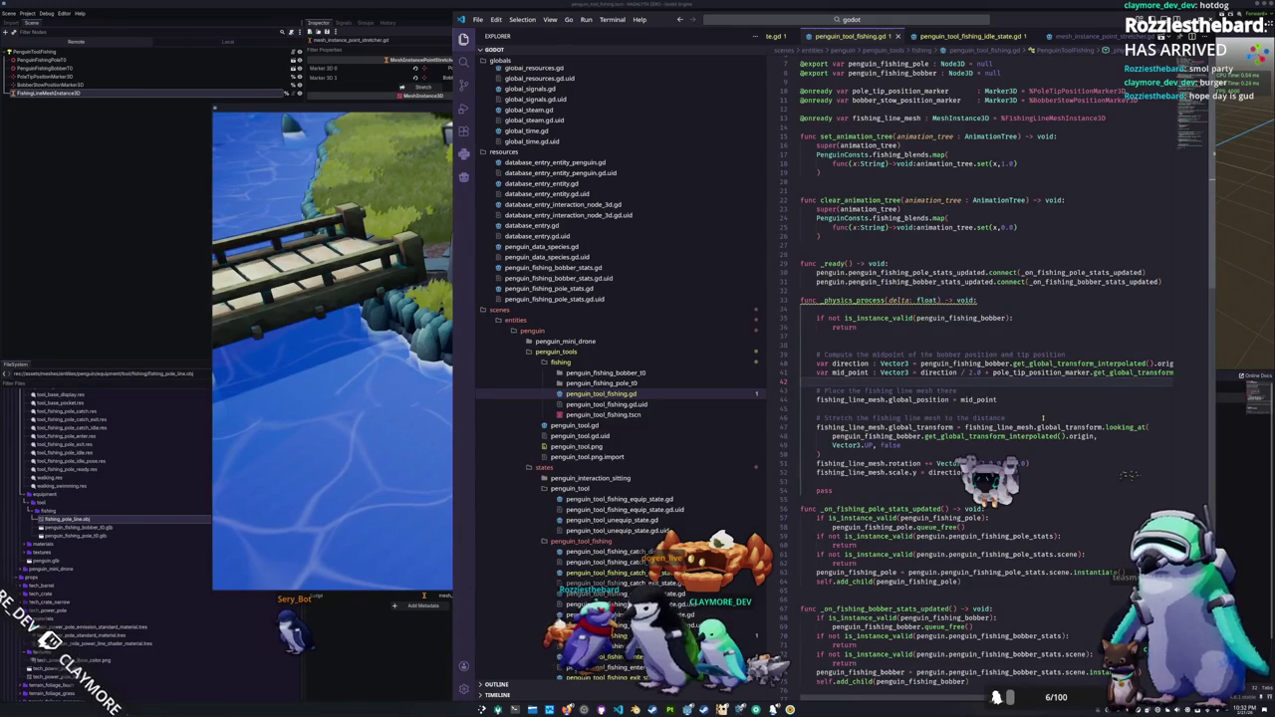
key("Up")
key("End")
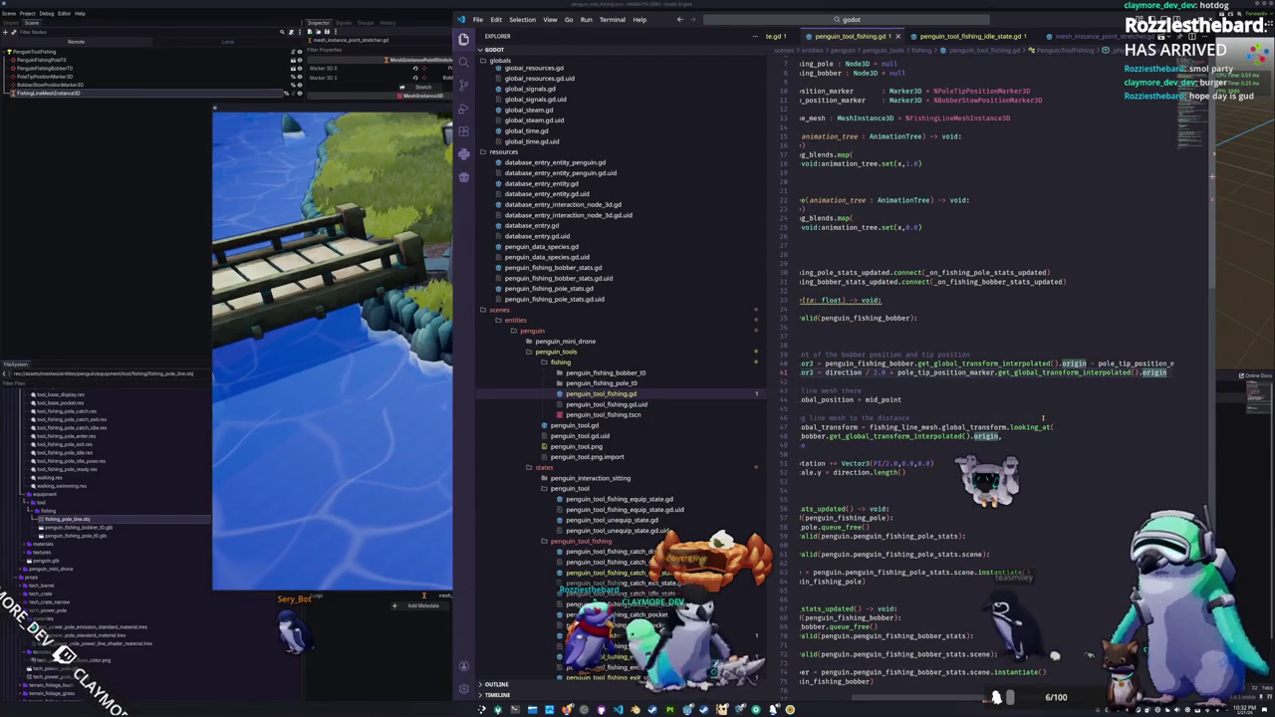
key("Down")
key("Down")
key("Down")
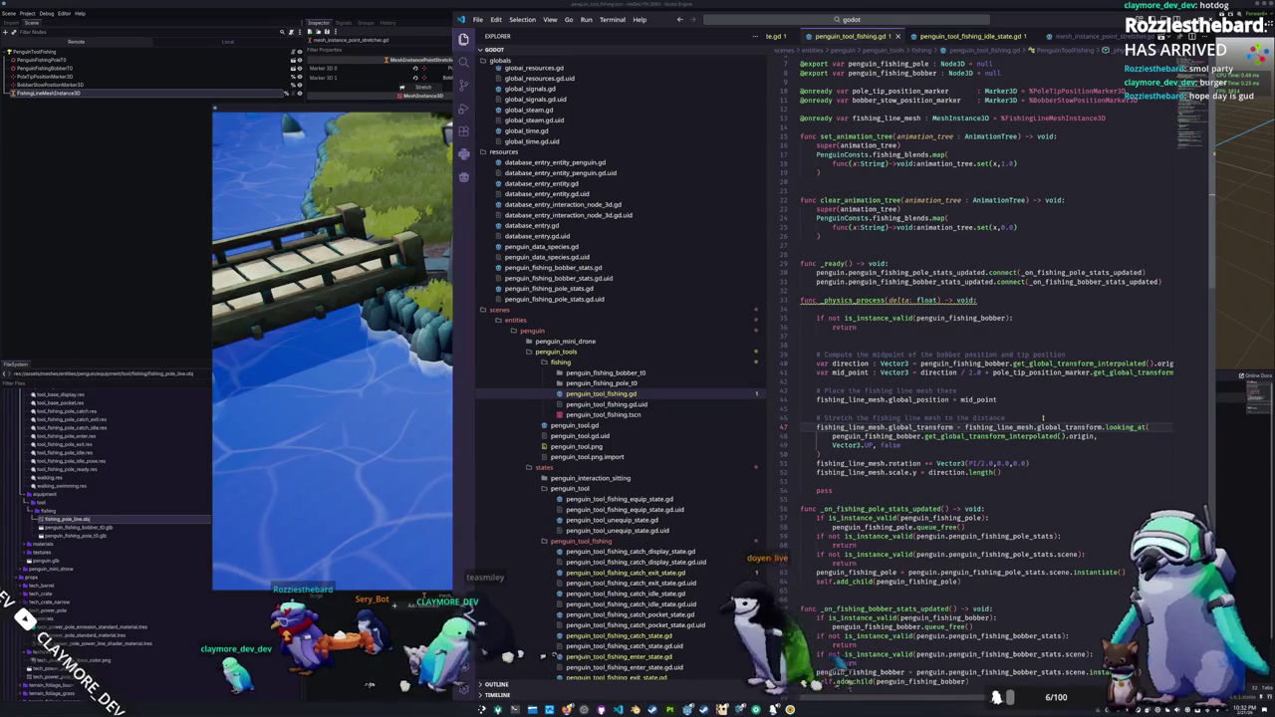
left_click(896, 363)
Step: Add fishing_line_mesh.top_level = true right after the bobber check in _physics_process
key("Up")
key("Up")
key("Up")
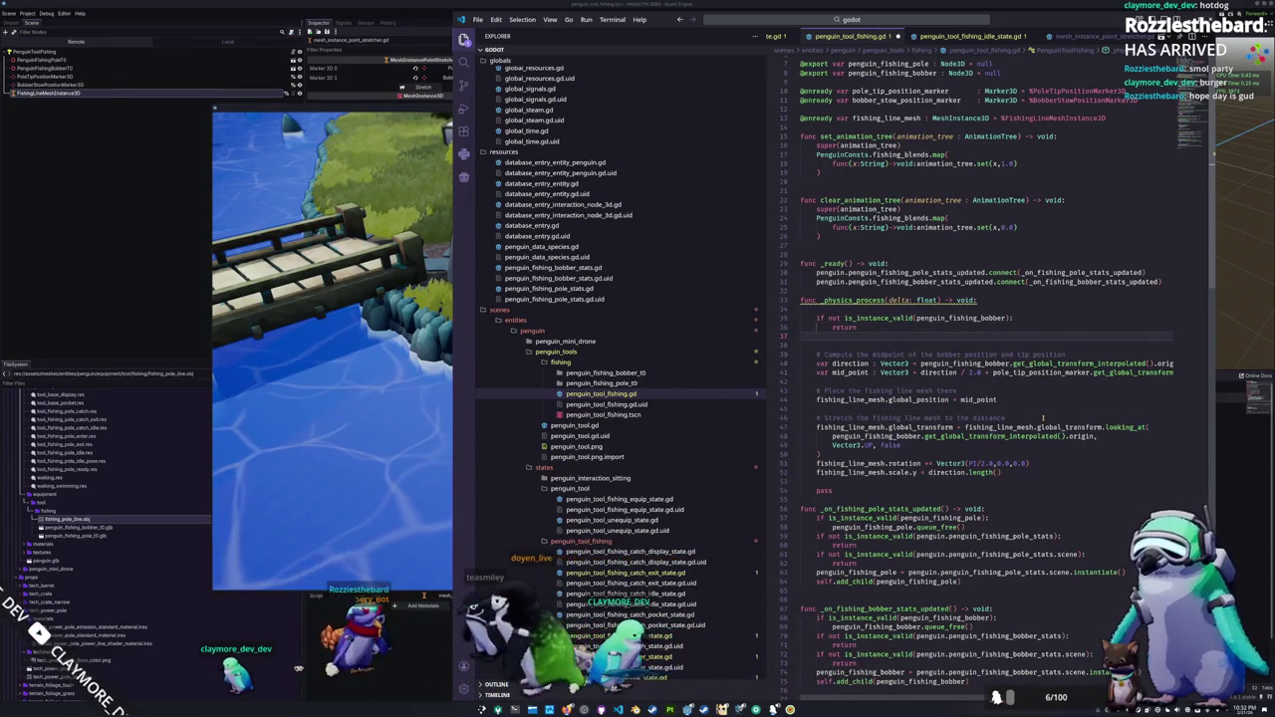
key("Return")
type("fishing_line_mesh.top_")
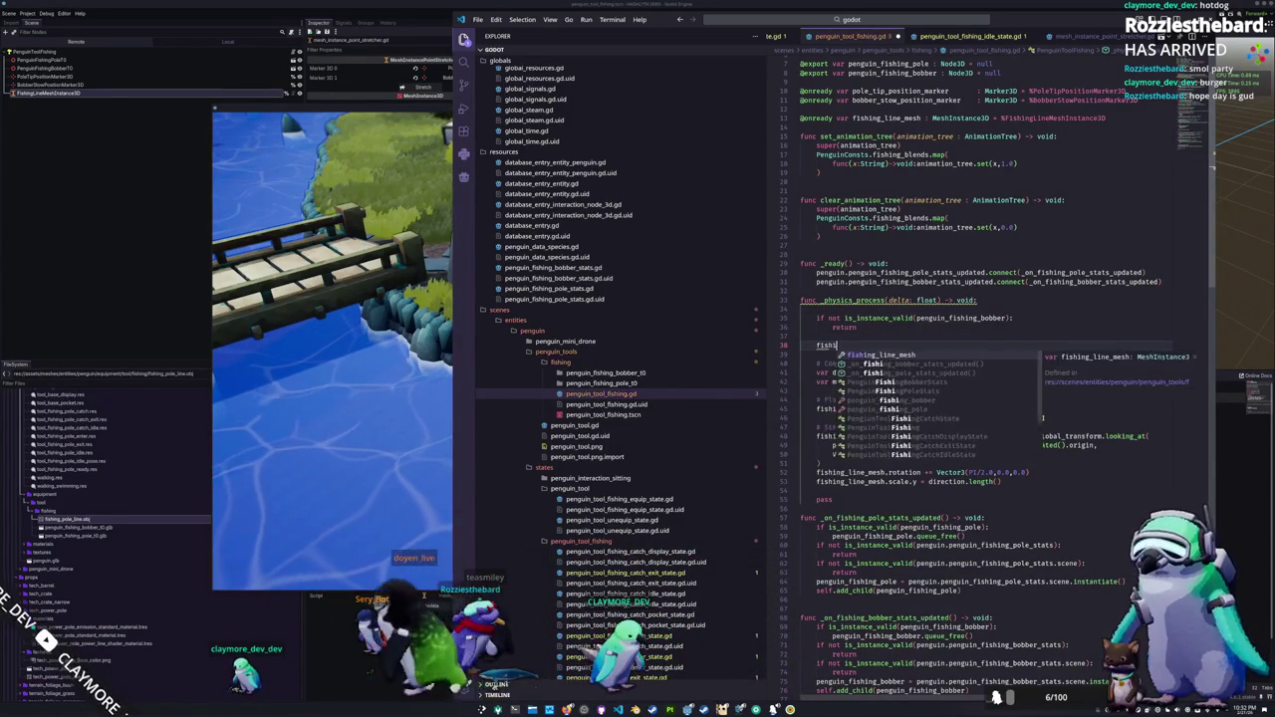
key("Return")
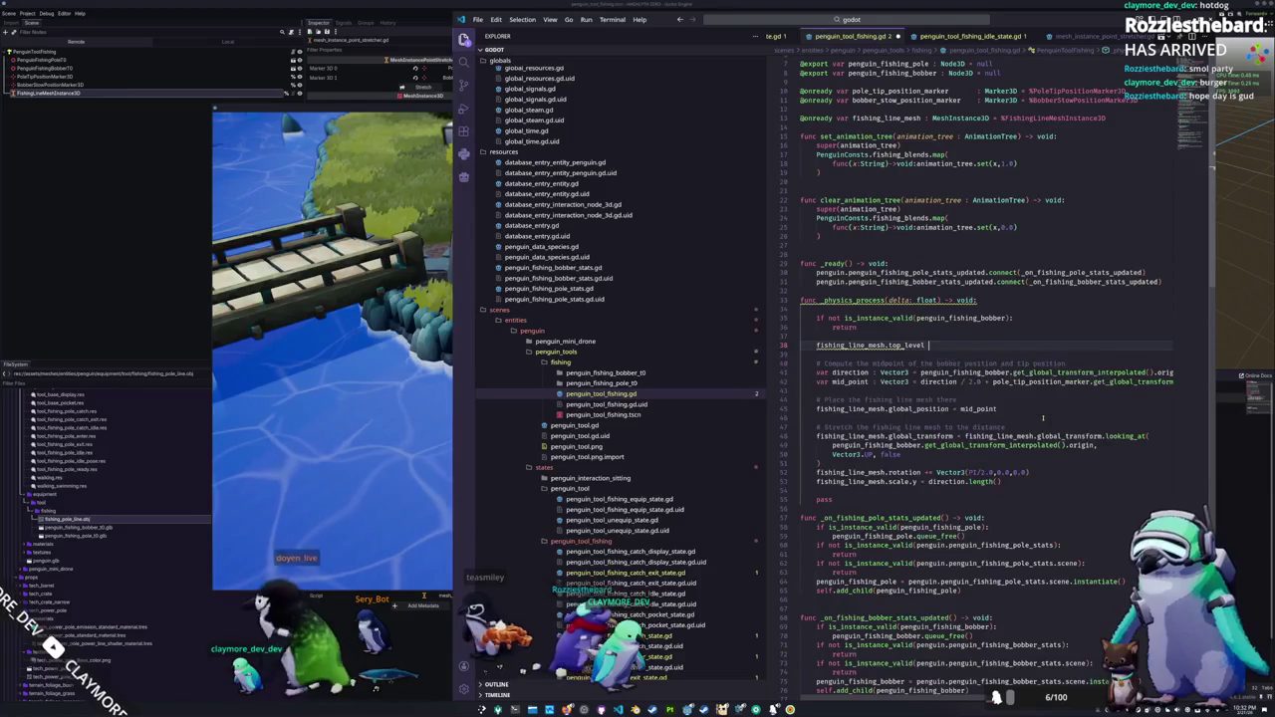
type("= true")
key("Return")
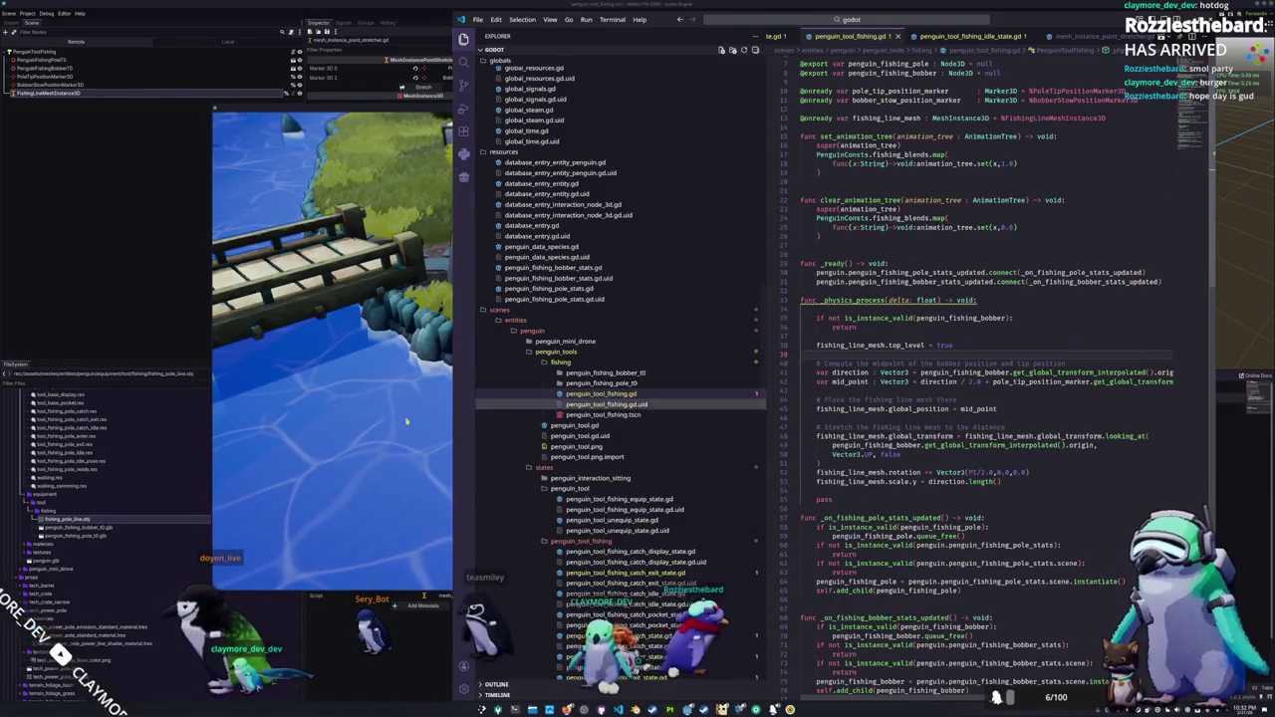
Step: Test-cast the fishing rod in the running game, reel the bobber back in, and return to the script
left_click(435, 431)
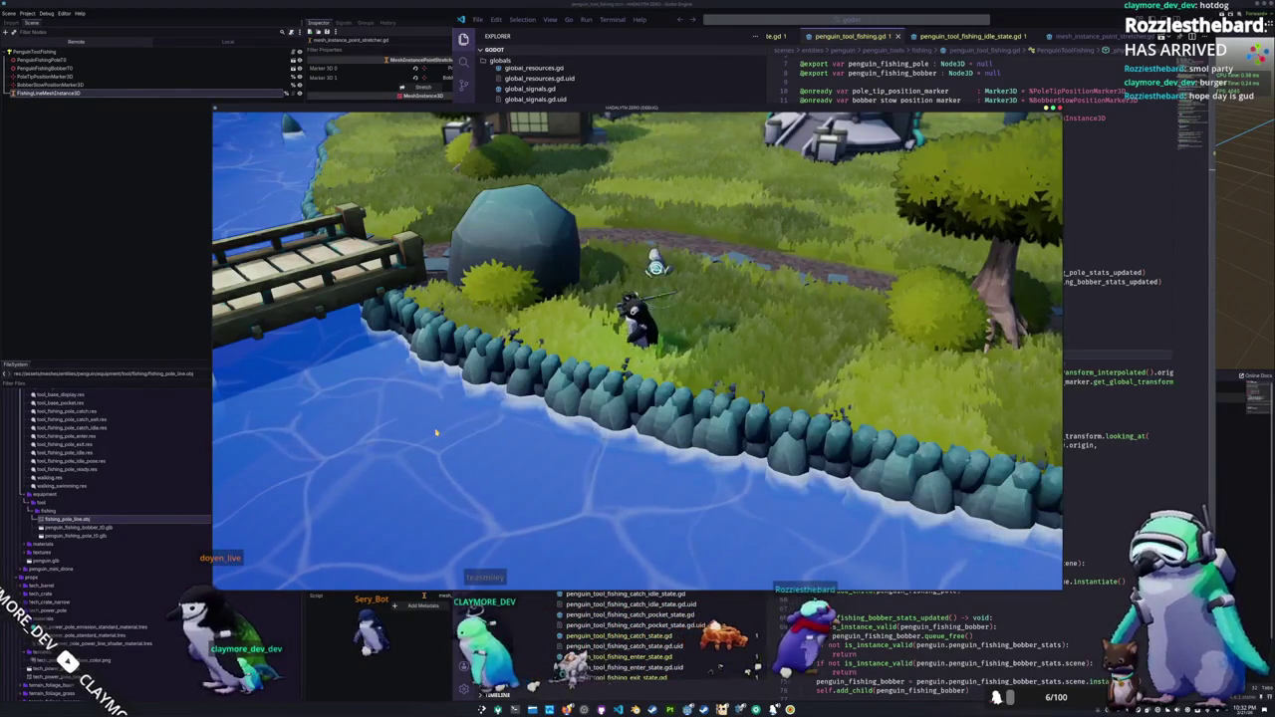
left_click(508, 475)
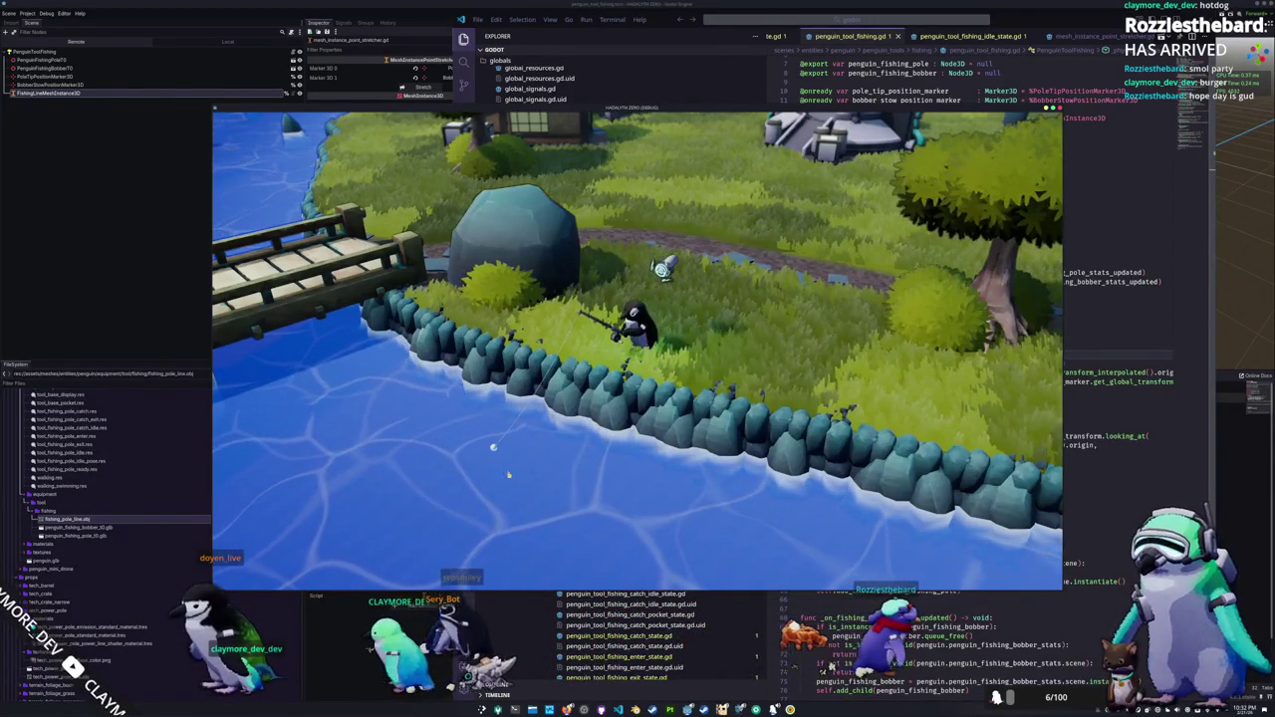
left_click(572, 472)
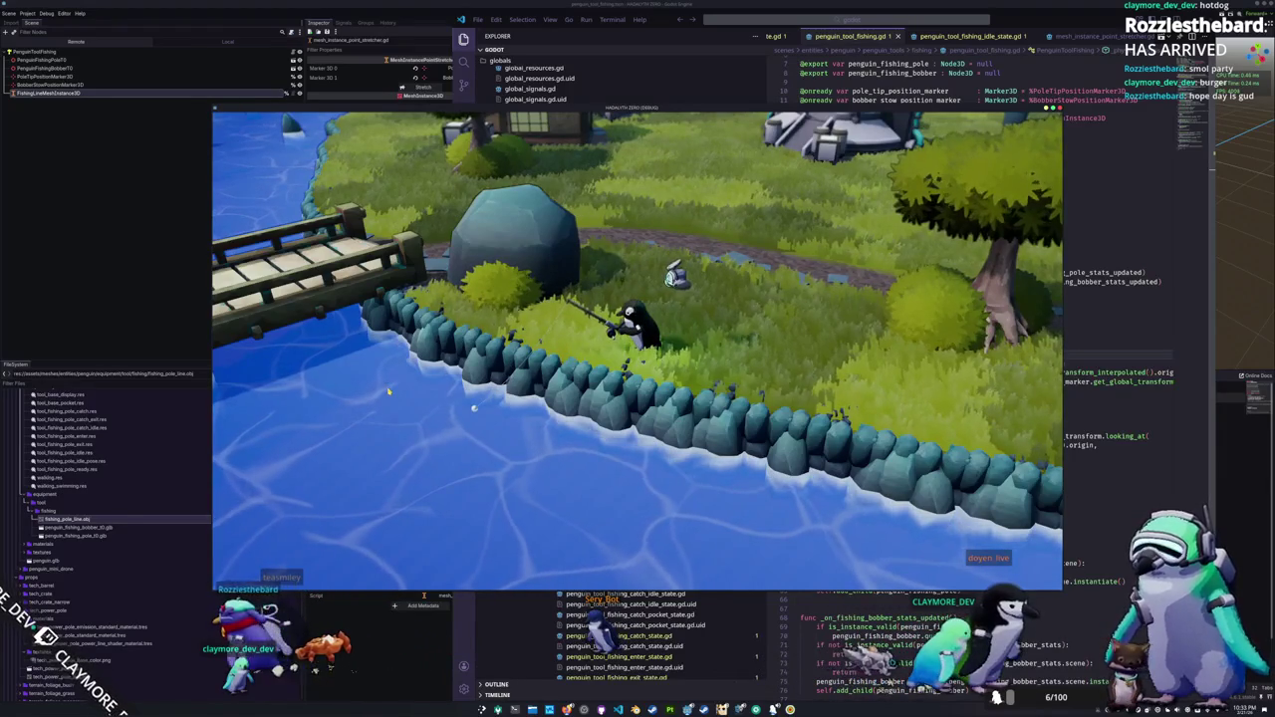
left_click(1028, 390)
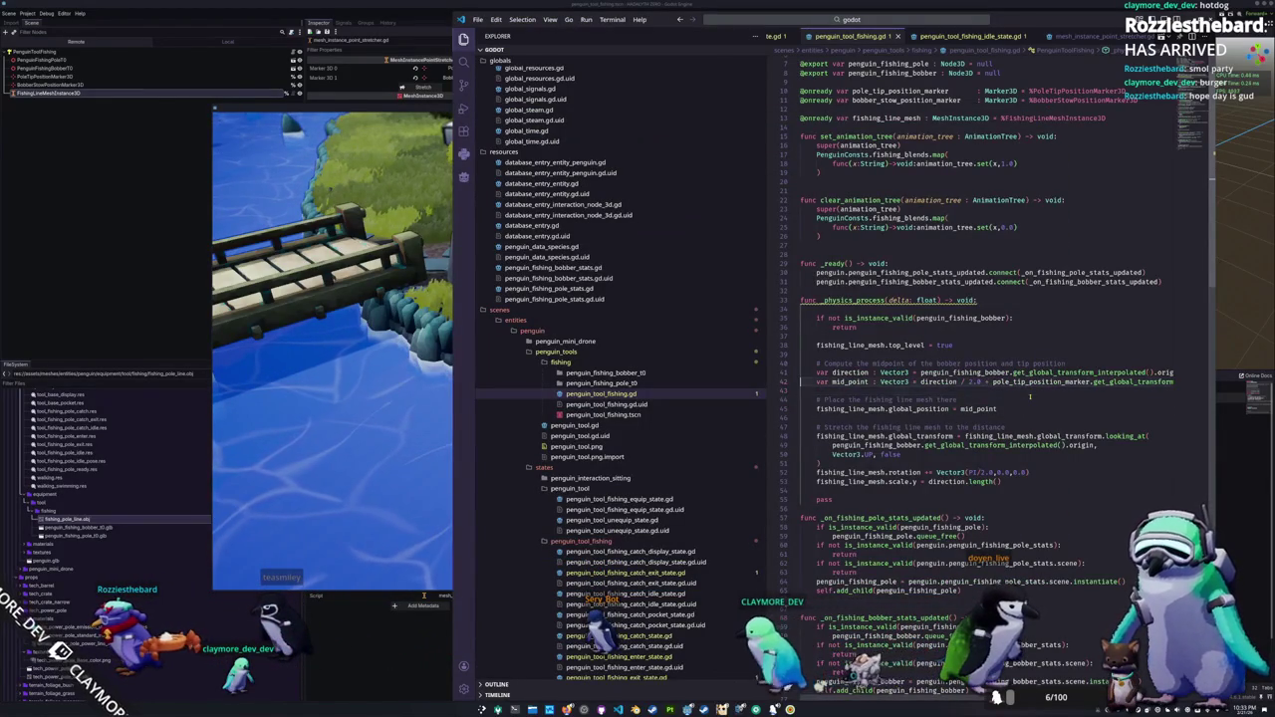
Step: Replace global_transform on line 48 with get_global_transform_interpolated() and rerun the game with F5
key("Down")
key("Down")
key("Down")
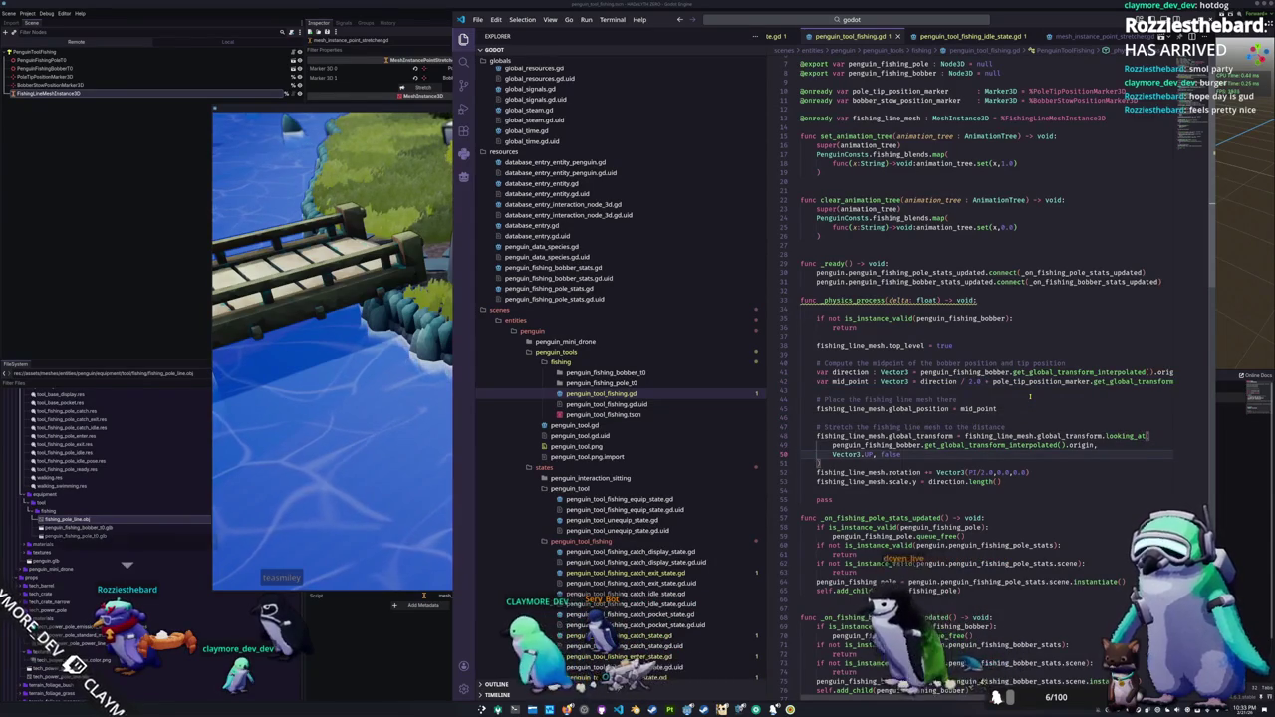
key("Up")
key("Up")
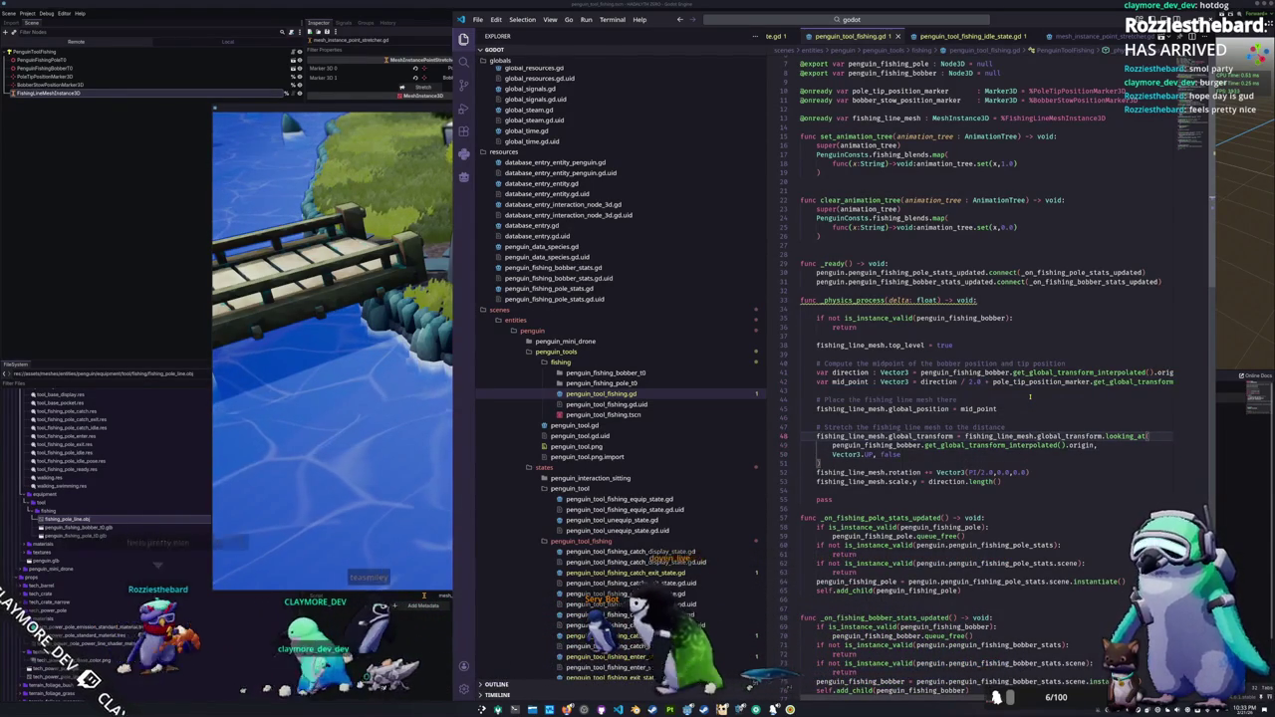
key("ctrl+shift+Left")
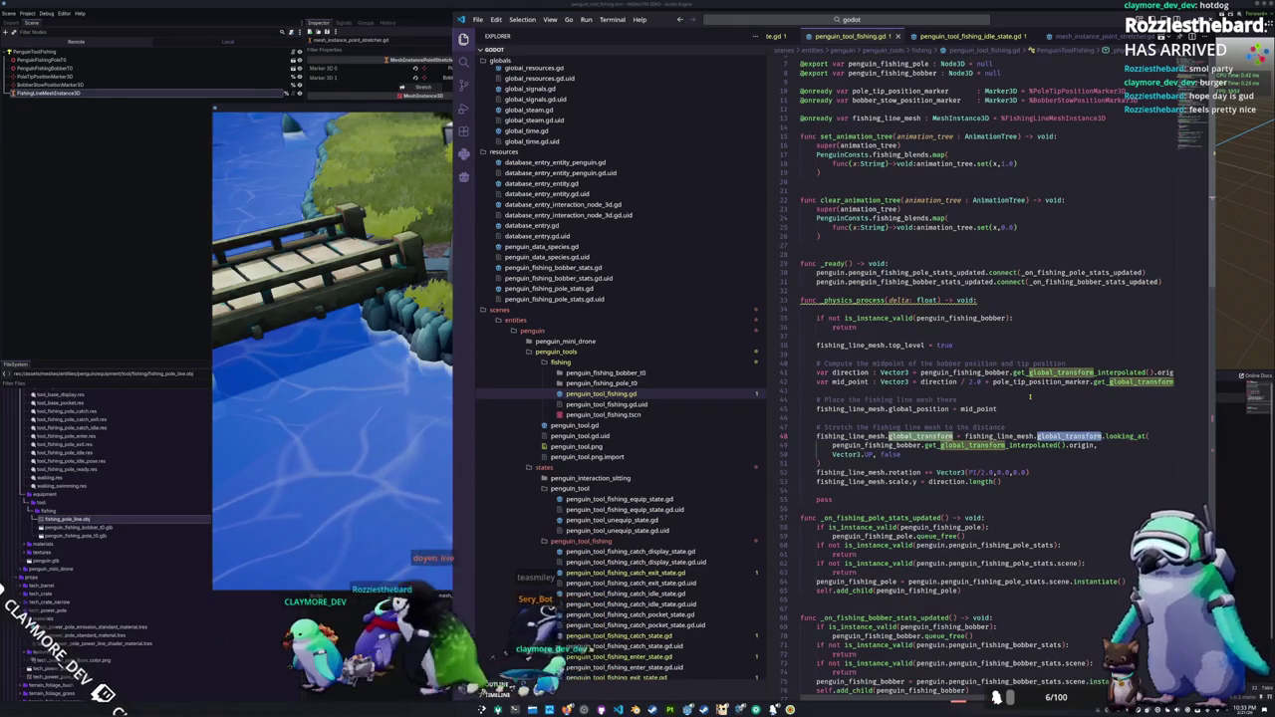
type("get_glo")
key("Return")
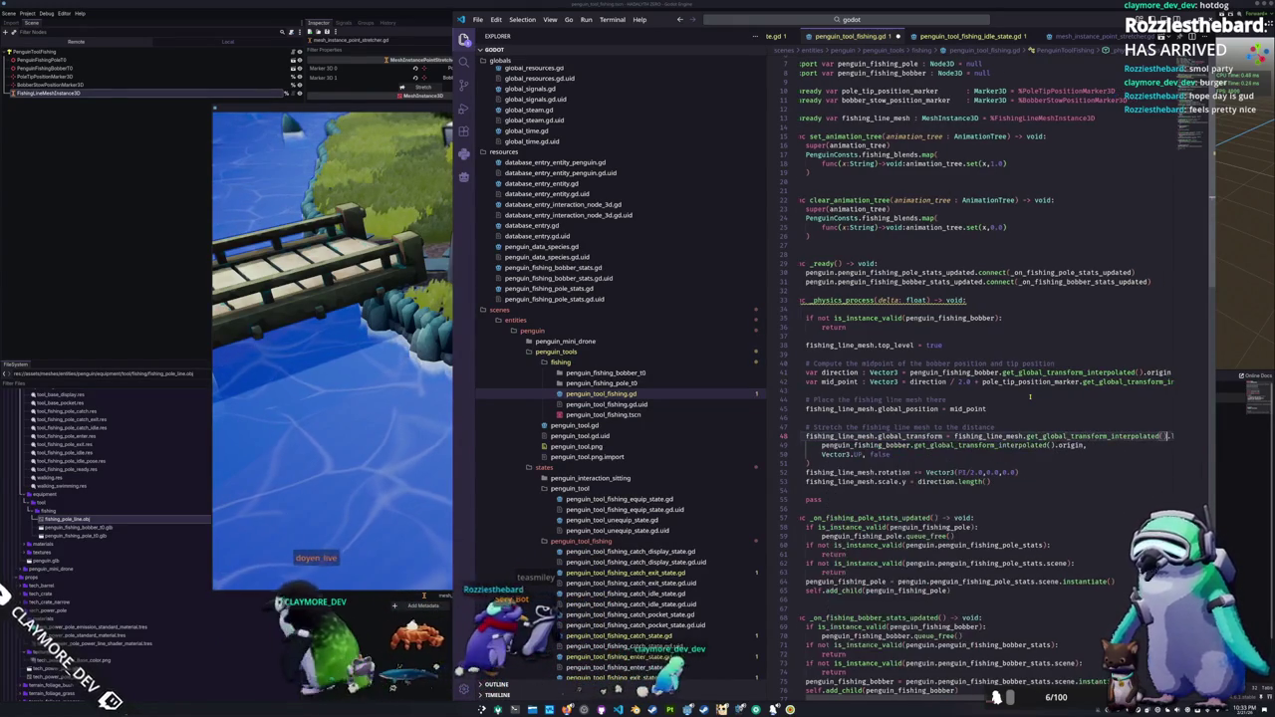
key("Down")
key("Down")
key("Down")
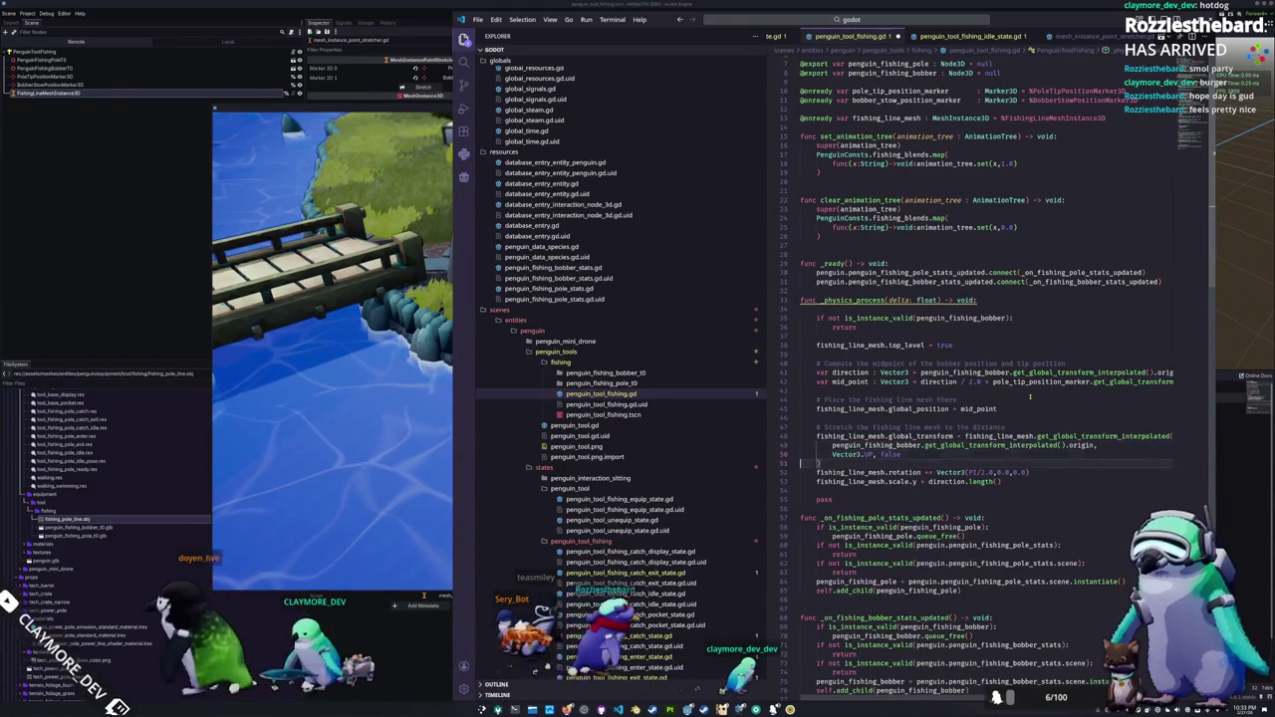
key("F5")
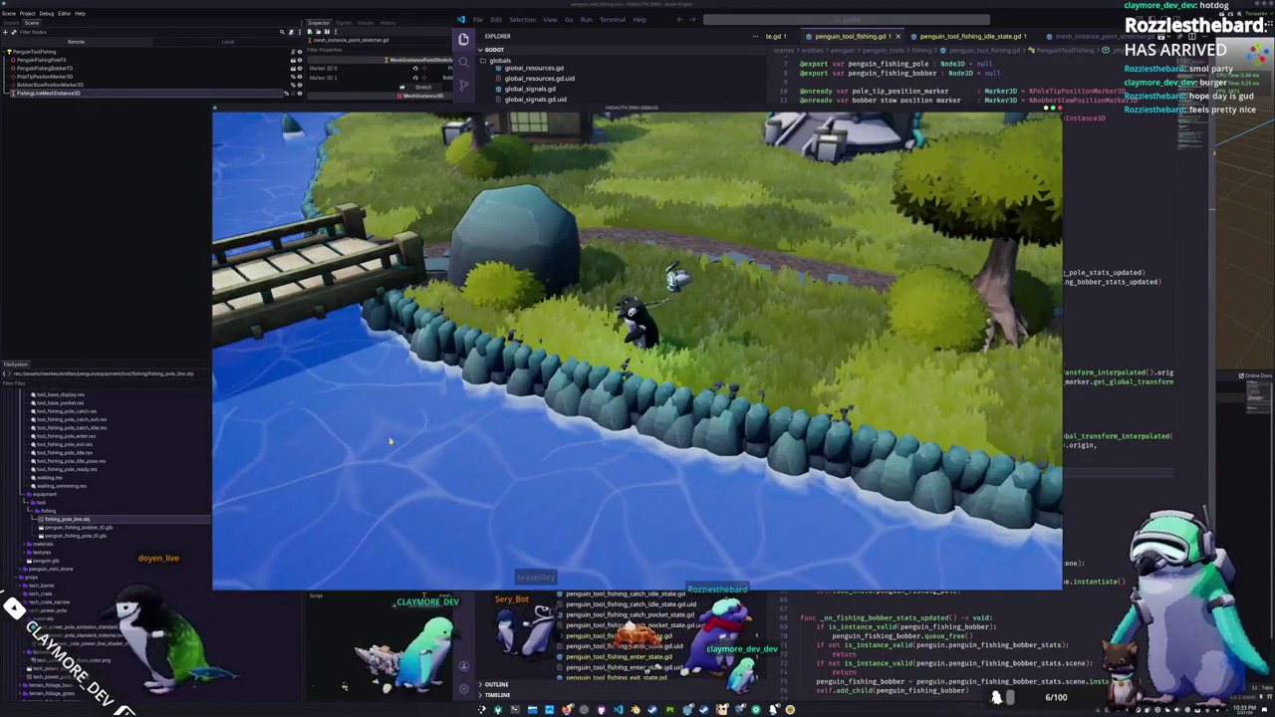